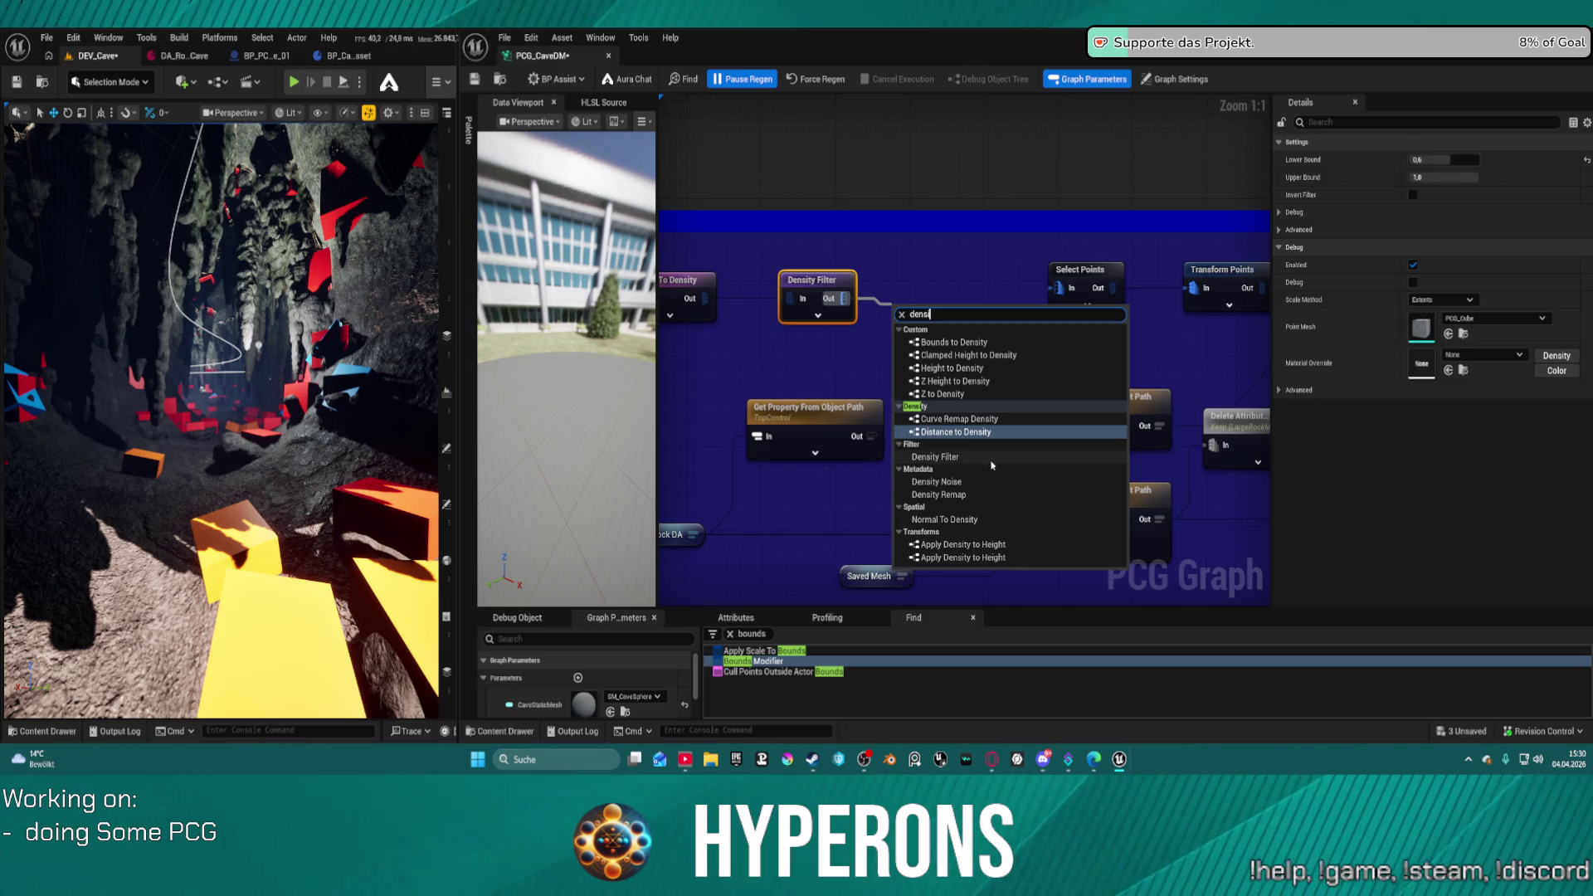
# - Add an Attribute Remap node after the Density Filter, arrange both nodes, and save the graph
pyautogui.click(942, 494)
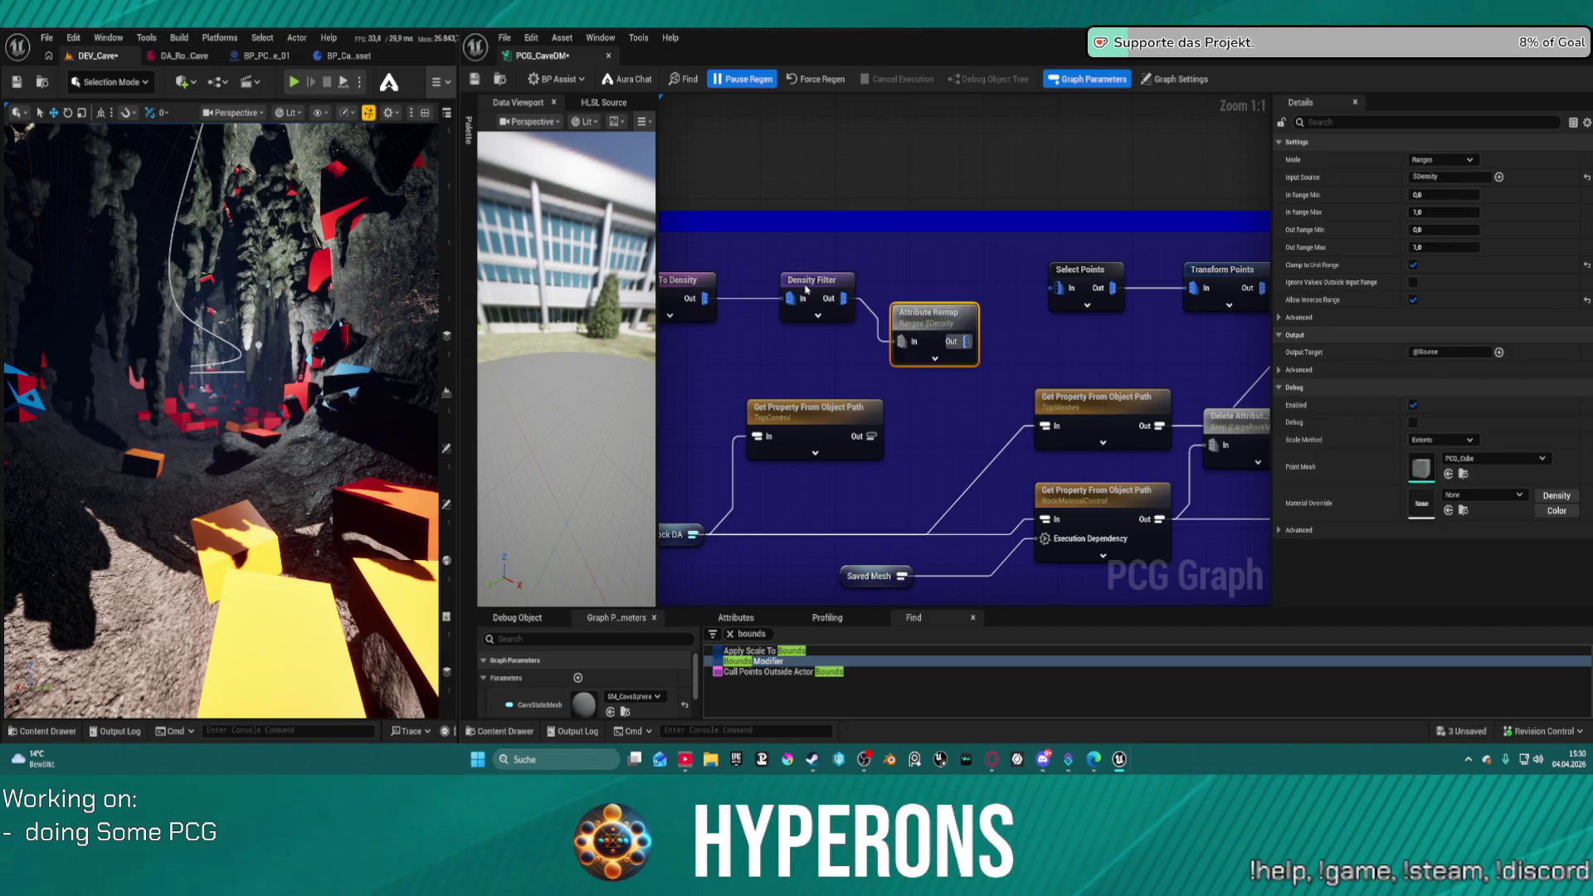
pyautogui.moveTo(807, 290); pyautogui.dragTo(773, 283)
pyautogui.moveTo(965, 317); pyautogui.dragTo(956, 288)
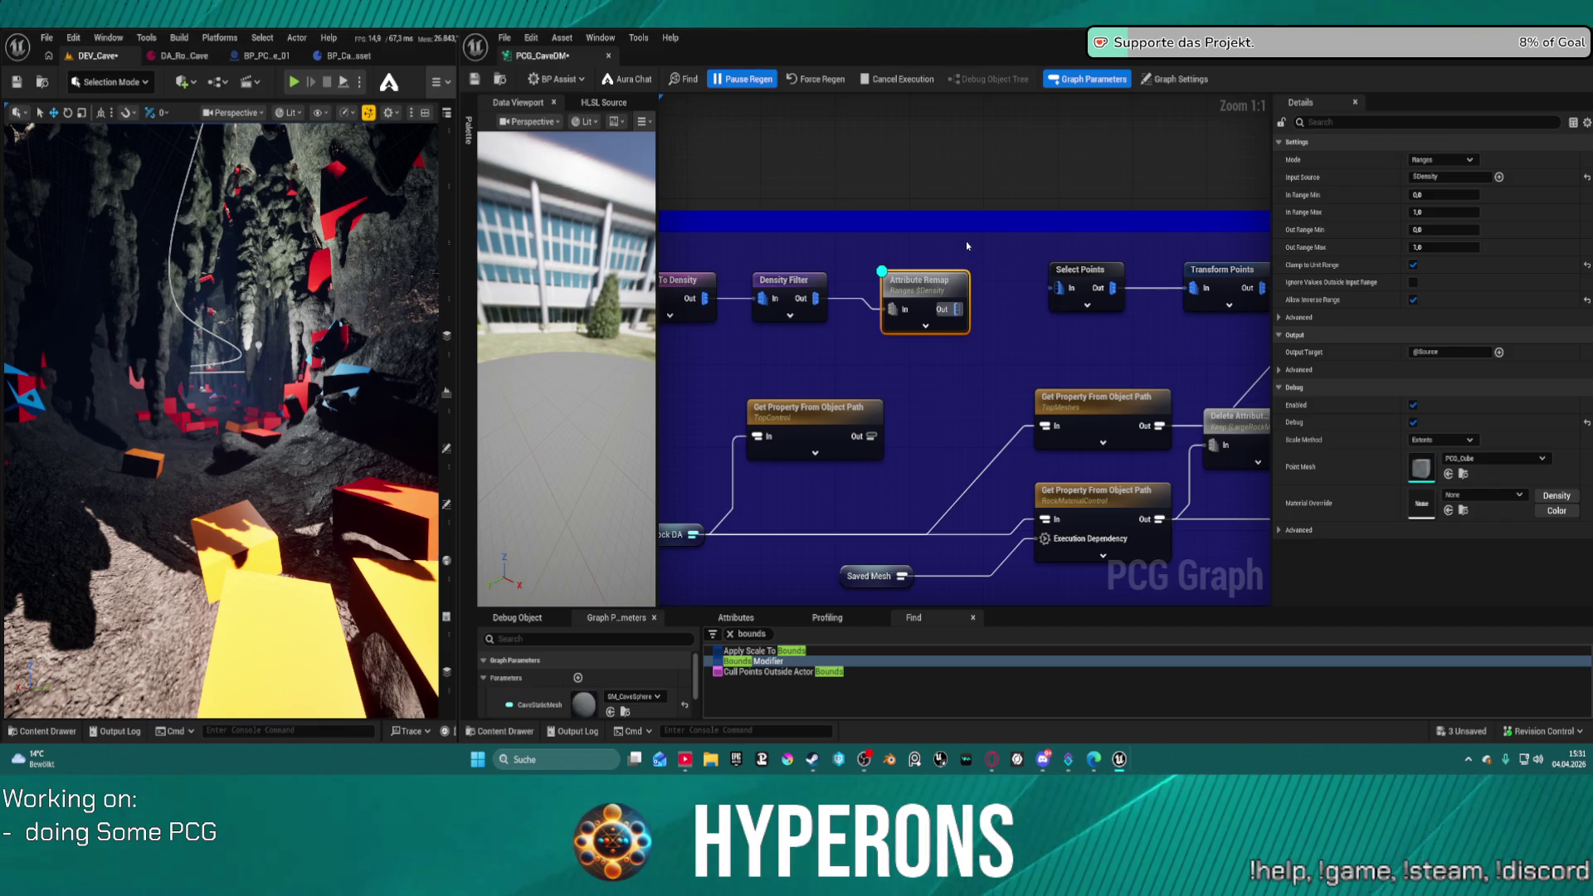
pyautogui.hotkey('ctrl', 's')
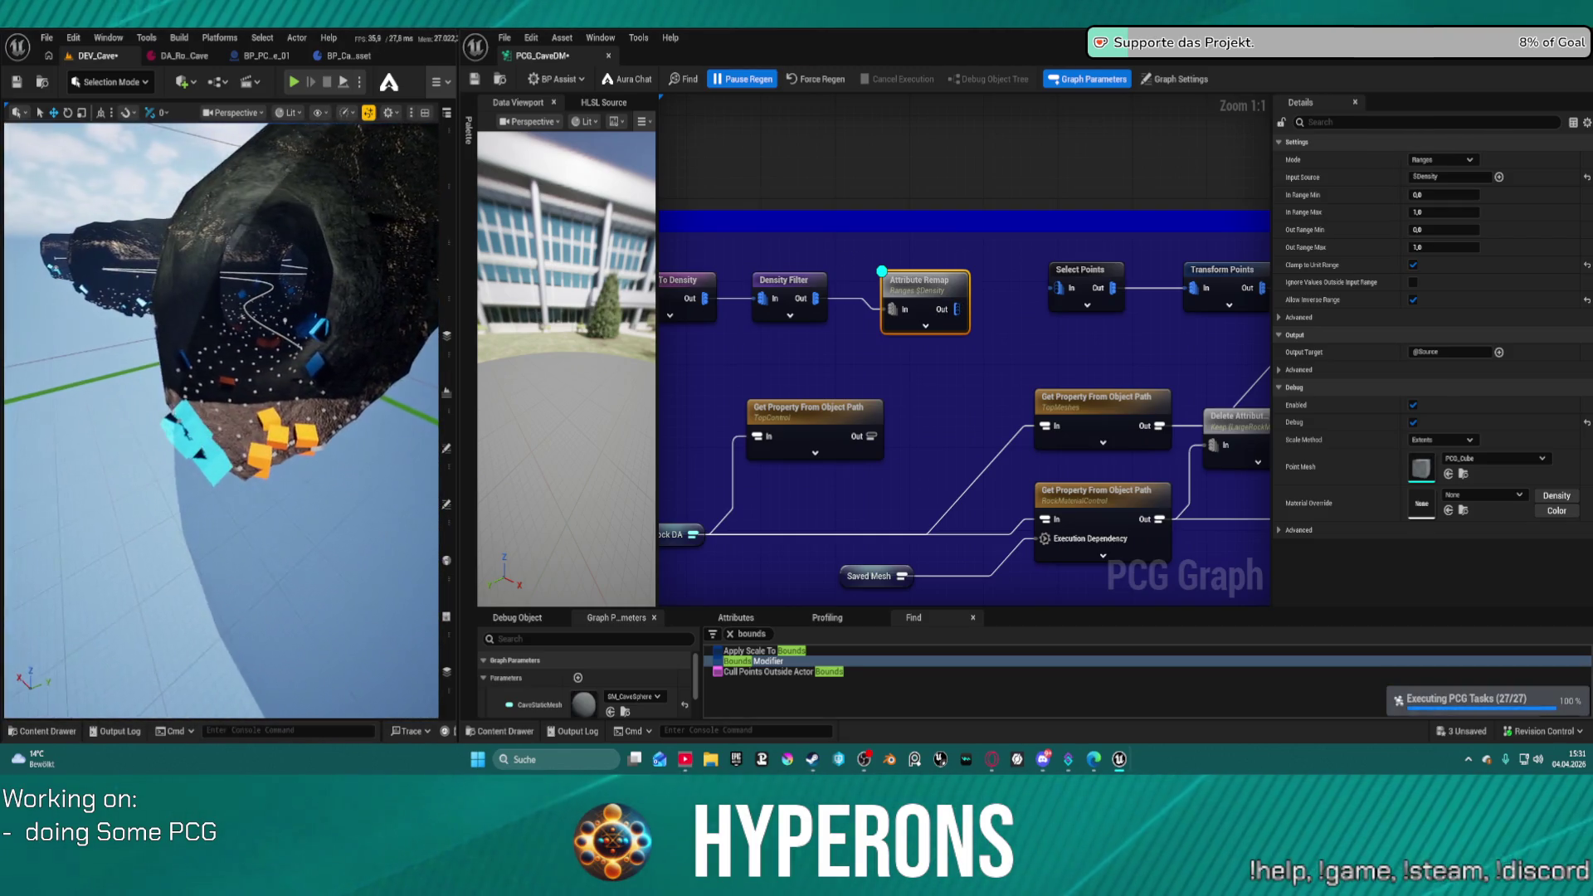
# - Set the To Density node's Normal Z to -1 and save to regenerate the cave
pyautogui.click(709, 288)
pyautogui.click(1540, 159)
pyautogui.write('-1')
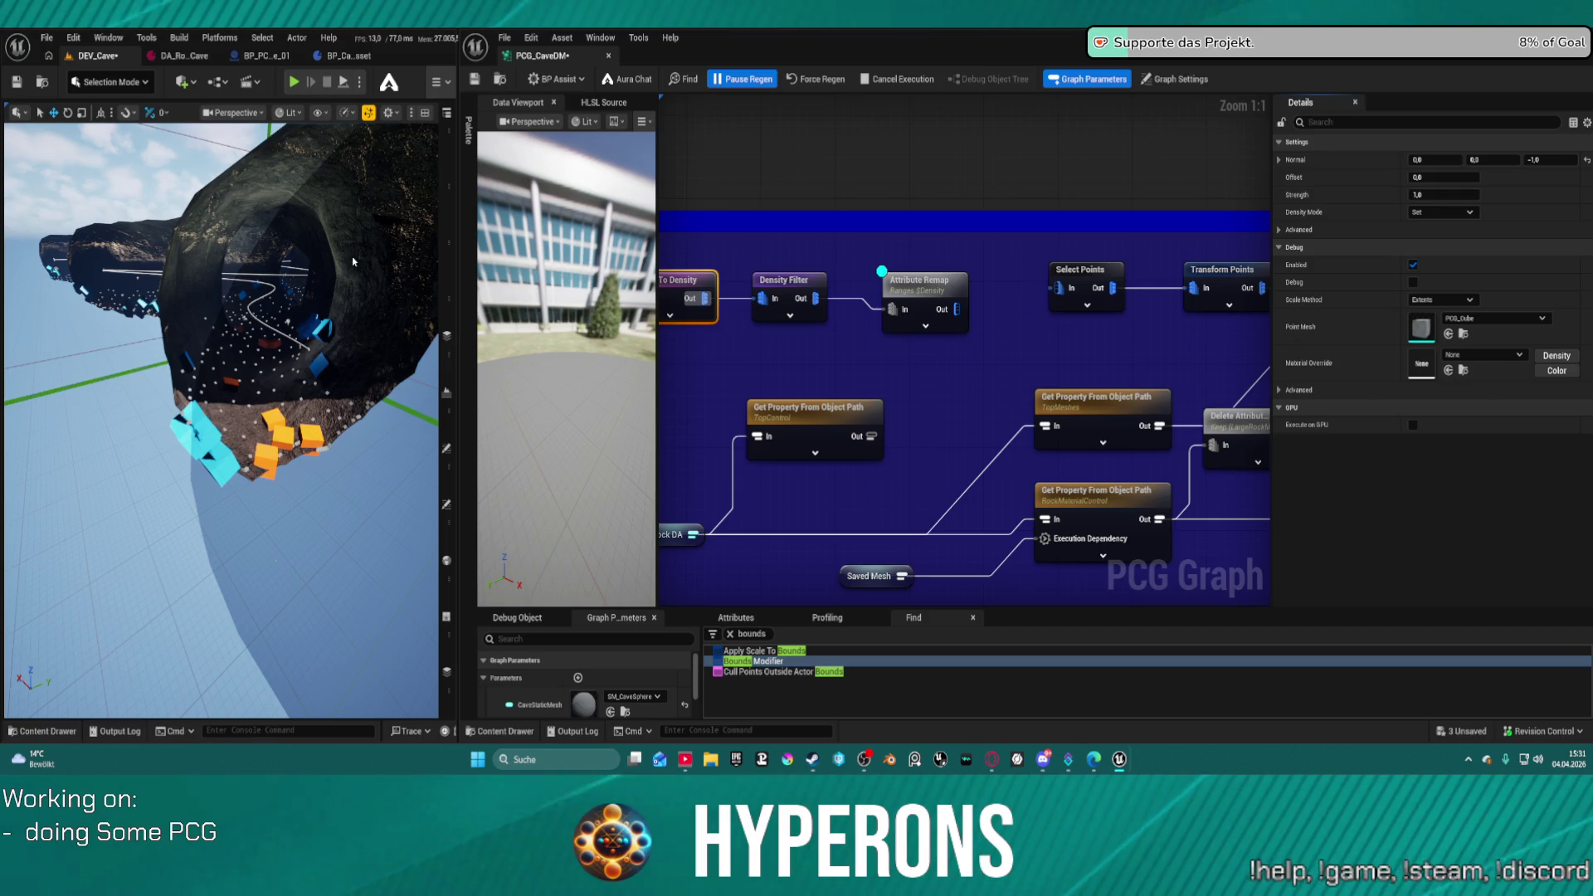
pyautogui.hotkey('ctrl', 's')
# - Move Attribute Remap up-left and drag a new wire from its Out pin
pyautogui.moveTo(352, 261); pyautogui.dragTo(315, 273)
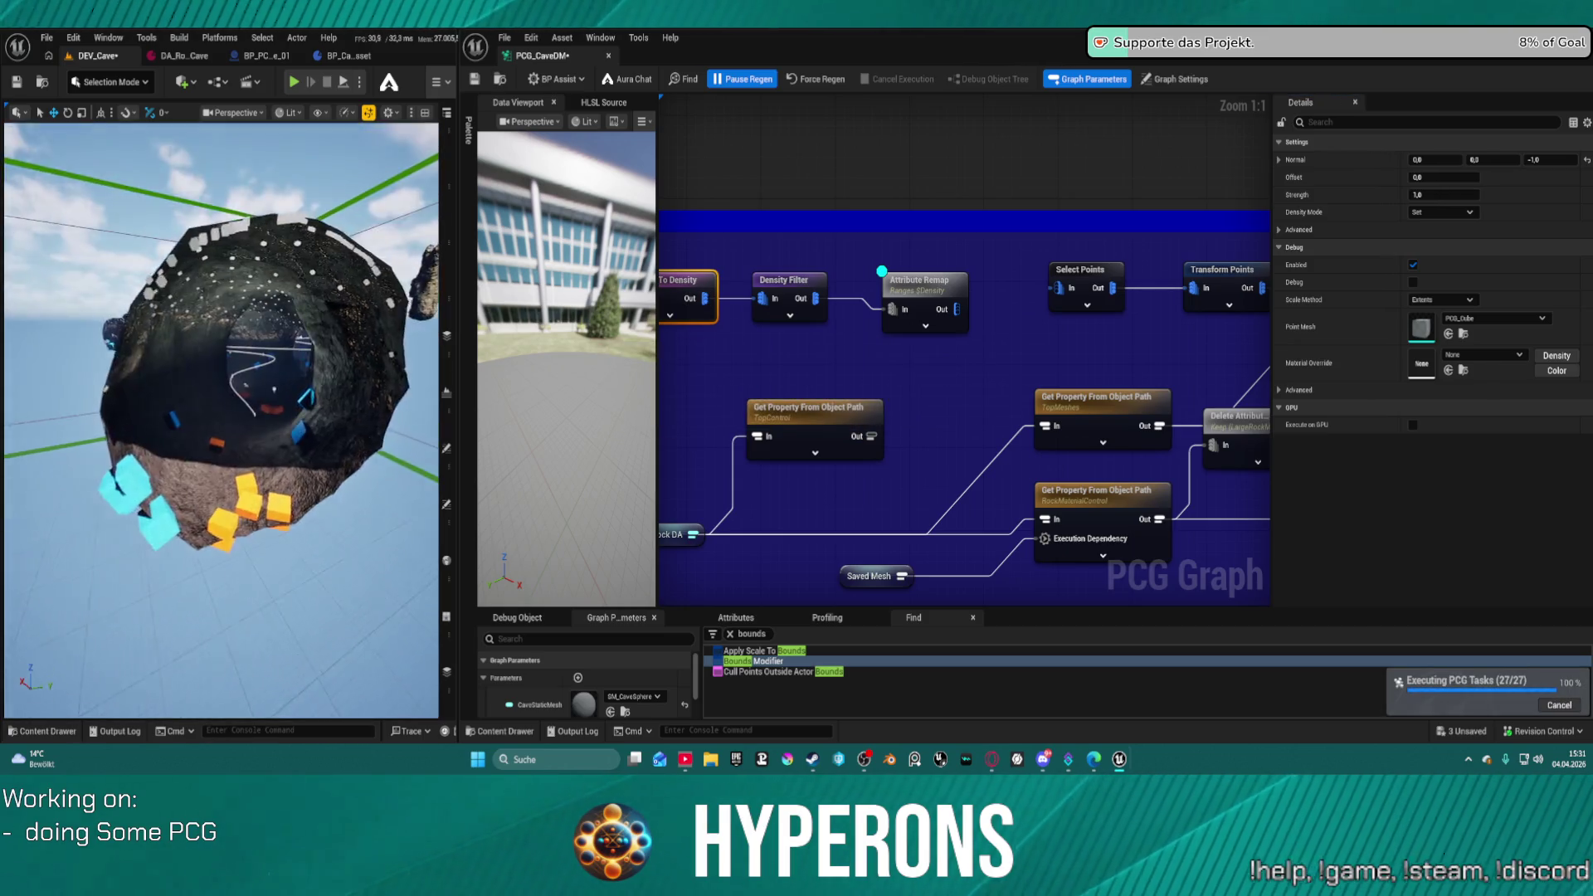
pyautogui.scroll(5, 222, 419)
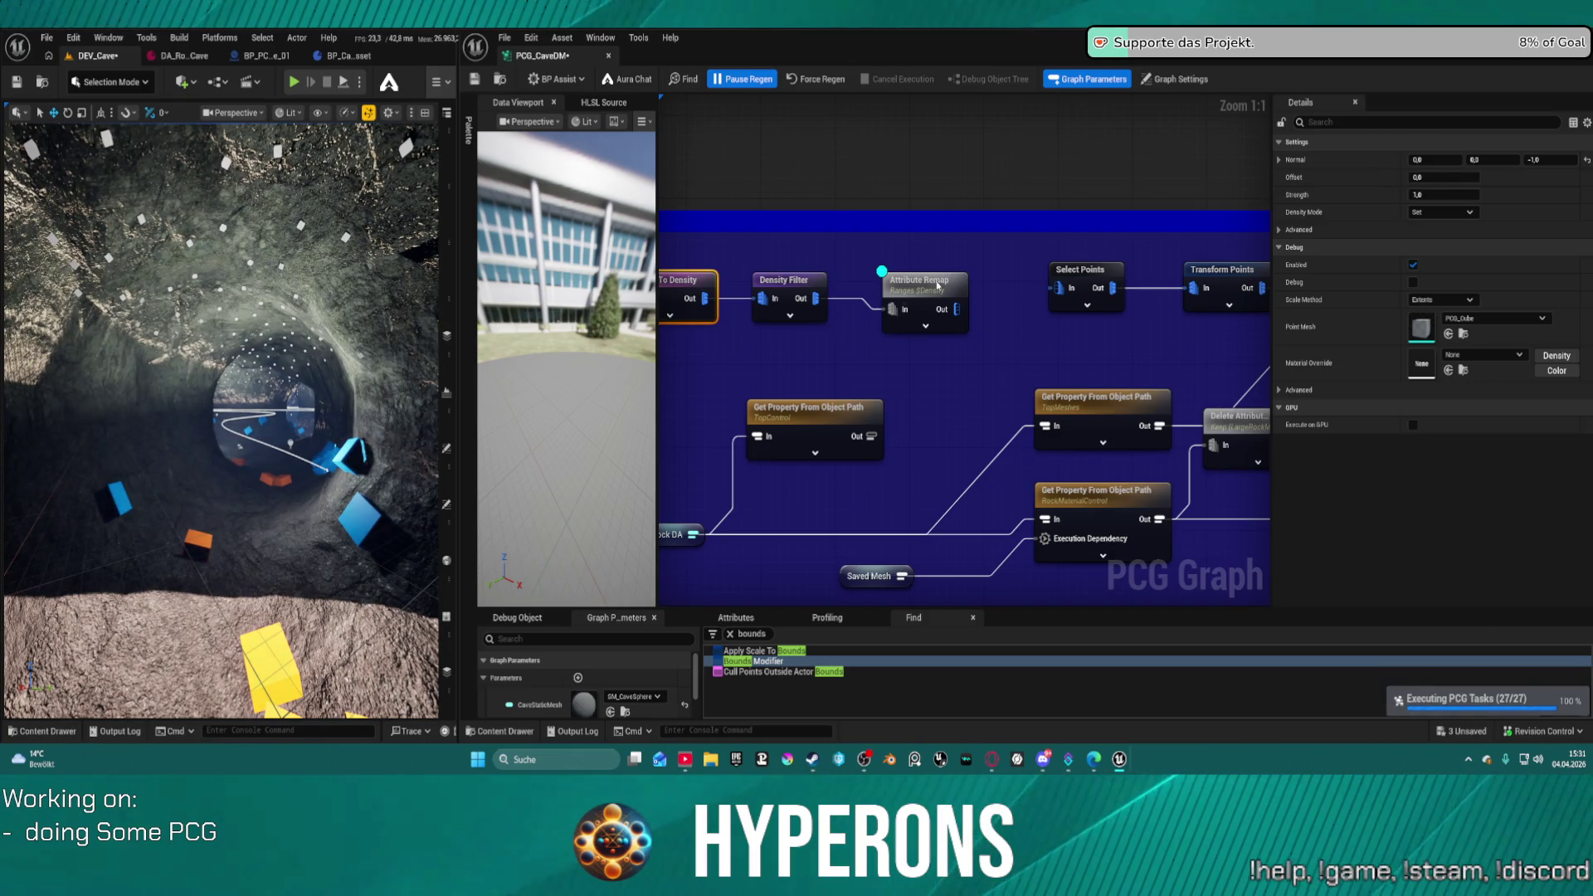
pyautogui.moveTo(937, 286); pyautogui.dragTo(890, 275)
pyautogui.moveTo(1002, 282)
pyautogui.mouseDown()
pyautogui.moveTo(846, 263)
pyautogui.moveTo(796, 297)
pyautogui.moveTo(815, 306)
pyautogui.mouseUp()
# - Add a Spatial Noise node beside Attribute Remap via the 'spa' search, enable its debug display, and save
pyautogui.write('sp')
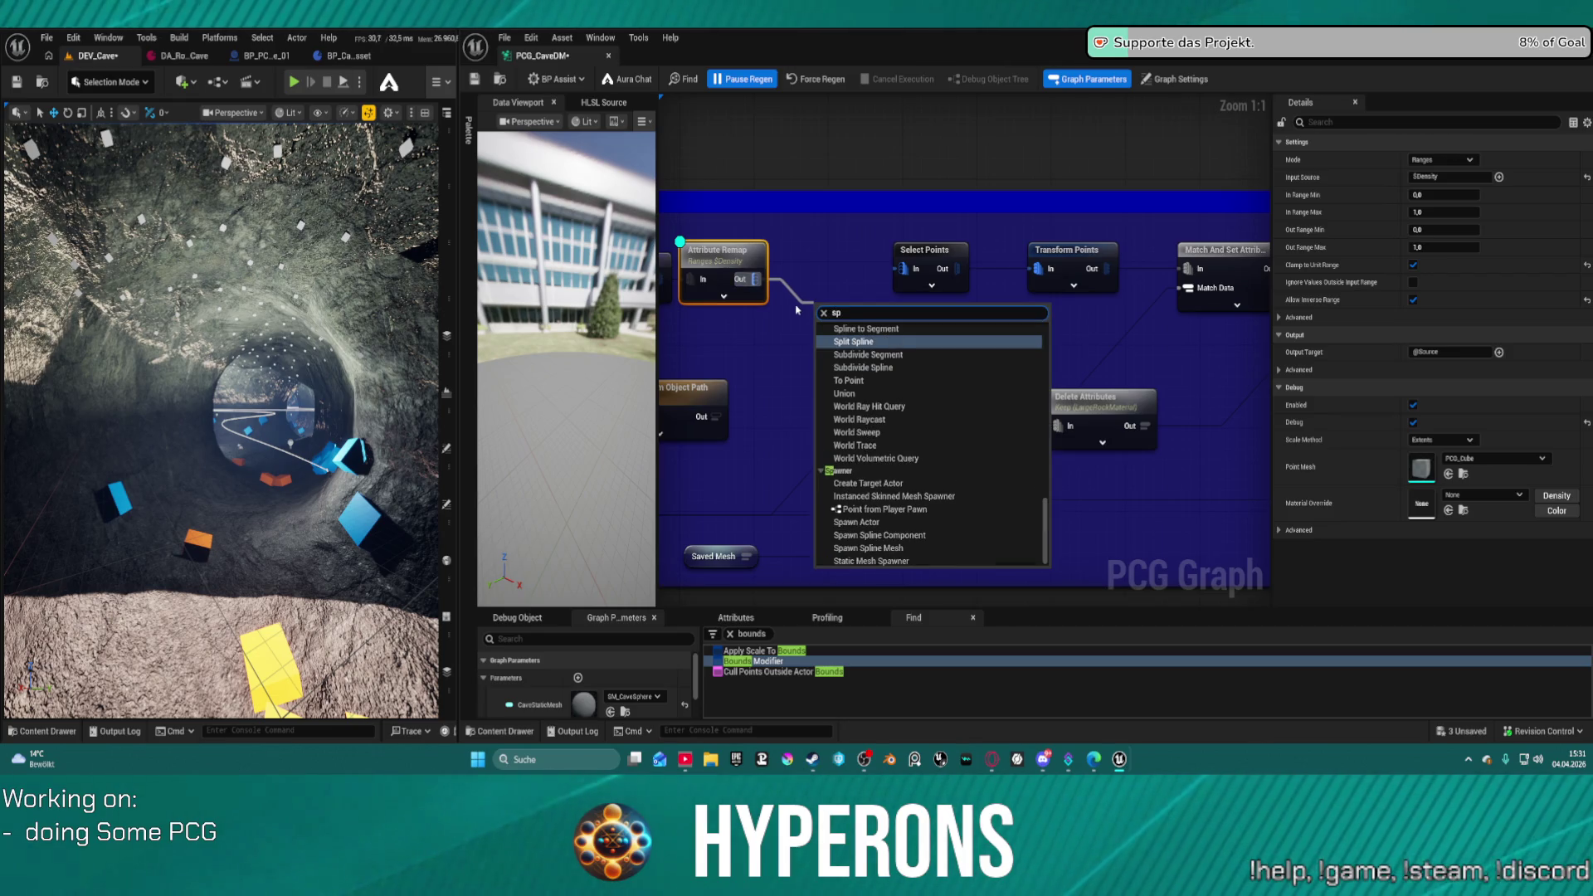
pyautogui.write('la')
pyautogui.press('BackSpace')
pyautogui.press('BackSpace')
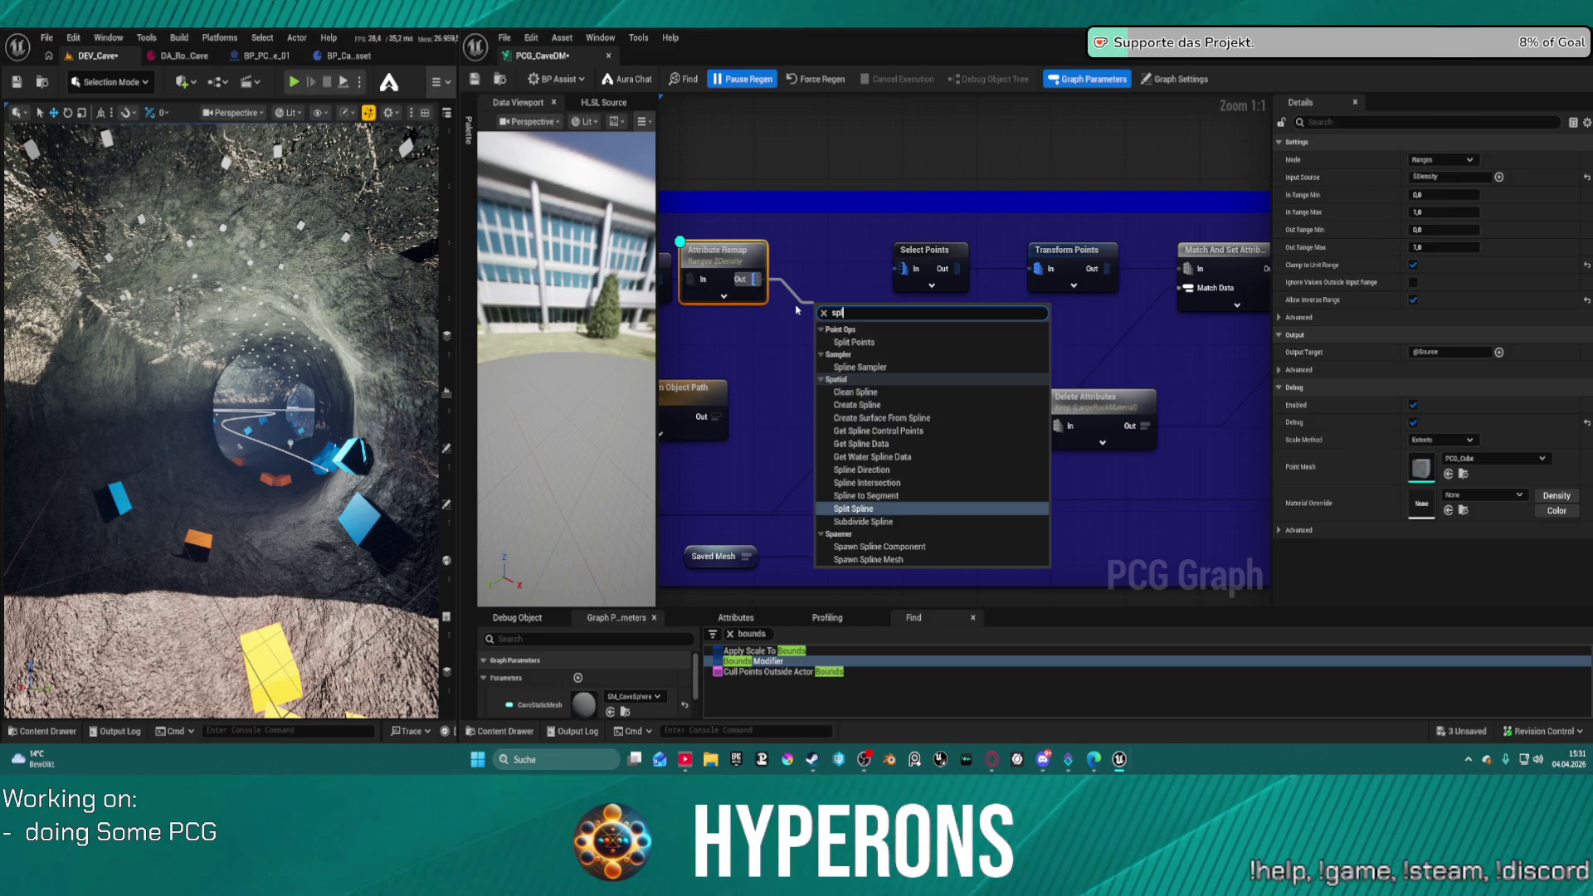
pyautogui.write('a')
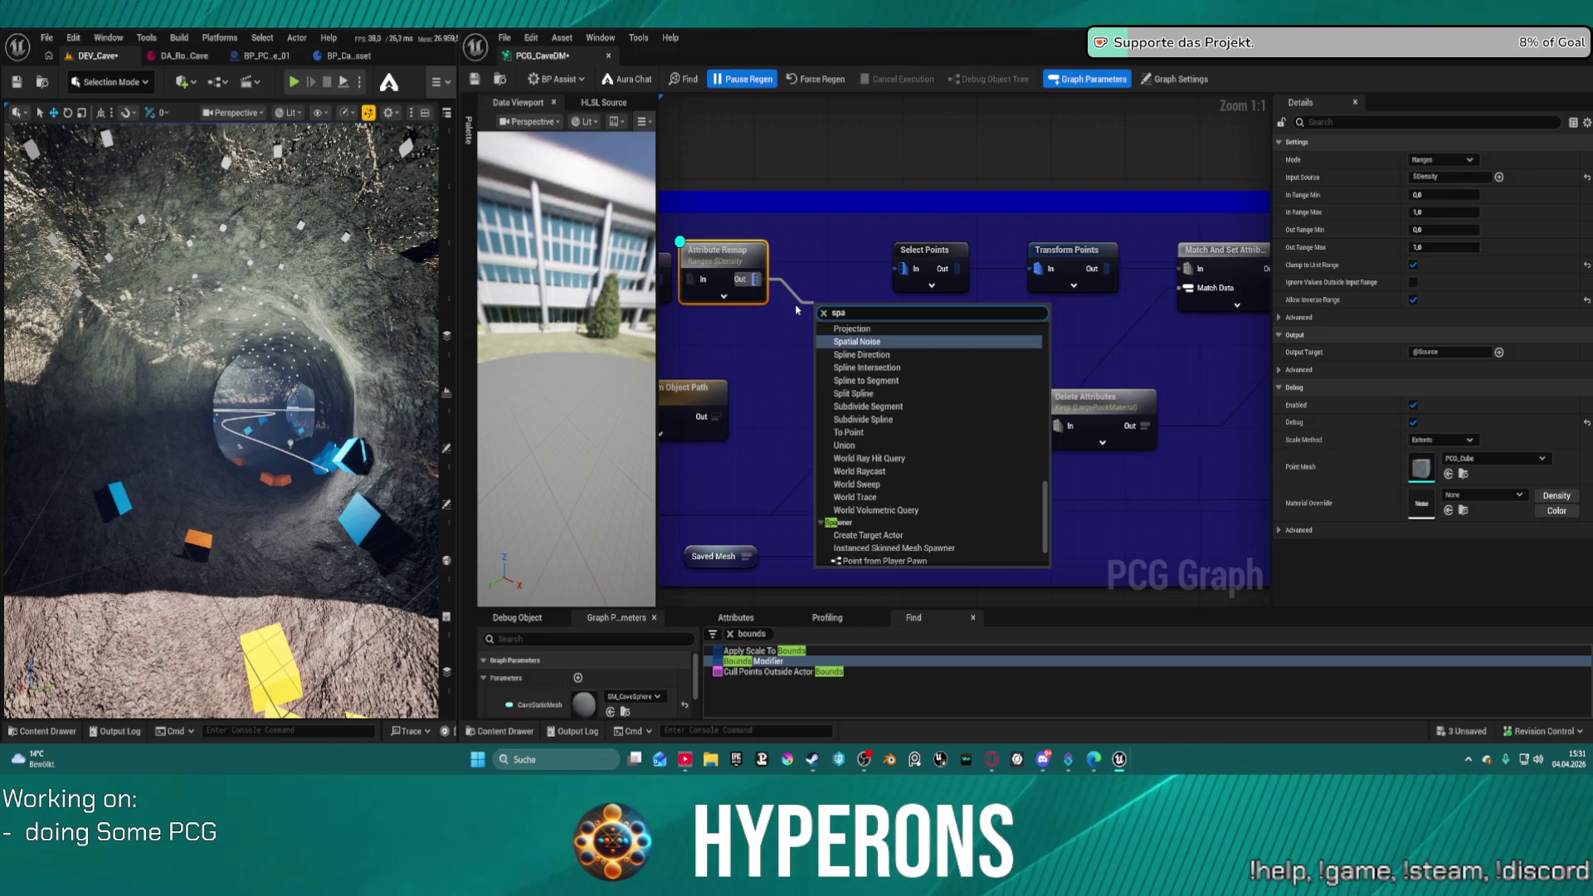
pyautogui.press('Return')
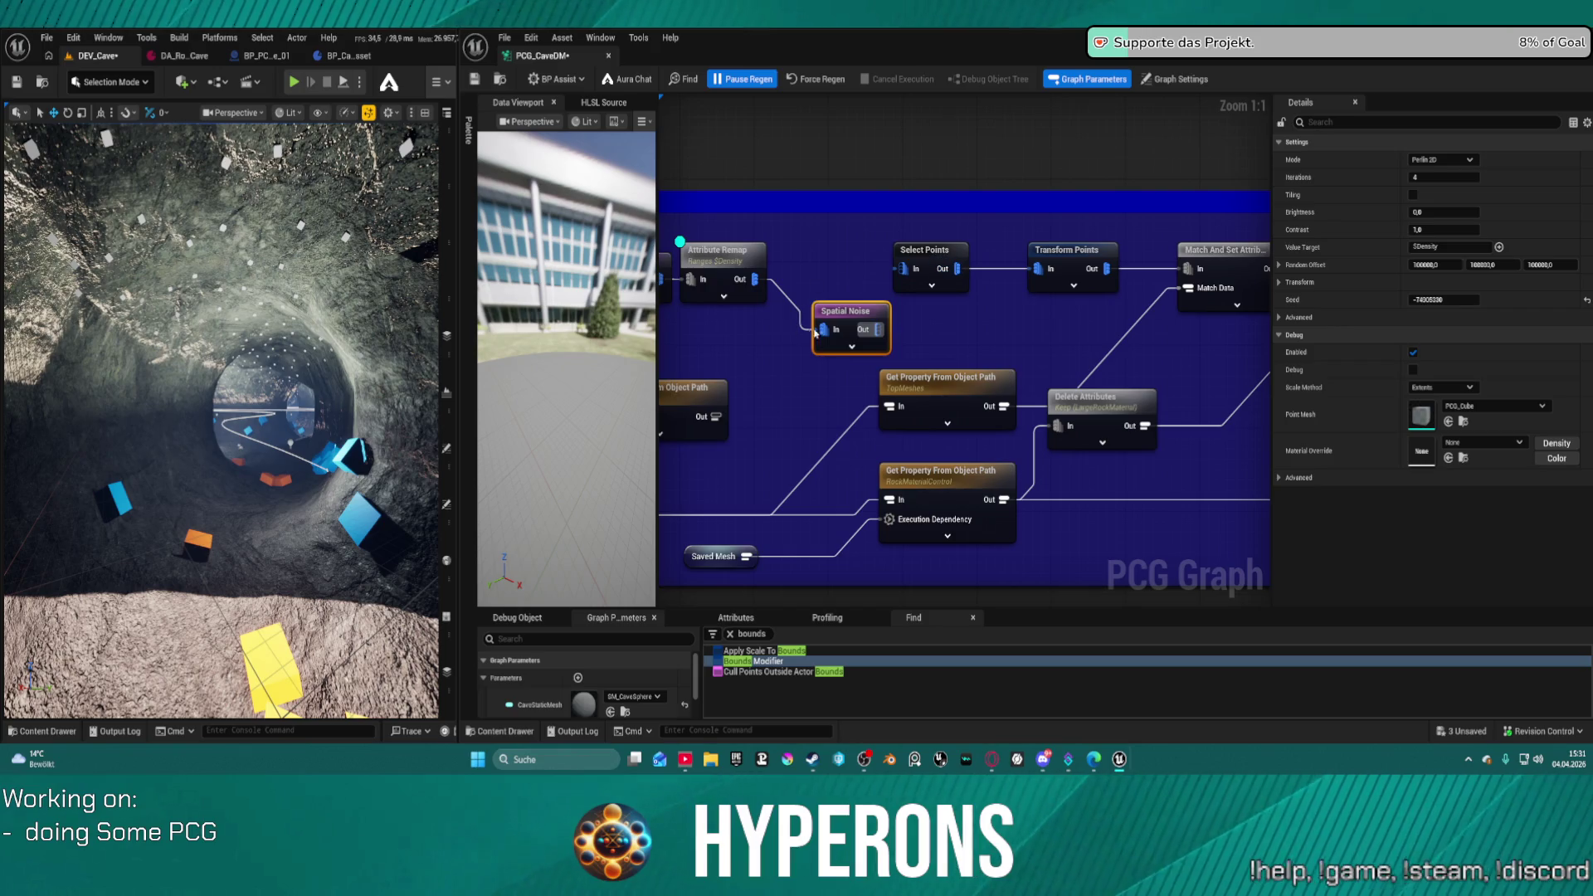
pyautogui.moveTo(854, 314); pyautogui.dragTo(821, 265)
pyautogui.press('d')
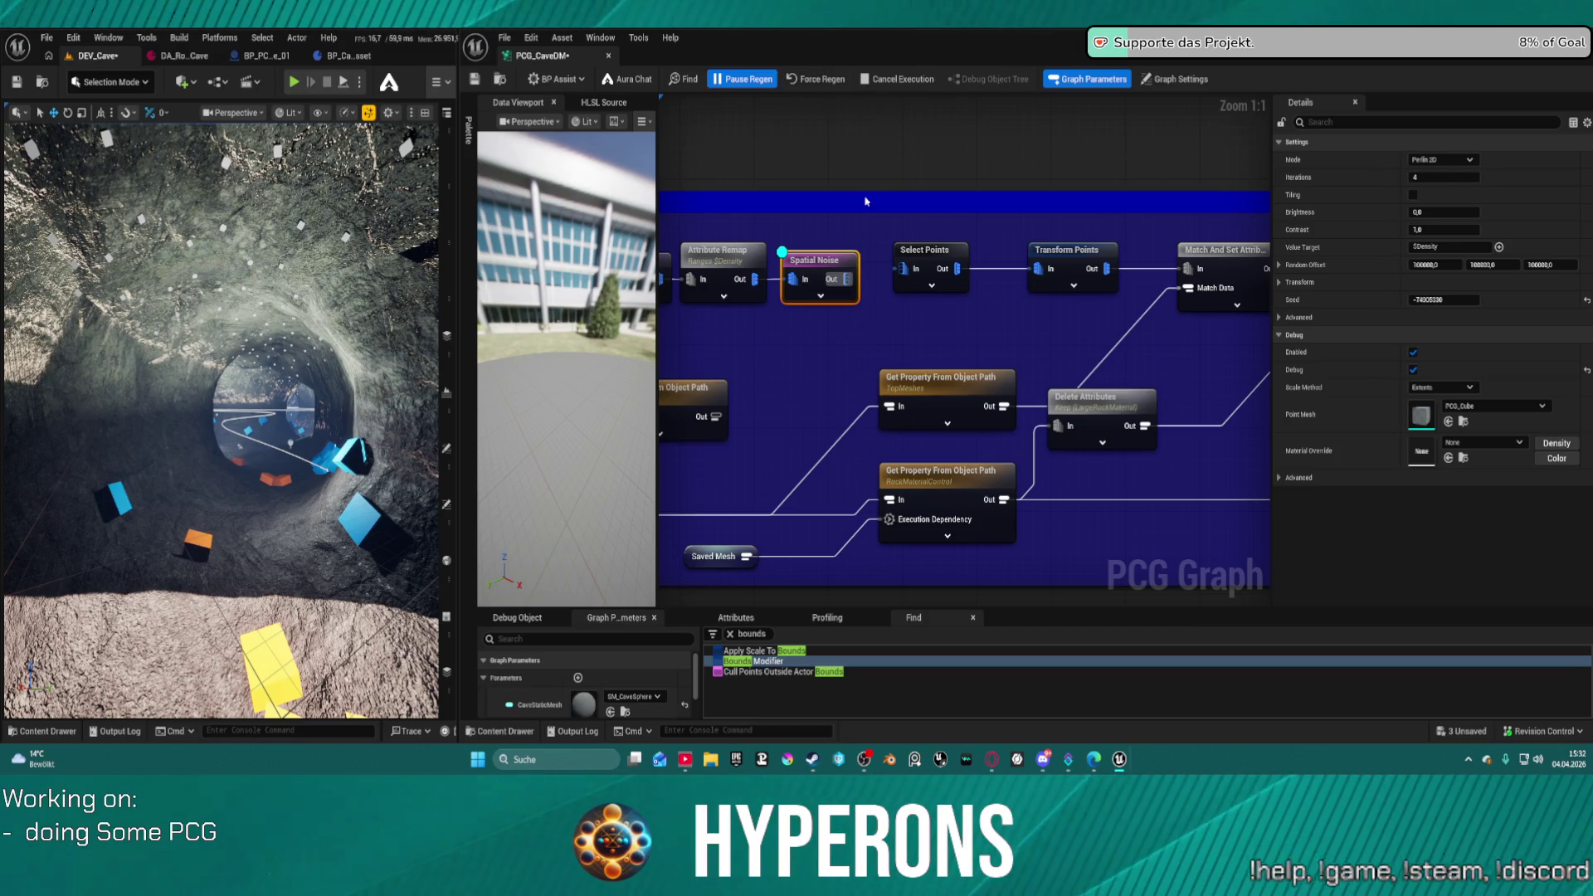
pyautogui.hotkey('ctrl', 's')
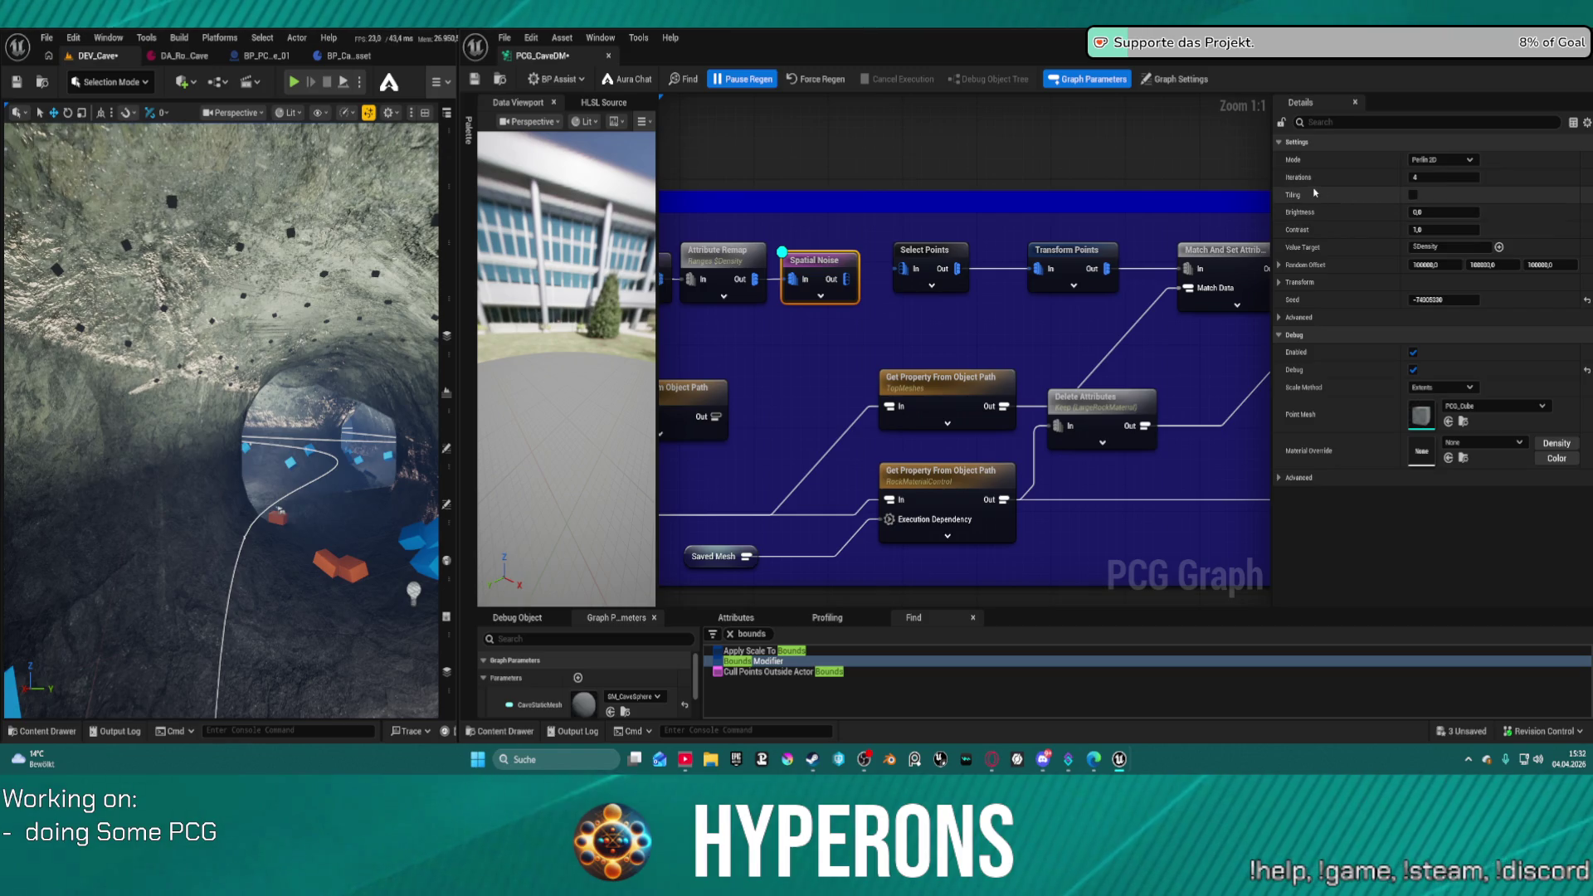
# - Try a Spatial Noise Brightness of 1.0, then force a regeneration and fly into the cave
pyautogui.click(1465, 212)
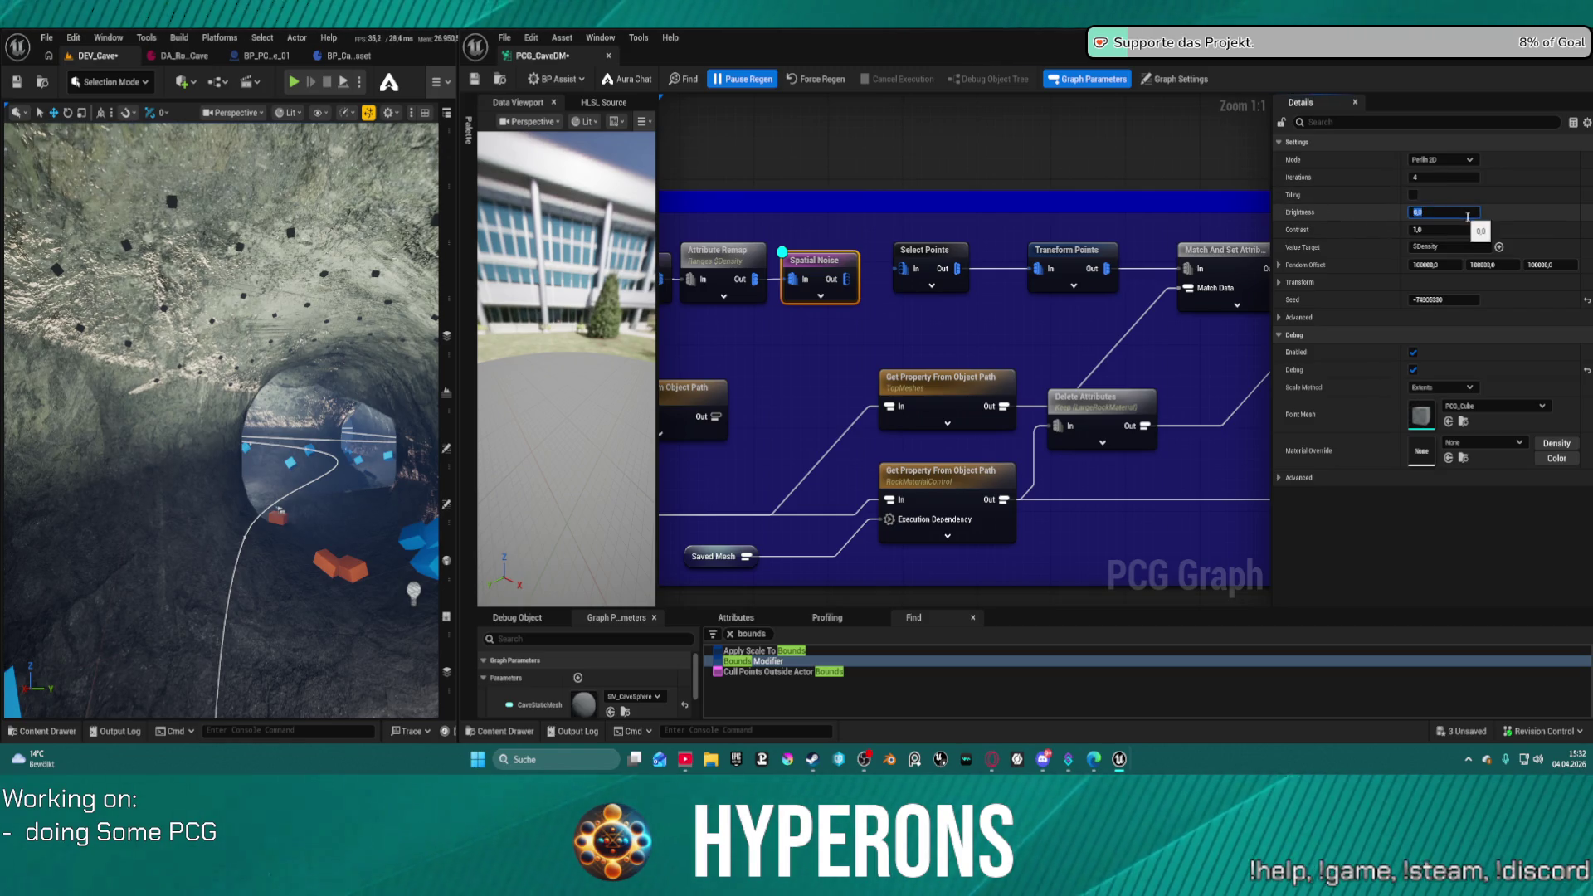
pyautogui.write('1')
pyautogui.press('Return')
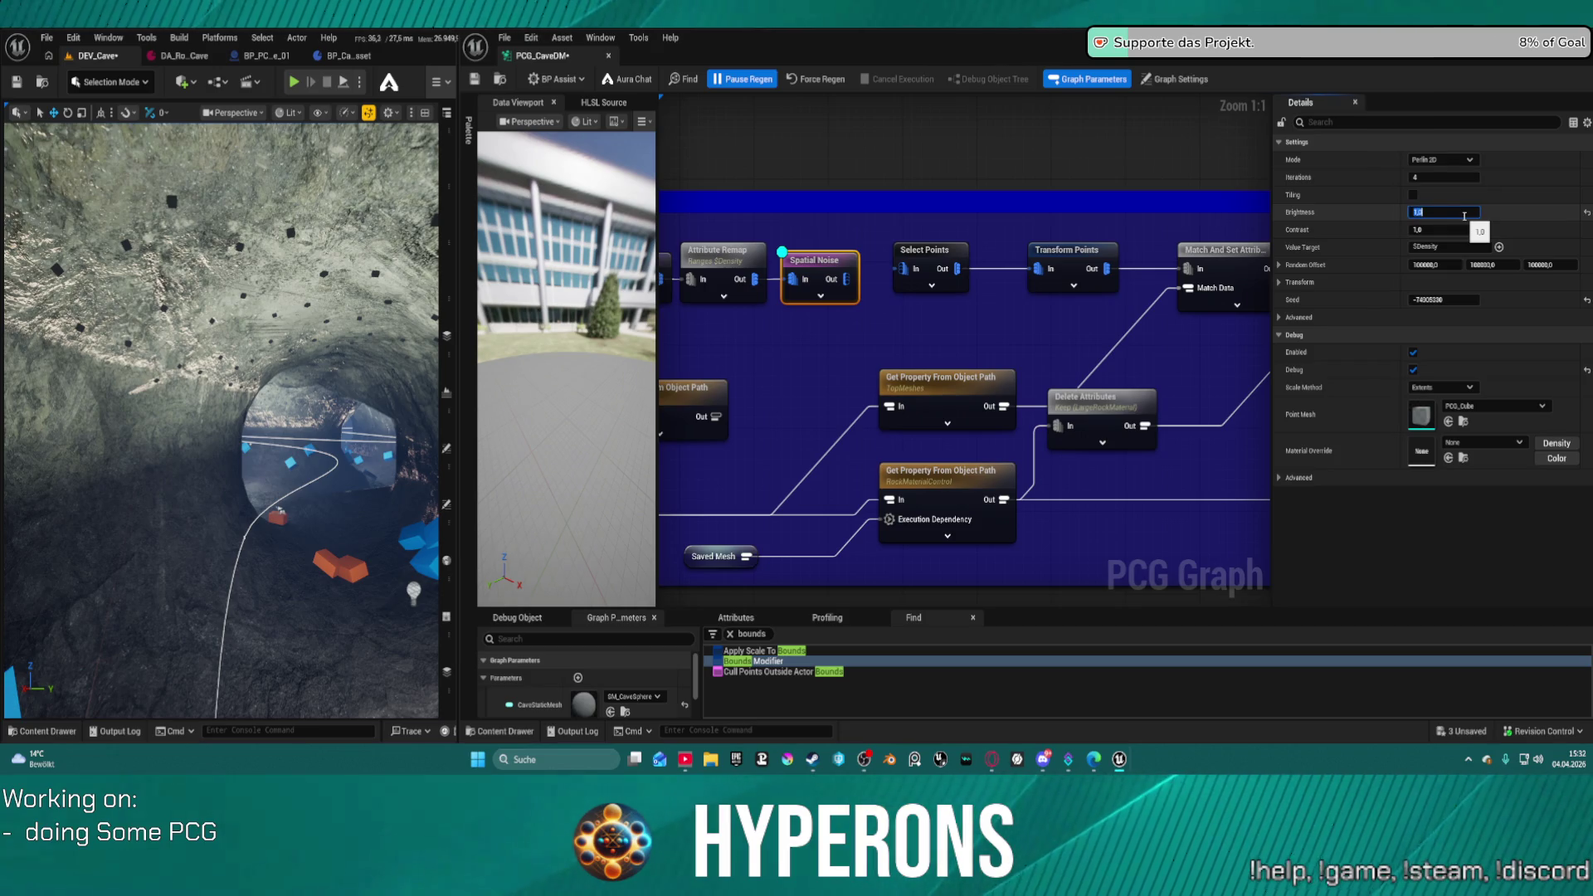
pyautogui.click(817, 79)
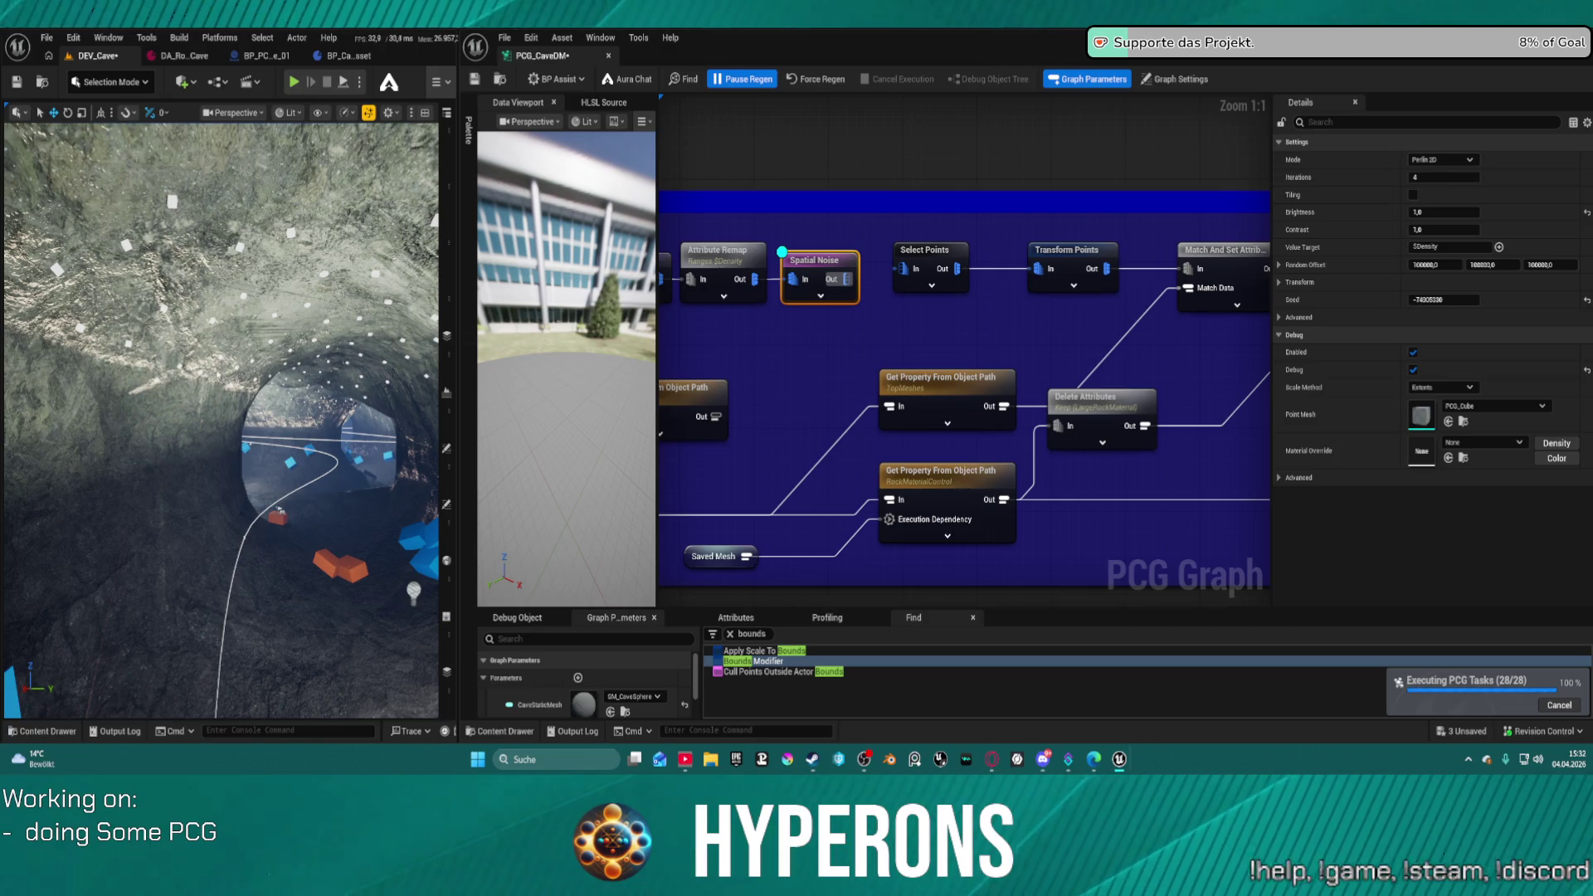
pyautogui.press('w')
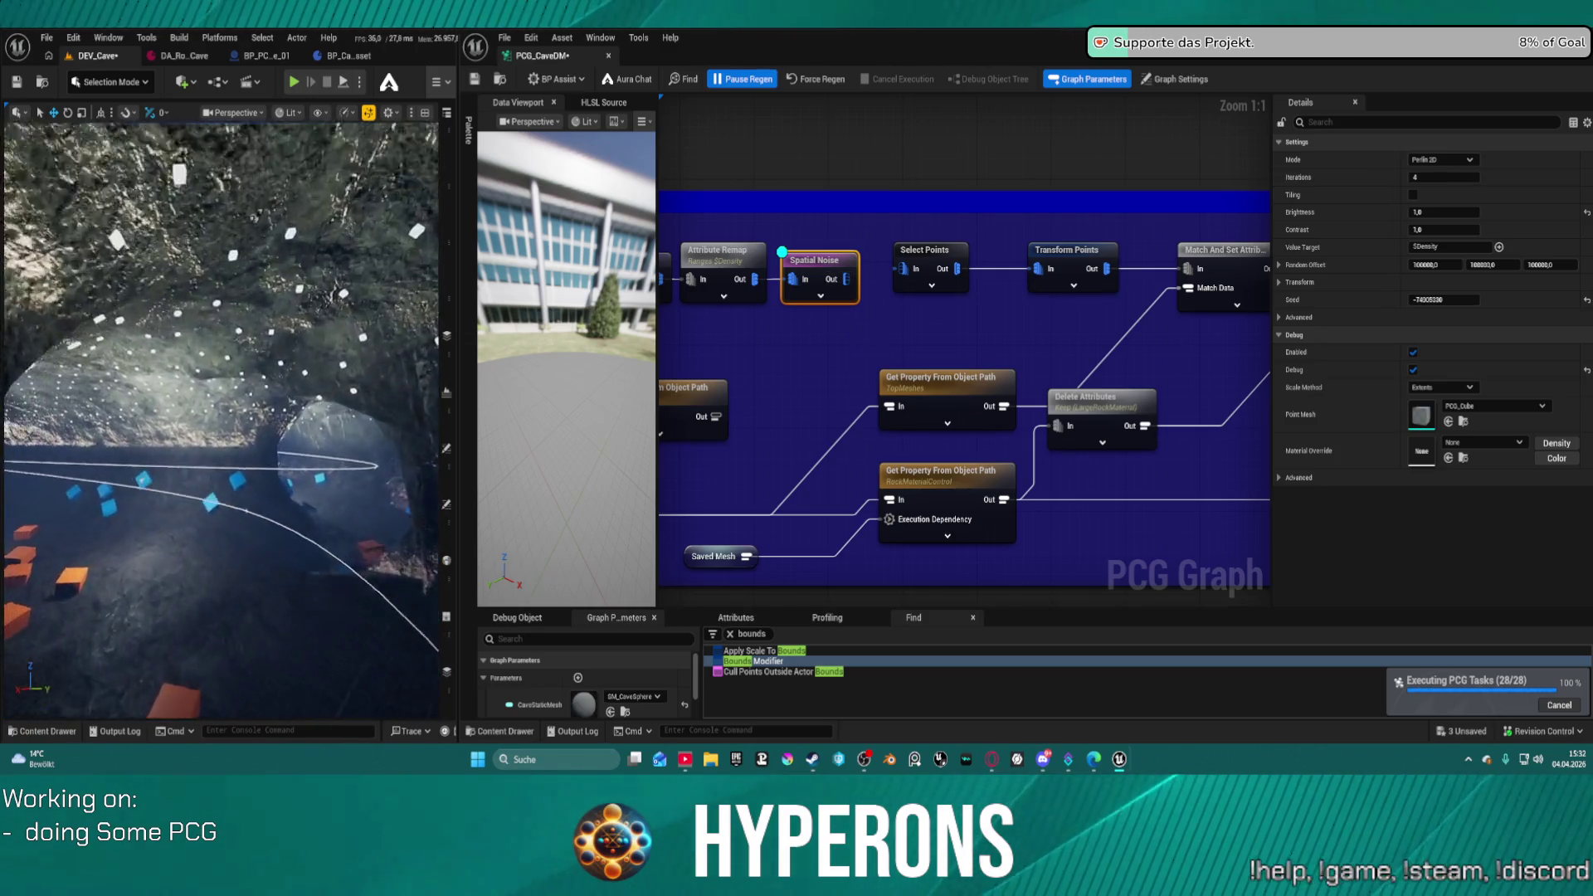
pyautogui.press('w')
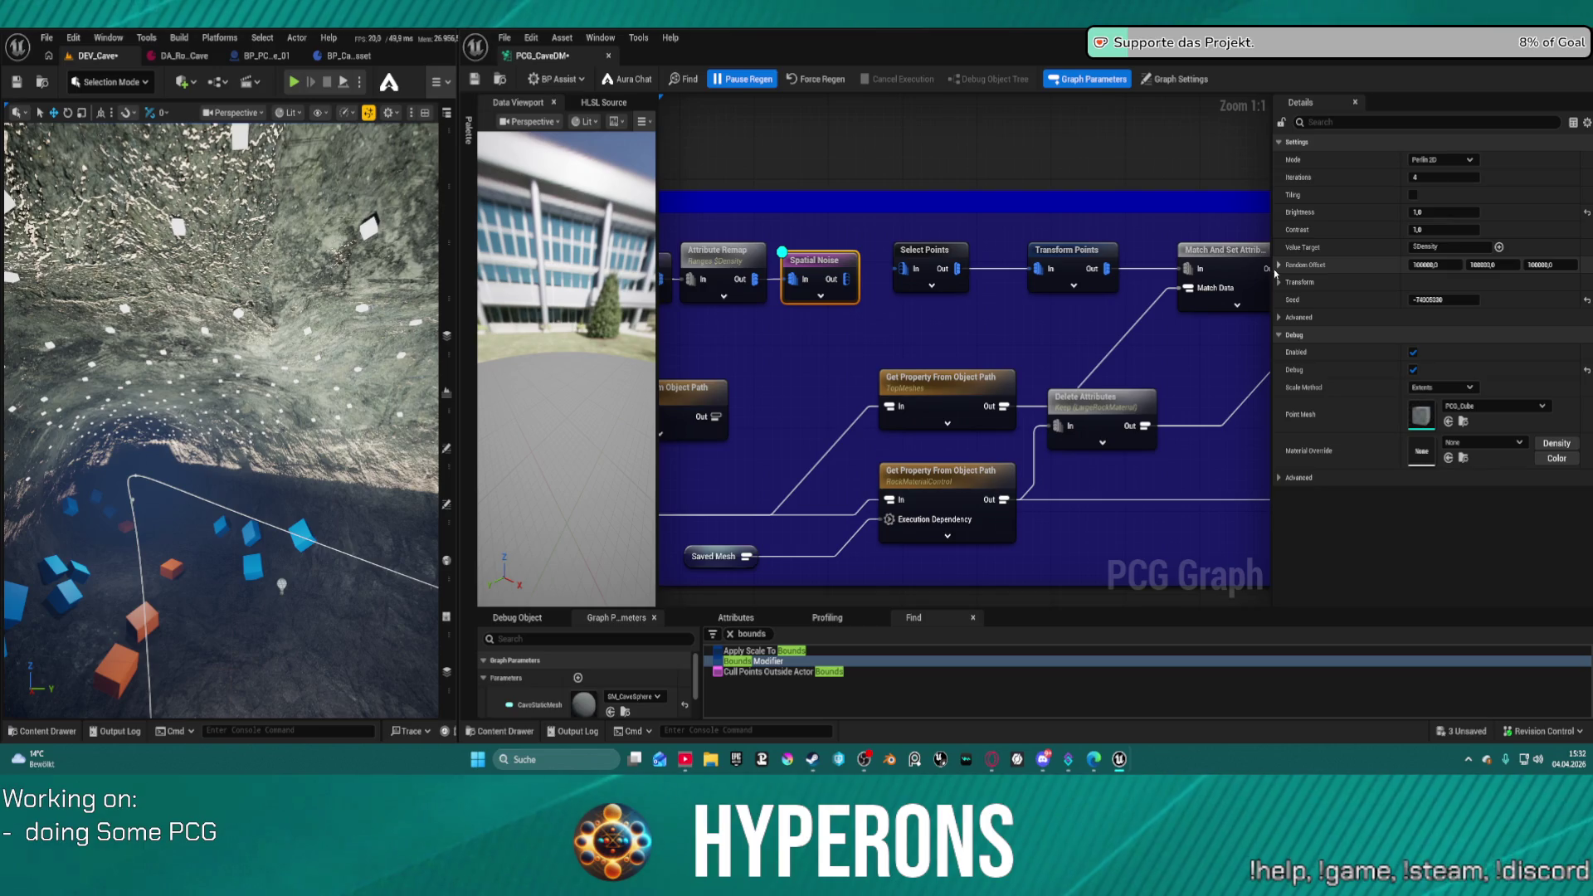
# - Keep Perlin 2D mode, reset Brightness to 0, and set Contrast to -1
pyautogui.click(1274, 269)
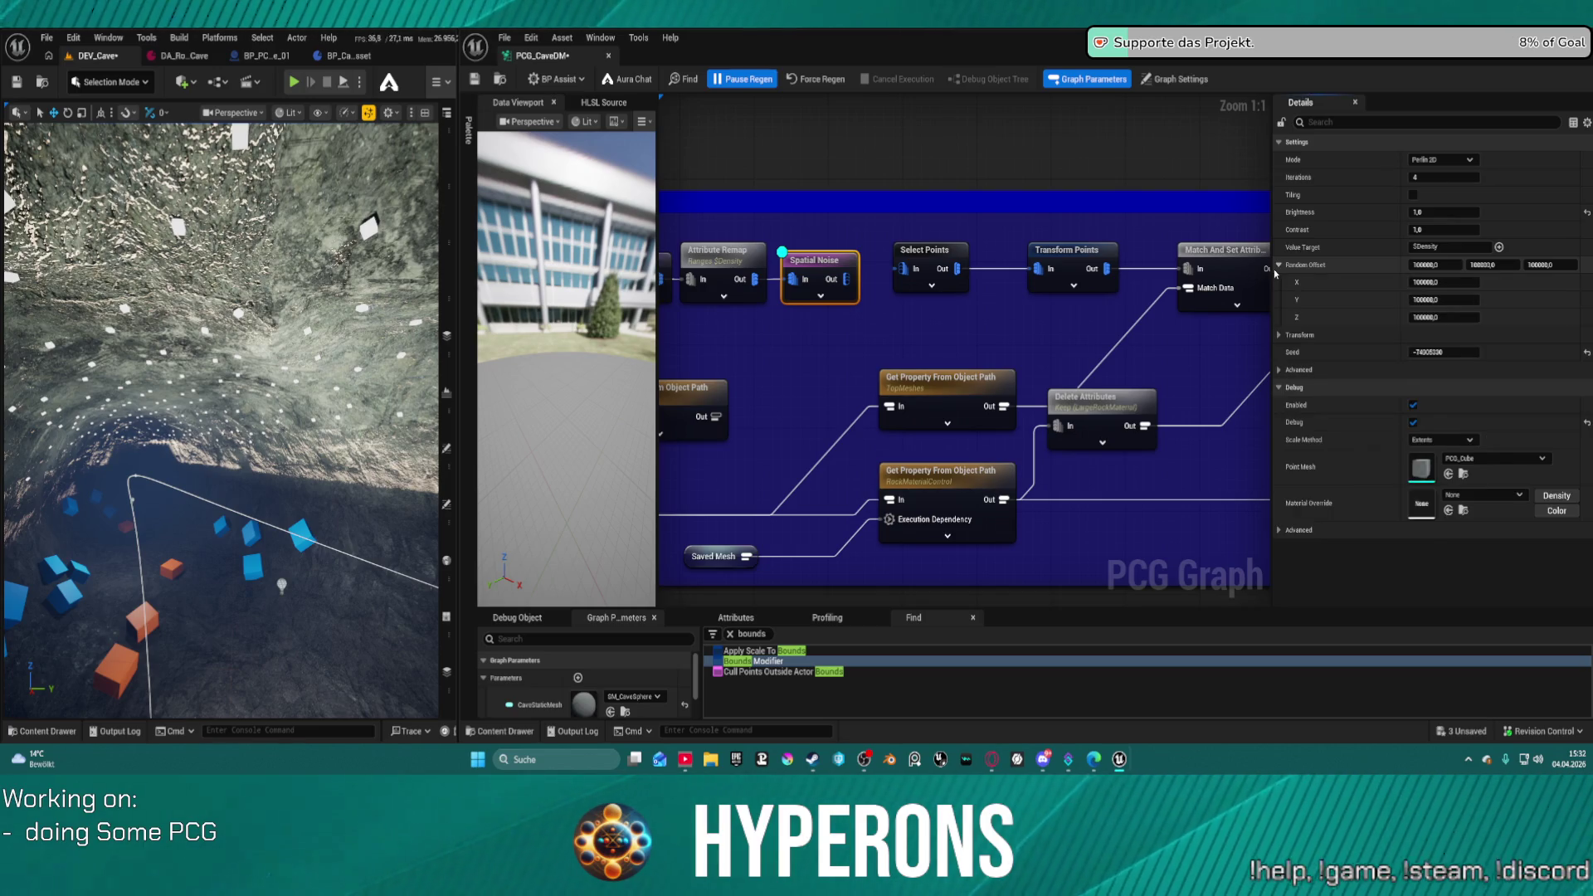
pyautogui.click(1274, 268)
pyautogui.click(1456, 160)
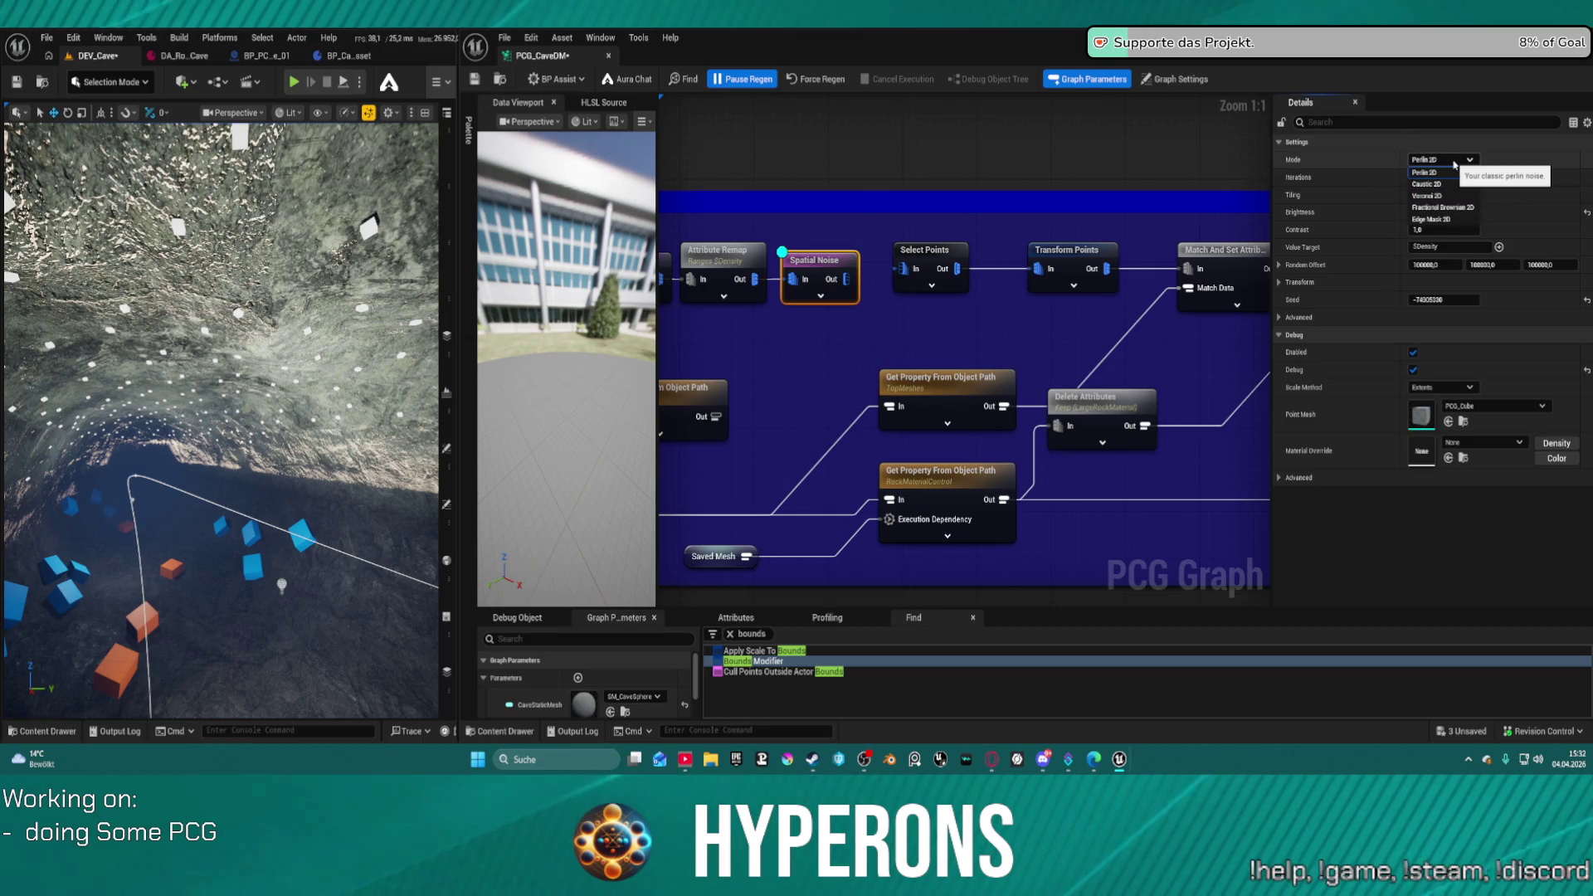
pyautogui.click(1454, 165)
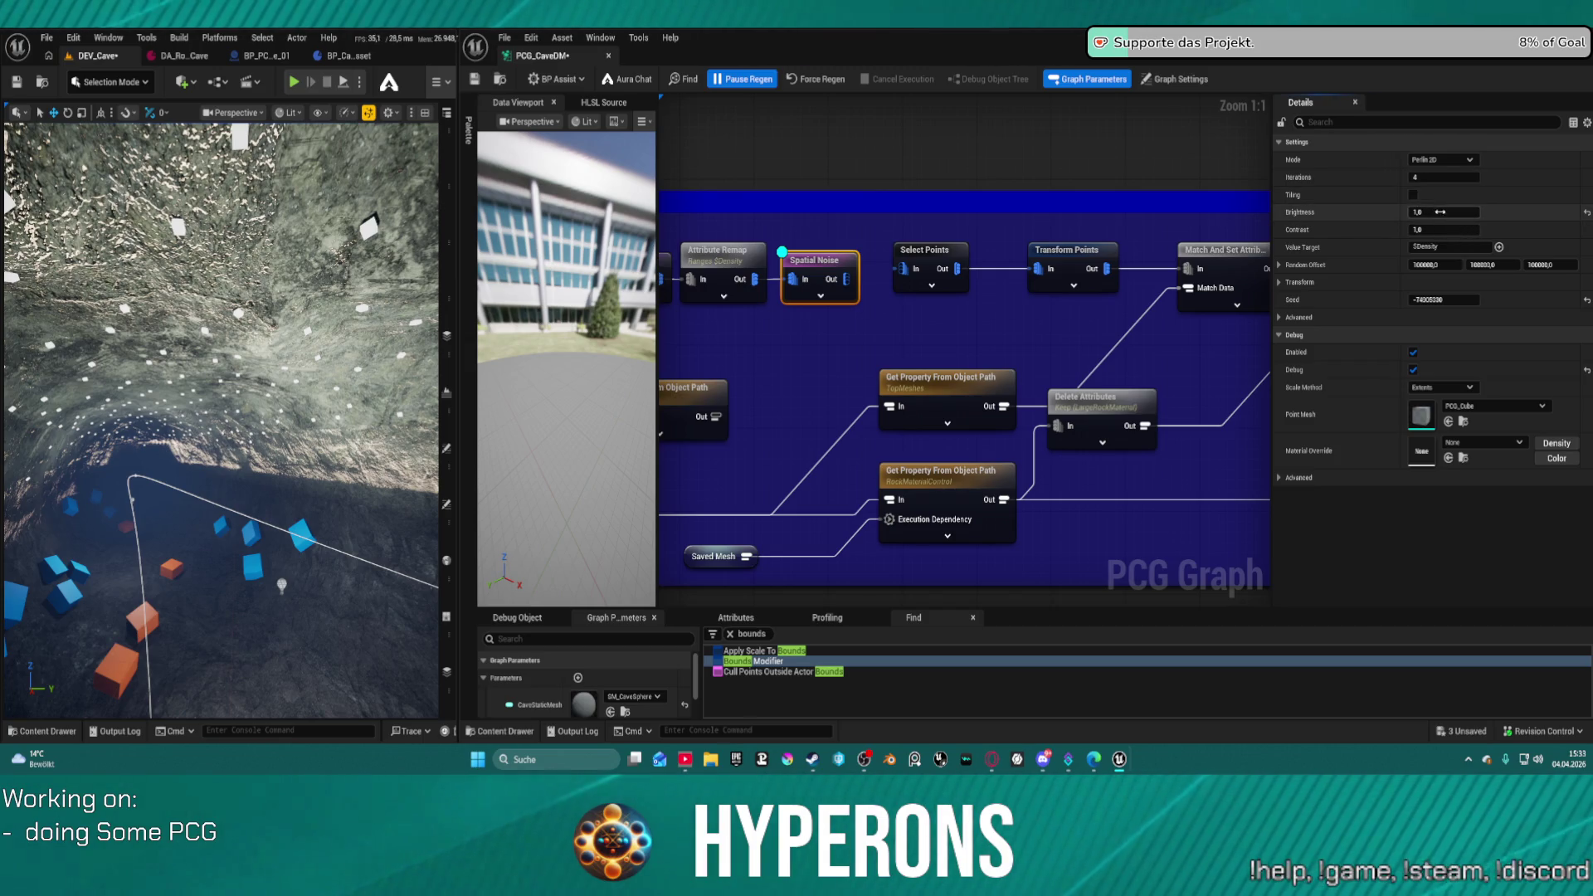
pyautogui.click(1586, 214)
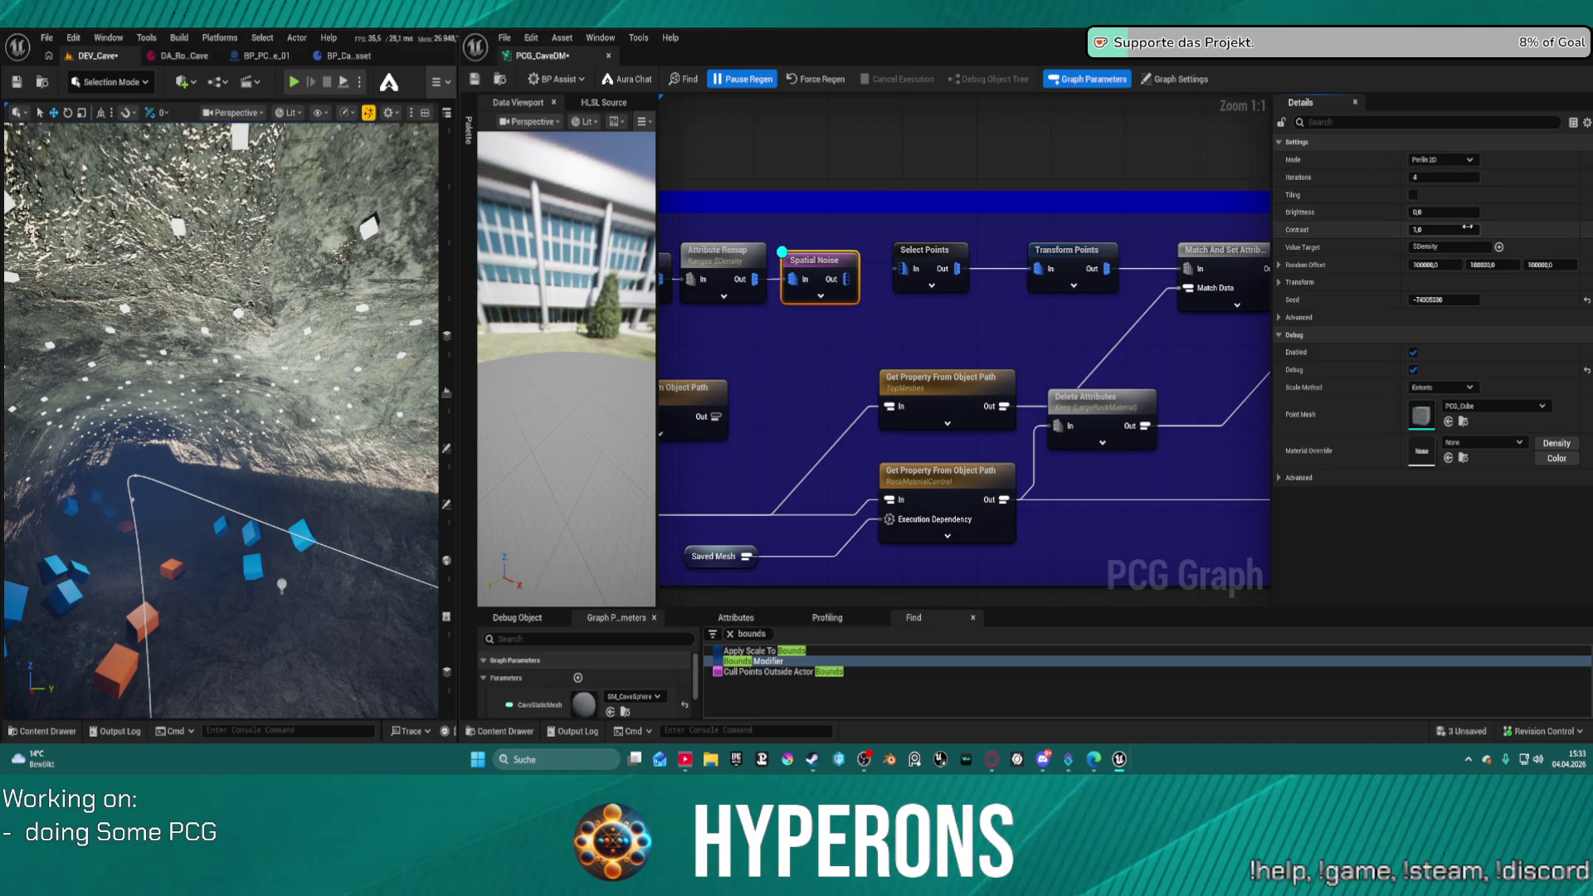
pyautogui.click(1443, 229)
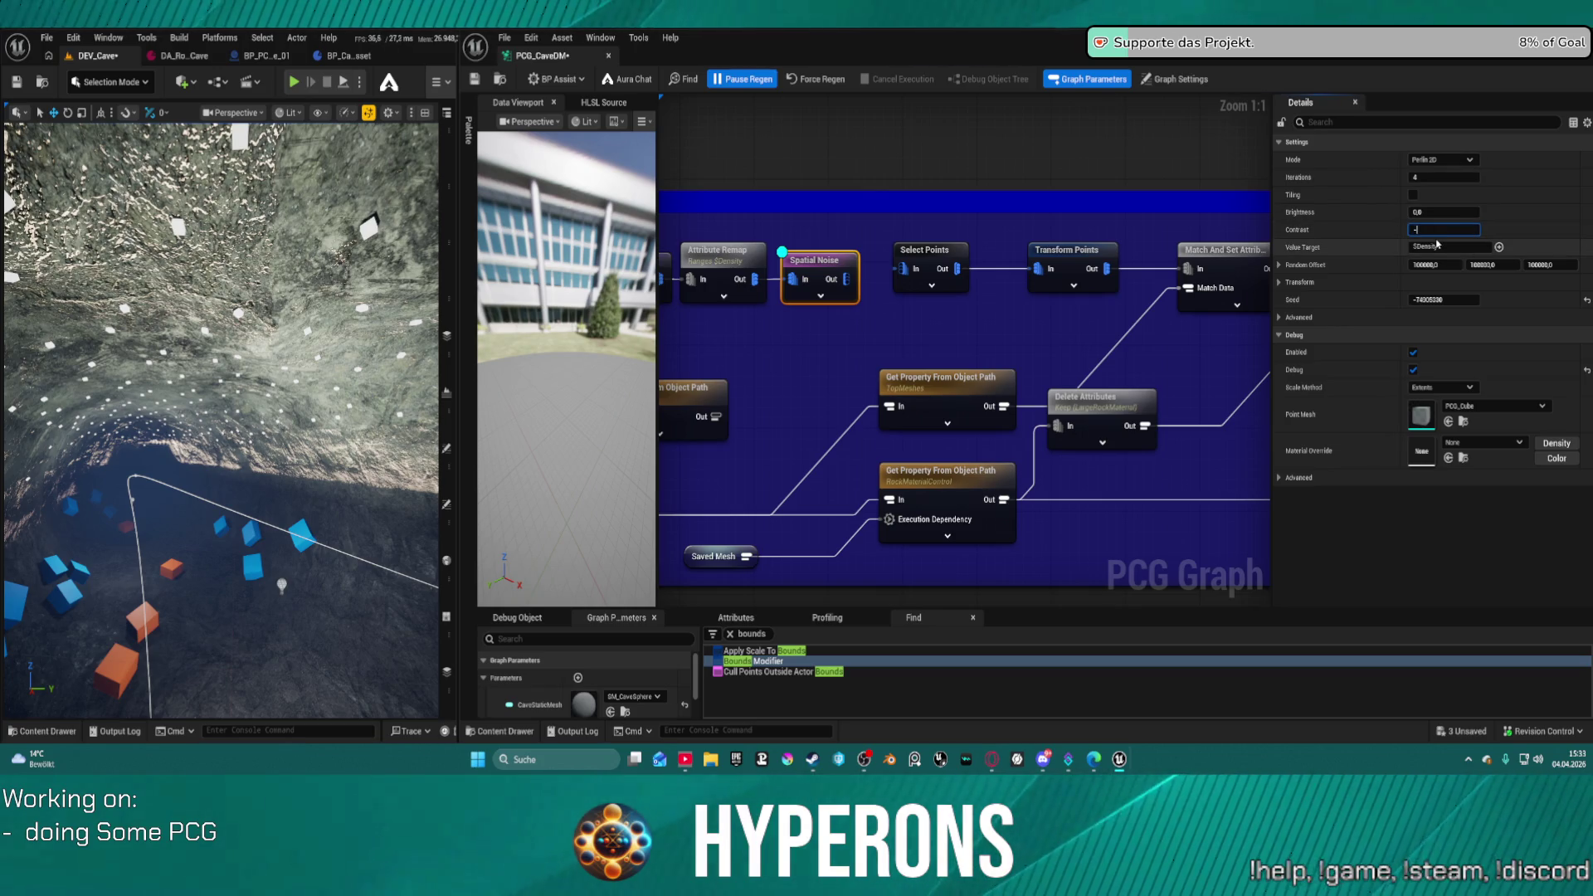
pyautogui.write('-1')
pyautogui.press('Return')
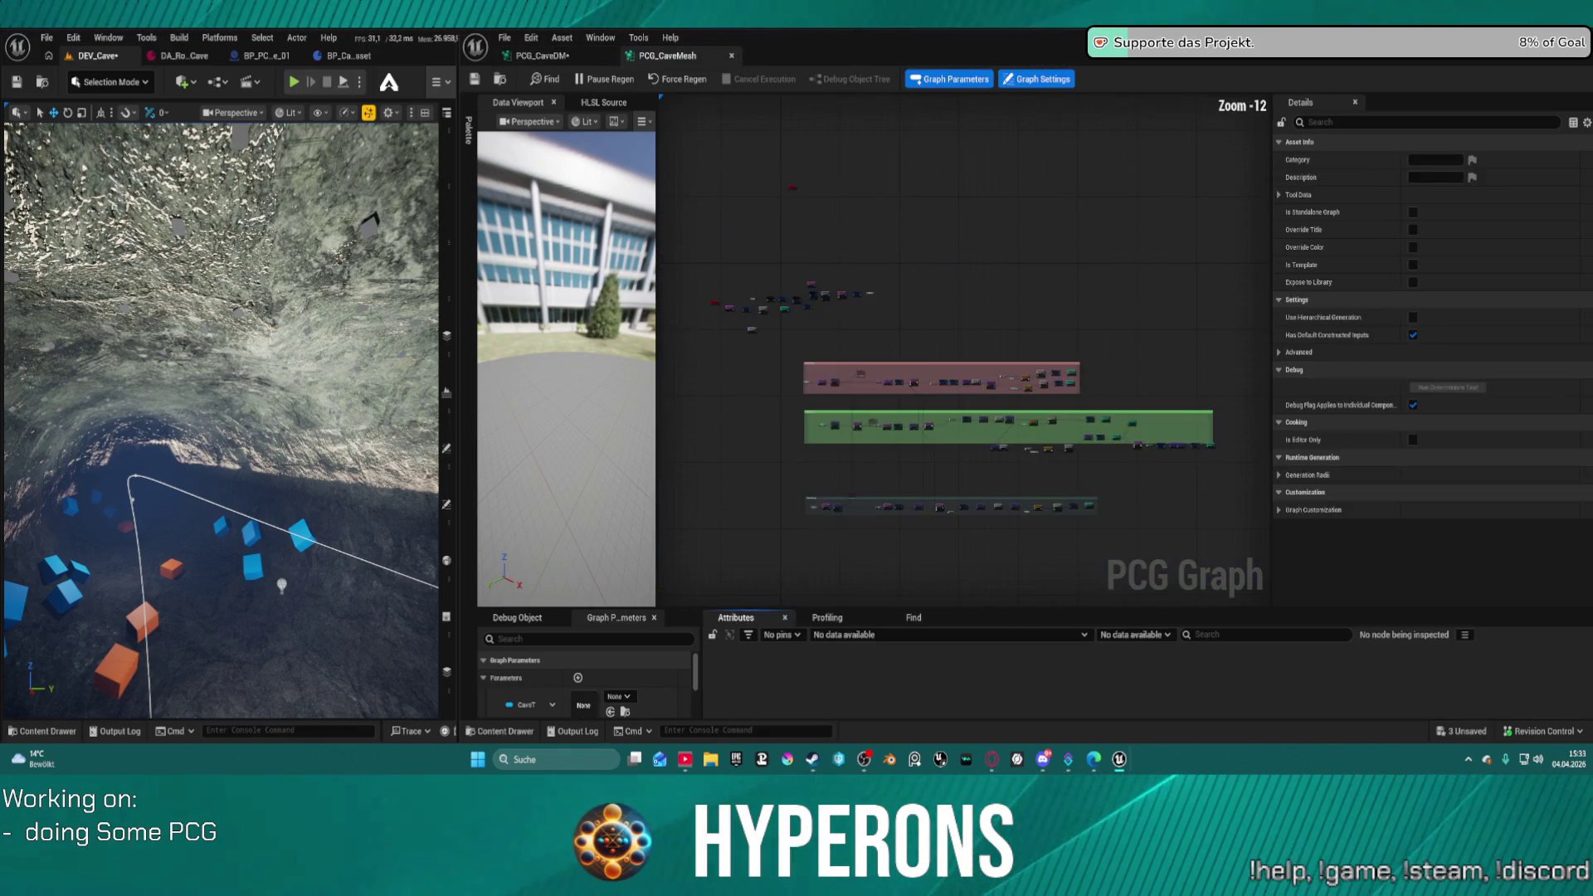
# - Inspect the Spatial Noise node and its Transform settings in PCG_CaveMesh, then close that graph
pyautogui.scroll(13, 928, 381)
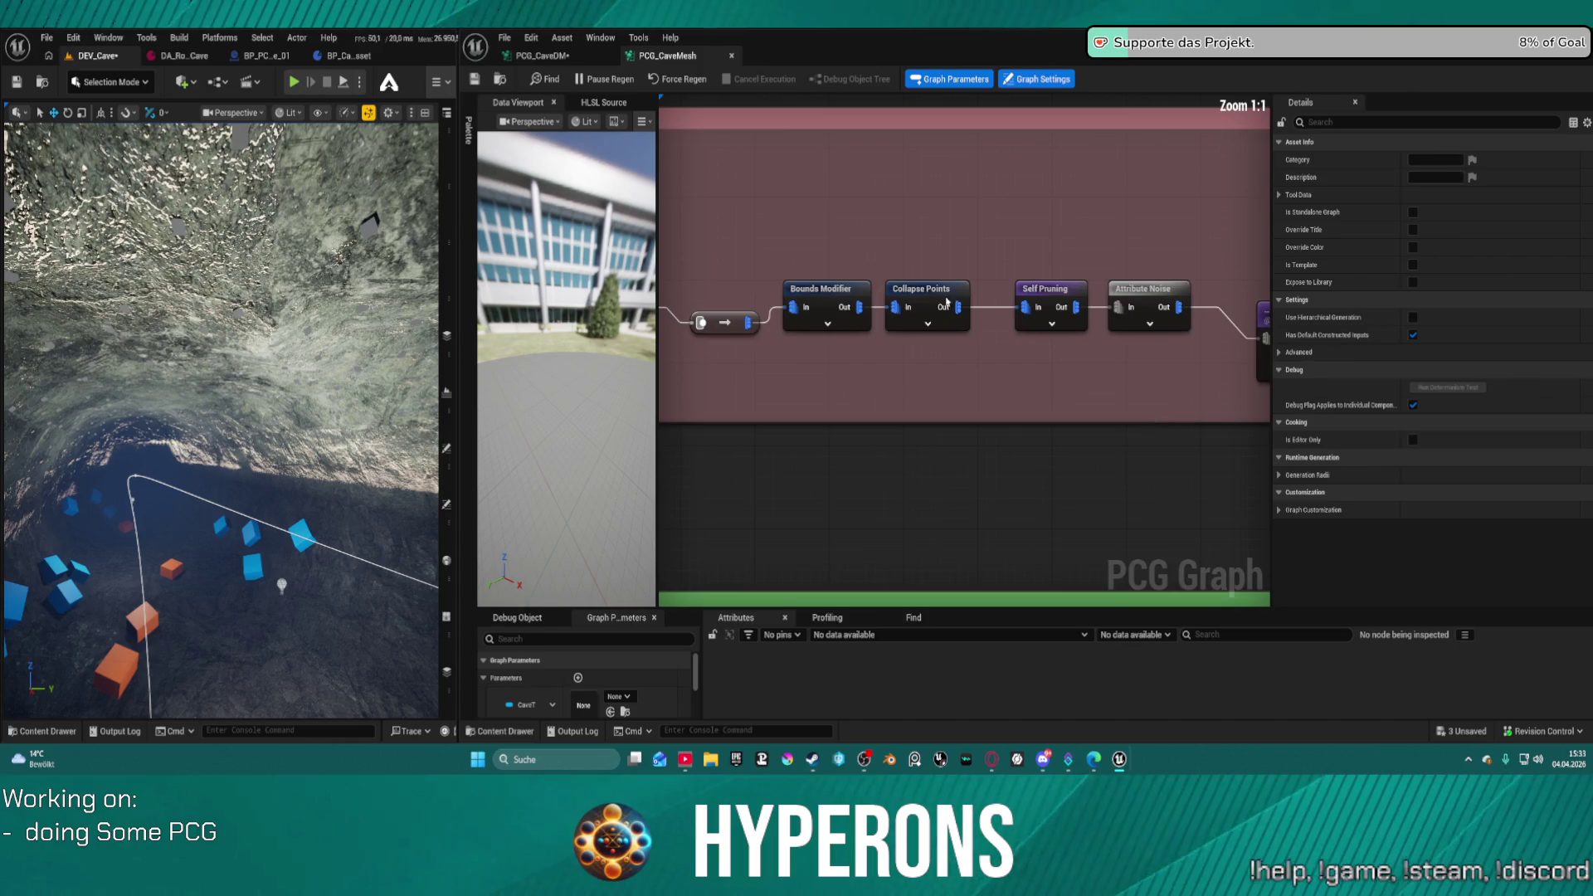
pyautogui.moveTo(943, 270)
pyautogui.mouseDown()
pyautogui.moveTo(680, 216)
pyautogui.moveTo(1144, 215)
pyautogui.mouseUp()
pyautogui.click(943, 242)
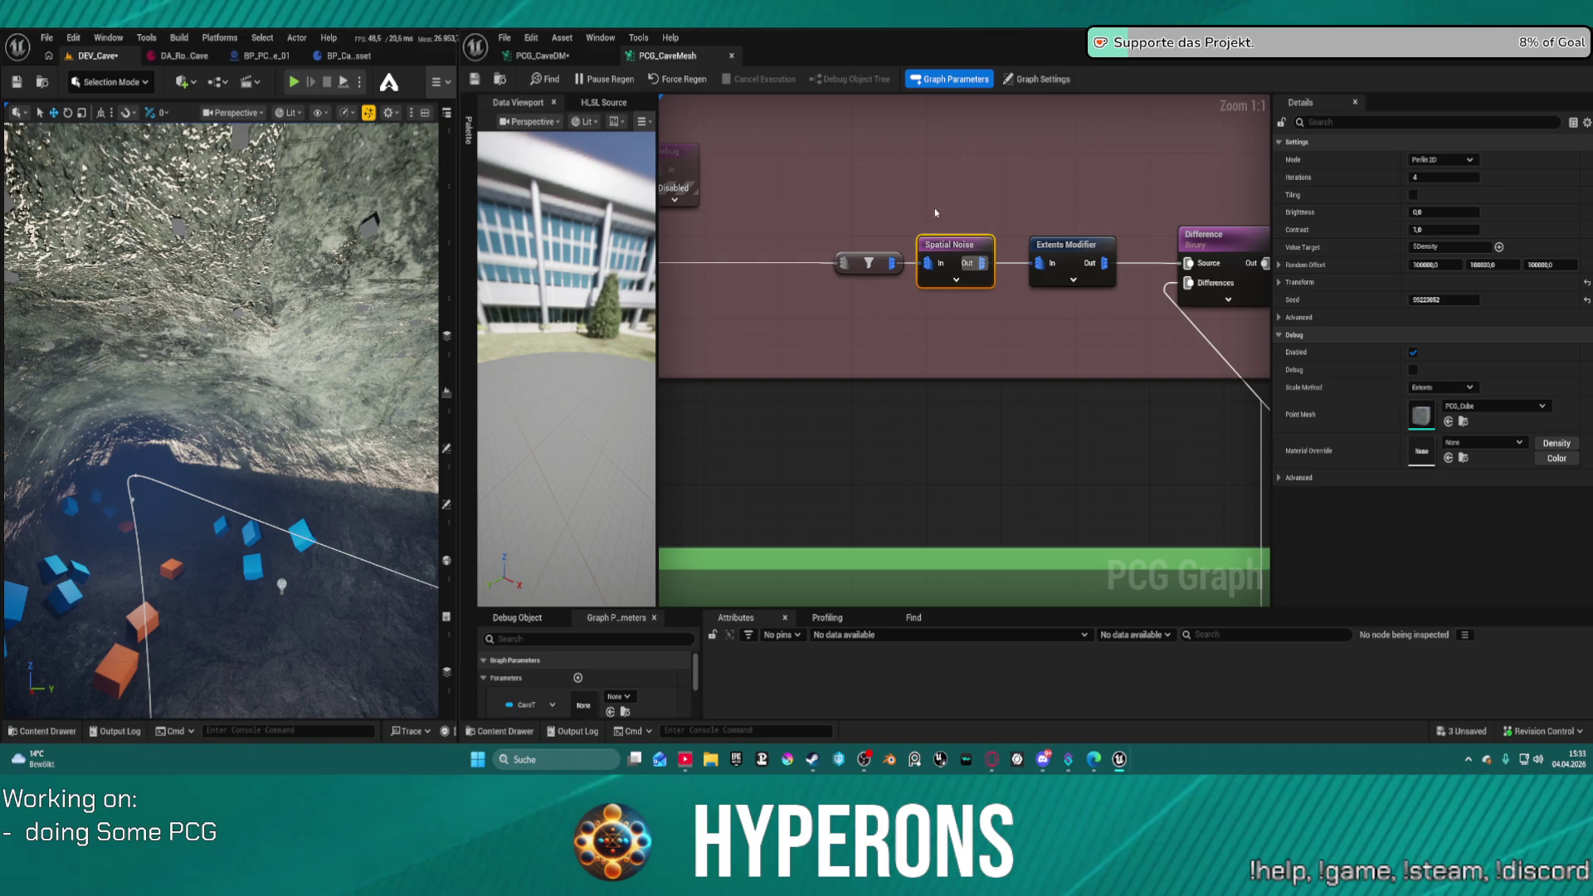
pyautogui.click(1279, 282)
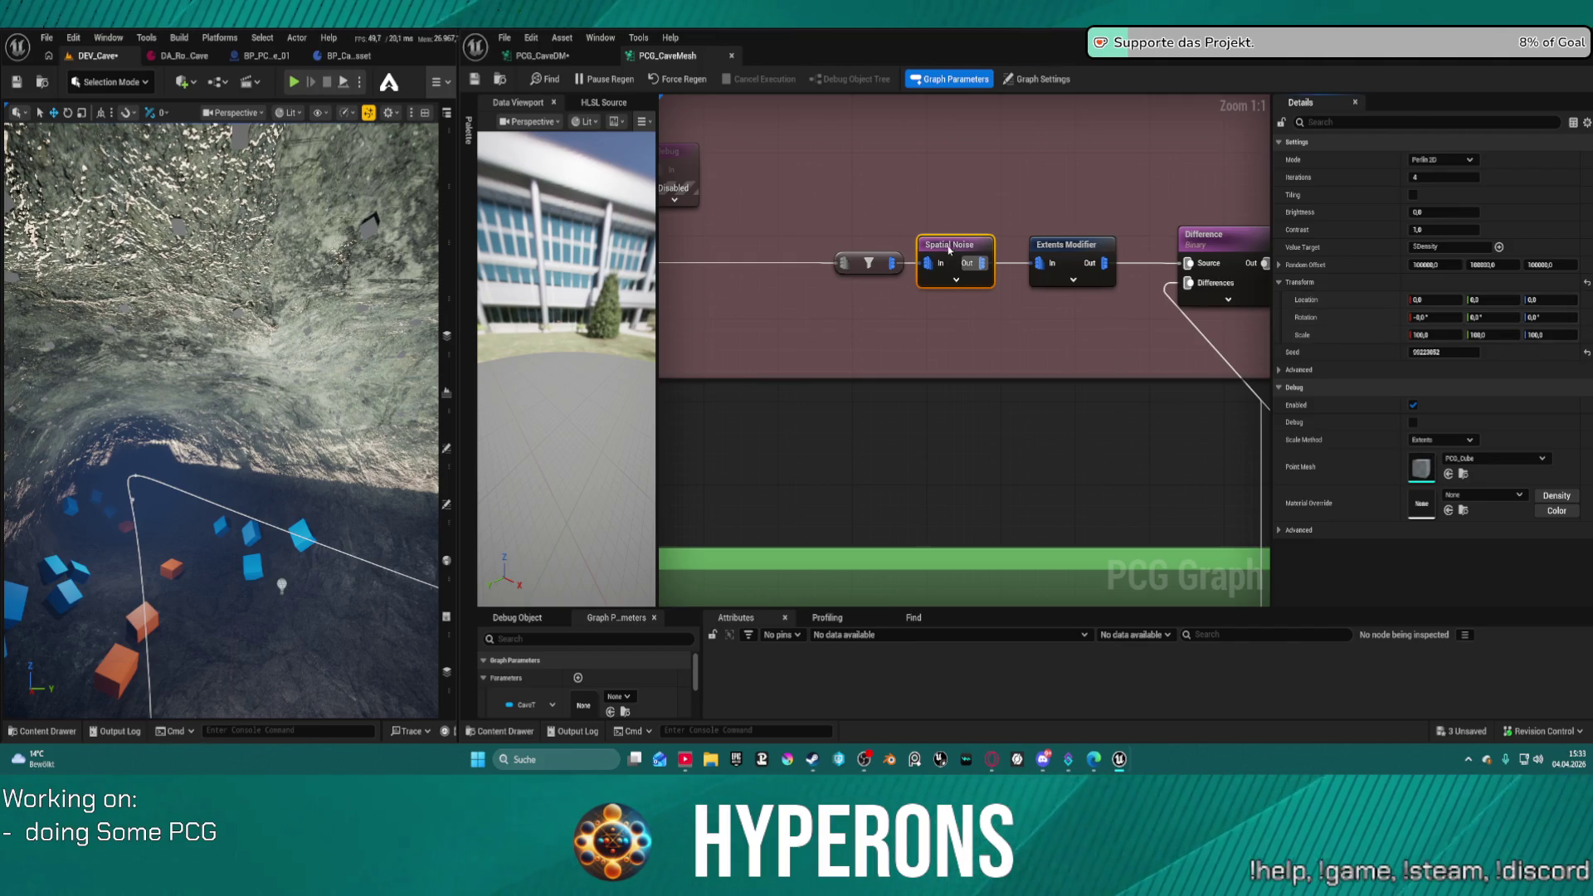
pyautogui.click(962, 281)
pyautogui.scroll(-4, 970, 307)
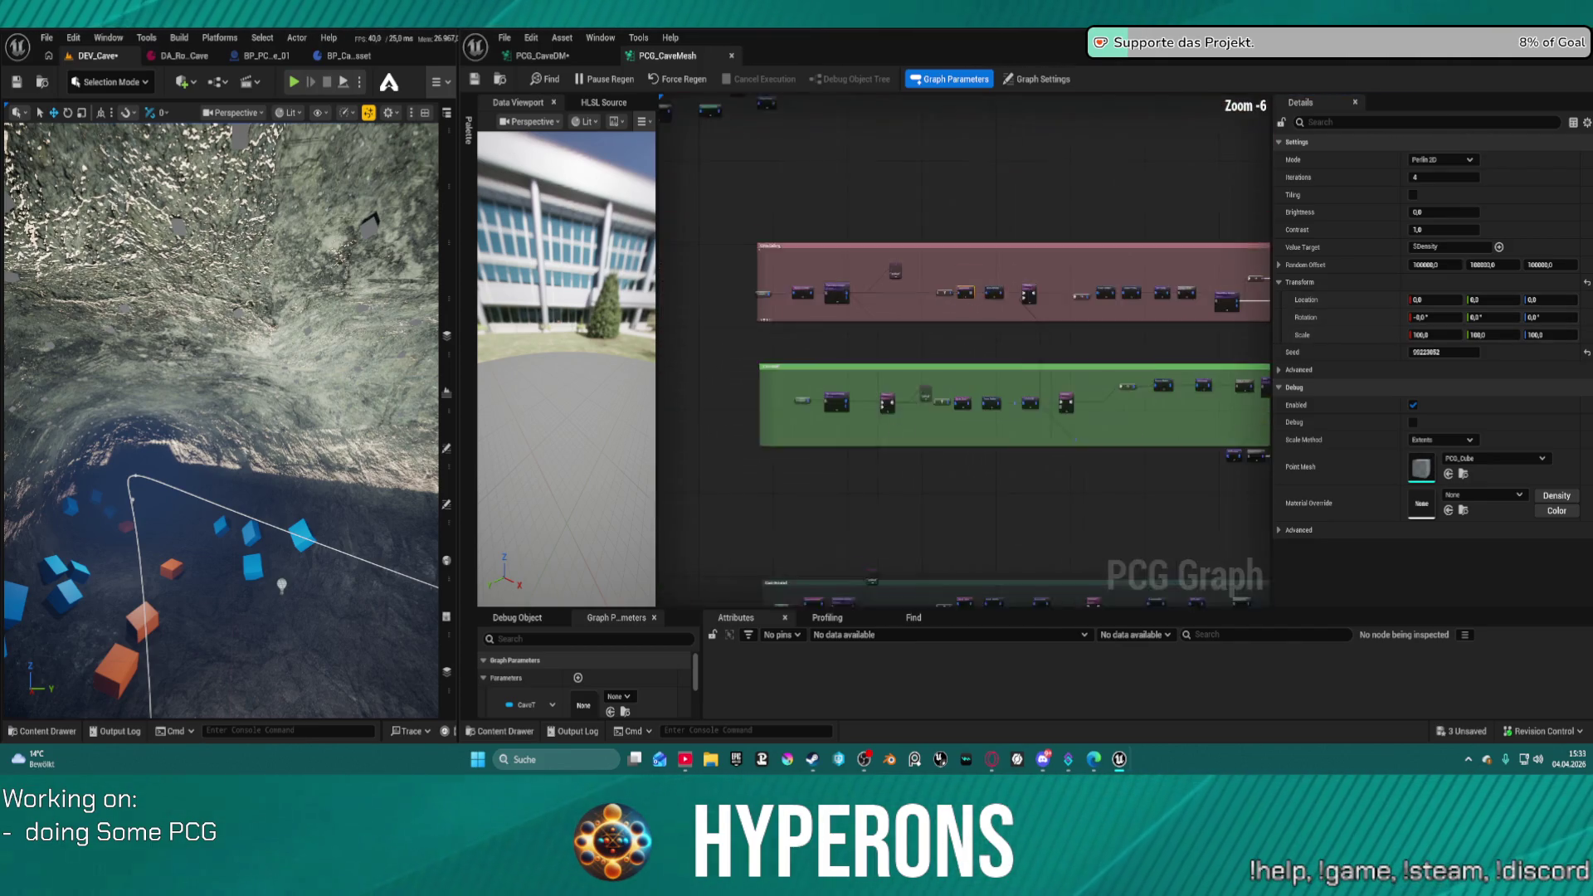
pyautogui.scroll(4, 851, 400)
pyautogui.moveTo(851, 399); pyautogui.dragTo(953, 330)
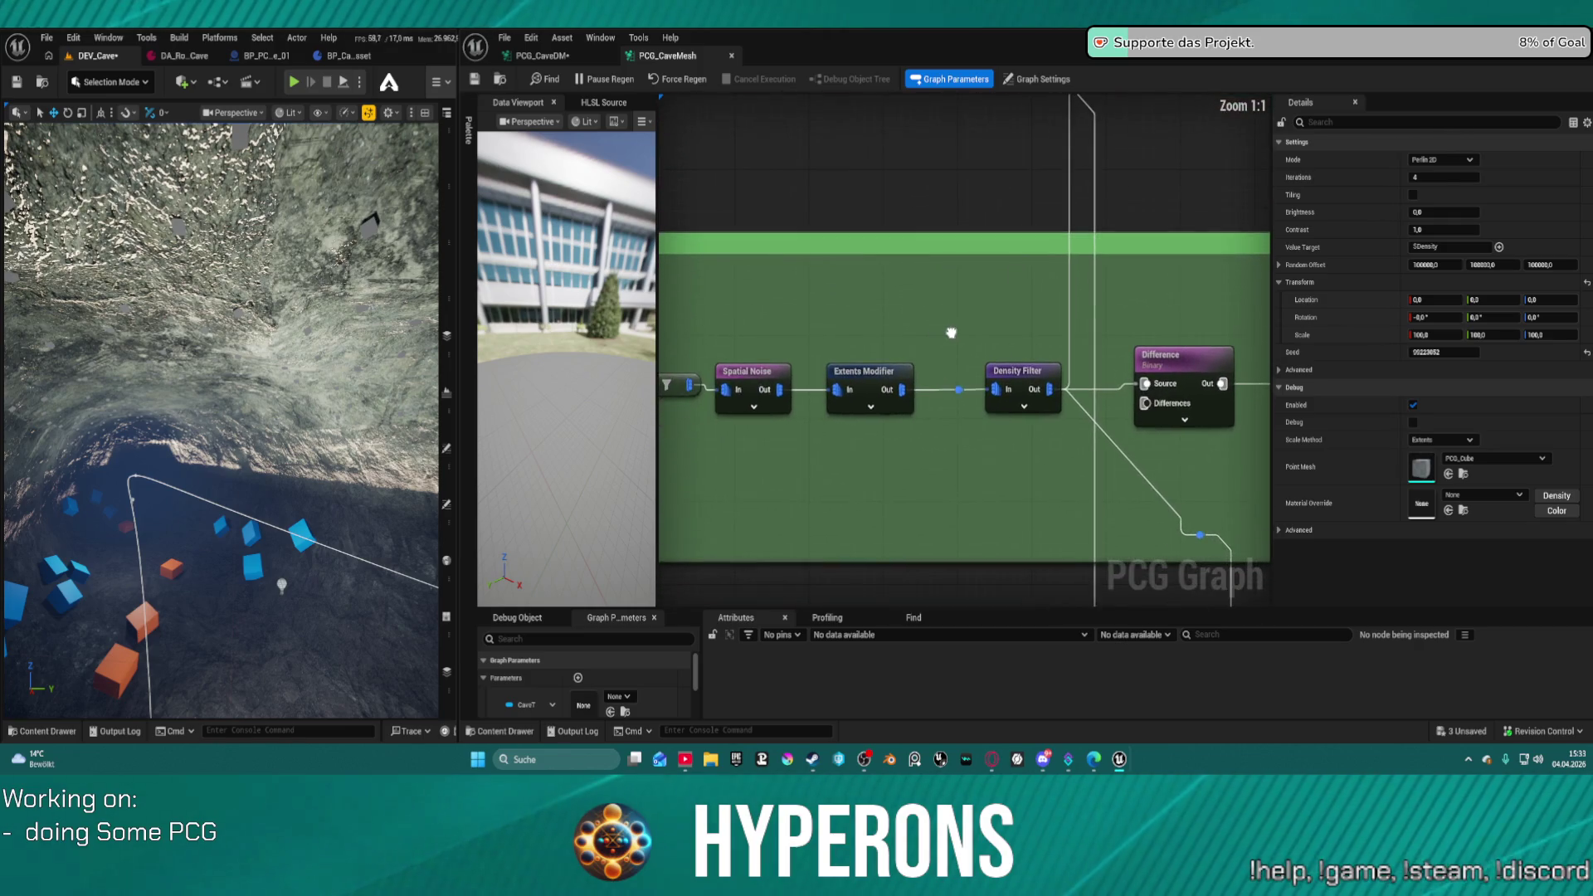
pyautogui.scroll(-4, 820, 345)
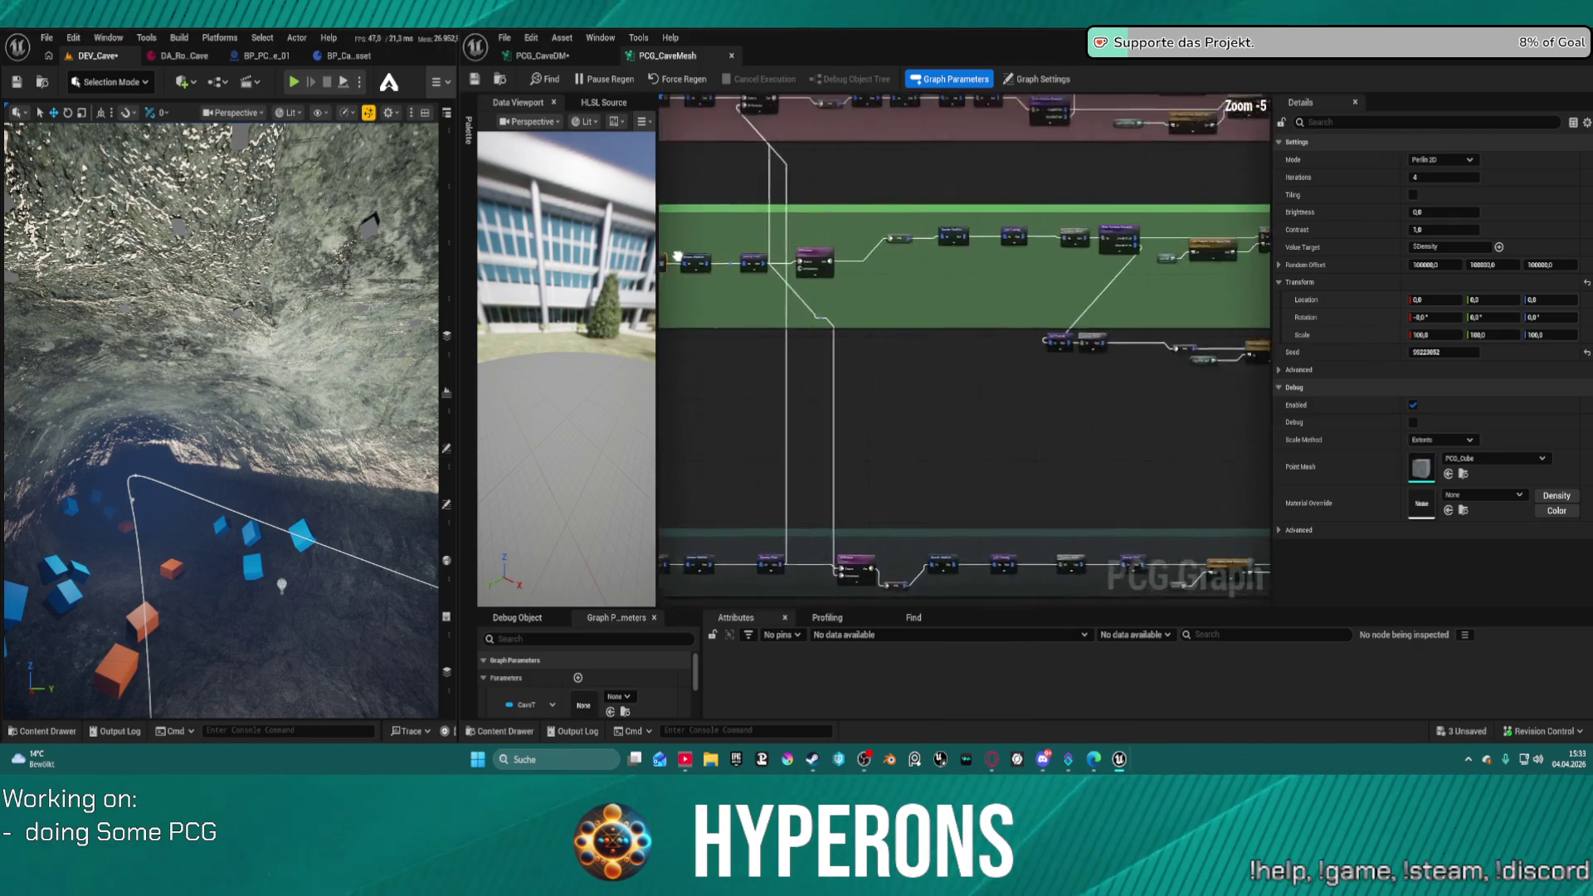
pyautogui.moveTo(1147, 351); pyautogui.dragTo(573, 329)
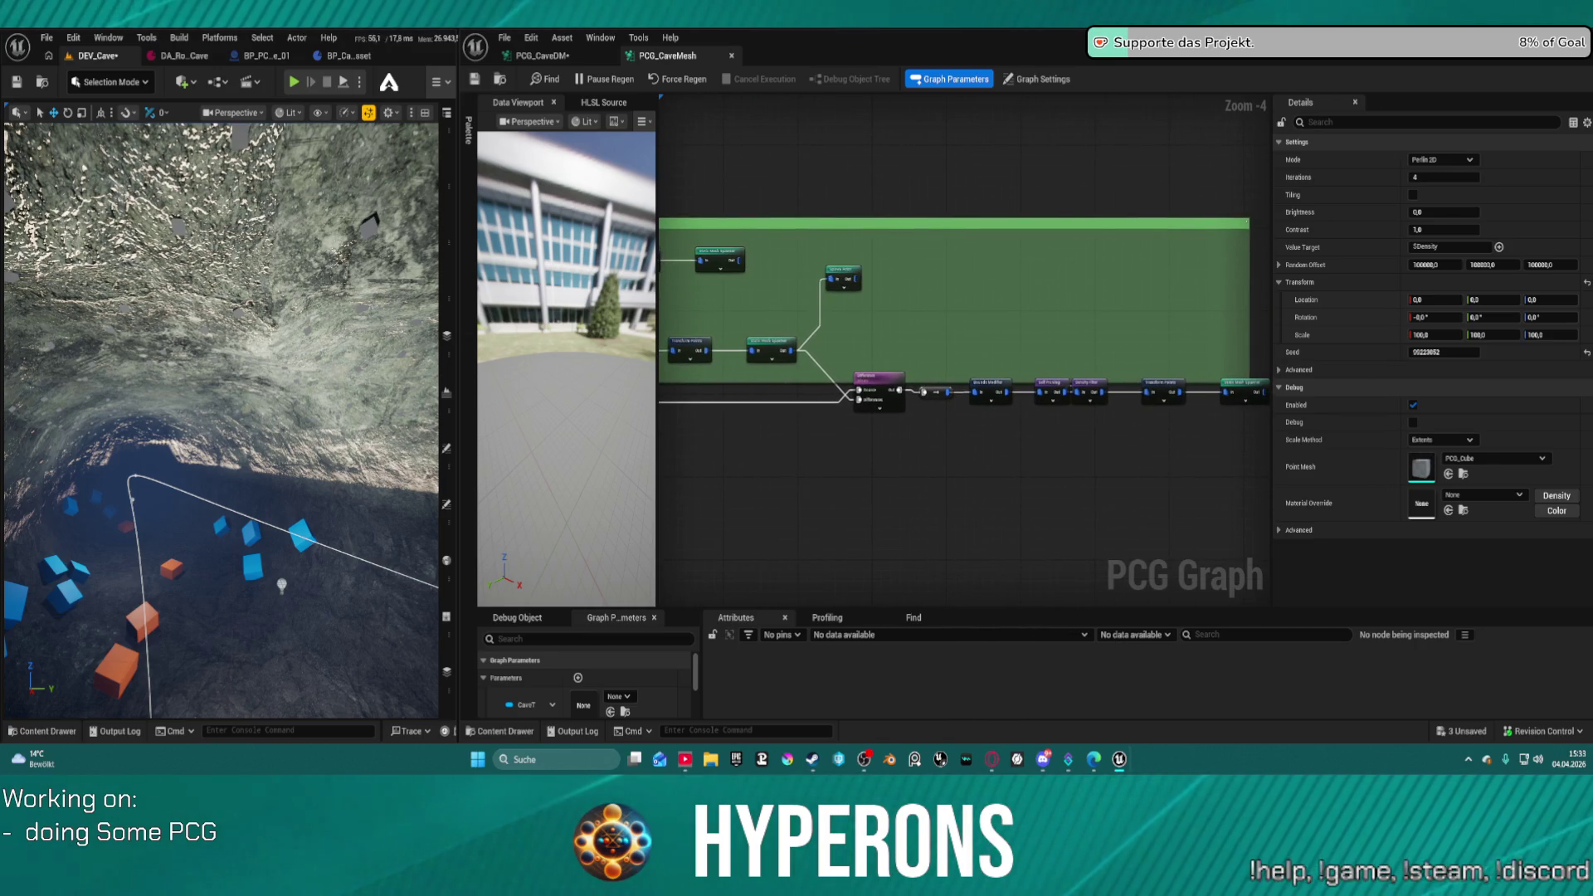
pyautogui.click(731, 56)
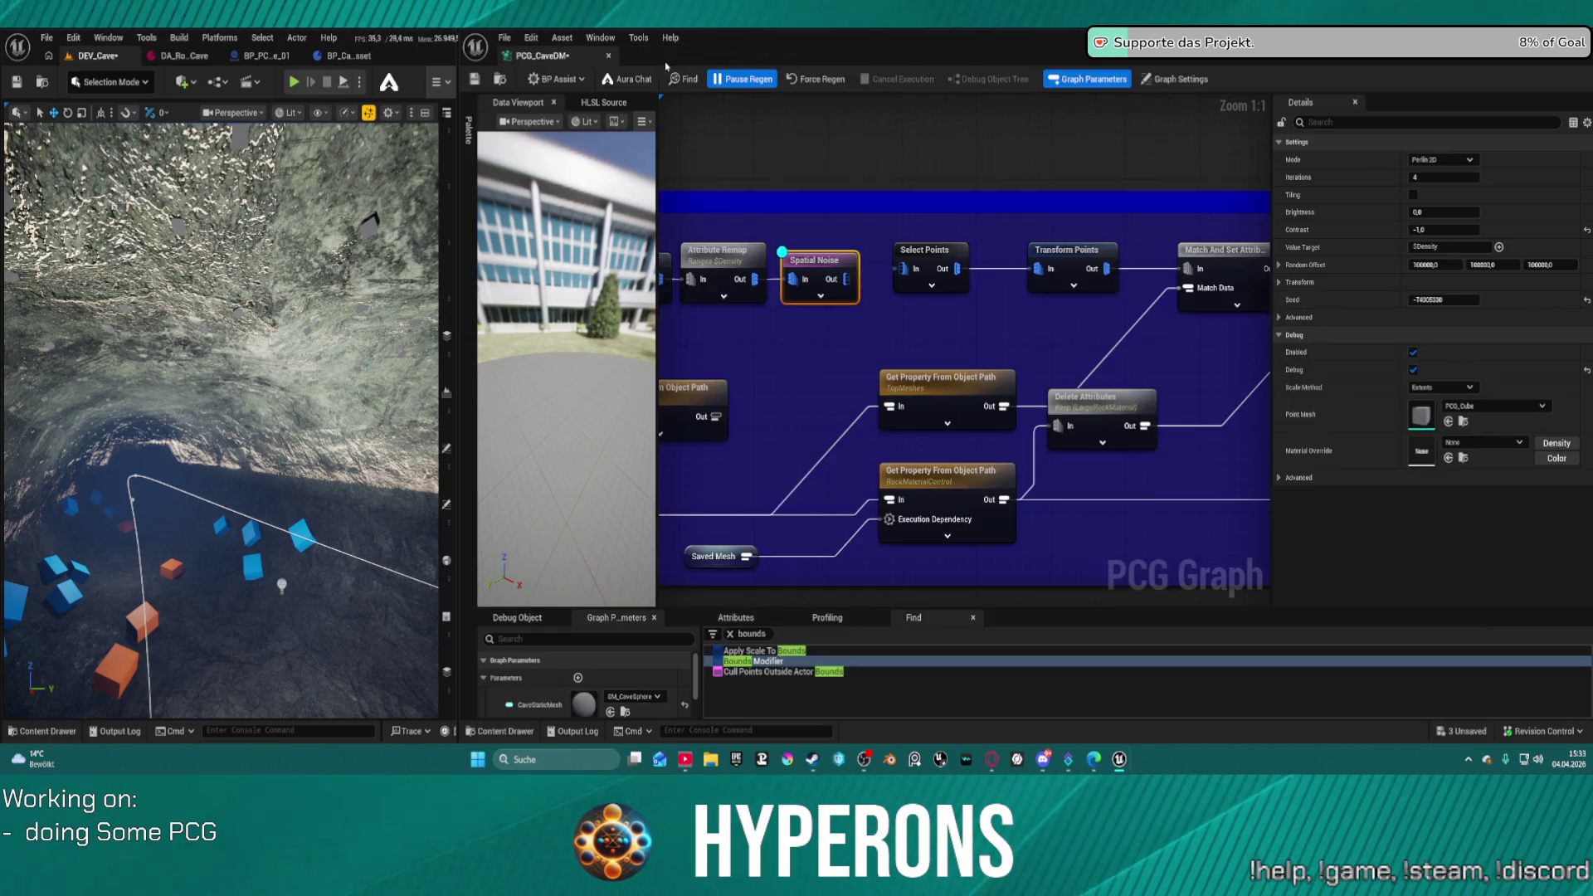
# - Add a new Spatial Noise node wired from Attribute Remap's Out into Select Points
pyautogui.moveTo(859, 226); pyautogui.dragTo(904, 335)
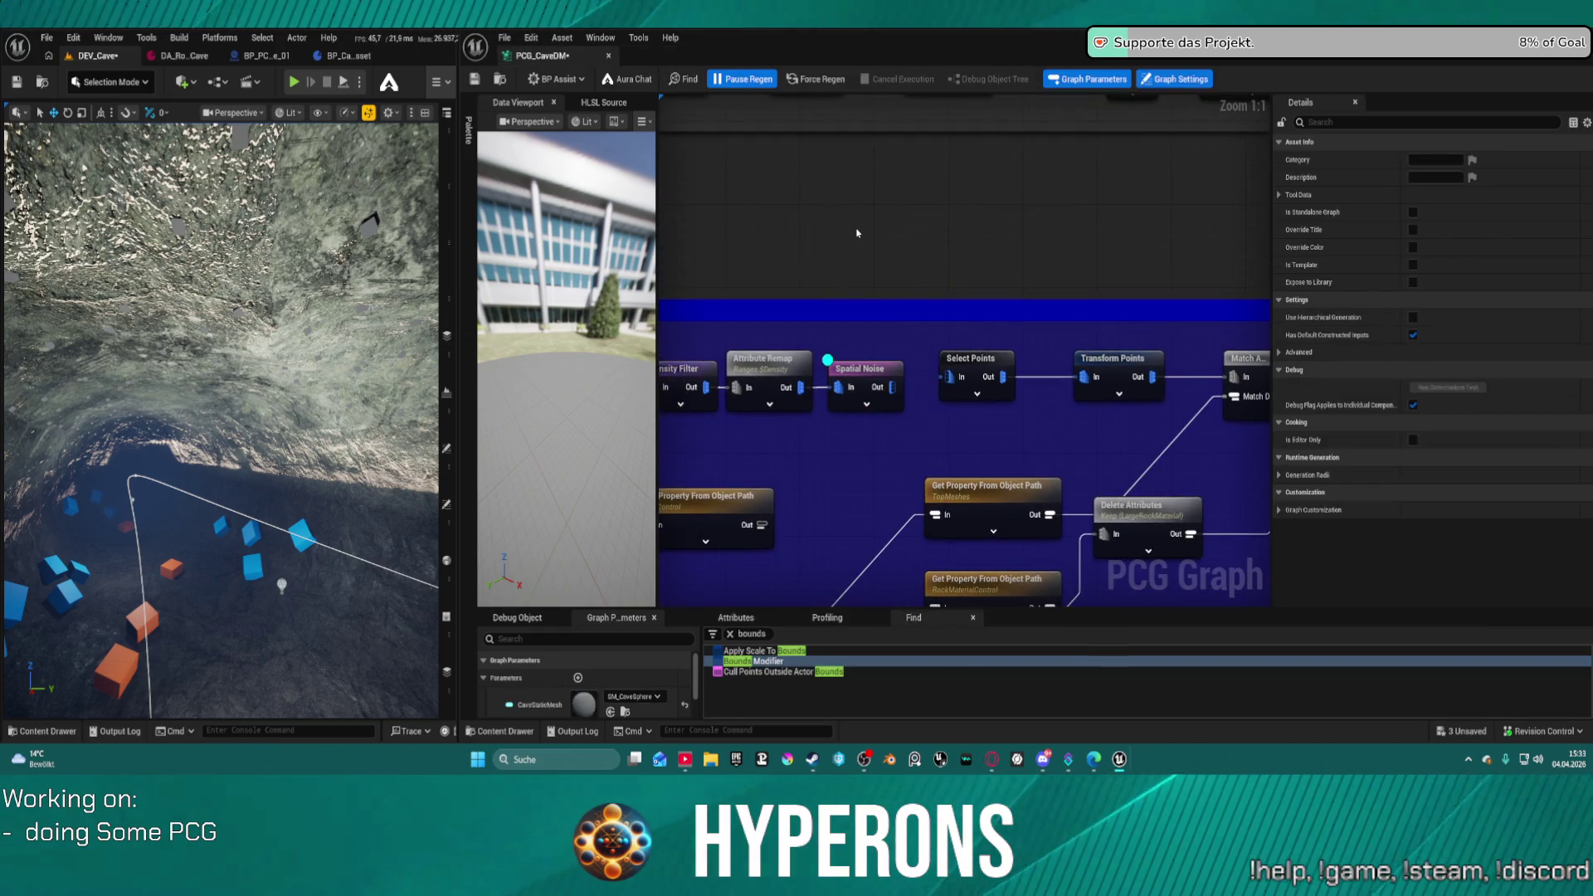
pyautogui.rightClick(856, 225)
pyautogui.click(911, 289)
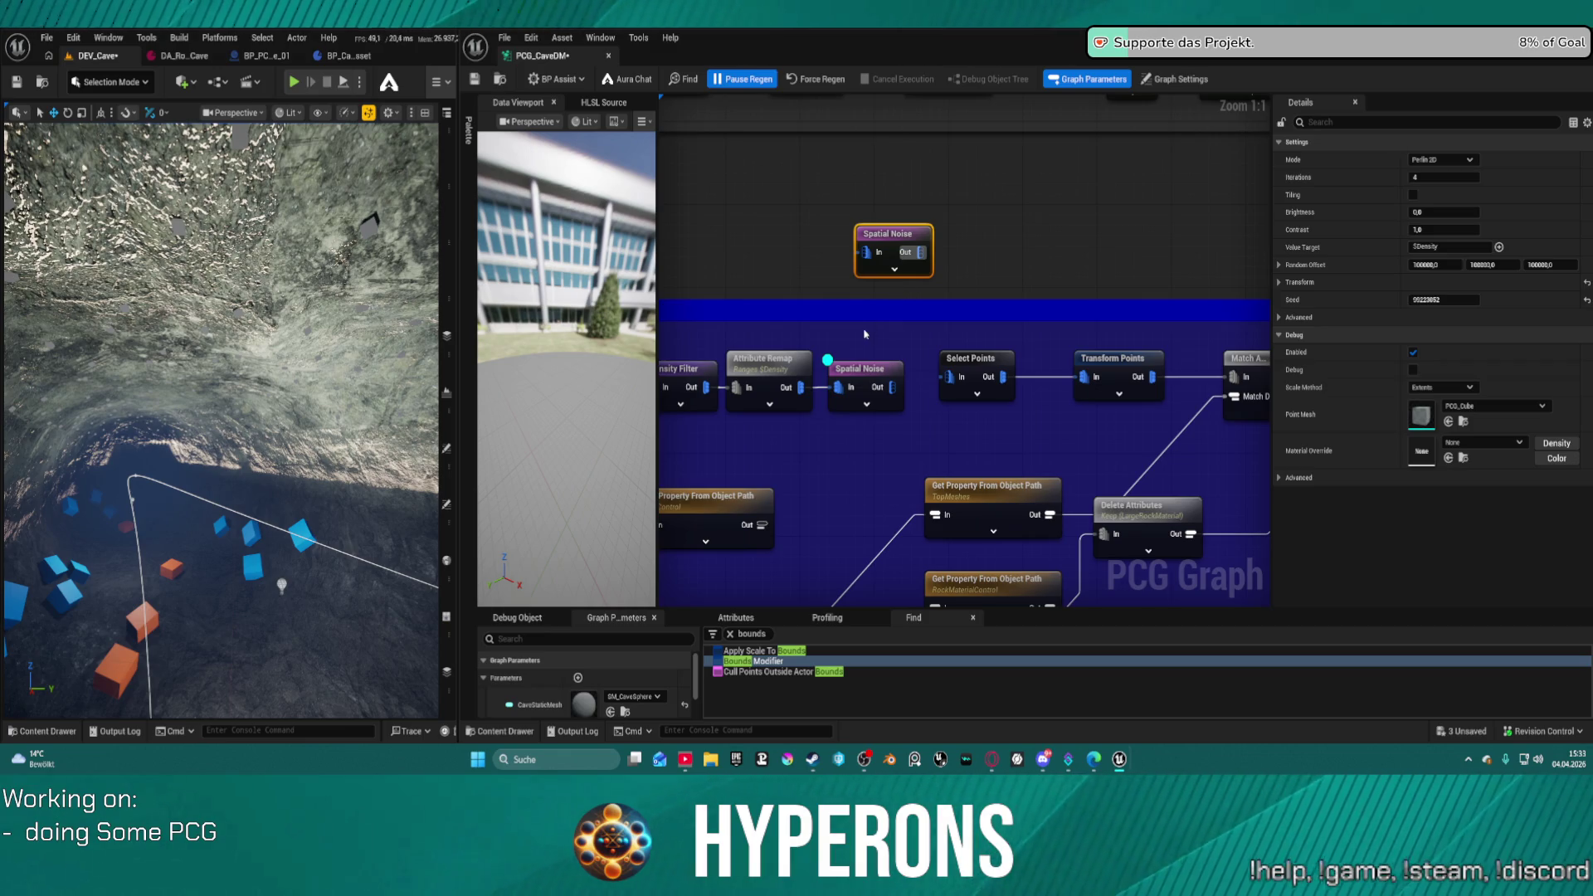
pyautogui.click(801, 383)
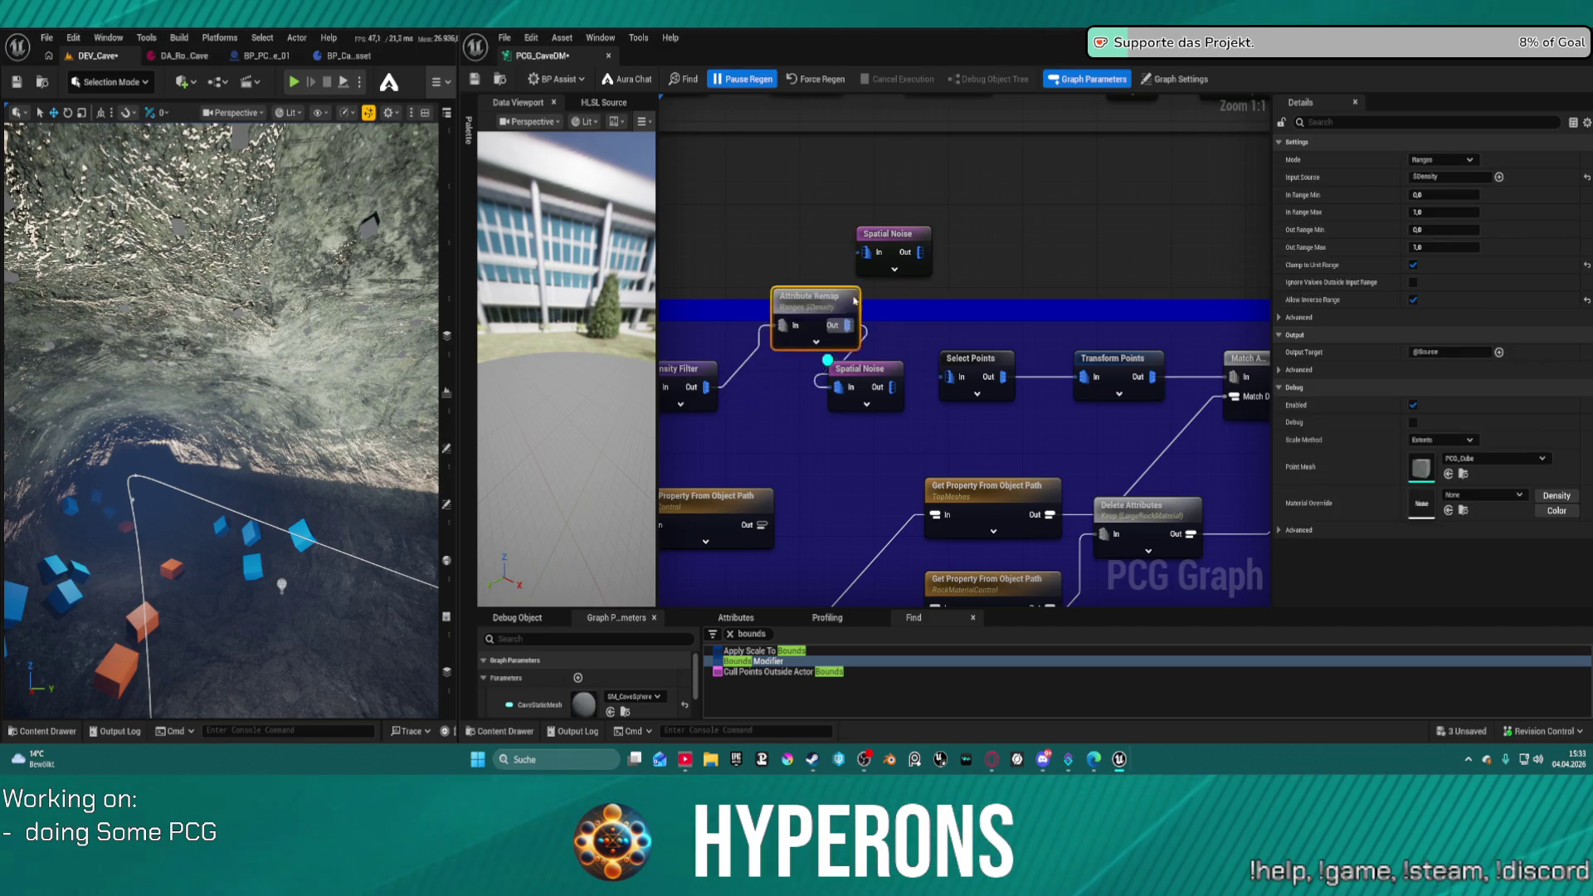
pyautogui.moveTo(802, 388)
pyautogui.mouseDown()
pyautogui.moveTo(852, 253)
pyautogui.moveTo(920, 307)
pyautogui.moveTo(950, 377)
pyautogui.mouseUp()
pyautogui.click(887, 233)
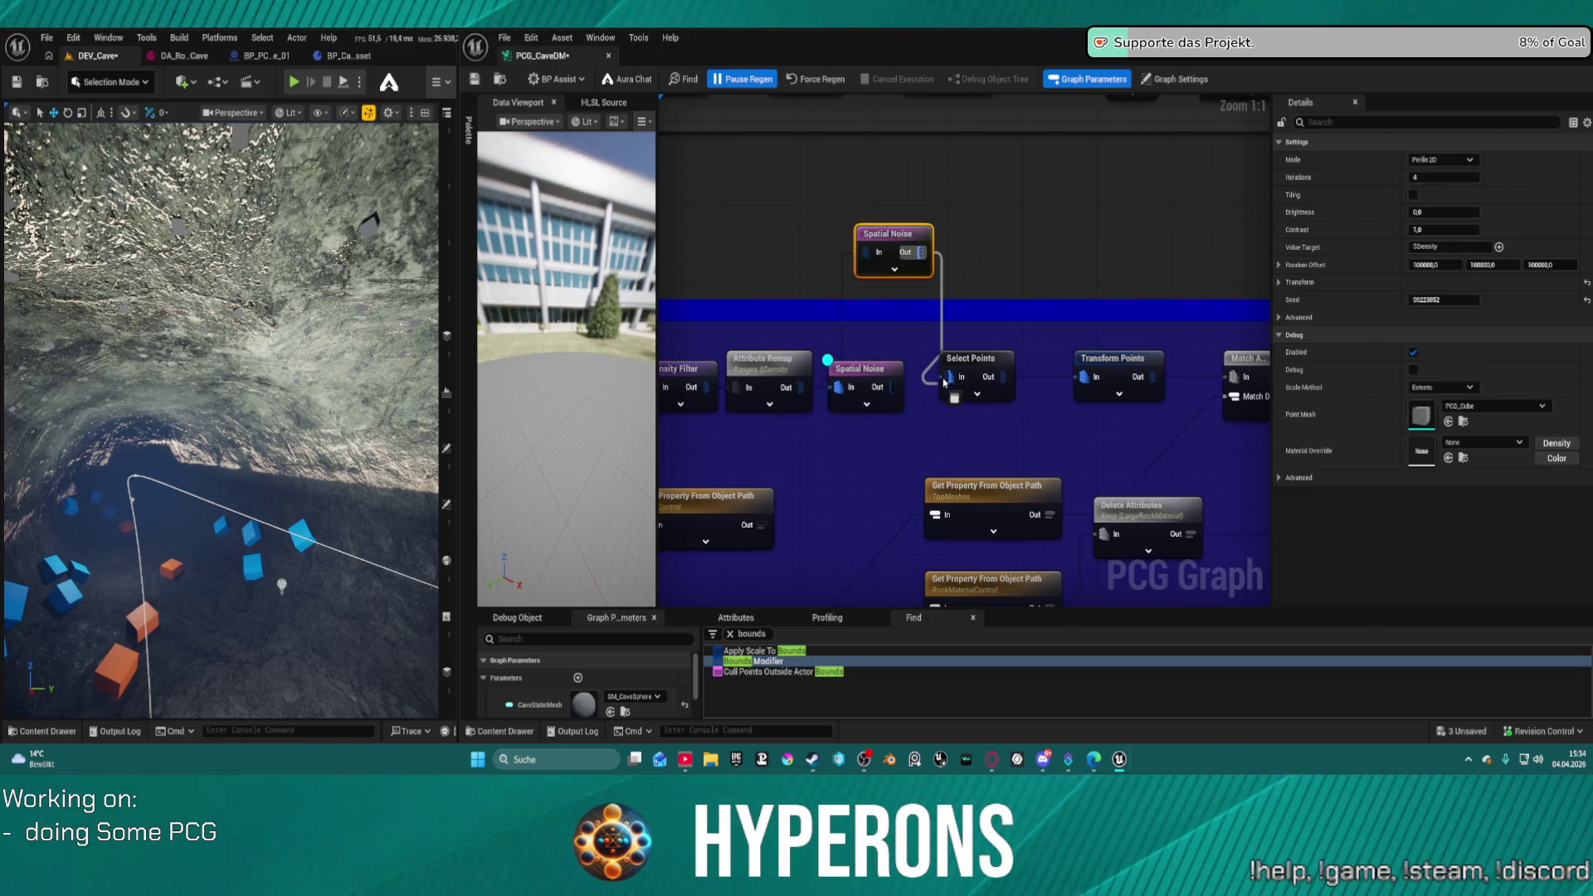
# - Check the old noise's Random Offset values, delete it, and move the new Spatial Noise into the chain
pyautogui.click(861, 376)
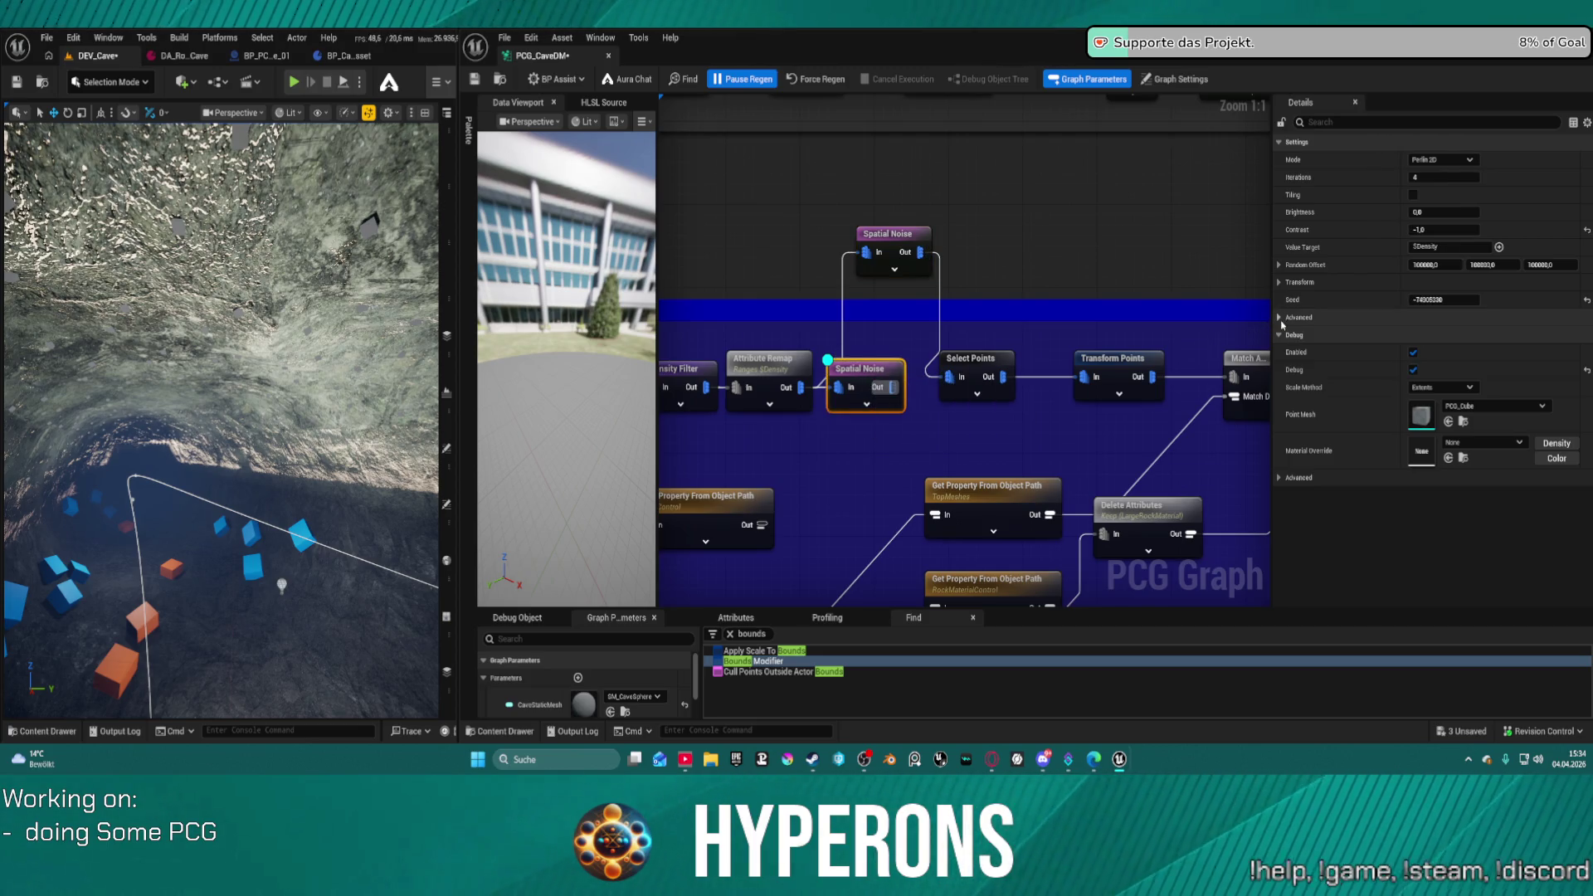
pyautogui.click(1278, 317)
pyautogui.click(1279, 282)
pyautogui.click(1278, 265)
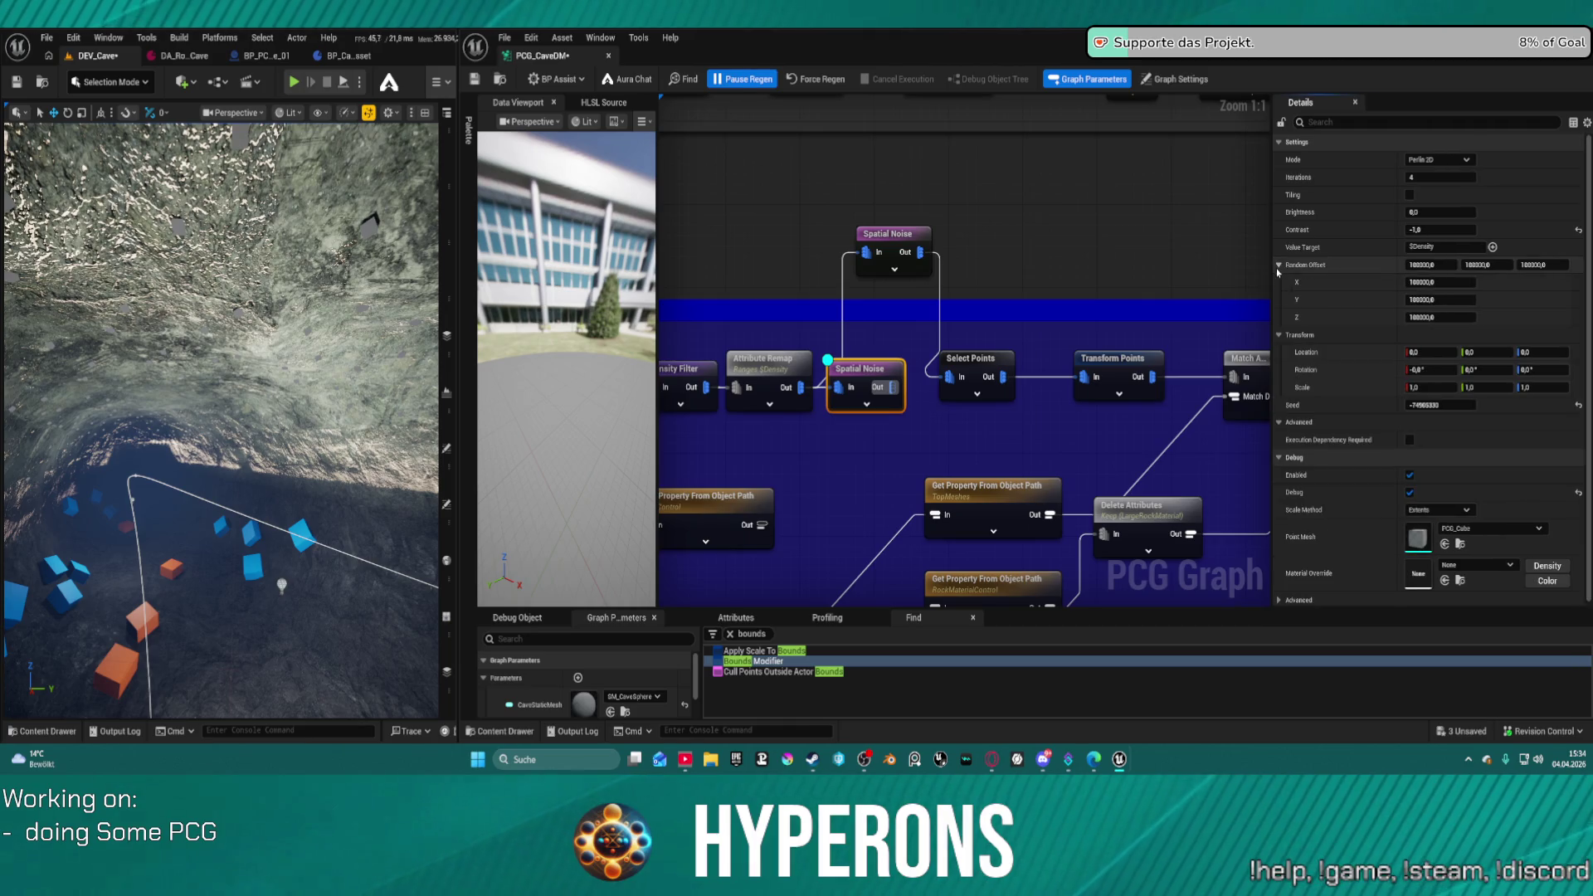
pyautogui.rightClick(871, 368)
pyautogui.click(889, 382)
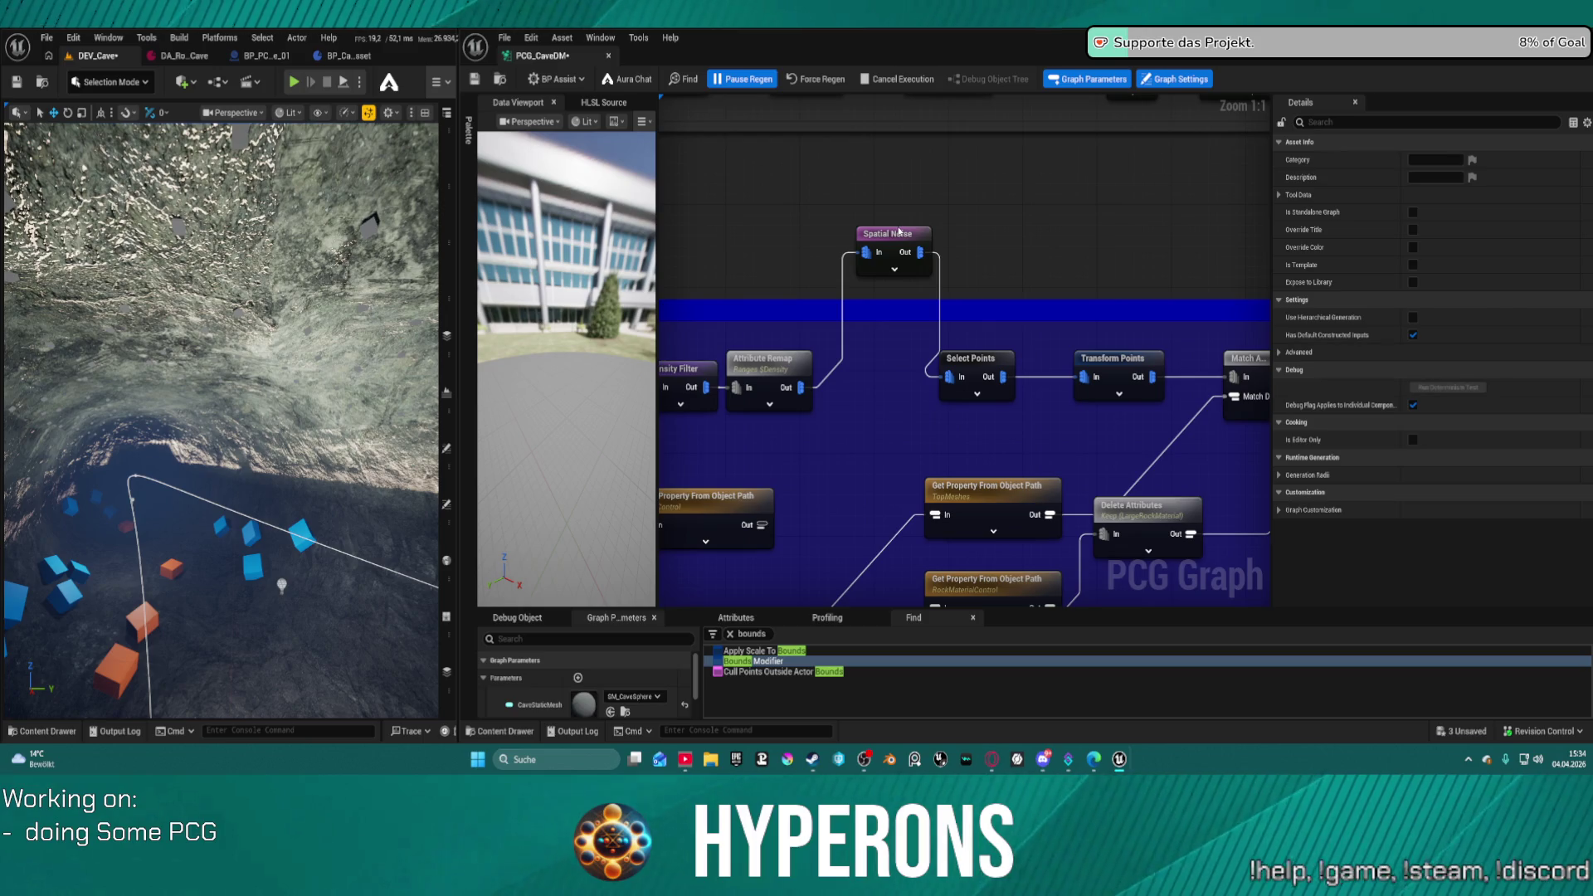
pyautogui.moveTo(898, 240); pyautogui.dragTo(870, 346)
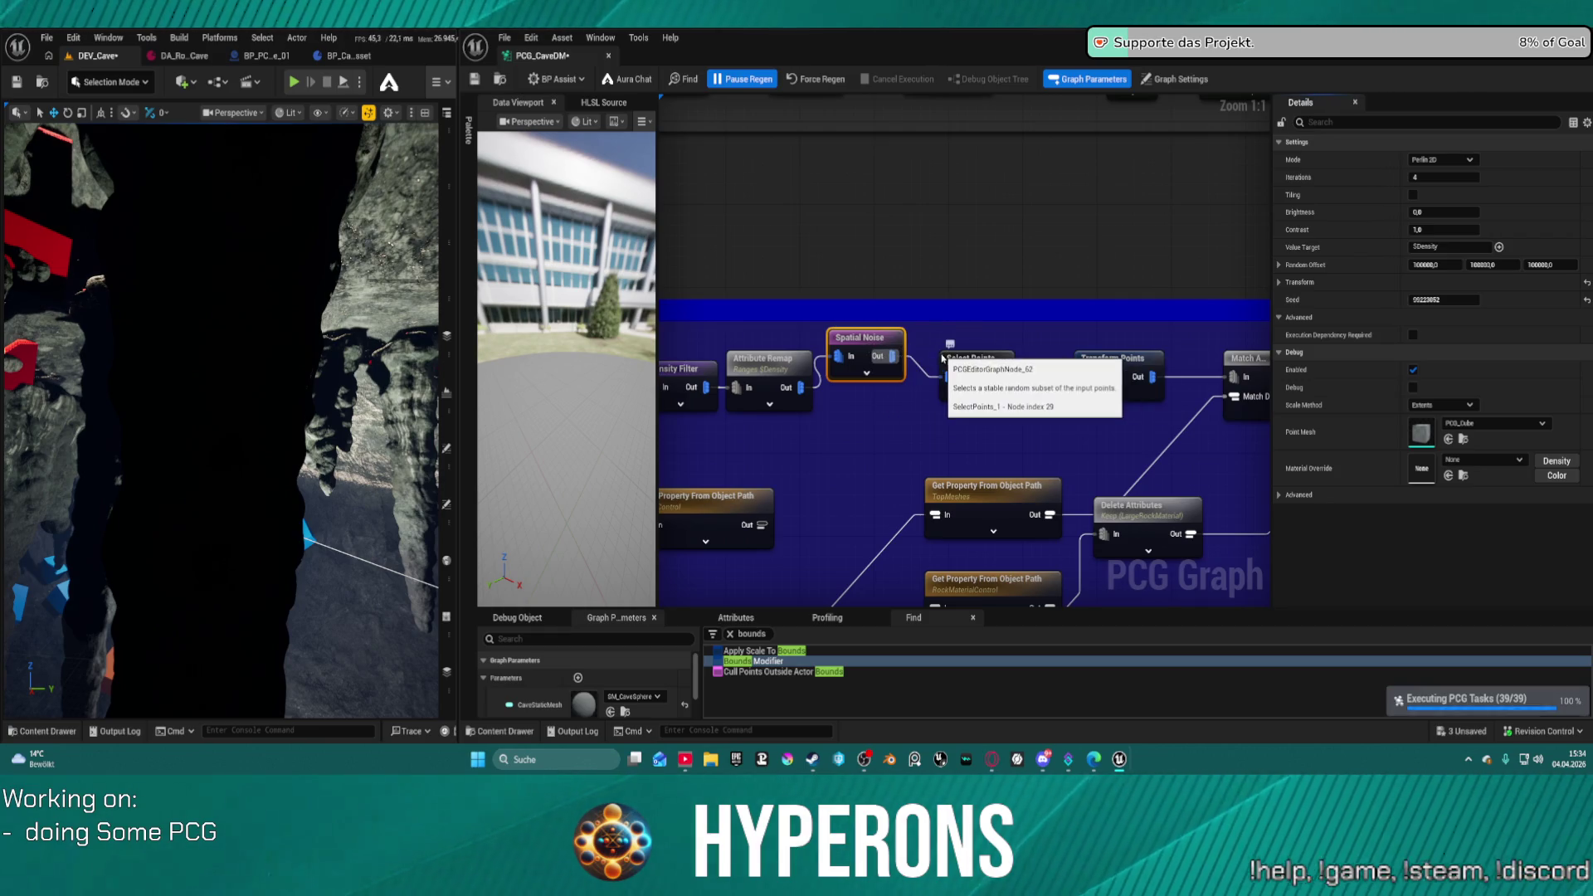
pyautogui.click(926, 375)
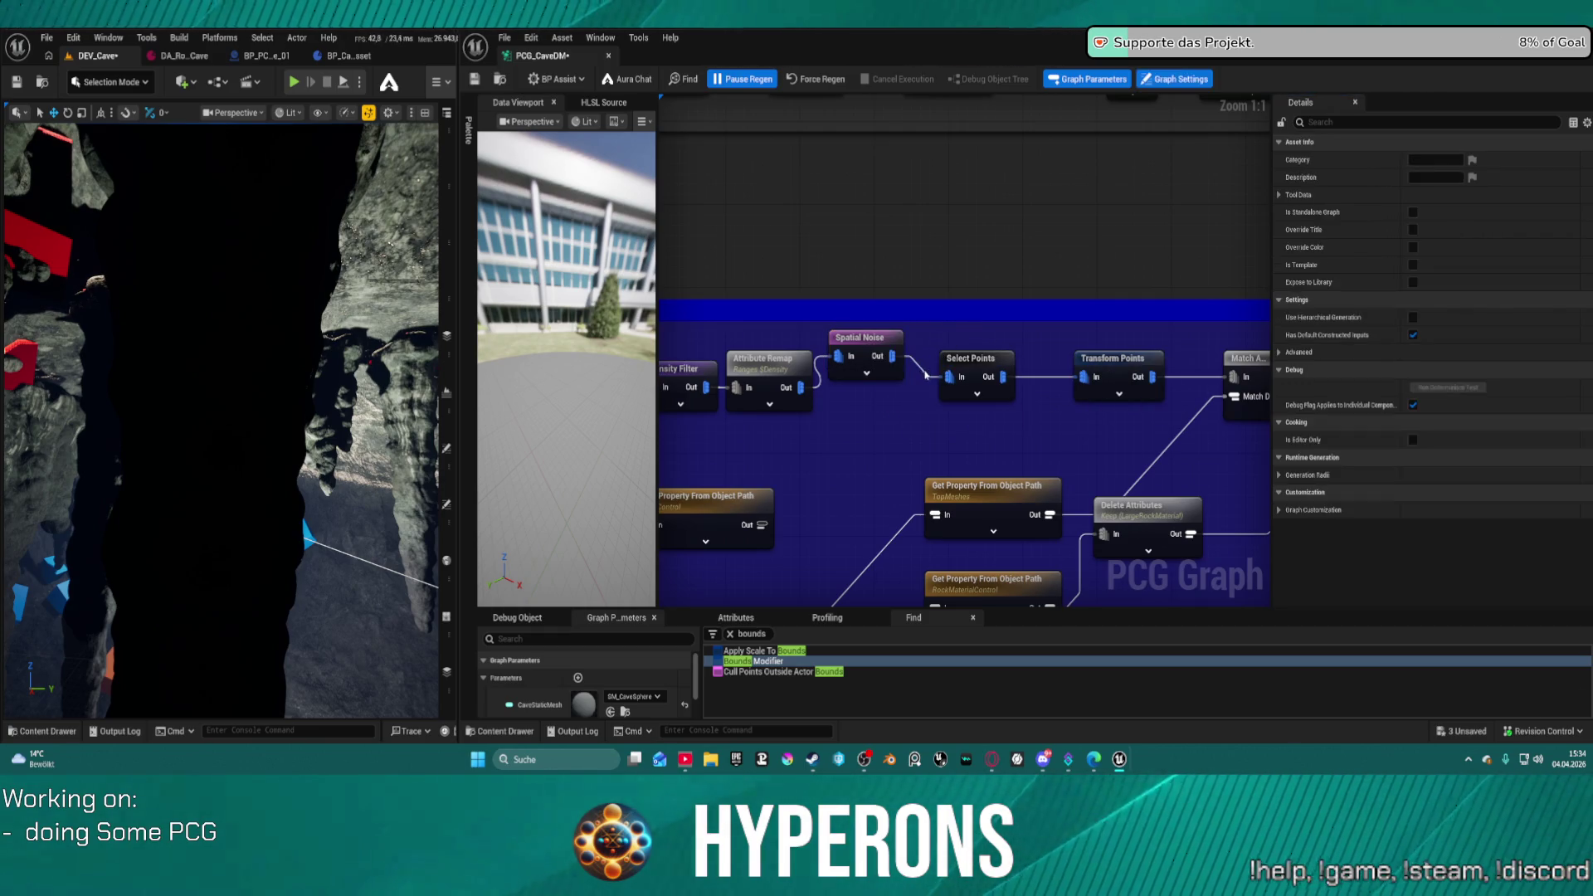
pyautogui.click(925, 368)
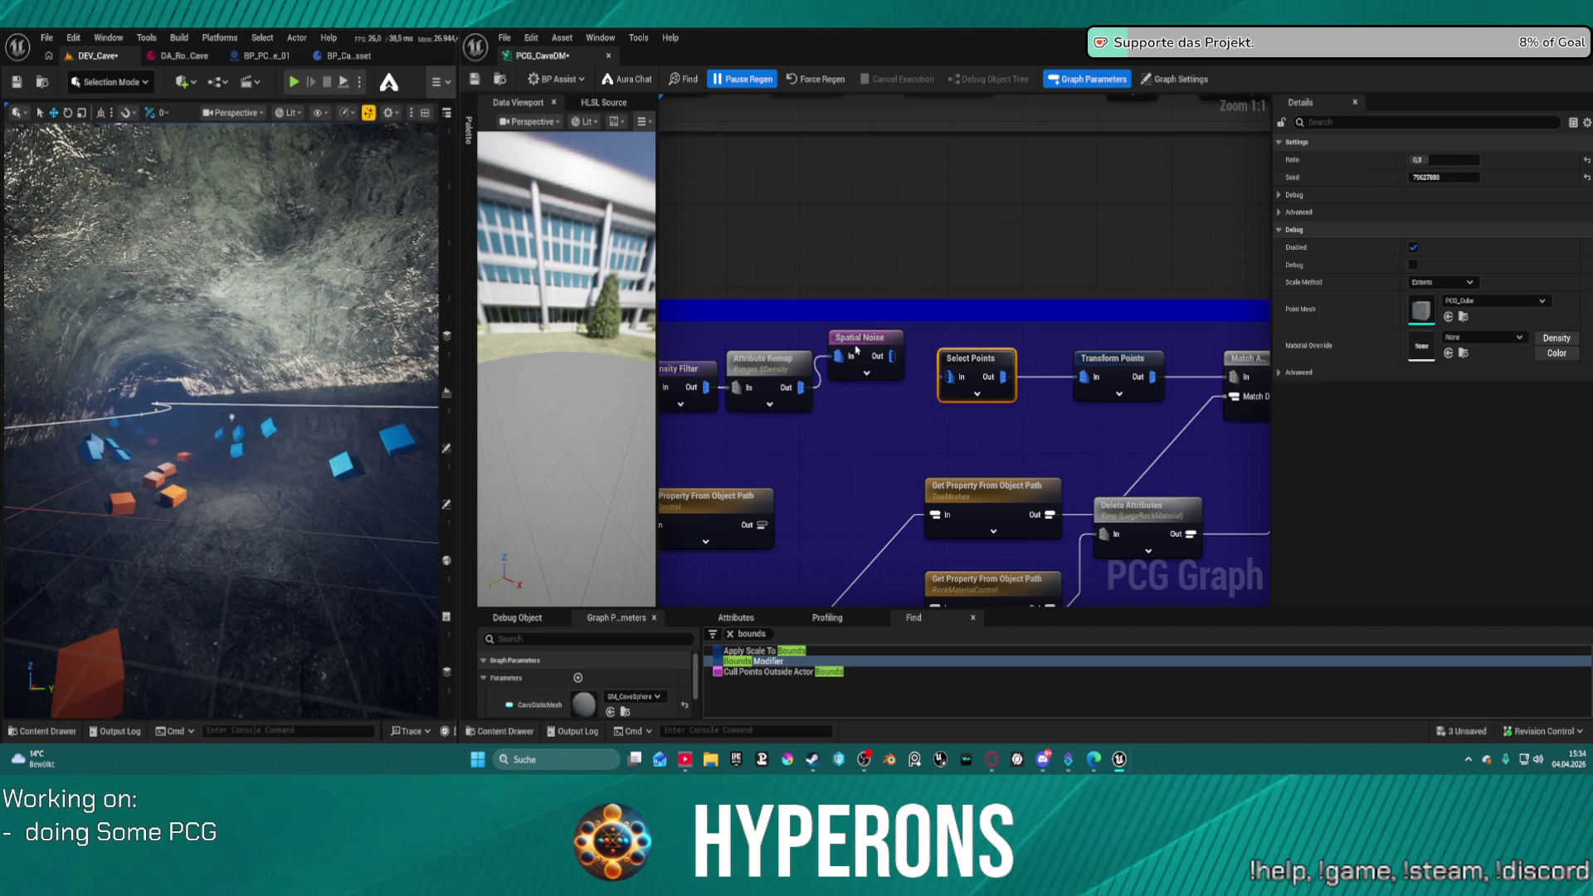
pyautogui.click(857, 350)
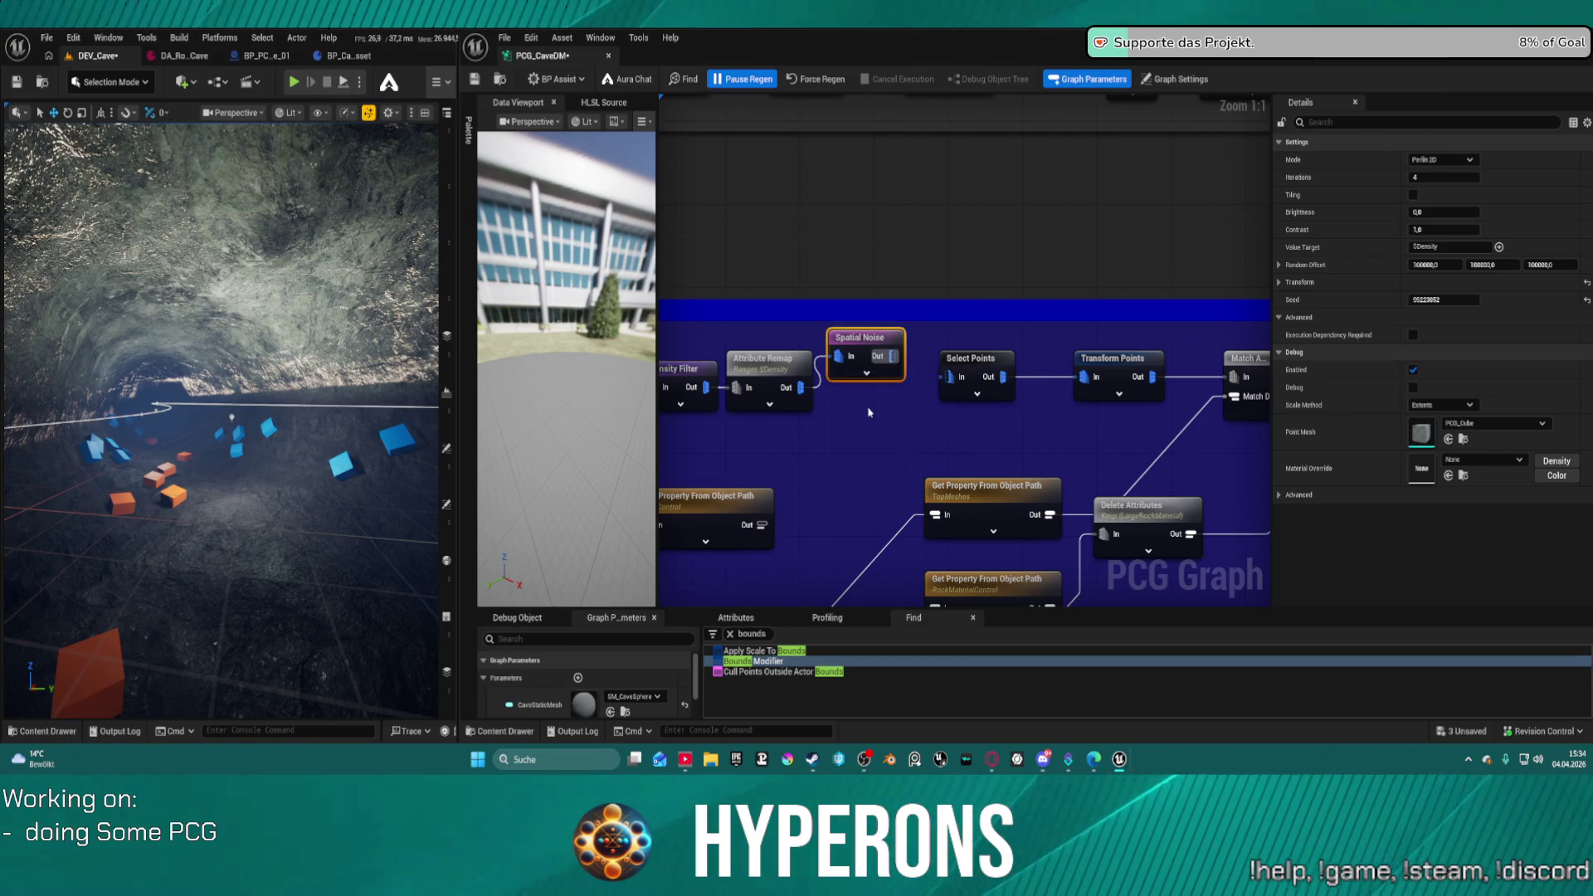
# - Pull a wire from Attribute Remap, add an Attribute Noise node via 'dens' search, and enable its debug
pyautogui.click(812, 427)
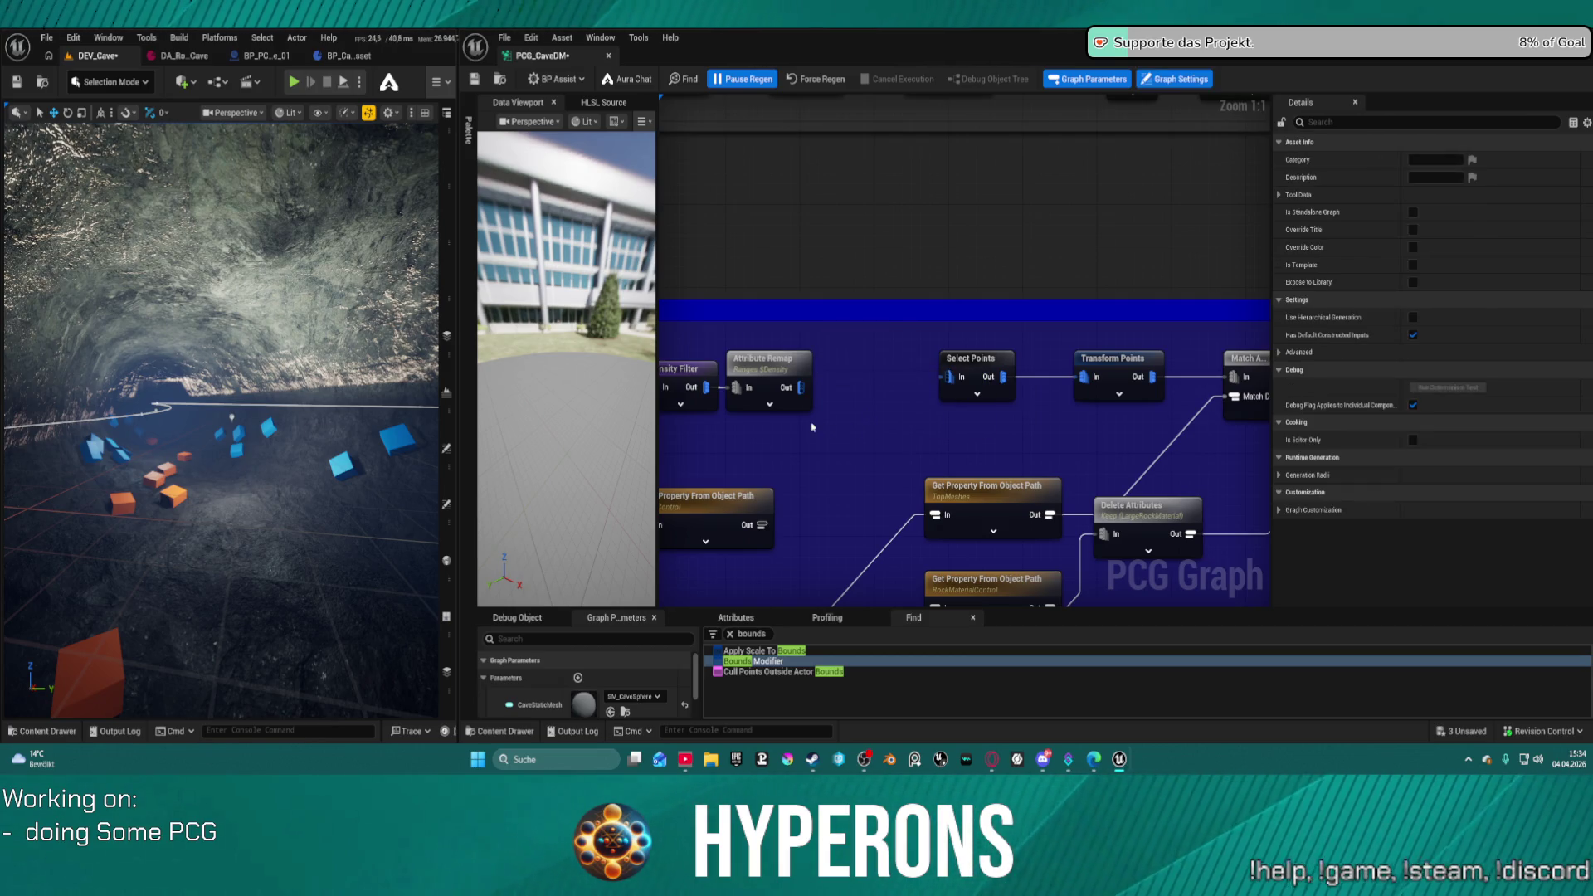
pyautogui.moveTo(801, 388); pyautogui.dragTo(845, 403)
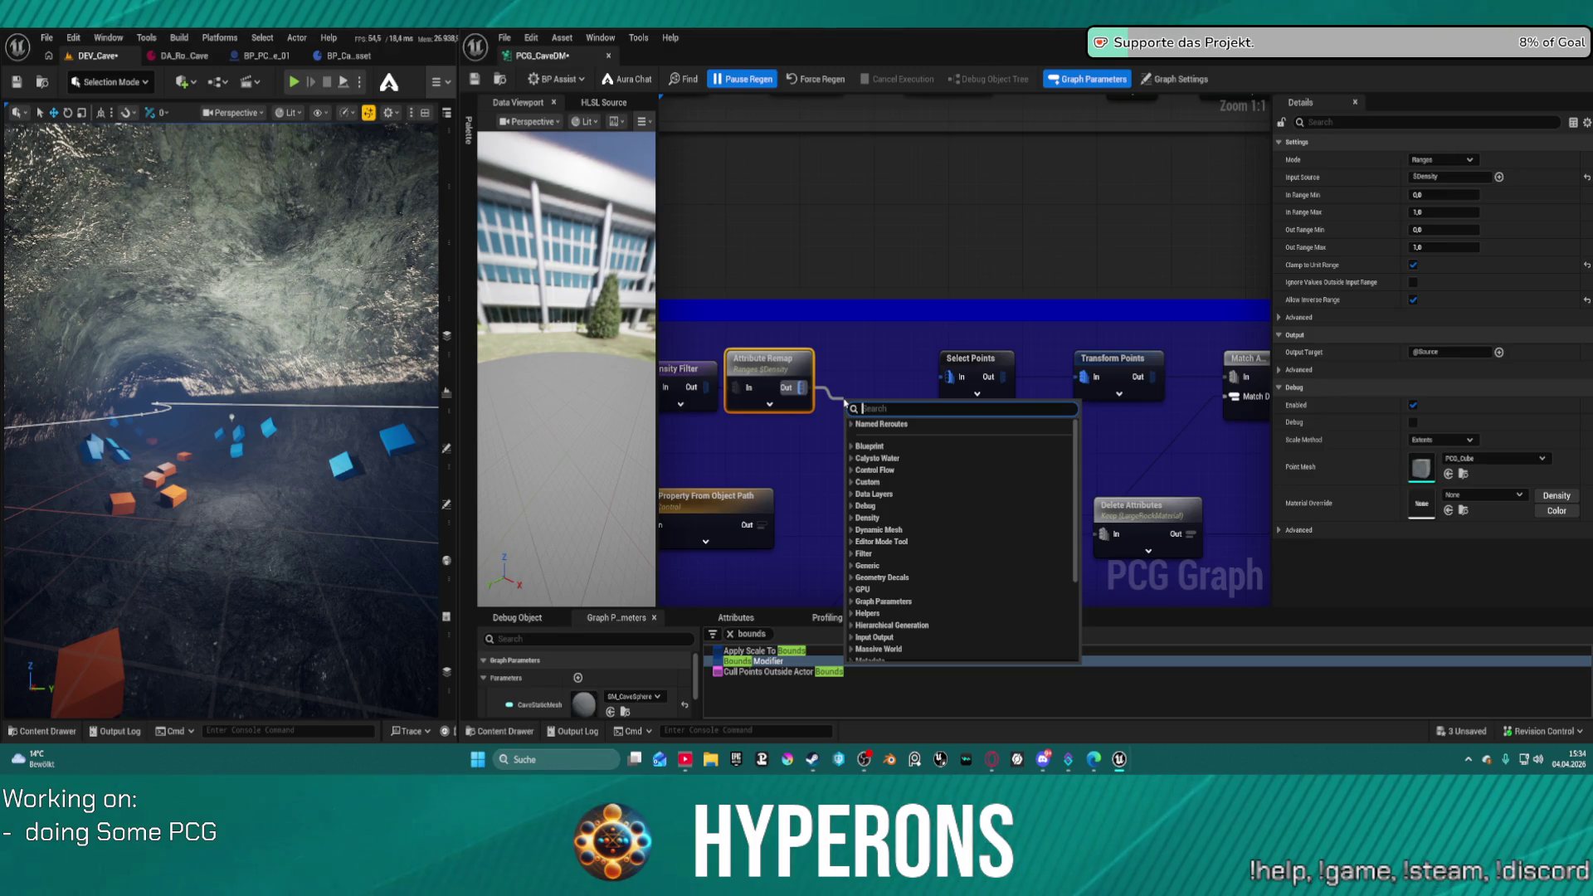
pyautogui.write('dens')
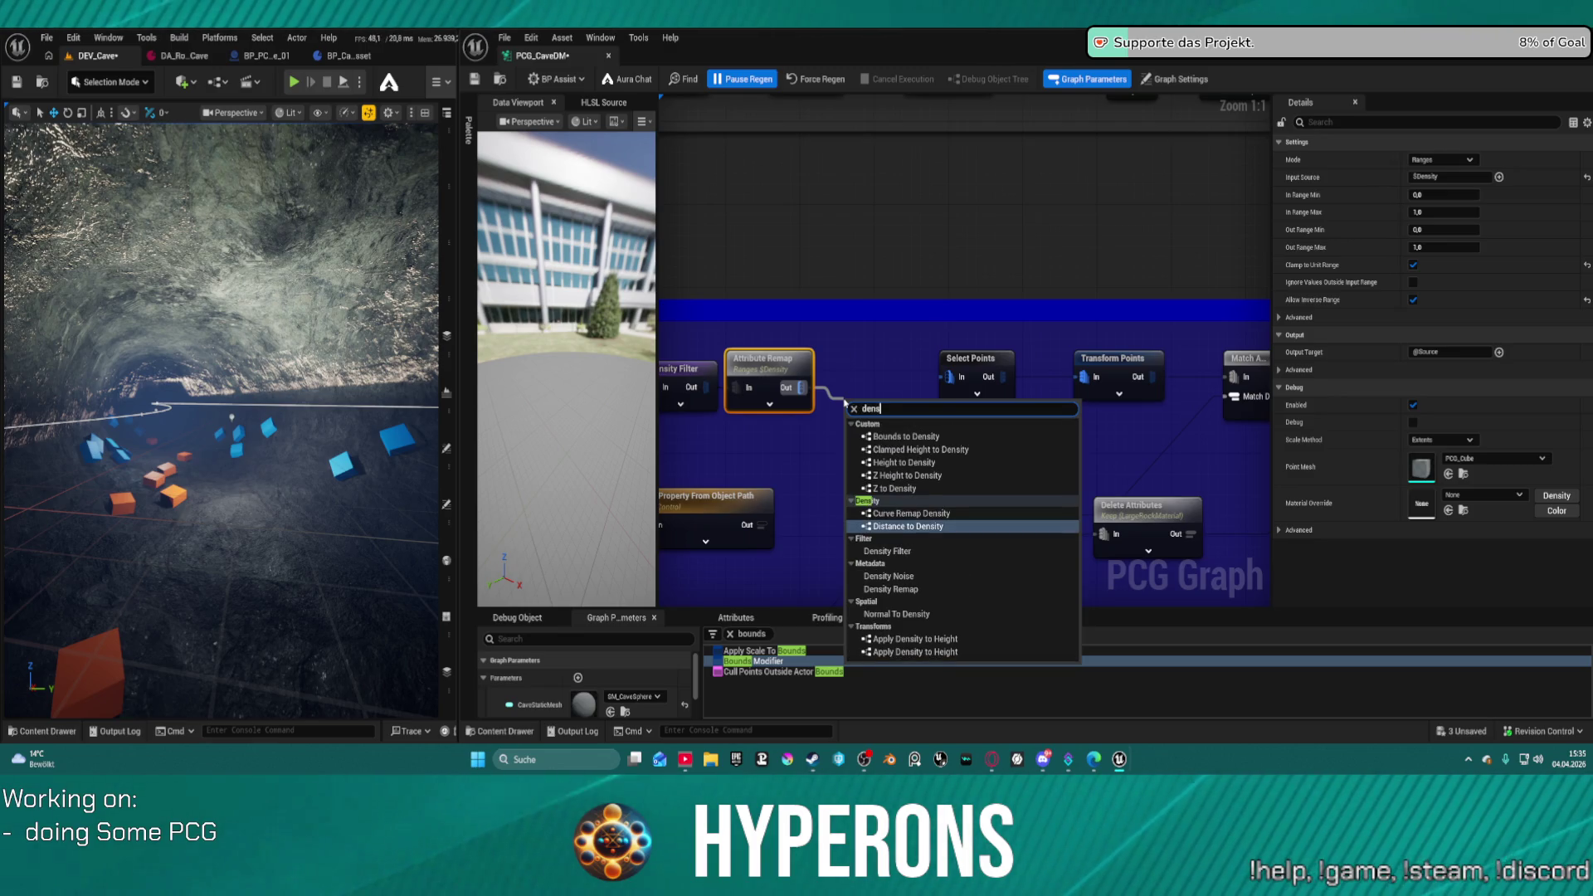
pyautogui.click(889, 576)
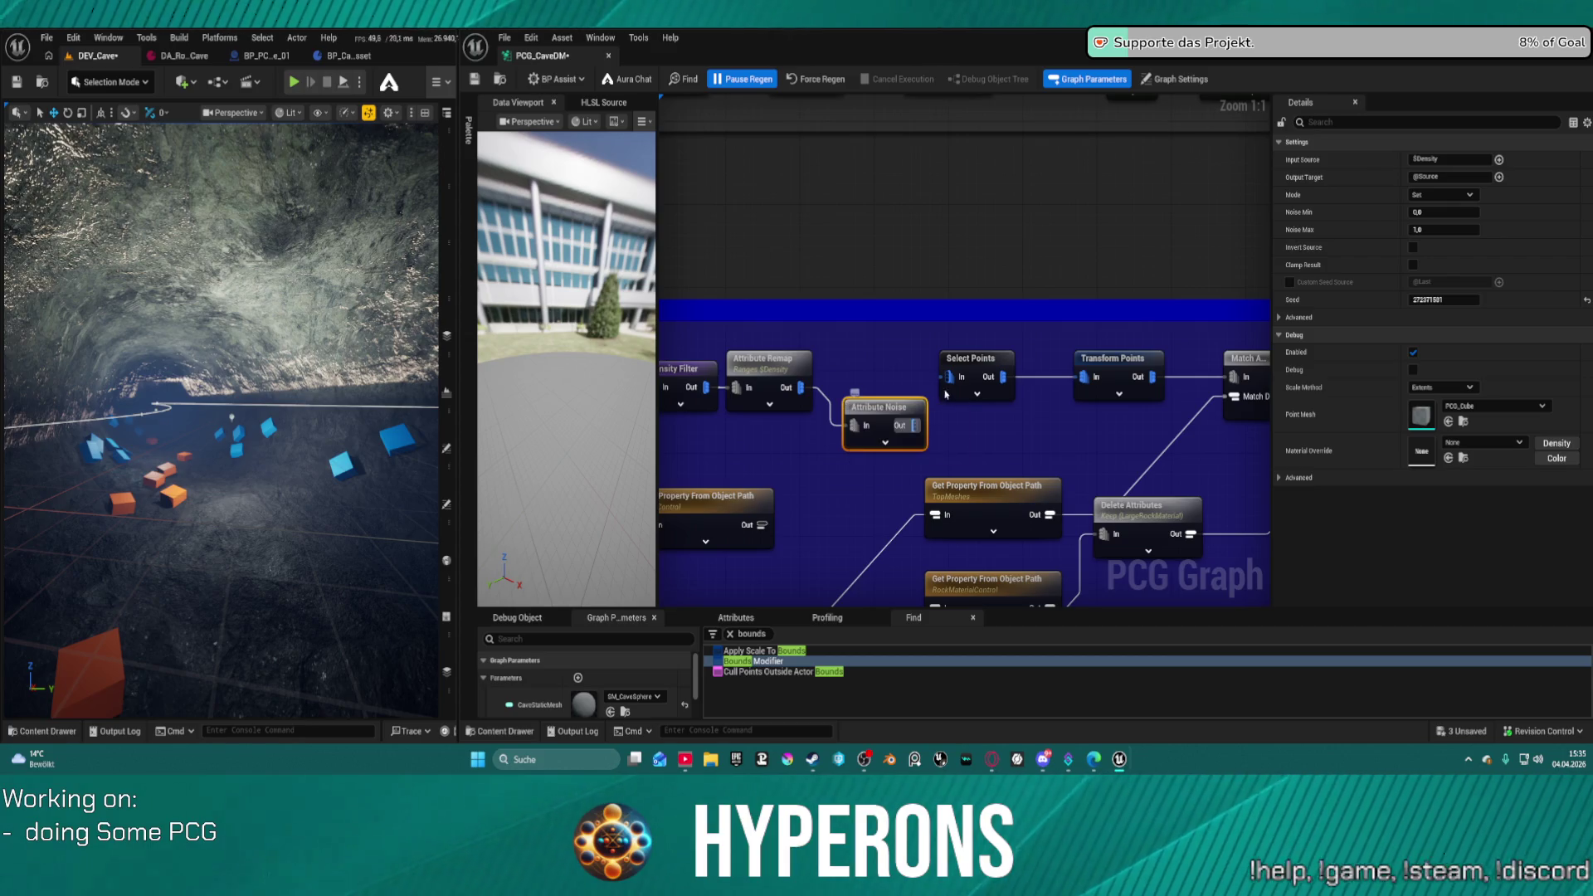
pyautogui.moveTo(880, 407); pyautogui.dragTo(883, 411)
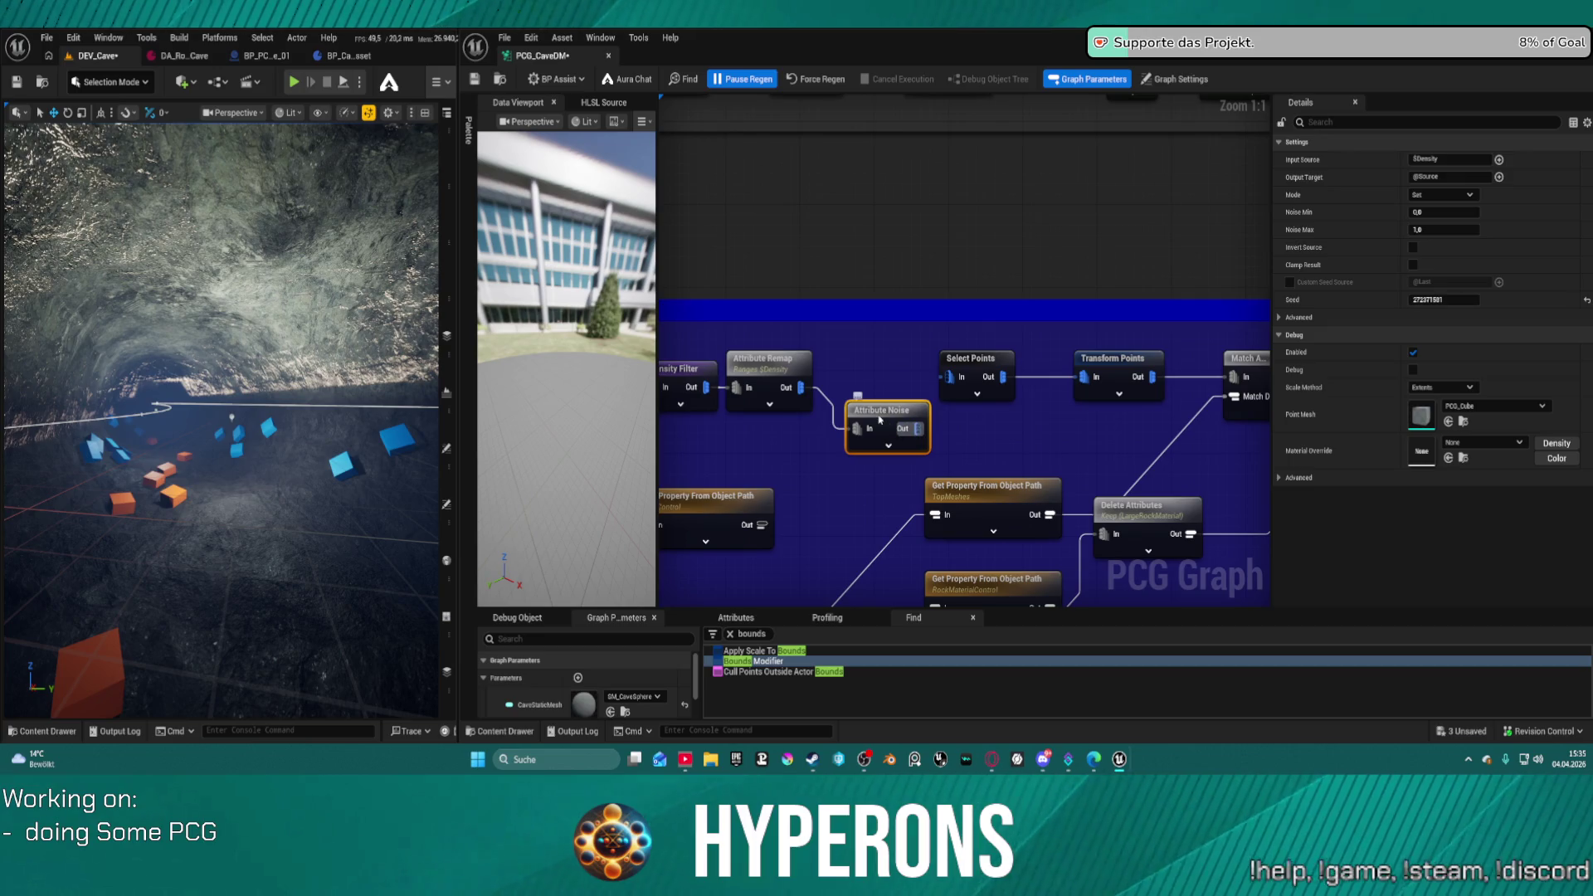
pyautogui.press('d')
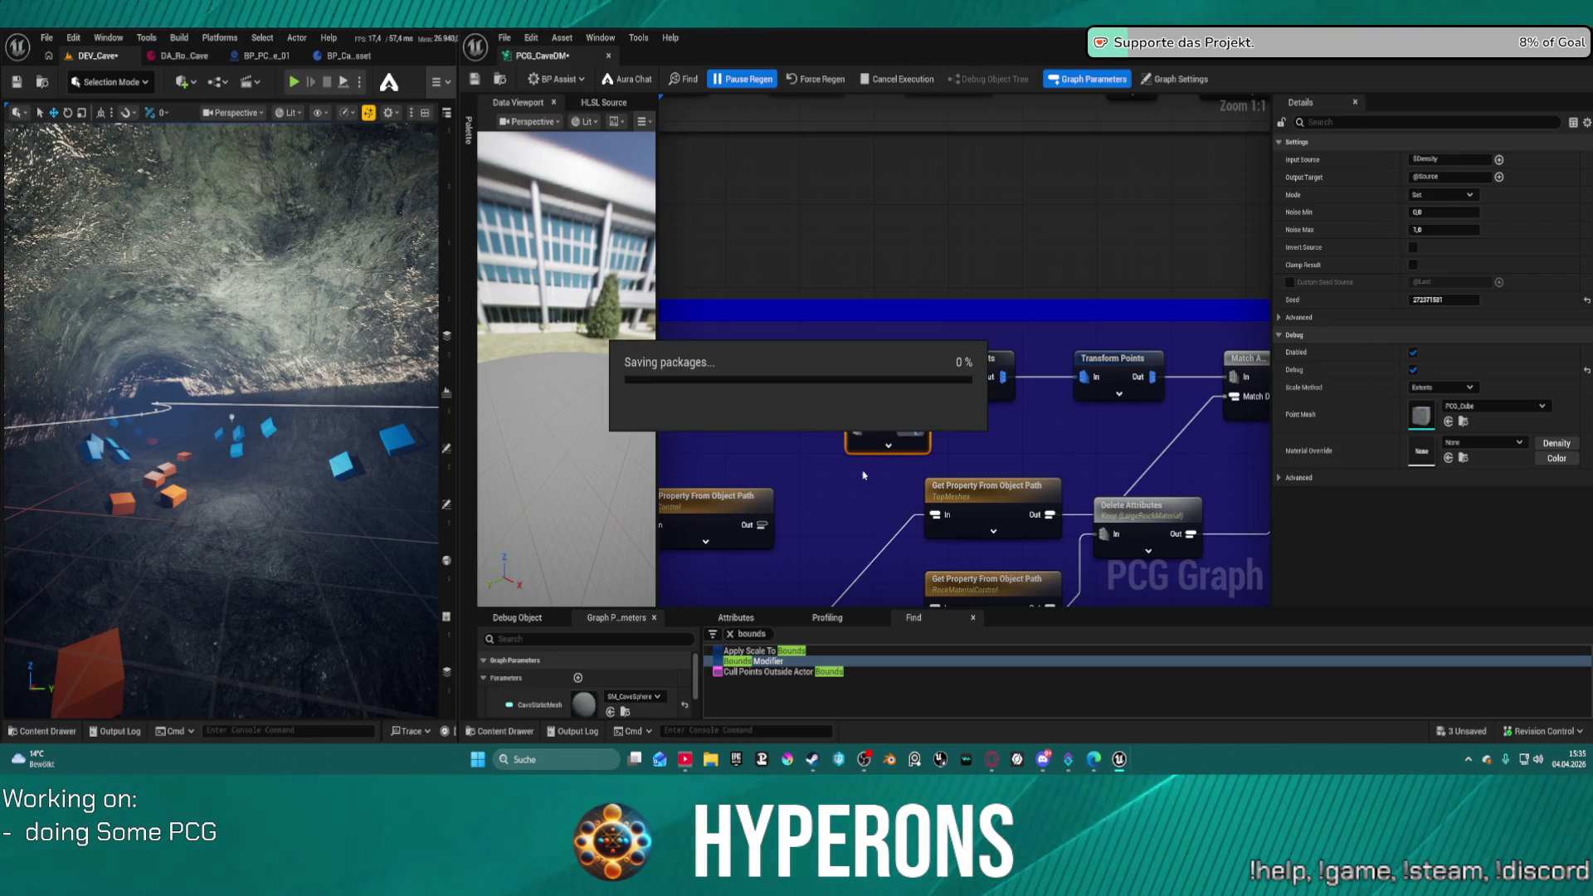
# - Check the debug cubes in the cave, then align Attribute Noise and move Select Points beside Transform Points
pyautogui.moveTo(302, 260); pyautogui.dragTo(302, 261)
pyautogui.moveTo(364, 166); pyautogui.dragTo(363, 166)
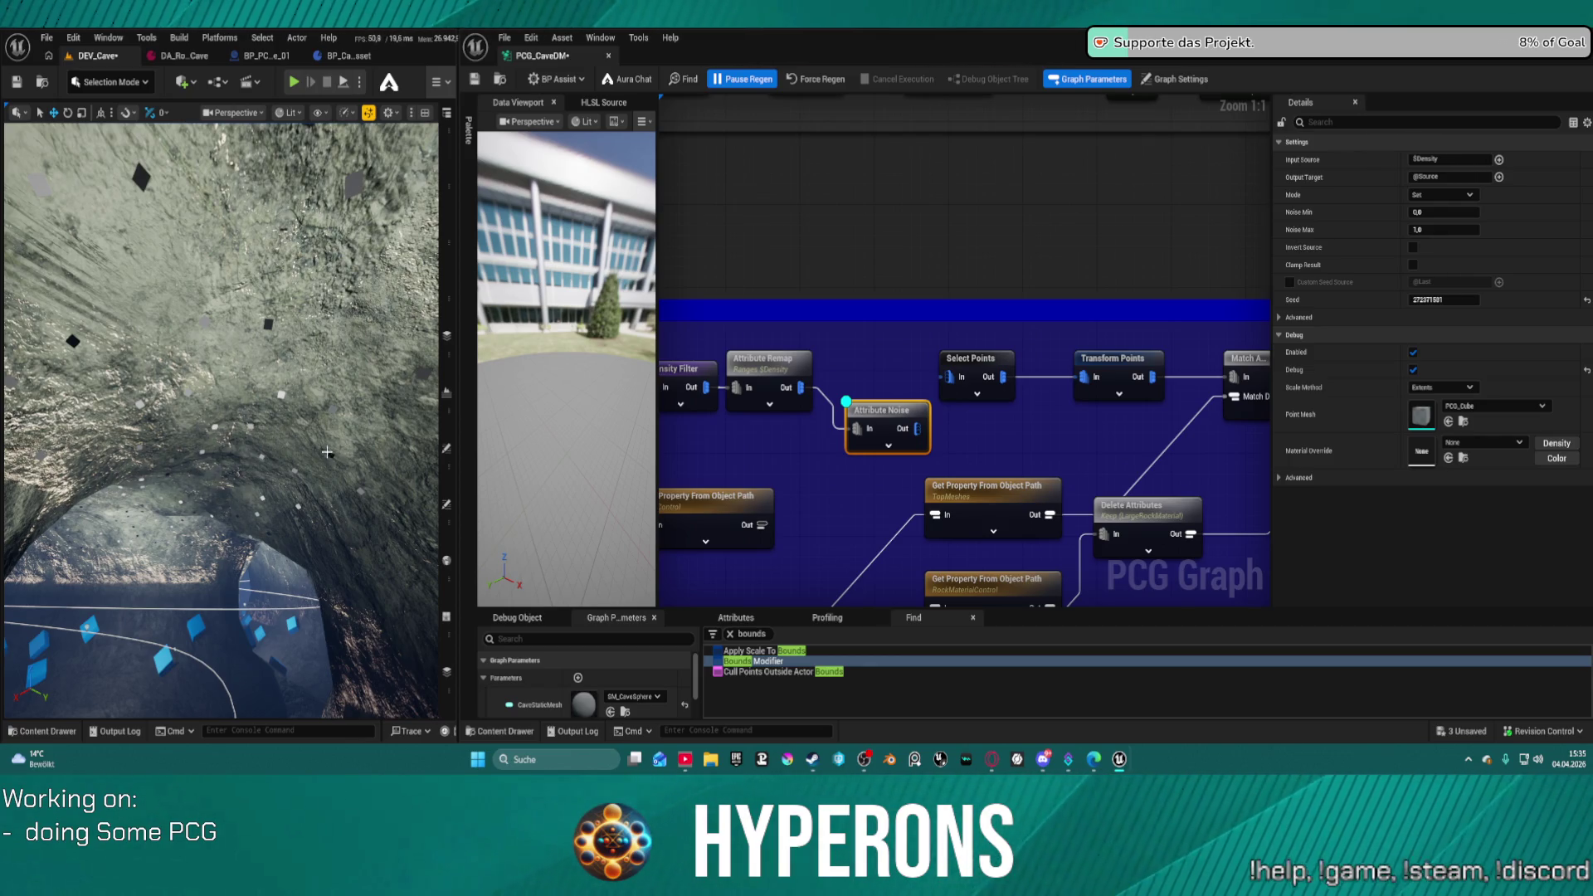
pyautogui.moveTo(276, 388); pyautogui.dragTo(276, 388)
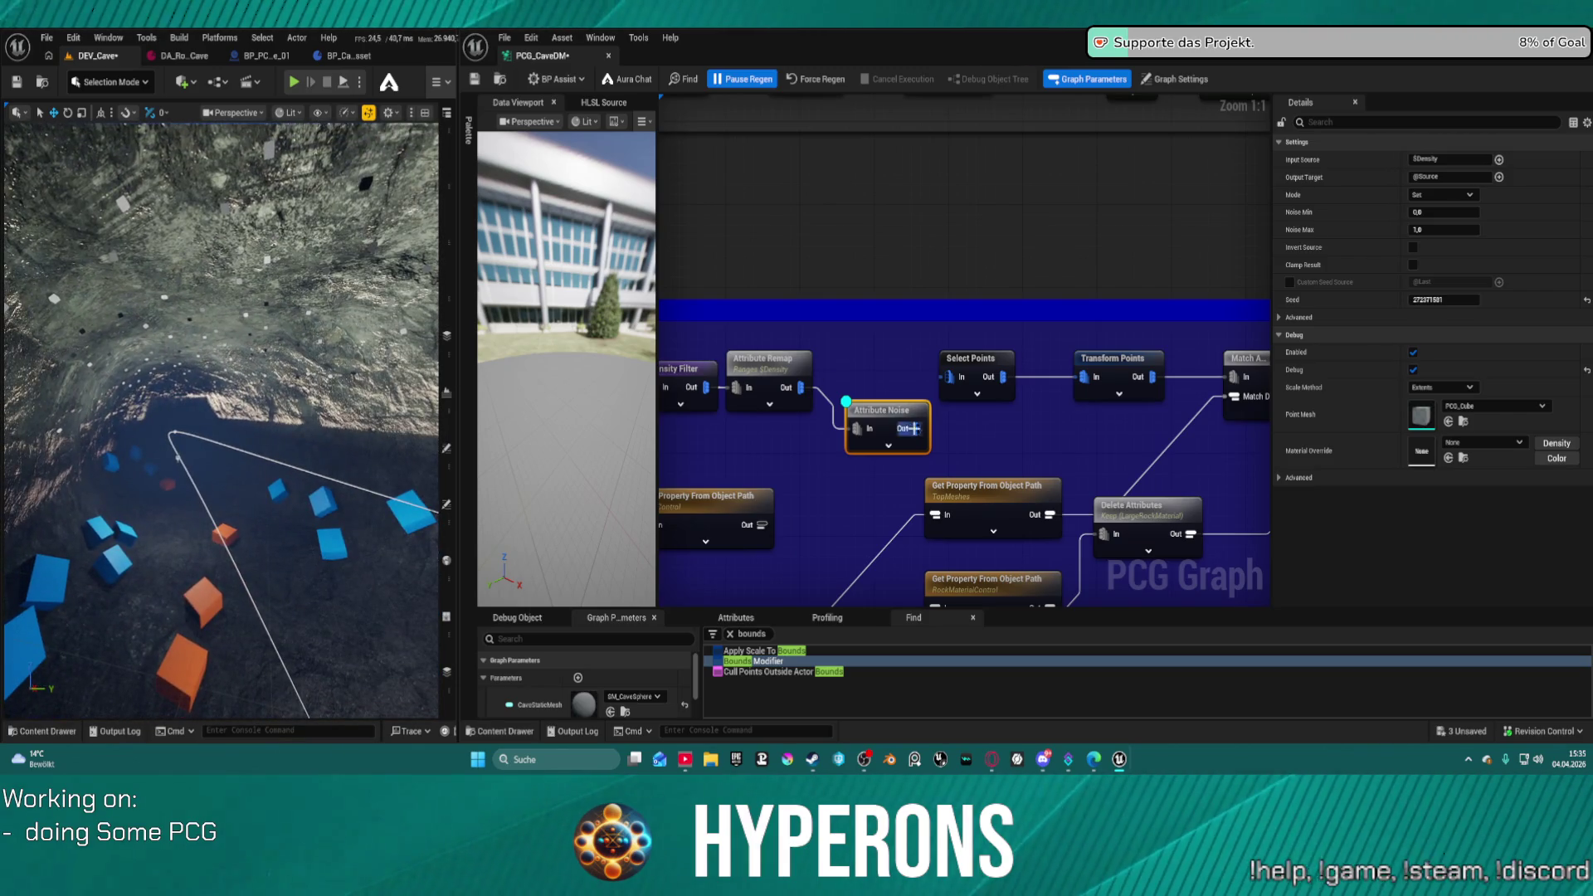
pyautogui.moveTo(870, 406); pyautogui.dragTo(867, 375)
pyautogui.moveTo(963, 362); pyautogui.dragTo(1027, 362)
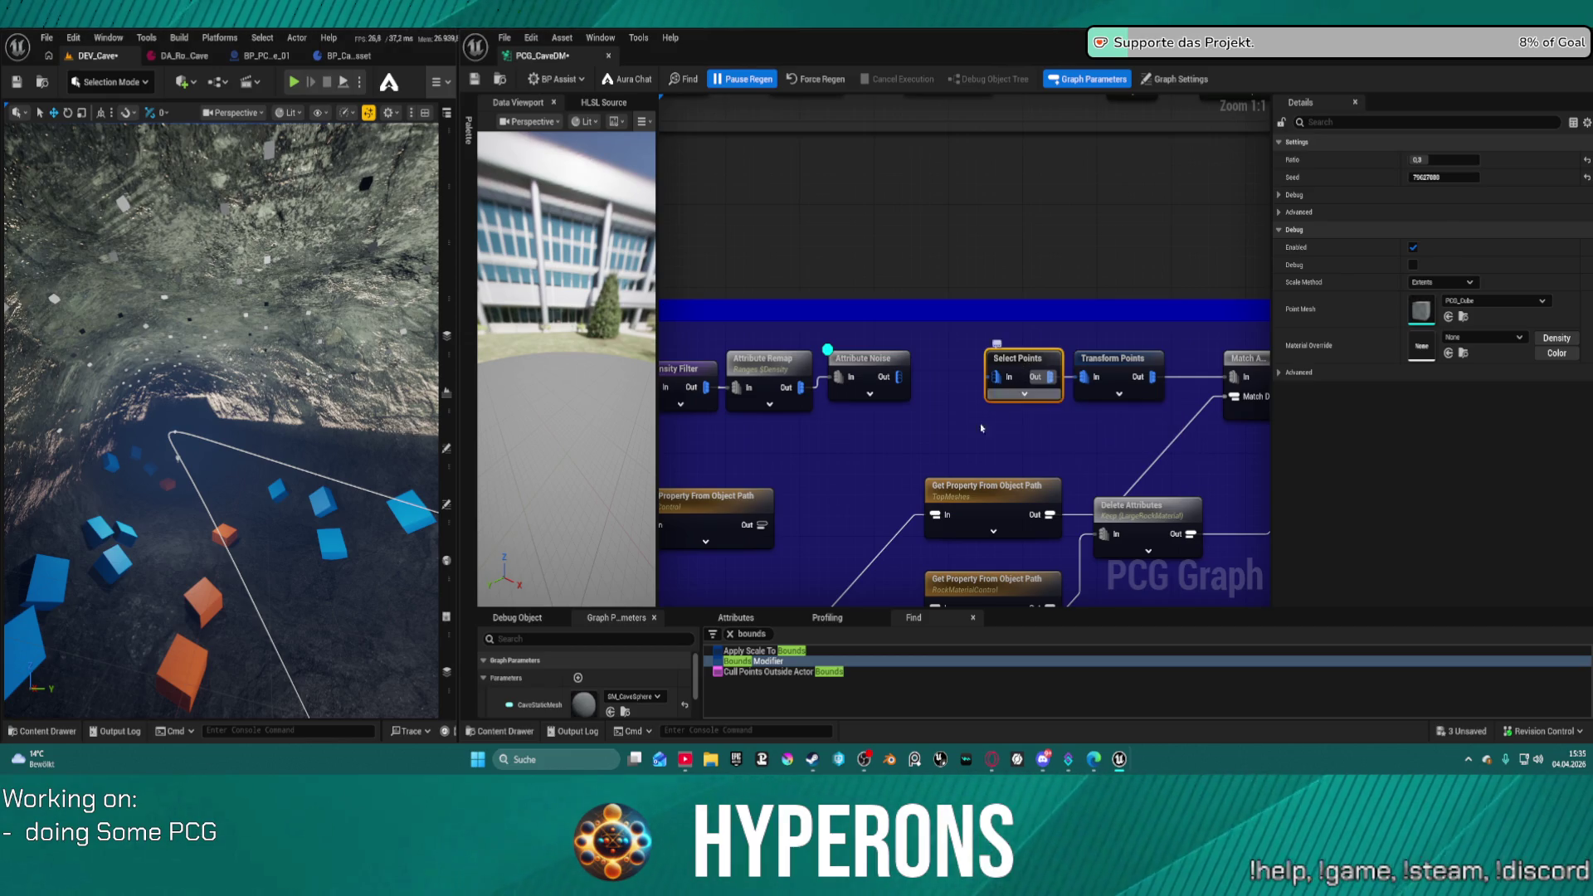
# - Duplicate the Density Filter, wire it between Attribute Noise and Select Points, and expand its advanced pins
pyautogui.moveTo(733, 373); pyautogui.dragTo(831, 358)
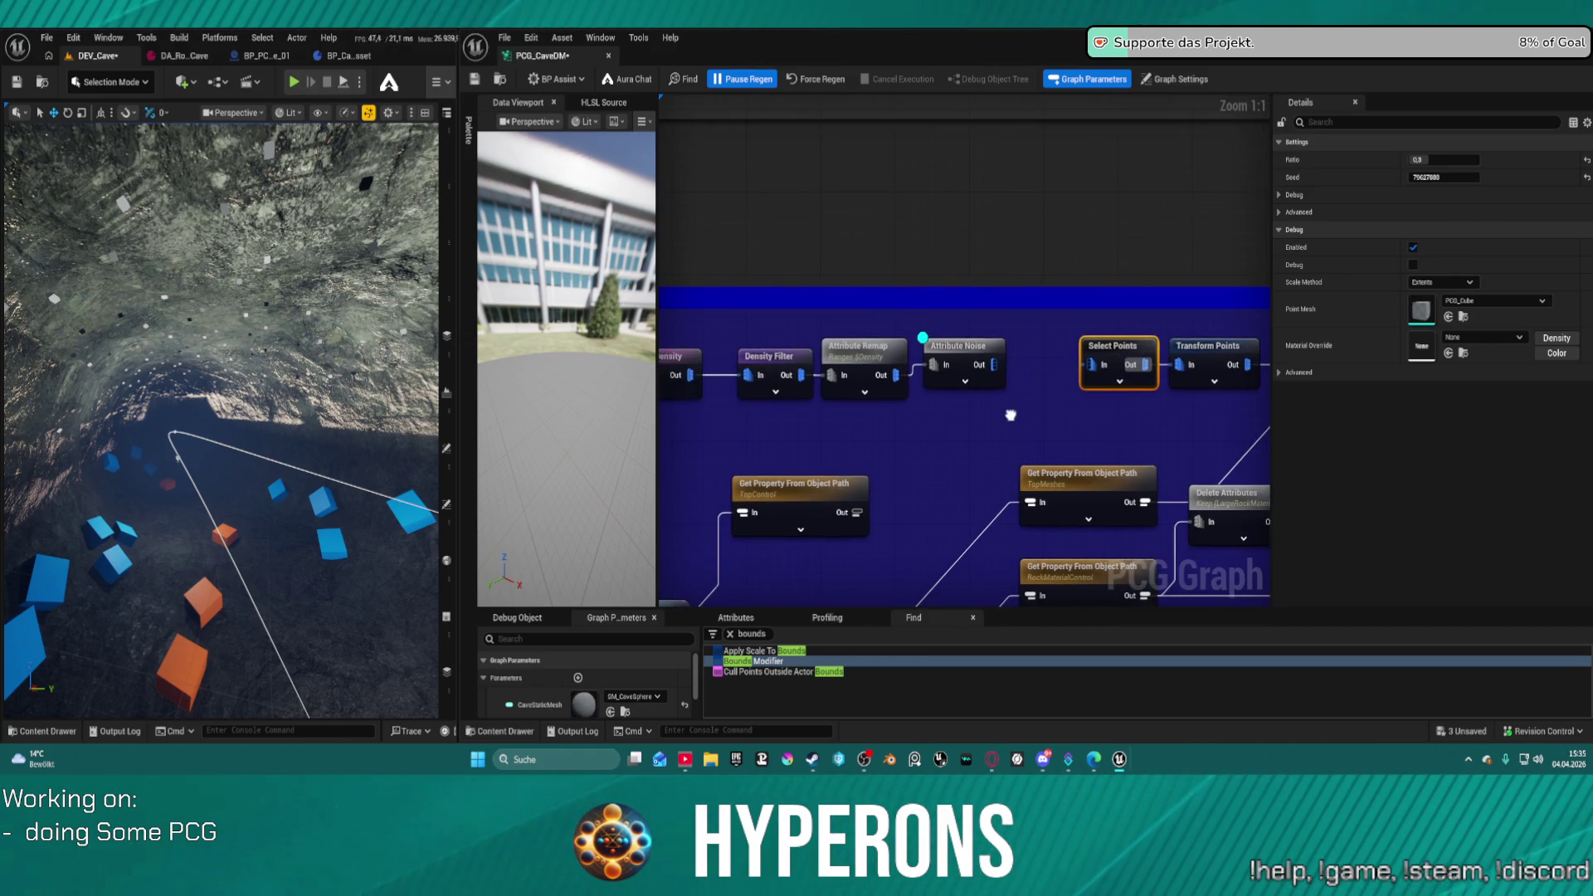
pyautogui.click(792, 370)
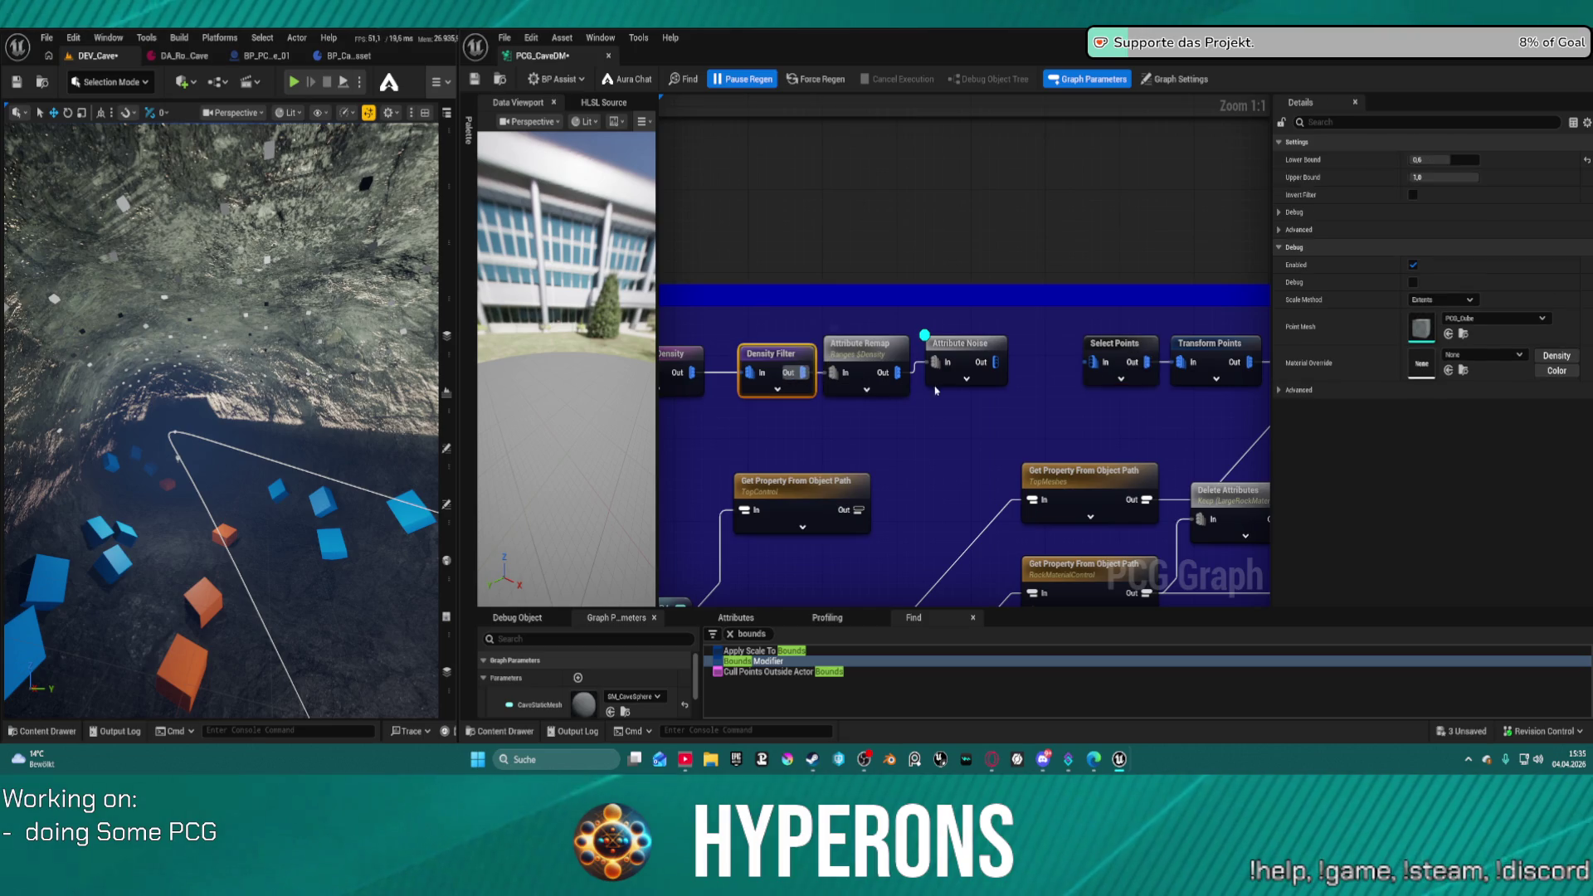
pyautogui.hotkey('ctrl', 'c')
pyautogui.hotkey('ctrl', 'v')
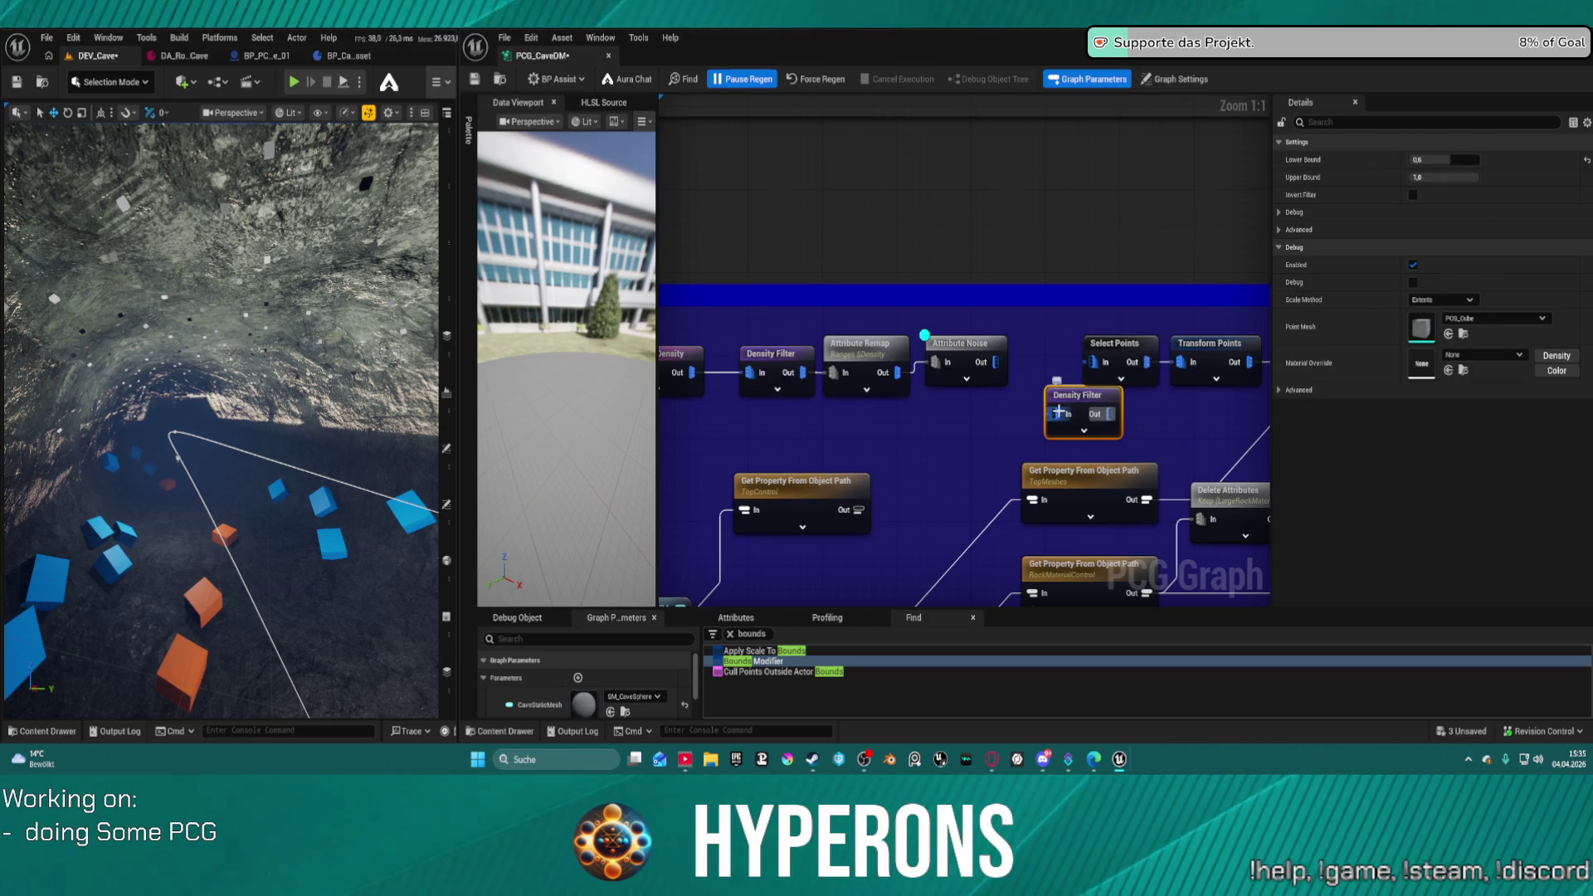
pyautogui.moveTo(1058, 412); pyautogui.dragTo(995, 362)
pyautogui.moveTo(1109, 413)
pyautogui.mouseDown()
pyautogui.moveTo(1093, 361)
pyautogui.moveTo(1065, 404)
pyautogui.mouseUp()
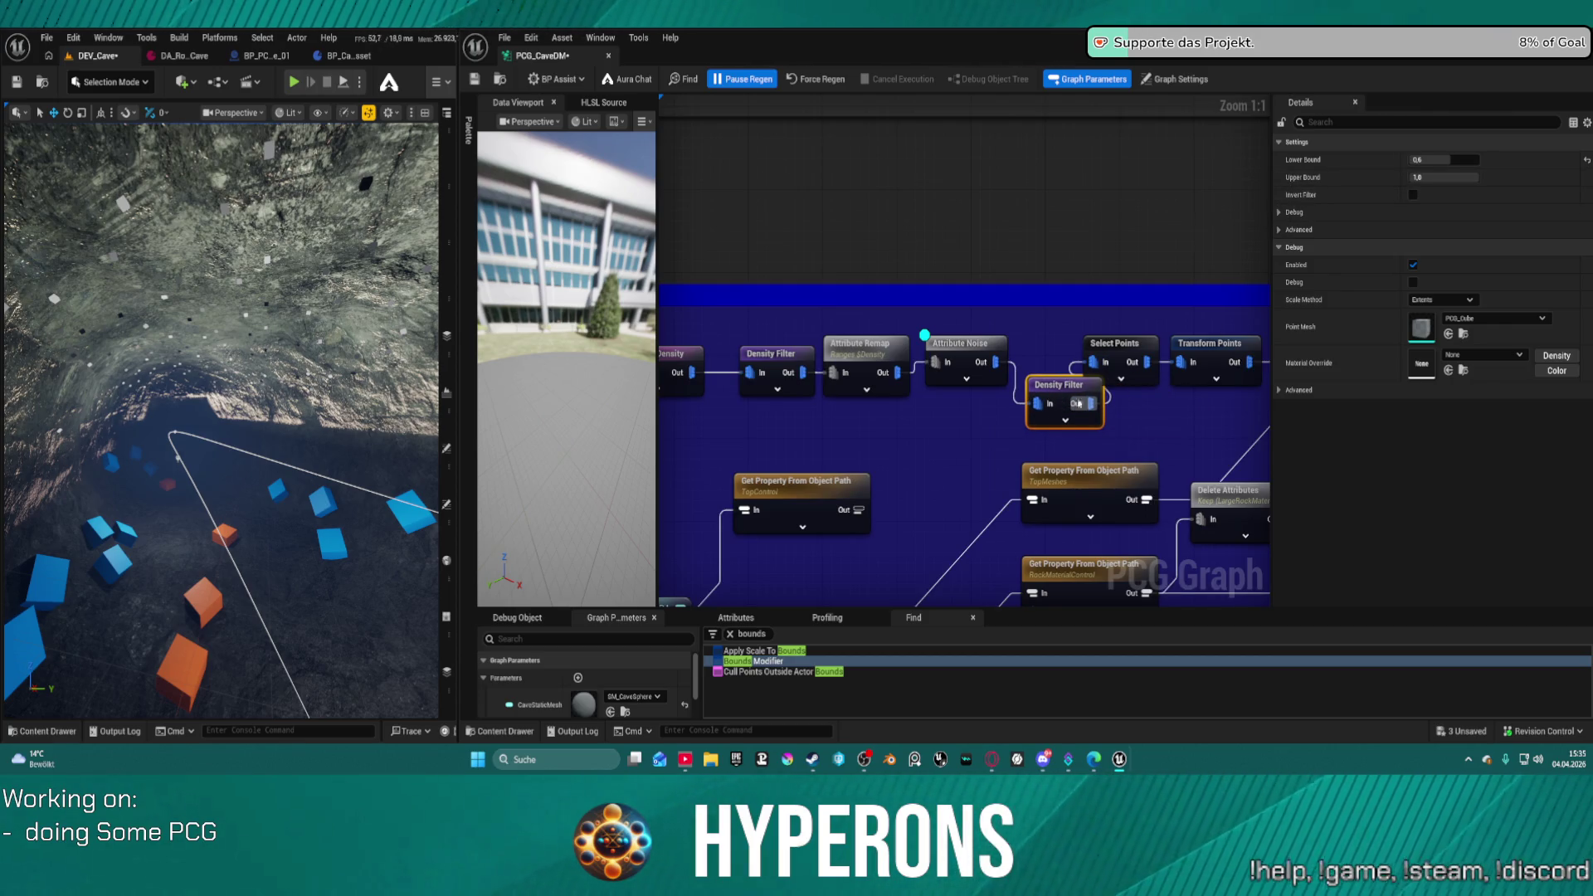
pyautogui.click(1065, 420)
pyautogui.moveTo(1064, 390)
pyautogui.mouseDown()
pyautogui.moveTo(1060, 296)
pyautogui.moveTo(1035, 254)
pyautogui.mouseUp()
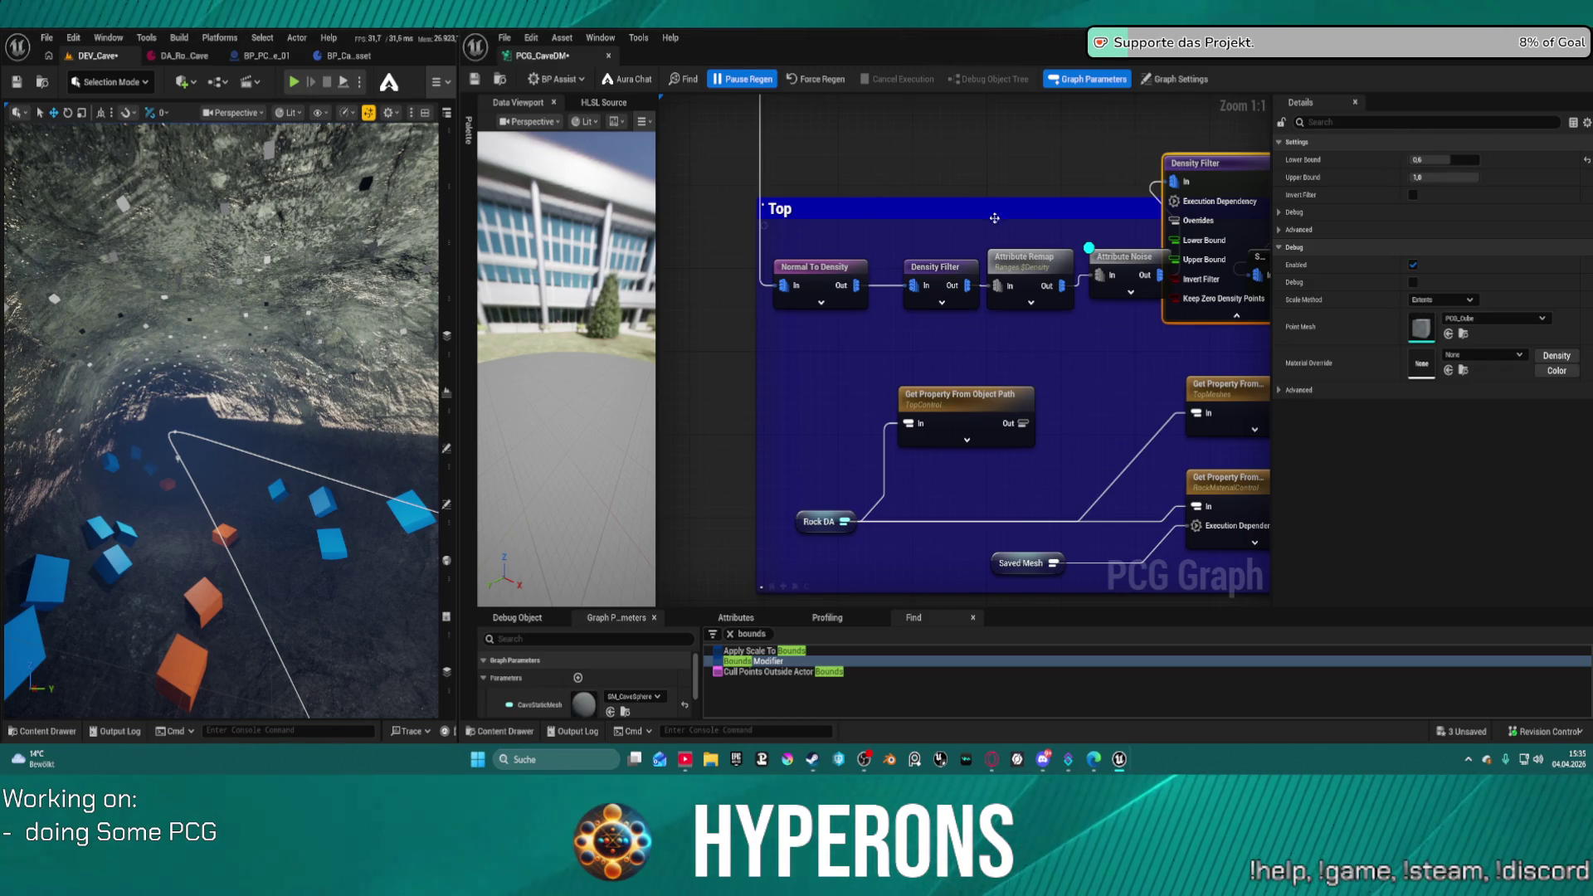
# - Paste a Keep Density Delete Attributes node fed by the lower property read, driving the filter's Upper Bound
pyautogui.moveTo(994, 218); pyautogui.dragTo(845, 233)
pyautogui.hotkey('ctrl', 'v')
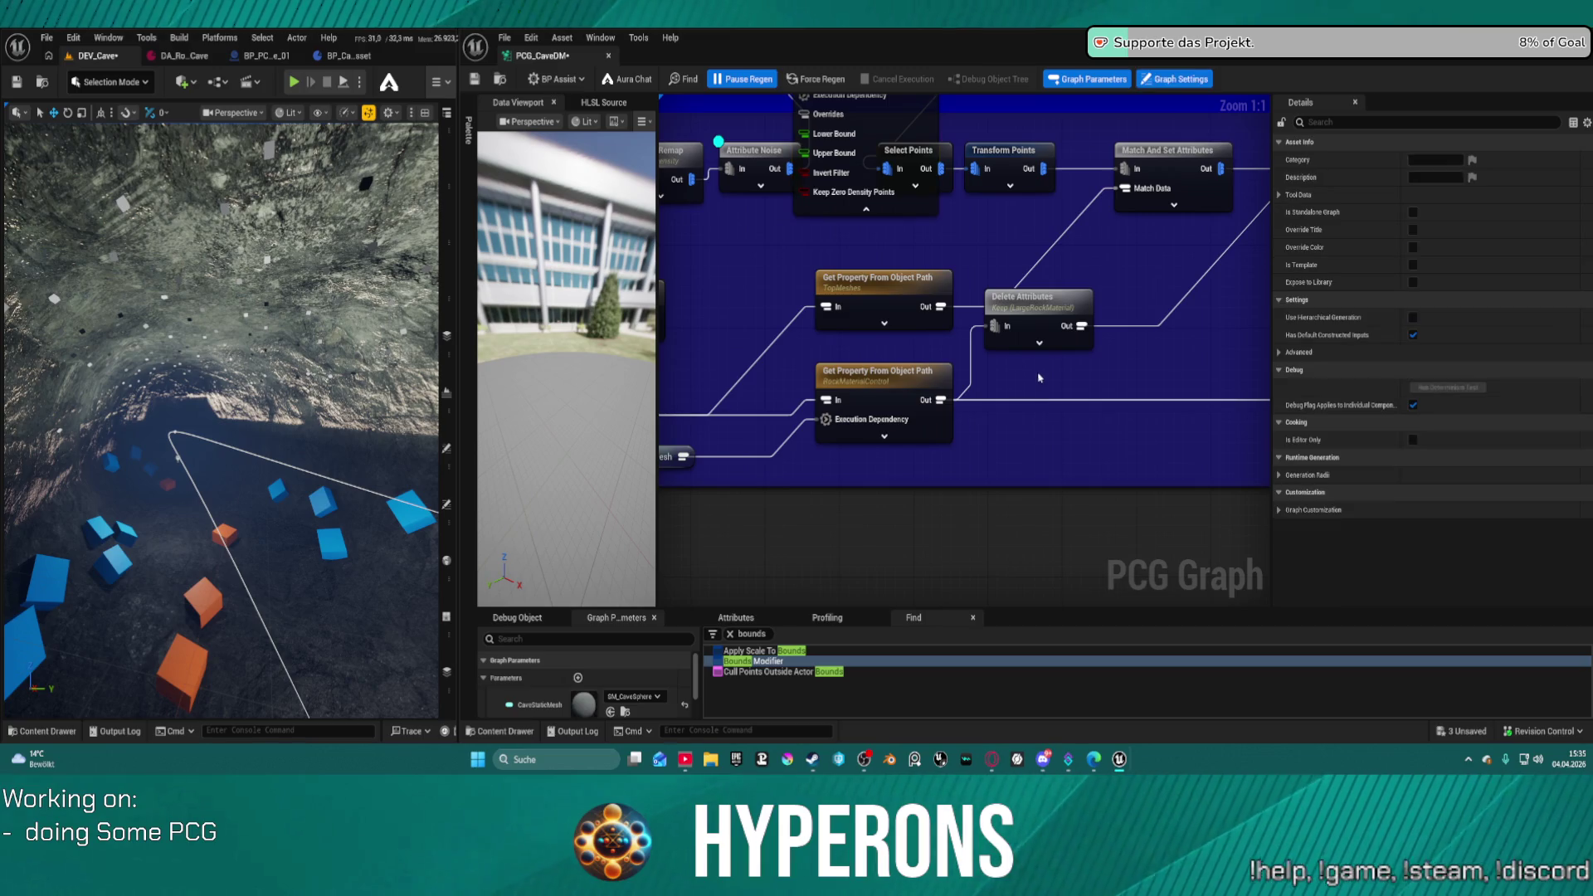
pyautogui.moveTo(942, 402); pyautogui.dragTo(1036, 432)
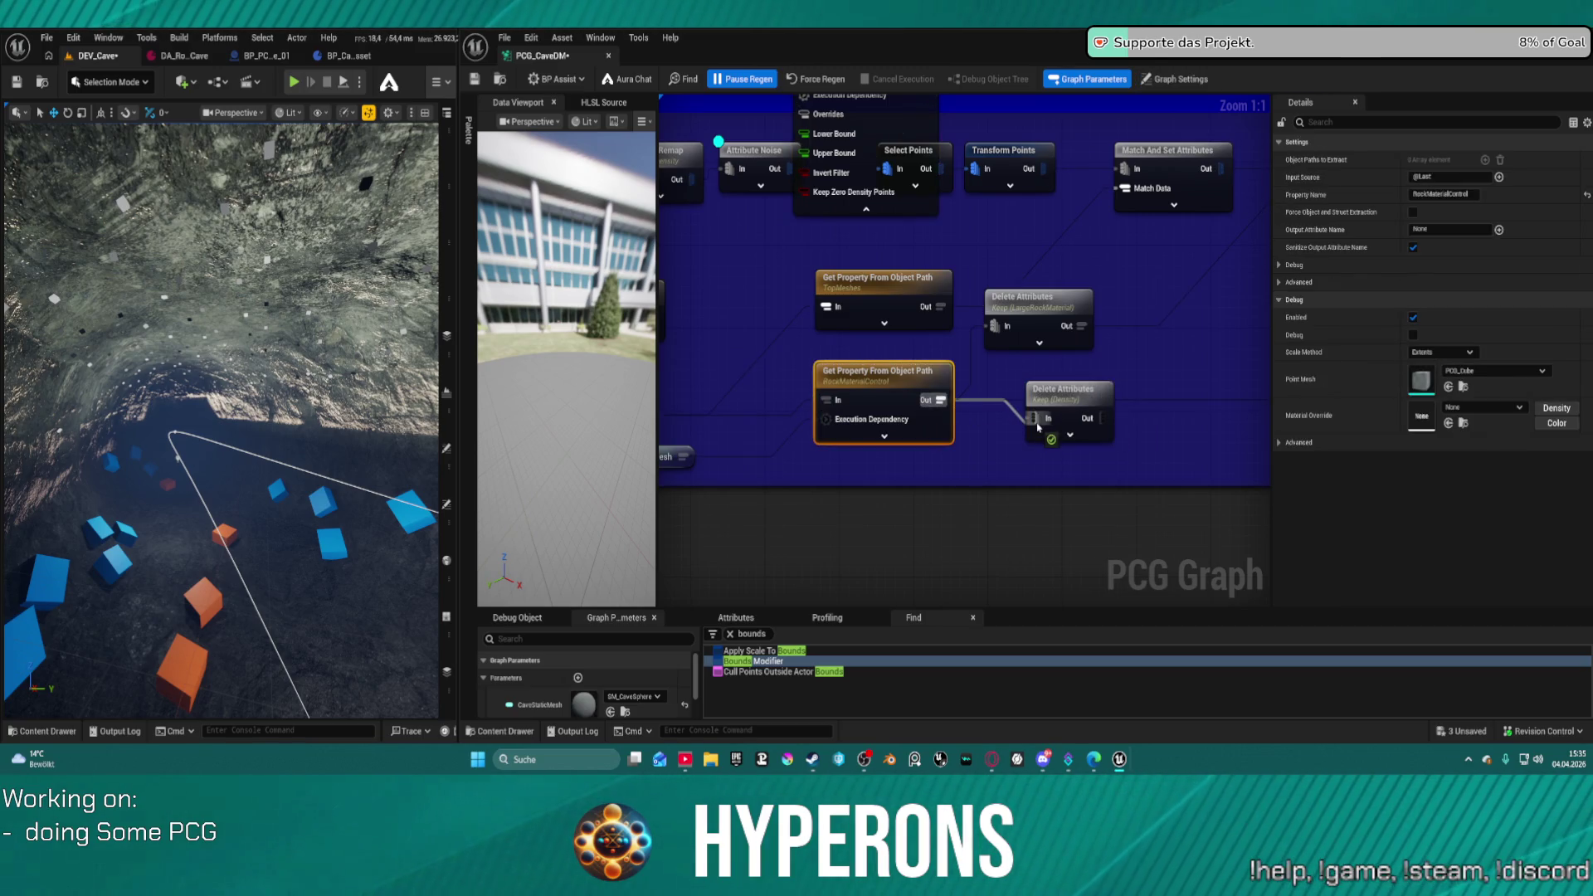
pyautogui.rightClick(1037, 427)
pyautogui.press('Escape')
pyautogui.click(1176, 79)
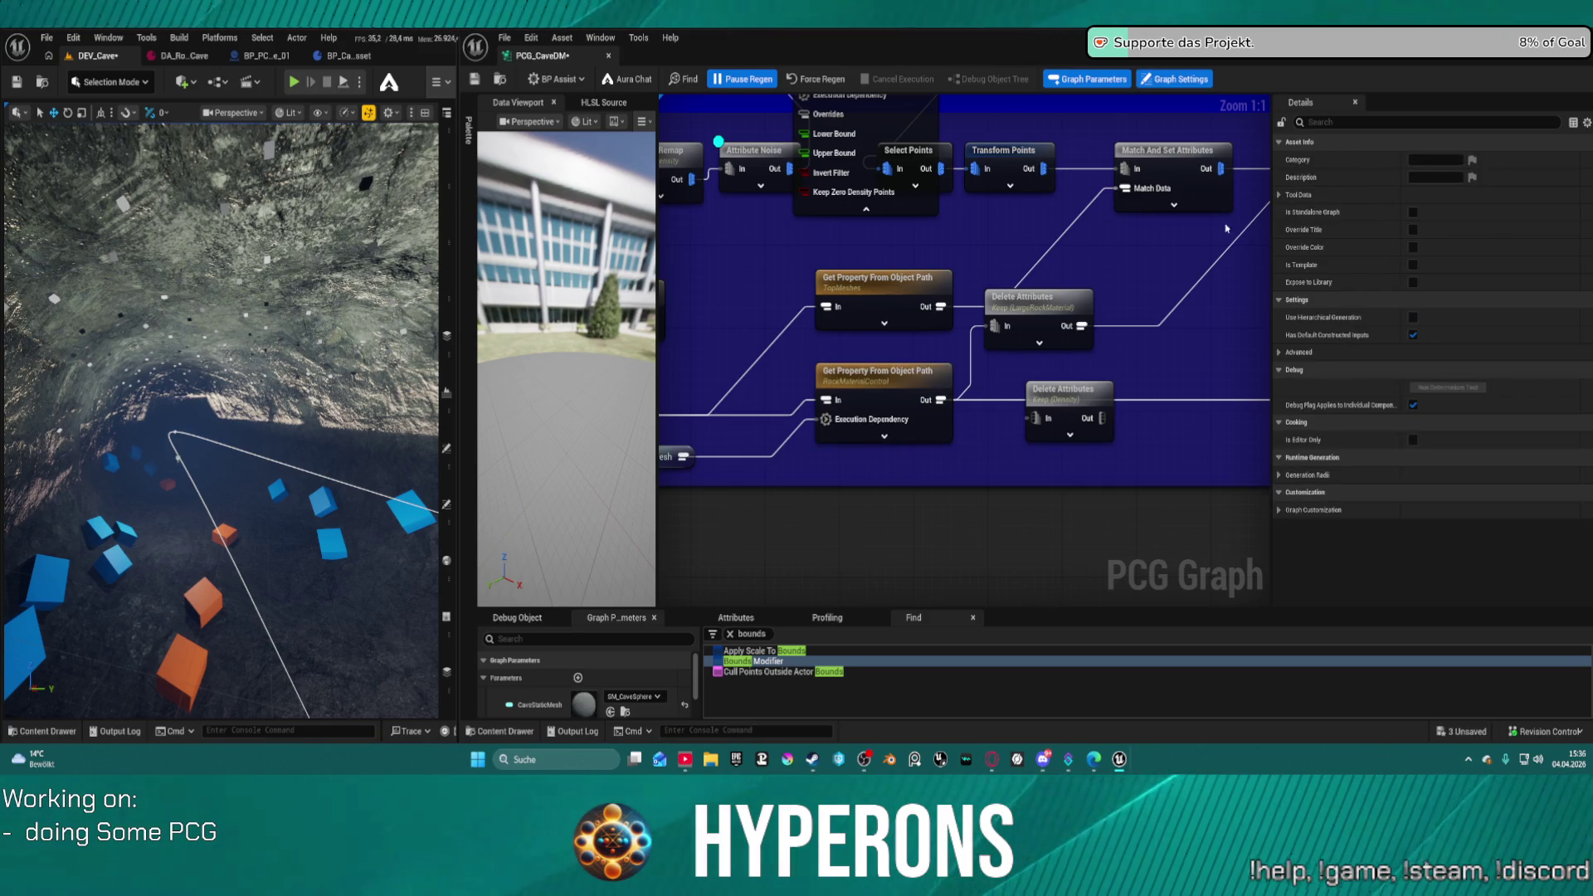
pyautogui.click(1053, 415)
pyautogui.moveTo(1114, 423)
pyautogui.mouseDown()
pyautogui.moveTo(1140, 406)
pyautogui.moveTo(1141, 249)
pyautogui.moveTo(909, 138)
pyautogui.moveTo(809, 157)
pyautogui.mouseUp()
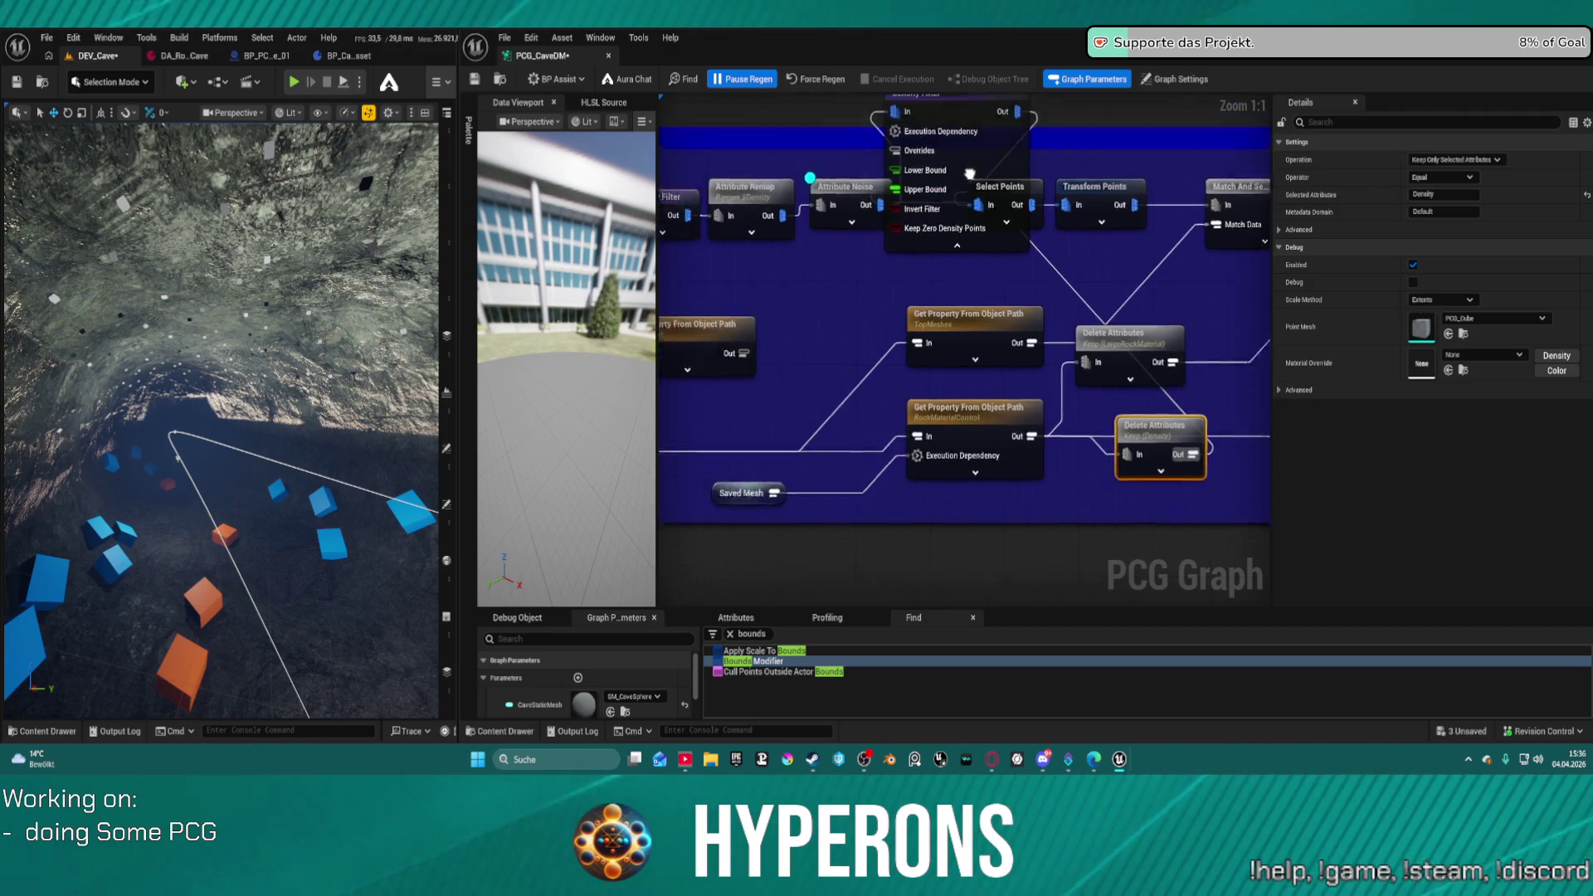
pyautogui.moveTo(969, 173); pyautogui.dragTo(1101, 251)
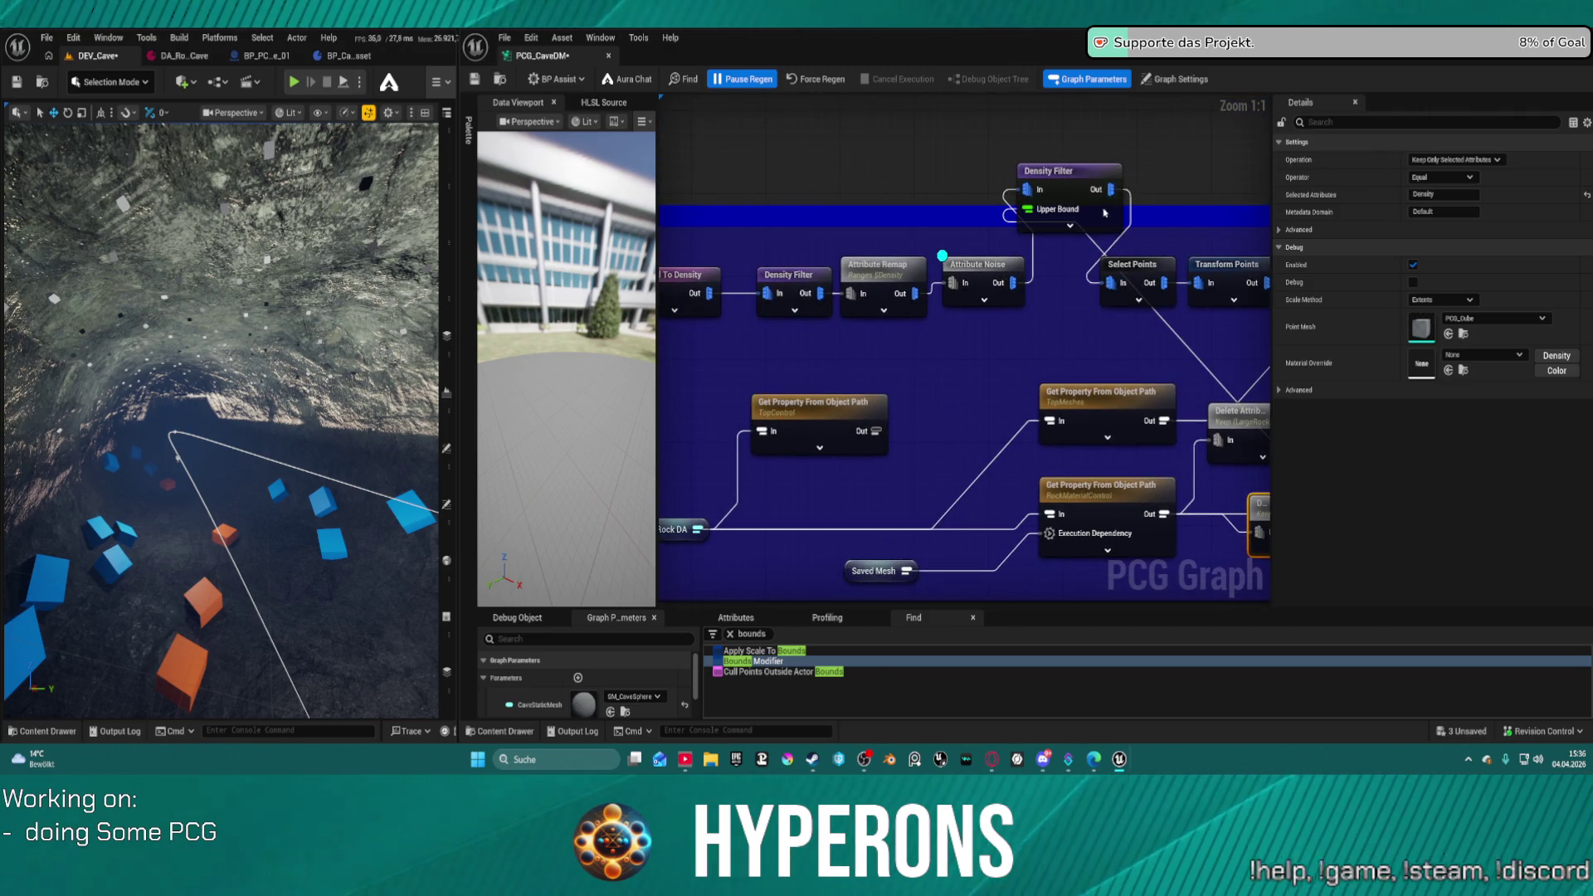
pyautogui.scroll(-10, 941, 254)
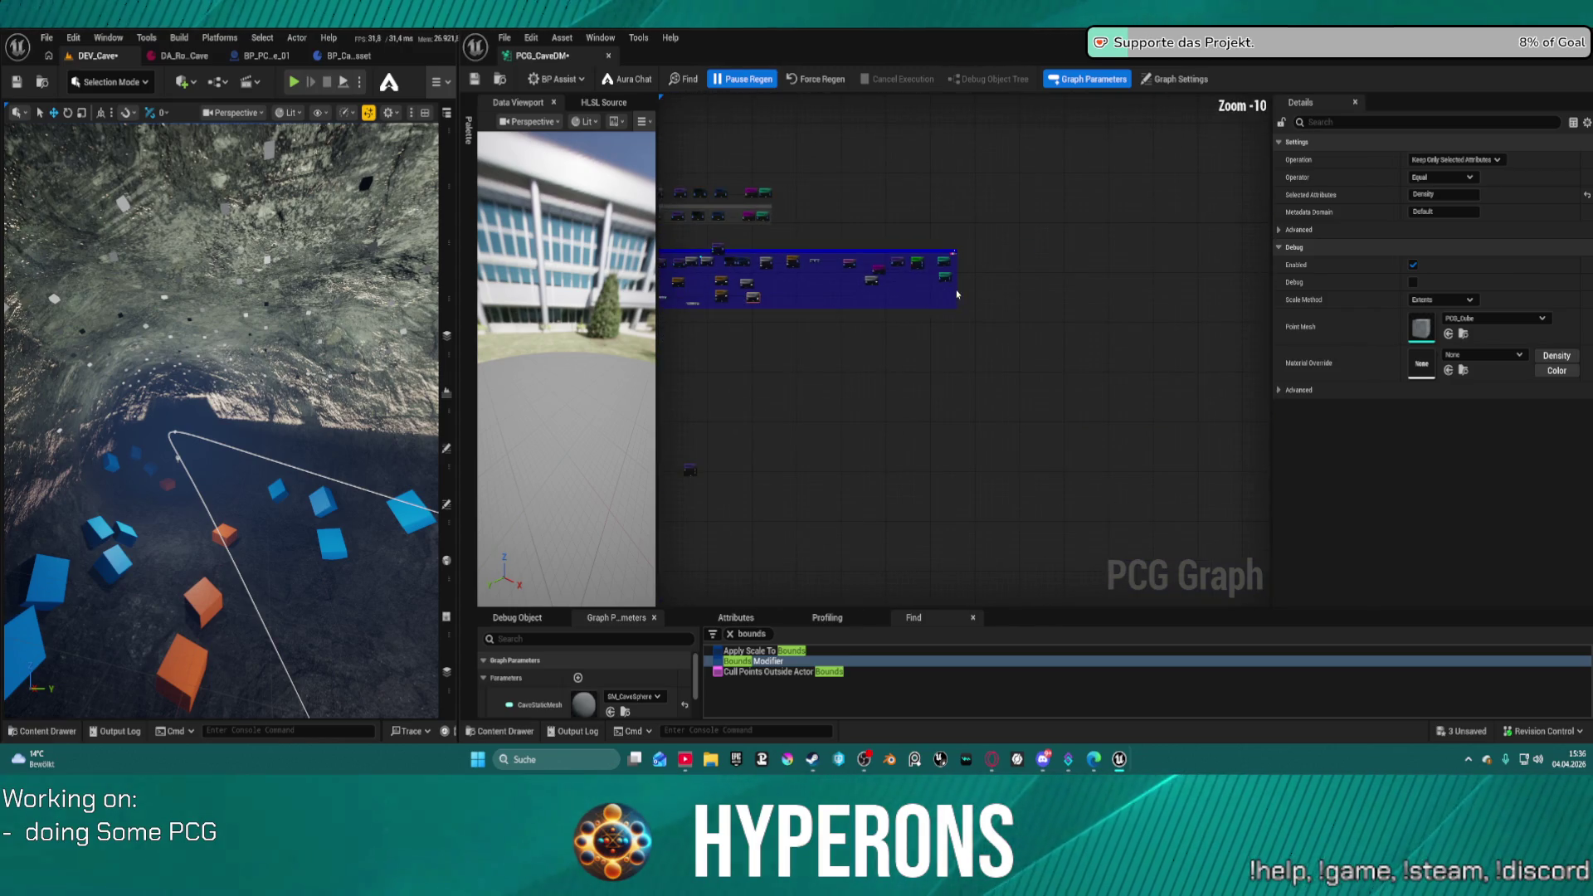
# - Auto-arrange the selected comment-box nodes, move the Density Filter down-right, and open DA_RocksCave
pyautogui.moveTo(778, 261); pyautogui.dragTo(722, 262)
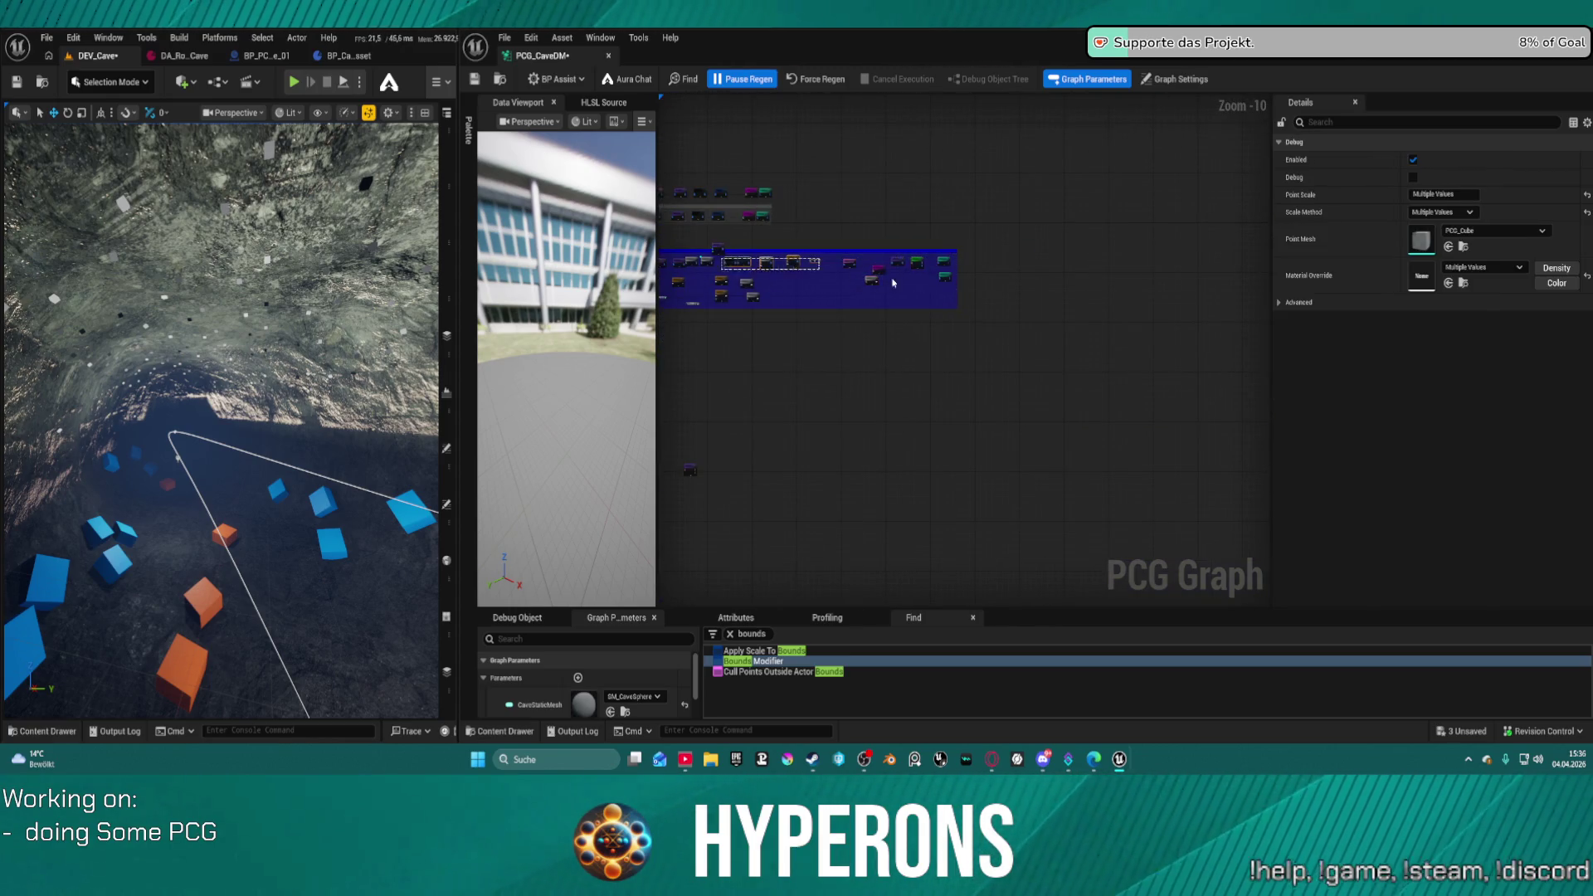
pyautogui.press('f')
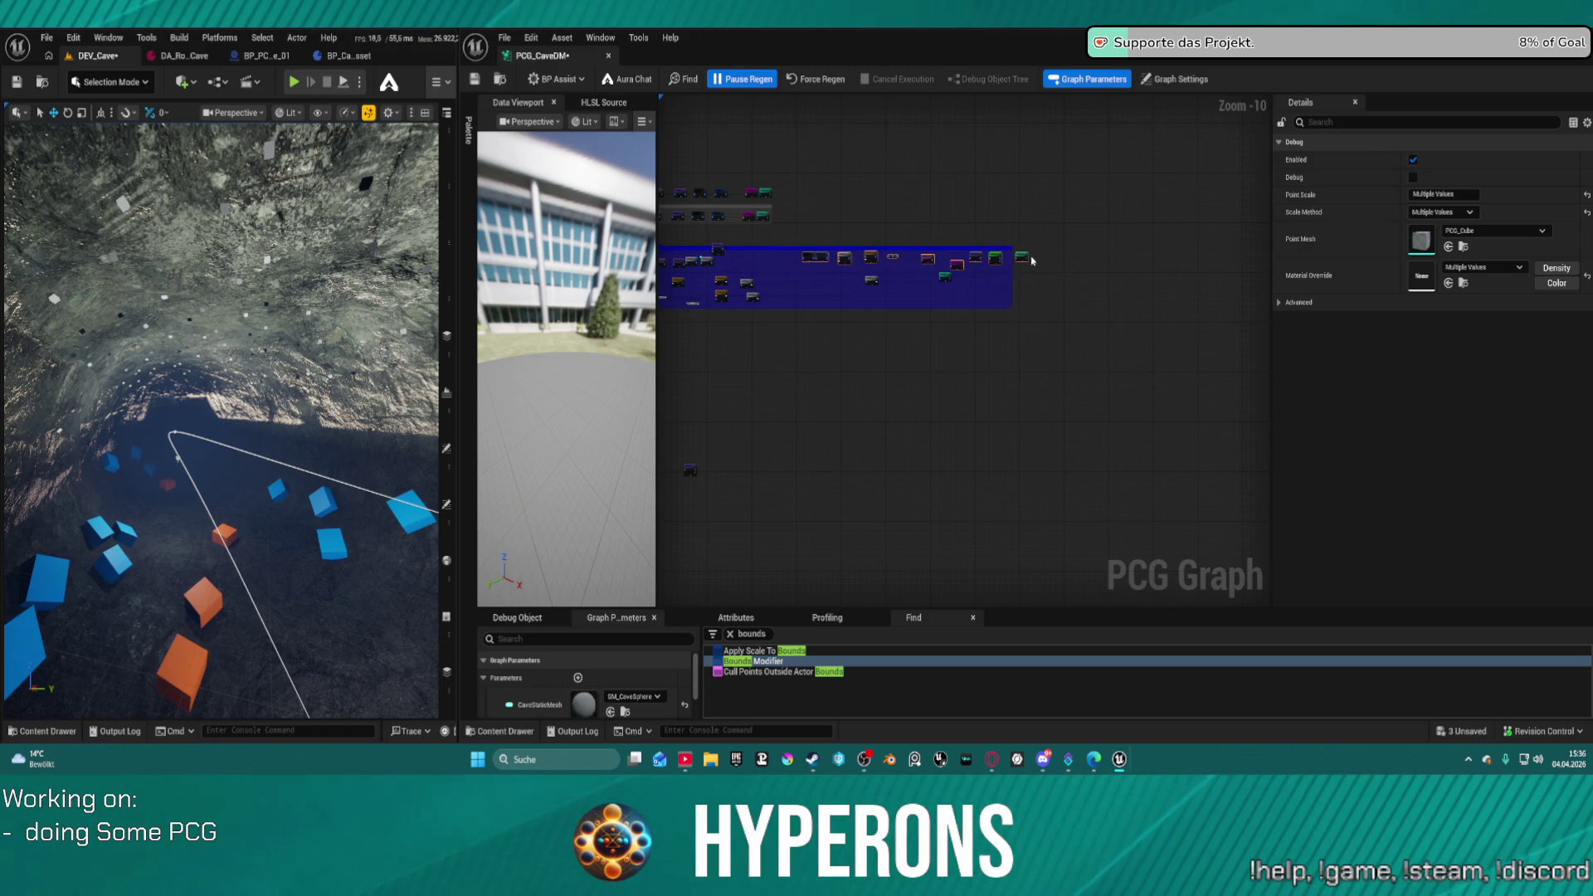
pyautogui.click(951, 282)
pyautogui.scroll(11, 1066, 286)
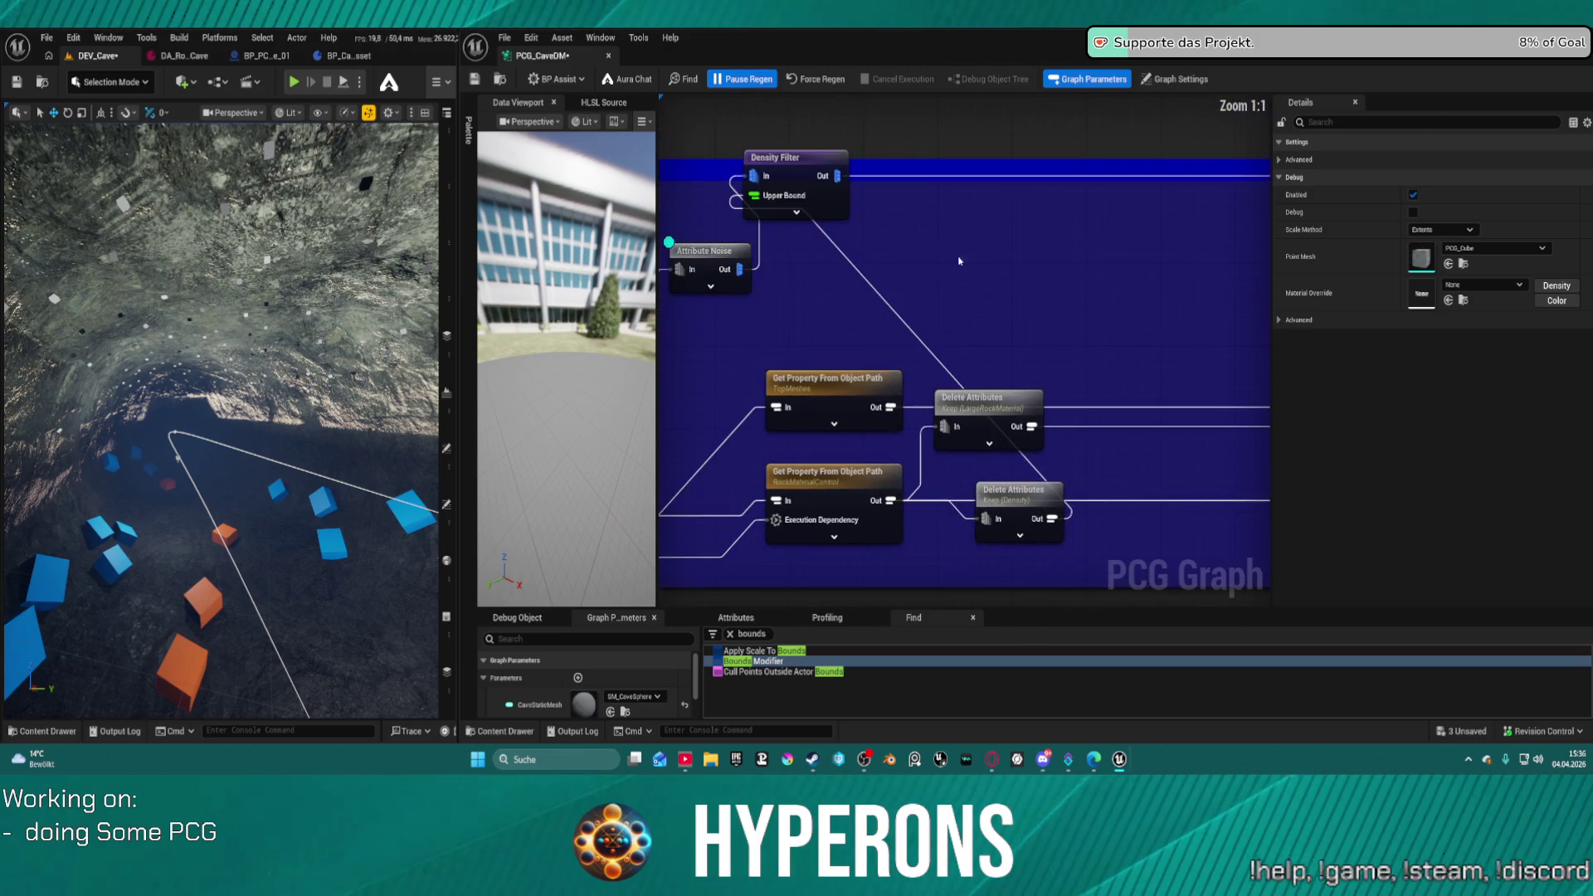
pyautogui.moveTo(779, 170); pyautogui.dragTo(821, 255)
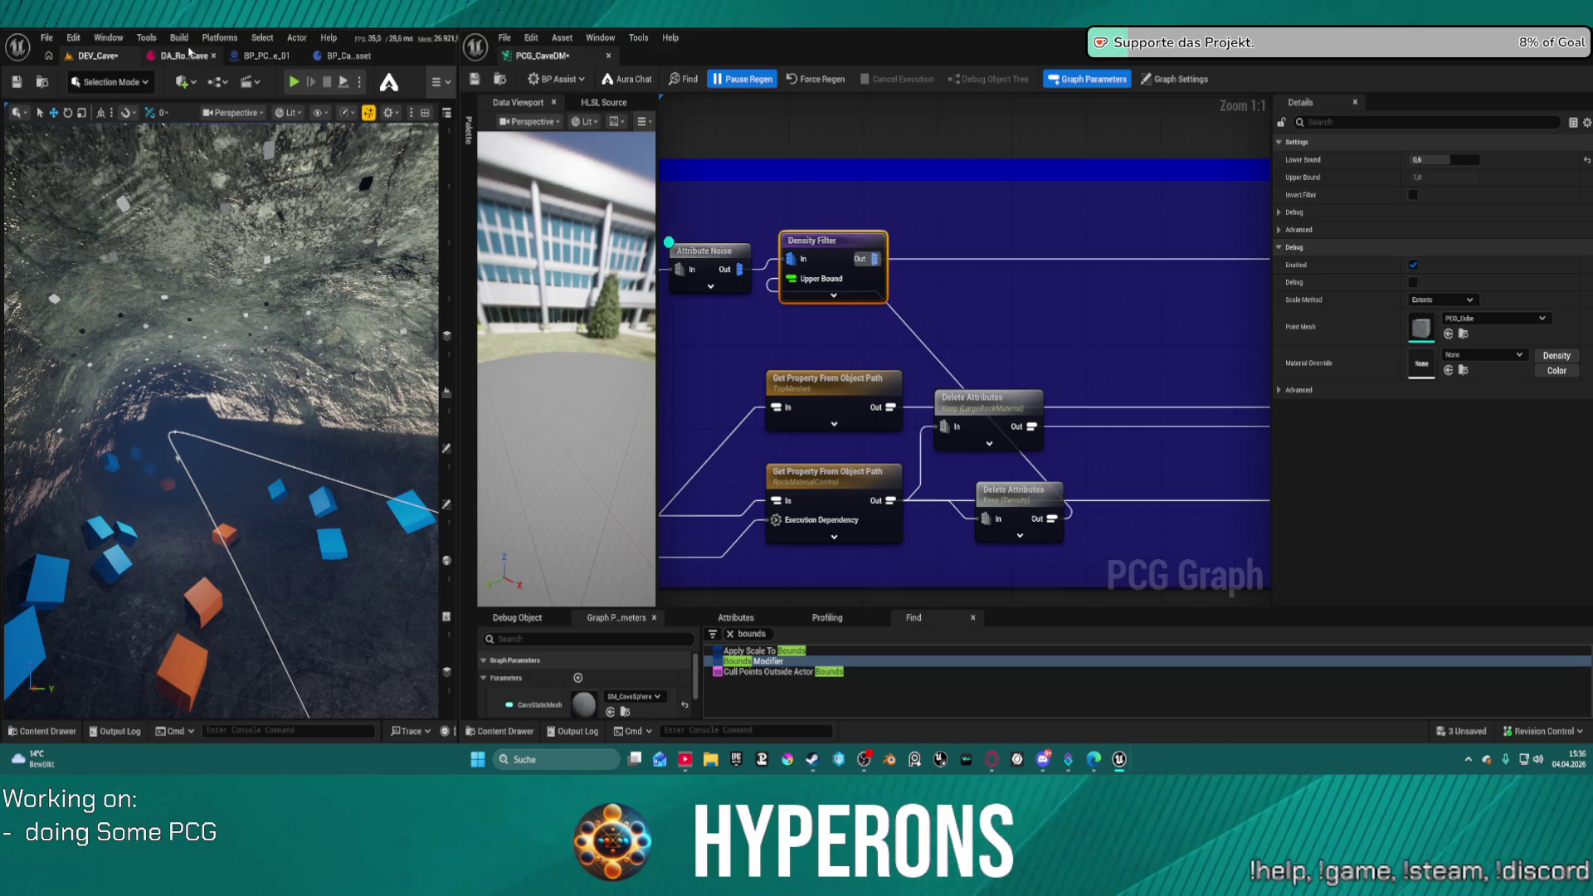
pyautogui.click(190, 54)
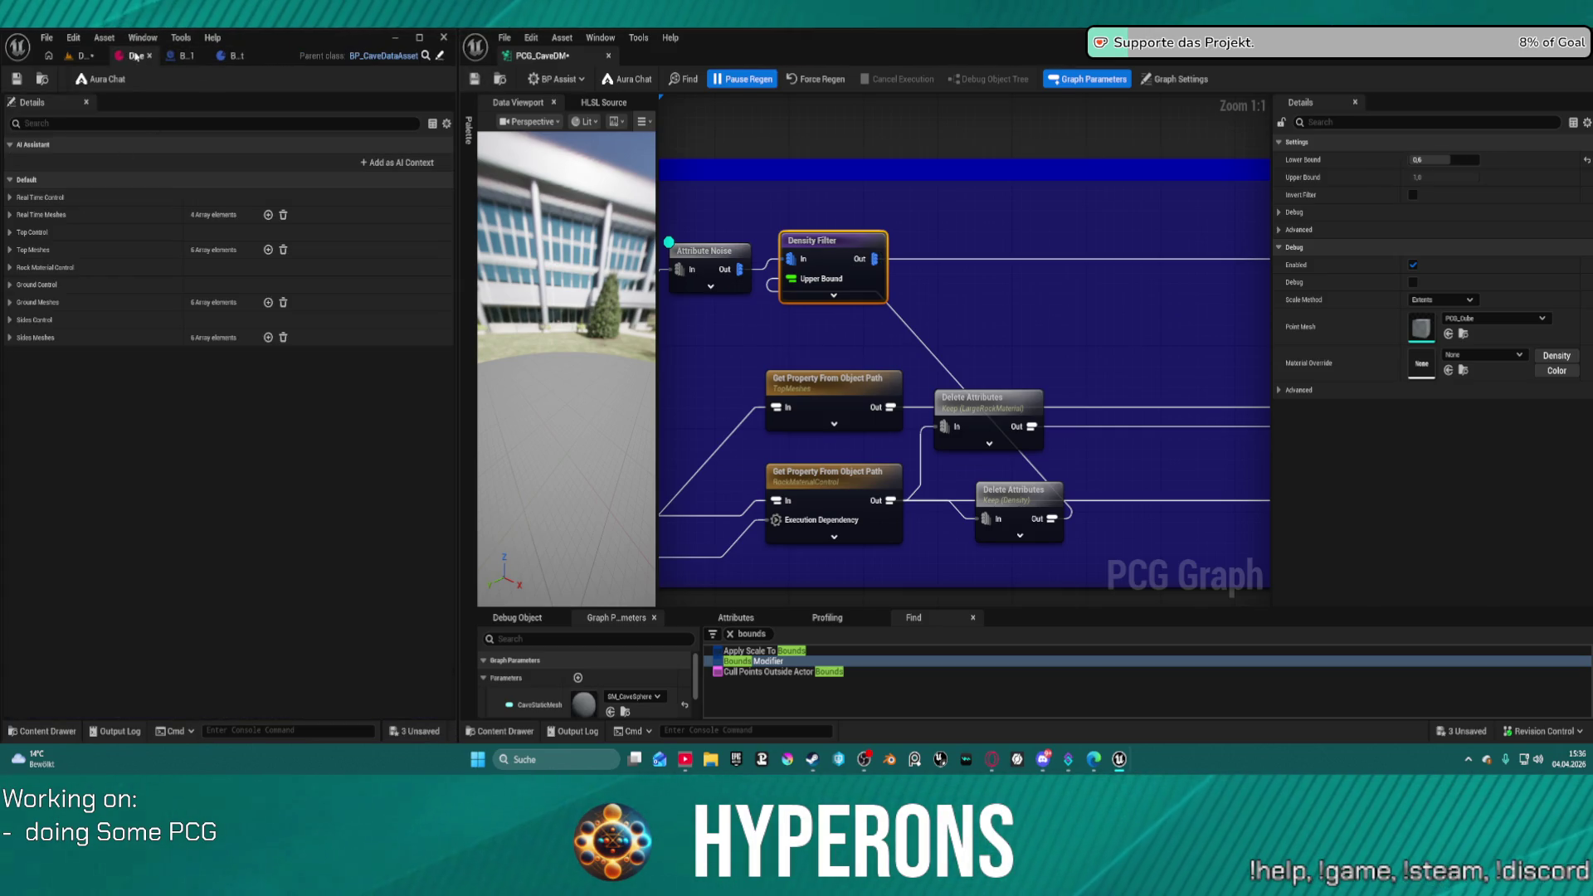
# - Expand Top Control and dock the DA_RocksCave tab beside the PCG graph
pyautogui.click(8, 232)
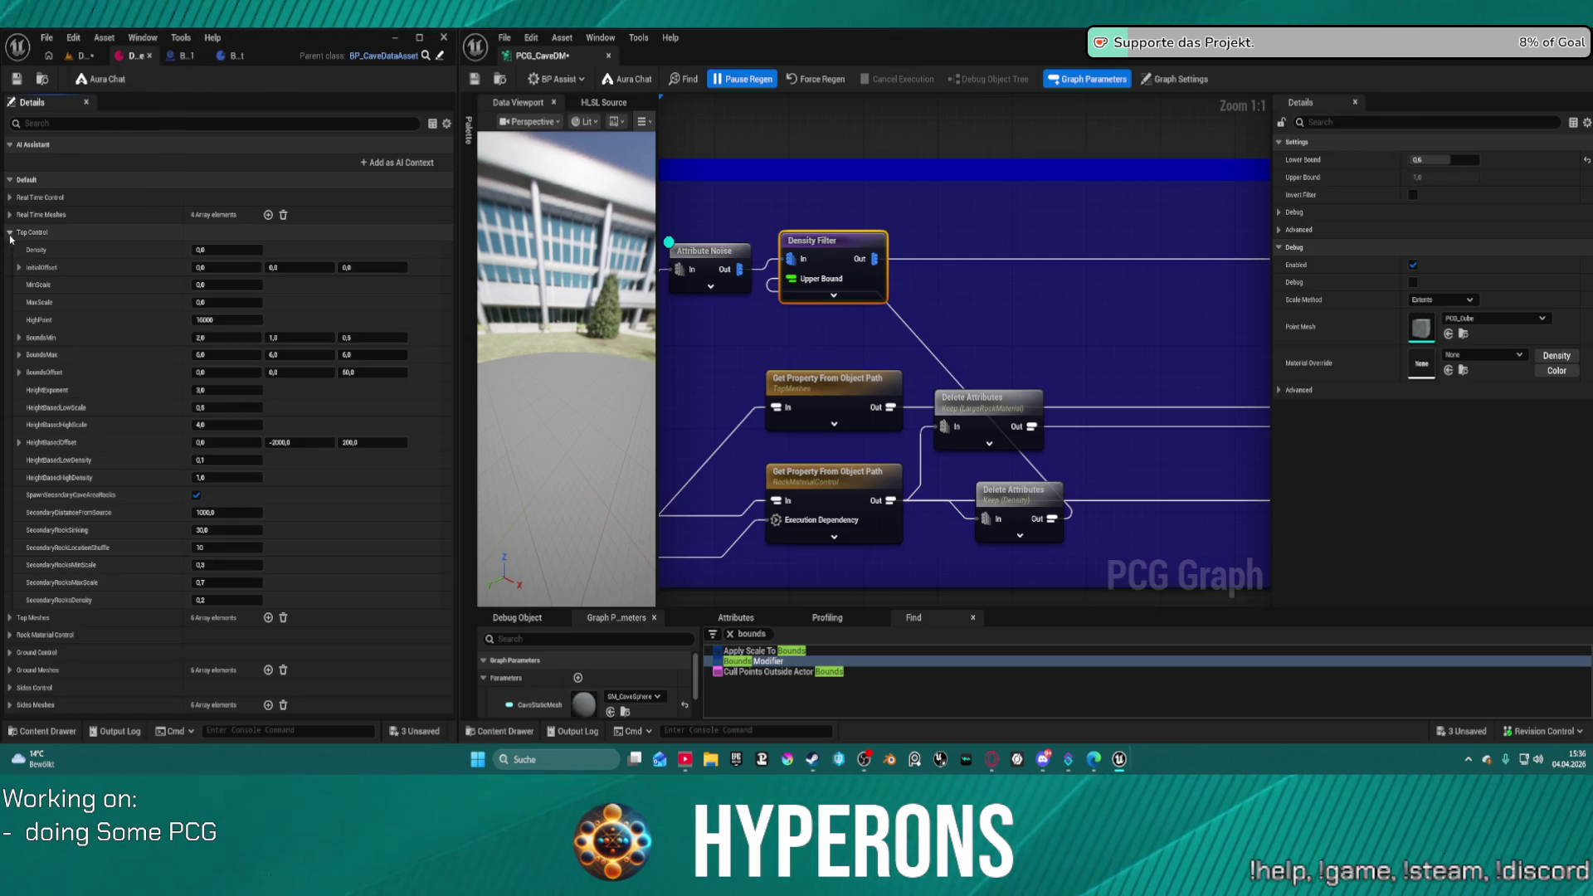
pyautogui.moveTo(133, 56)
pyautogui.mouseDown()
pyautogui.moveTo(747, 55)
pyautogui.moveTo(712, 53)
pyautogui.mouseUp()
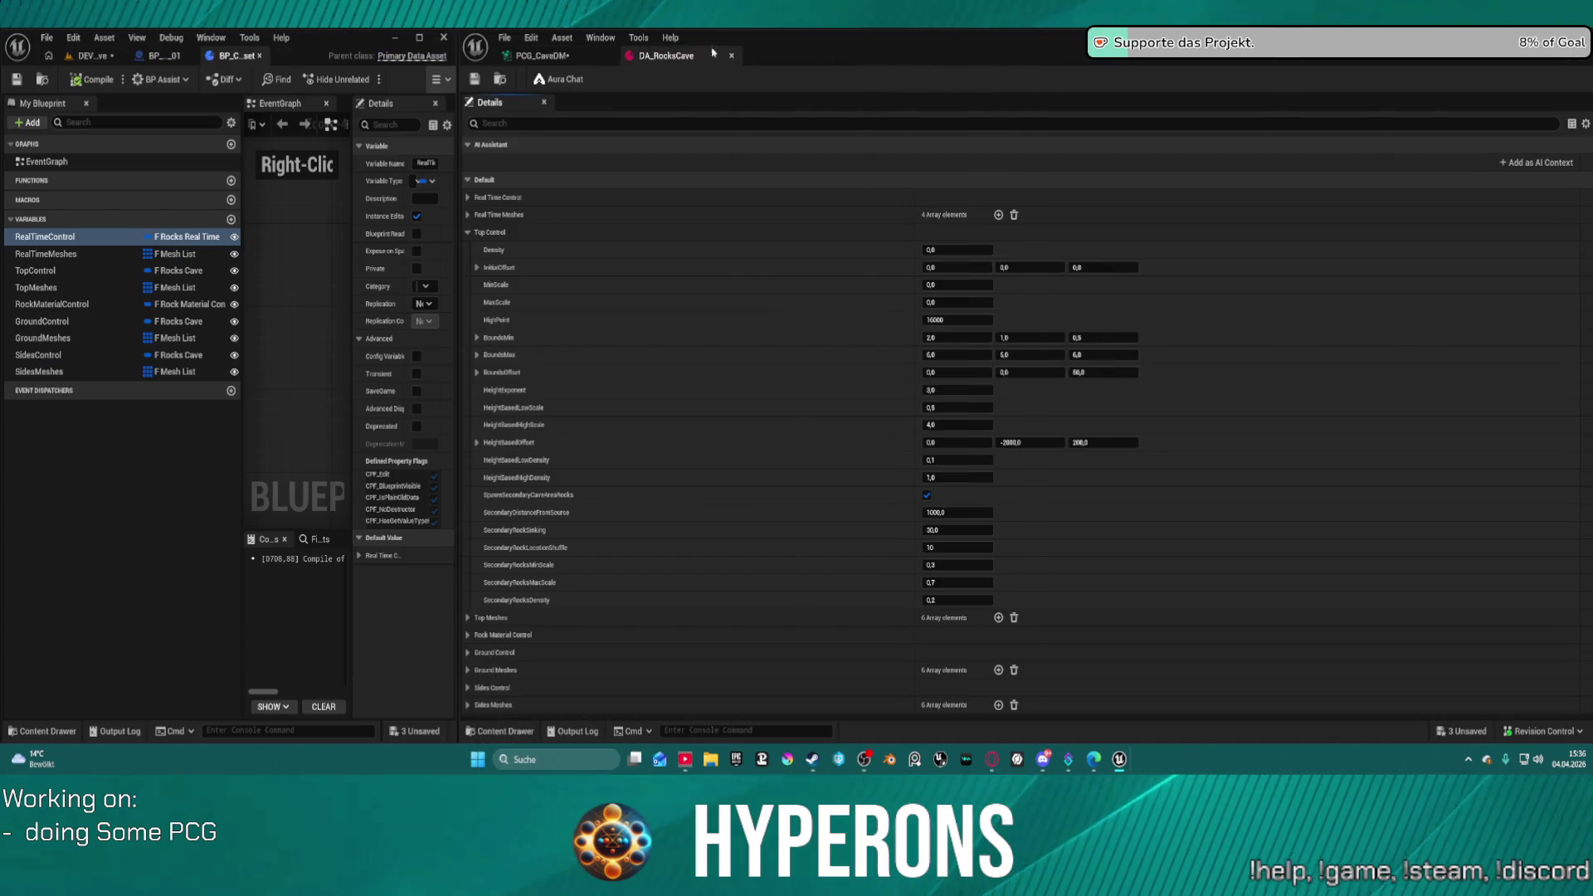
pyautogui.click(97, 57)
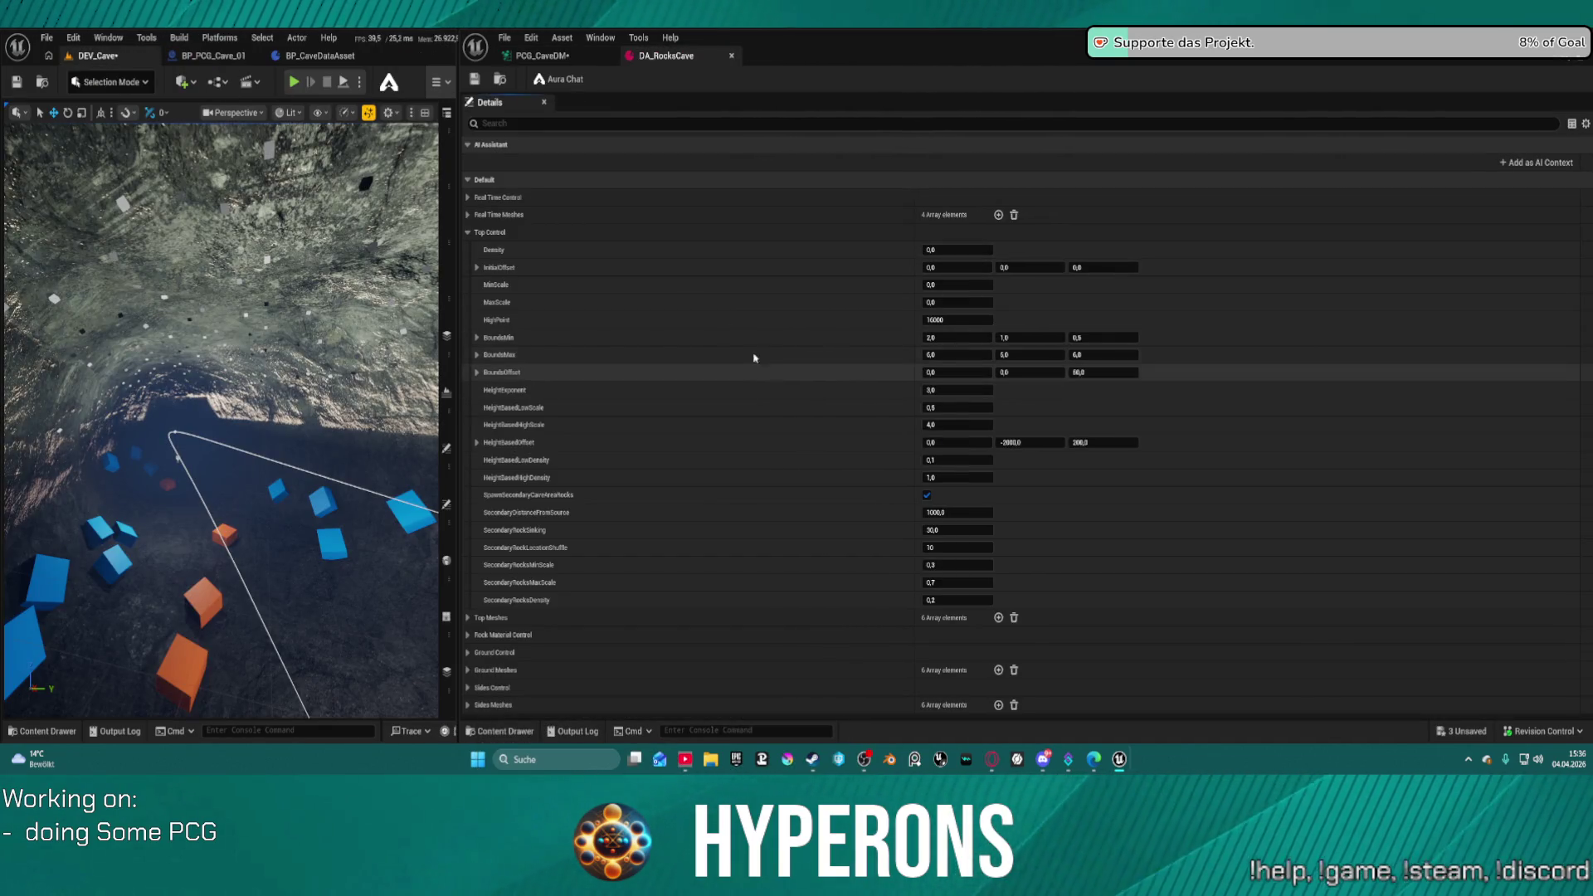
# - Unpause regeneration, force-regenerate PCG_CaveDM, and fly through the cave to check the rocks
pyautogui.click(552, 57)
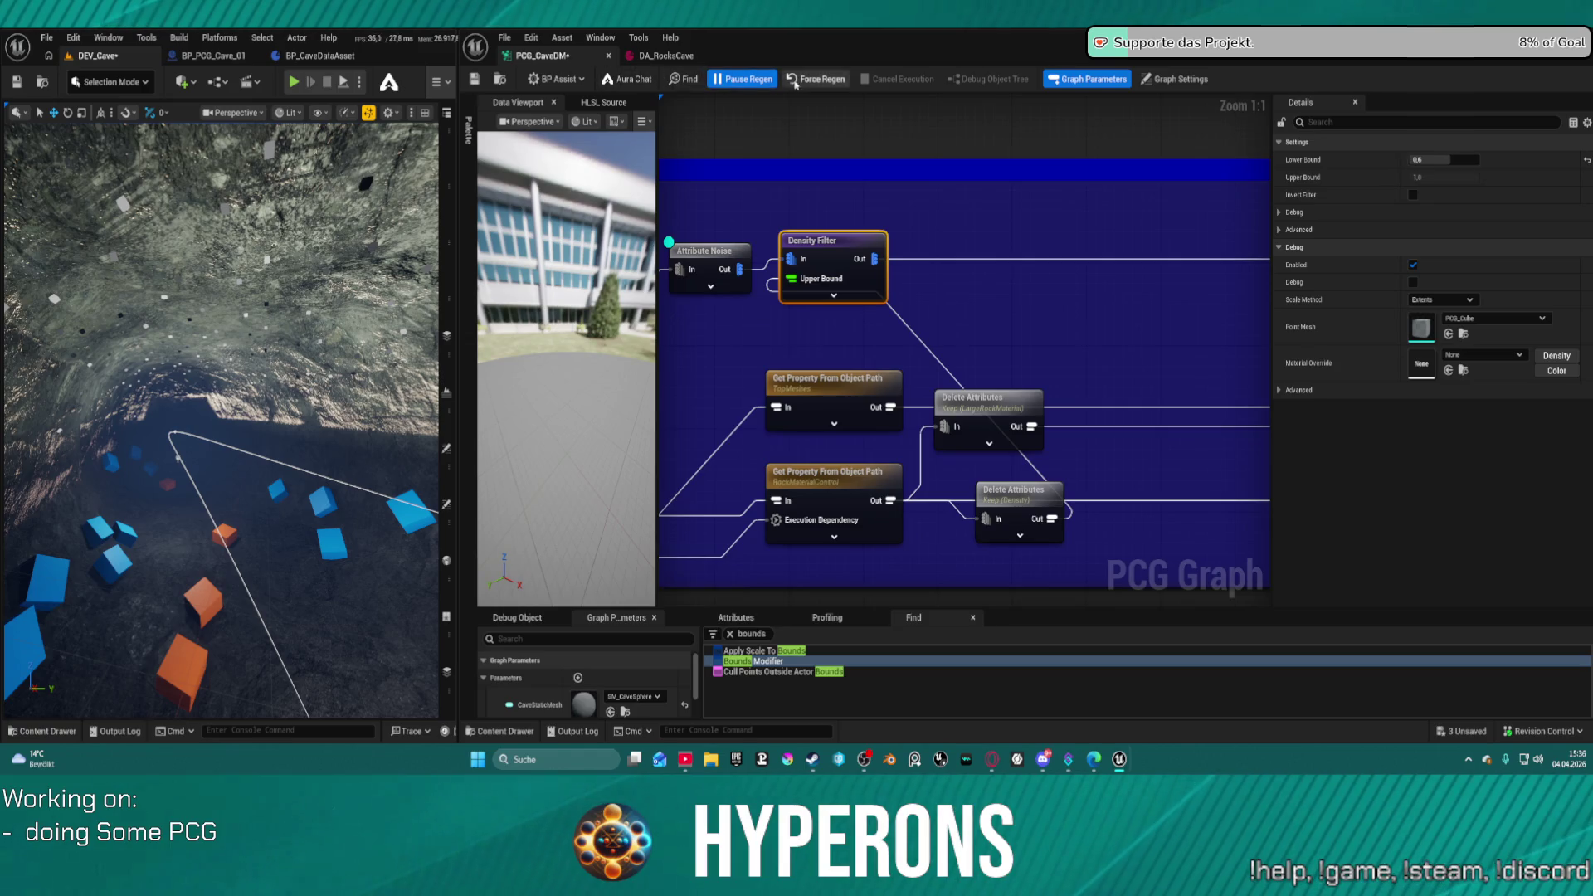
pyautogui.click(741, 79)
pyautogui.click(846, 80)
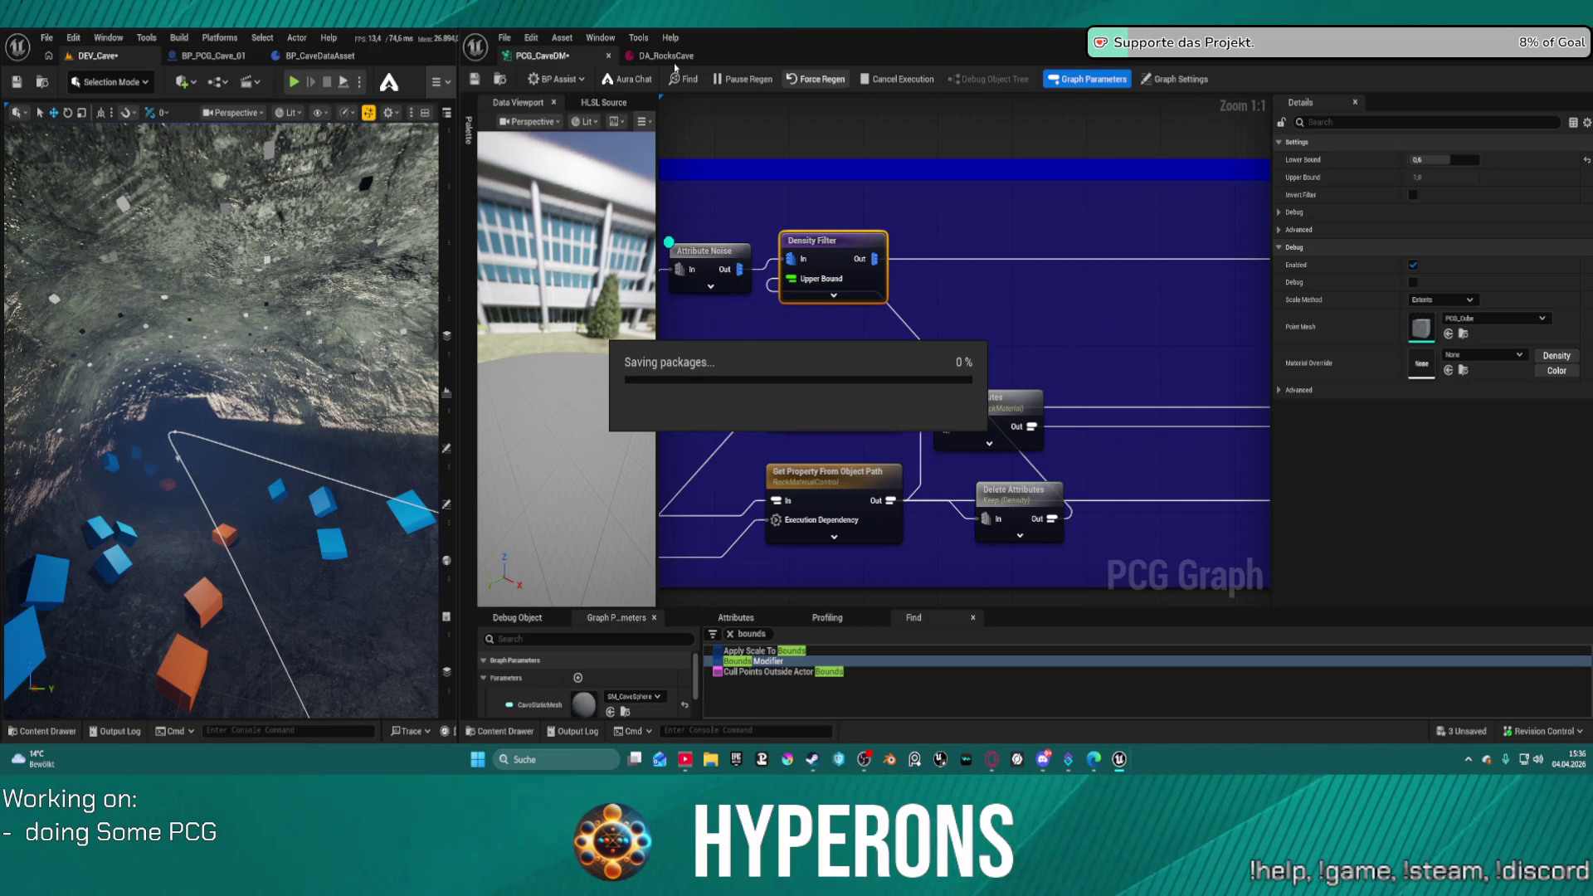
pyautogui.moveTo(64, 516)
pyautogui.mouseDown()
pyautogui.moveTo(108, 432)
pyautogui.moveTo(124, 514)
pyautogui.moveTo(170, 461)
pyautogui.moveTo(246, 459)
pyautogui.moveTo(252, 394)
pyautogui.moveTo(244, 482)
pyautogui.mouseUp()
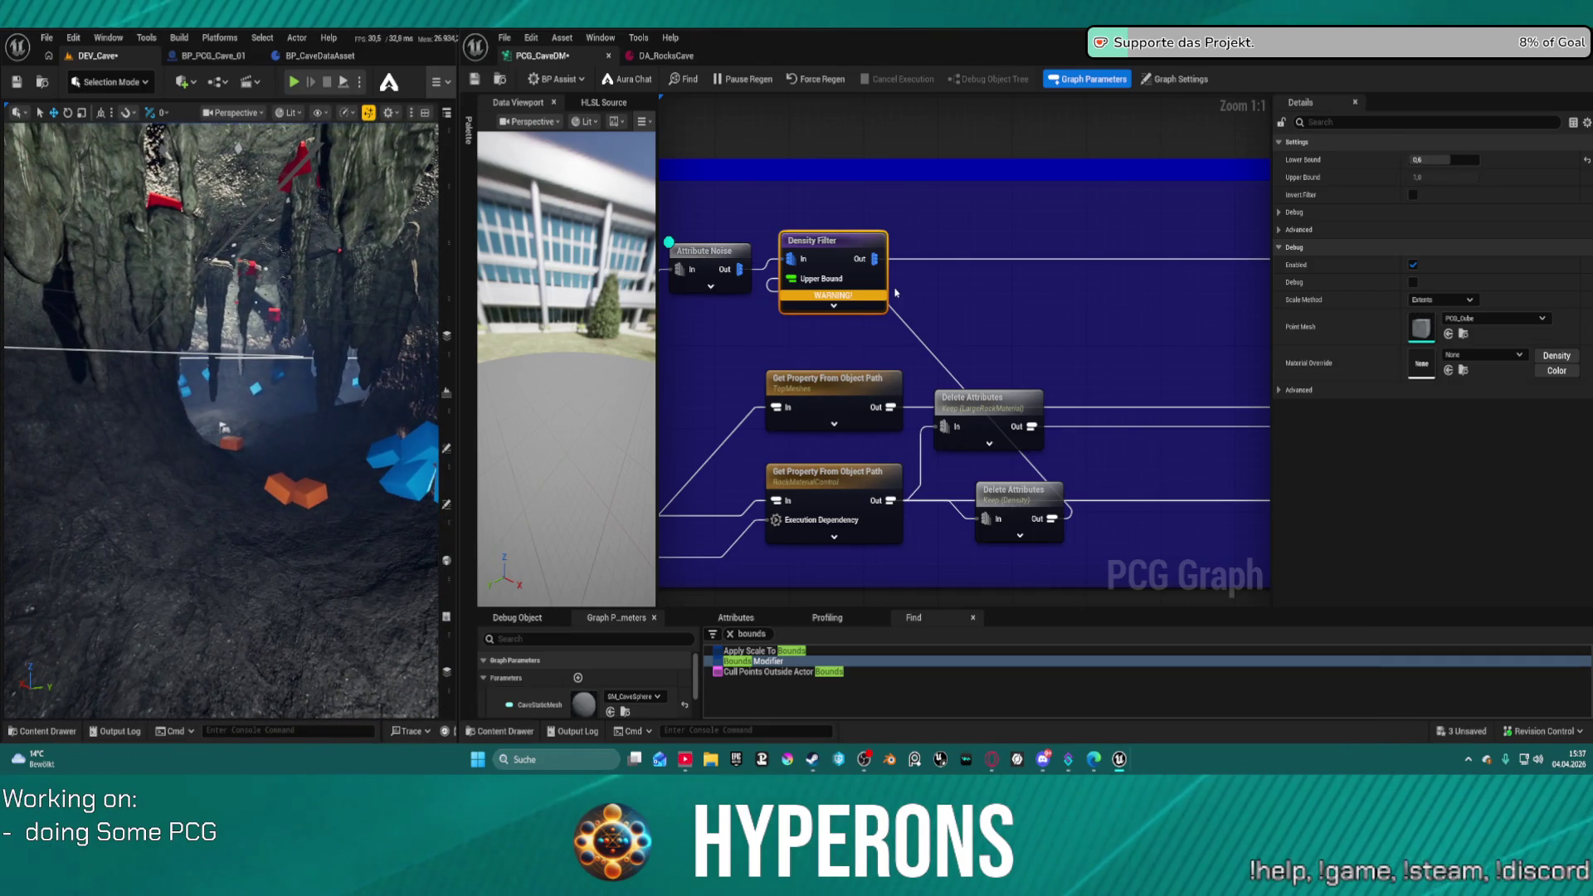
pyautogui.moveTo(854, 297)
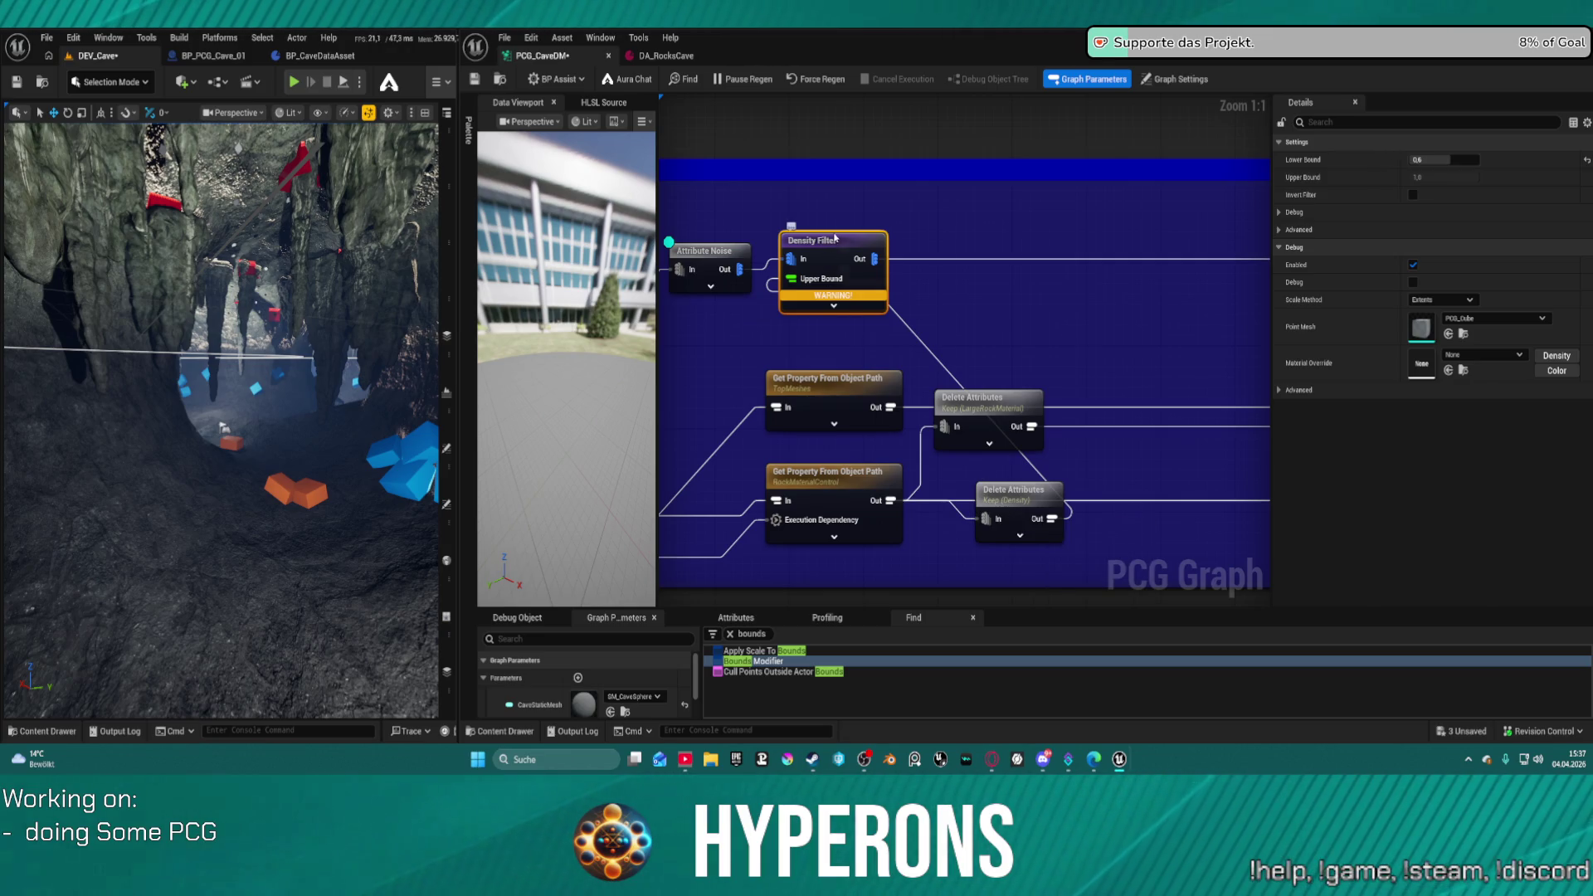
pyautogui.click(1000, 501)
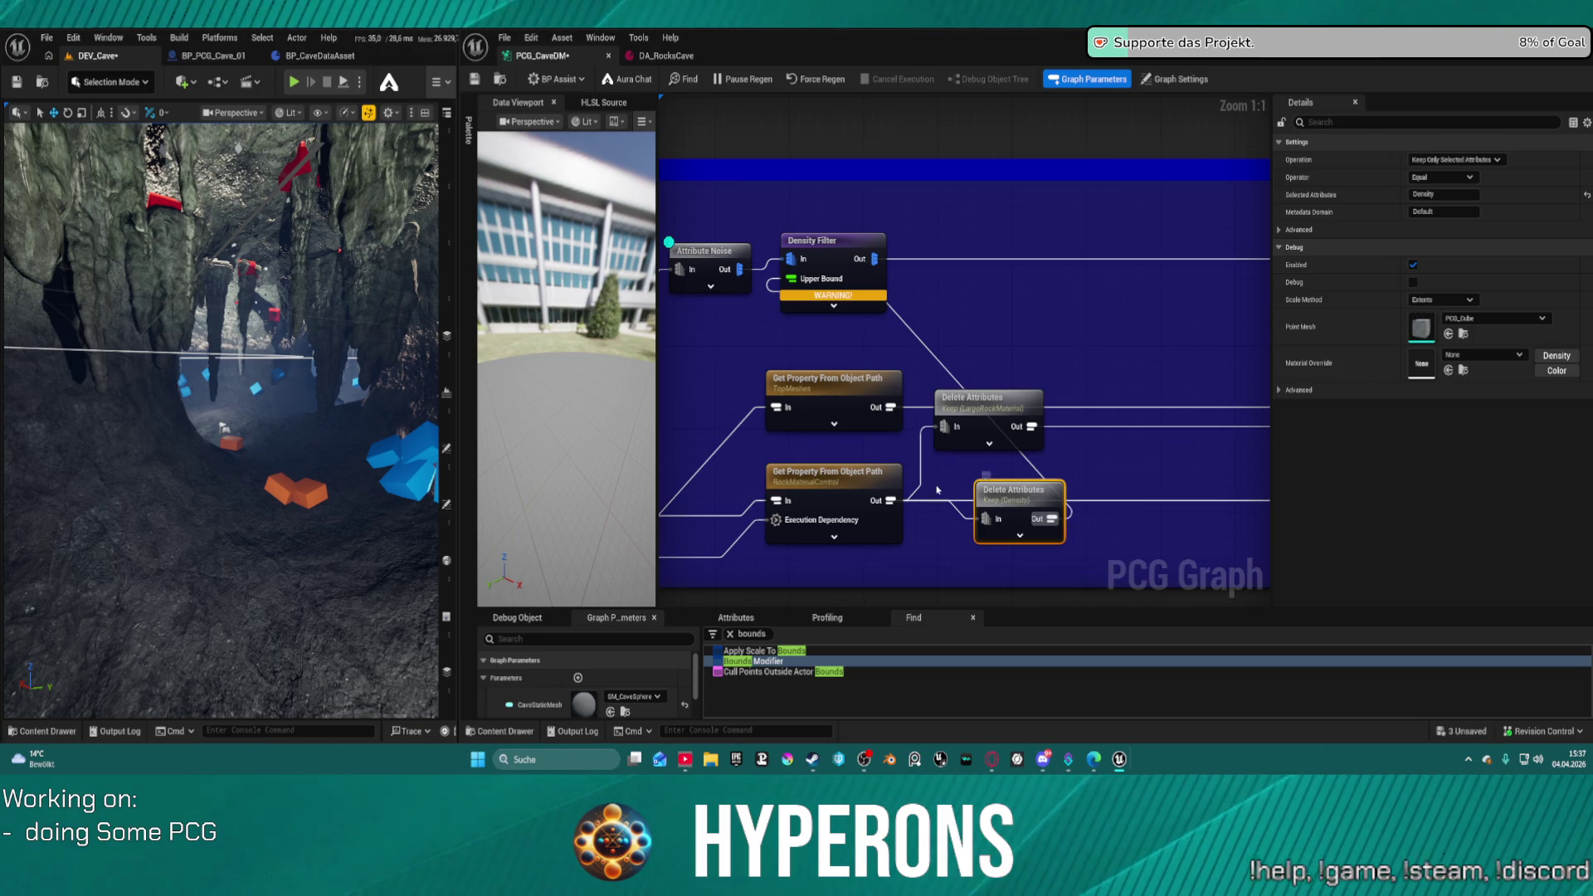
pyautogui.click(648, 59)
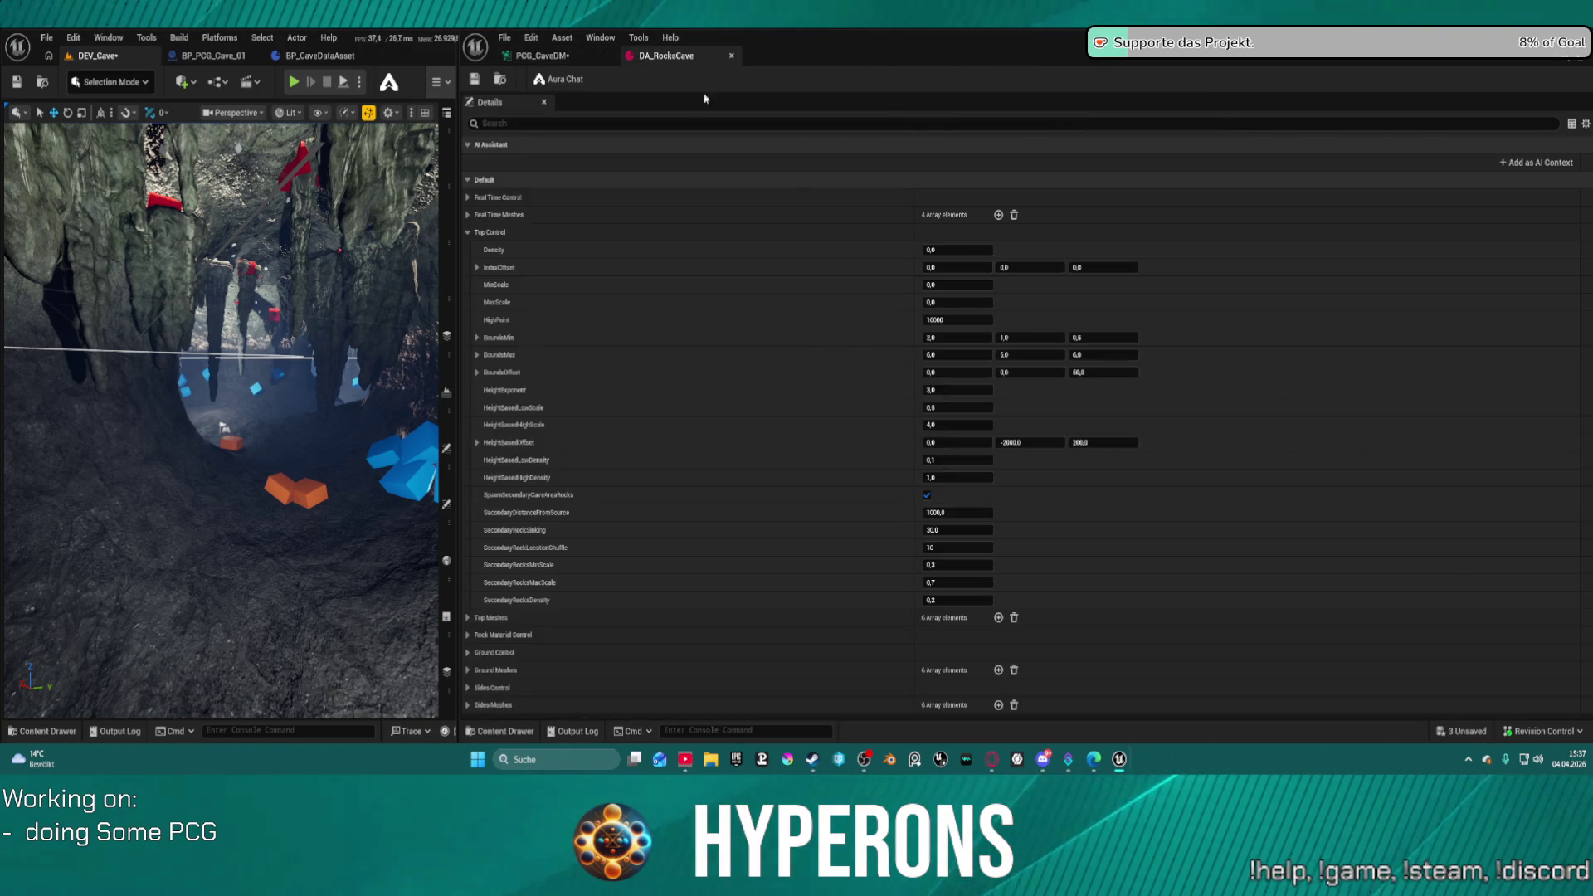
pyautogui.click(922, 250)
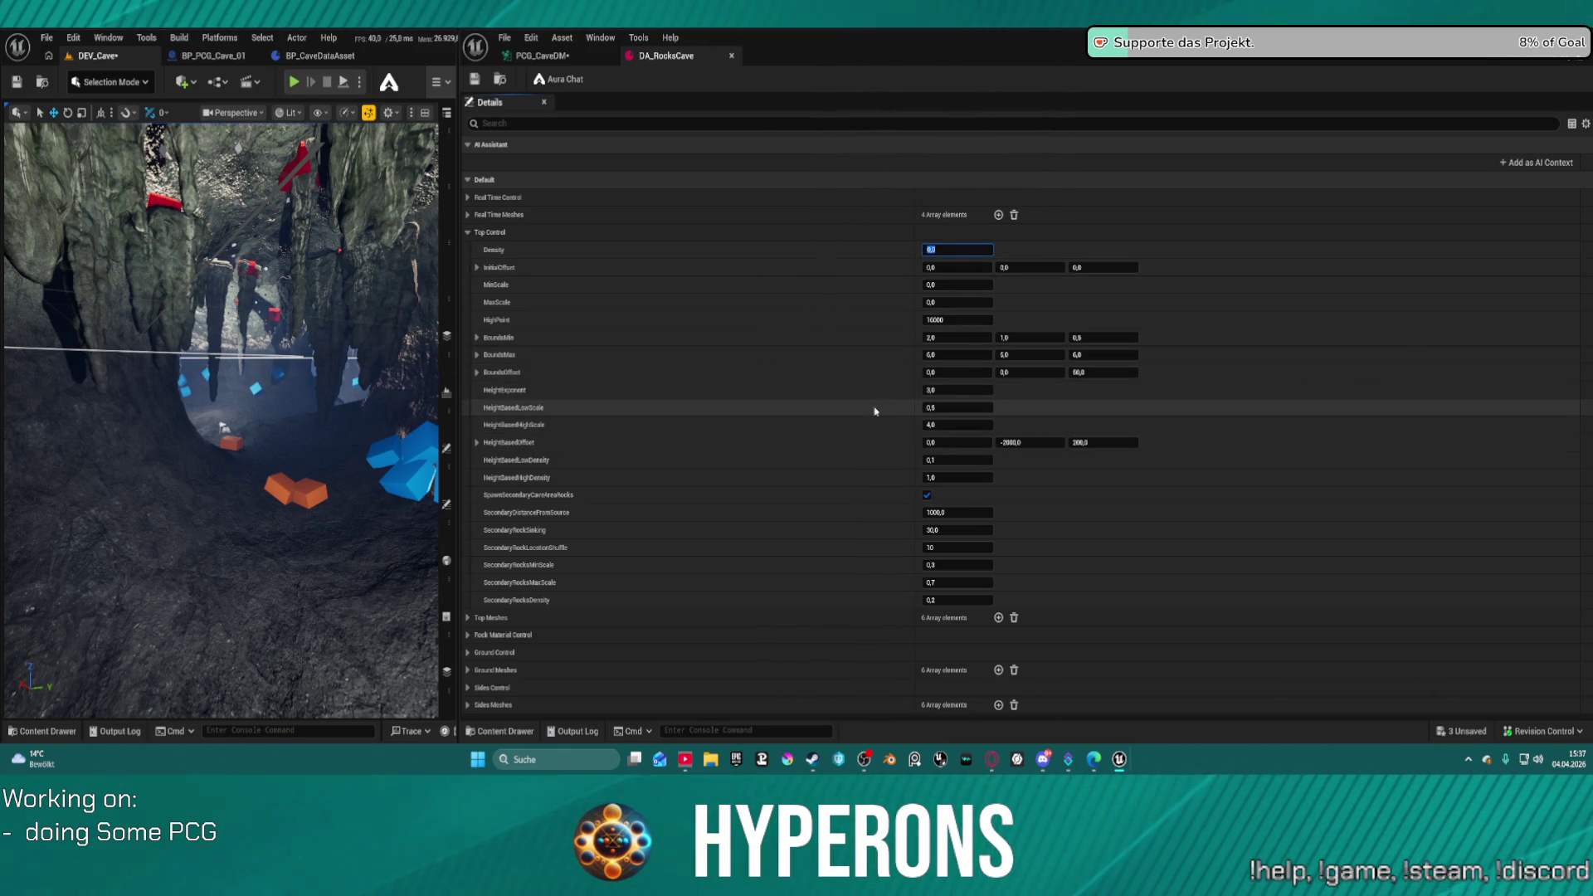
pyautogui.click(554, 41)
pyautogui.click(542, 56)
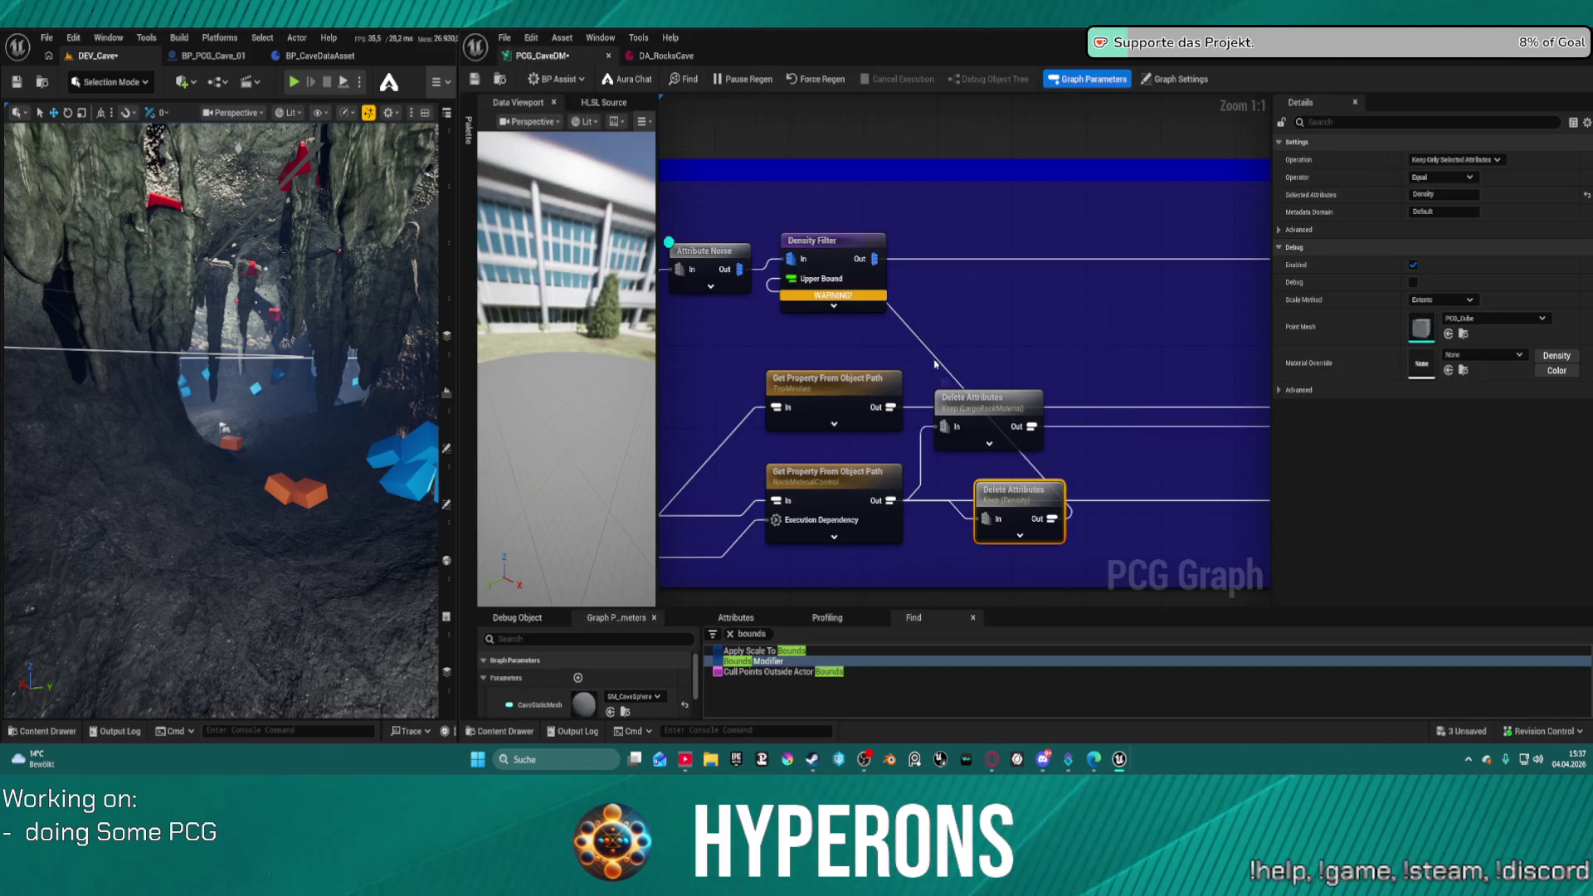
pyautogui.moveTo(1036, 502)
pyautogui.mouseDown()
pyautogui.moveTo(1024, 552)
pyautogui.moveTo(1129, 359)
pyautogui.moveTo(1068, 335)
pyautogui.moveTo(1002, 340)
pyautogui.mouseUp()
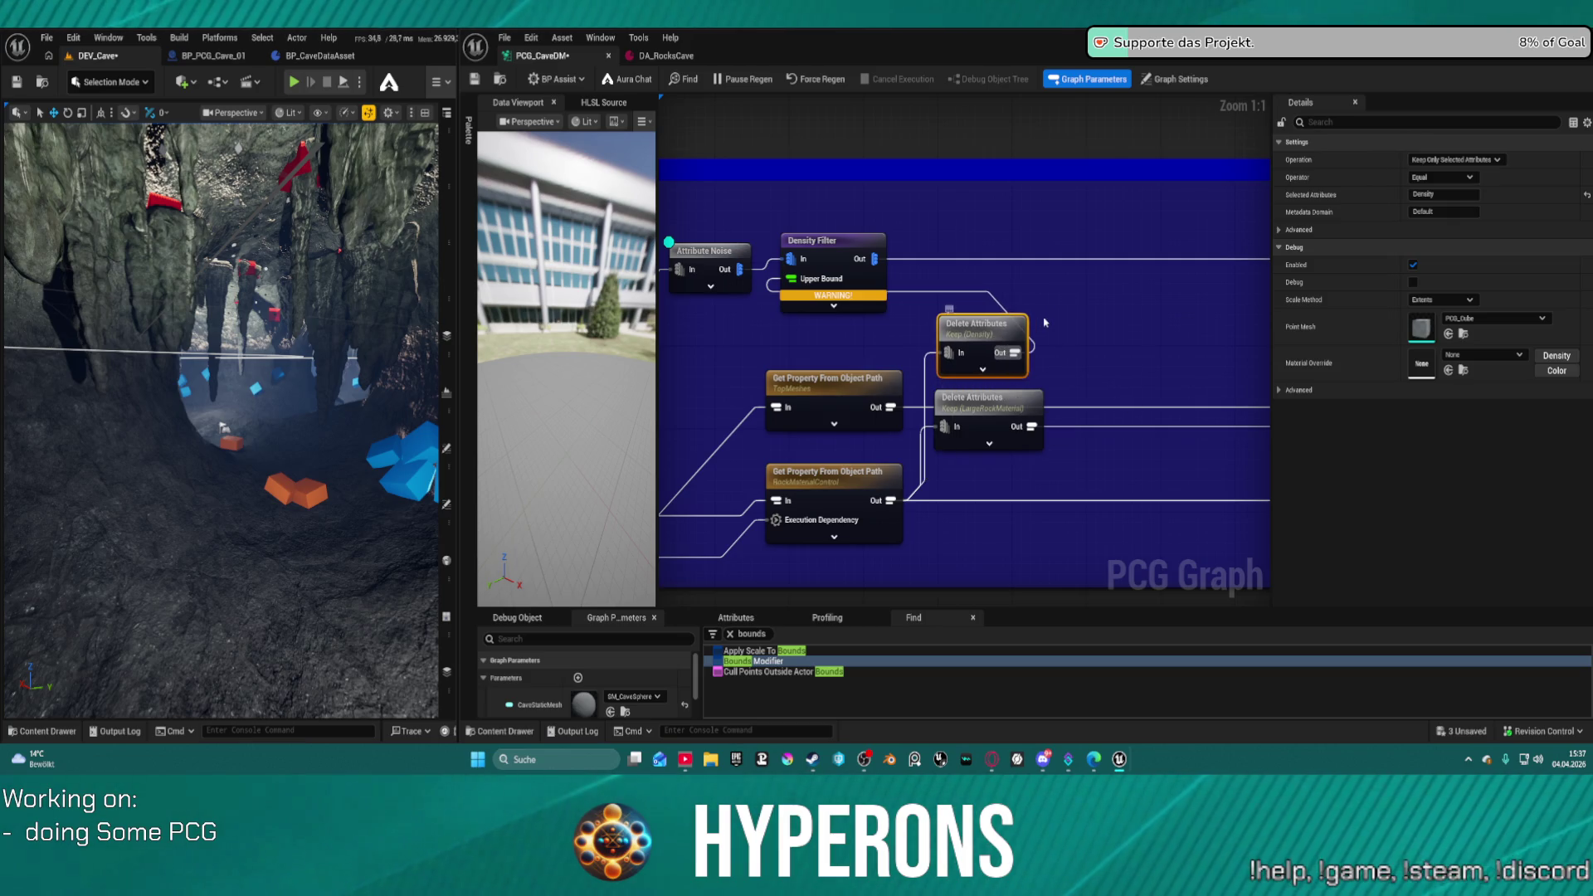
# - Pan to the upstream nodes, save the graph, and select the Density Filter node
pyautogui.moveTo(887, 404)
pyautogui.mouseDown()
pyautogui.moveTo(958, 341)
pyautogui.moveTo(1063, 322)
pyautogui.moveTo(986, 345)
pyautogui.mouseUp()
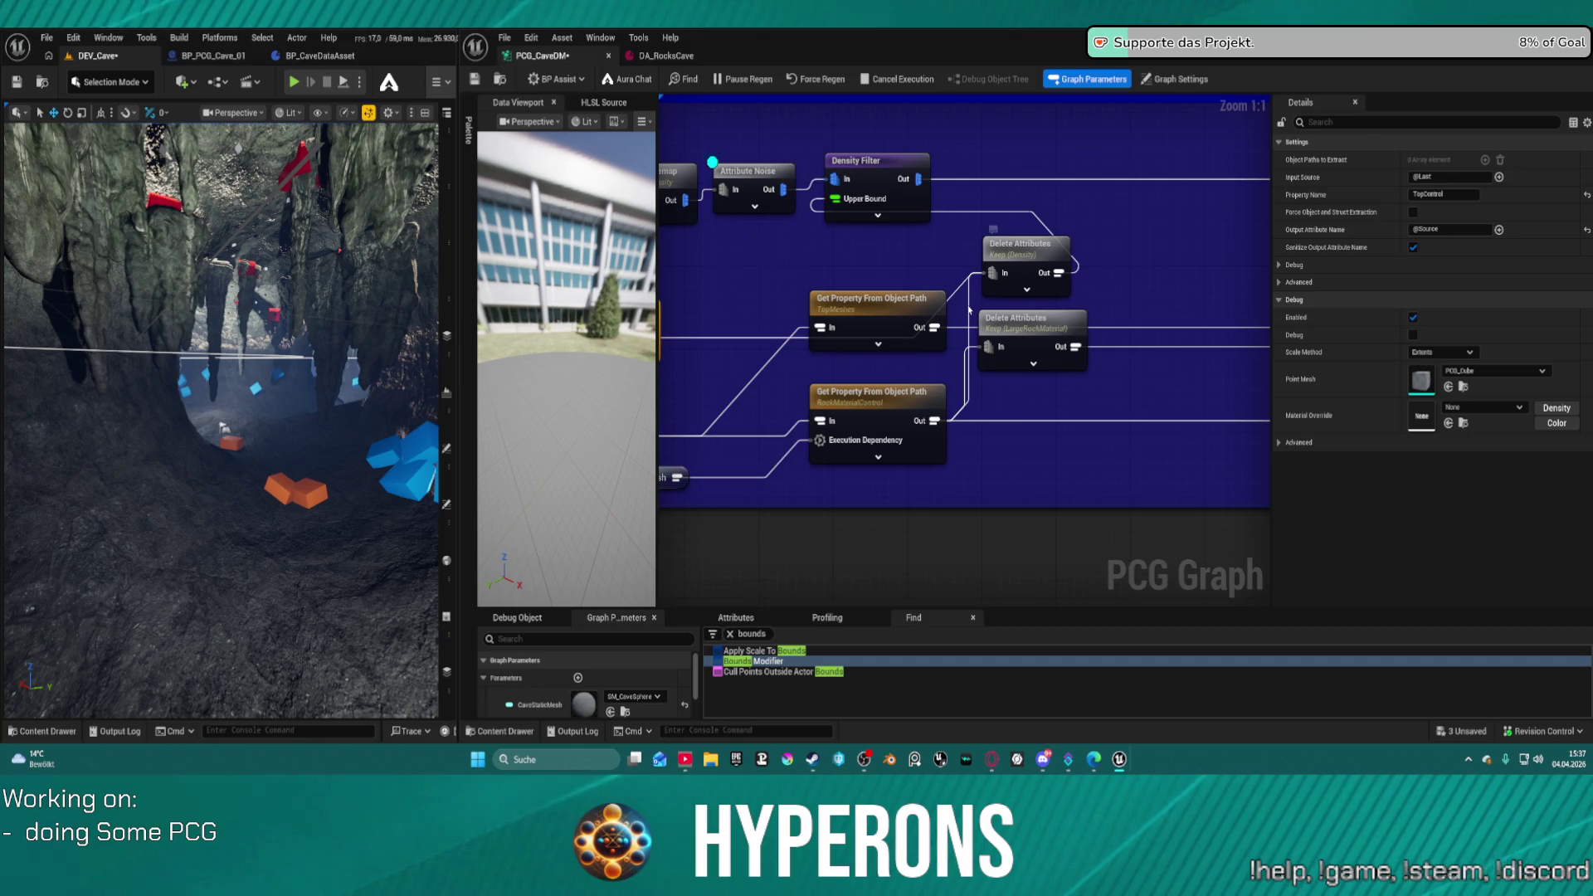
pyautogui.hotkey('ctrl', 's')
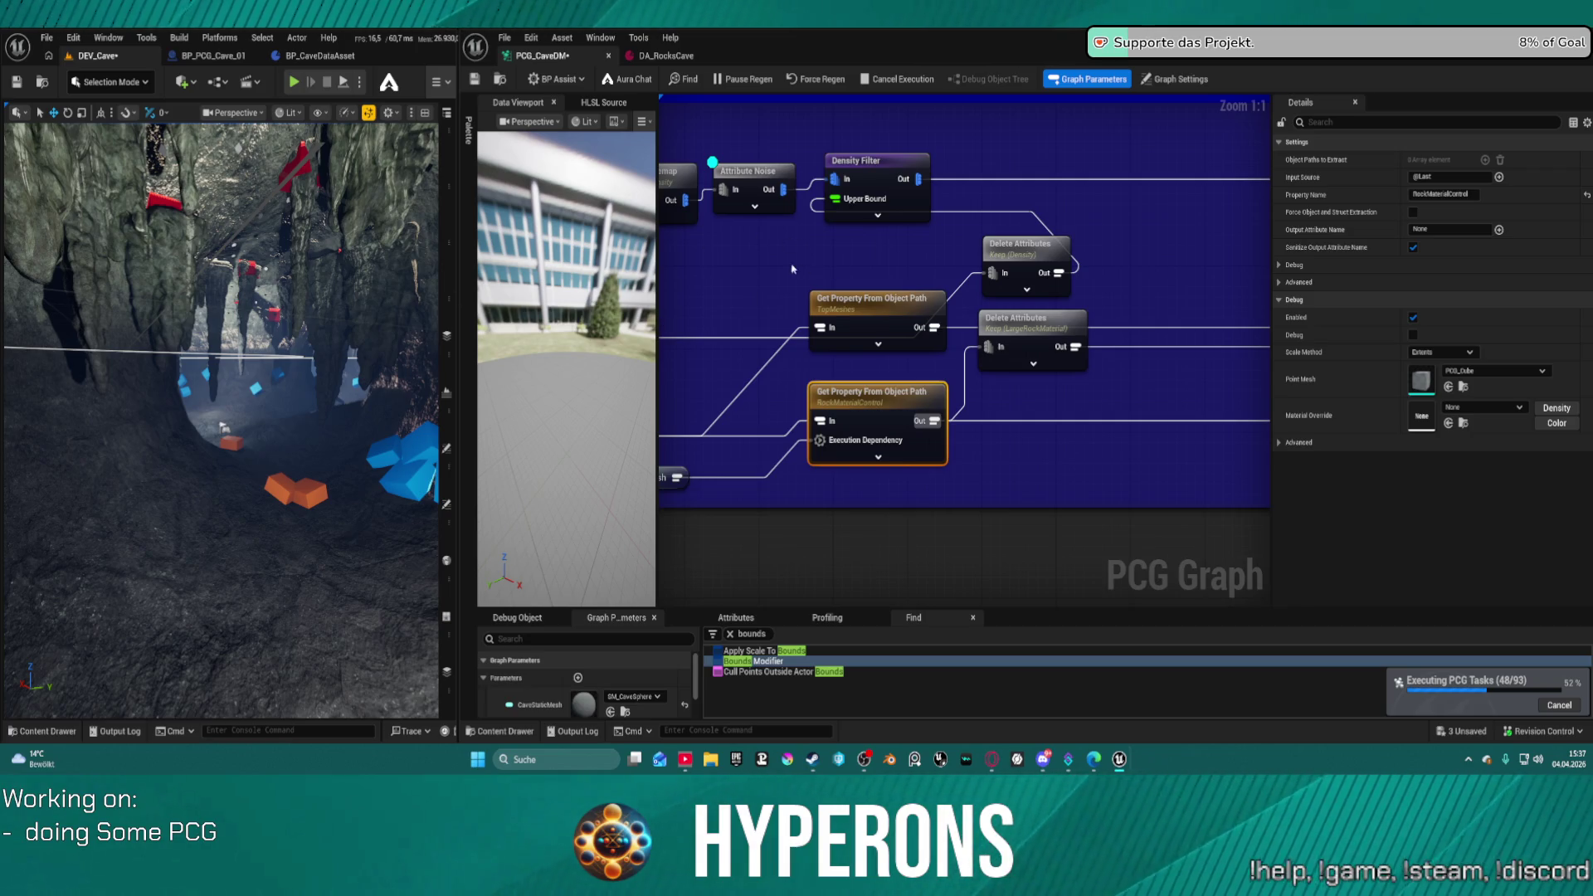
pyautogui.hotkey('ctrl', 's')
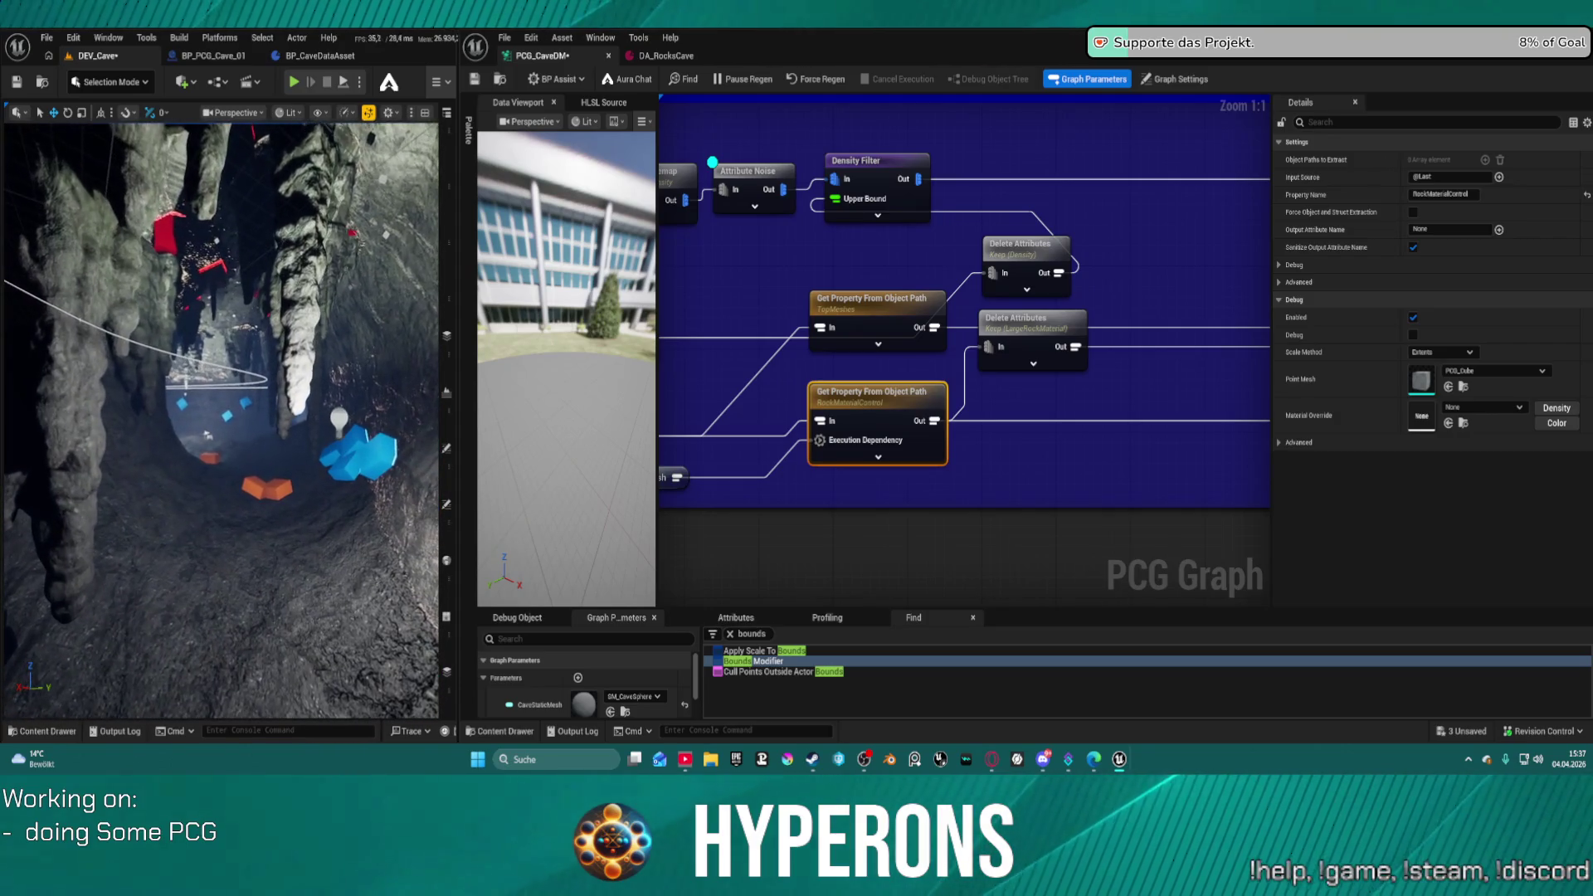
pyautogui.click(886, 179)
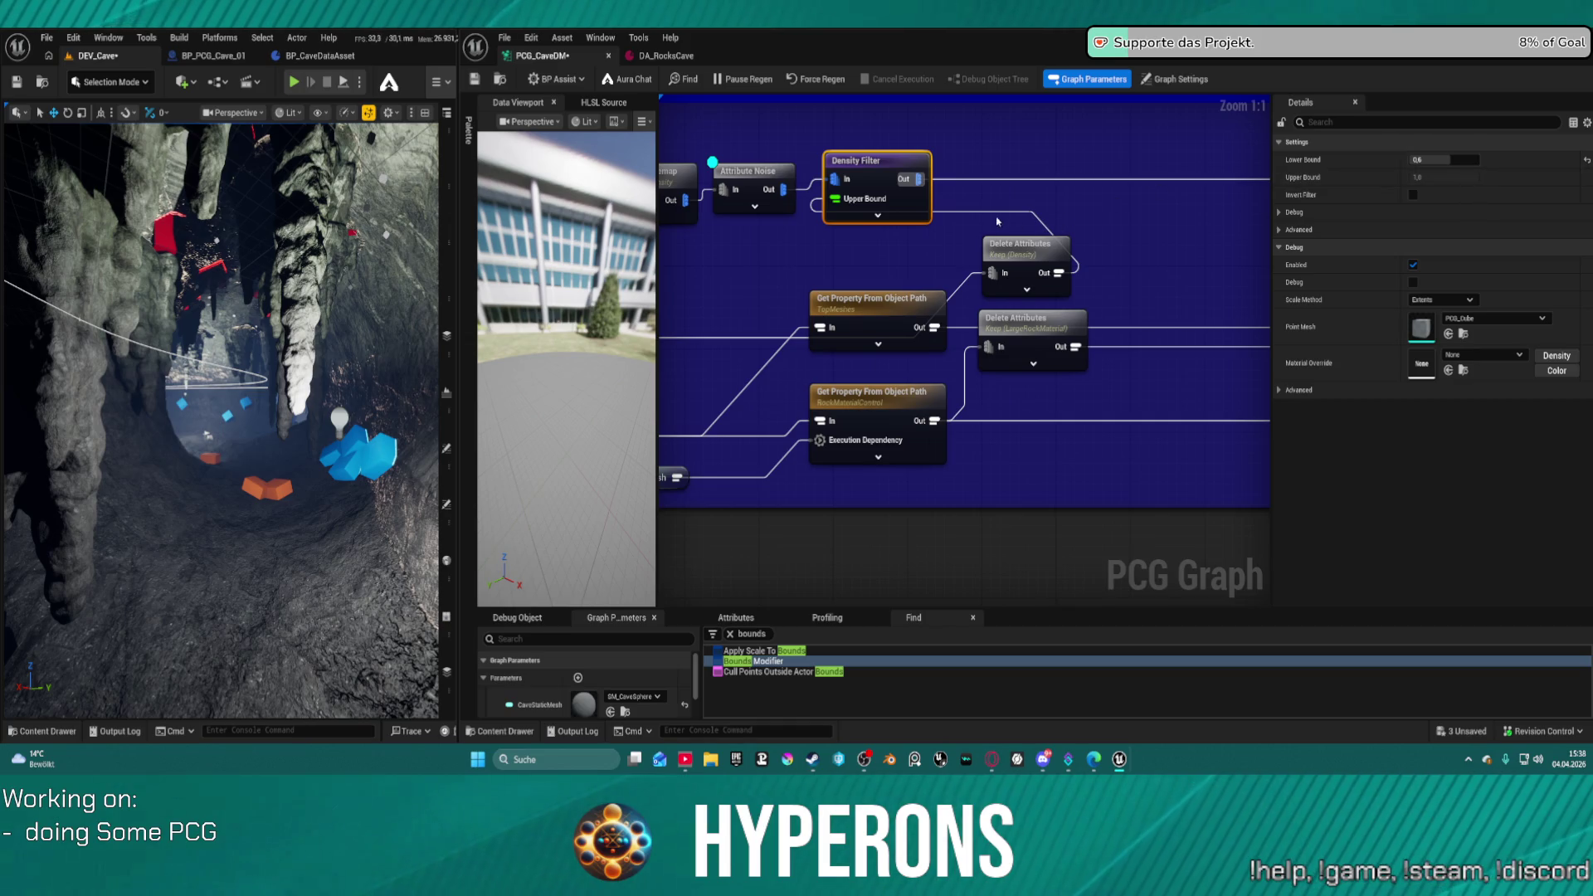
# - Set DA_RocksCave's Top Control Density to 1,0
pyautogui.click(663, 57)
pyautogui.click(952, 251)
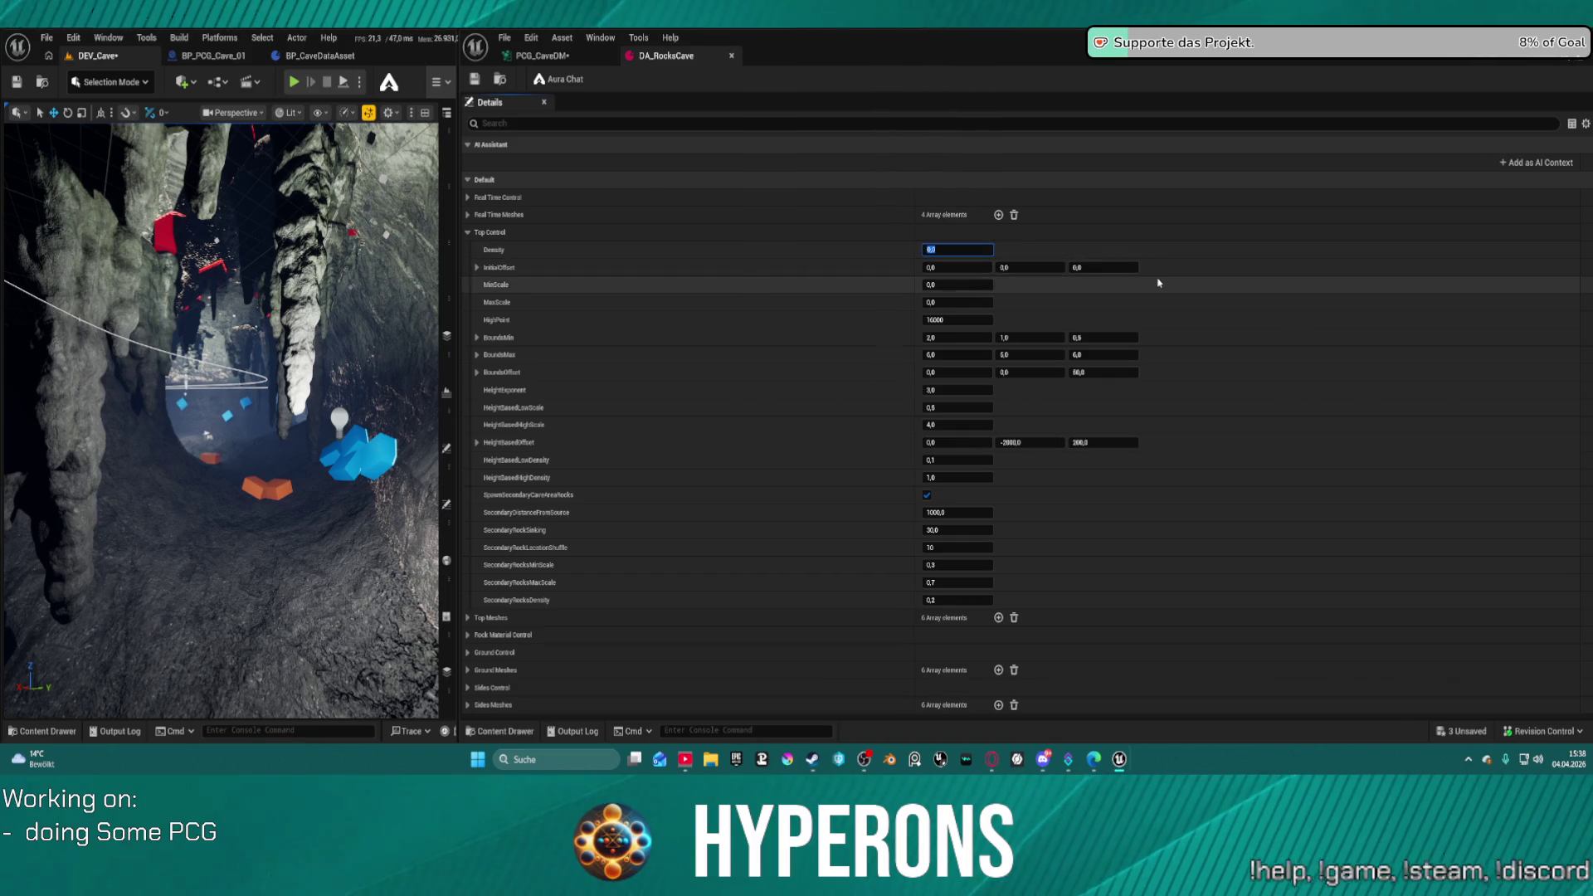
pyautogui.write('1')
pyautogui.press('Return')
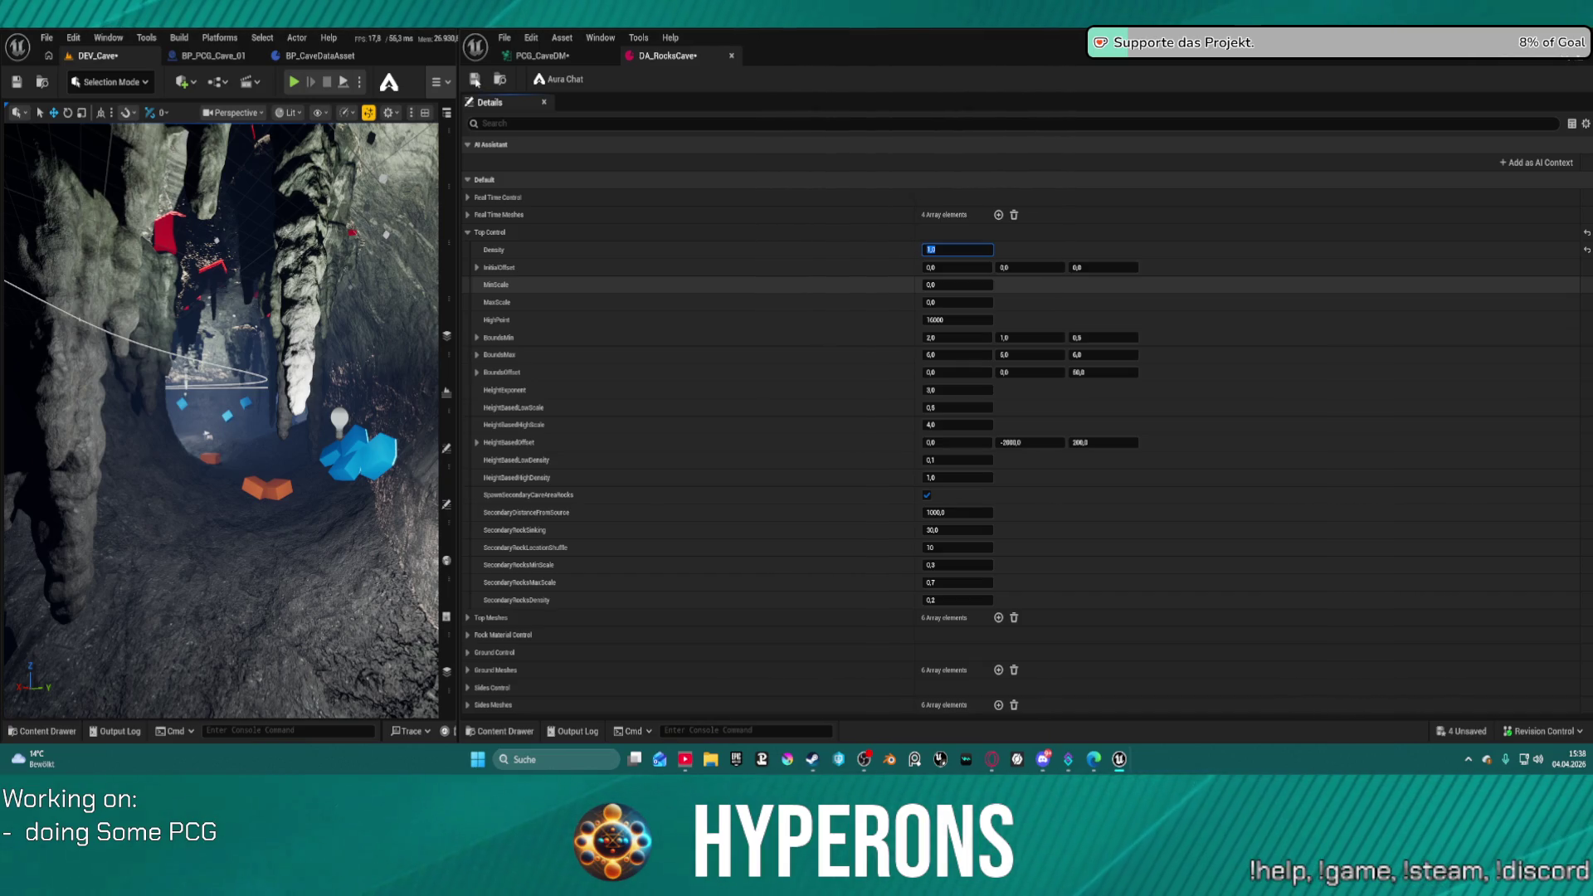
# - Save the data asset and set its Top Control Density back to 0,0
pyautogui.click(475, 80)
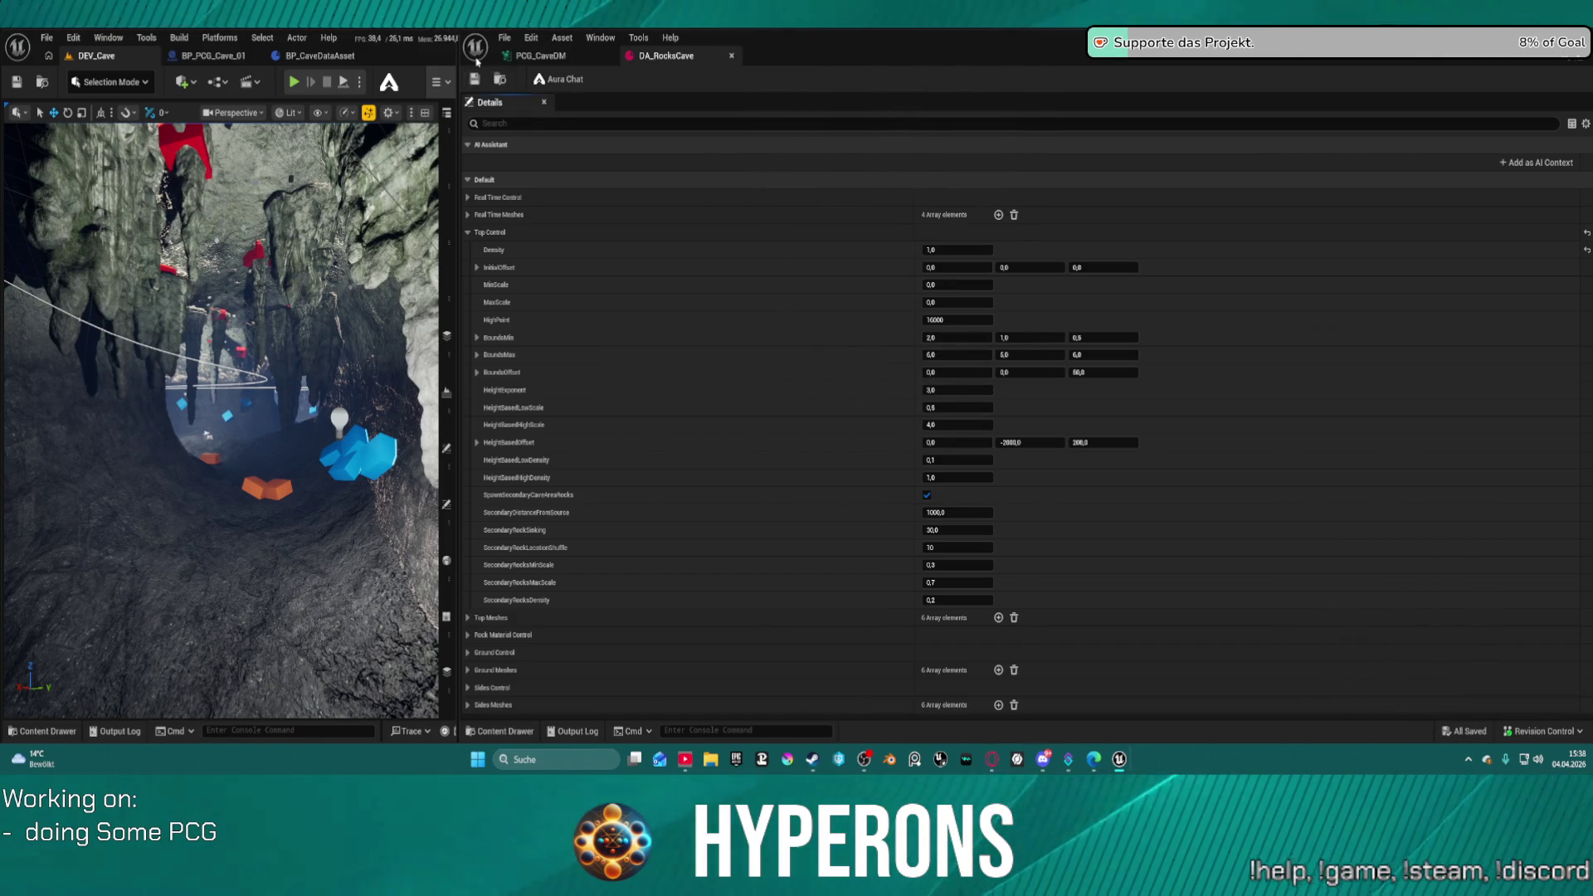
pyautogui.click(558, 57)
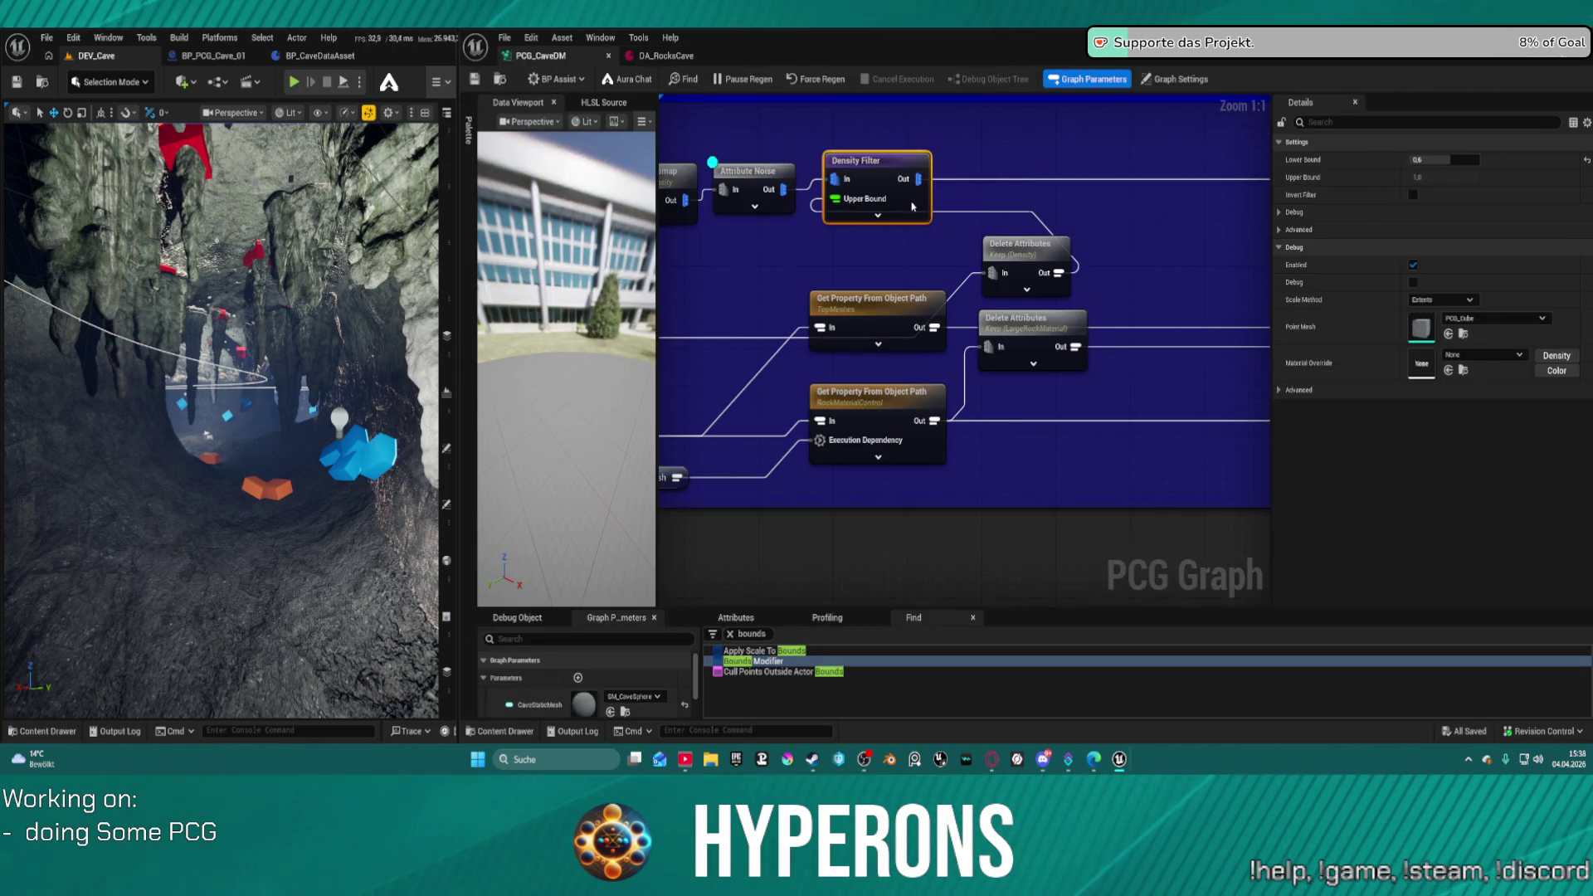
pyautogui.click(664, 56)
pyautogui.click(955, 251)
pyautogui.write('0')
pyautogui.press('Return')
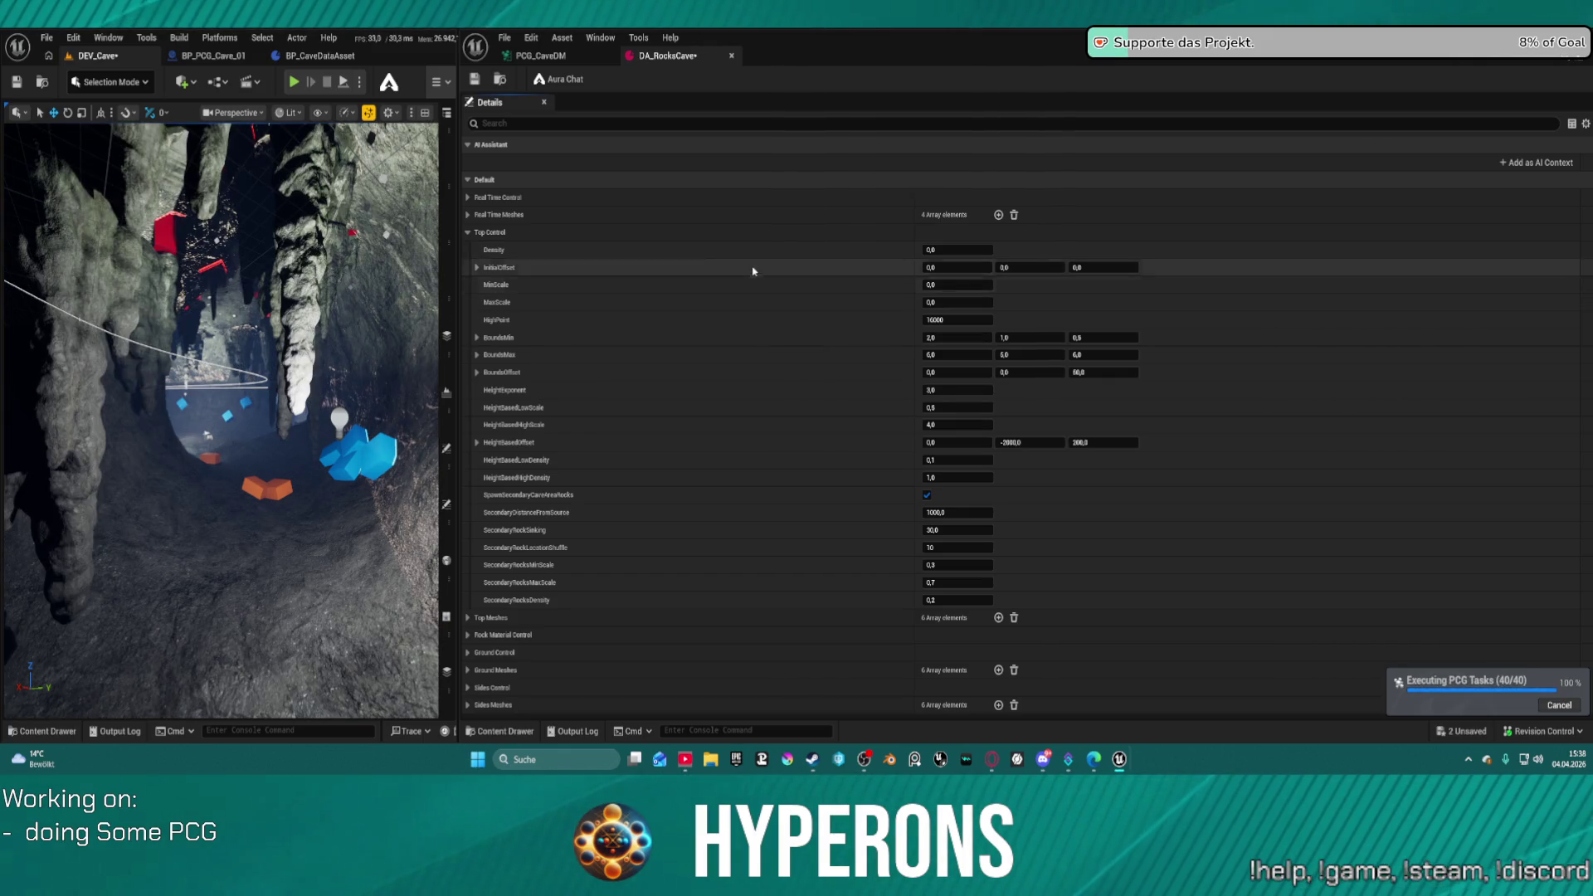
# - Turn on Invert Filter on the Density Filter and save
pyautogui.click(541, 55)
pyautogui.click(1413, 194)
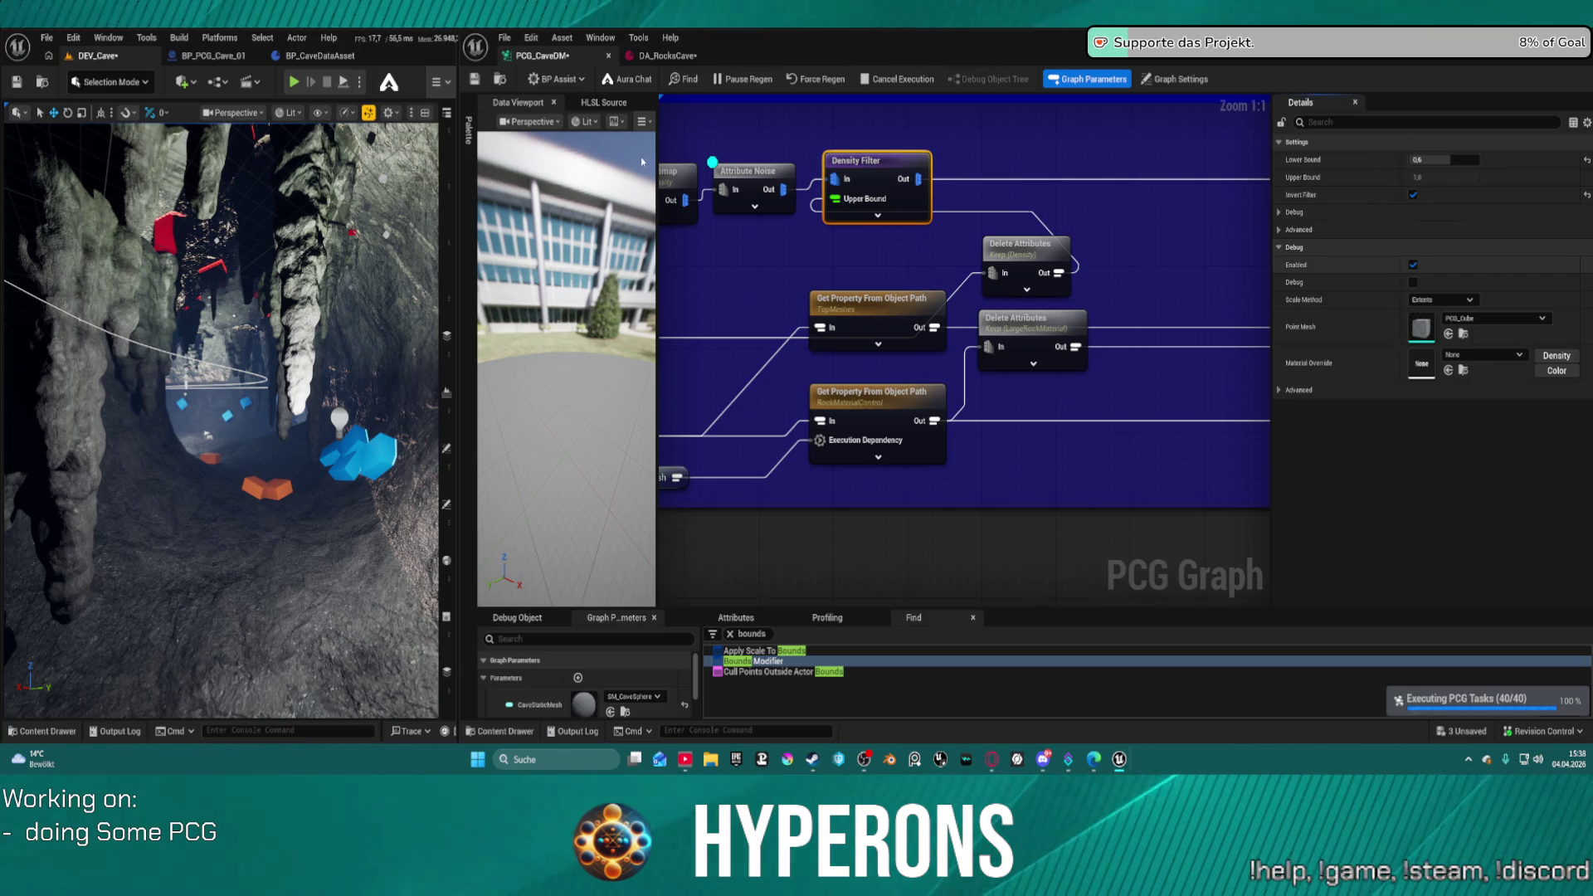
pyautogui.hotkey('ctrl', 's')
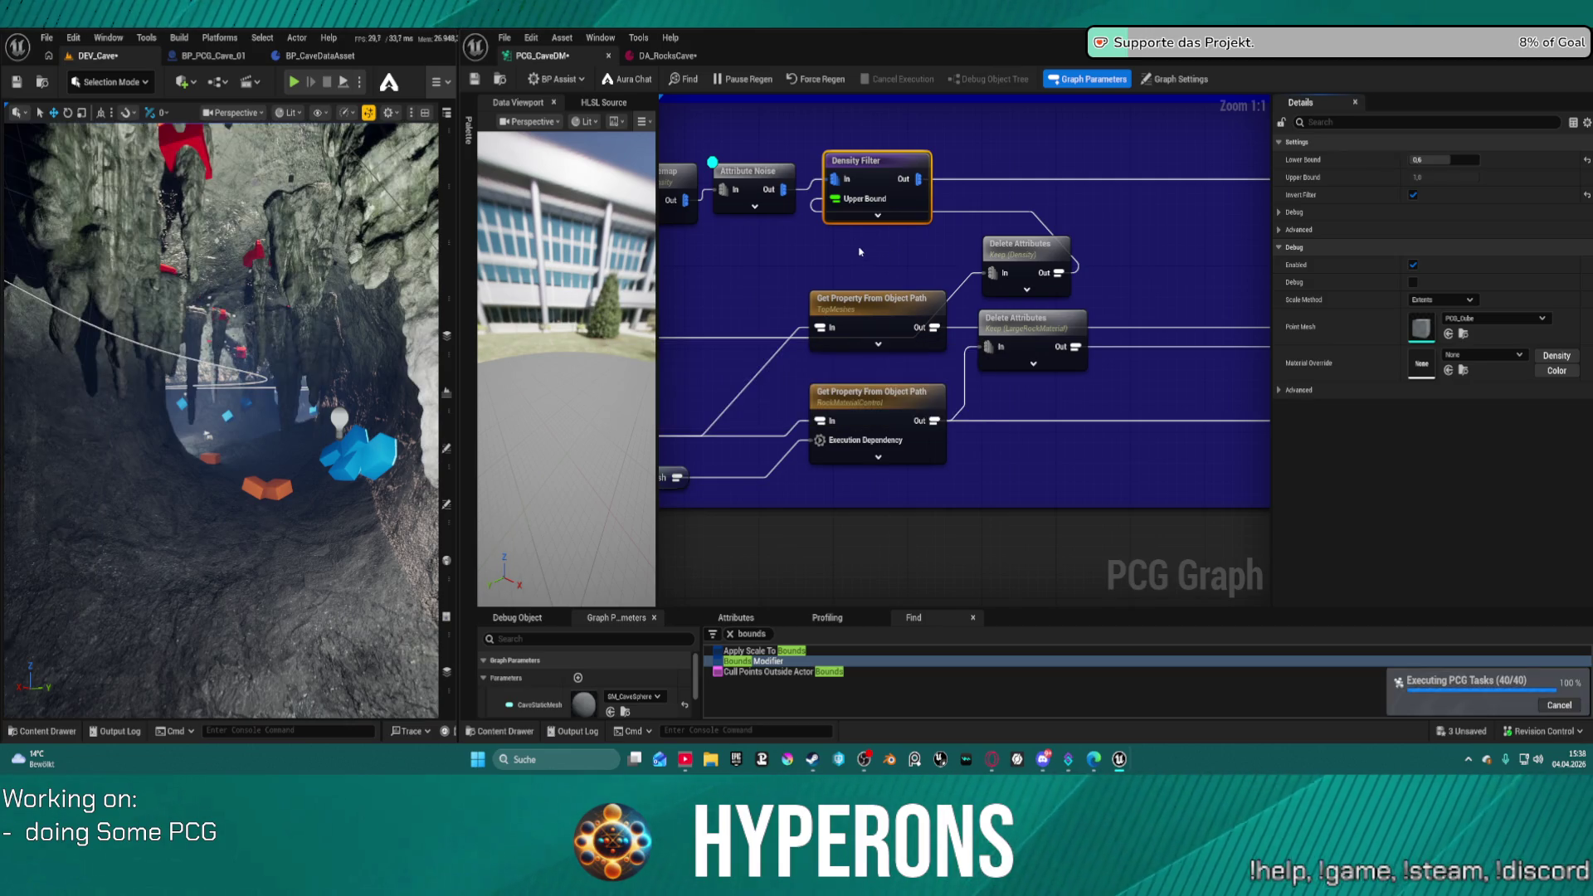
pyautogui.click(664, 56)
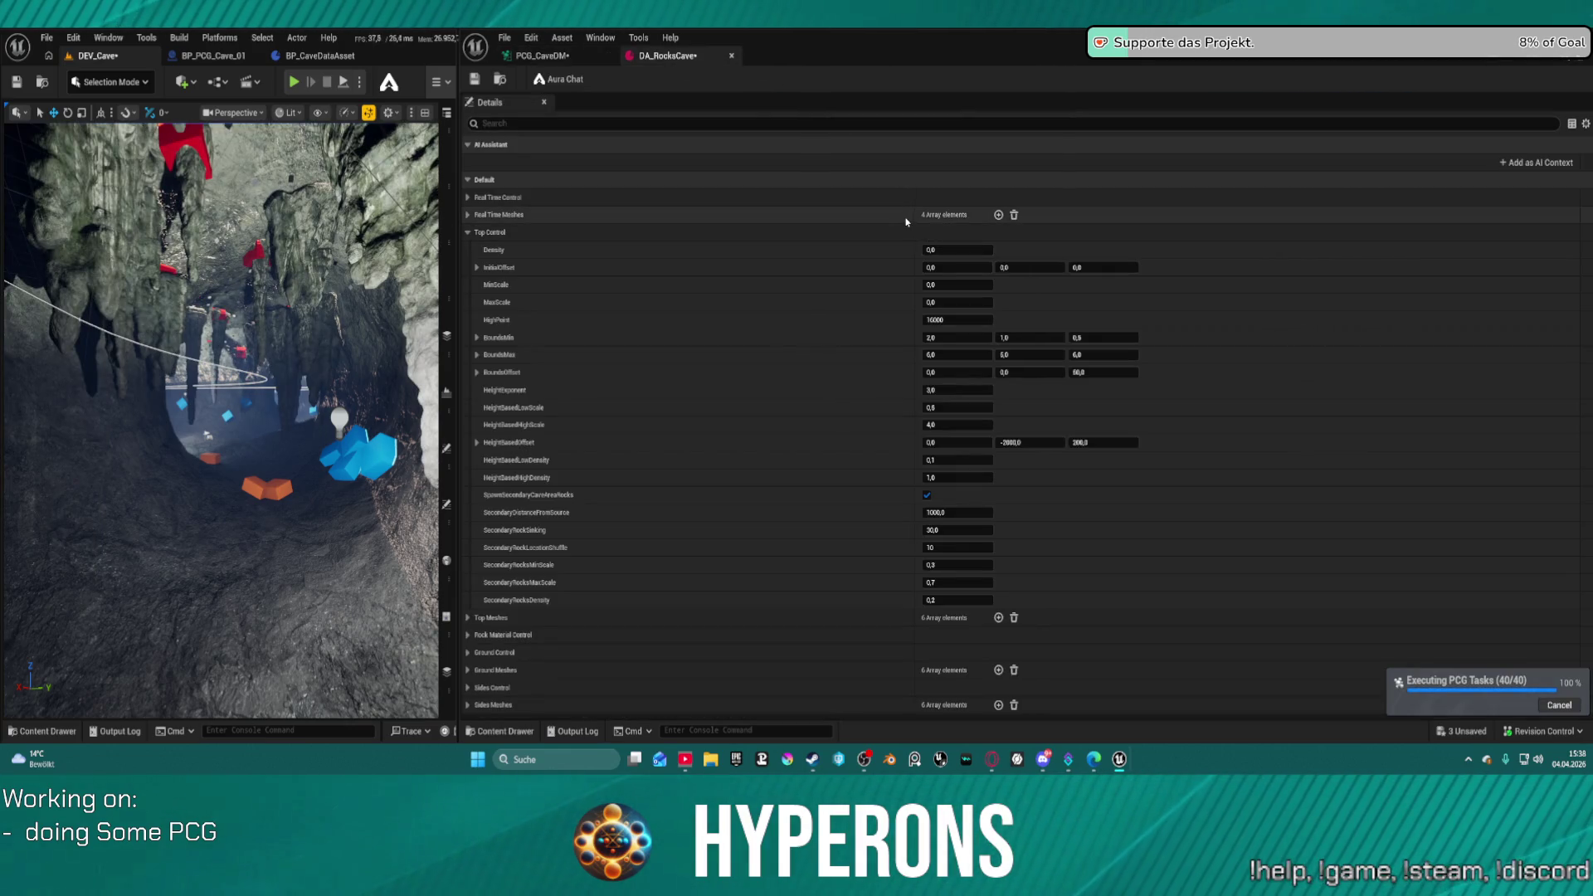
pyautogui.click(564, 55)
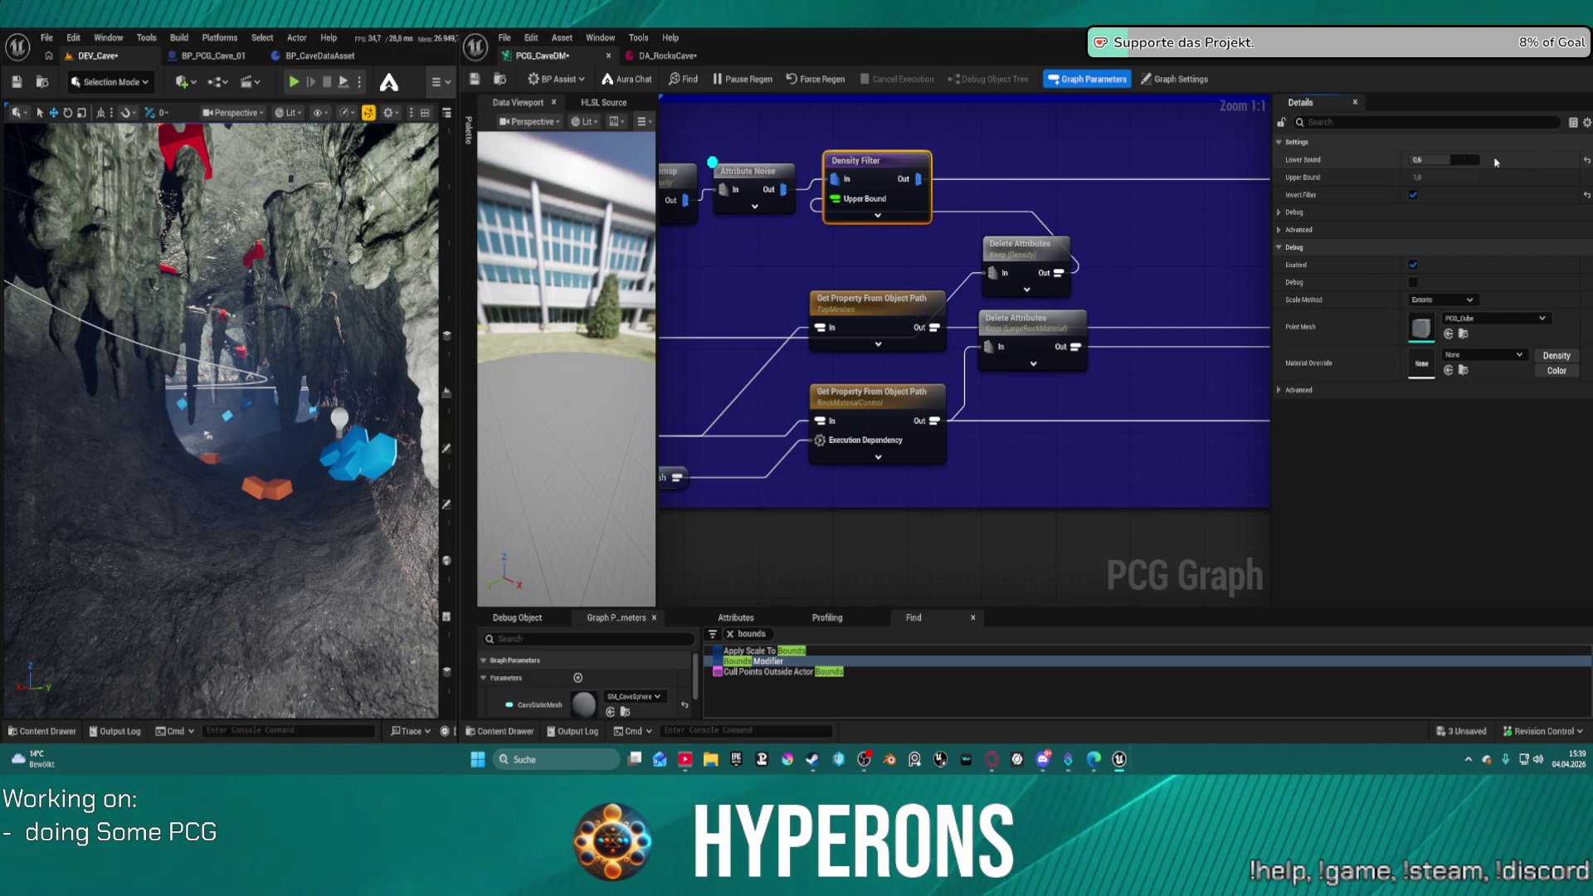
# - Drag the Density Filter's Lower Bound to 0,0 and turn Invert Filter off
pyautogui.moveTo(1434, 160); pyautogui.dragTo(1387, 165)
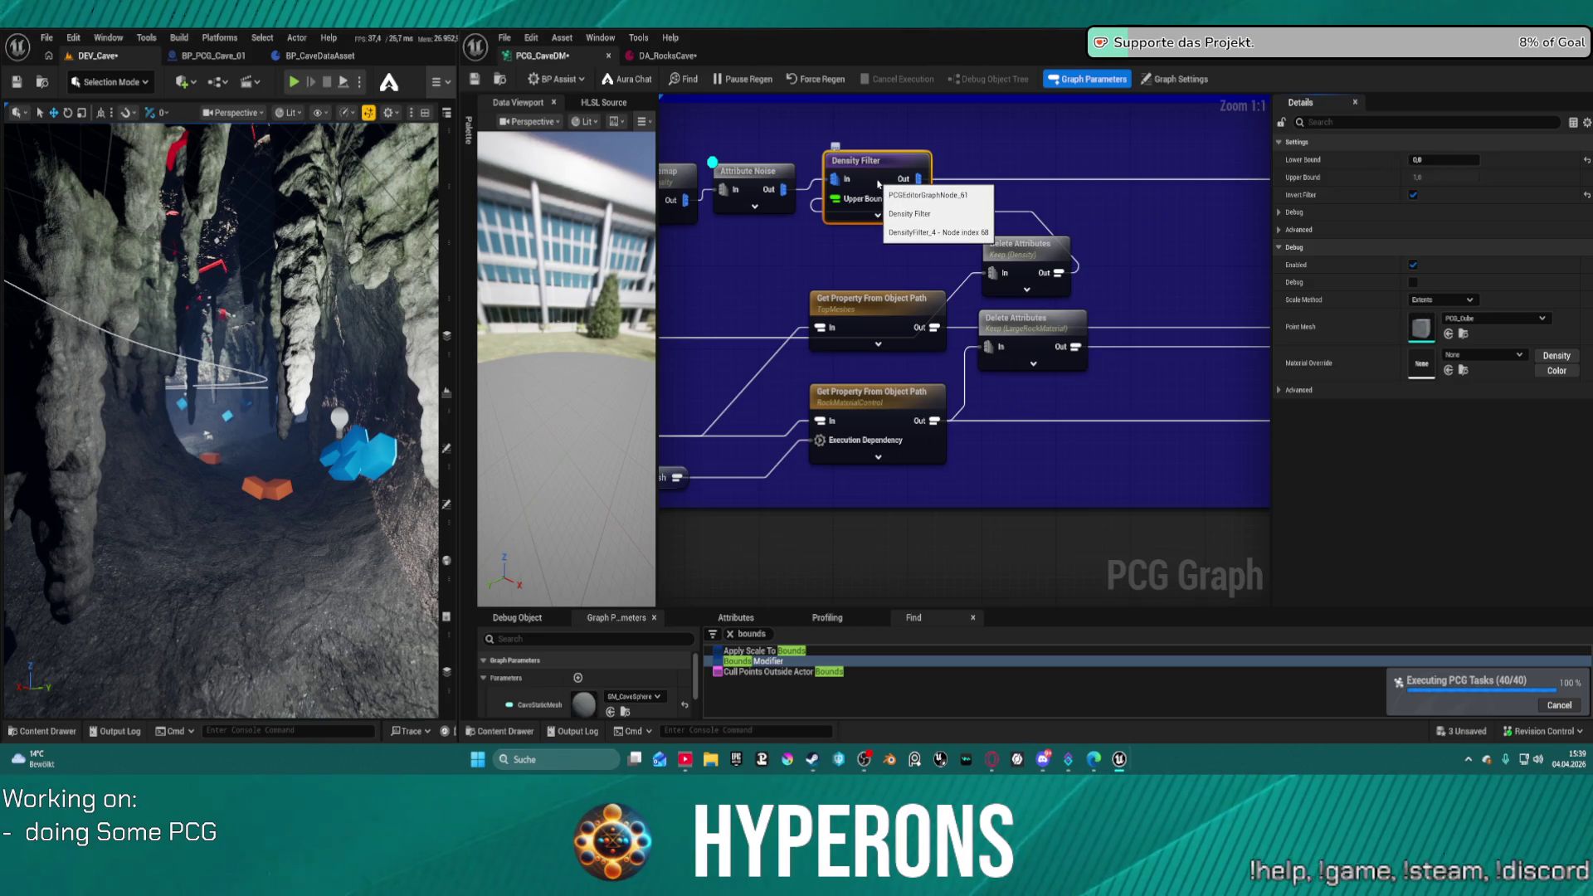
pyautogui.click(1412, 195)
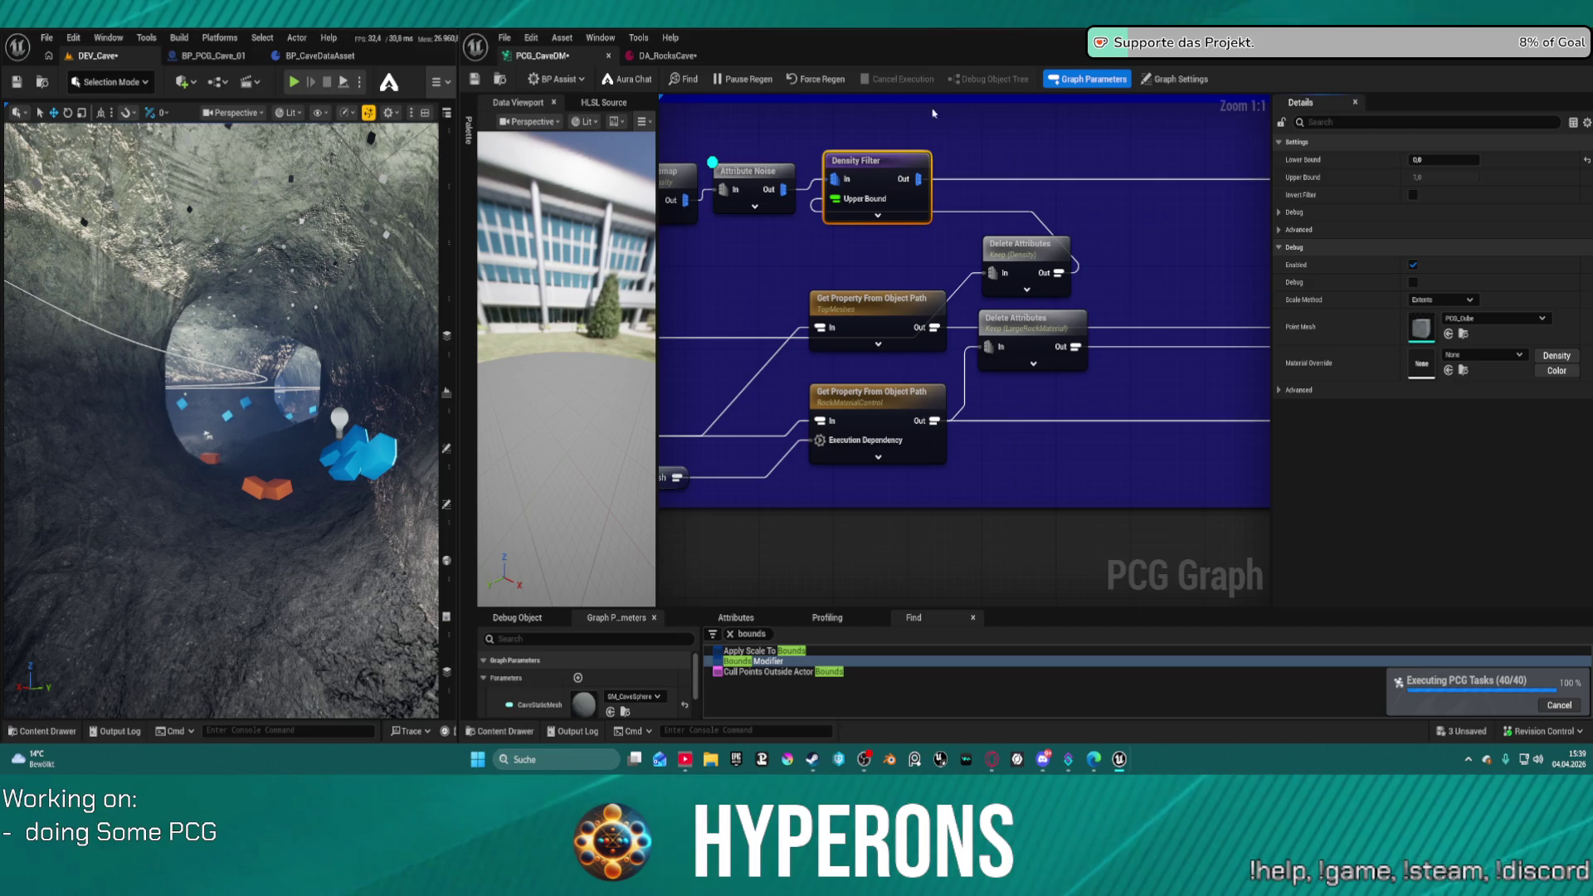
pyautogui.click(664, 55)
# - Set Top Control Density to 1,0, then to 0,5, saving after each change
pyautogui.click(968, 249)
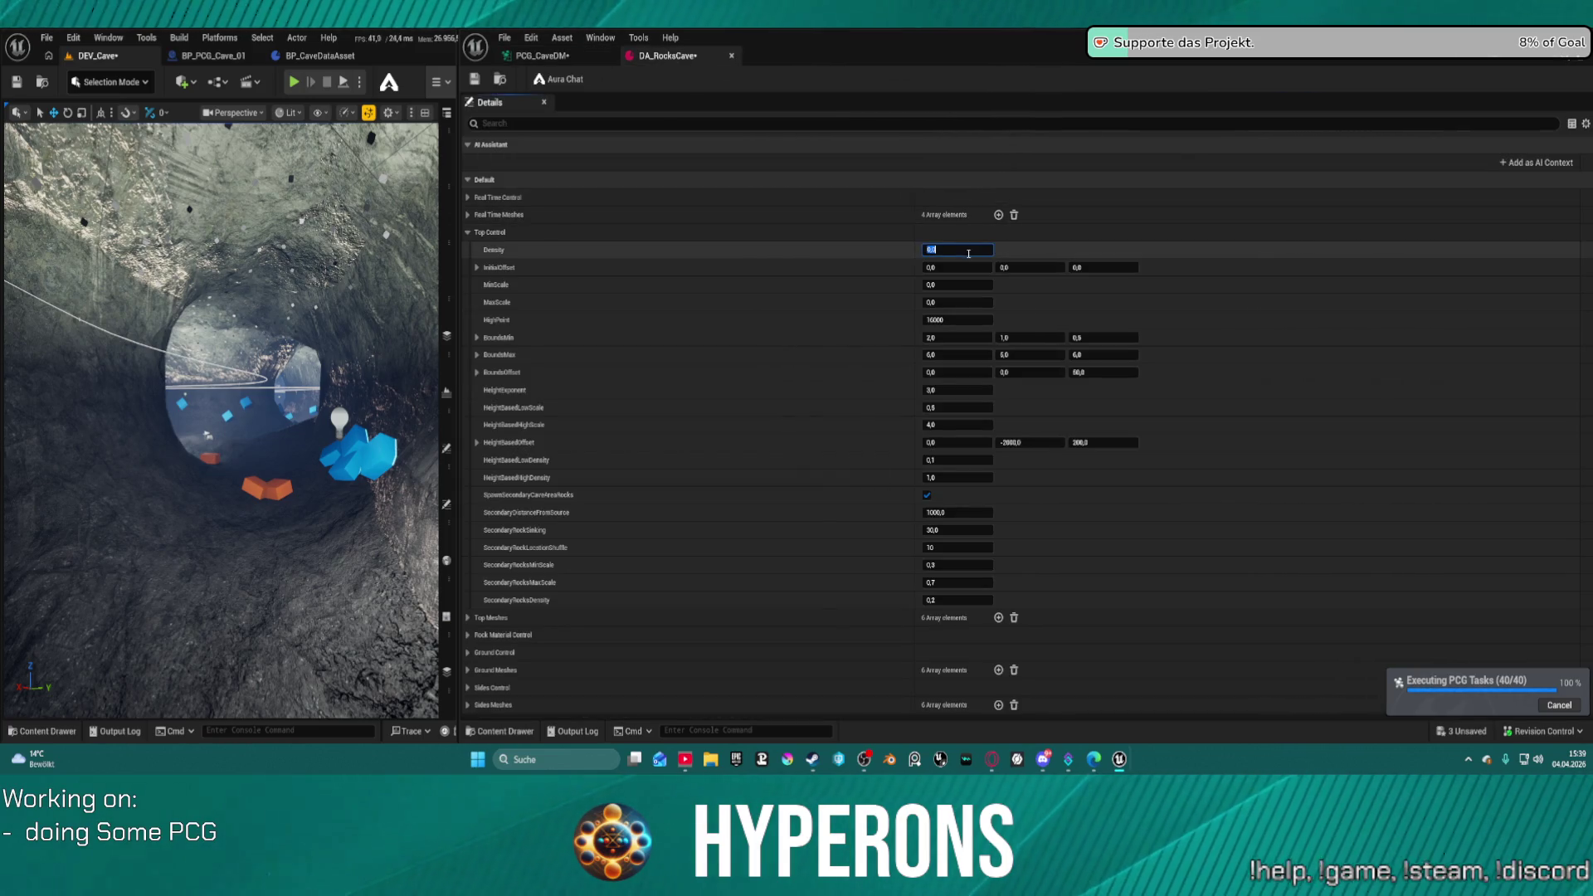
pyautogui.write('1')
pyautogui.press('Return')
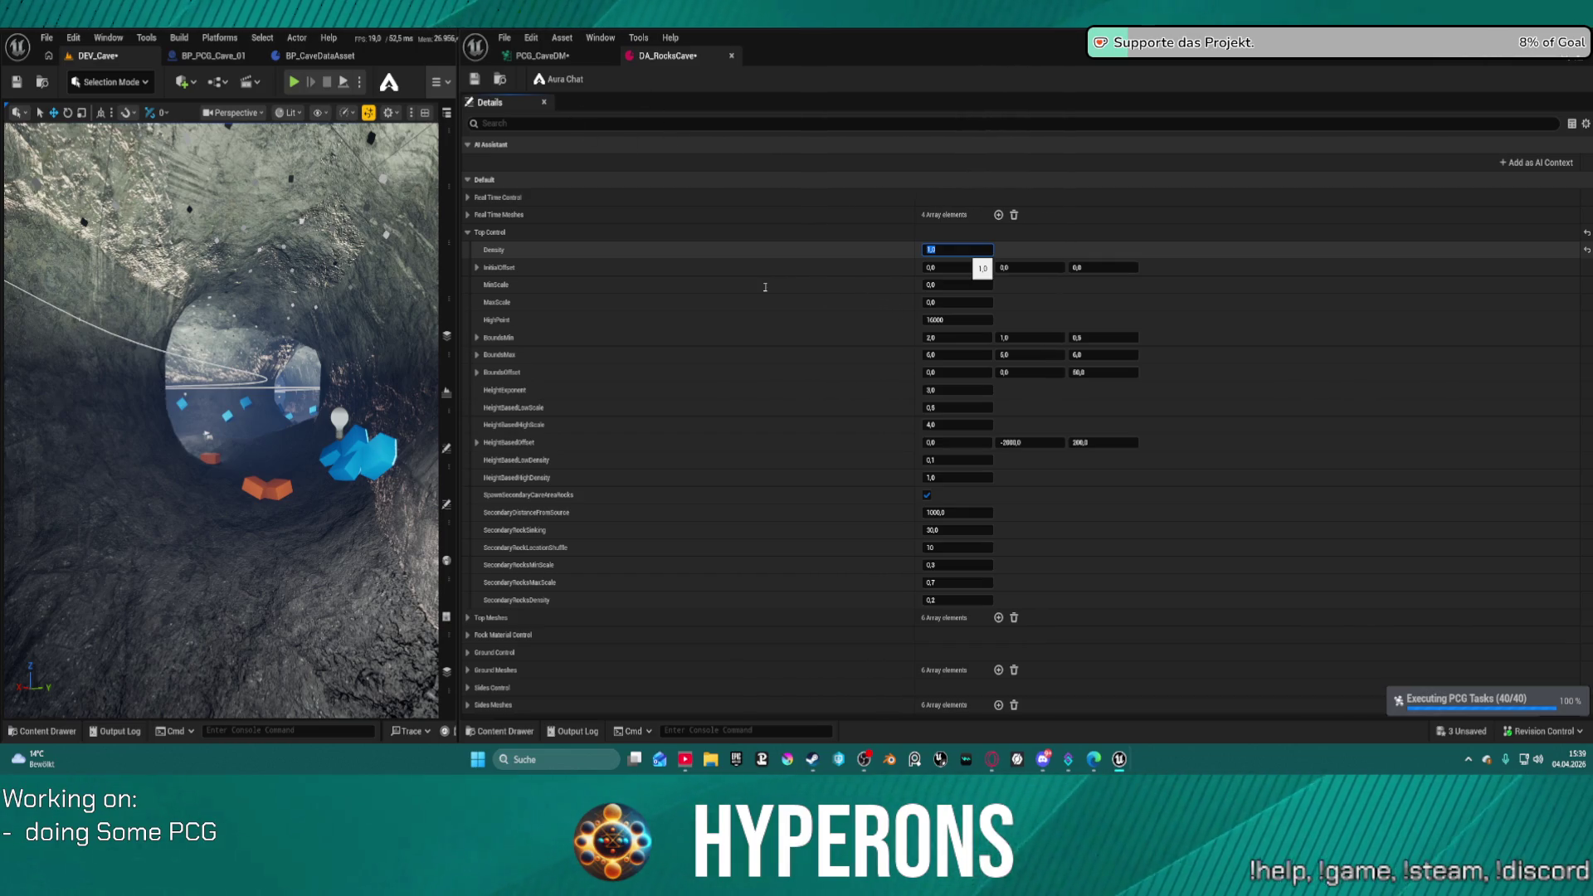
pyautogui.hotkey('ctrl', 's')
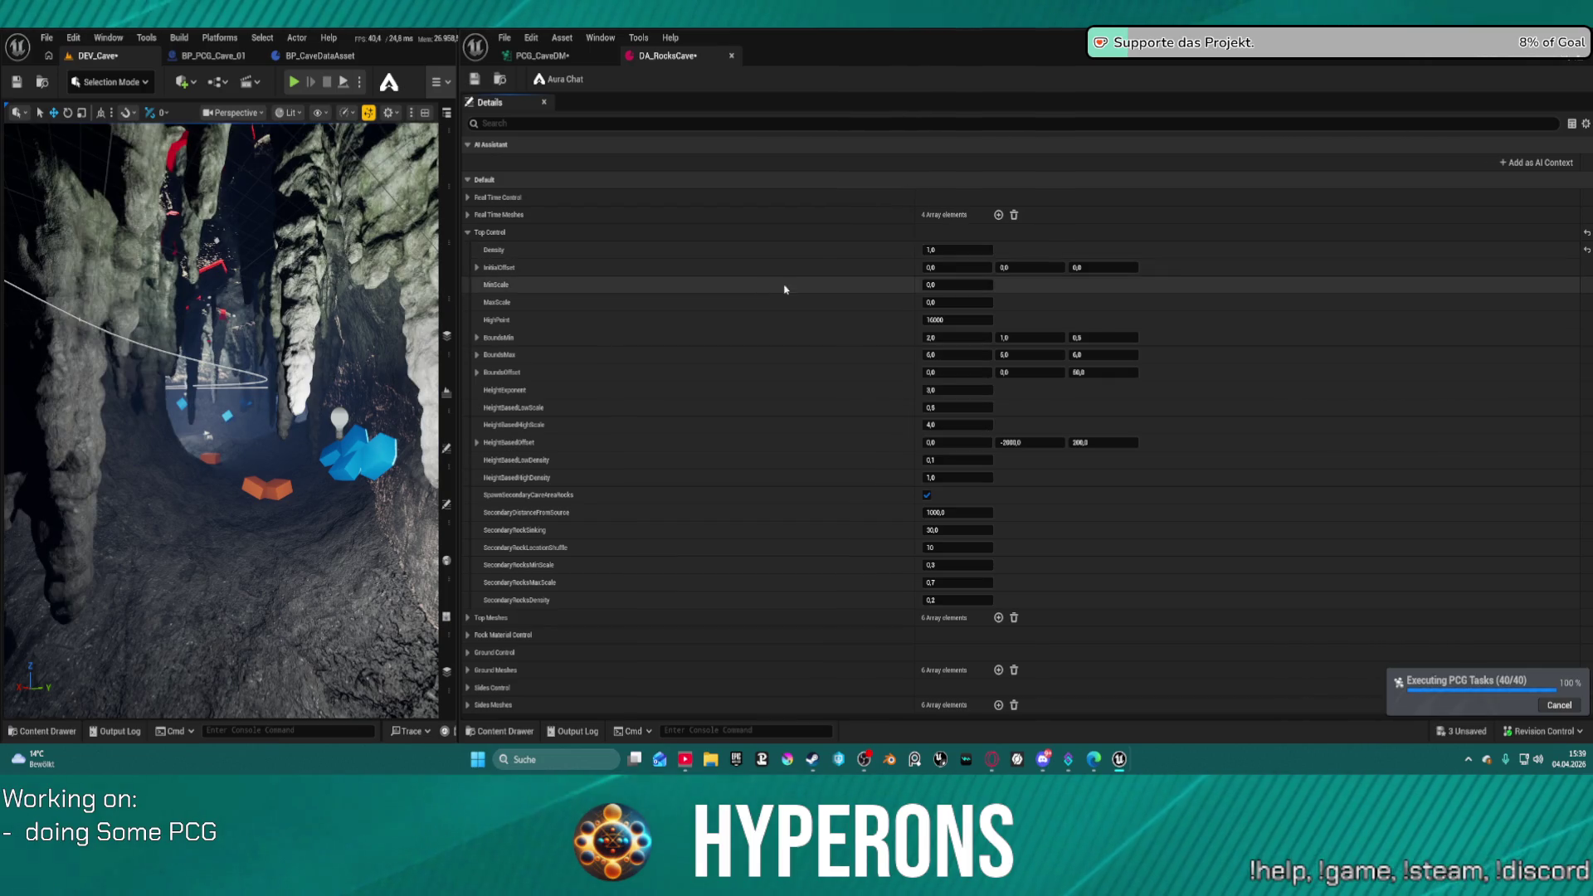
pyautogui.click(954, 251)
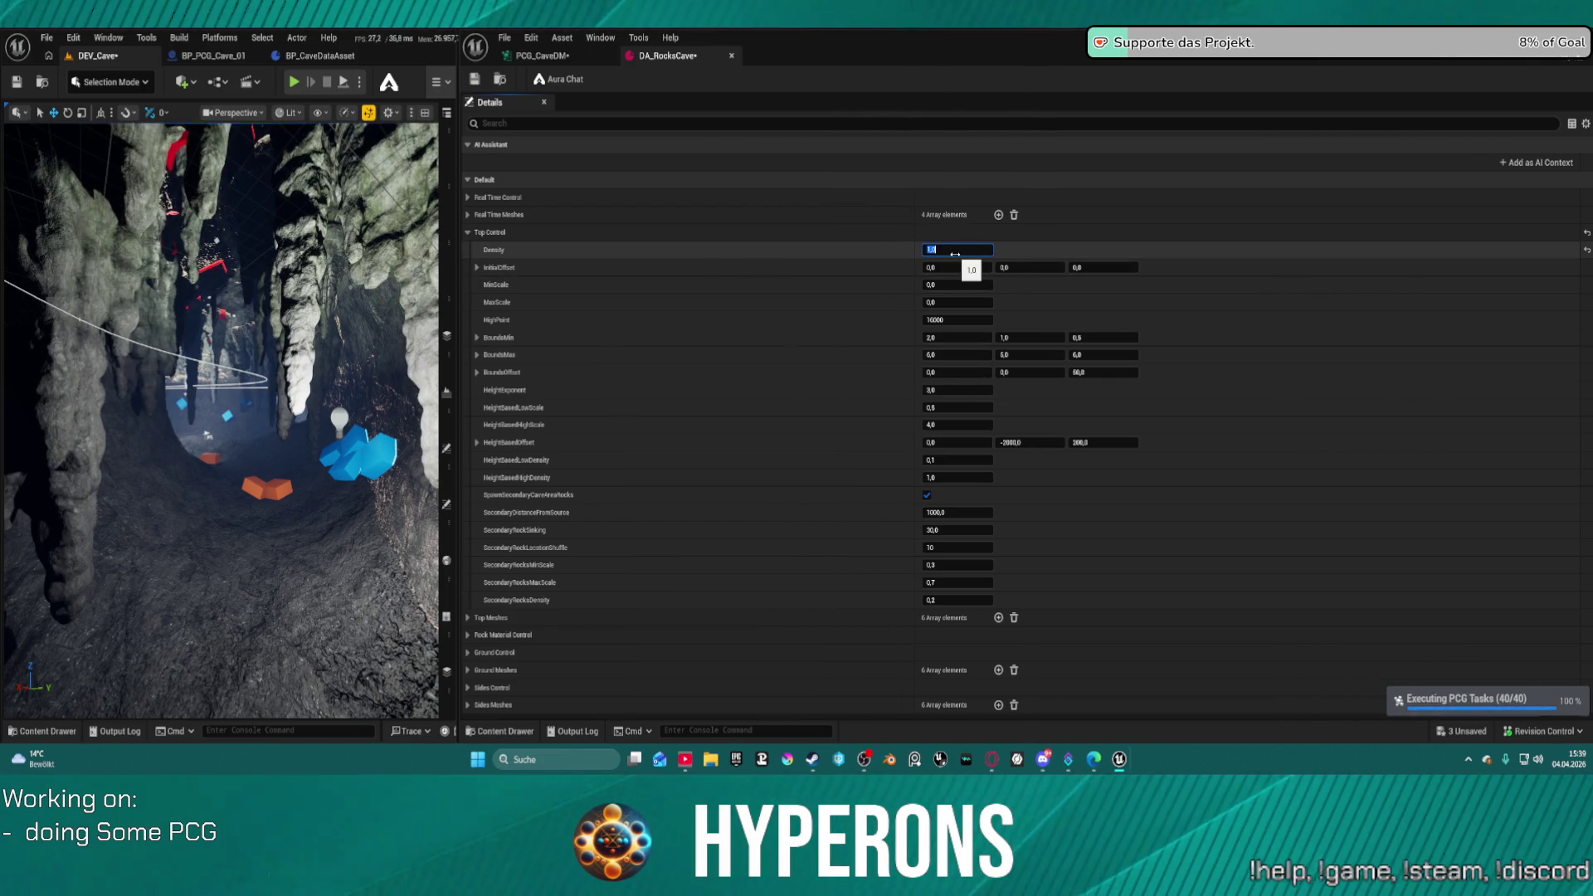
pyautogui.write(',5')
pyautogui.press('Return')
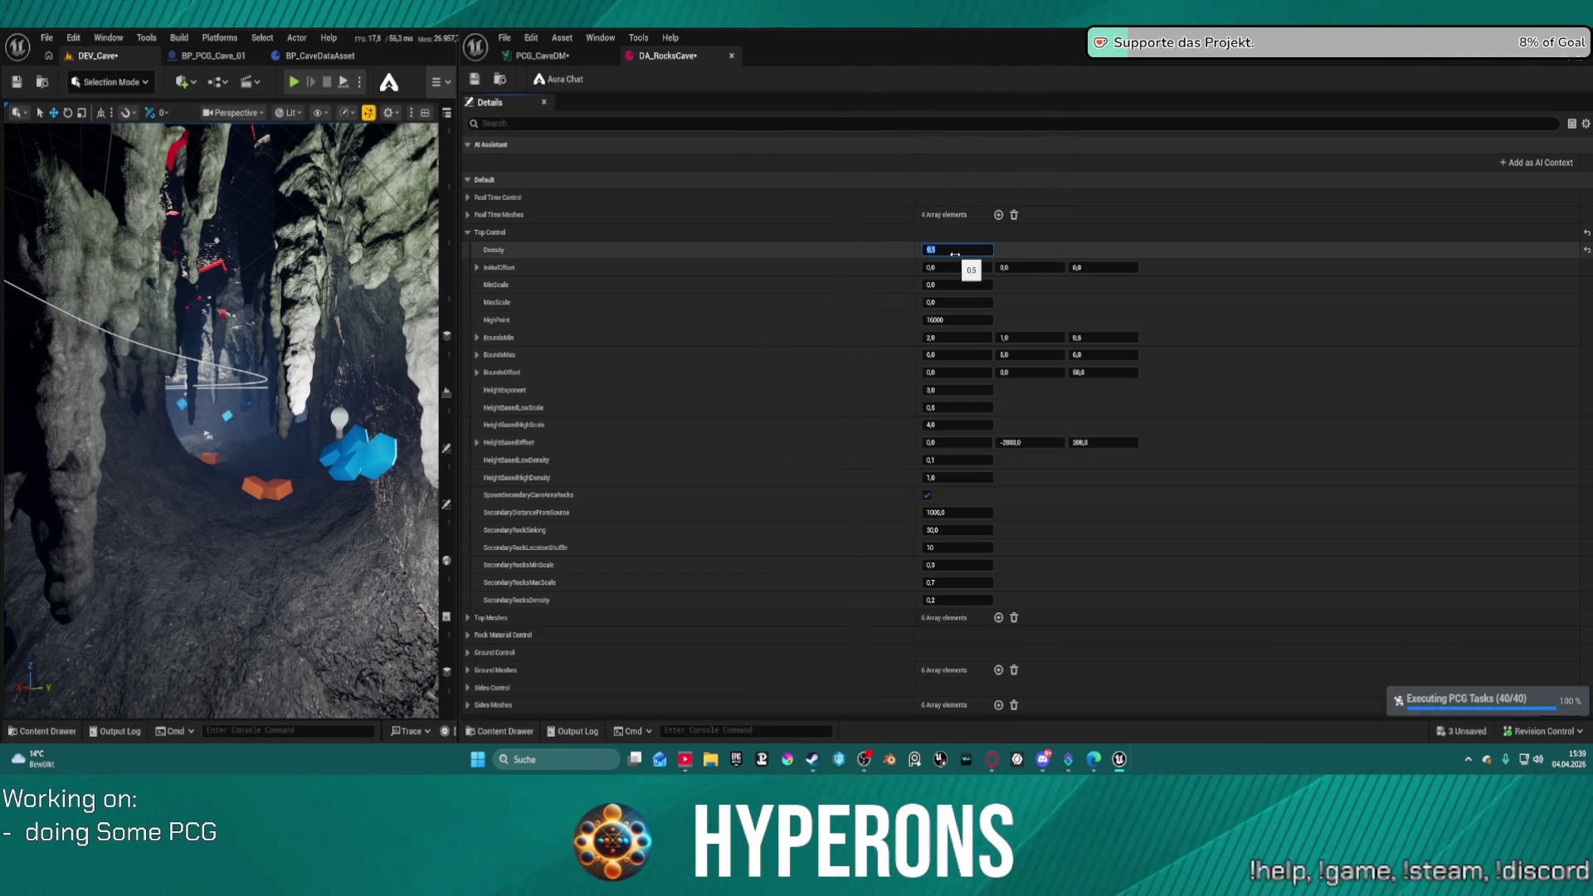
pyautogui.hotkey('ctrl', 's')
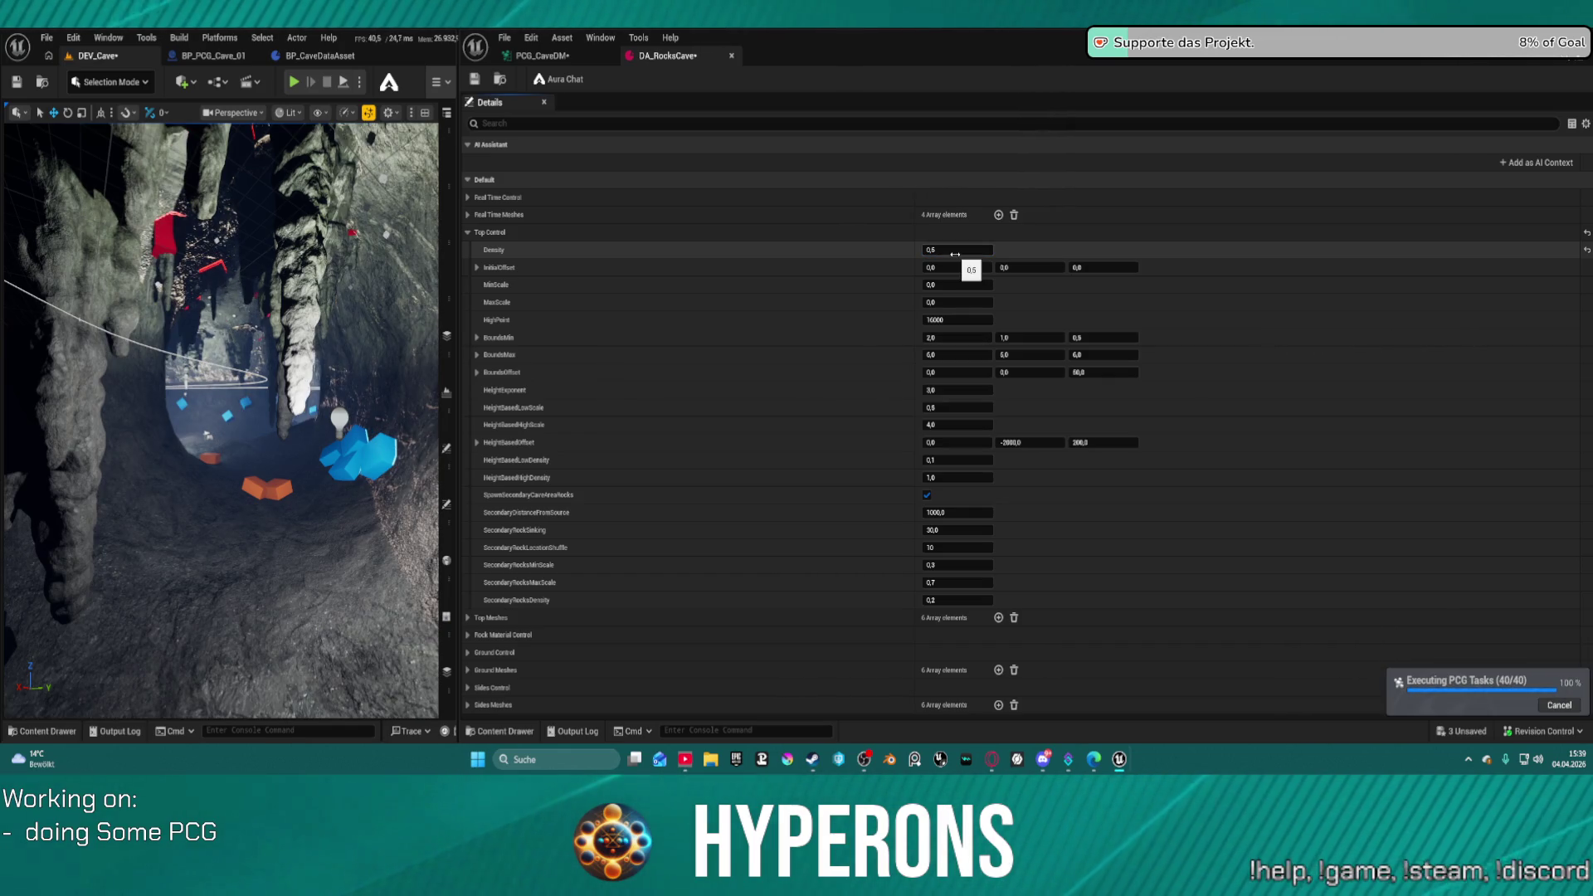
# - Change Top Control Density to 0,1 and save so the cave regenerates
pyautogui.click(954, 255)
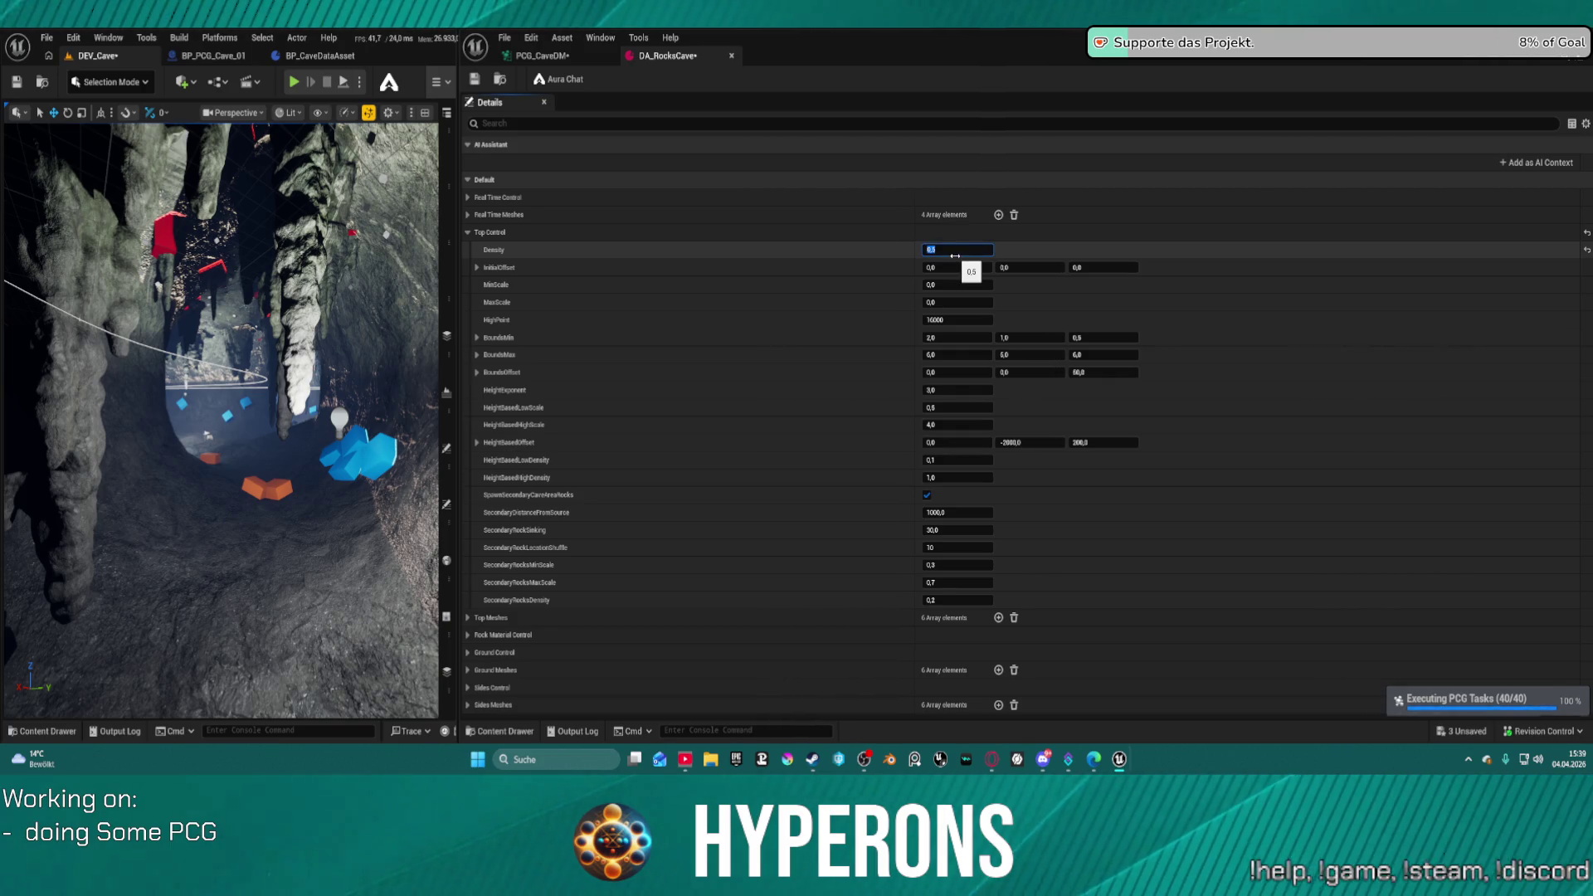
pyautogui.write('0,1')
pyautogui.press('Return')
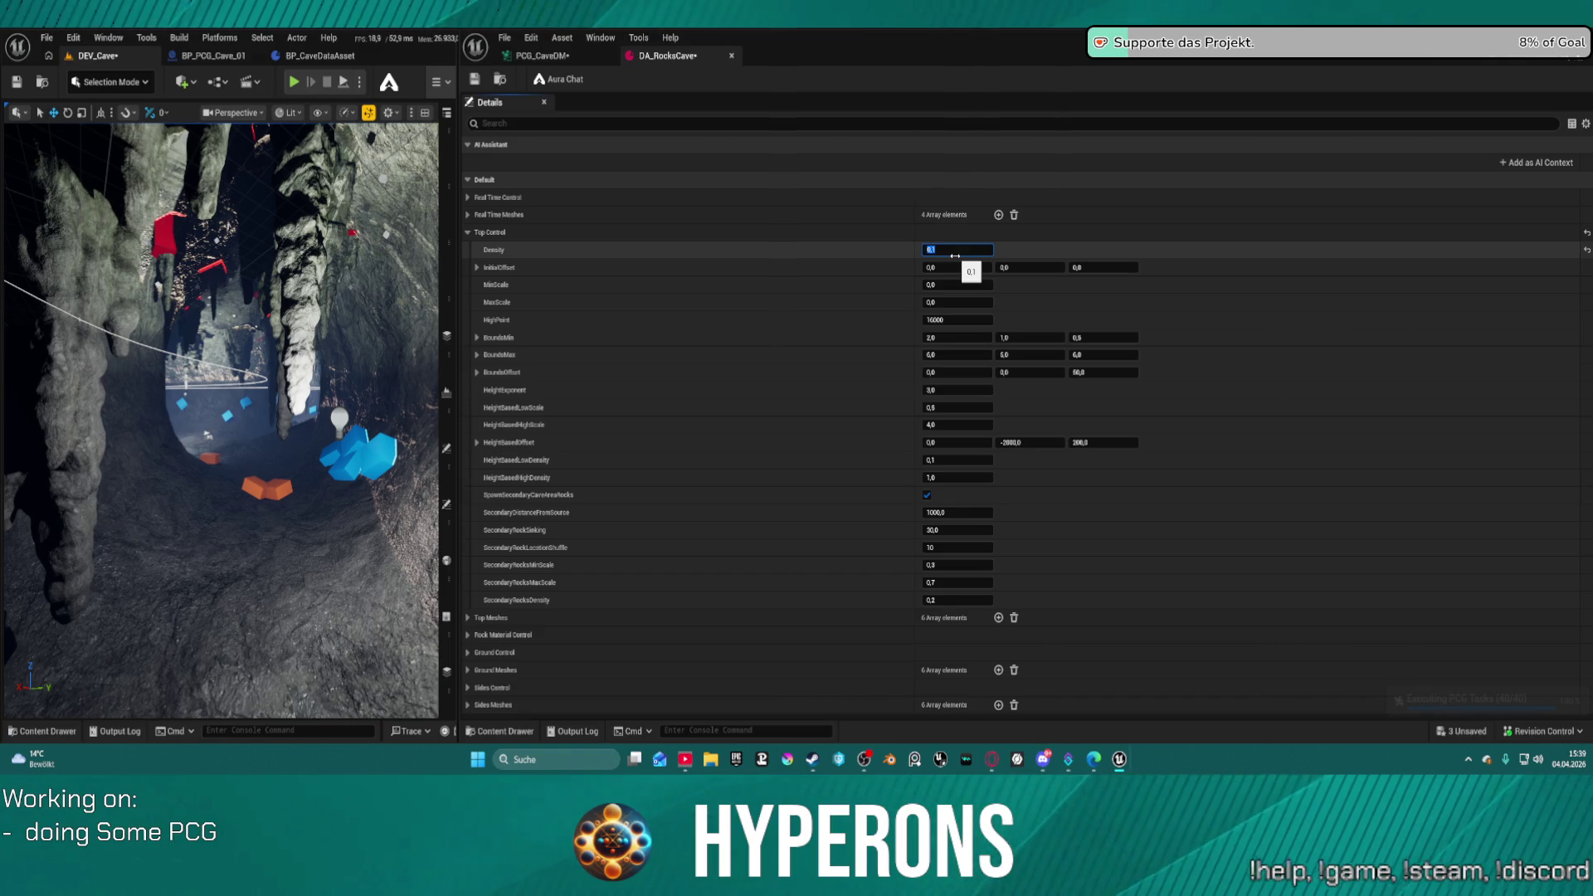
pyautogui.hotkey('ctrl', 's')
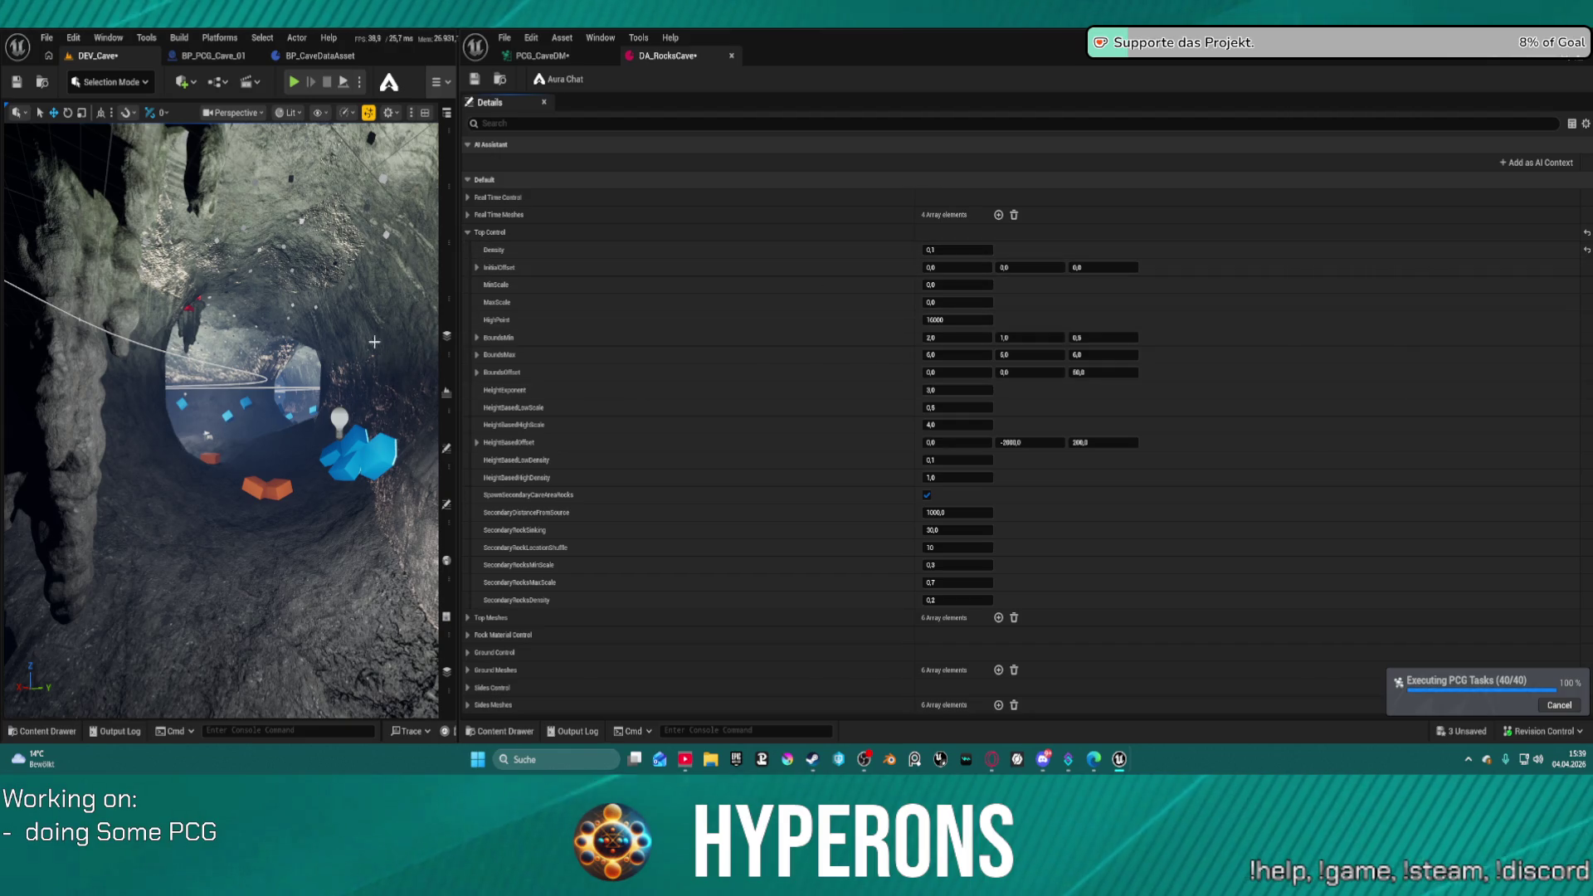
# - Fly the camera through the cave tunnel to inspect the sparser rocks and overhangs
pyautogui.moveTo(377, 137); pyautogui.dragTo(378, 323)
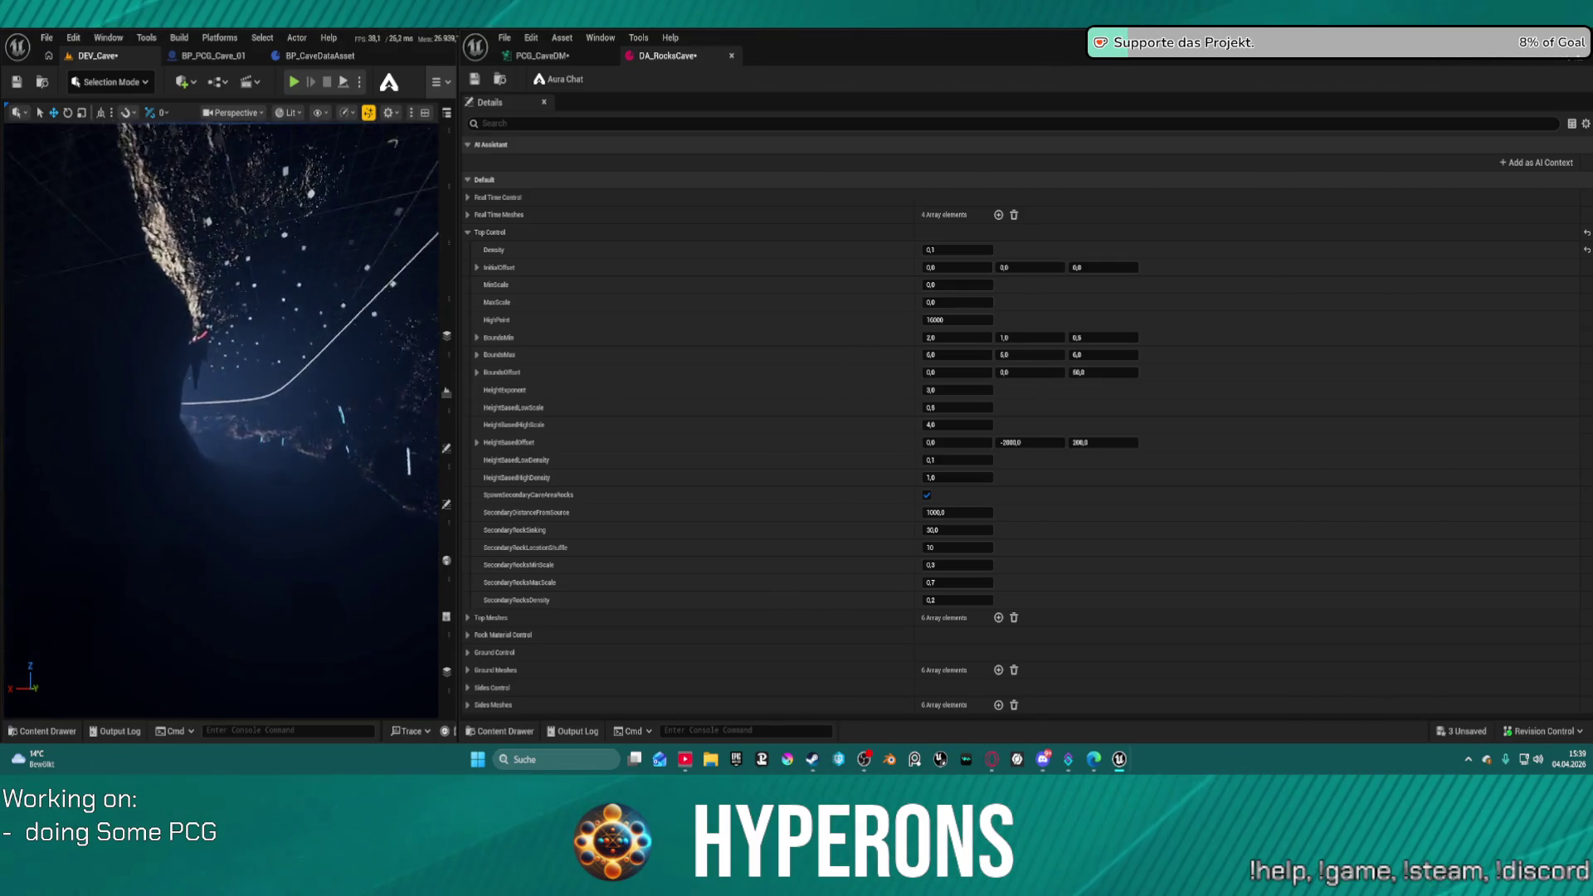
pyautogui.moveTo(378, 324); pyautogui.dragTo(290, 377)
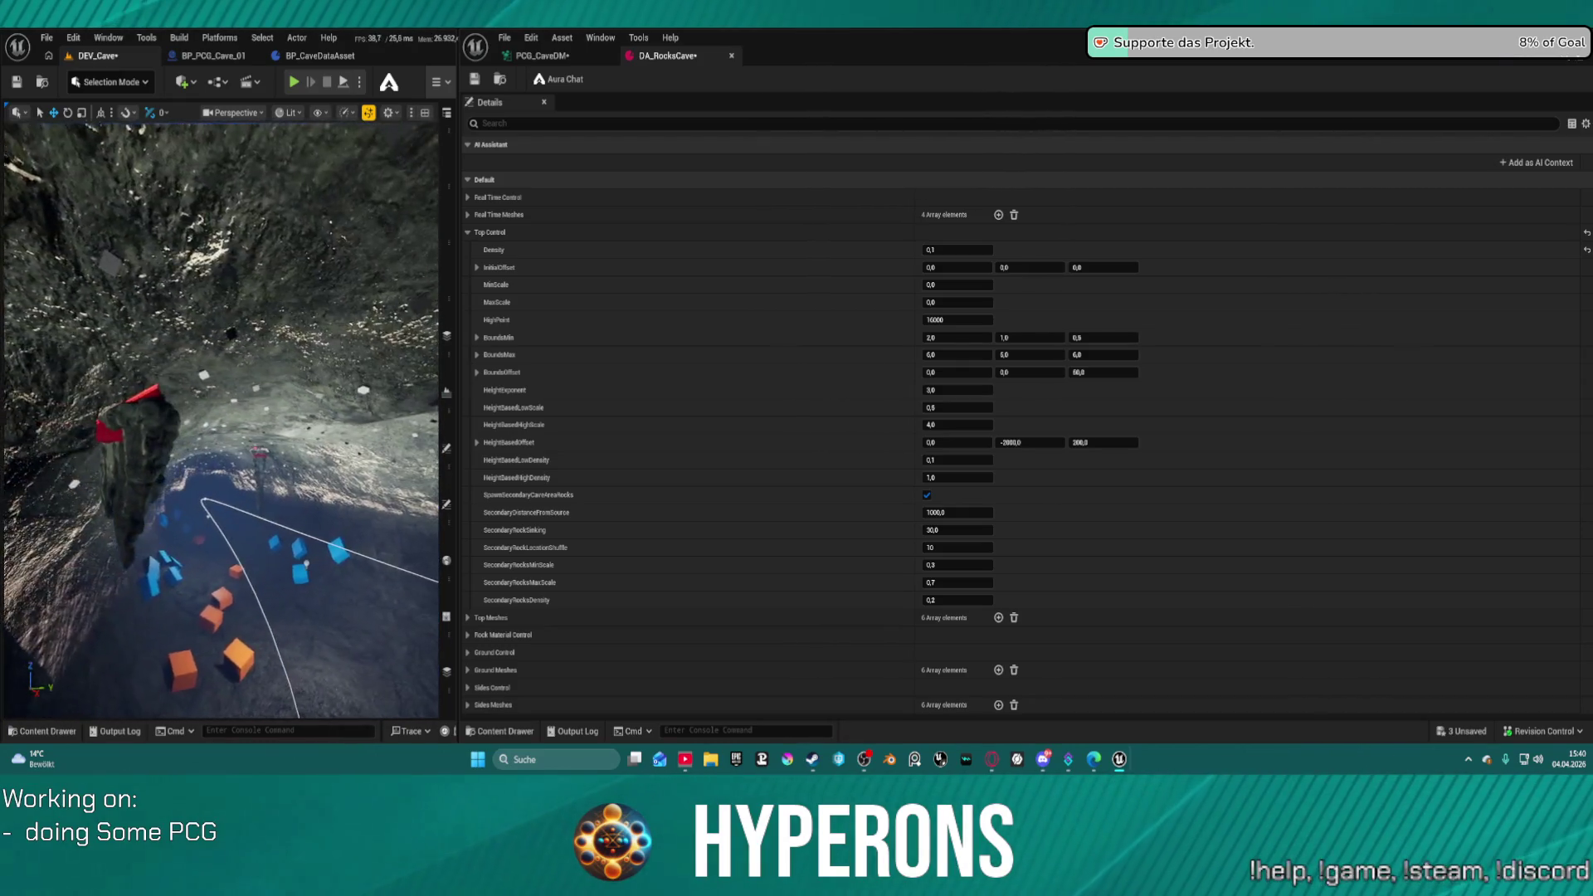
pyautogui.moveTo(290, 378); pyautogui.dragTo(253, 400)
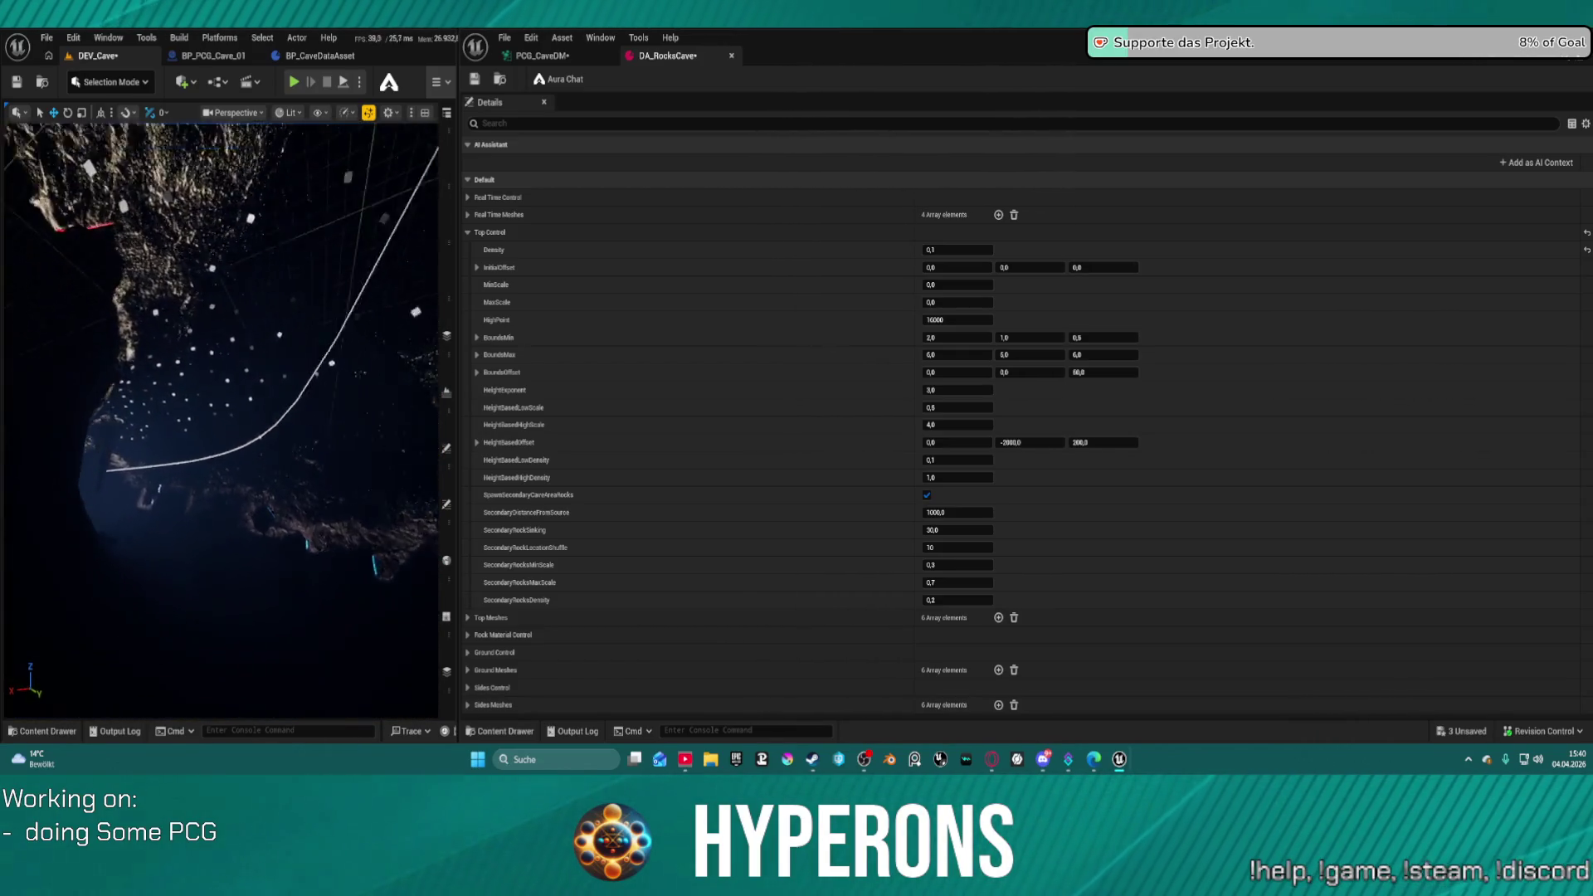
pyautogui.moveTo(253, 400); pyautogui.dragTo(216, 423)
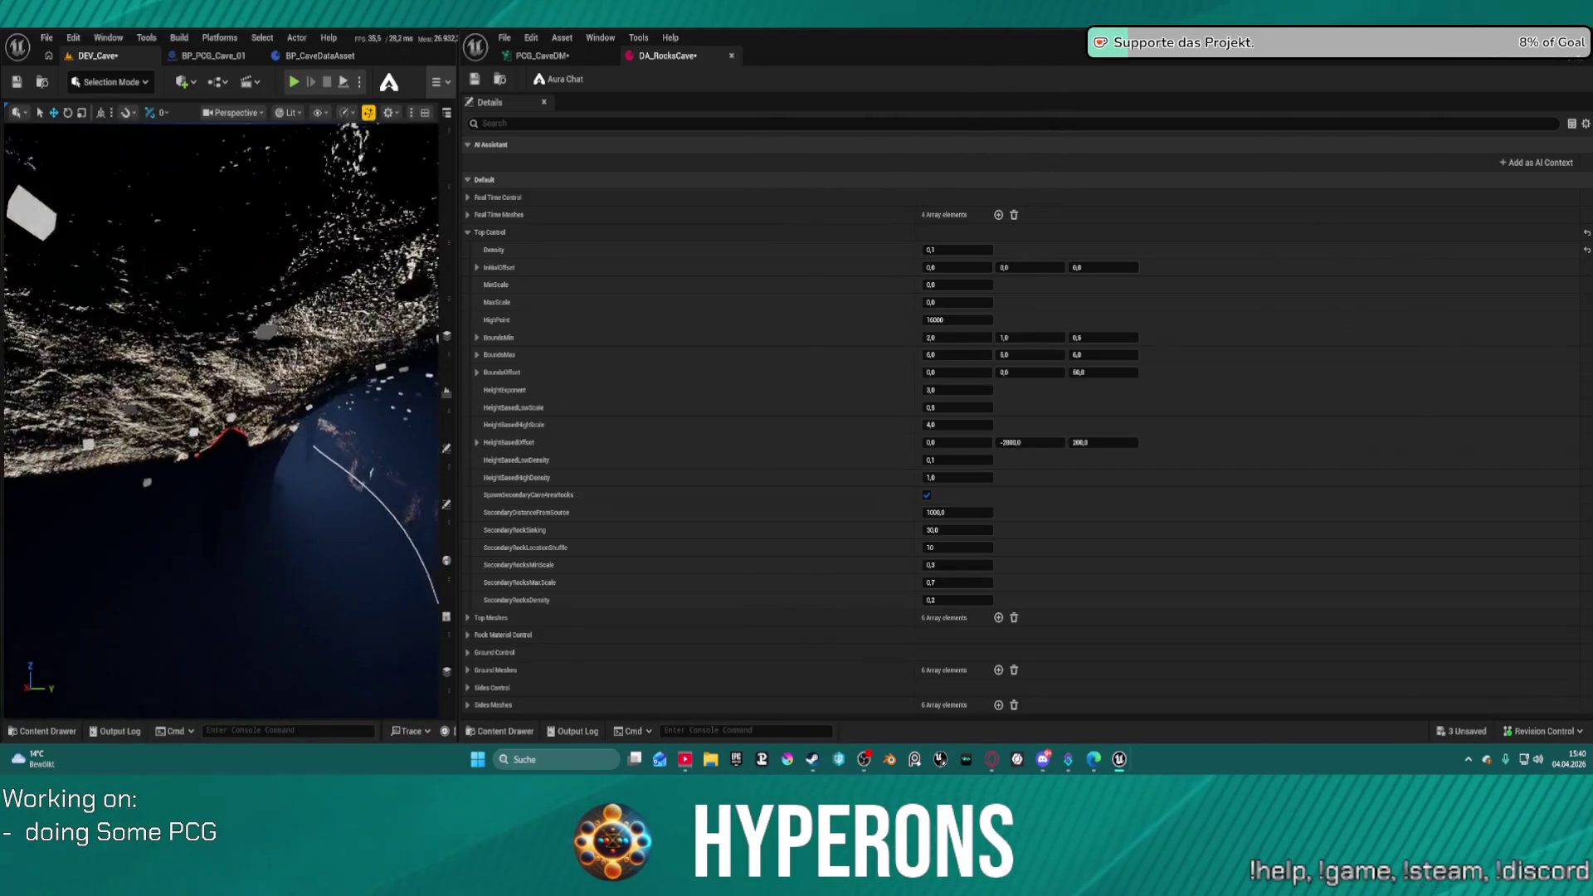
pyautogui.moveTo(216, 423); pyautogui.dragTo(178, 444)
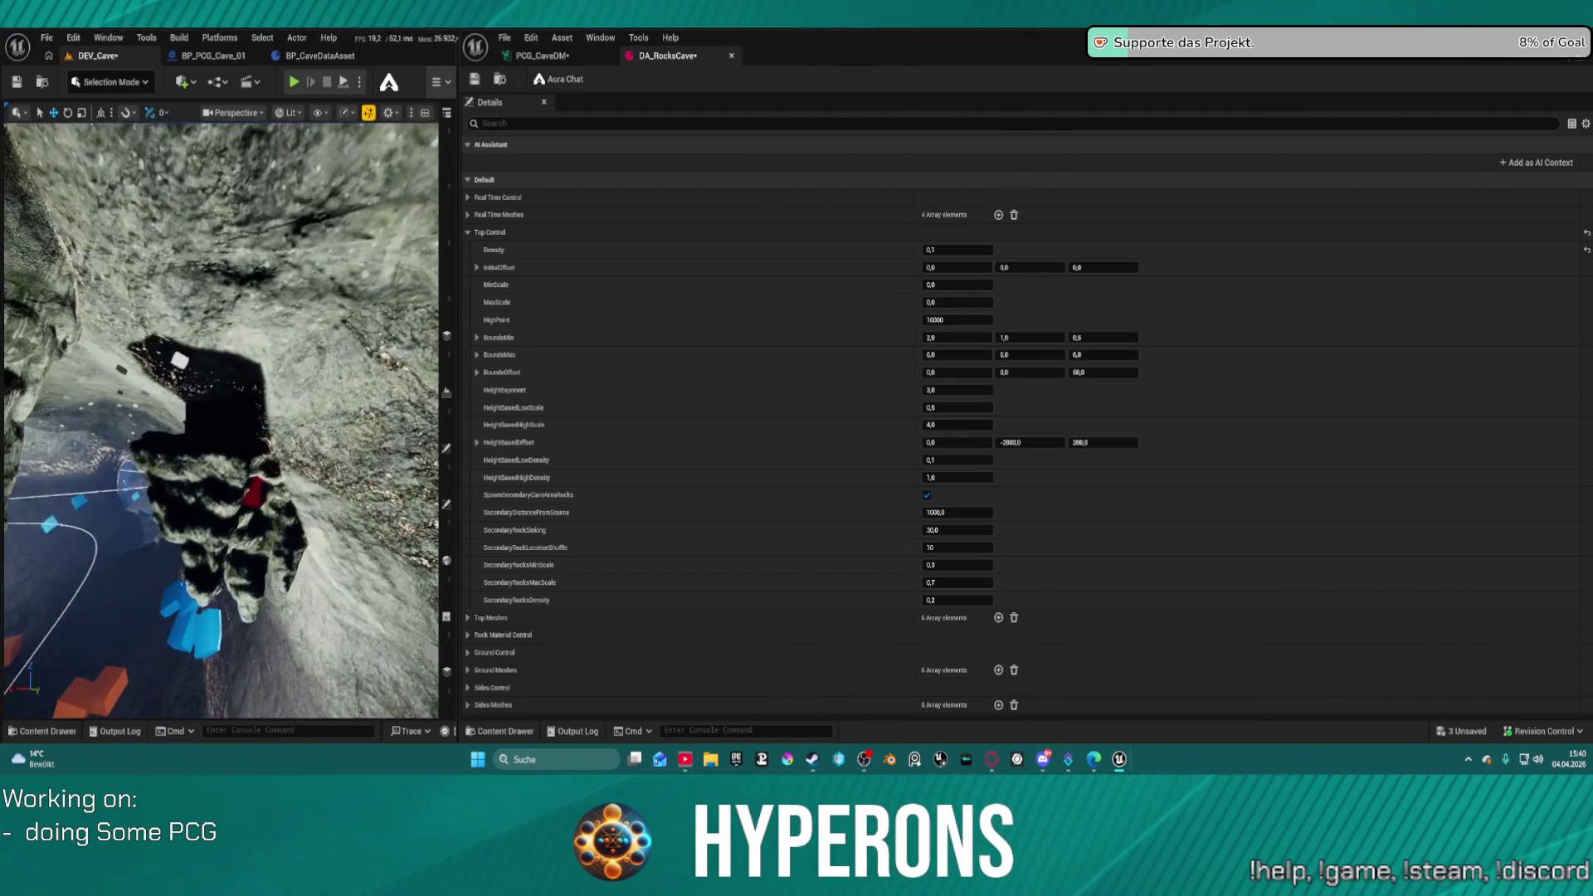
pyautogui.moveTo(179, 445); pyautogui.dragTo(145, 464)
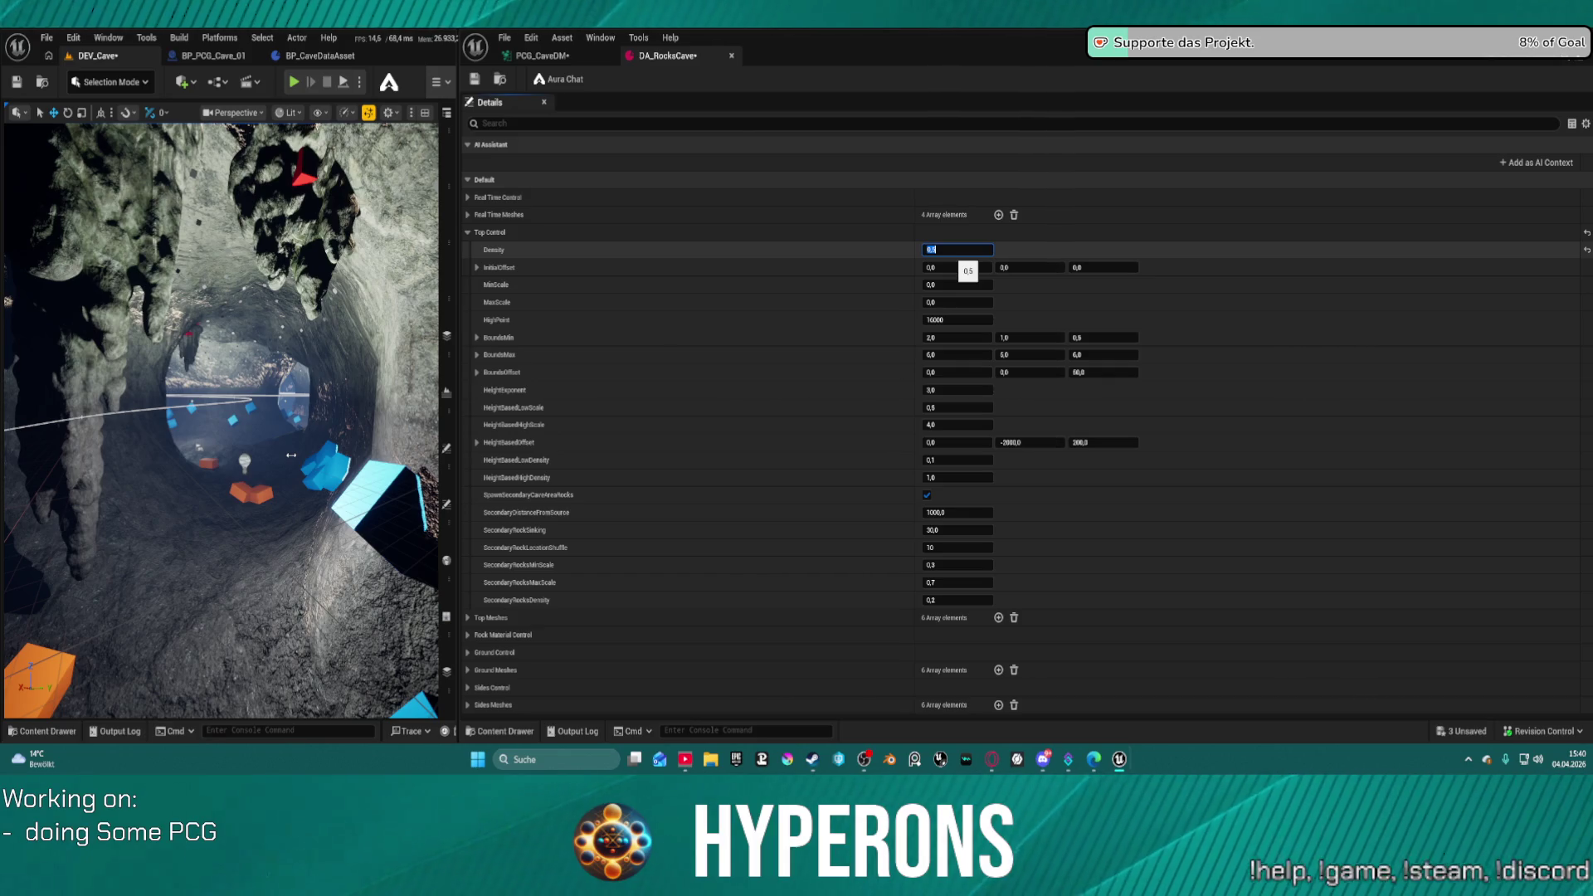
# - Save the data asset at Density 0,5 and run a brief Play test of the level
pyautogui.hotkey('ctrl', 's')
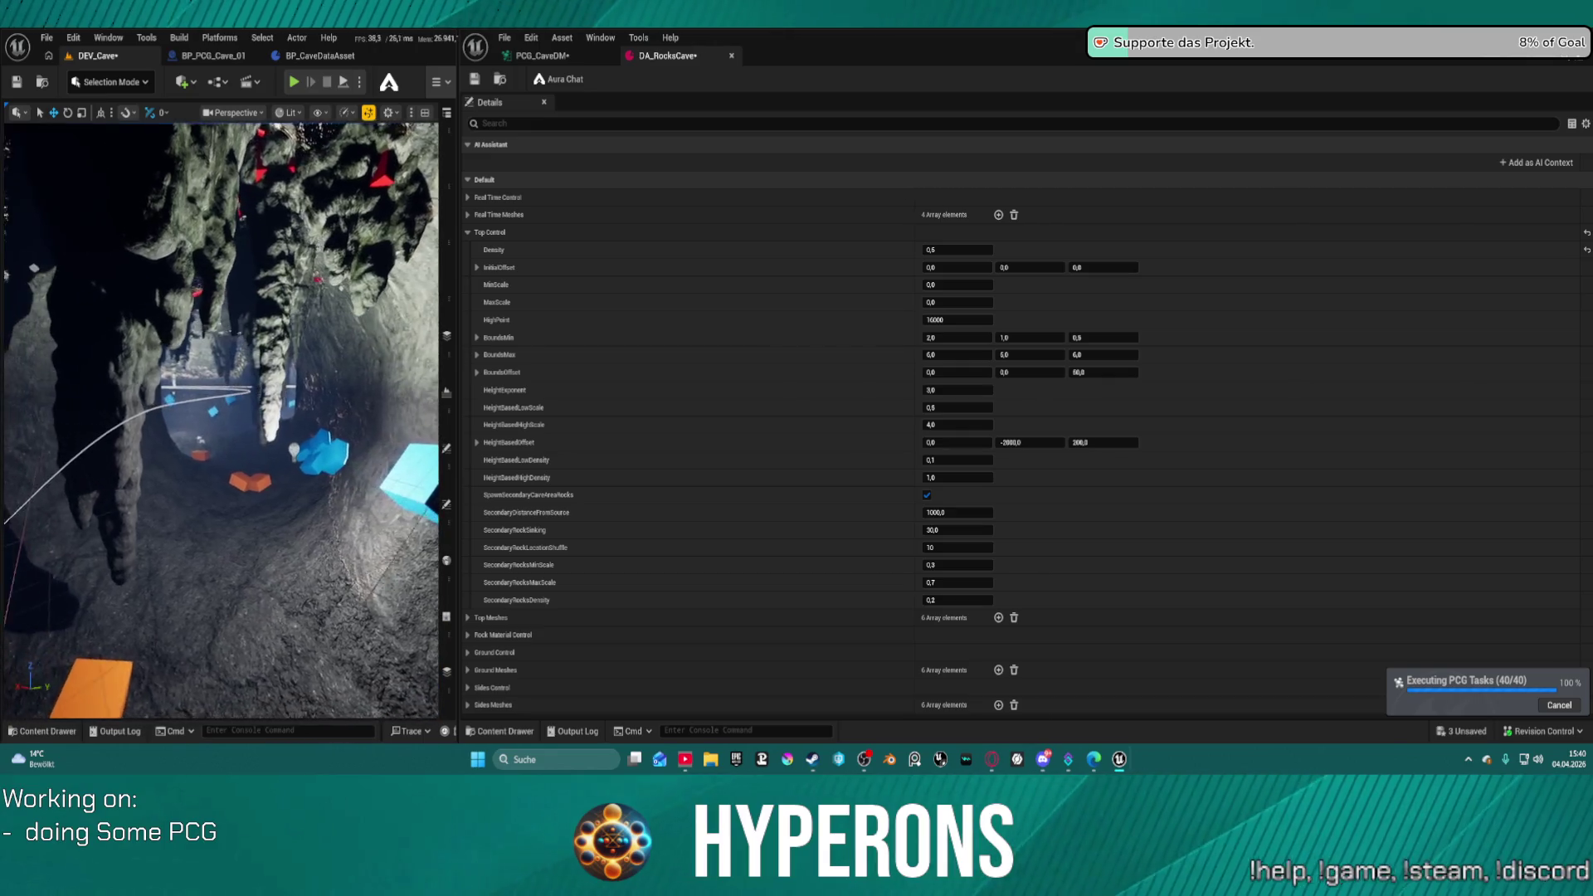
pyautogui.scroll(5, 221, 418)
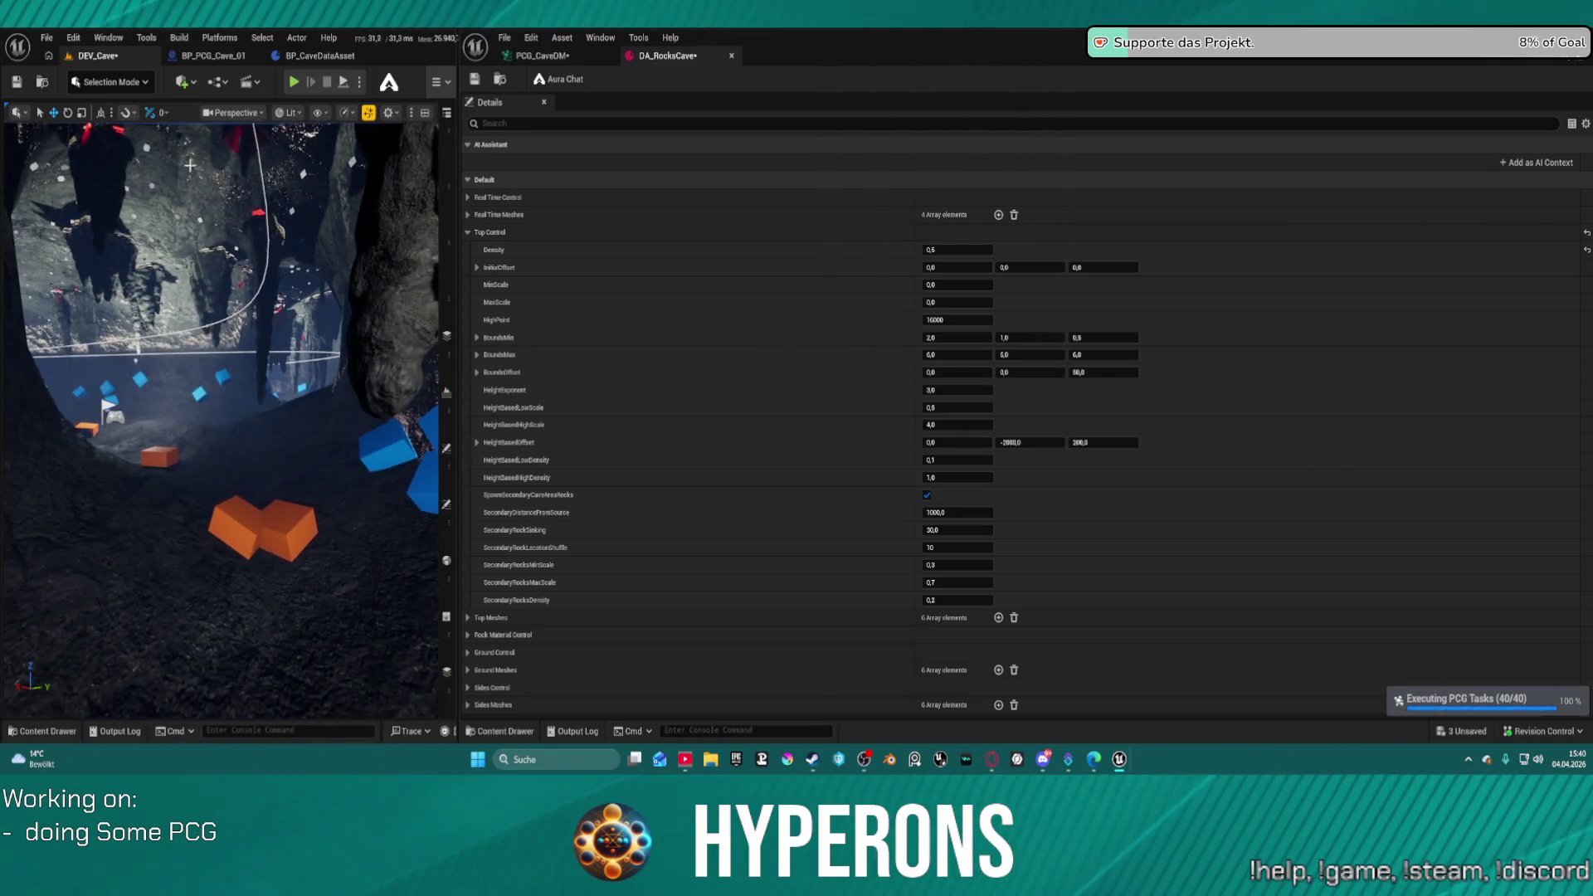
pyautogui.click(305, 86)
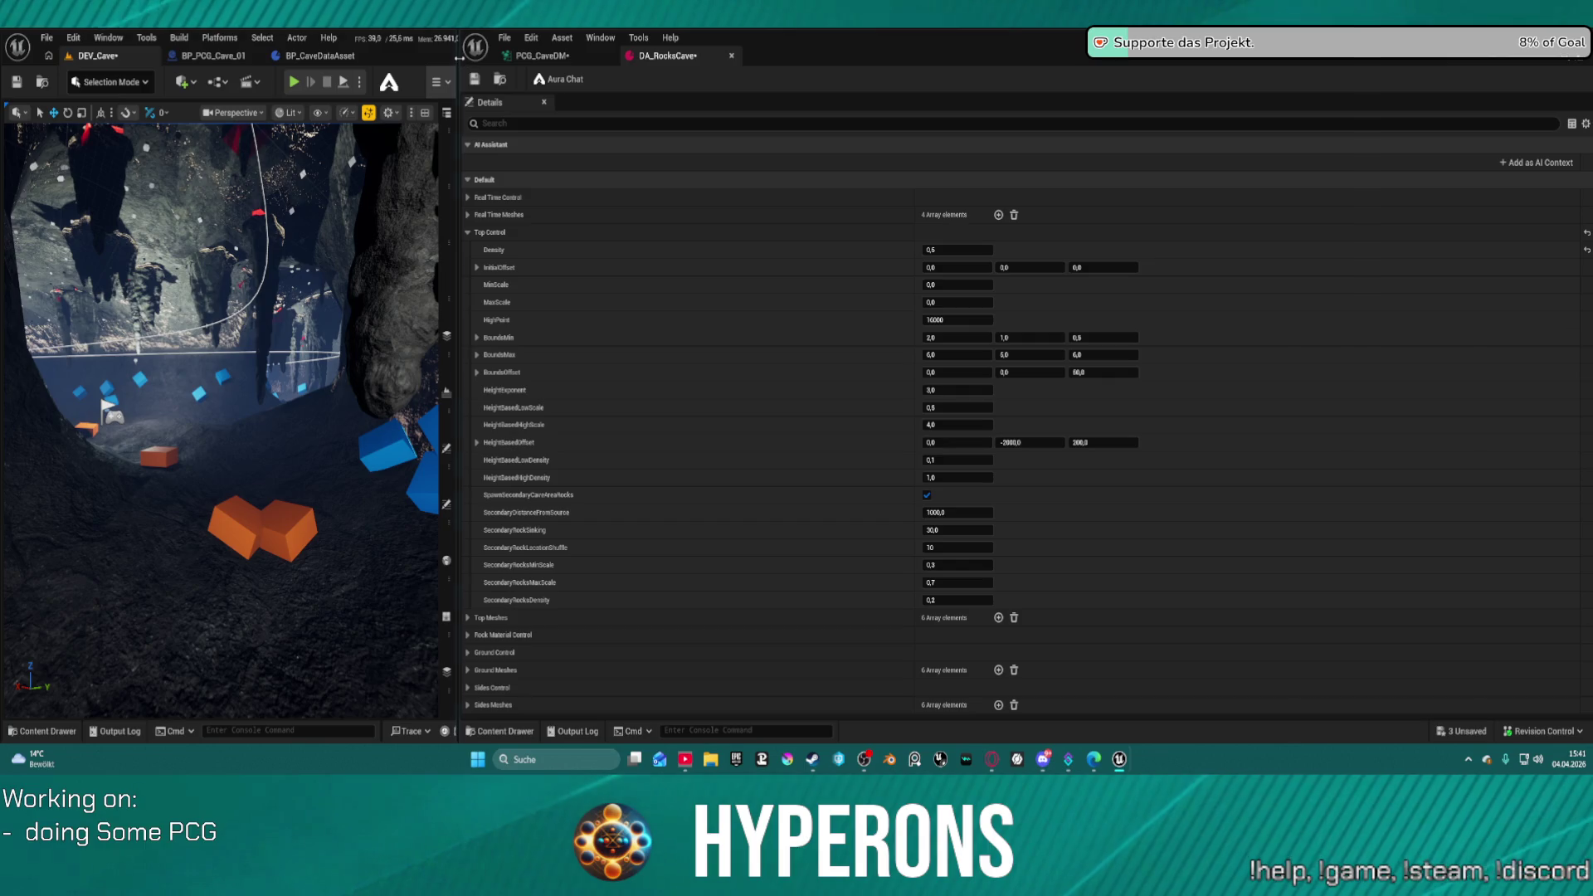
pyautogui.press('Escape')
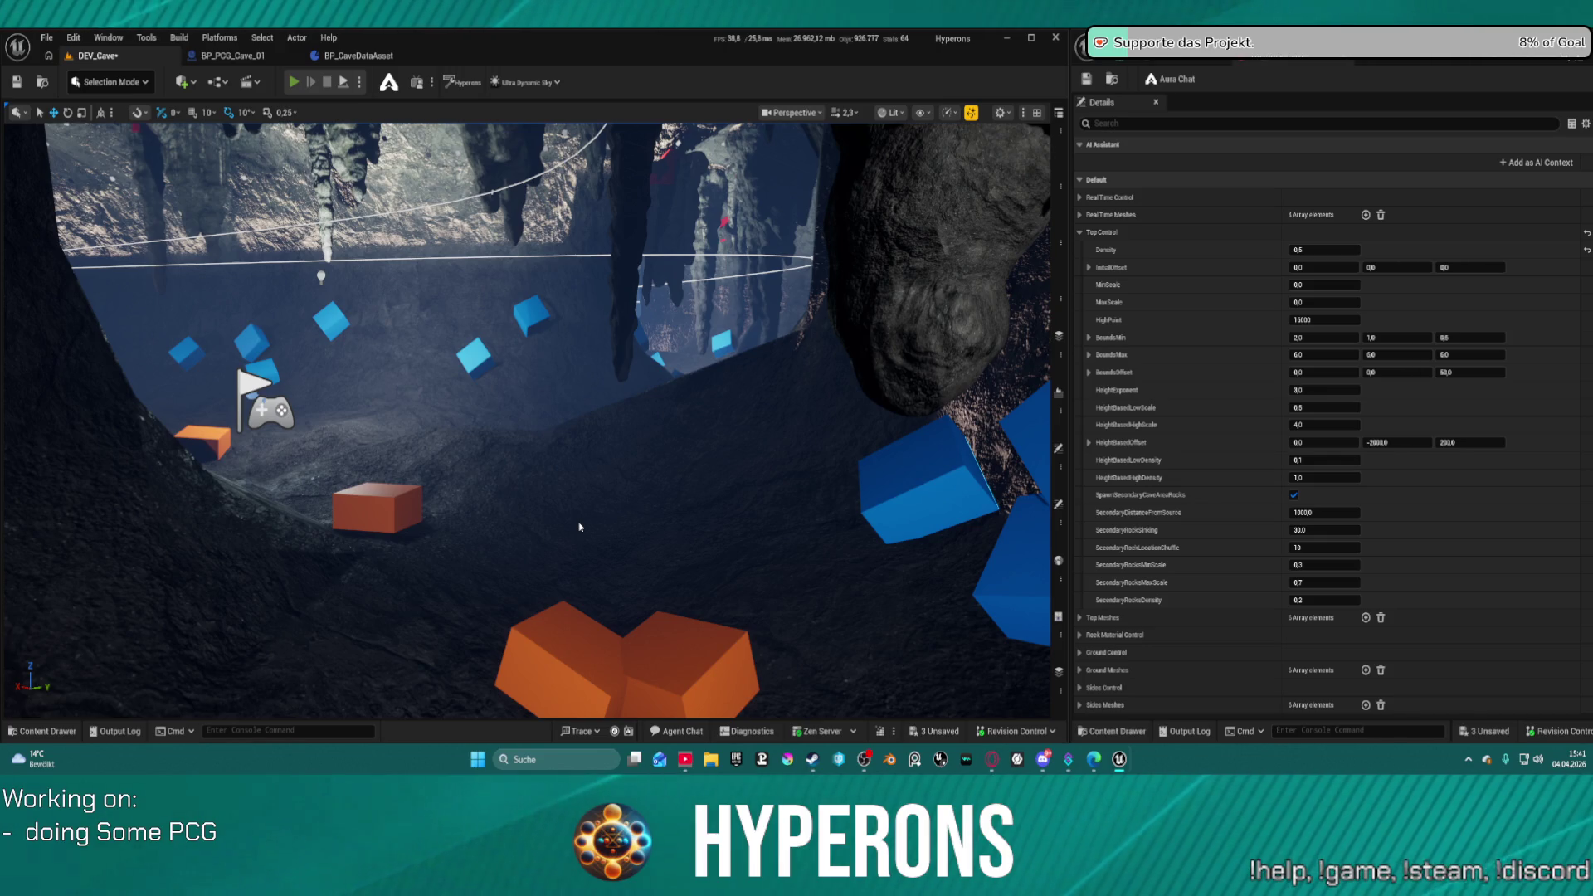
pyautogui.hotkey('alt', 'p')
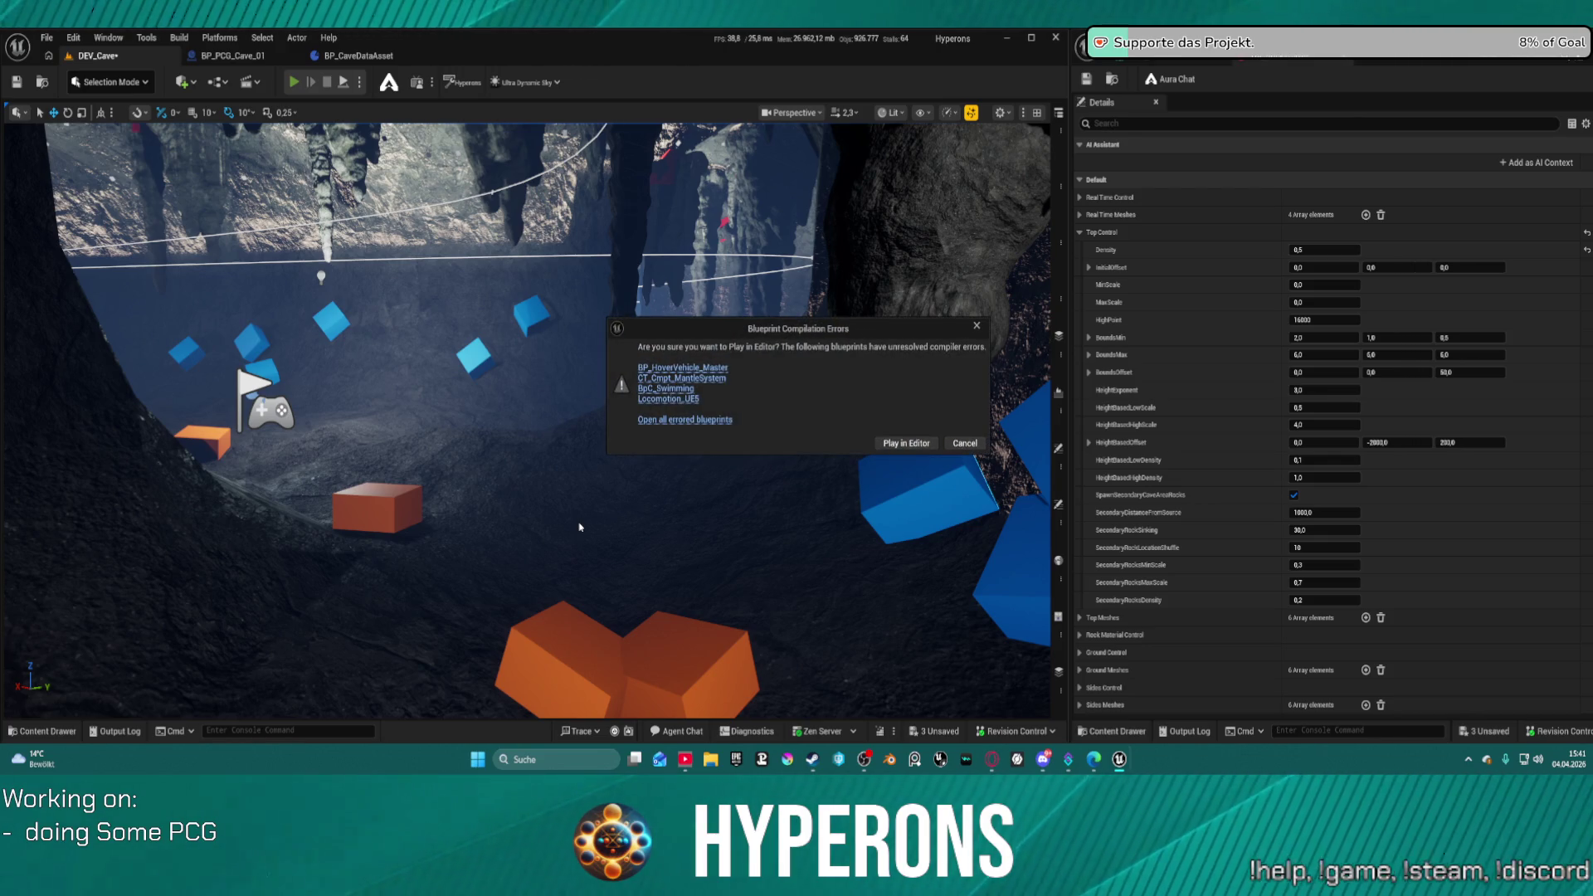
pyautogui.click(904, 444)
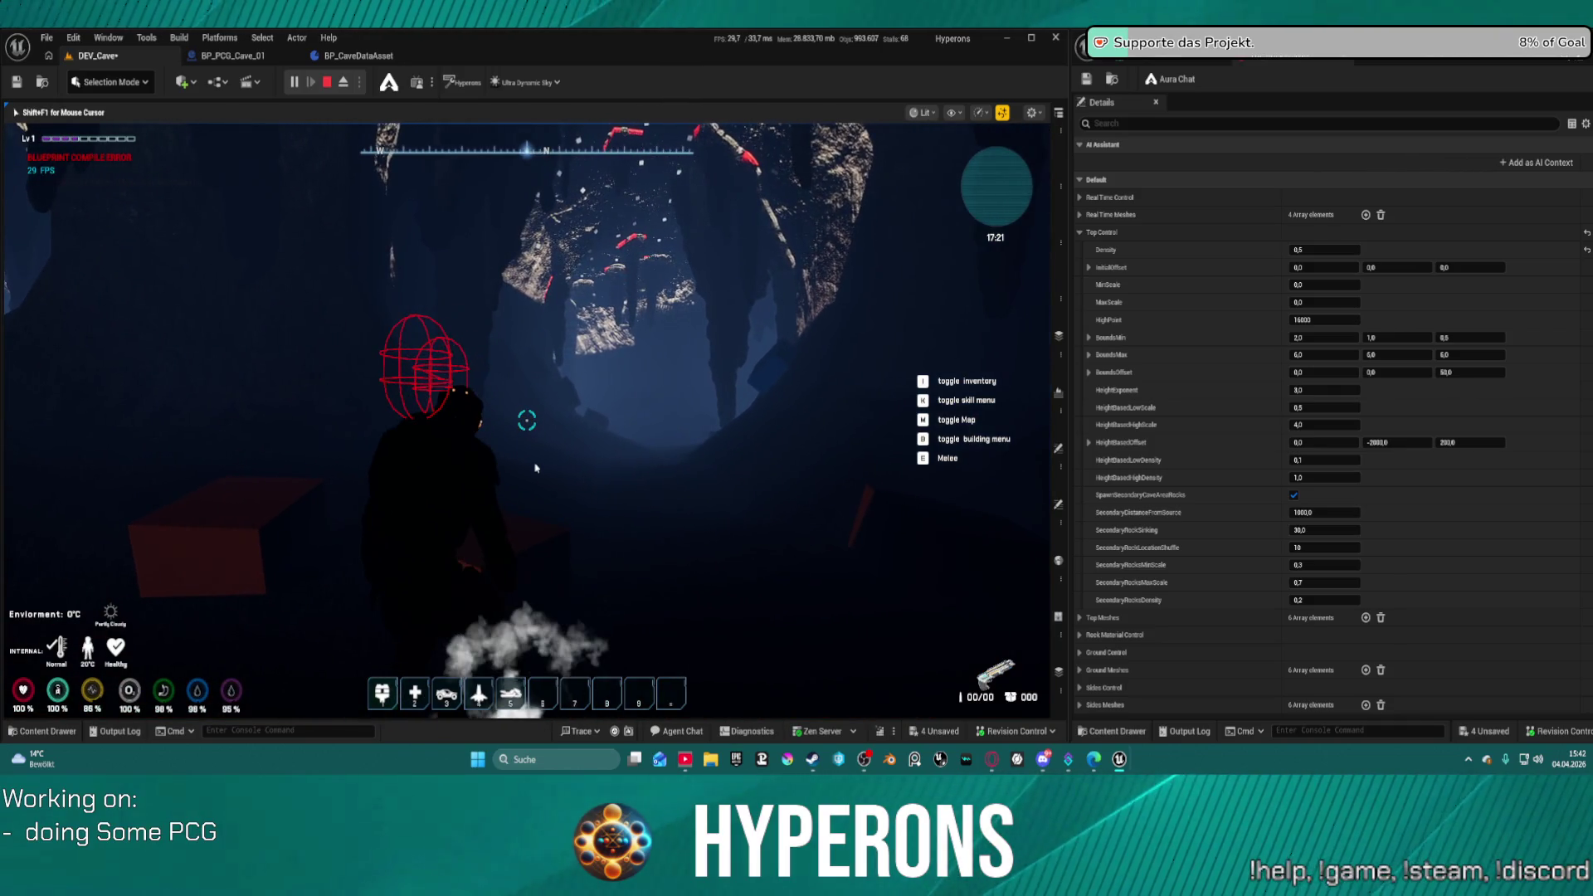
pyautogui.press('Escape')
pyautogui.press('w')
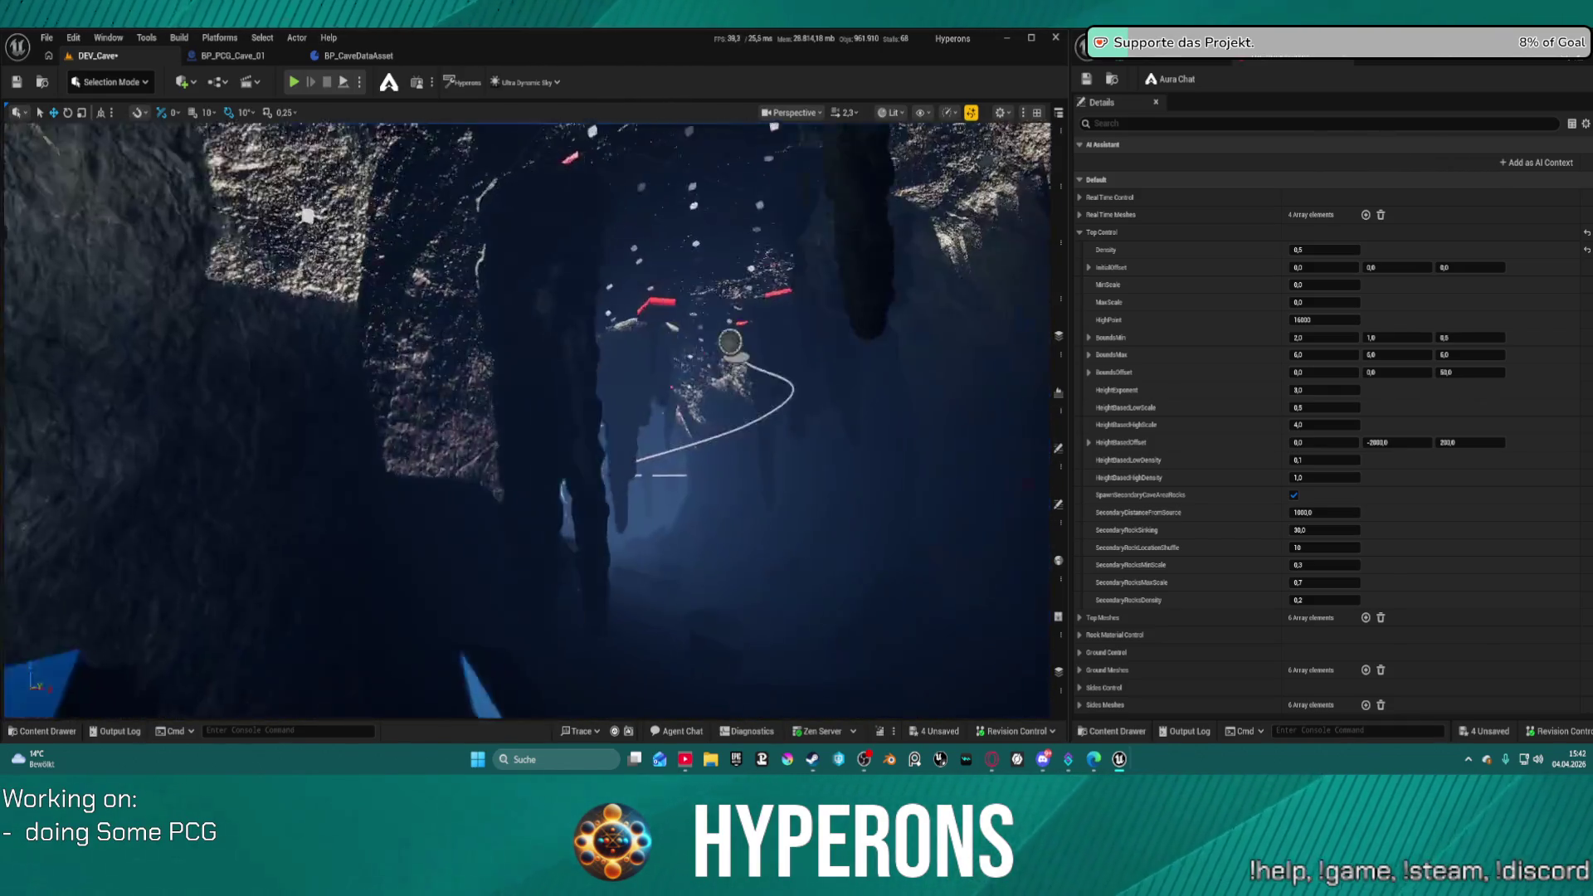
pyautogui.press('s')
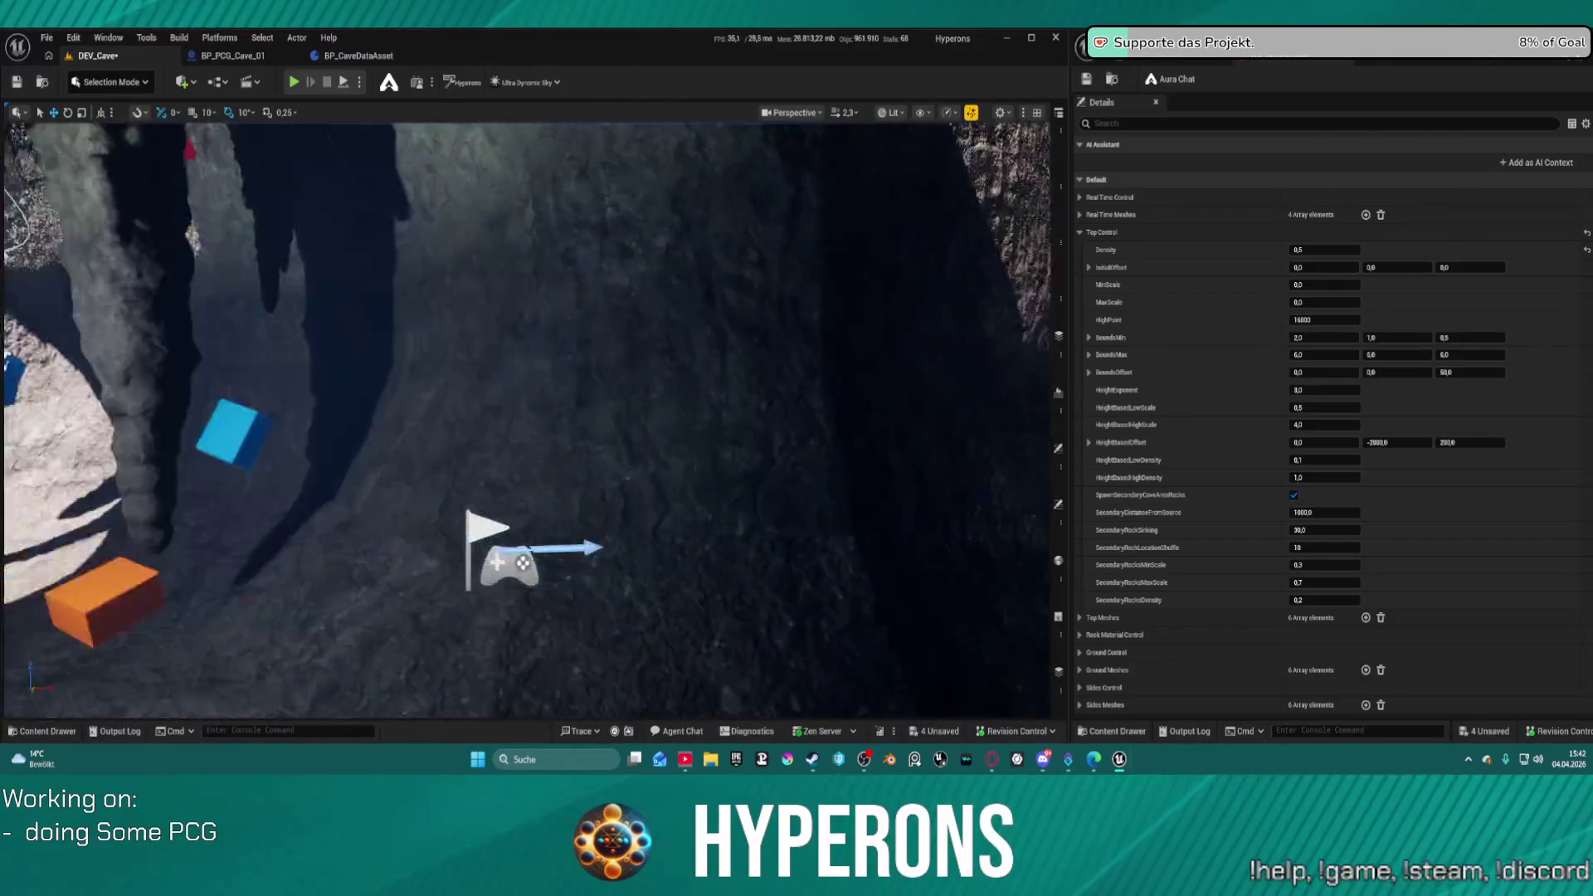
pyautogui.press('w')
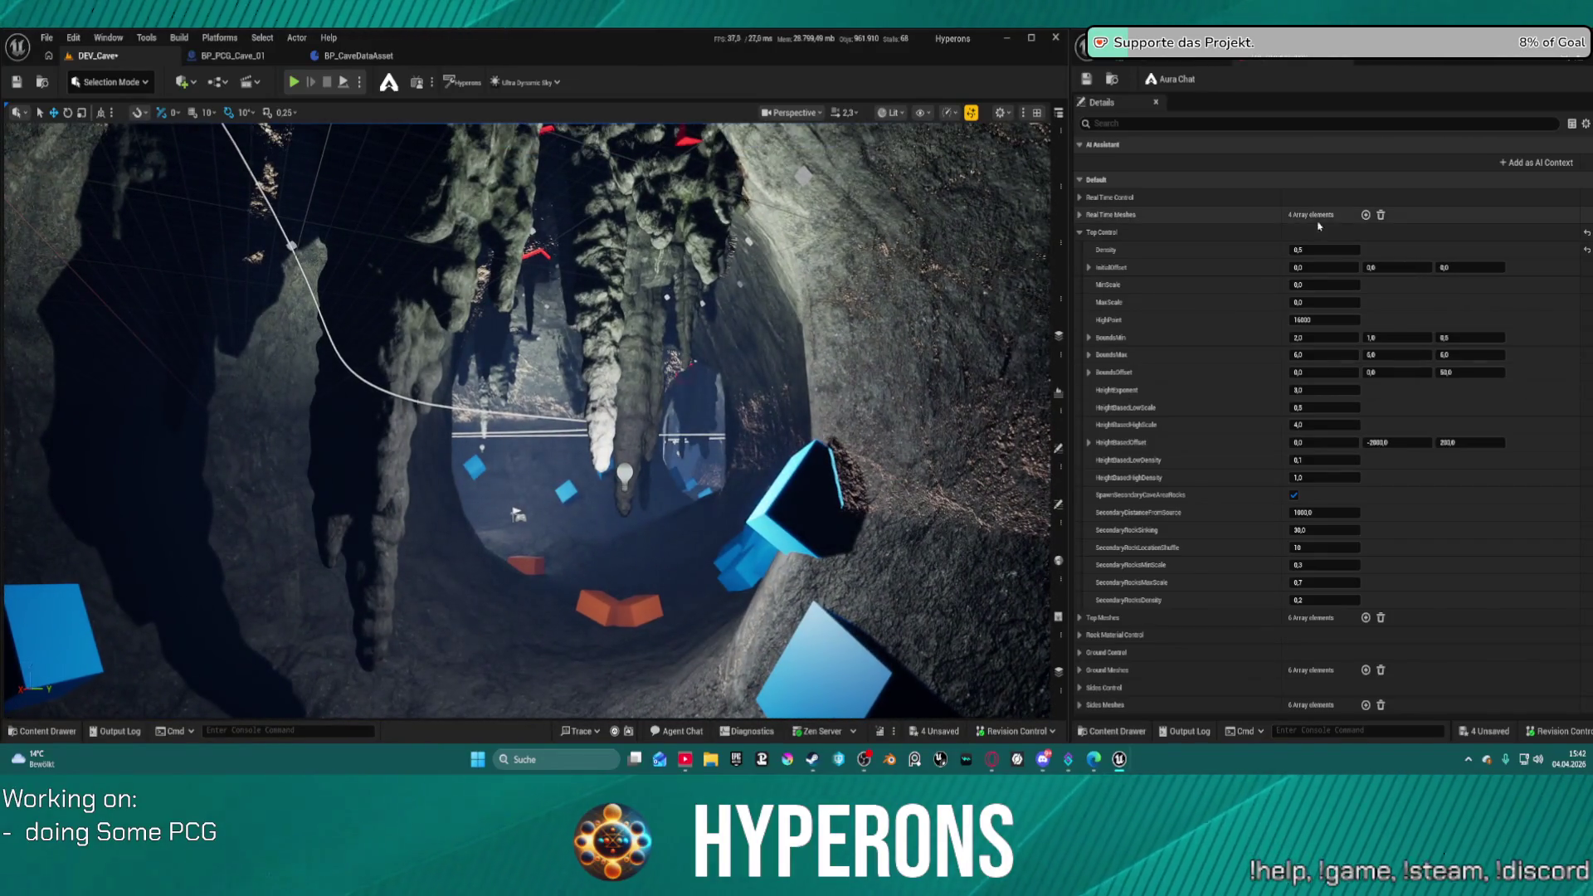
pyautogui.click(1150, 68)
# - Widen the graph editor and spread out the Density Filter, Keep Density and comment-group nodes
pyautogui.moveTo(1070, 456)
pyautogui.mouseDown()
pyautogui.moveTo(462, 456)
pyautogui.moveTo(479, 457)
pyautogui.mouseUp()
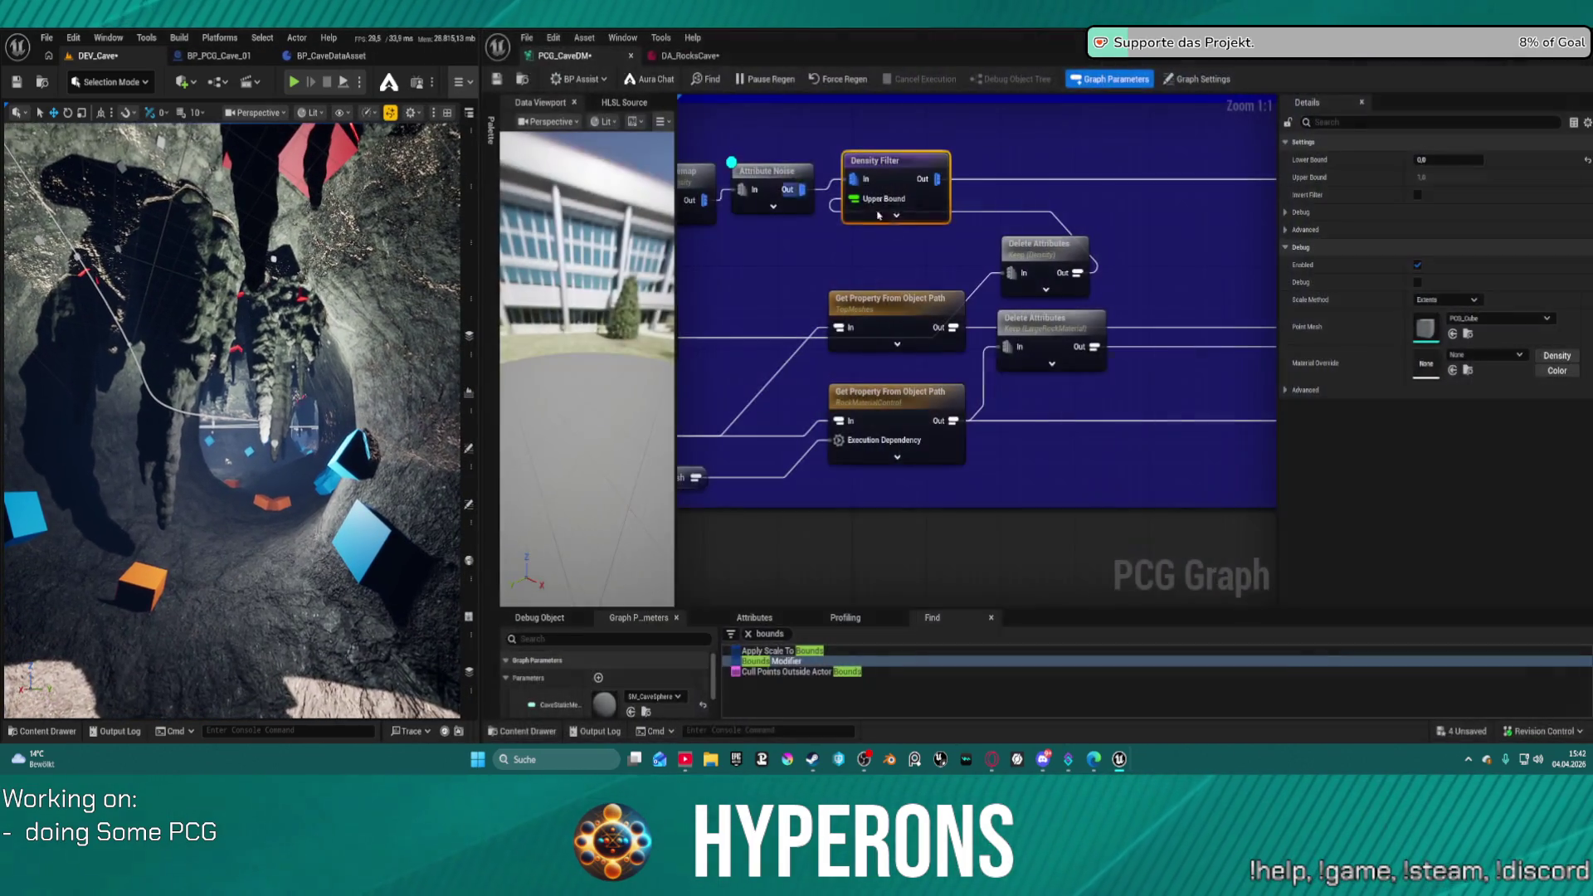
pyautogui.moveTo(825, 264)
pyautogui.mouseDown()
pyautogui.moveTo(1118, 272)
pyautogui.moveTo(1065, 304)
pyautogui.mouseUp()
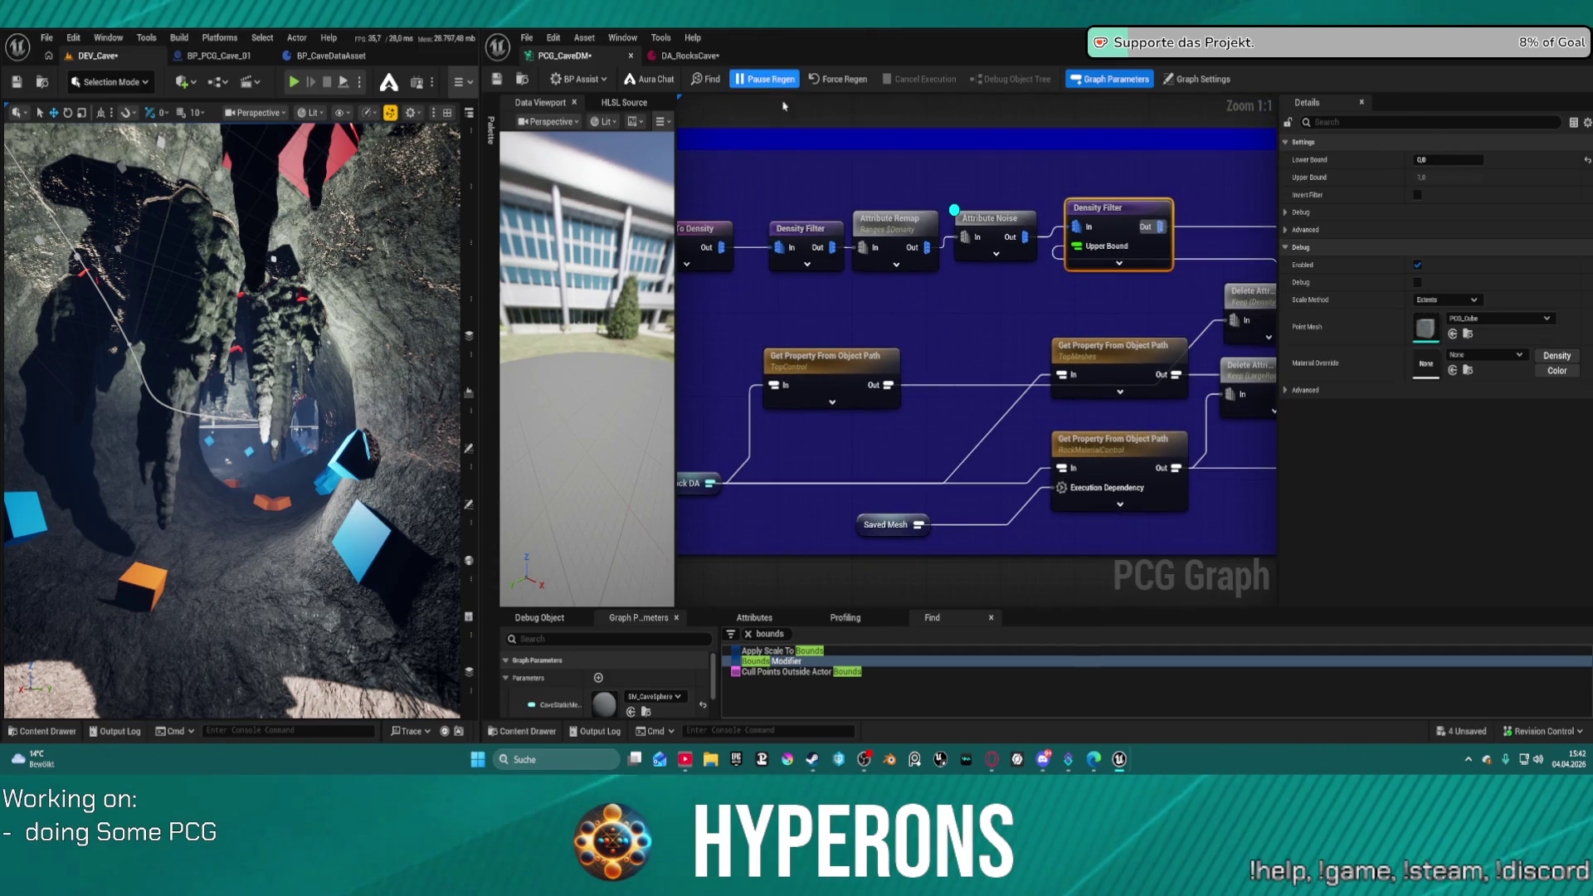
pyautogui.scroll(-1, 1065, 304)
pyautogui.scroll(-2, 830, 249)
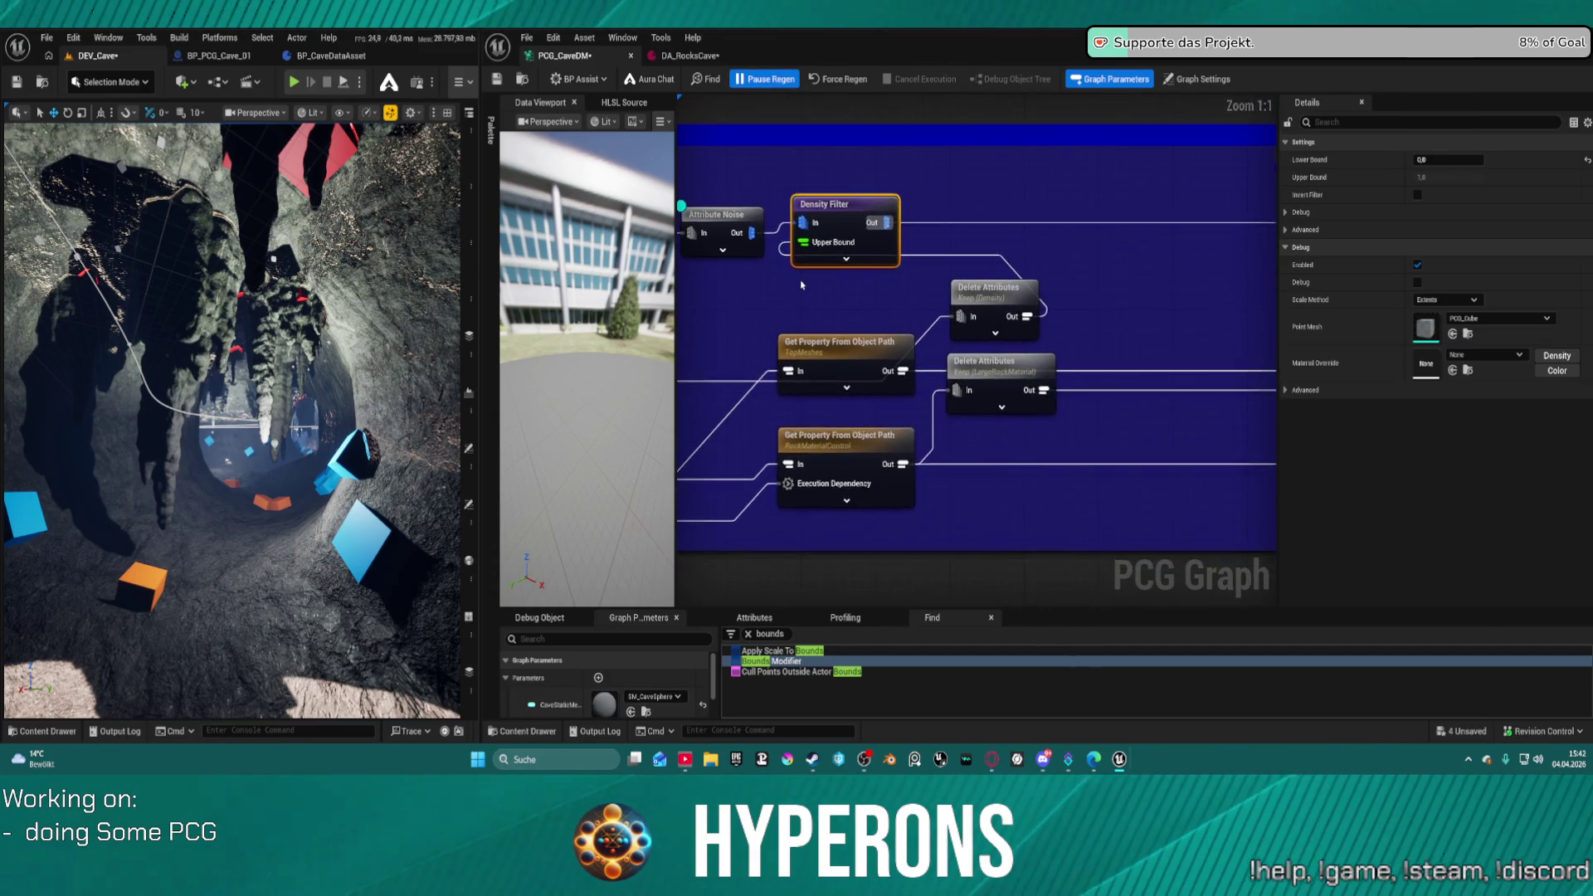
pyautogui.moveTo(822, 232); pyautogui.dragTo(1064, 249)
pyautogui.scroll(3, 1115, 234)
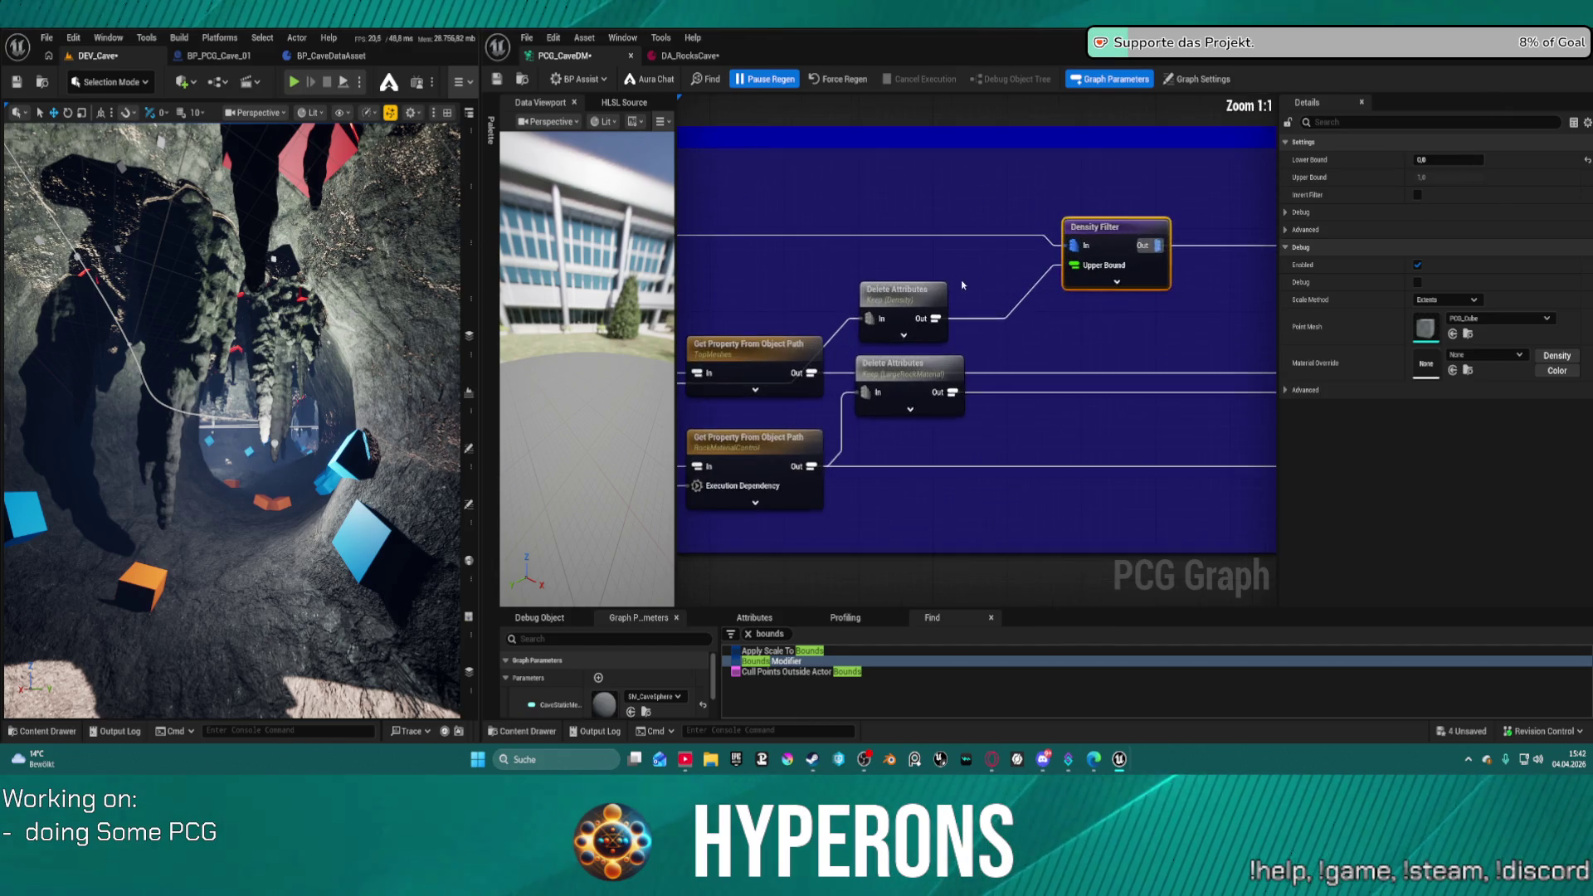
pyautogui.moveTo(842, 326)
pyautogui.mouseDown()
pyautogui.moveTo(780, 298)
pyautogui.moveTo(719, 313)
pyautogui.mouseUp()
pyautogui.moveTo(815, 154); pyautogui.dragTo(948, 145)
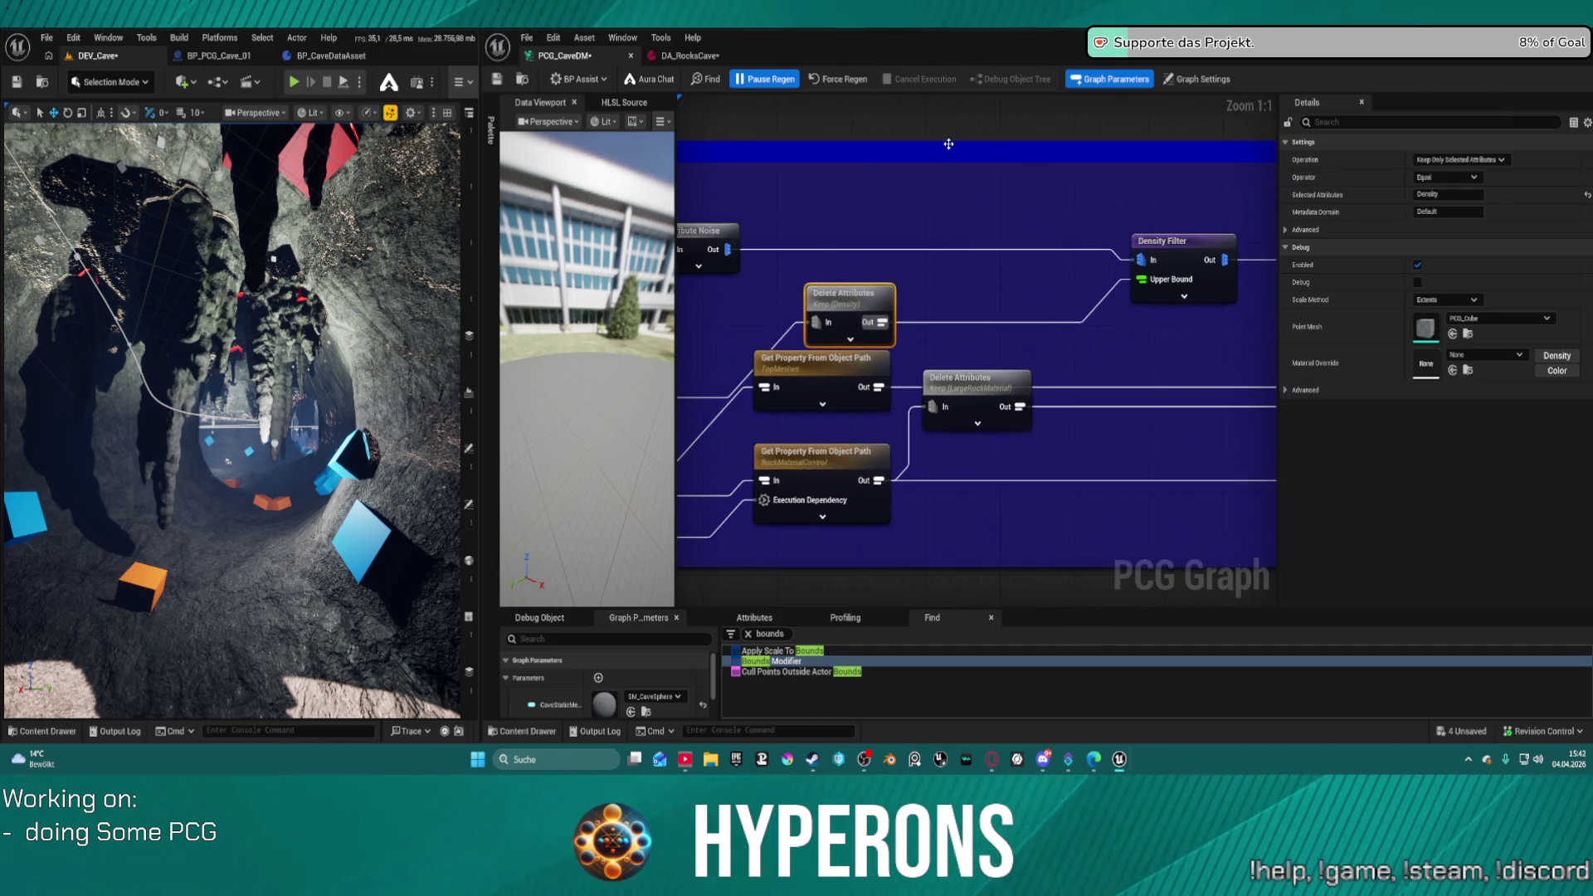
# - Check the other open tabs, then settle the Delete Attributes node beside the Density Filter
pyautogui.click(688, 56)
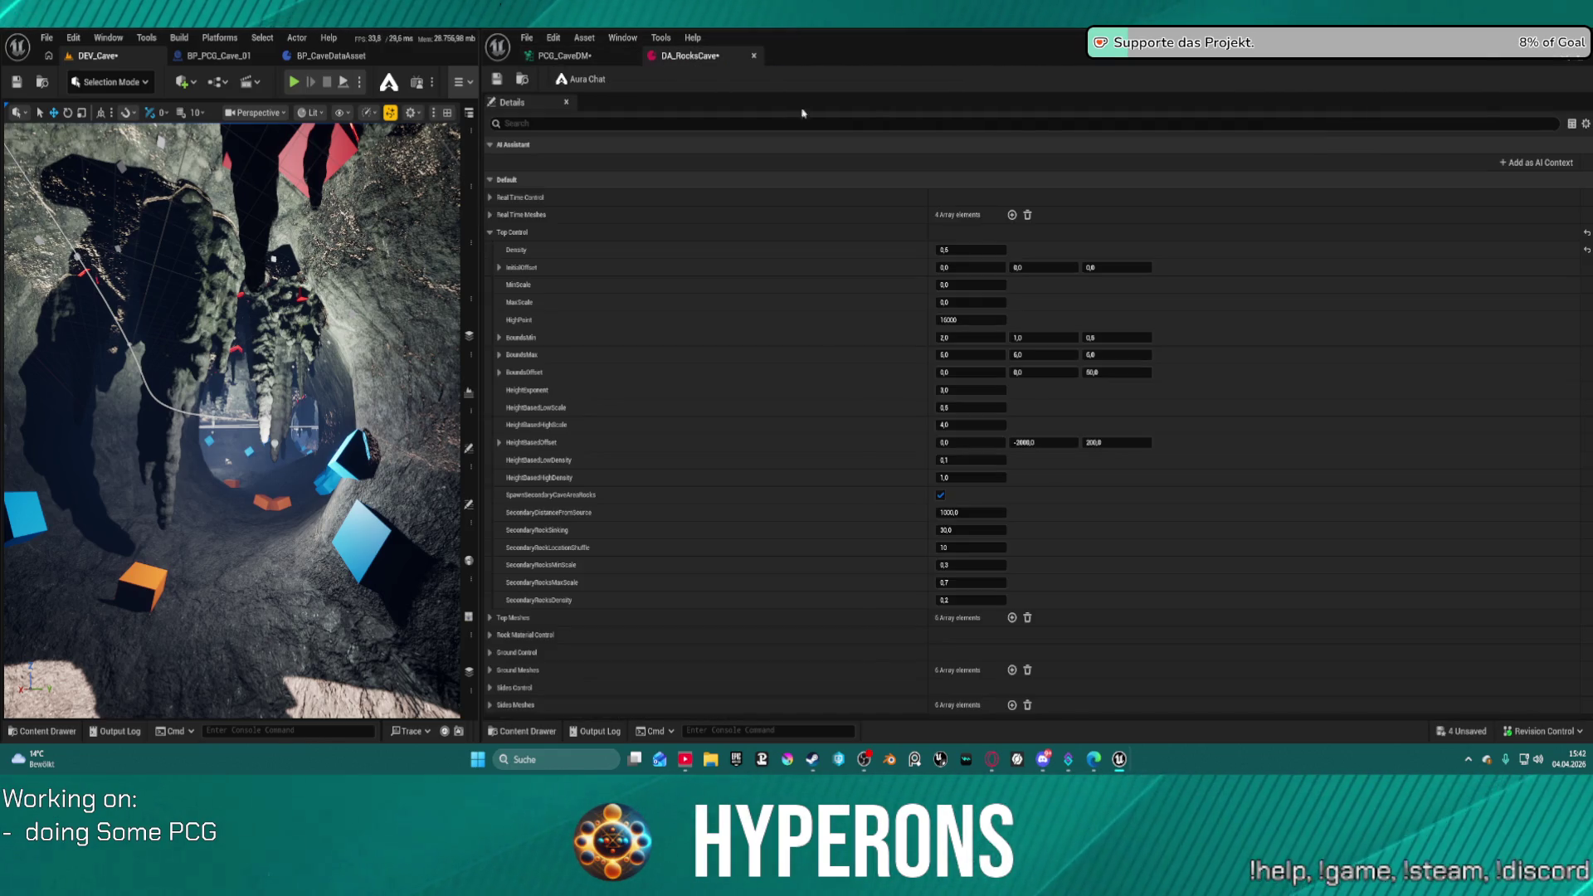
pyautogui.click(565, 56)
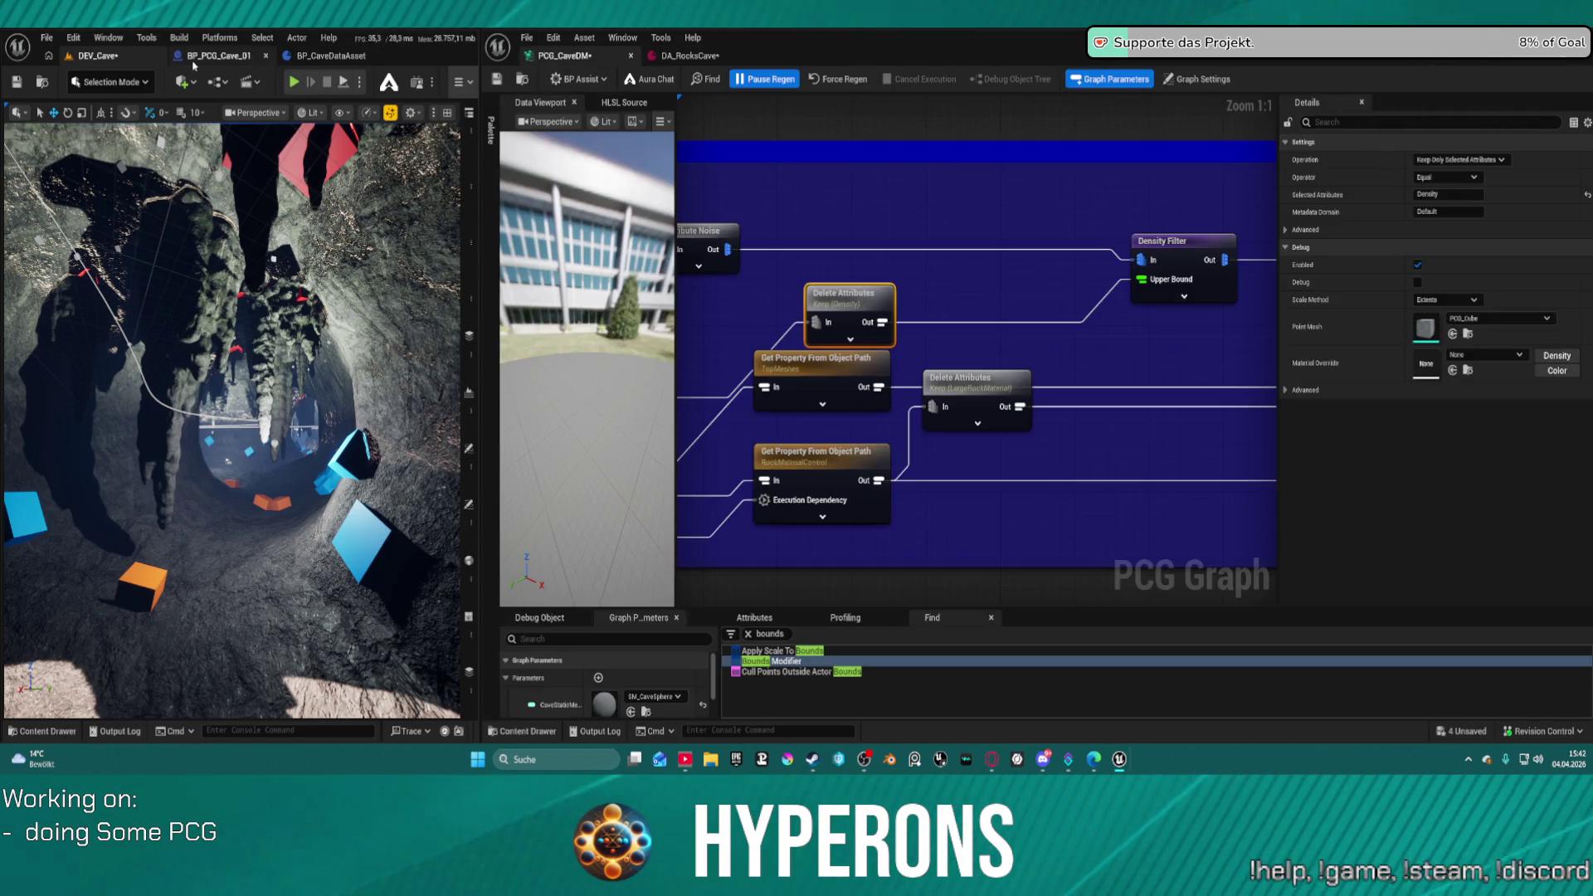
pyautogui.click(195, 58)
pyautogui.click(98, 56)
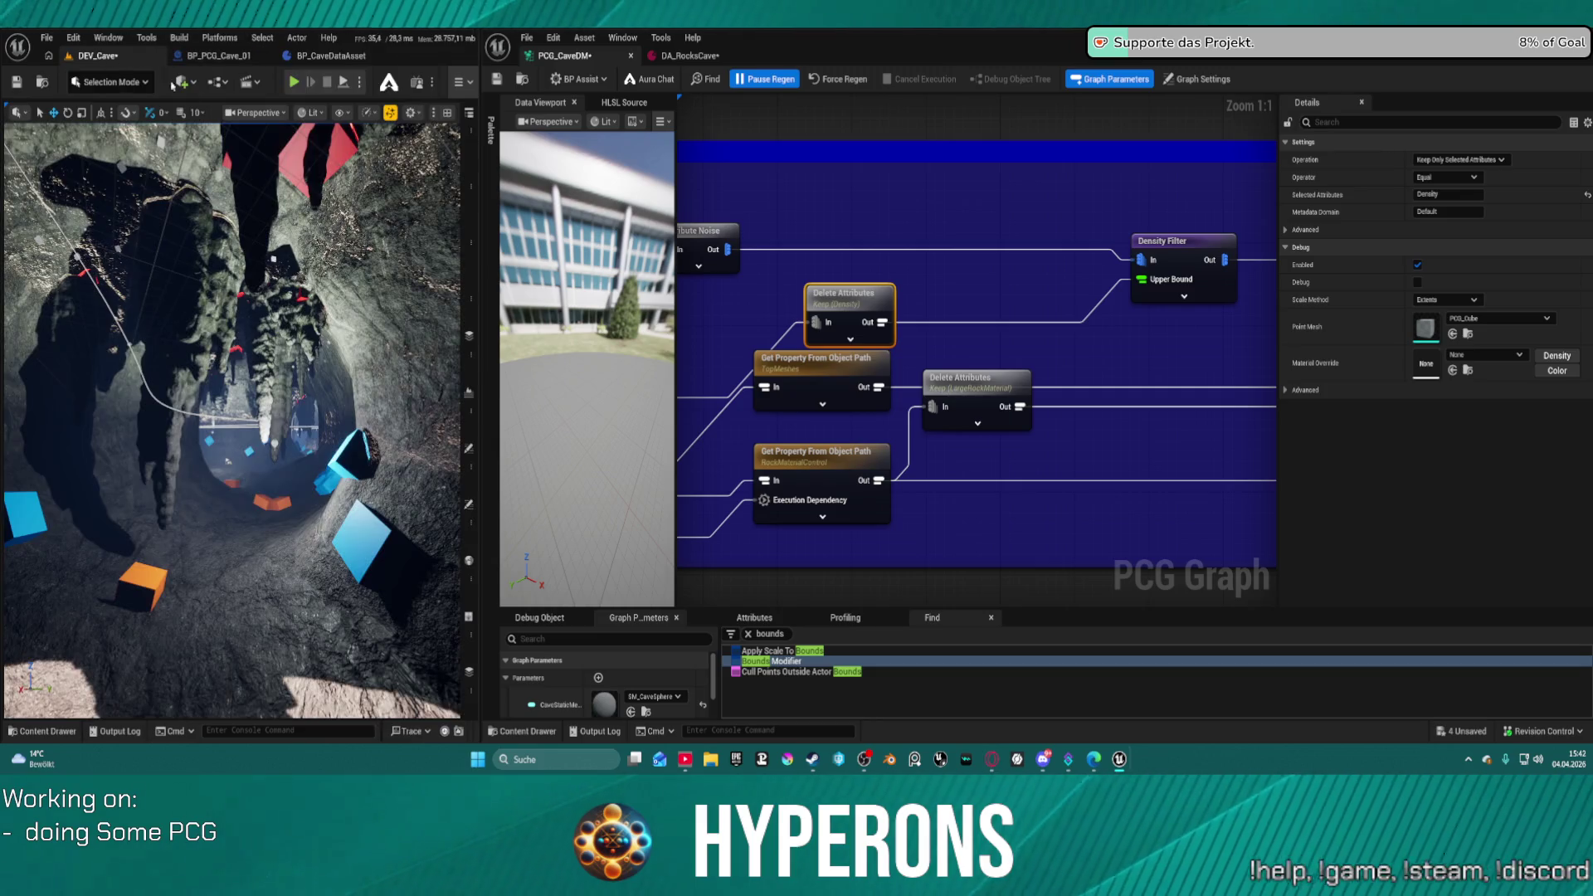
pyautogui.moveTo(856, 304)
pyautogui.mouseDown()
pyautogui.moveTo(763, 331)
pyautogui.moveTo(1220, 315)
pyautogui.moveTo(1078, 315)
pyautogui.moveTo(911, 263)
pyautogui.mouseUp()
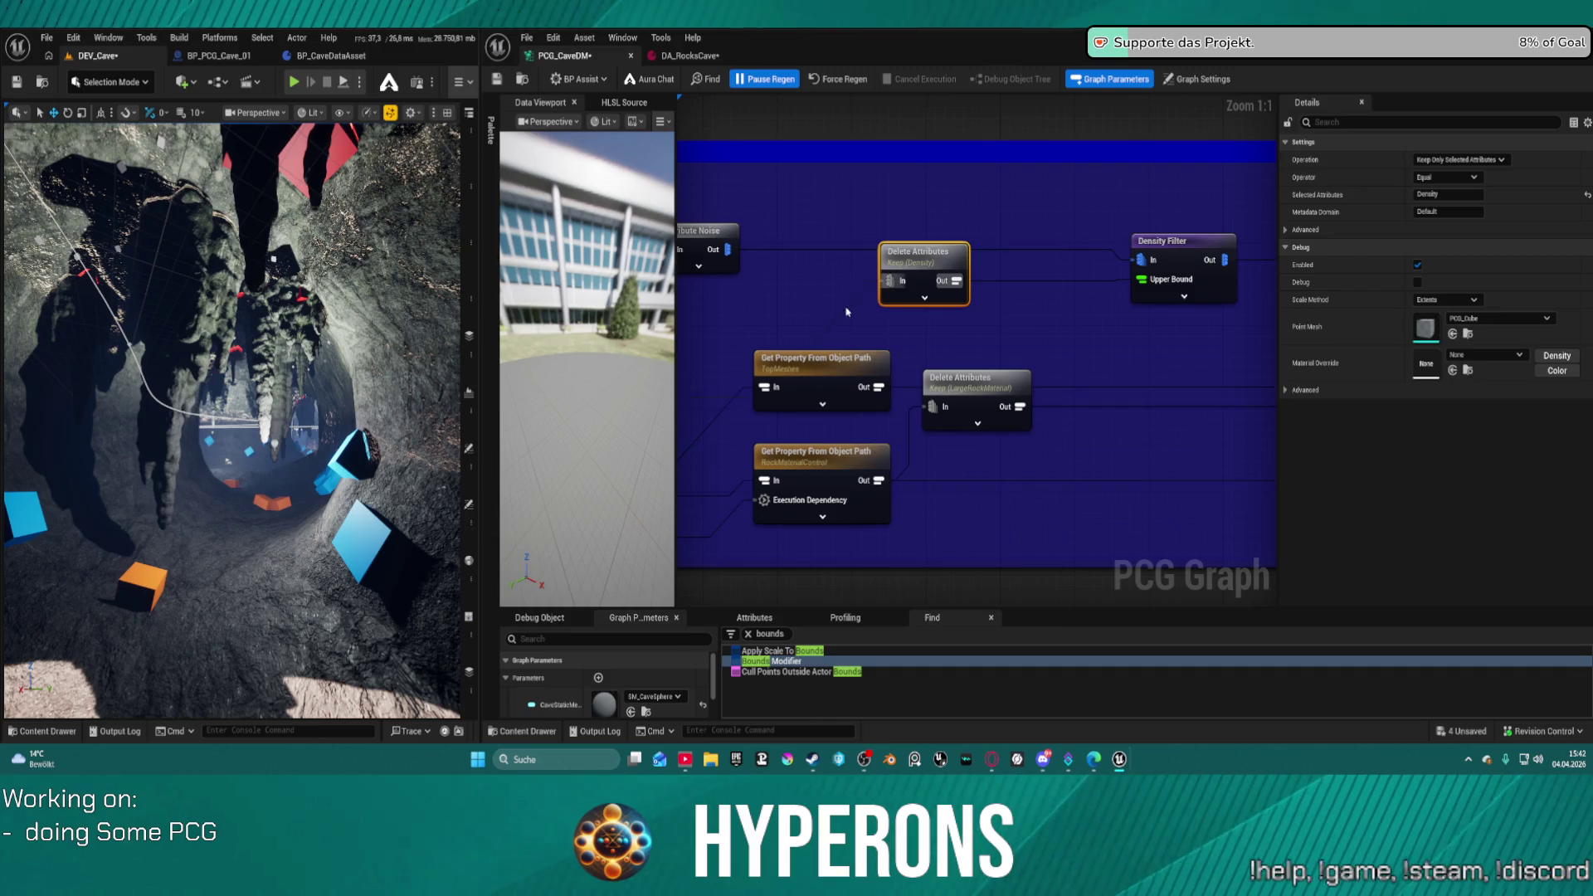
pyautogui.click(848, 313)
pyautogui.click(848, 313)
pyautogui.scroll(-5, 1029, 292)
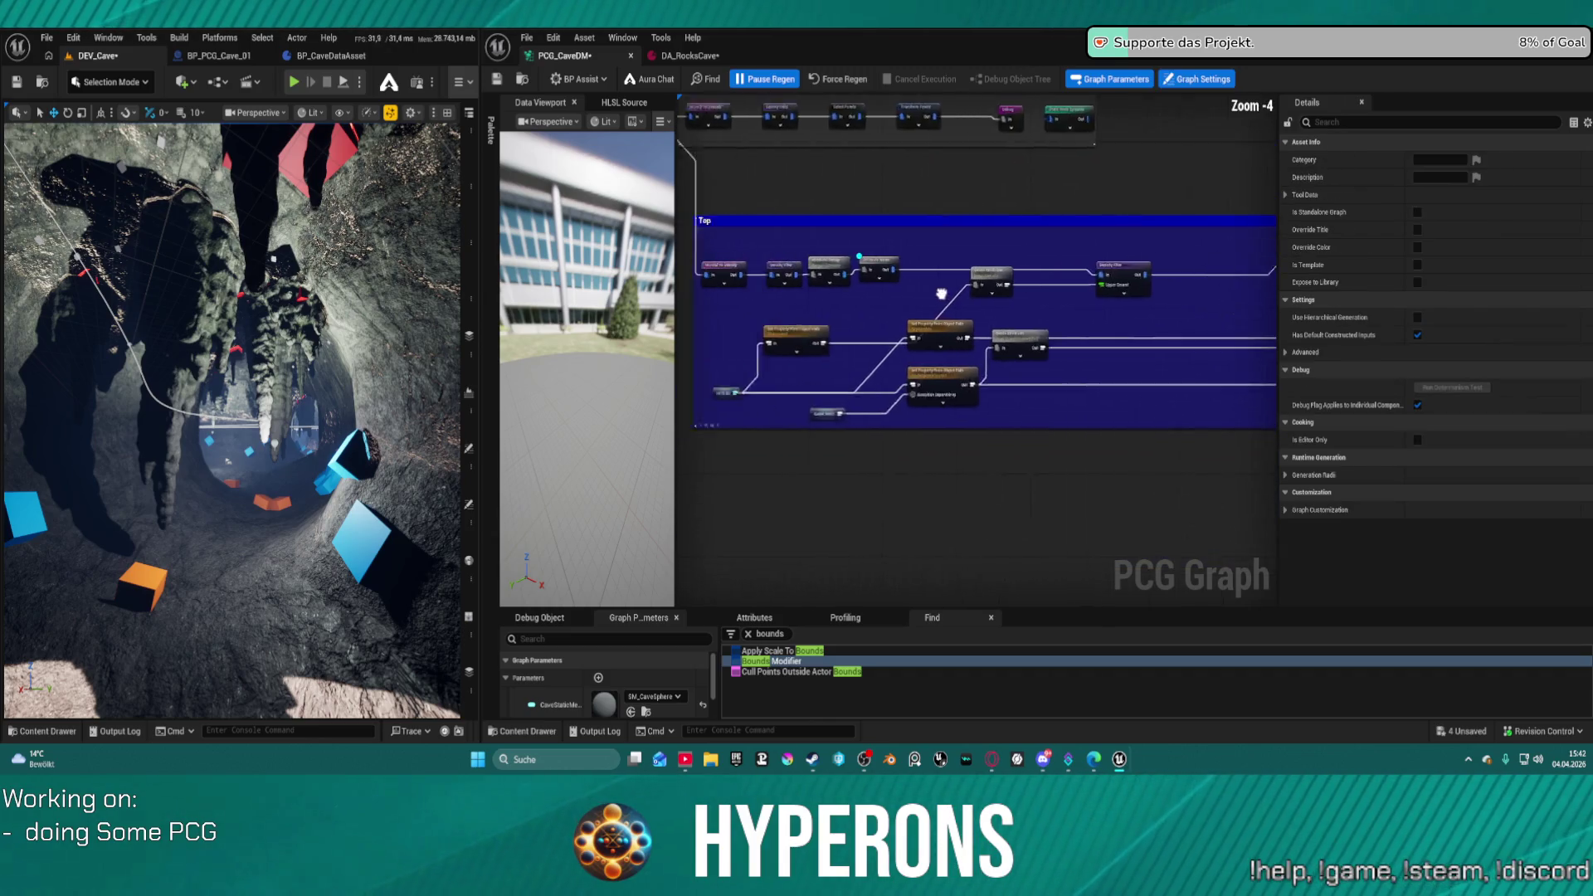
pyautogui.scroll(2, 1033, 290)
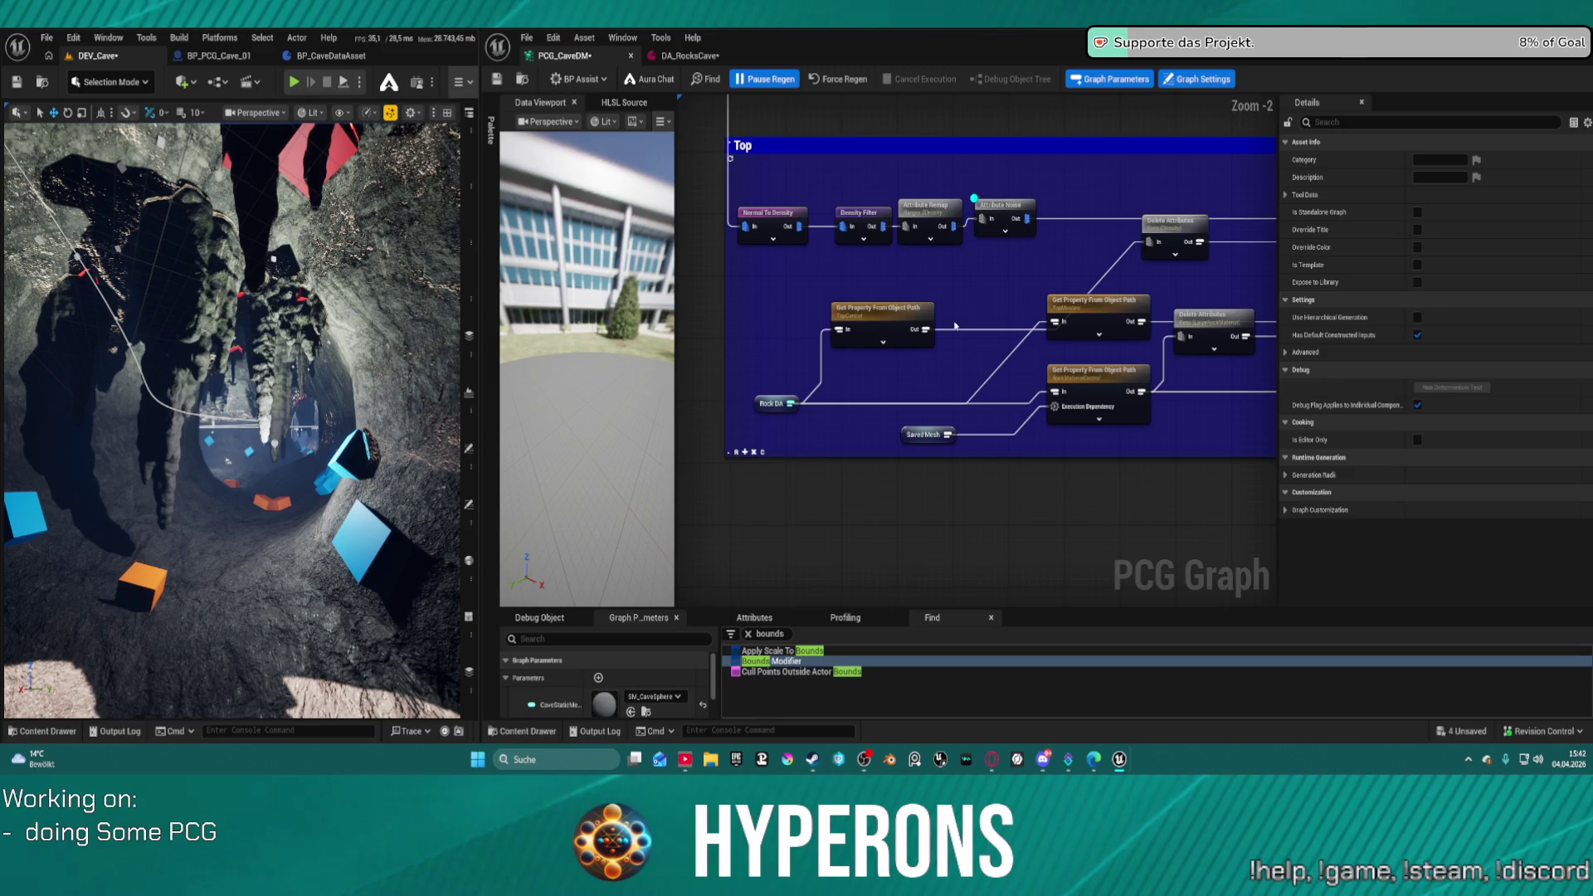
# - Stack the Get Property, Rock DA and Saved Mesh nodes into a compact left column
pyautogui.moveTo(879, 312); pyautogui.dragTo(840, 317)
pyautogui.moveTo(773, 404)
pyautogui.mouseDown()
pyautogui.moveTo(728, 388)
pyautogui.moveTo(728, 332)
pyautogui.moveTo(696, 427)
pyautogui.mouseUp()
pyautogui.moveTo(850, 337)
pyautogui.mouseDown()
pyautogui.moveTo(767, 351)
pyautogui.moveTo(790, 376)
pyautogui.mouseUp()
pyautogui.moveTo(1128, 386); pyautogui.dragTo(1055, 423)
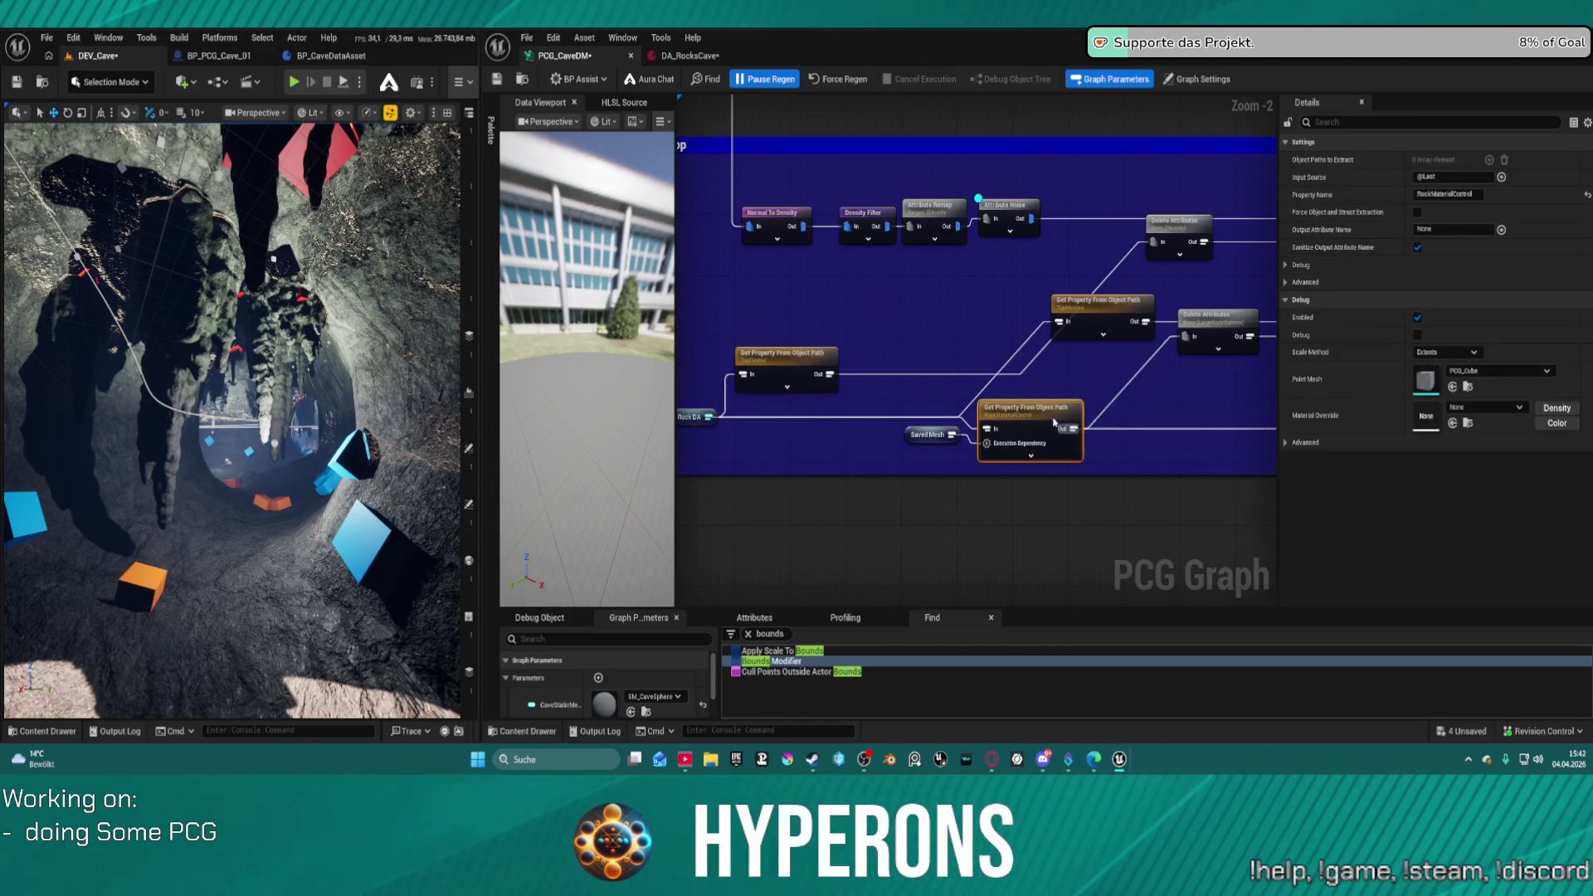
pyautogui.moveTo(919, 435); pyautogui.dragTo(710, 466)
pyautogui.moveTo(1125, 412); pyautogui.dragTo(845, 427)
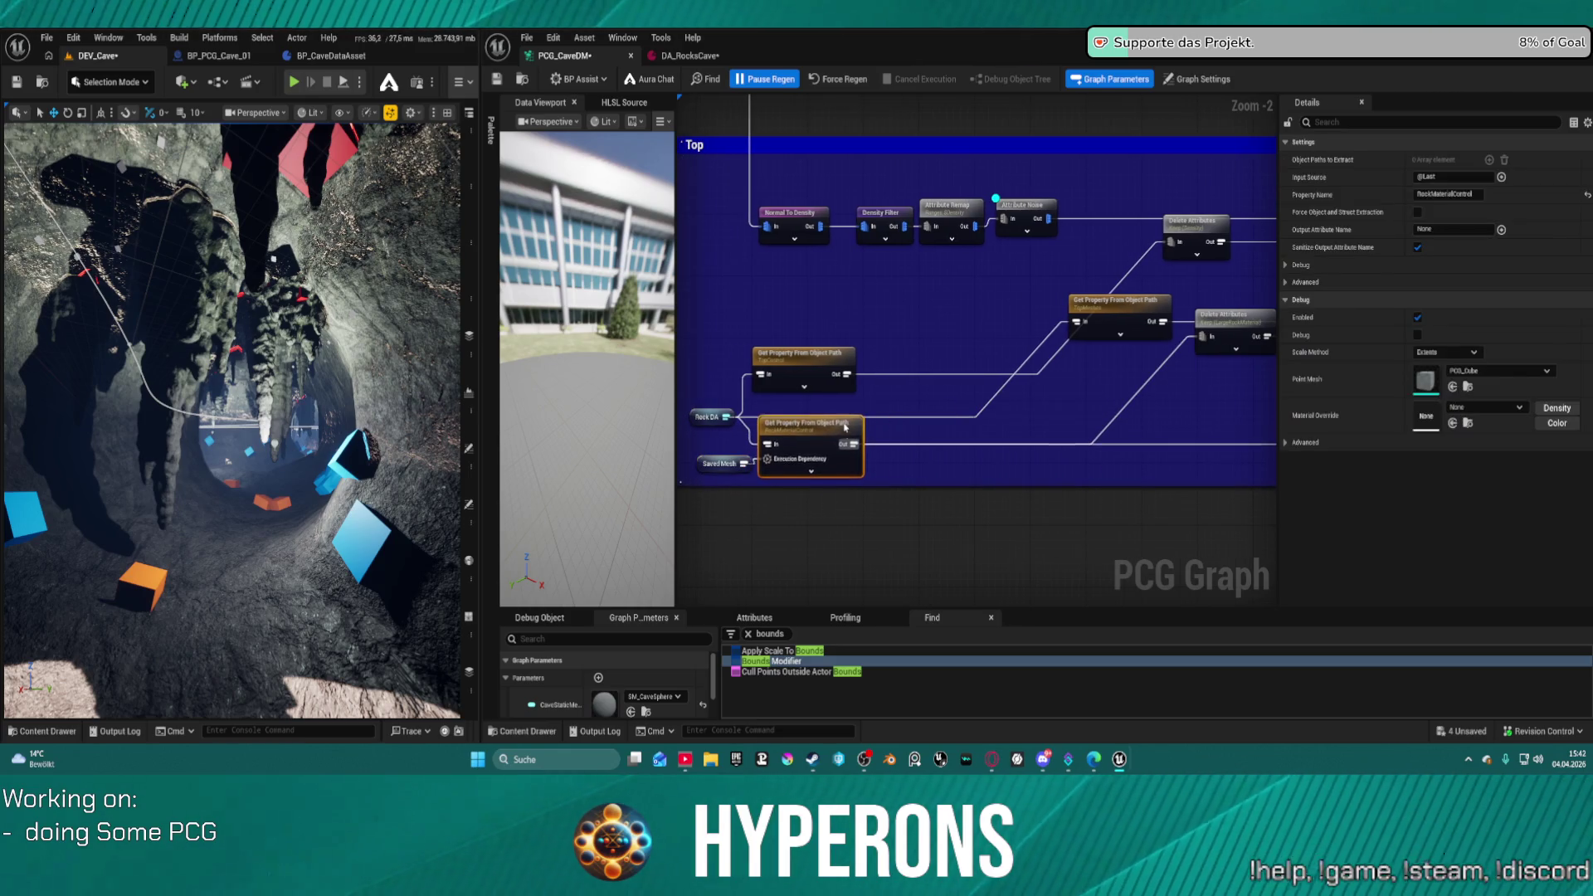
pyautogui.scroll(2, 846, 428)
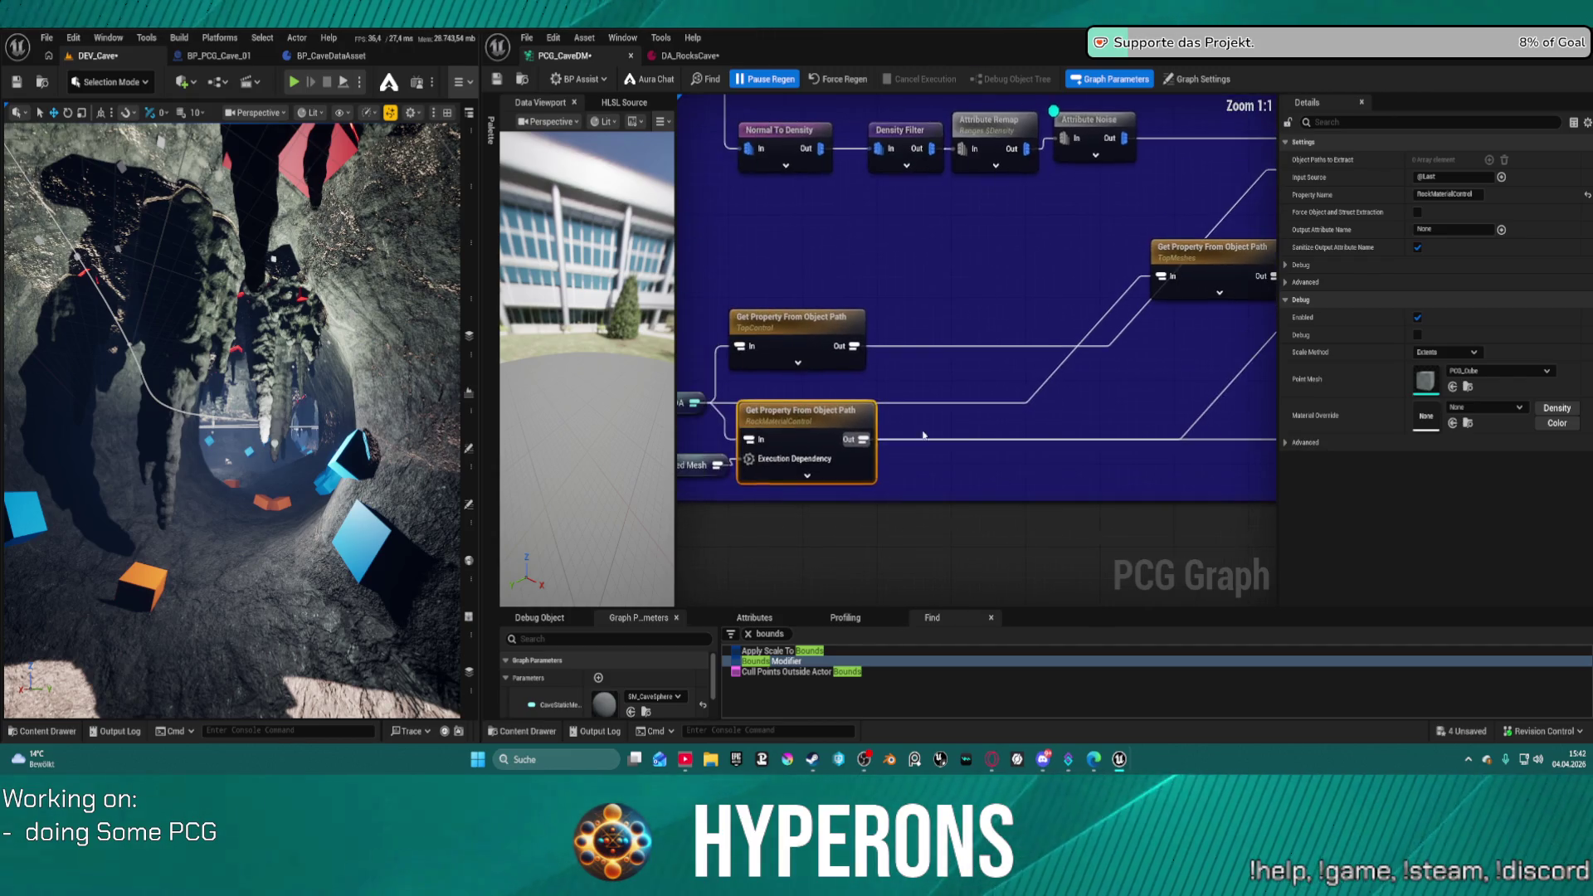
pyautogui.moveTo(858, 442); pyautogui.dragTo(952, 446)
# - Add a named reroute from the RockMaterialControl output and name it 'Rock Material Control'
pyautogui.write('r')
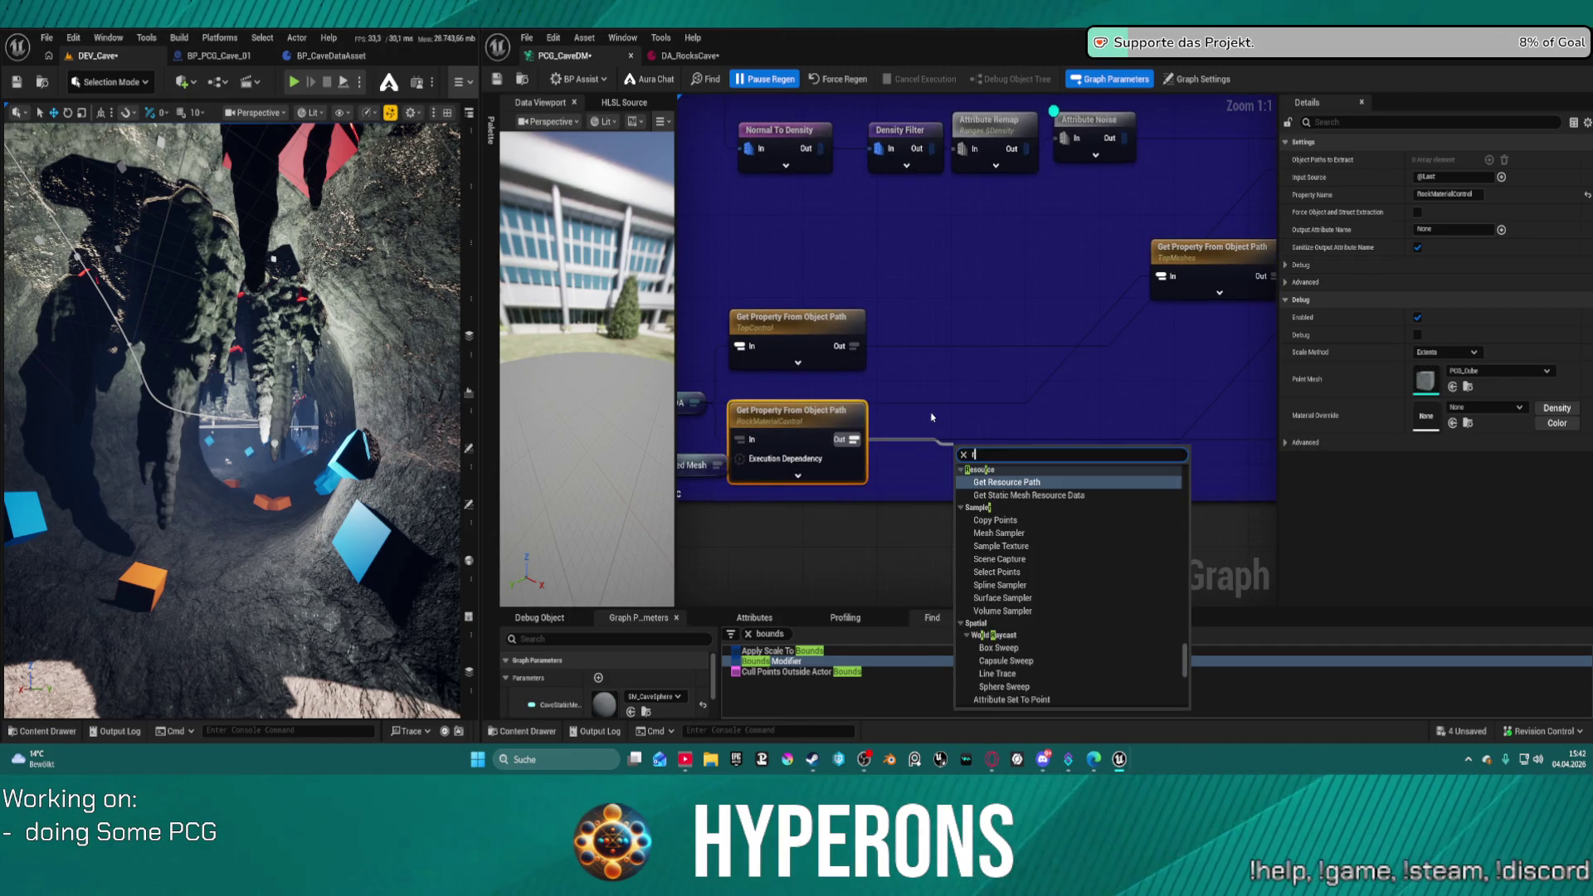
pyautogui.write('er')
pyautogui.press('Down')
pyautogui.press('Down')
pyautogui.press('Down')
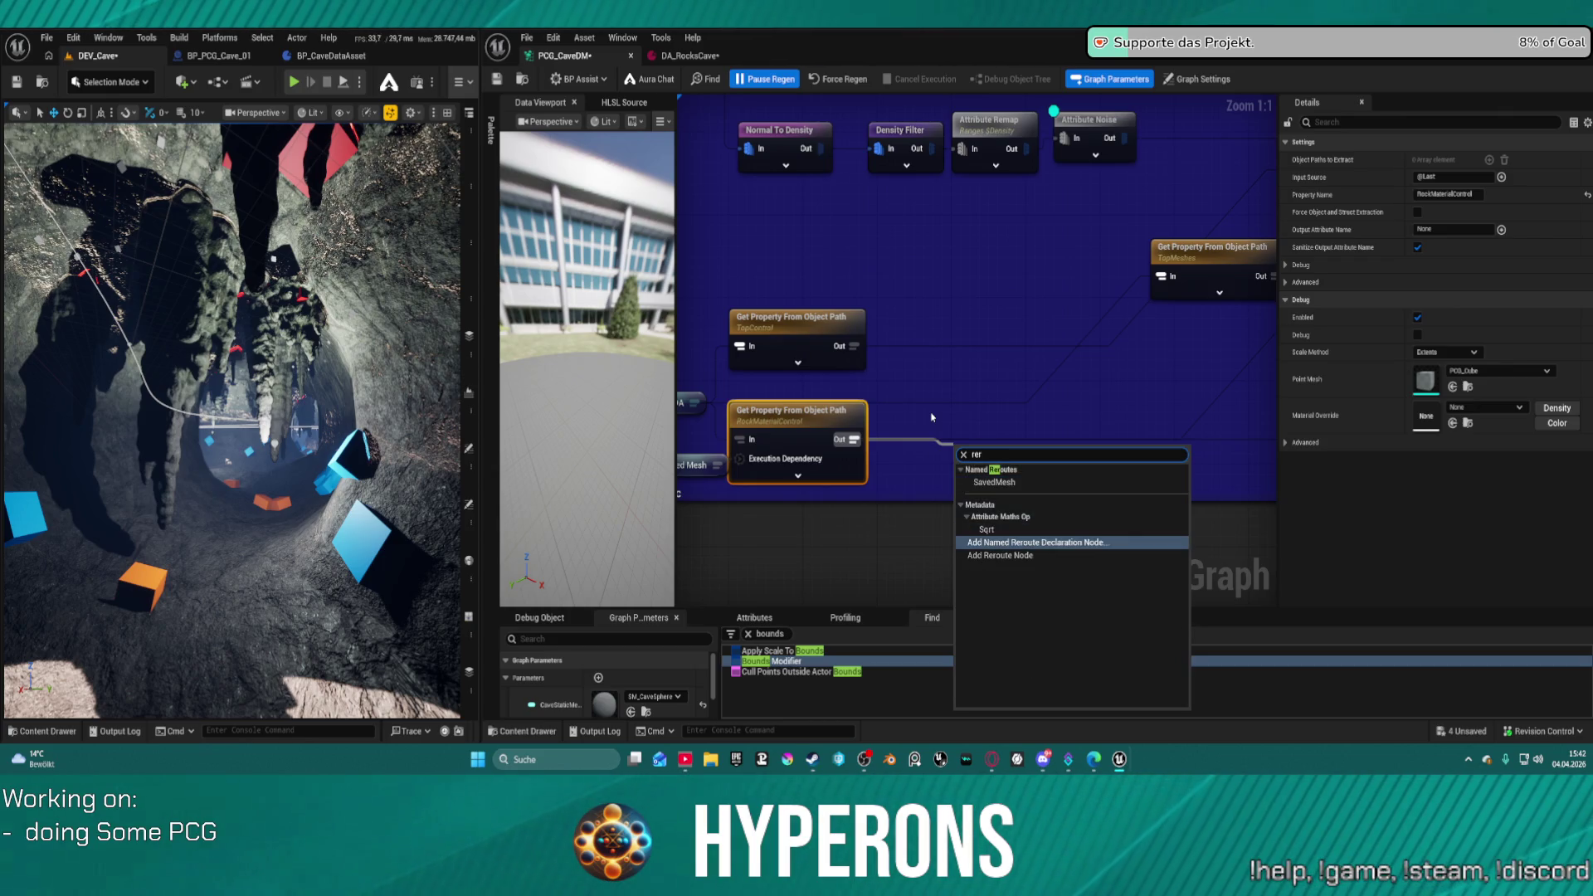
pyautogui.press('Return')
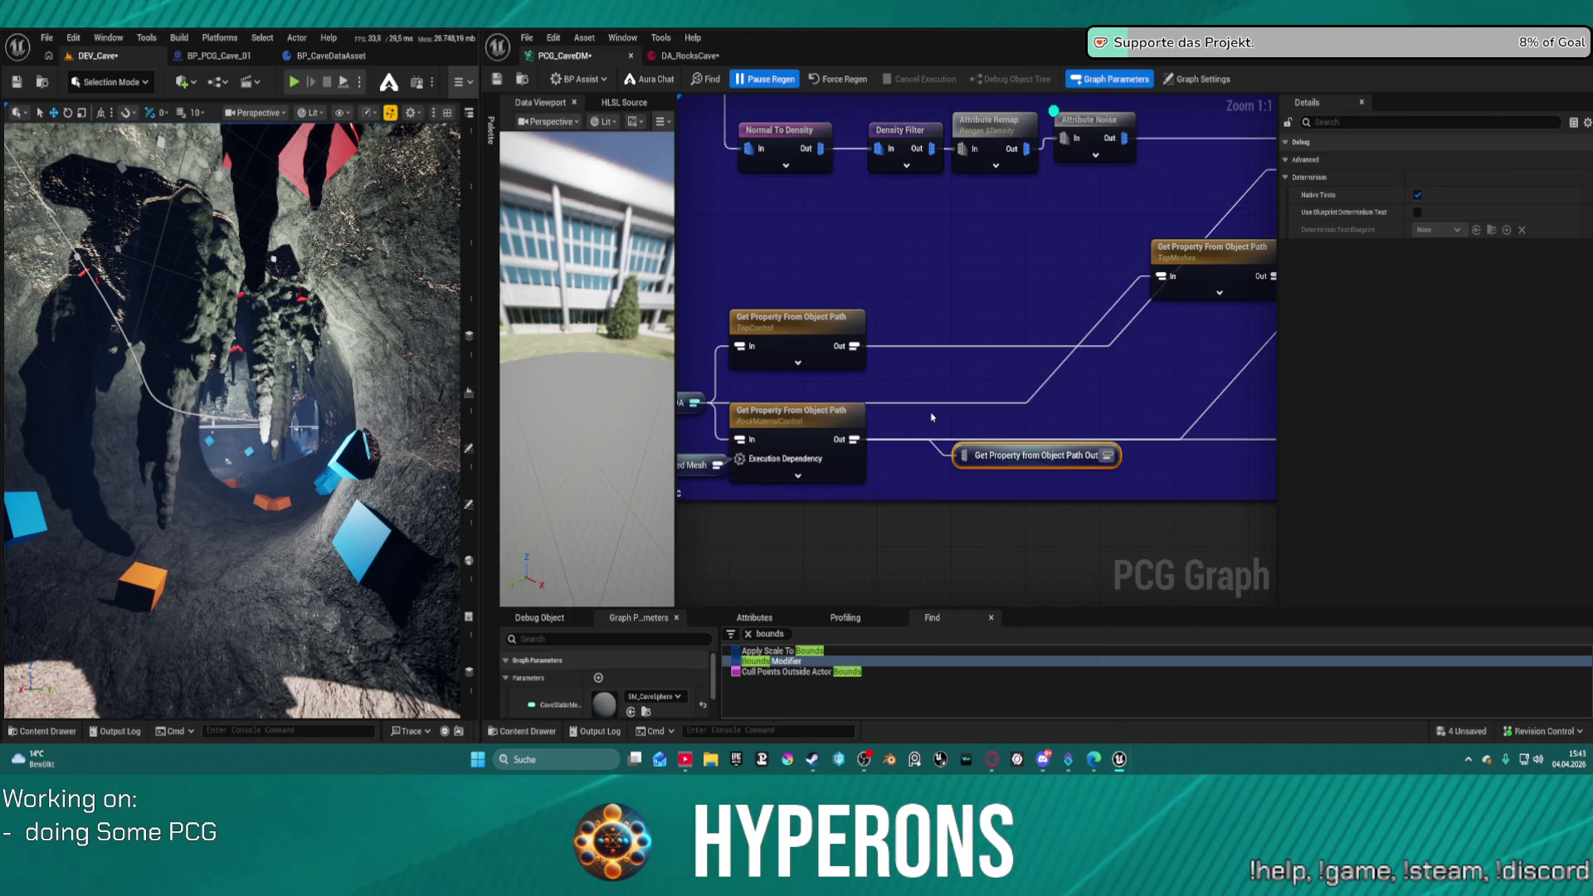
pyautogui.press('F2')
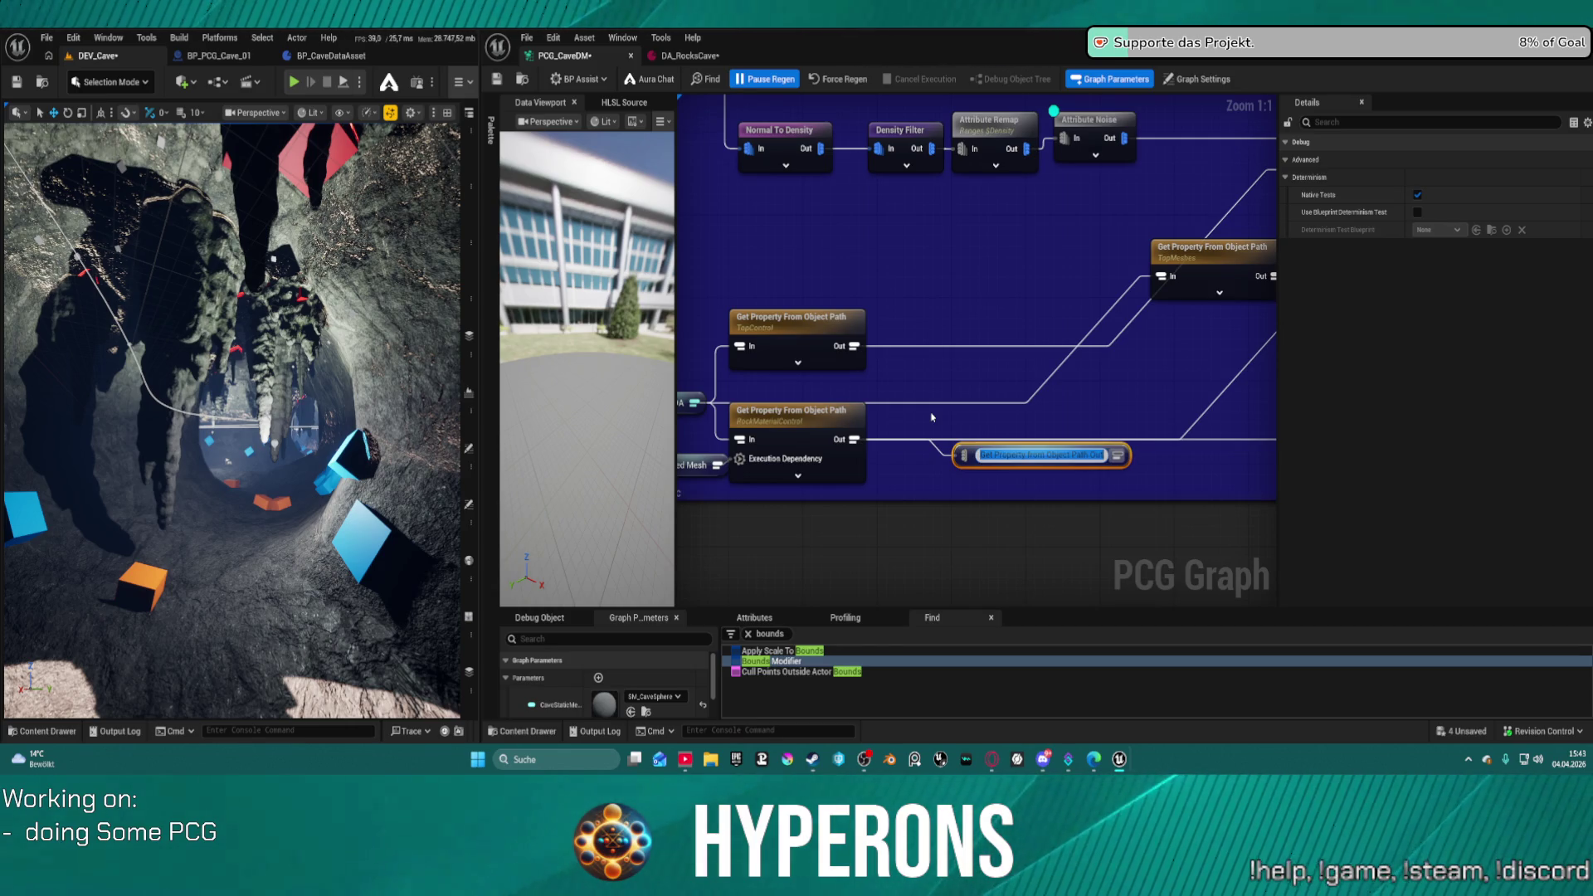
pyautogui.write('RockMaterial')
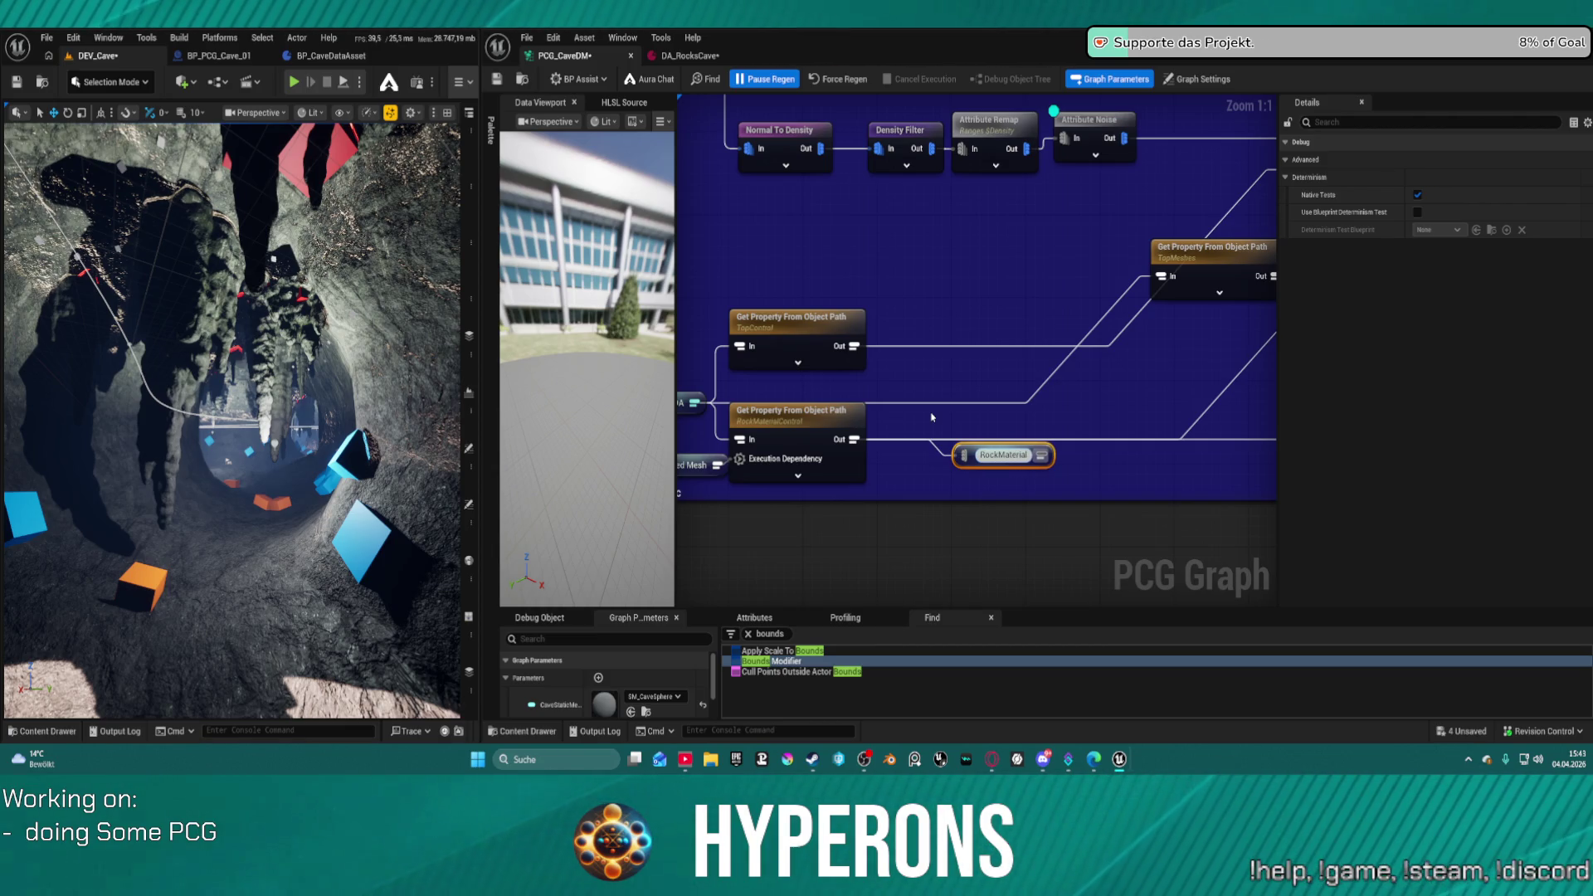
pyautogui.write('Control')
pyautogui.press('Return')
pyautogui.press('F2')
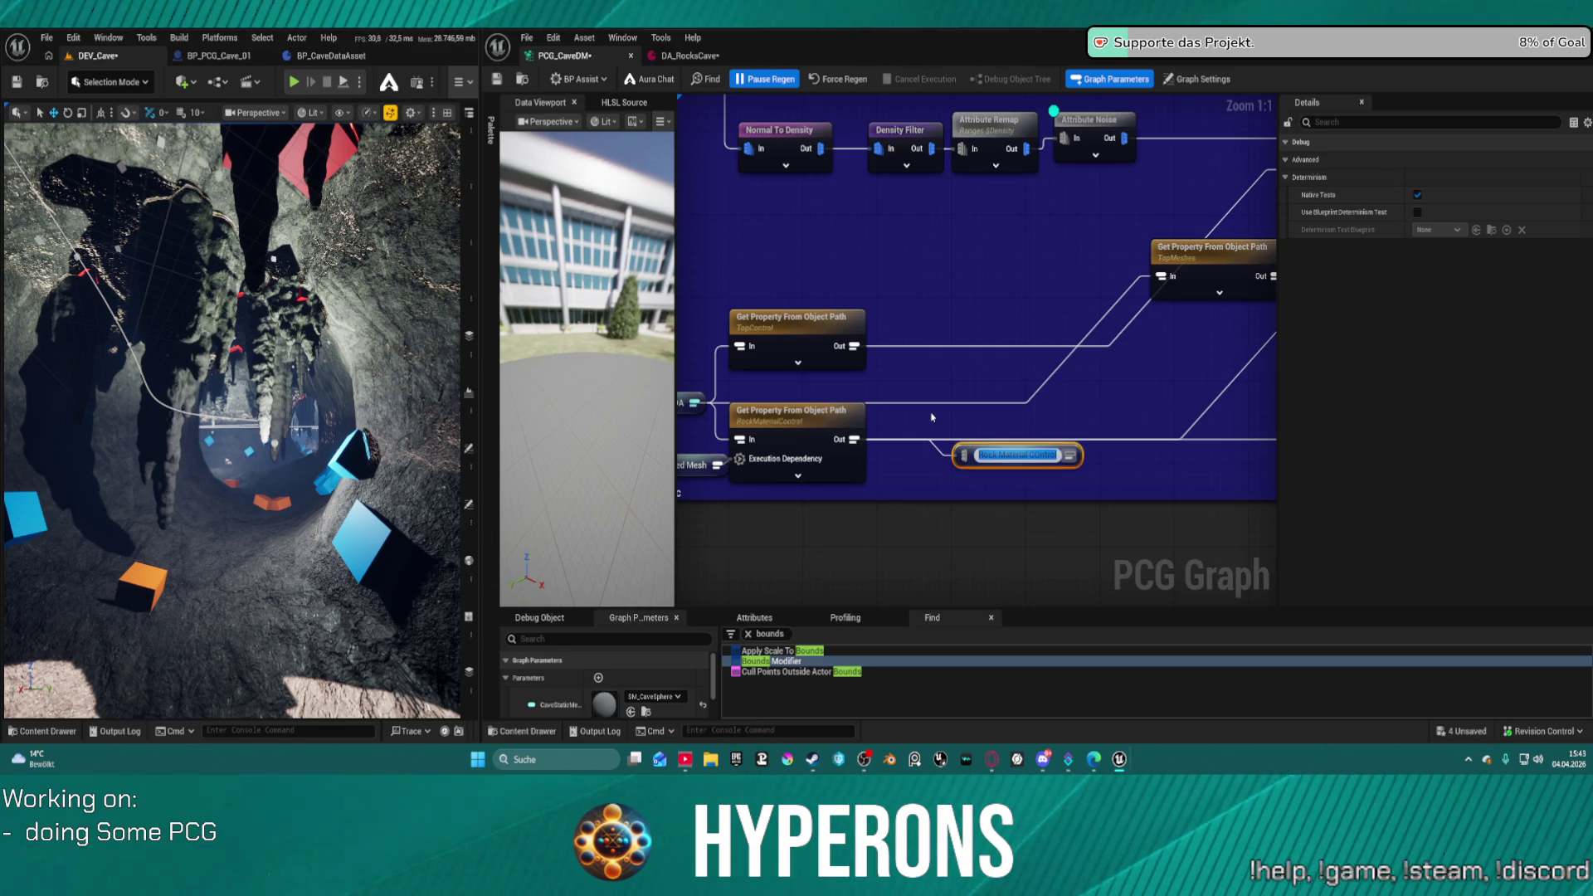
pyautogui.press('BackSpace')
pyautogui.press('BackSpace')
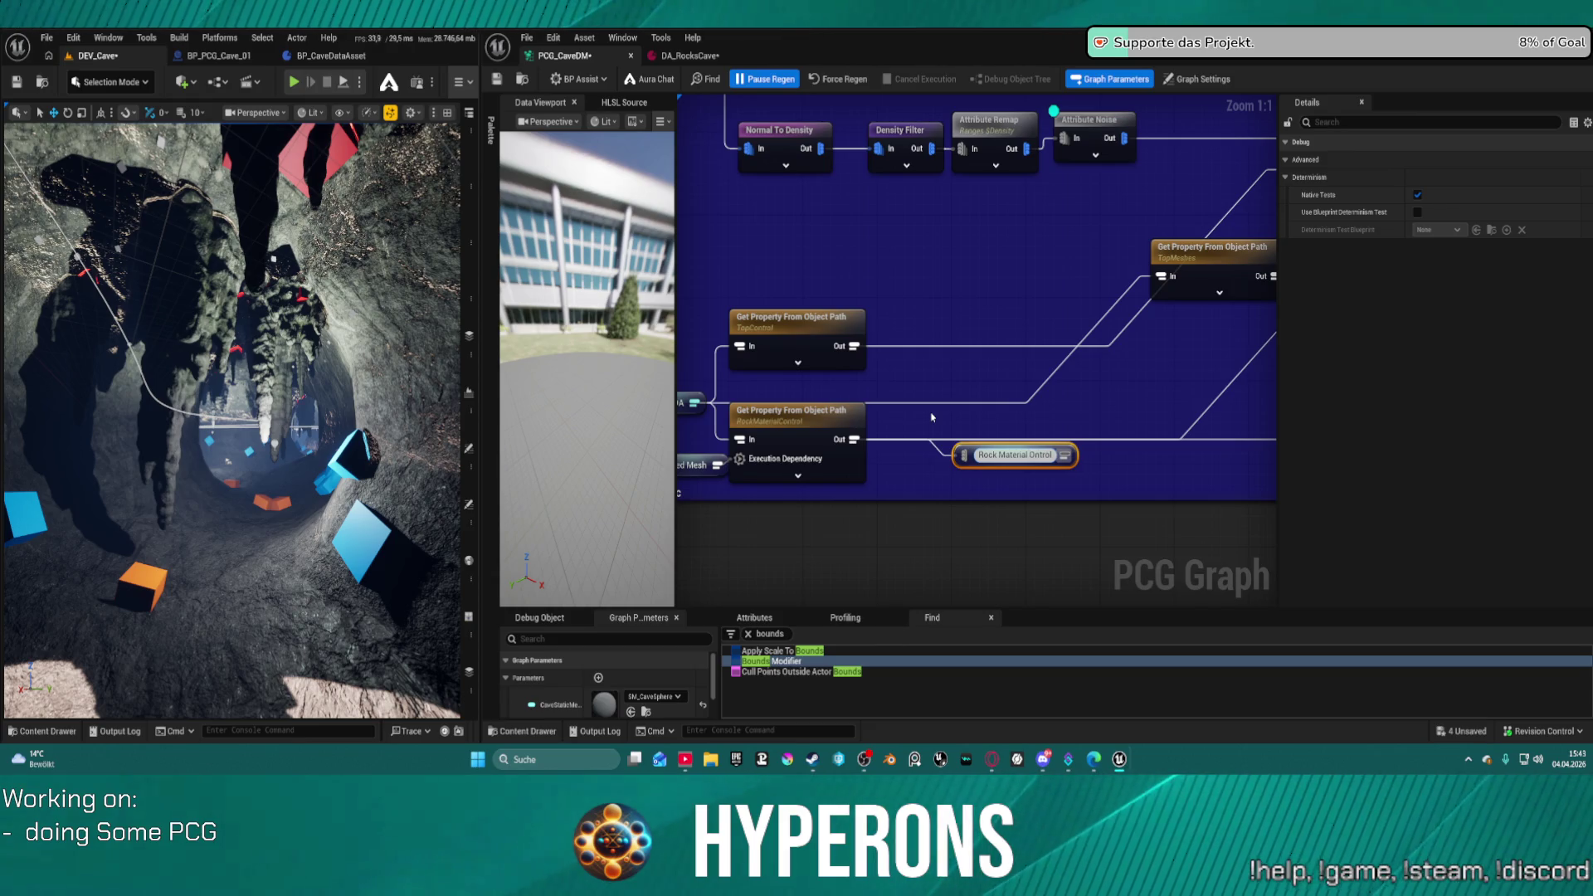
pyautogui.press('Return')
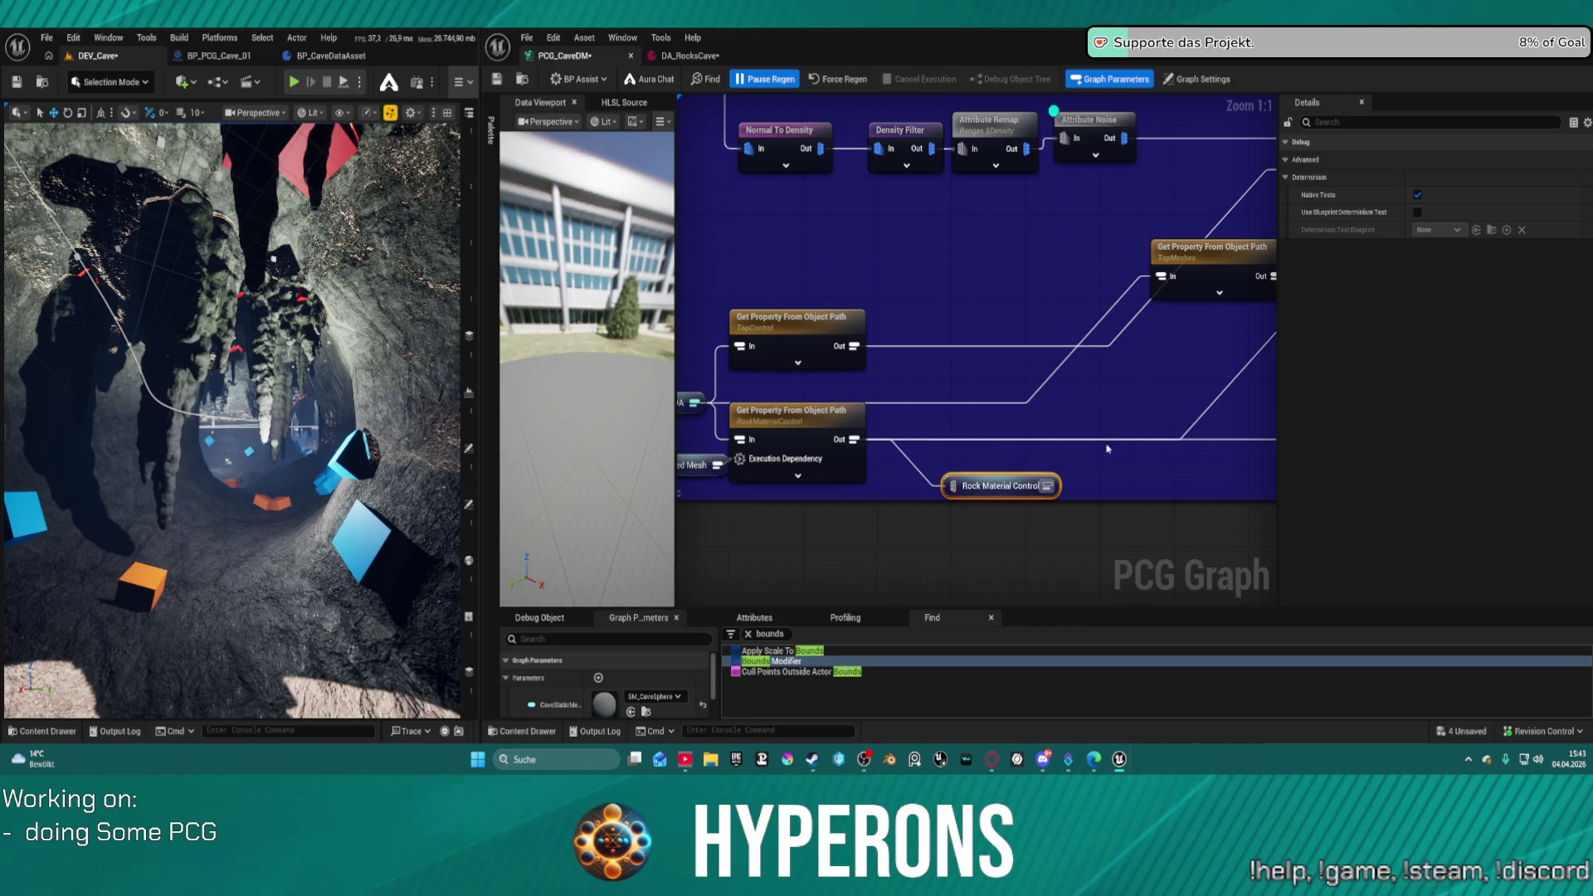
# - Wire Rock Material Control into the Delete Attributes input and position it
pyautogui.scroll(4, 1198, 306)
pyautogui.scroll(-4, 1161, 299)
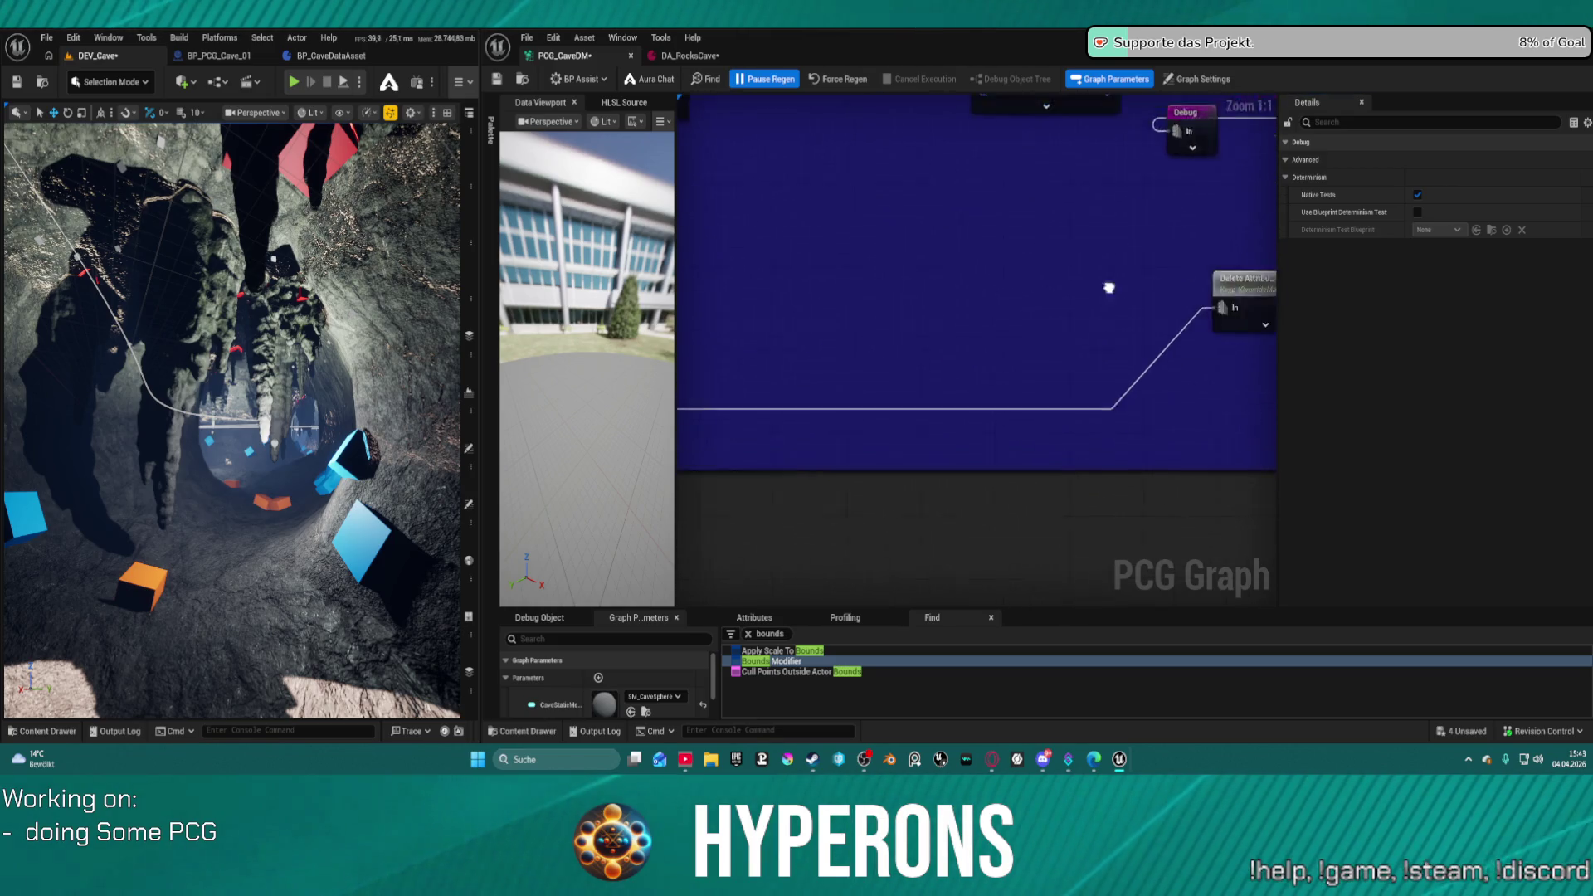
pyautogui.moveTo(907, 386); pyautogui.dragTo(802, 393)
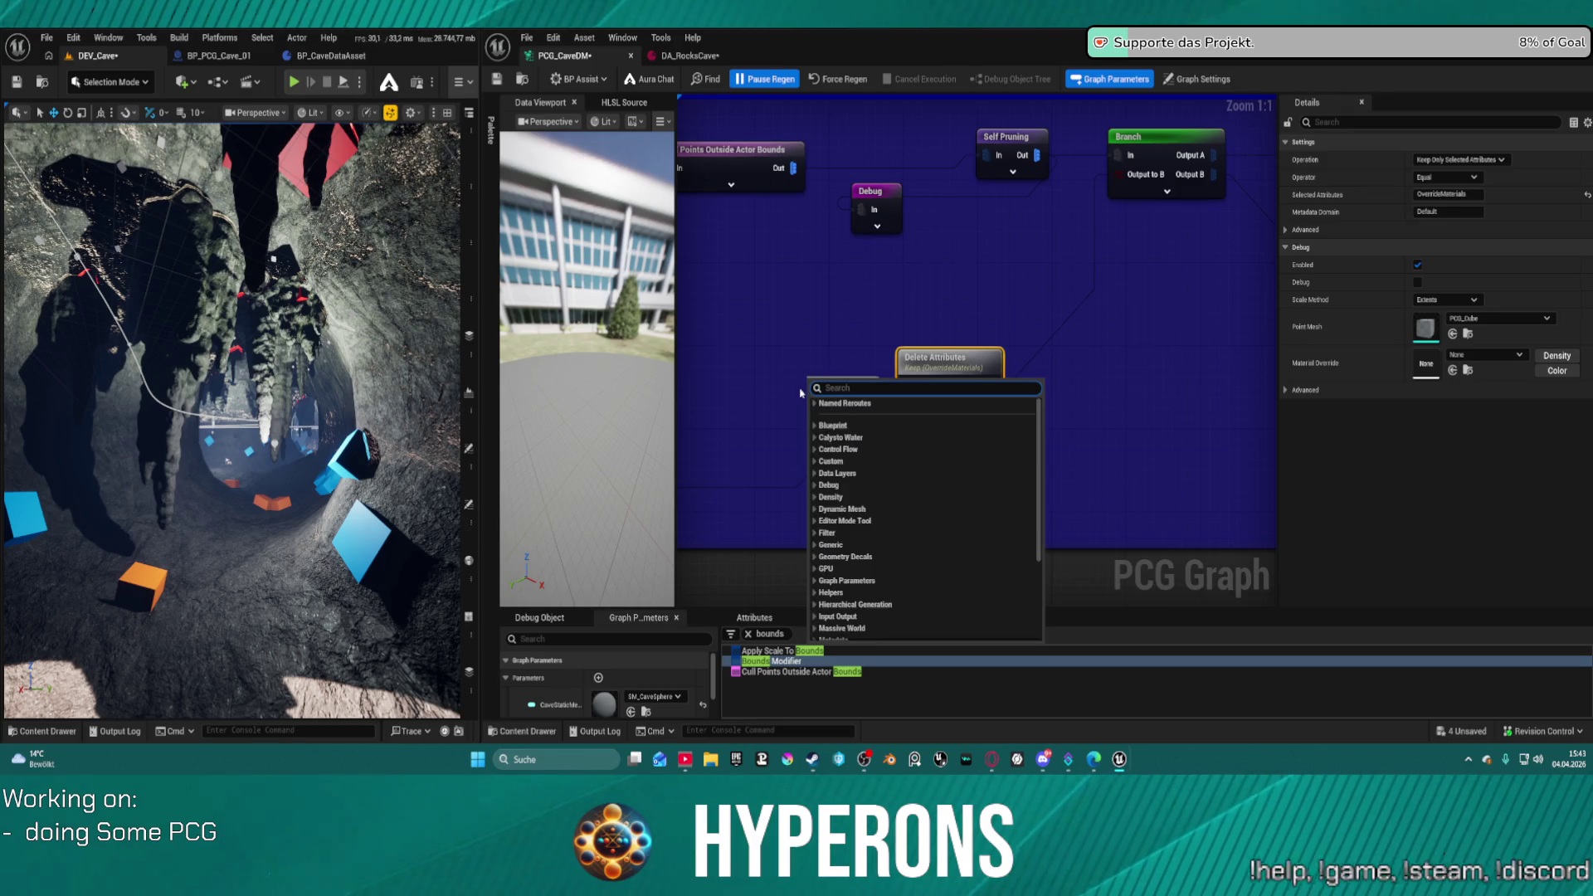
pyautogui.write('rock mate')
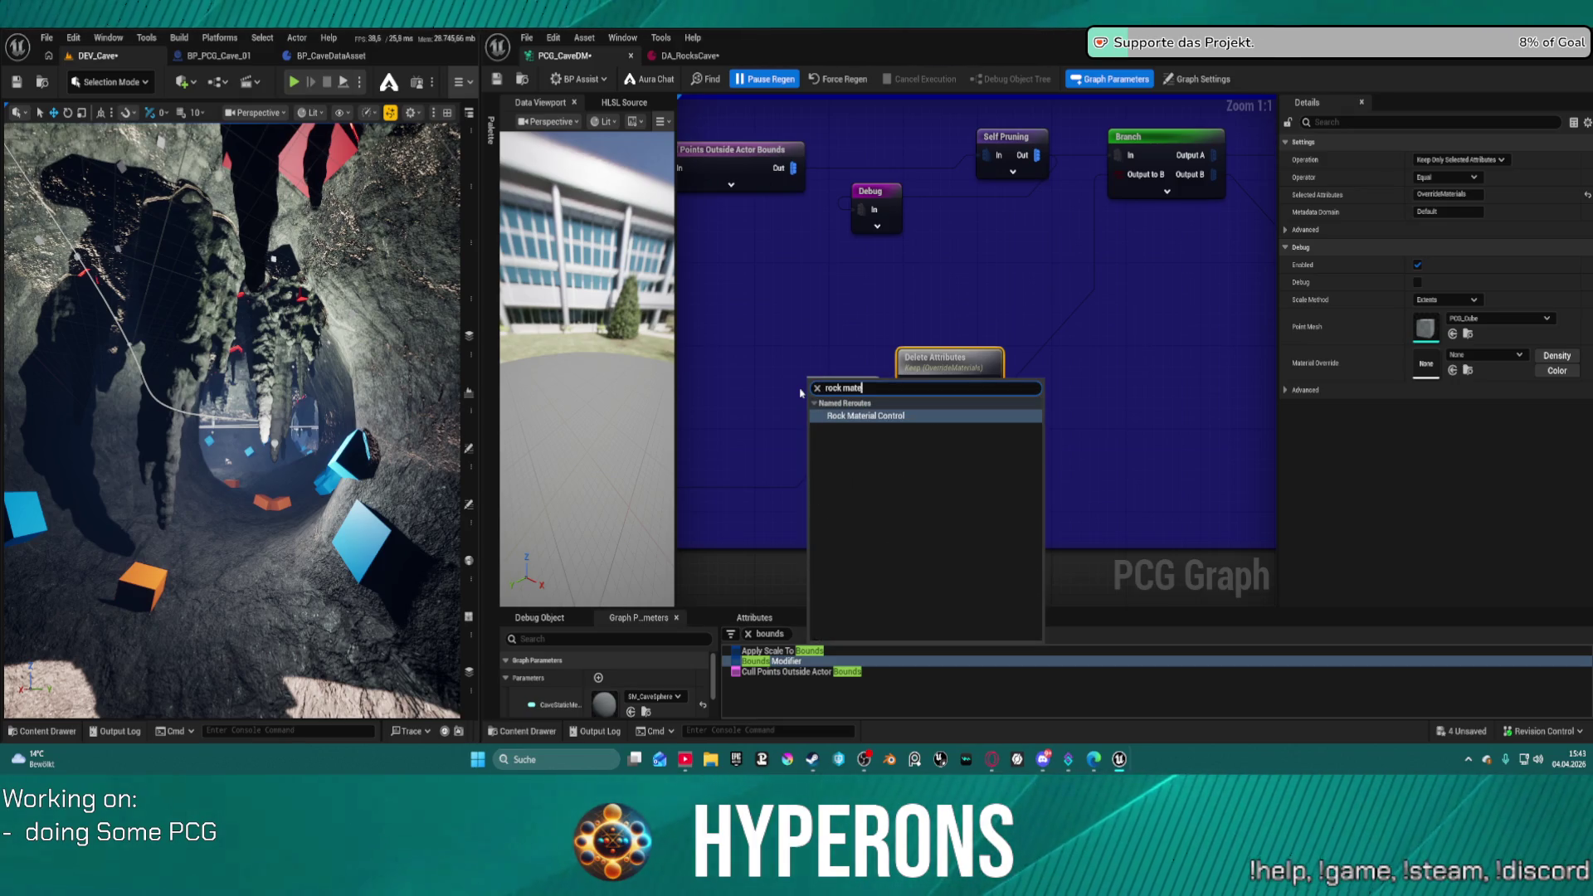
pyautogui.write('l')
pyautogui.press('Return')
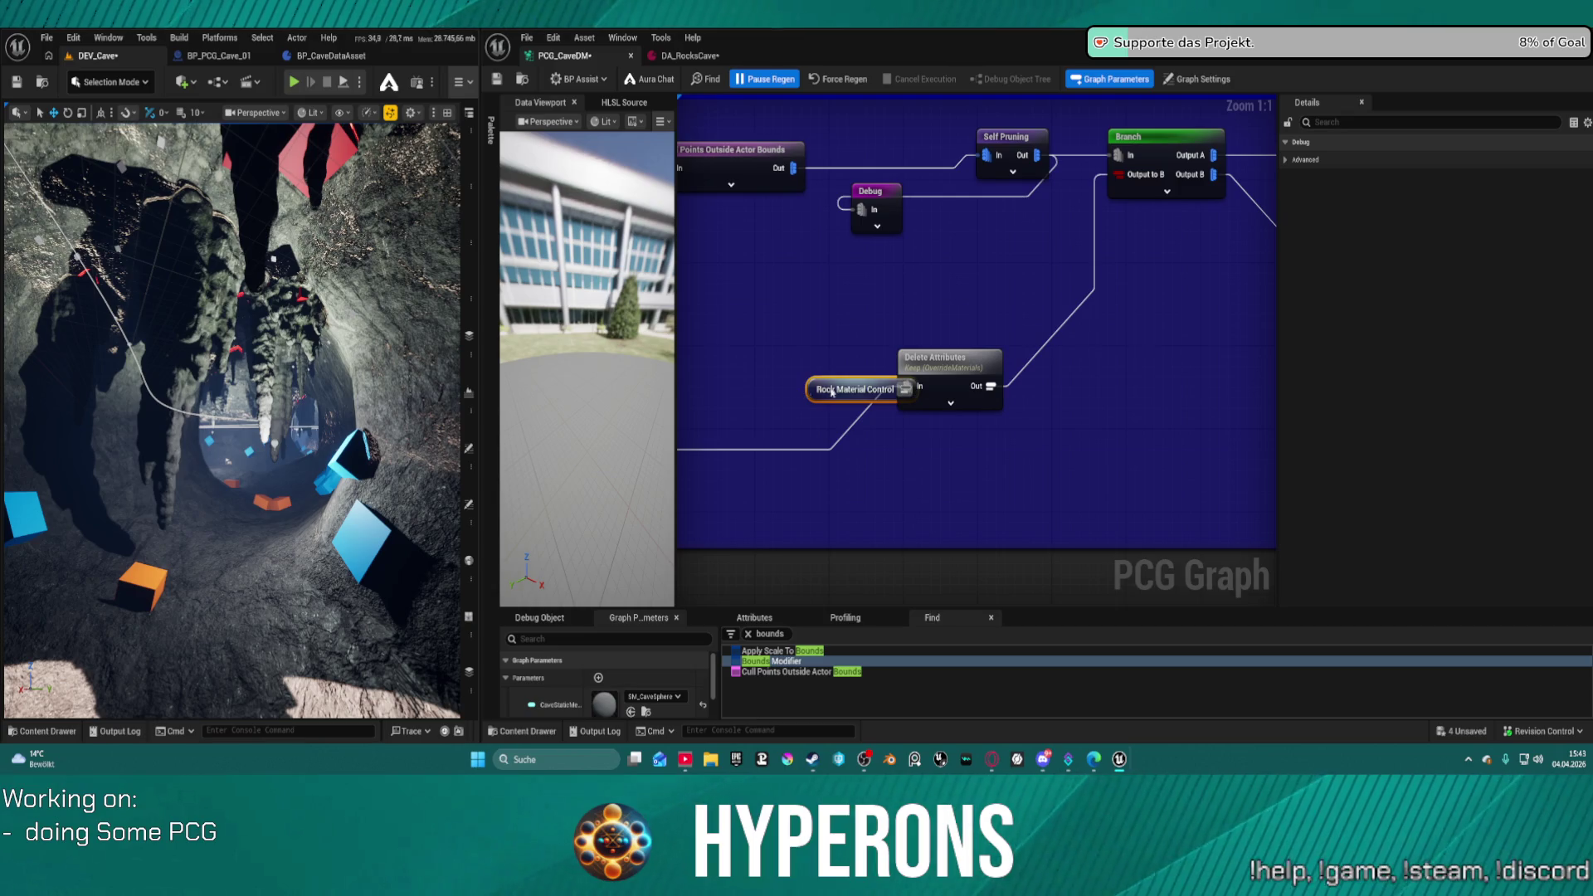
pyautogui.click(847, 438)
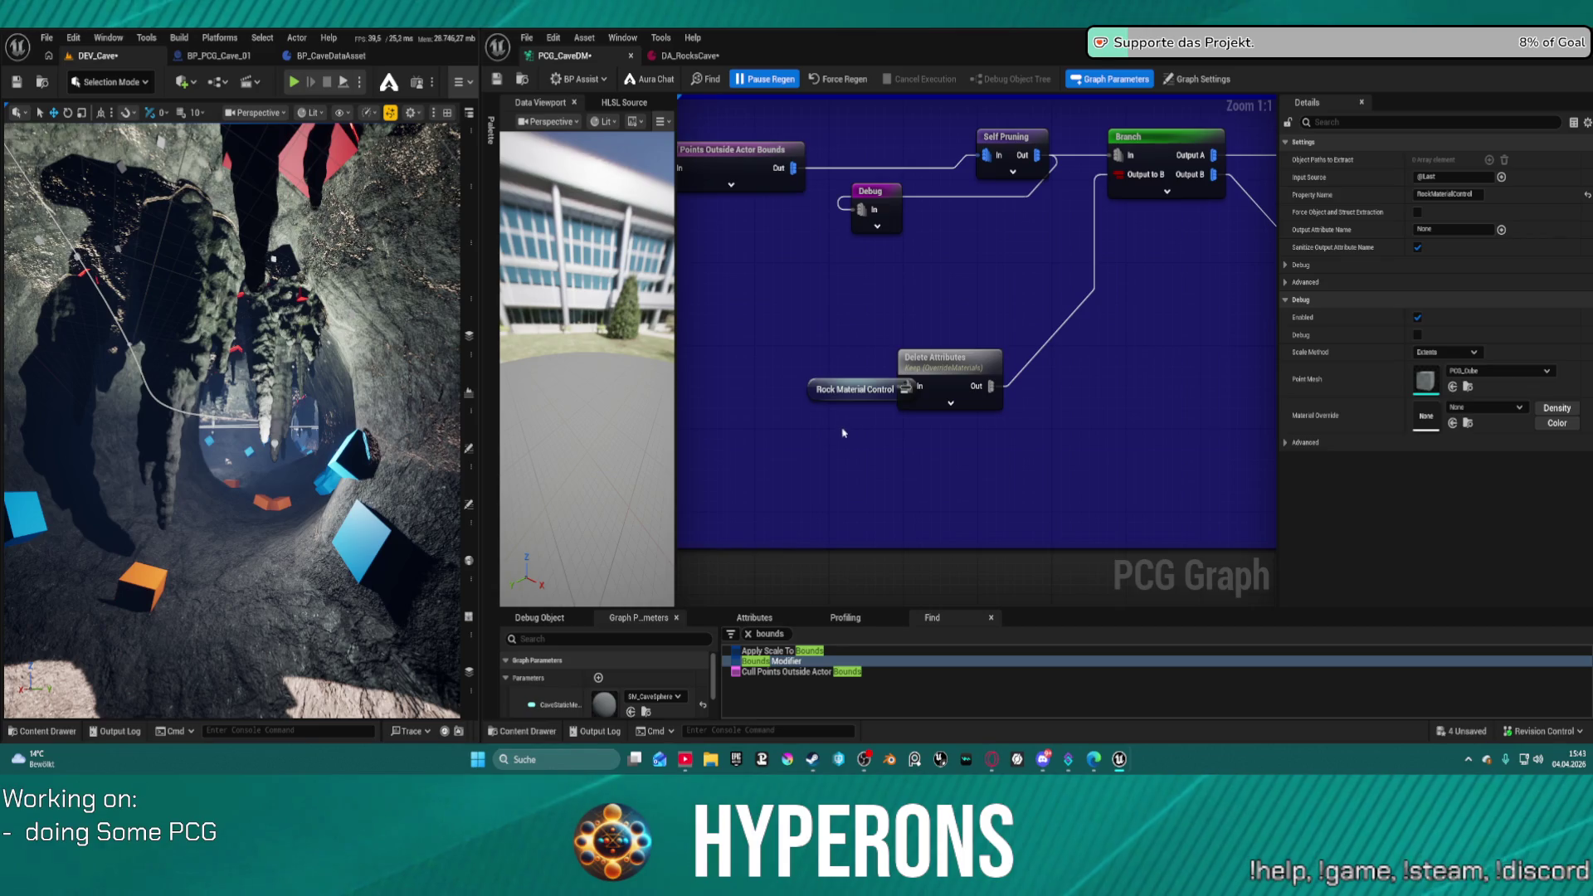
pyautogui.moveTo(854, 389)
pyautogui.mouseDown()
pyautogui.moveTo(782, 389)
pyautogui.moveTo(909, 386)
pyautogui.mouseUp()
# - Create a named reroute from the TopControl output called 'Top Control'
pyautogui.moveTo(786, 376)
pyautogui.mouseDown()
pyautogui.moveTo(954, 290)
pyautogui.moveTo(1169, 373)
pyautogui.moveTo(1233, 341)
pyautogui.mouseUp()
pyautogui.moveTo(722, 394)
pyautogui.mouseDown()
pyautogui.moveTo(996, 410)
pyautogui.moveTo(958, 368)
pyautogui.moveTo(1029, 355)
pyautogui.moveTo(1022, 339)
pyautogui.mouseUp()
pyautogui.write('rock')
pyautogui.press('BackSpace')
pyautogui.press('BackSpace')
pyautogui.press('BackSpace')
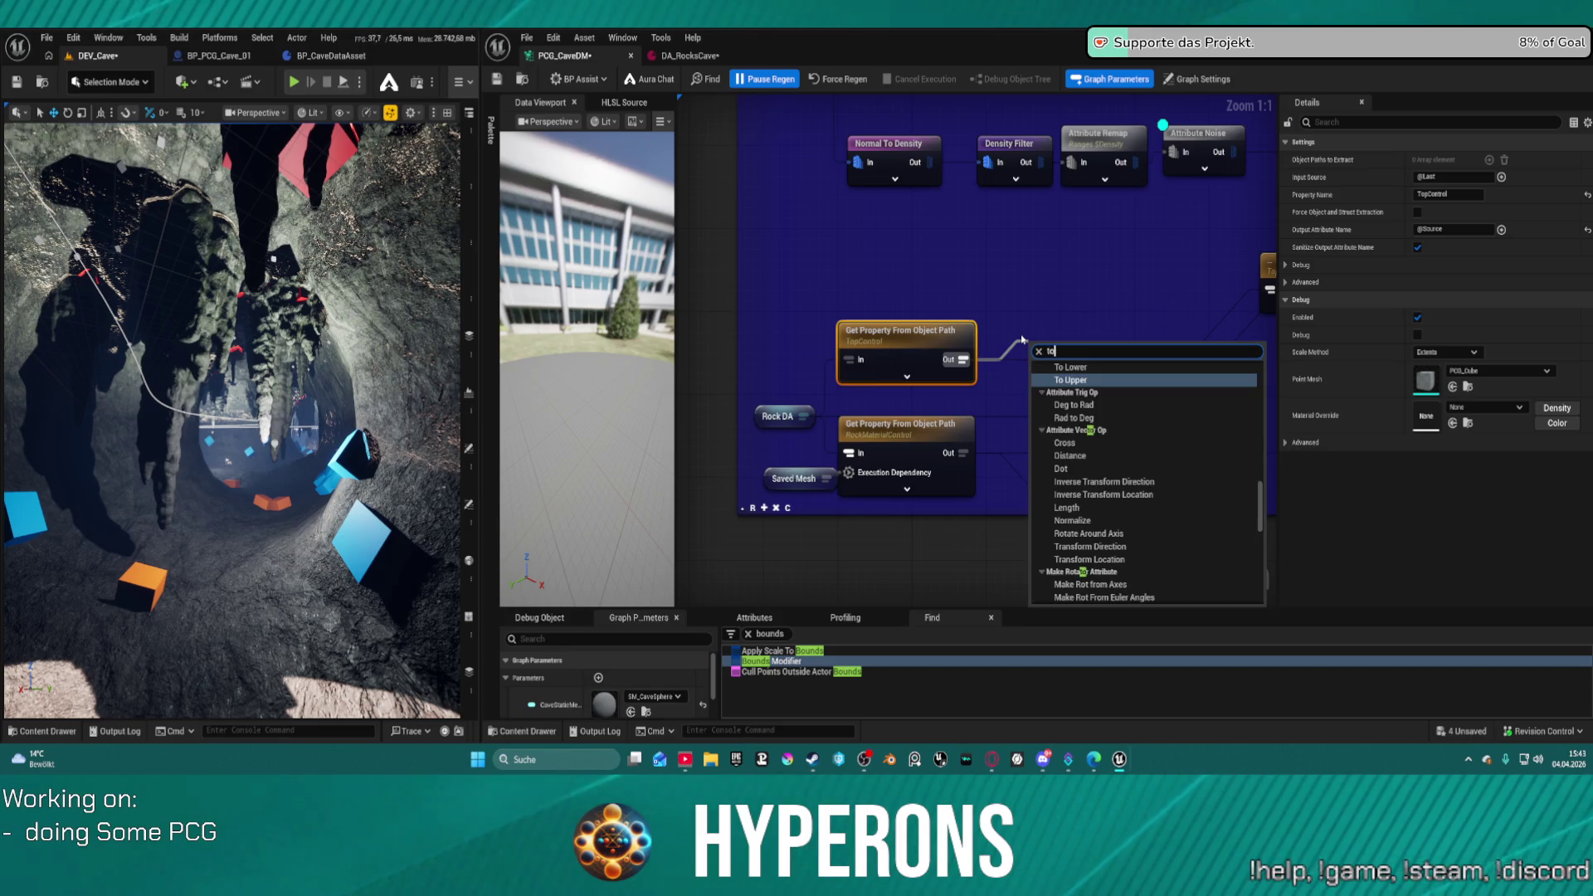
pyautogui.write('e')
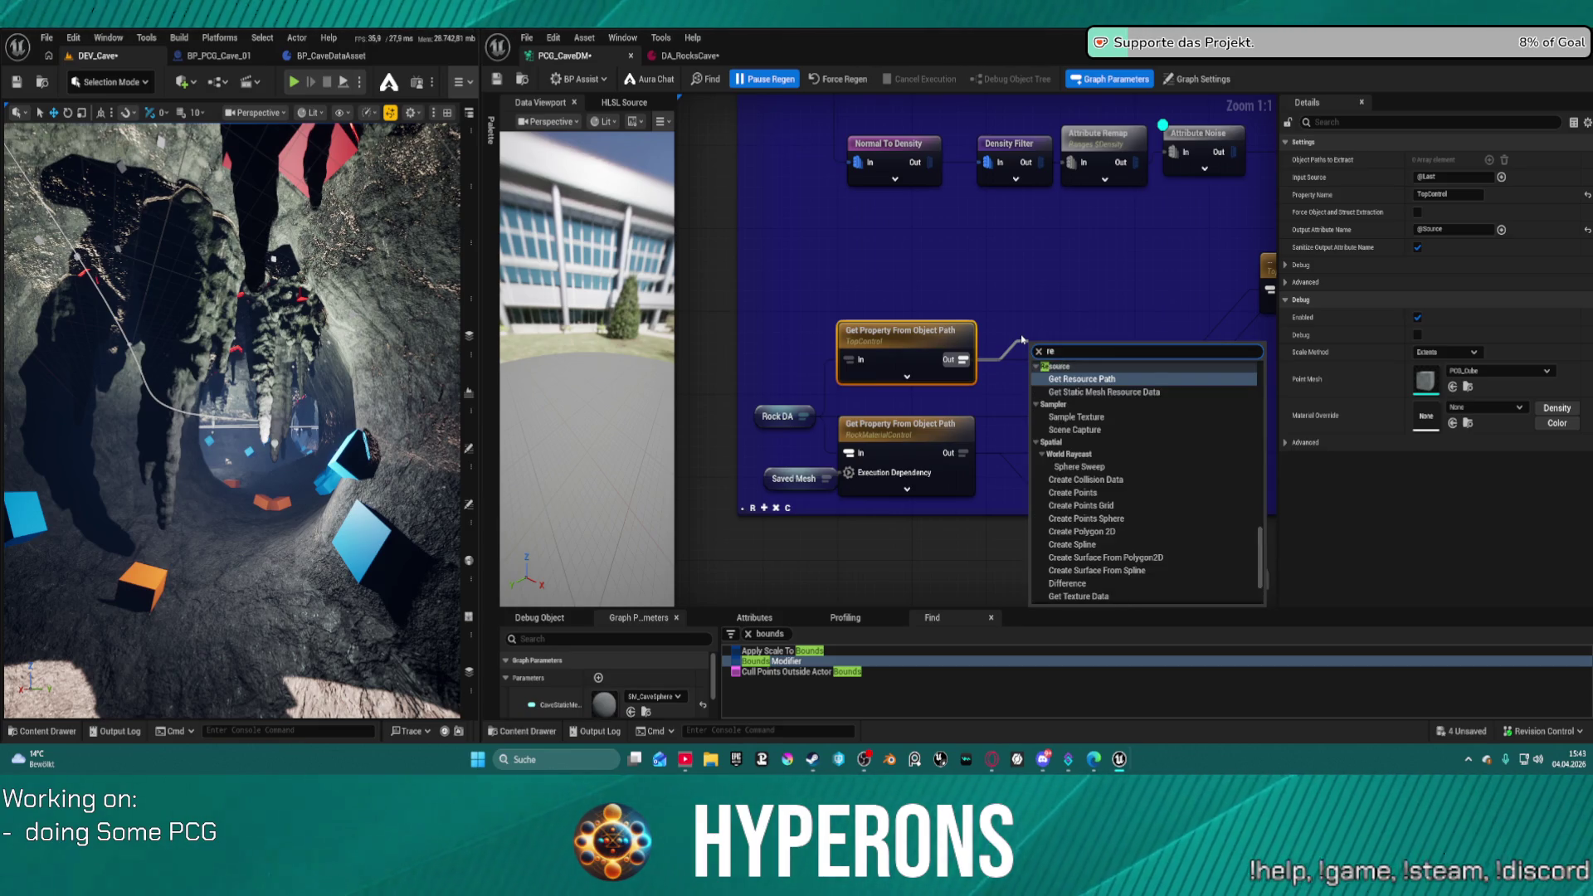
pyautogui.write(' dec')
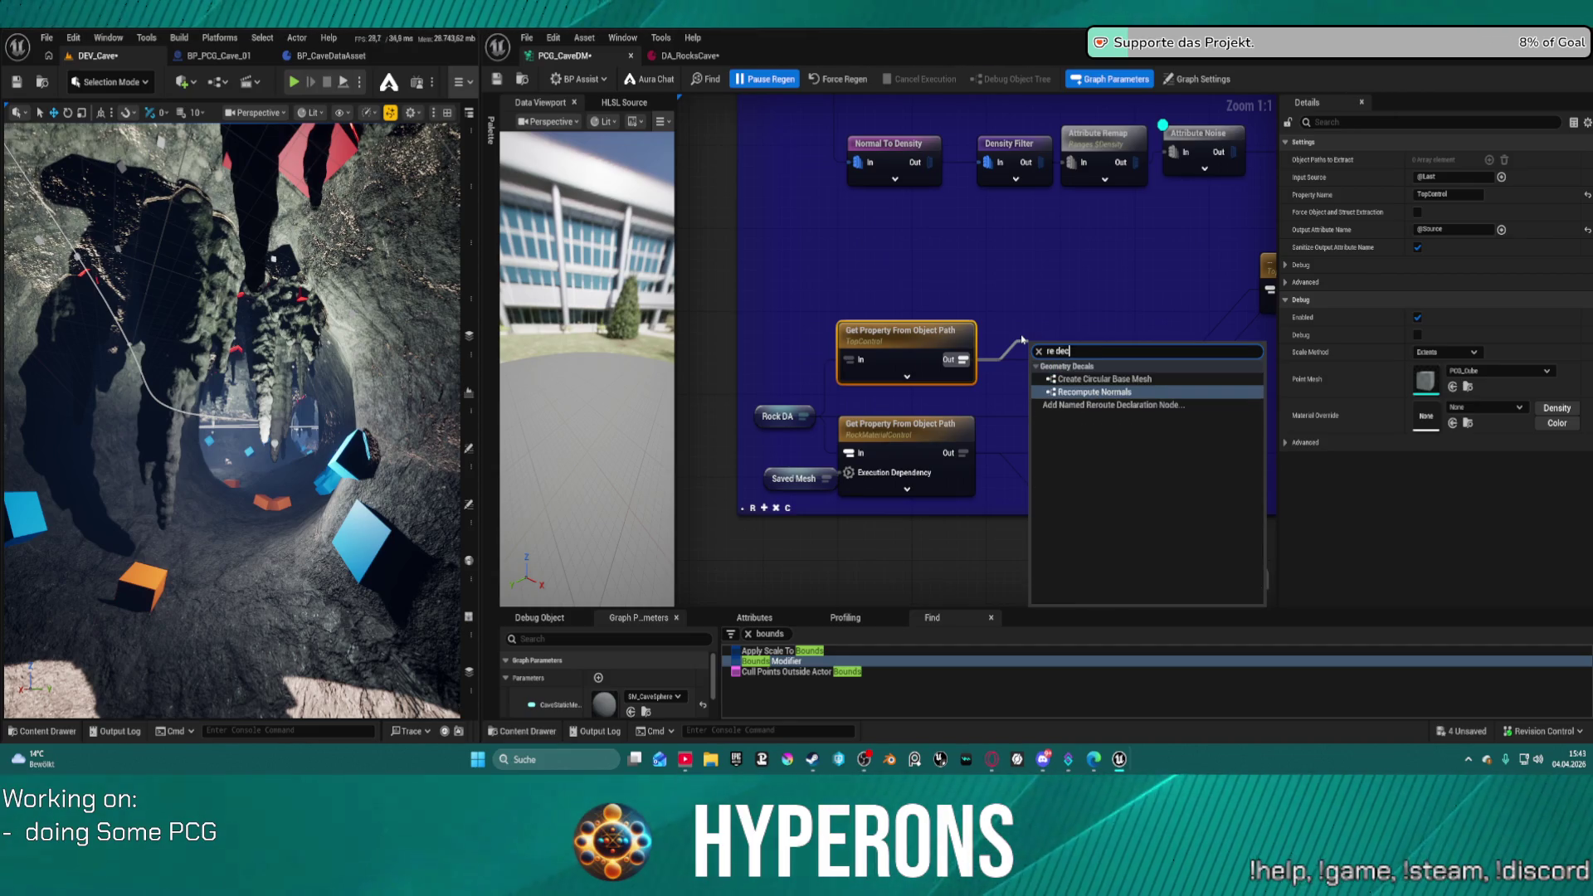
pyautogui.press('Down')
pyautogui.press('Return')
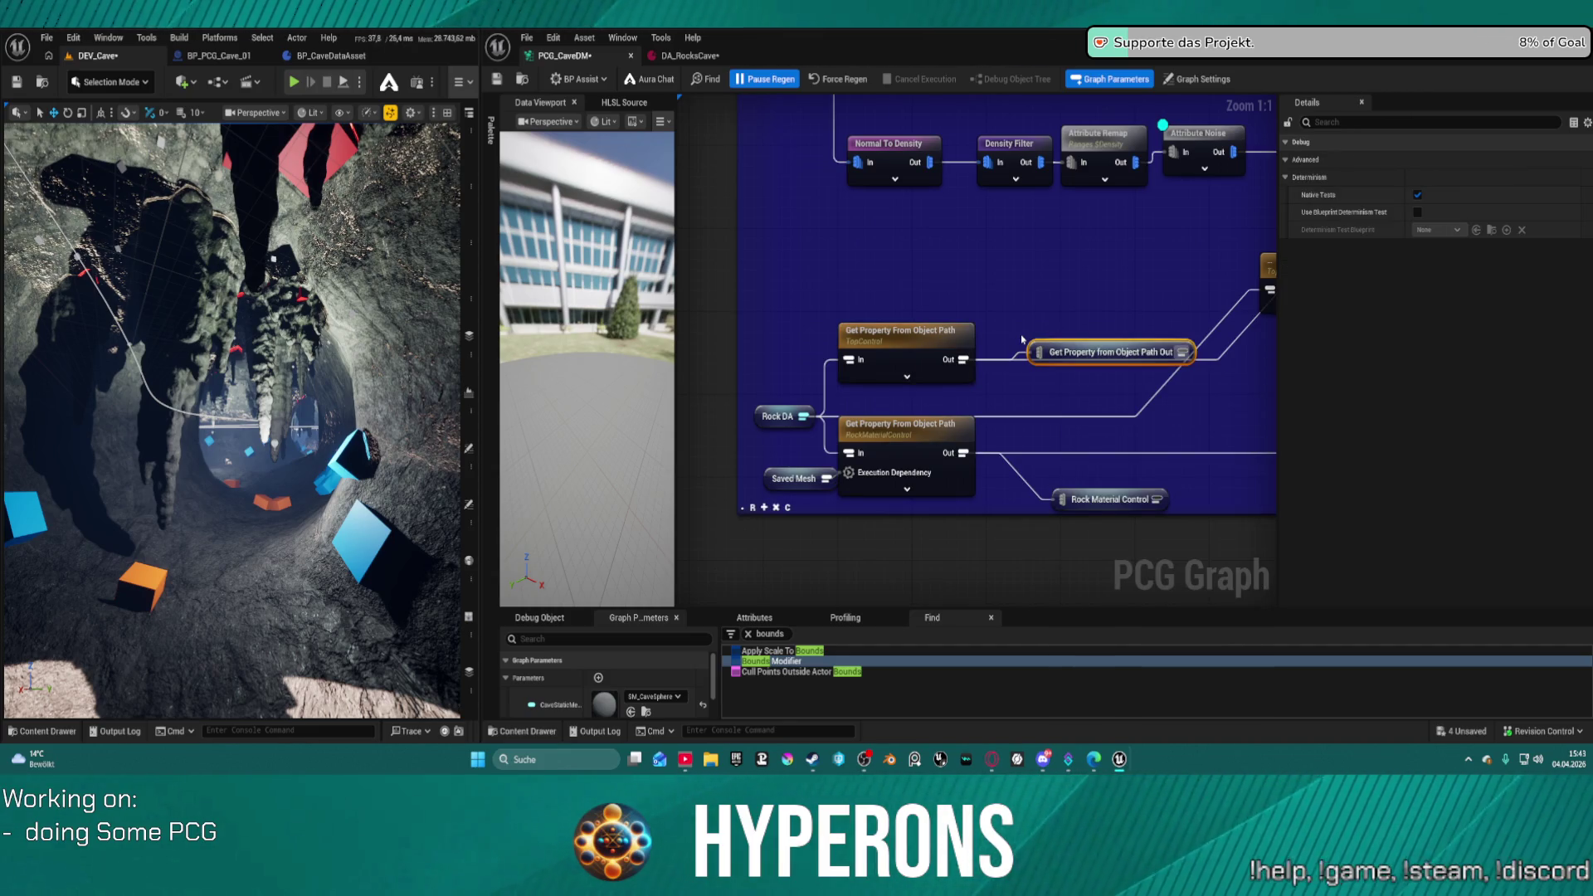
pyautogui.write('To')
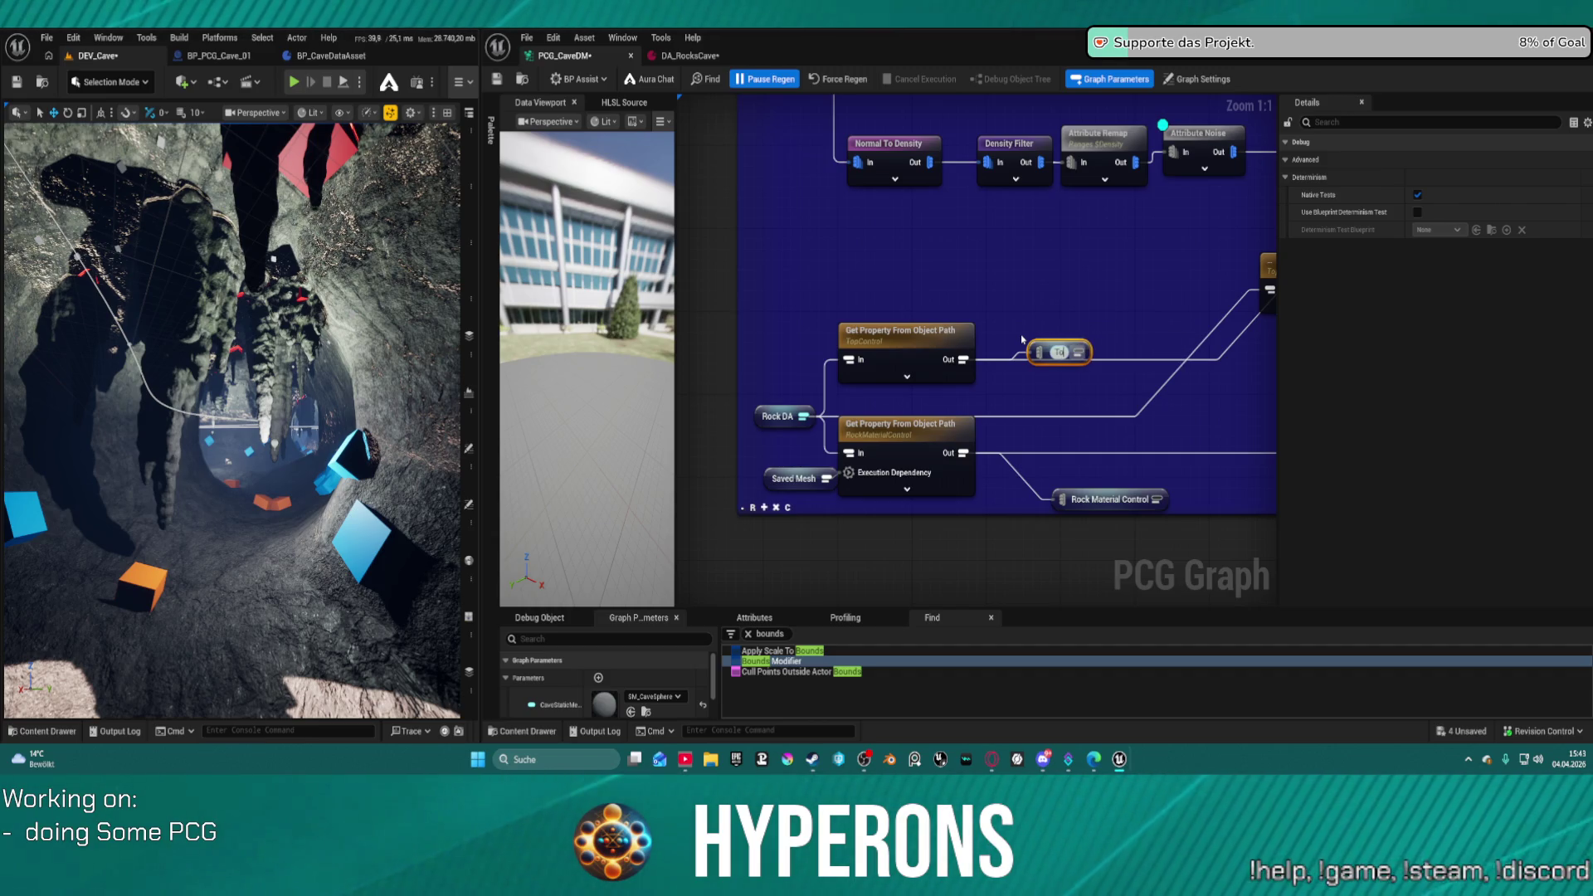
pyautogui.write('pCo')
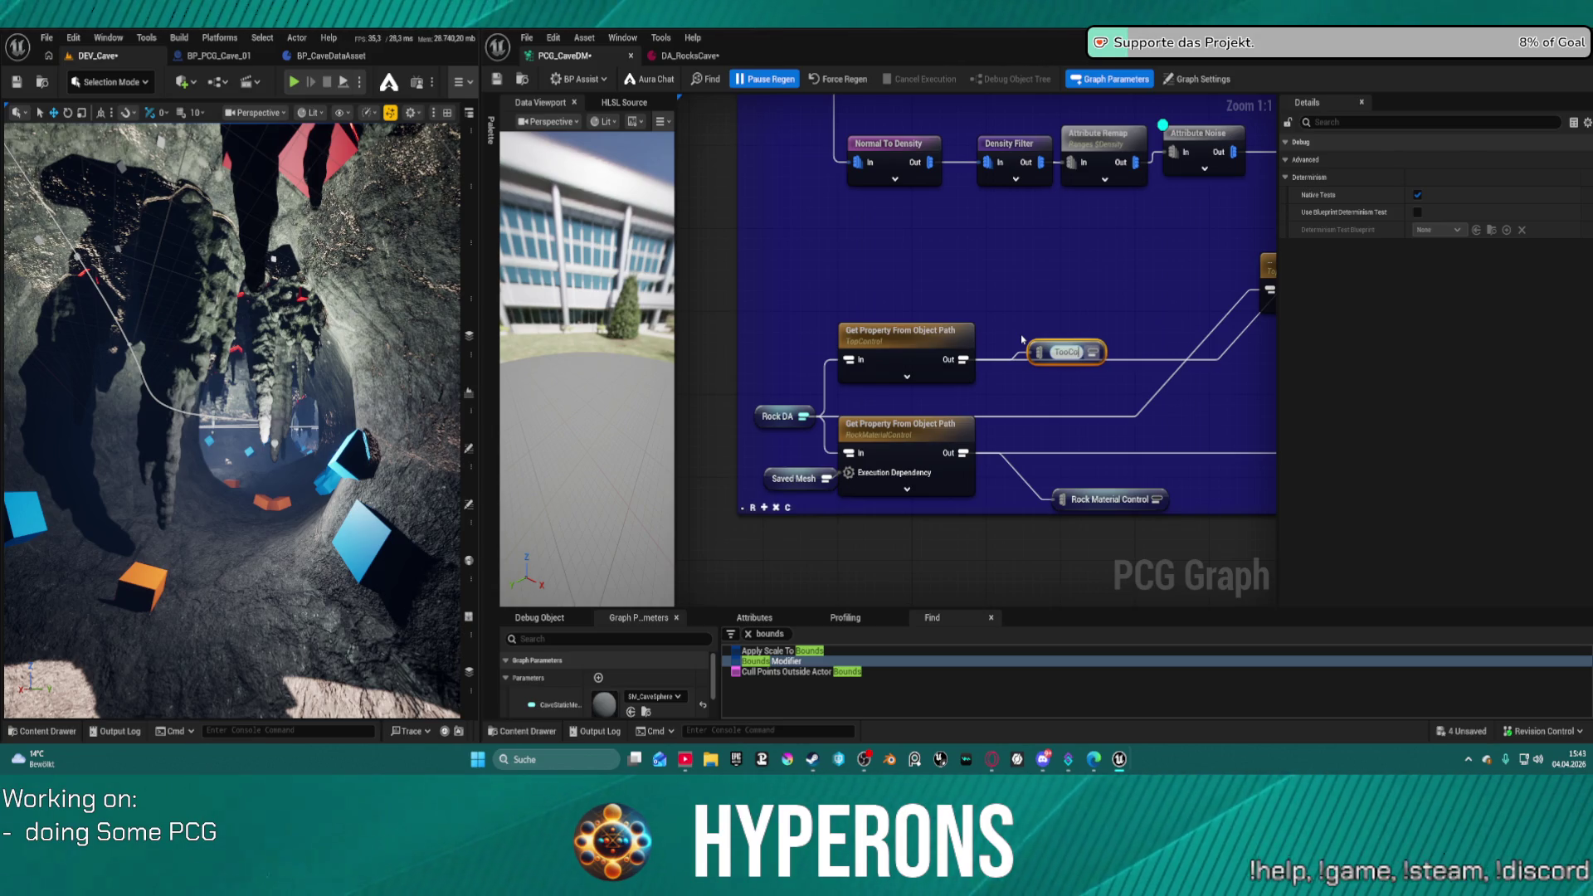
pyautogui.press('BackSpace')
pyautogui.press('BackSpace')
pyautogui.press('BackSpace')
pyautogui.write('p')
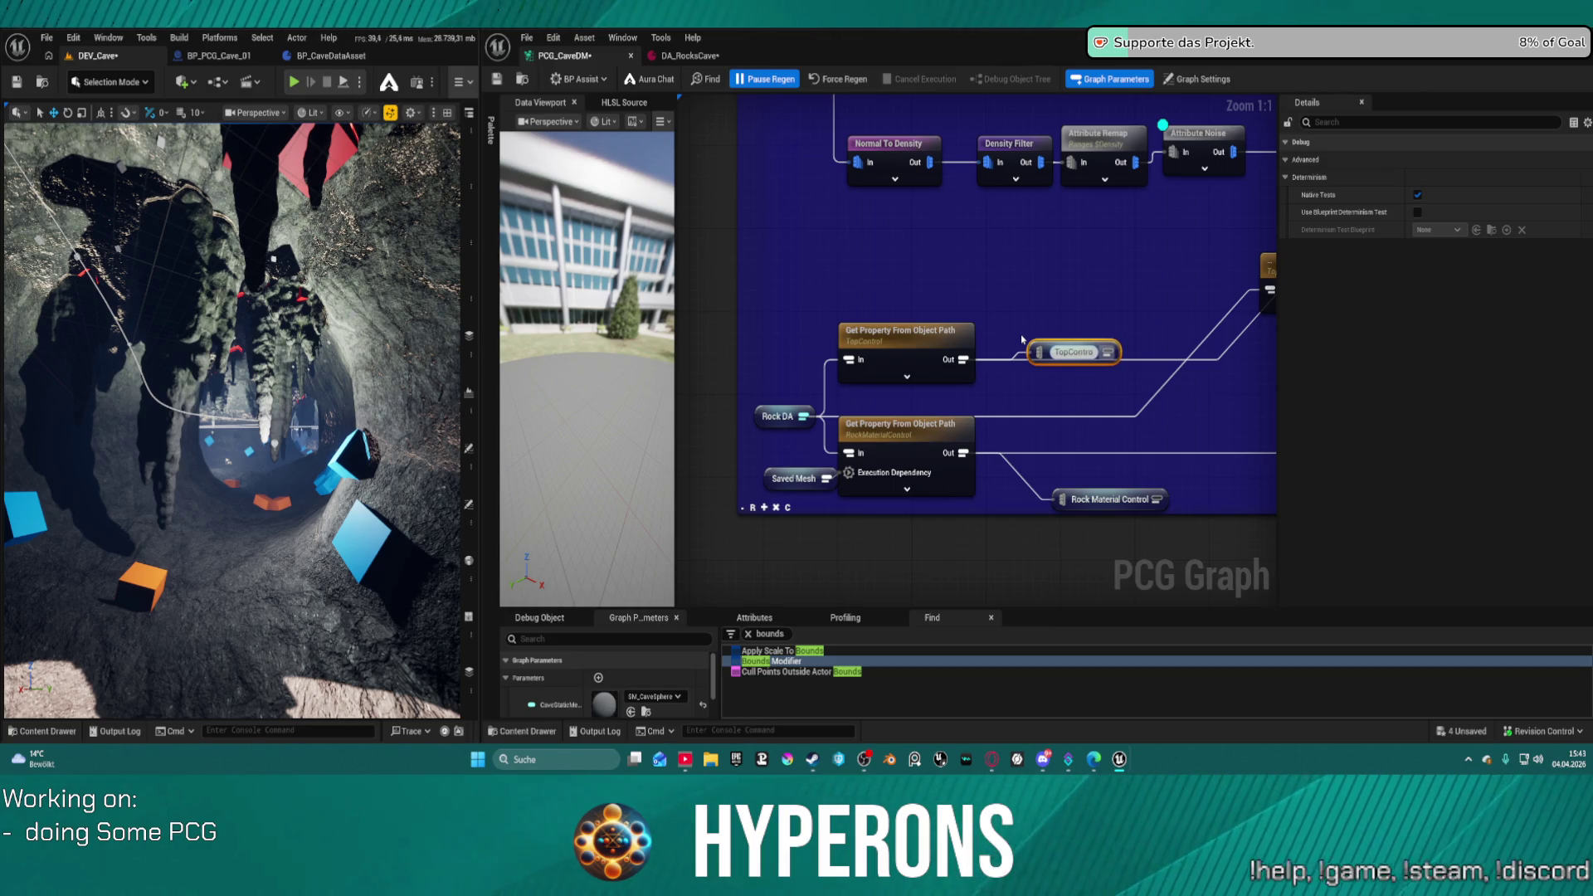
pyautogui.press('Return')
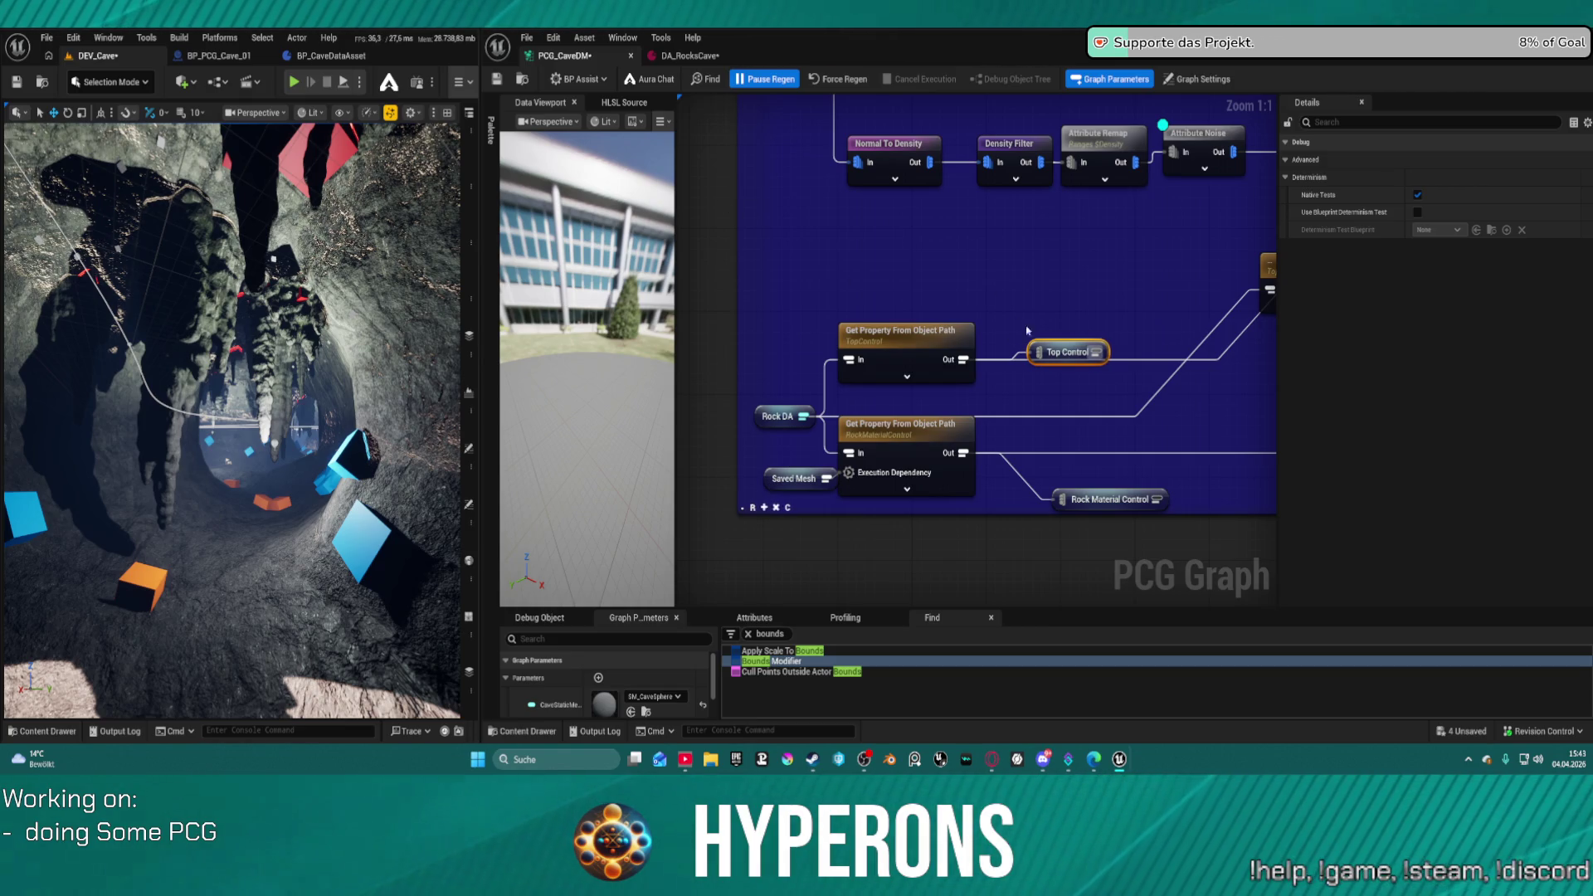
# - Wire Top Control into the upper Delete Attributes node and remove the old direct wire
pyautogui.moveTo(1166, 359); pyautogui.dragTo(795, 300)
pyautogui.moveTo(1064, 155); pyautogui.dragTo(996, 175)
pyautogui.write('top C')
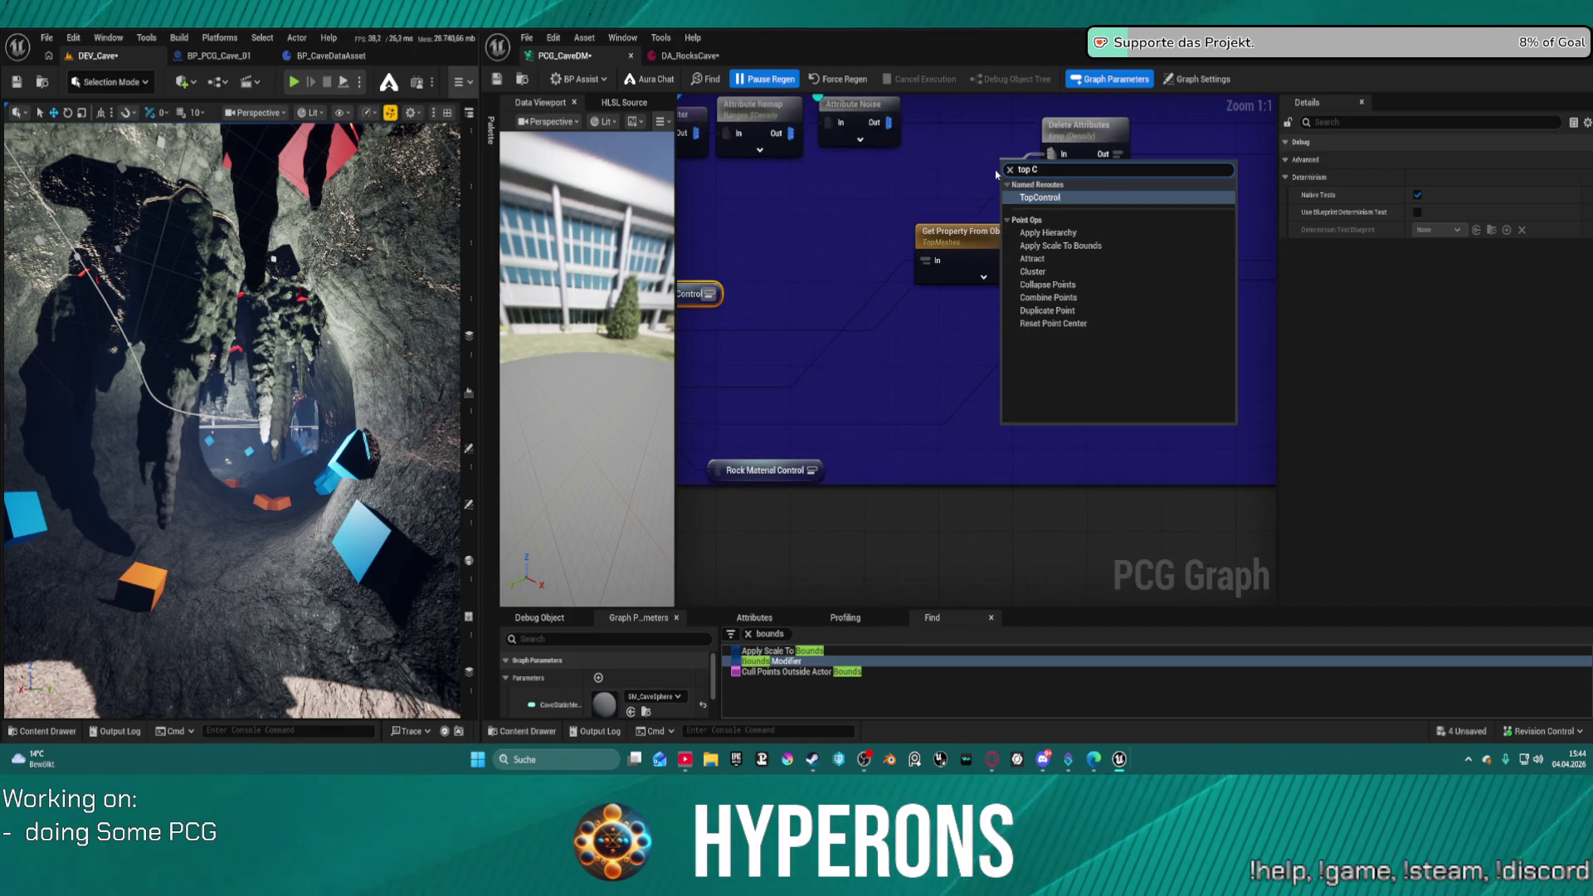
pyautogui.click(1039, 198)
pyautogui.moveTo(1039, 163); pyautogui.dragTo(944, 173)
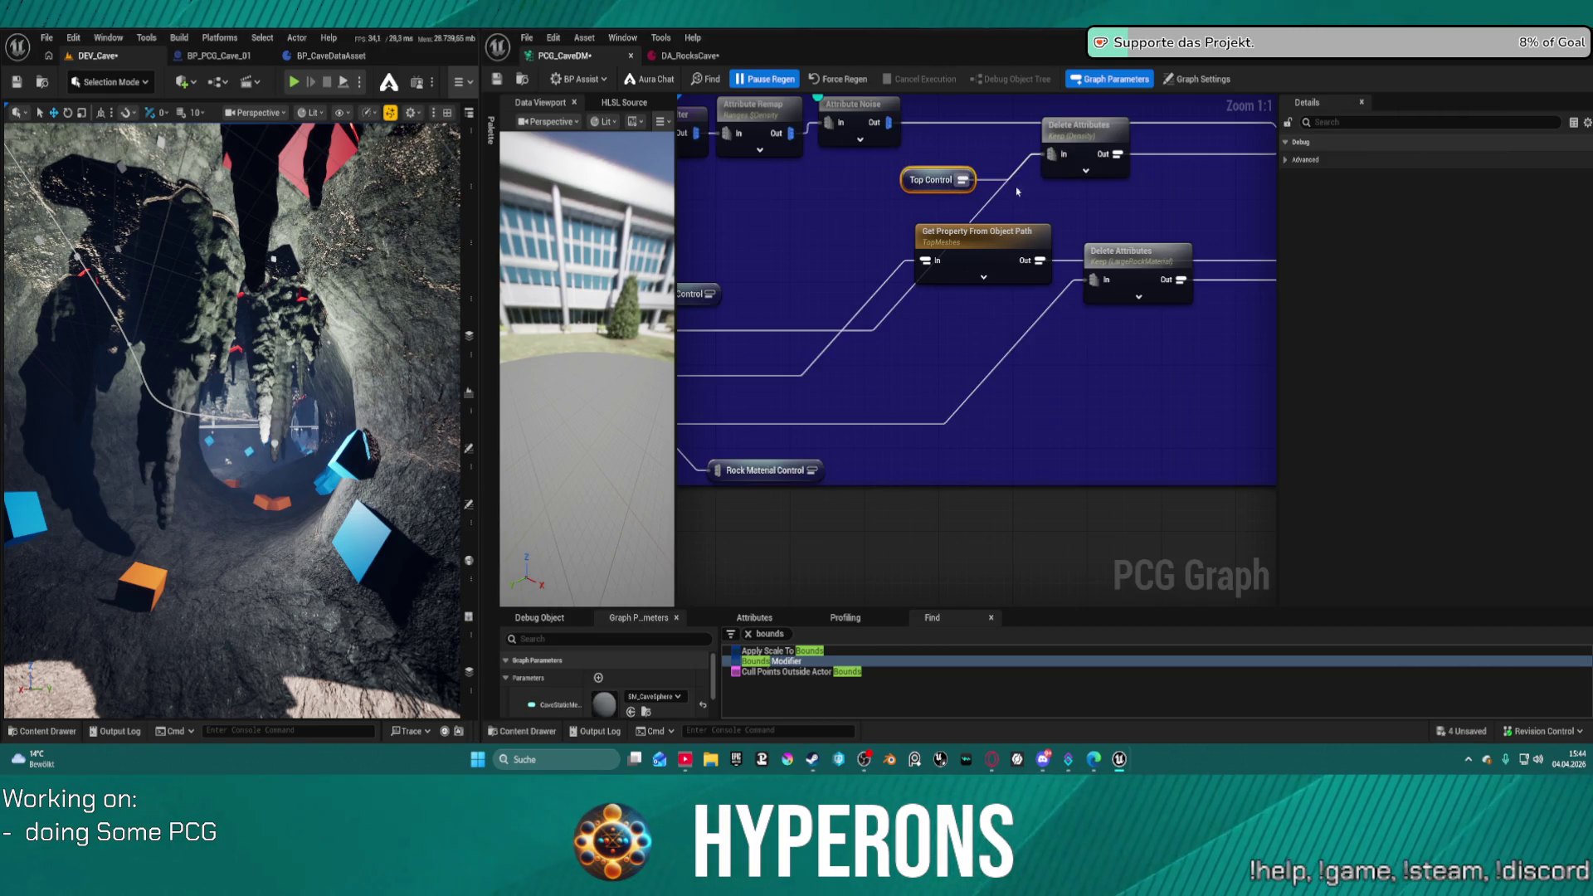
pyautogui.click(876, 335)
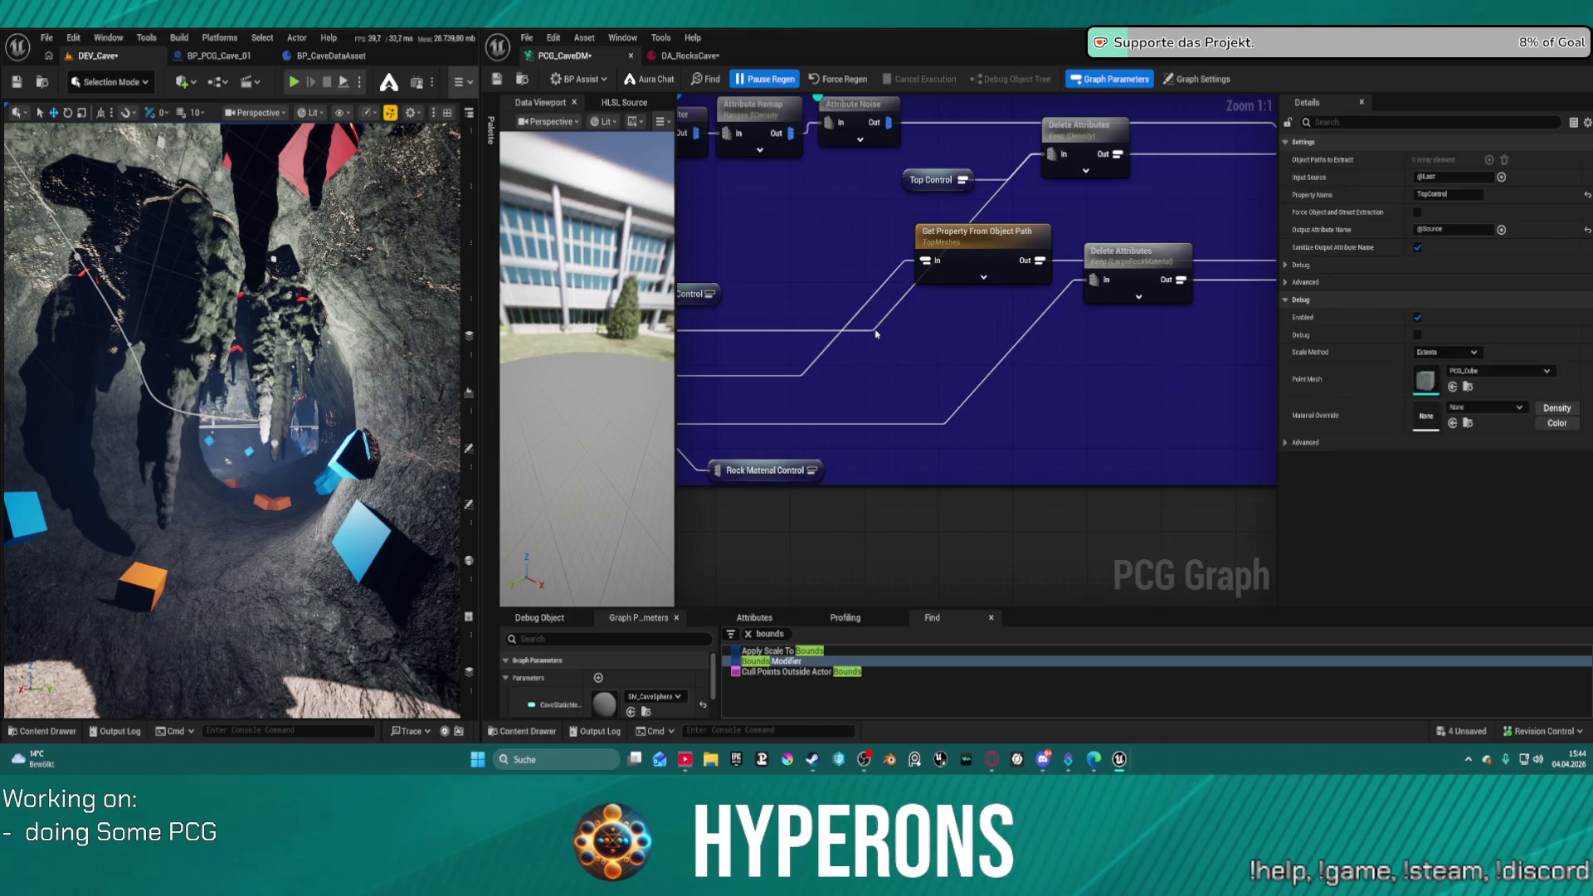
pyautogui.keyDown('alt'); pyautogui.click(874, 332); pyautogui.keyUp('alt')
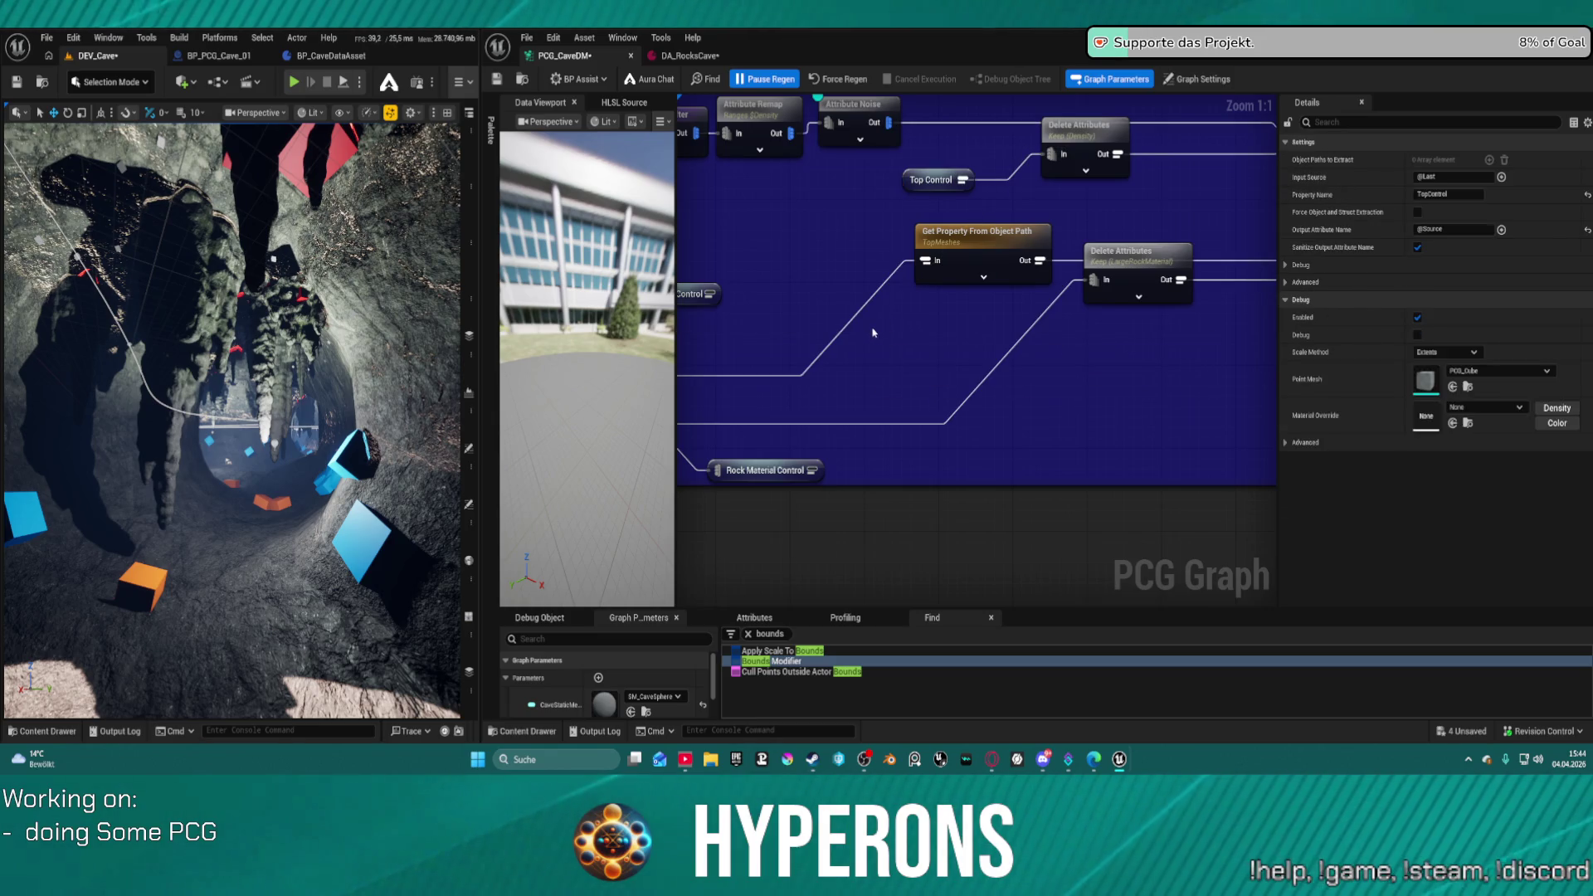
pyautogui.moveTo(926, 268); pyautogui.dragTo(727, 338)
# - Arrange the TopMeshes, Saved Mesh and Rock Material Control nodes and add a named reroute from TopMeshes
pyautogui.moveTo(1045, 349)
pyautogui.mouseDown()
pyautogui.moveTo(1100, 352)
pyautogui.moveTo(983, 343)
pyautogui.mouseUp()
pyautogui.moveTo(886, 448); pyautogui.dragTo(849, 453)
pyautogui.moveTo(1010, 414); pyautogui.dragTo(1009, 423)
pyautogui.moveTo(878, 325); pyautogui.dragTo(986, 340)
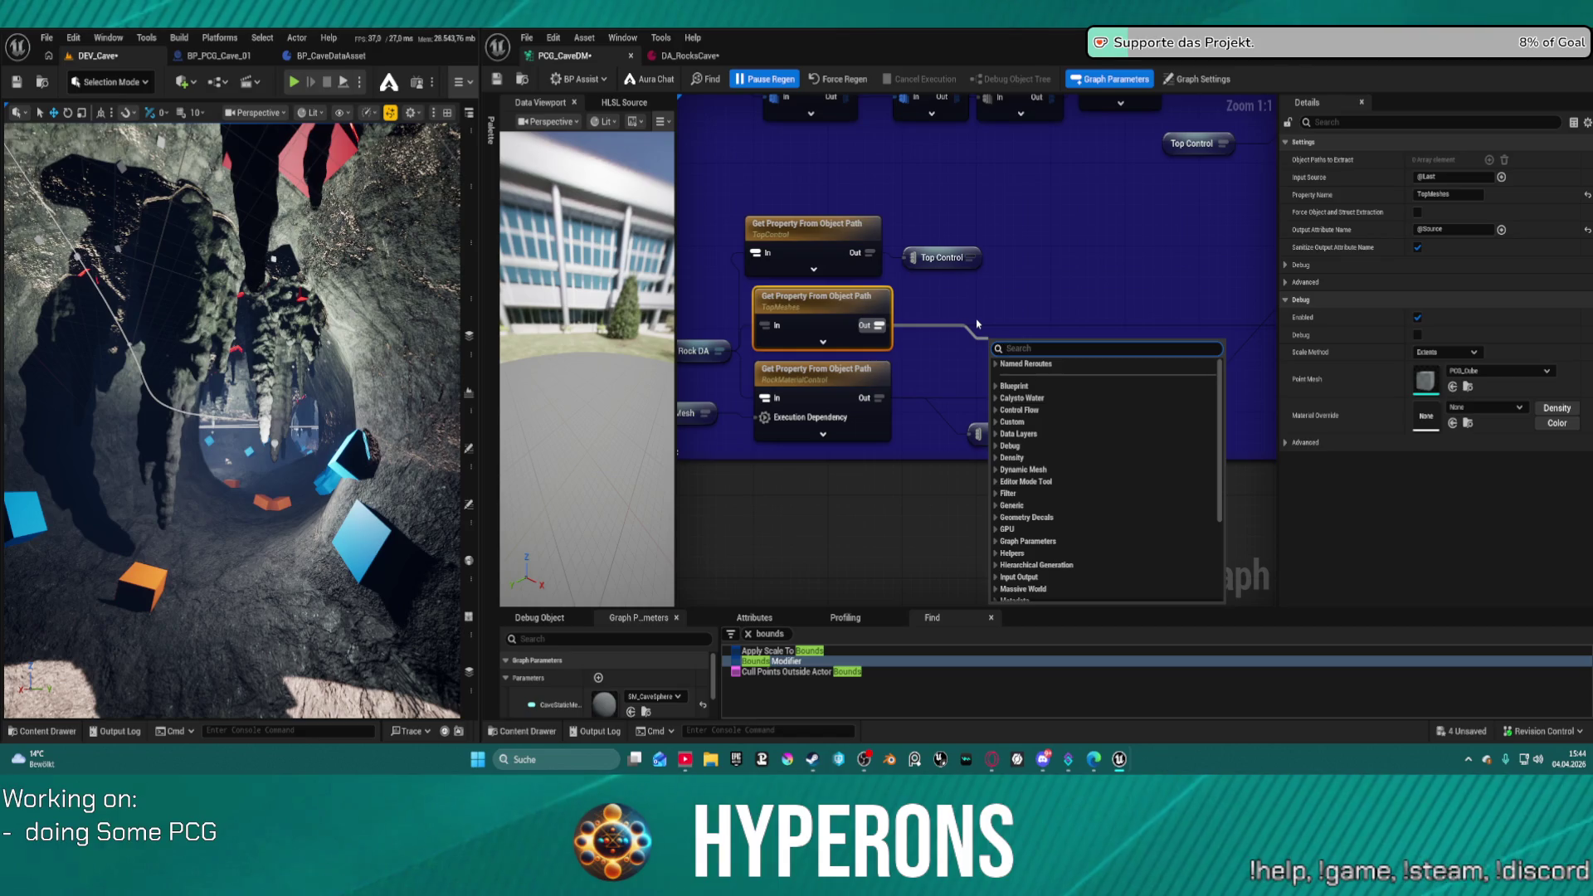
pyautogui.write('Toc')
pyautogui.press('BackSpace')
pyautogui.press('BackSpace')
pyautogui.press('BackSpace')
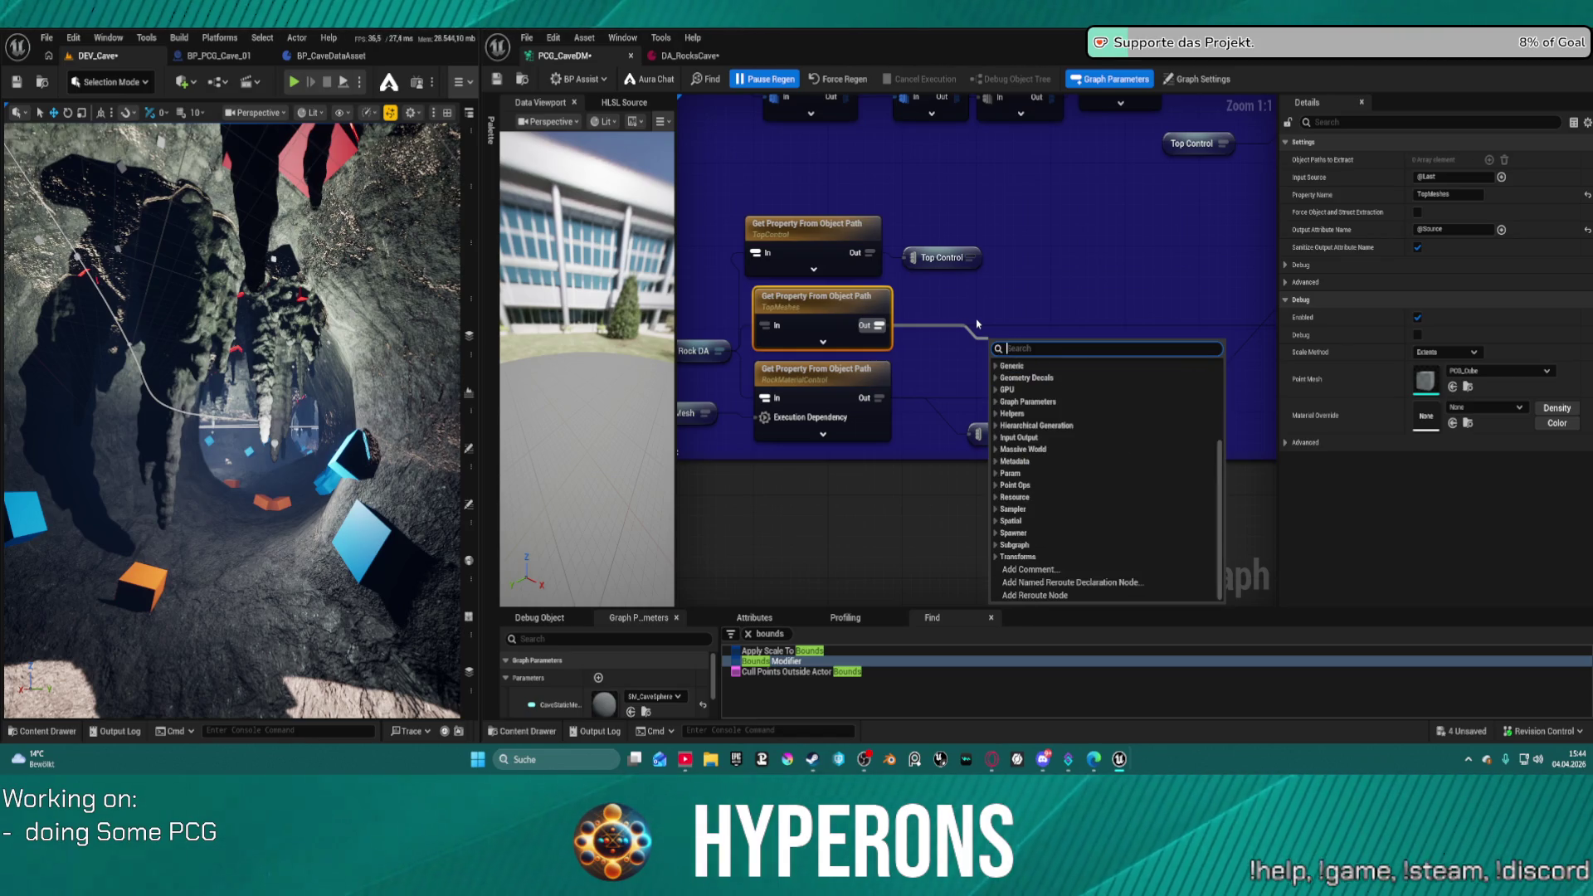
pyautogui.write('Re')
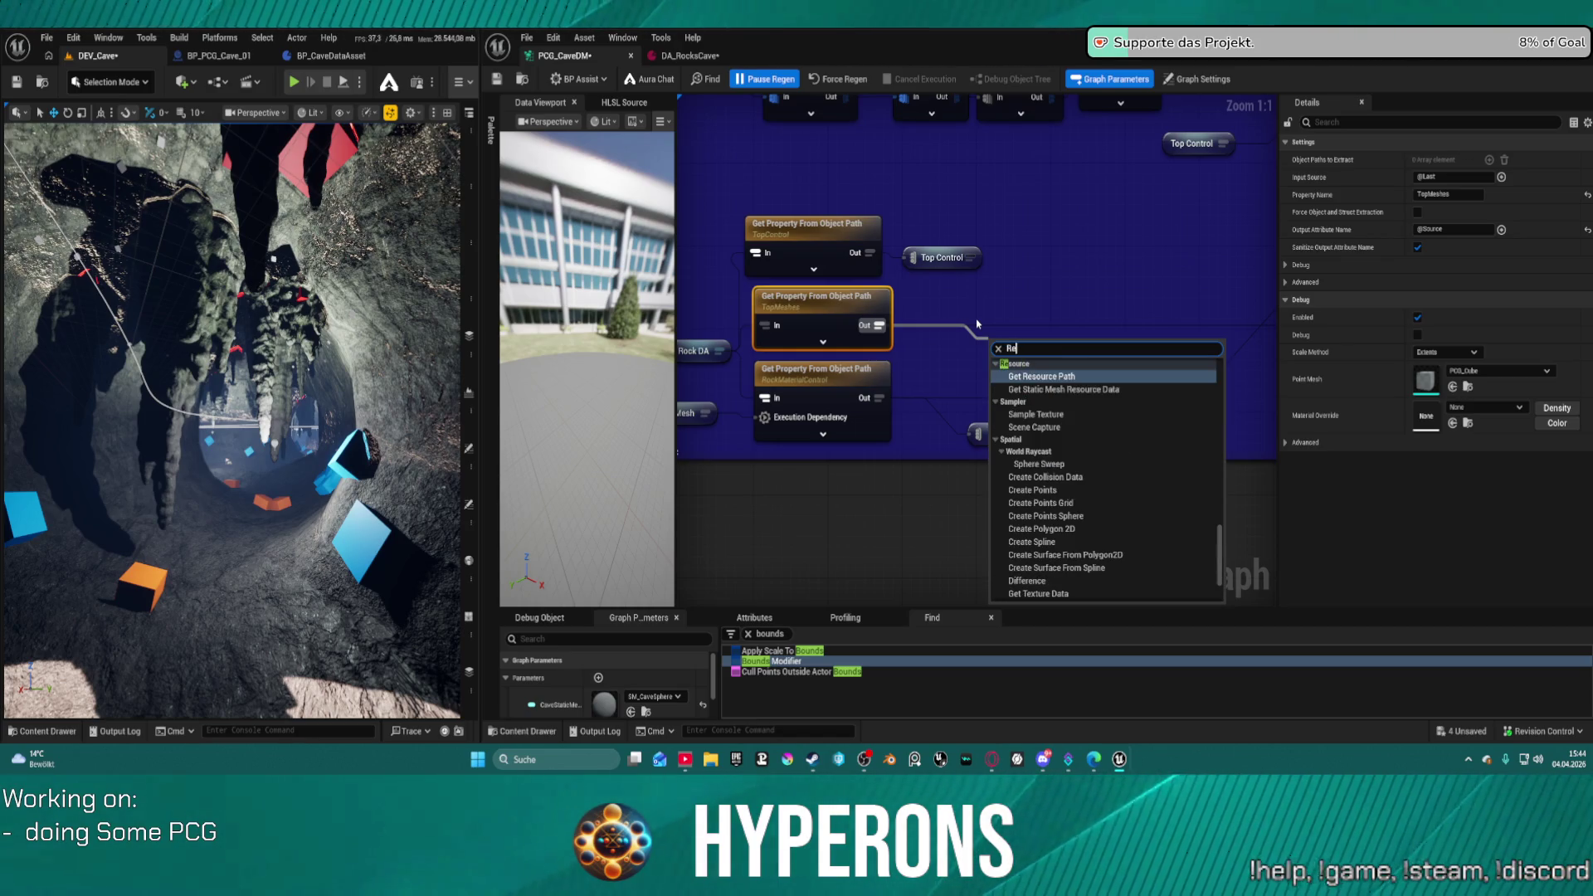
pyautogui.write('route')
pyautogui.press('Return')
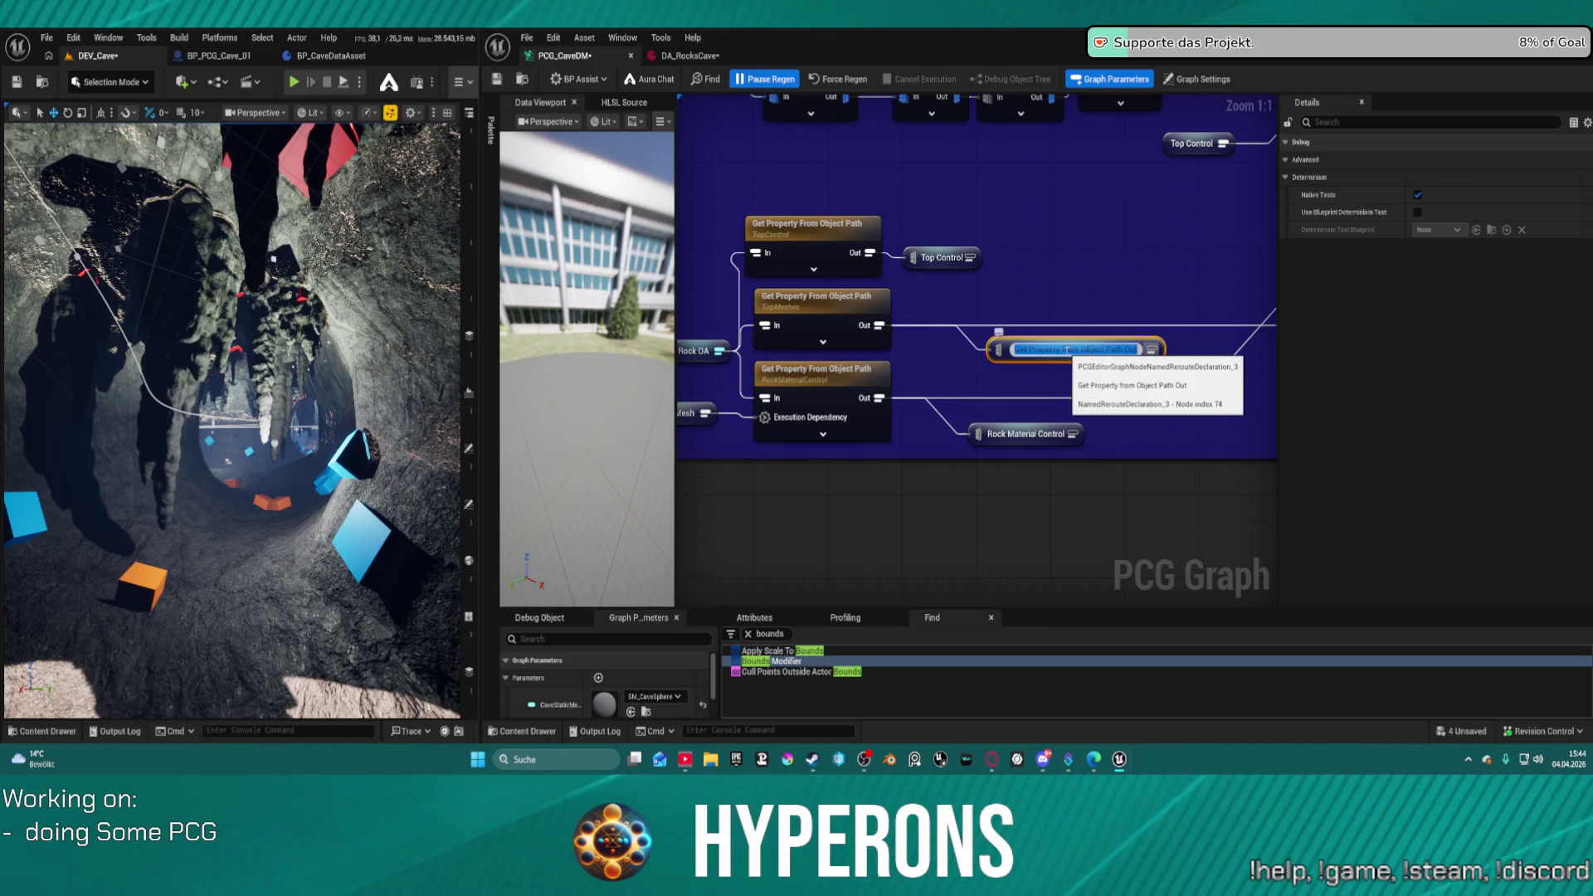
# - Rename the new reroute to Top Meshes
pyautogui.press('F2')
pyautogui.write('Toc')
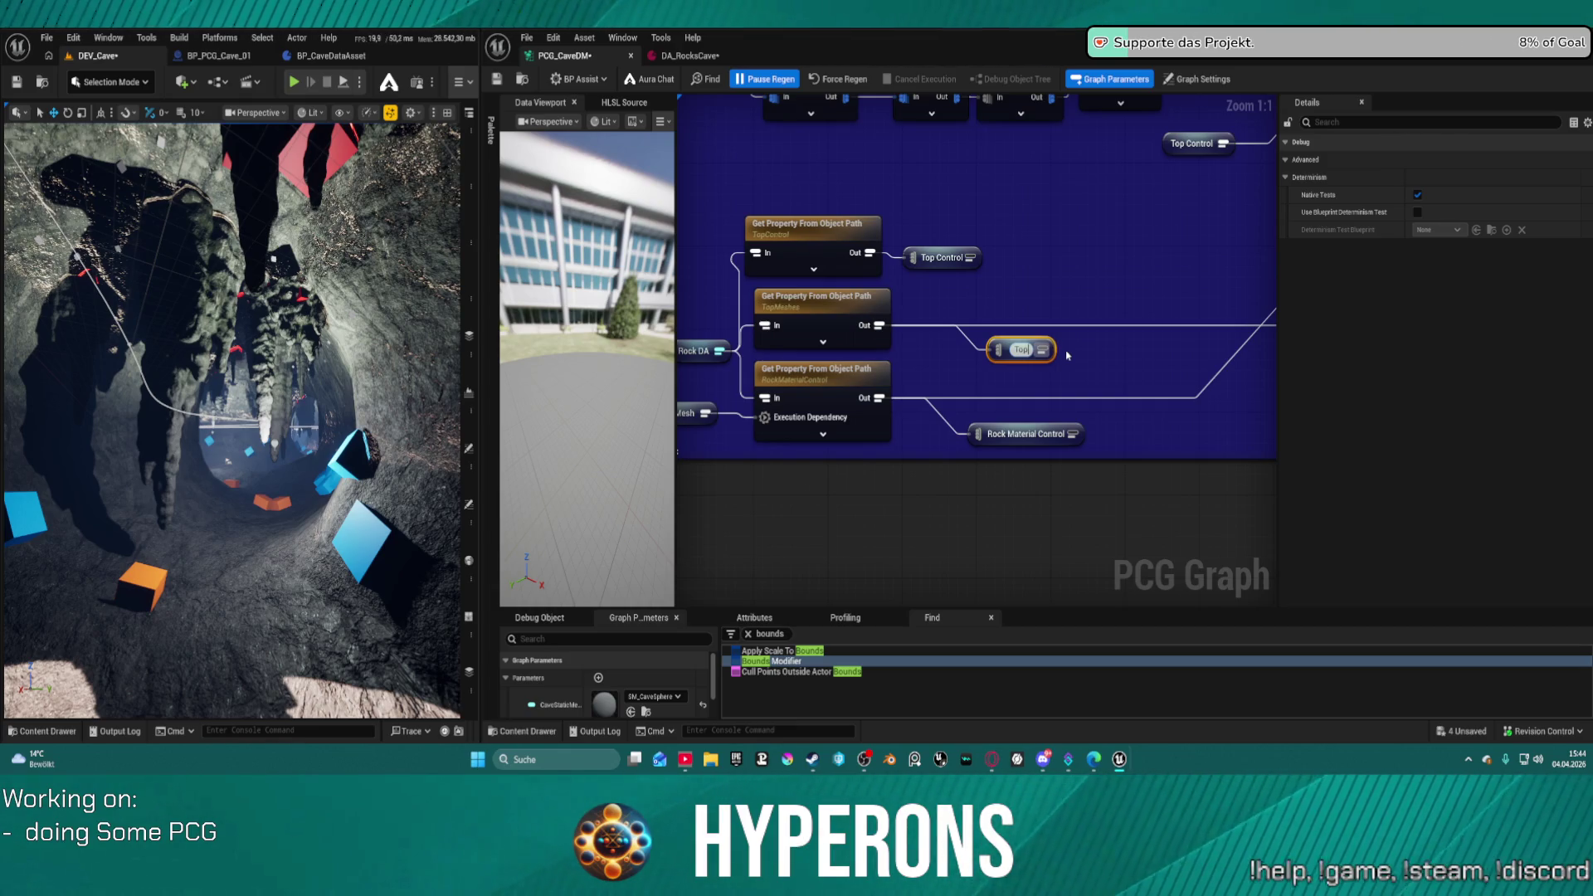
pyautogui.write('sh')
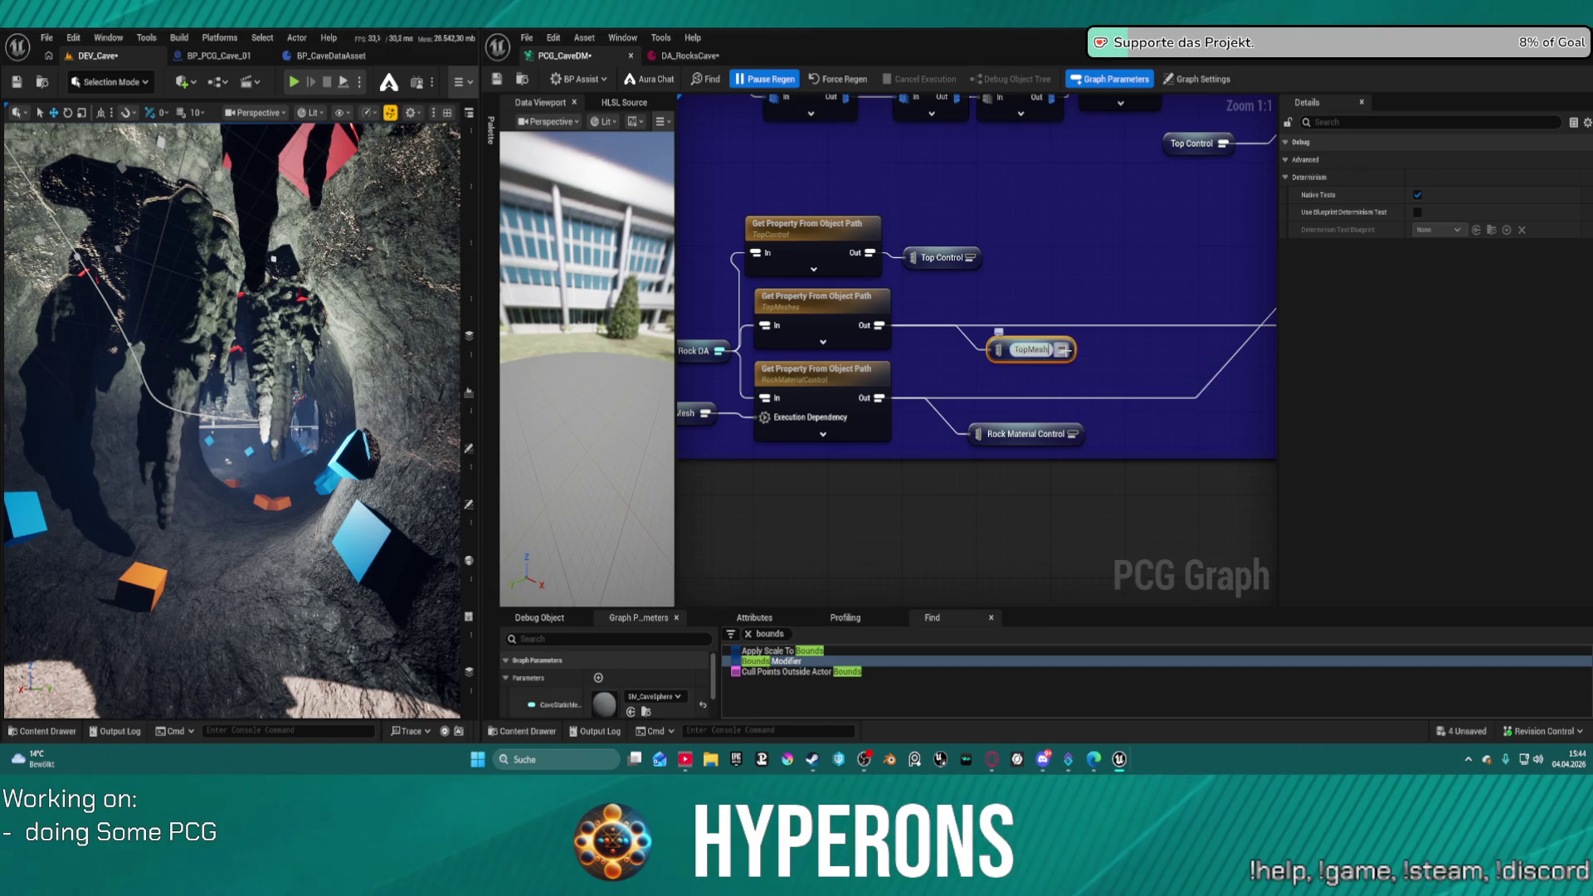
pyautogui.press('Return')
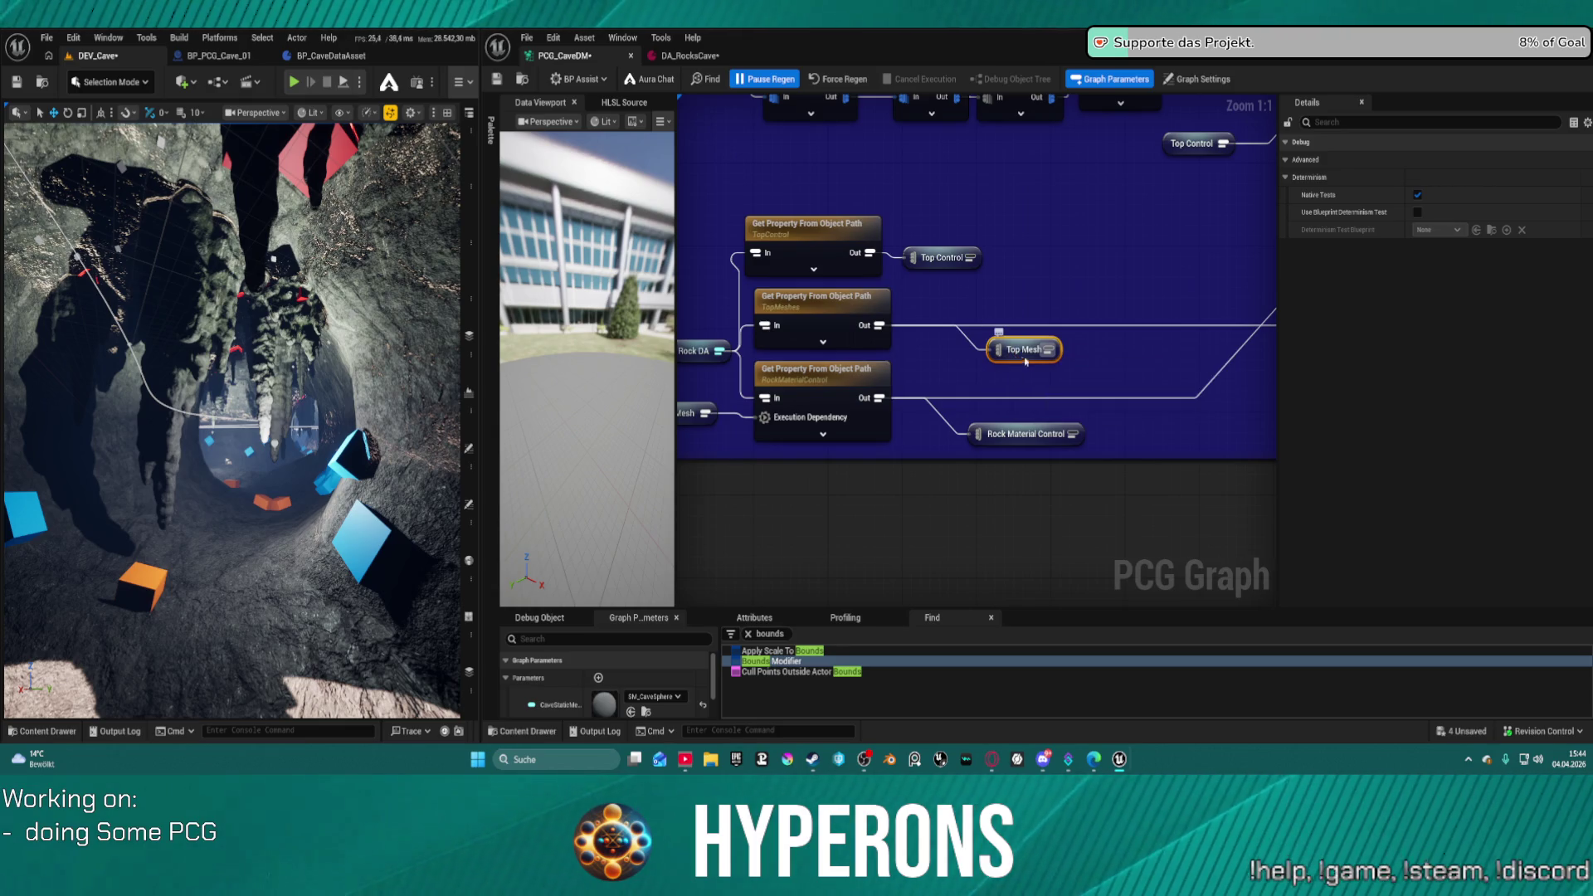
pyautogui.doubleClick(1026, 355)
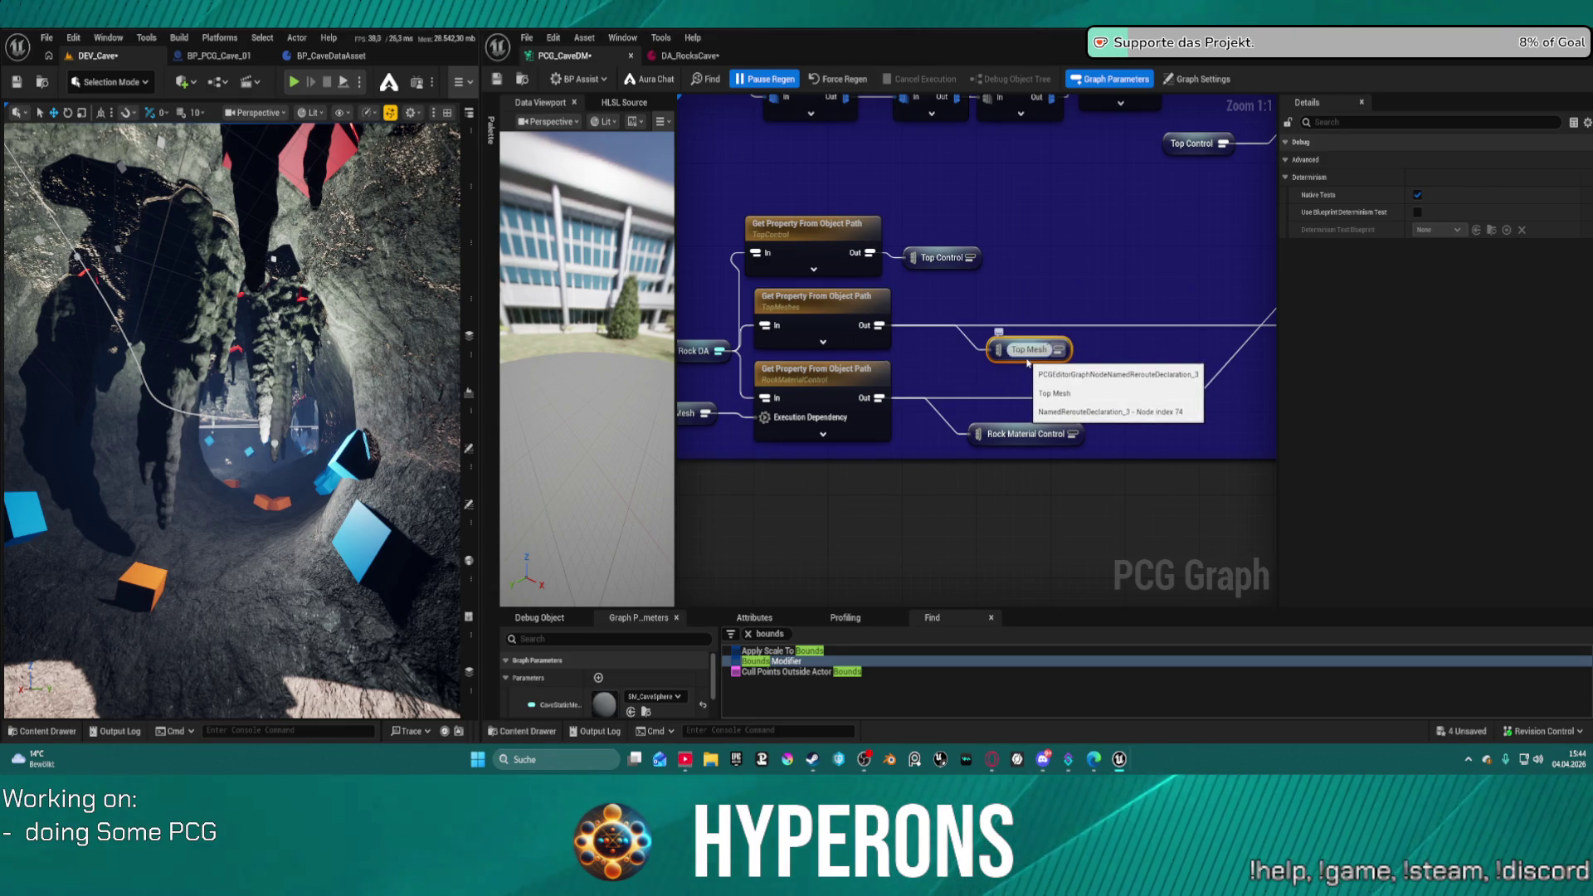
# - Feed a Top Meshes reroute into Match And Set Attributes' Match Data pin
pyautogui.moveTo(1027, 362)
pyautogui.mouseDown()
pyautogui.moveTo(780, 267)
pyautogui.moveTo(1092, 444)
pyautogui.mouseUp()
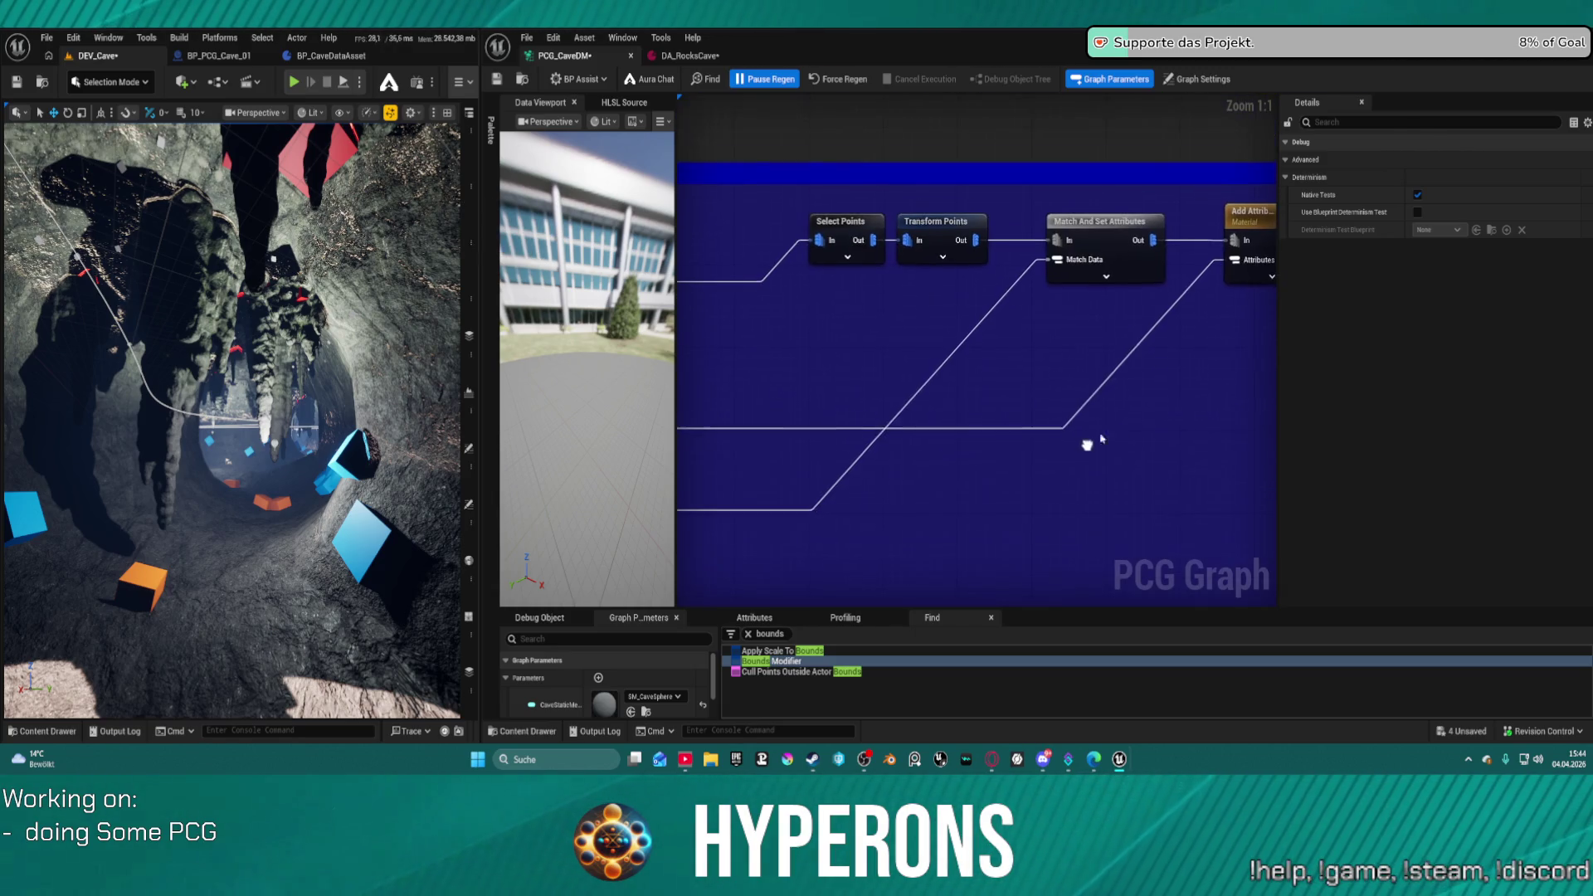
pyautogui.moveTo(1056, 260); pyautogui.dragTo(977, 292)
pyautogui.write('topme')
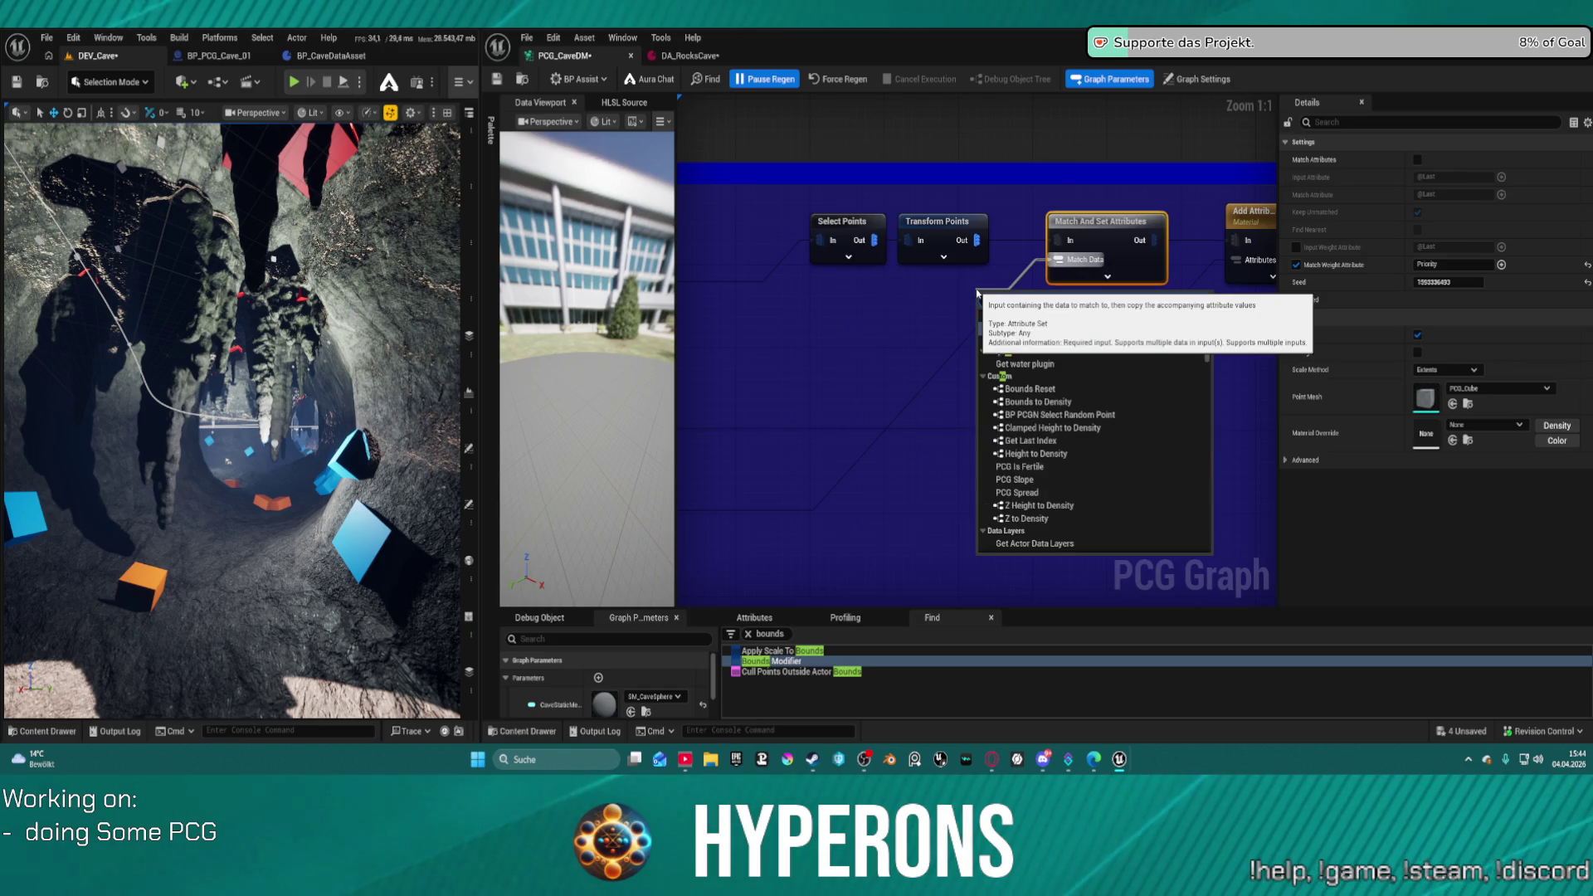
pyautogui.click(995, 328)
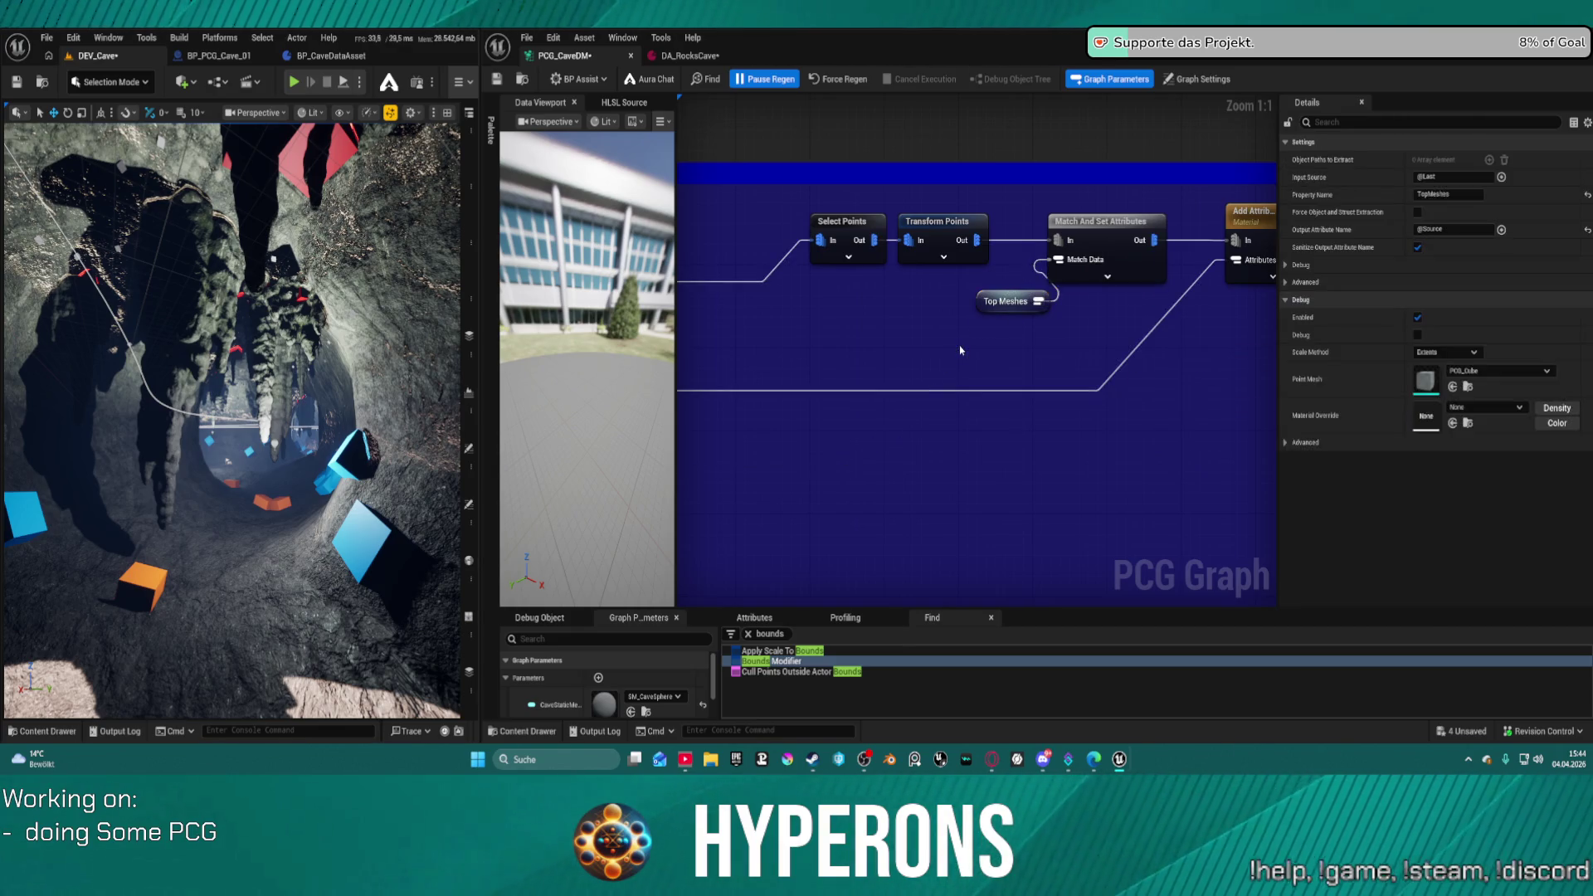
pyautogui.scroll(-5, 1120, 330)
pyautogui.moveTo(1014, 329); pyautogui.dragTo(993, 311)
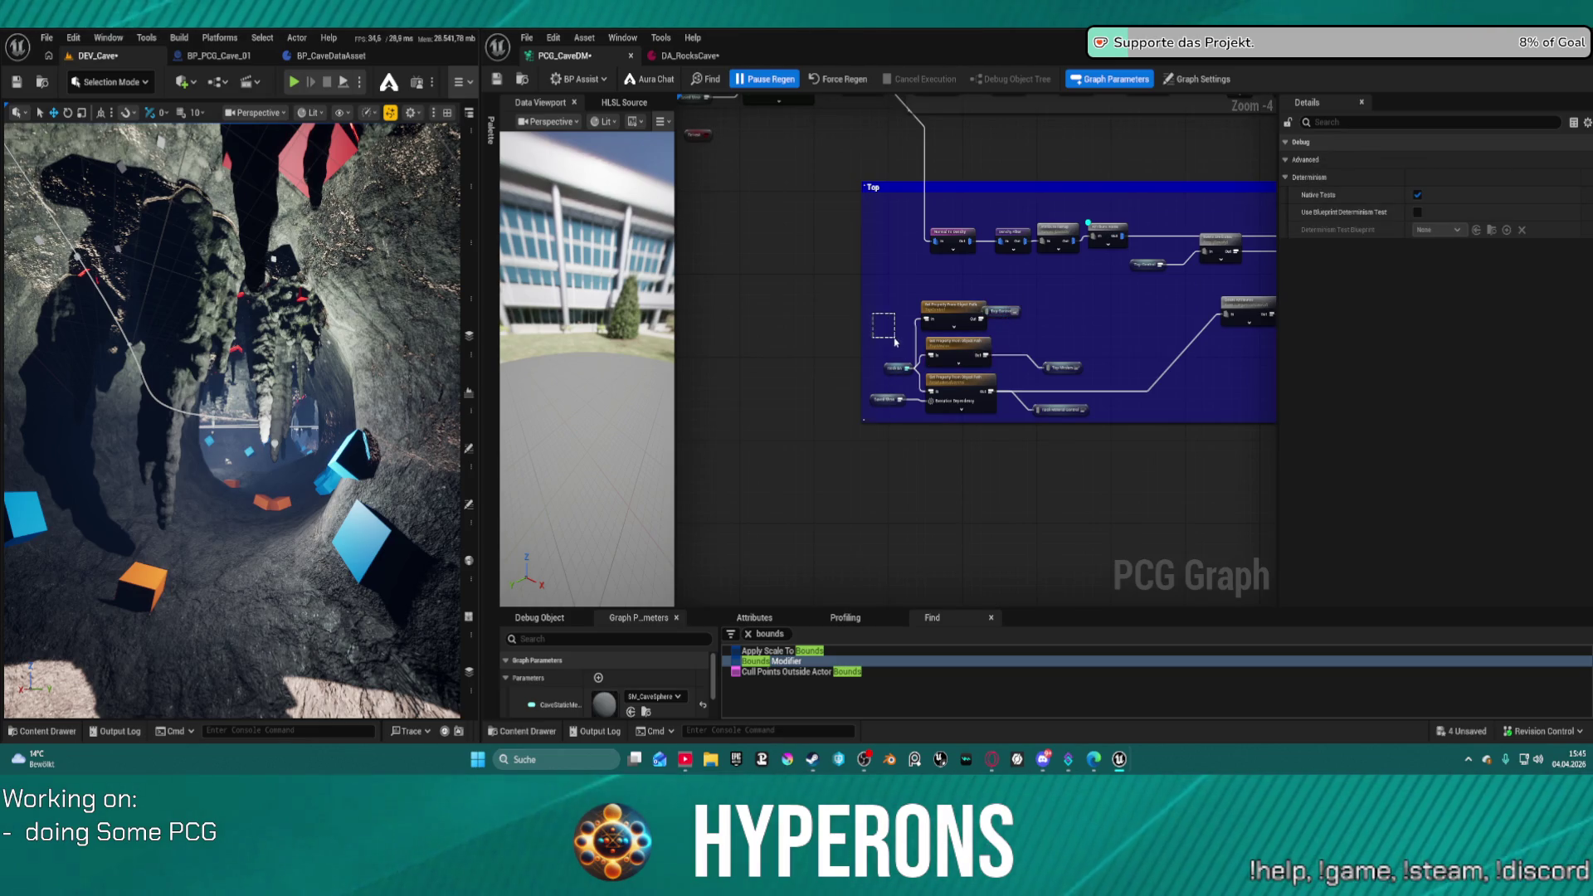
pyautogui.moveTo(896, 341); pyautogui.dragTo(896, 341)
pyautogui.scroll(3, 934, 390)
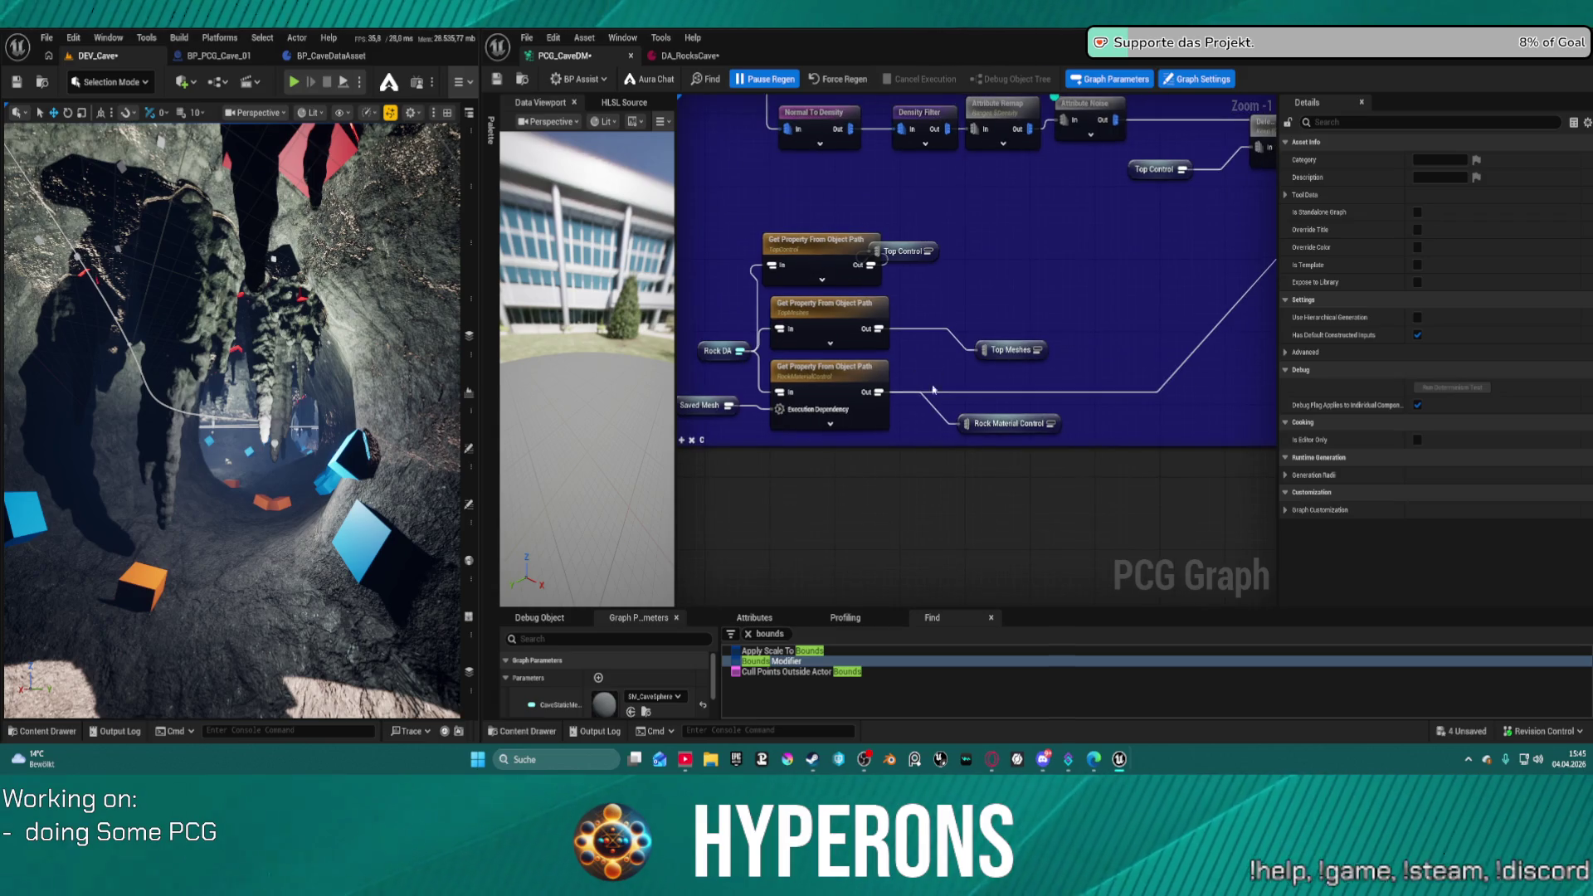
# - Paste a copy of the Rock Material Control reroute, then delete the duplicate
pyautogui.click(1006, 431)
pyautogui.moveTo(1117, 325); pyautogui.dragTo(907, 377)
pyautogui.hotkey('ctrl', 'v')
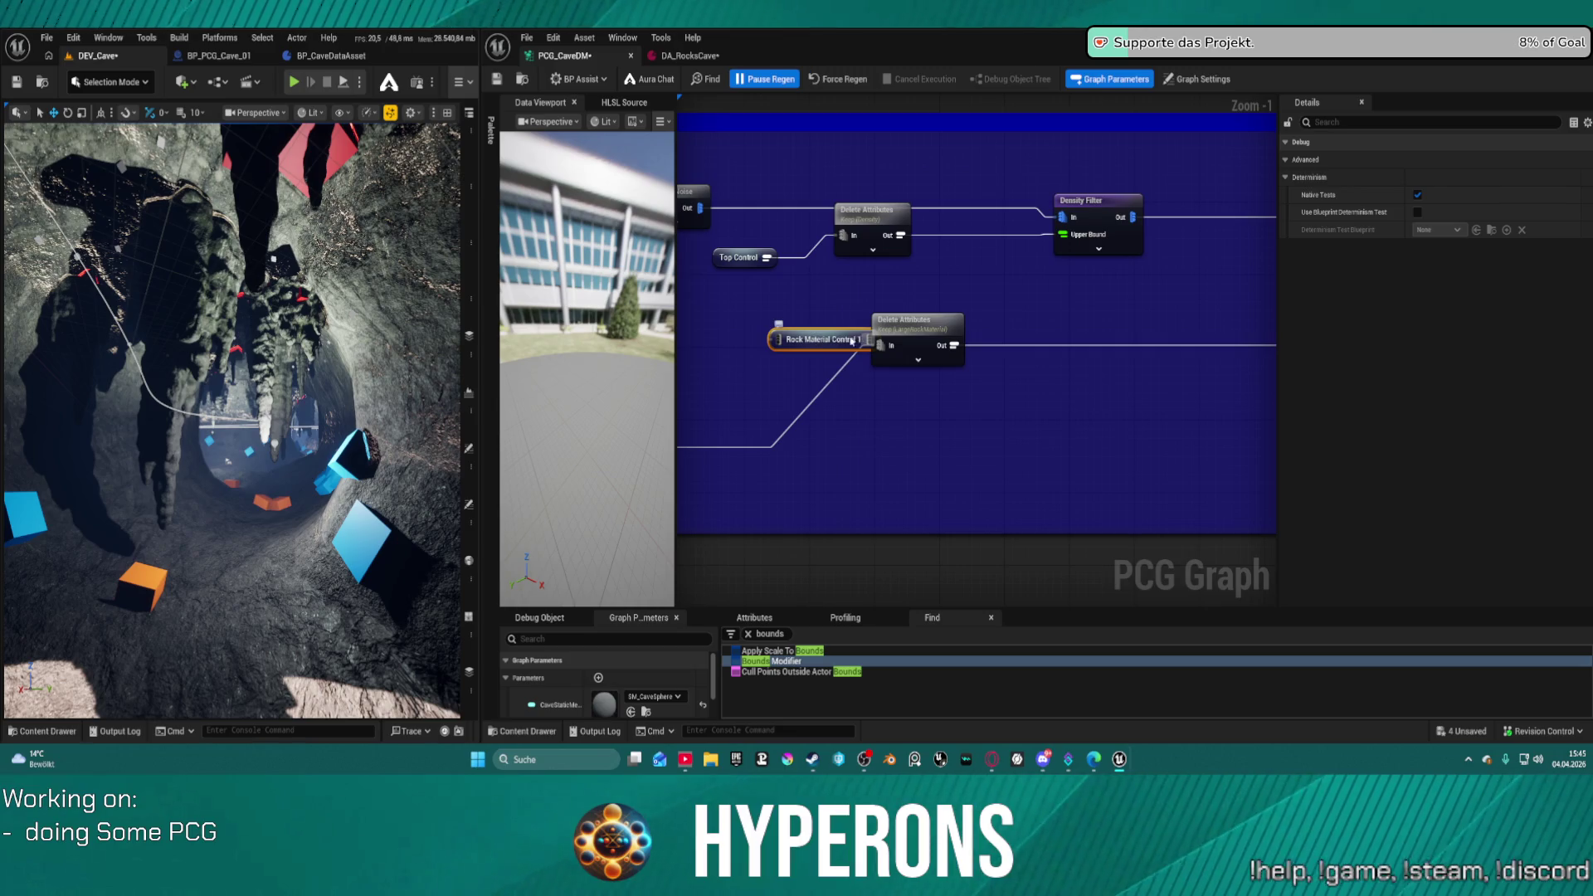
pyautogui.rightClick(797, 343)
pyautogui.press('Escape')
pyautogui.press('Delete')
# - Wire a Rock Material Control reroute into Delete Attributes' In pin and place them beside Top Meshes
pyautogui.moveTo(879, 345); pyautogui.dragTo(809, 350)
pyautogui.write('rock ma')
pyautogui.press('Return')
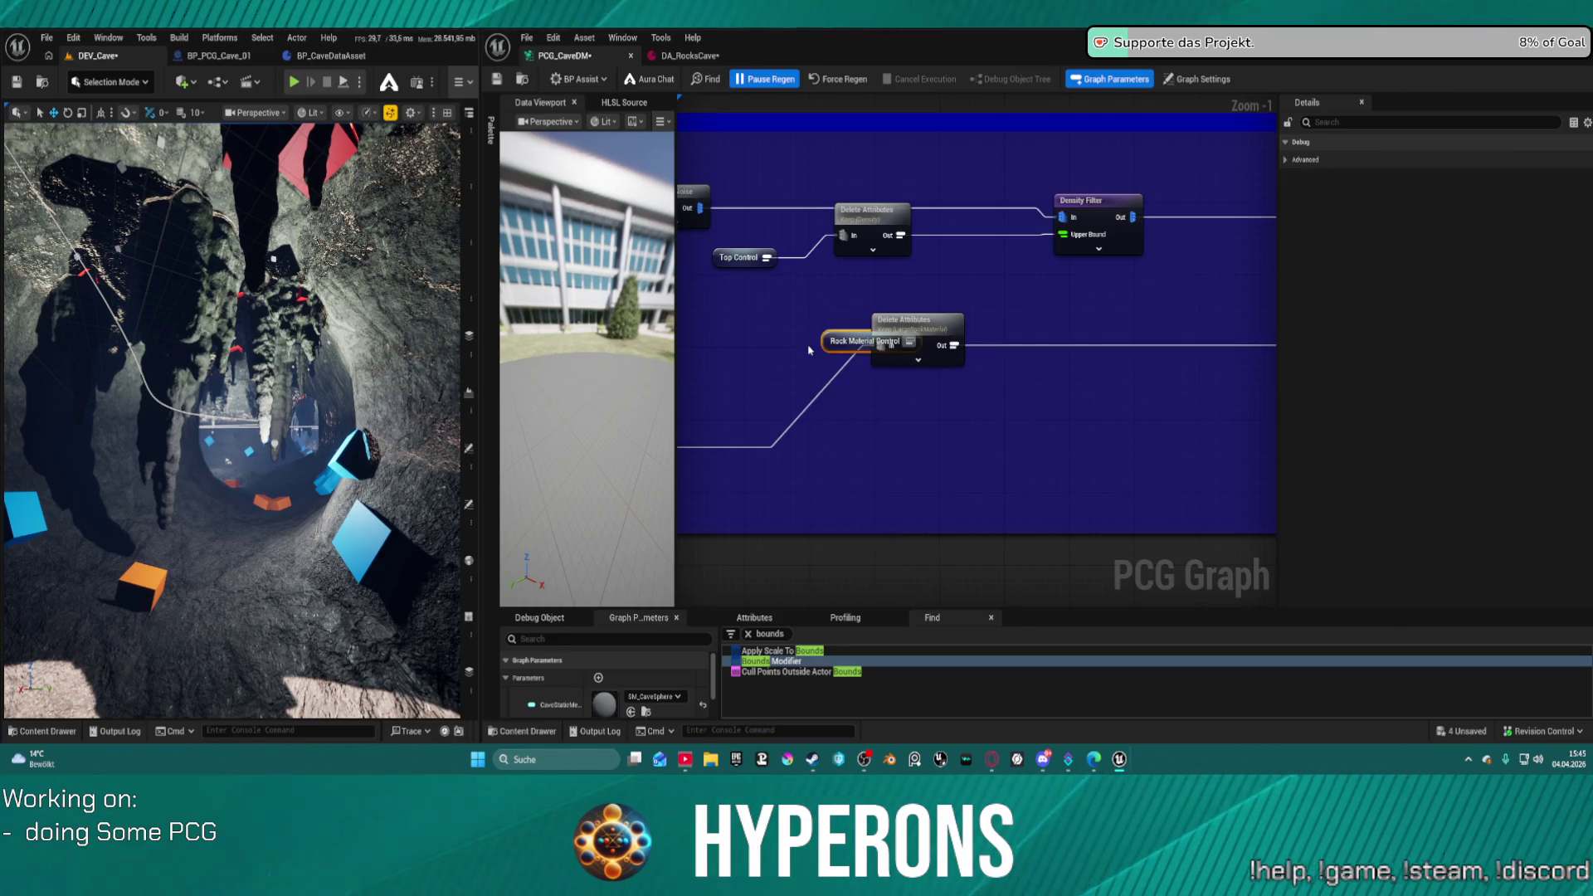
pyautogui.moveTo(845, 296)
pyautogui.mouseDown()
pyautogui.moveTo(971, 373)
pyautogui.moveTo(1175, 329)
pyautogui.mouseUp()
pyautogui.doubleClick(1082, 375)
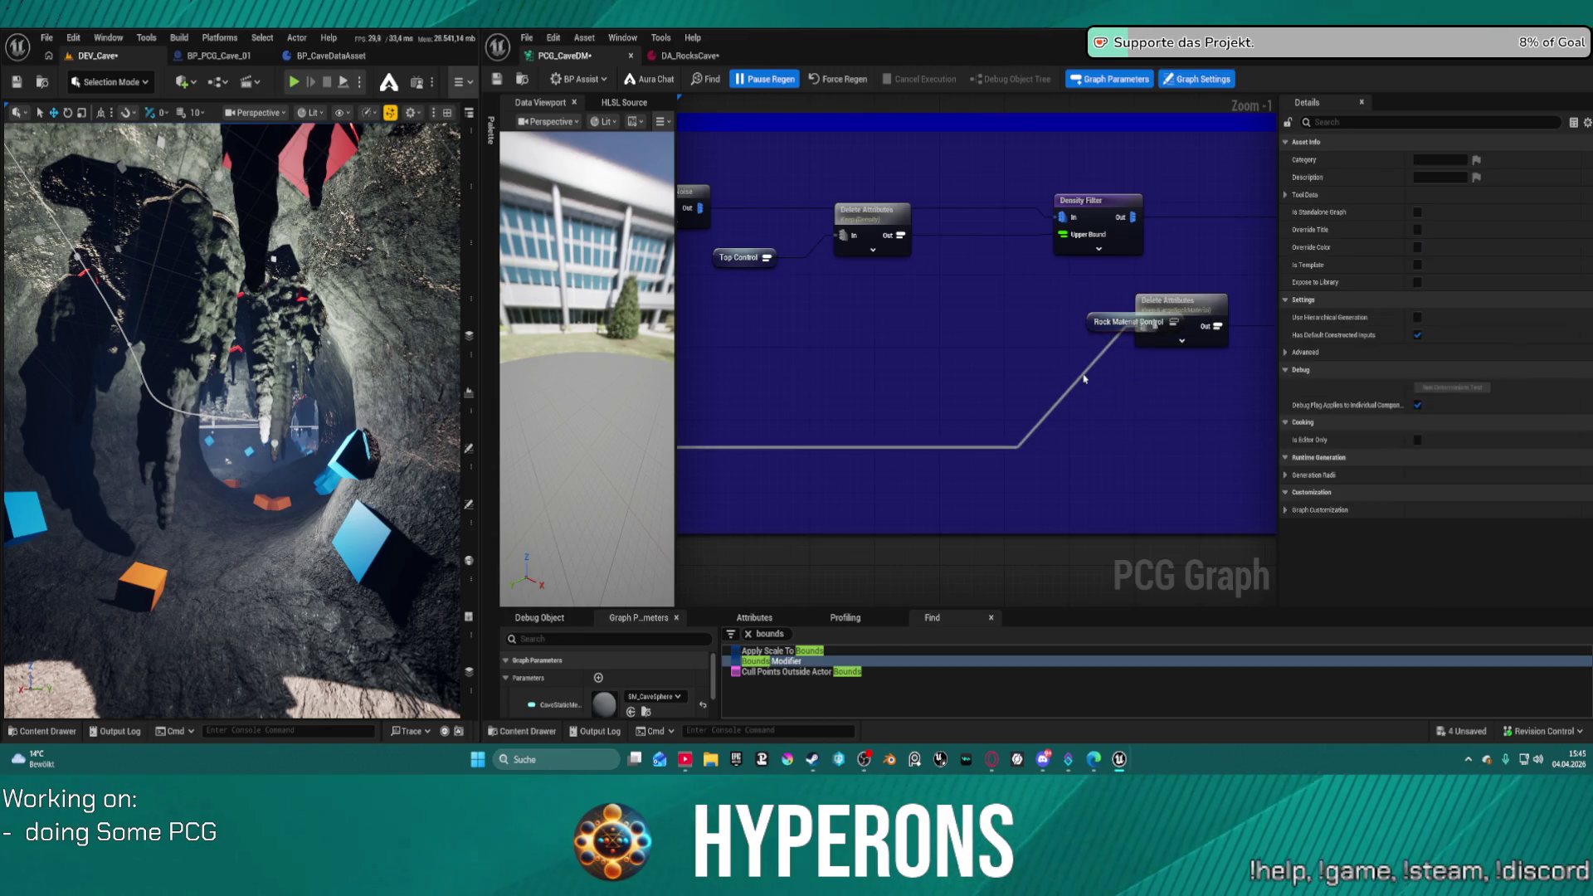
pyautogui.moveTo(1219, 286)
pyautogui.mouseDown()
pyautogui.moveTo(772, 256)
pyautogui.moveTo(1231, 286)
pyautogui.moveTo(953, 285)
pyautogui.mouseUp()
pyautogui.moveTo(694, 334); pyautogui.dragTo(1217, 293)
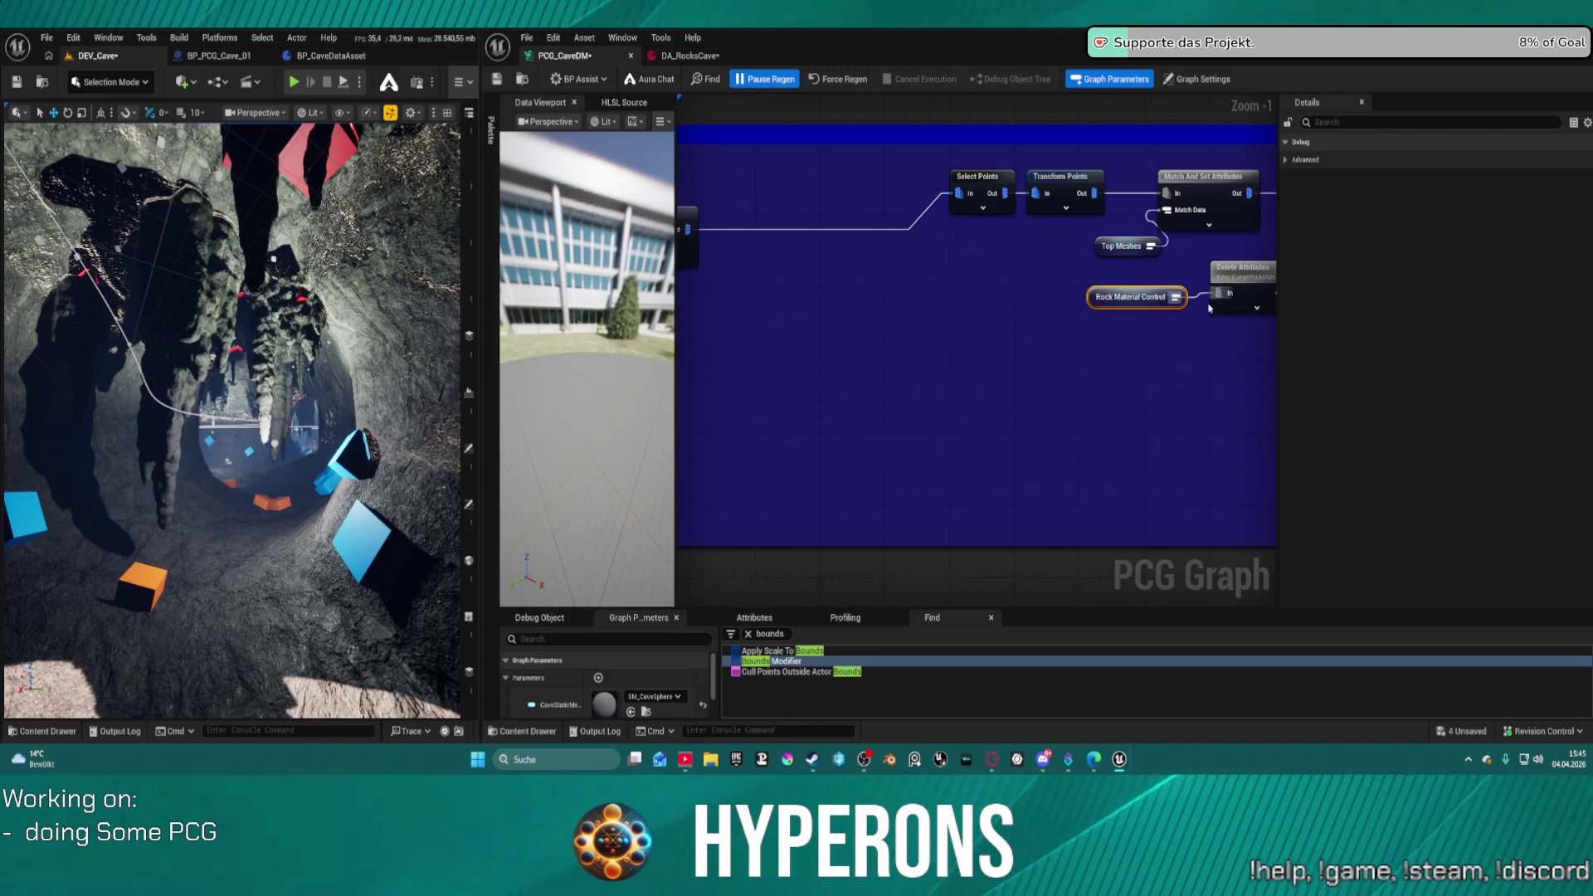
# - Move the Input node toward Output and save the DEV_Cave map and PCG graph
pyautogui.scroll(-10, 918, 434)
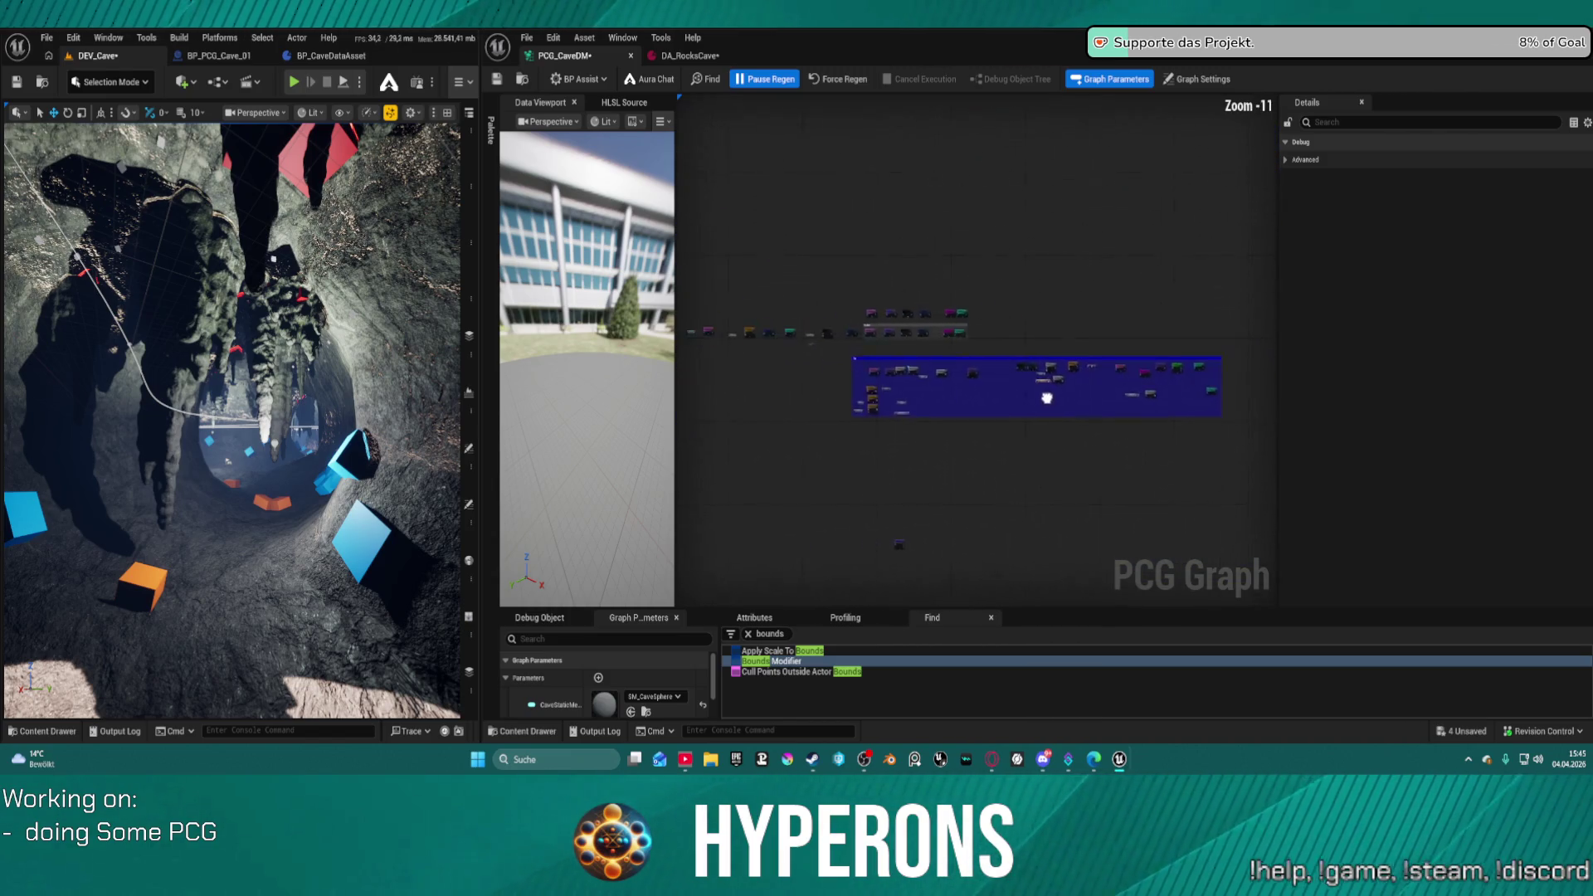
pyautogui.scroll(7, 1046, 398)
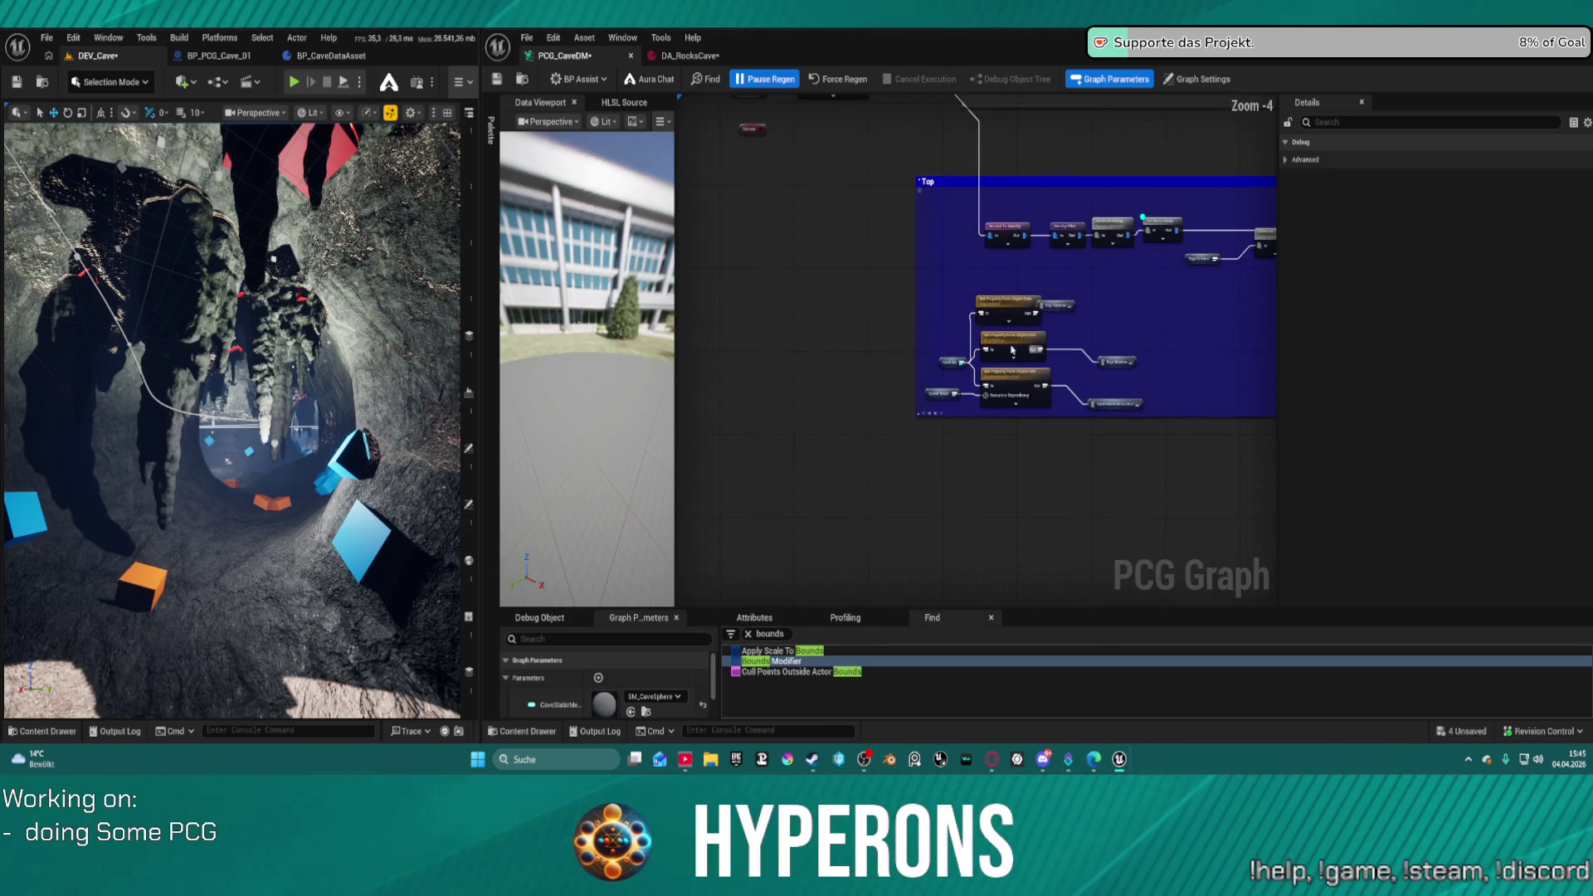
pyautogui.moveTo(941, 289); pyautogui.dragTo(1120, 411)
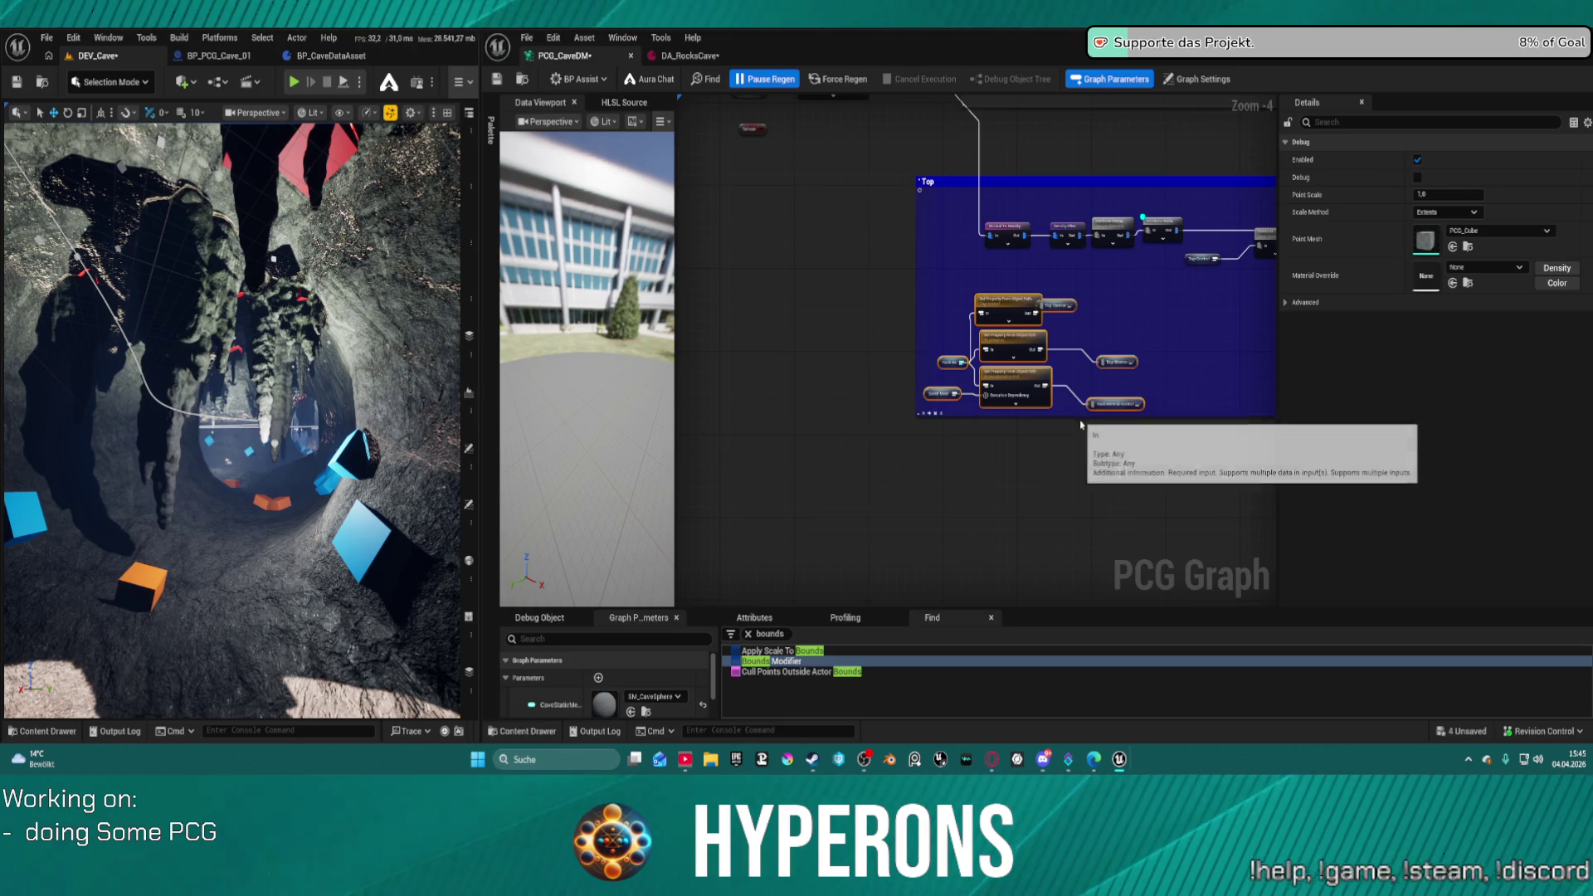
pyautogui.scroll(3, 937, 422)
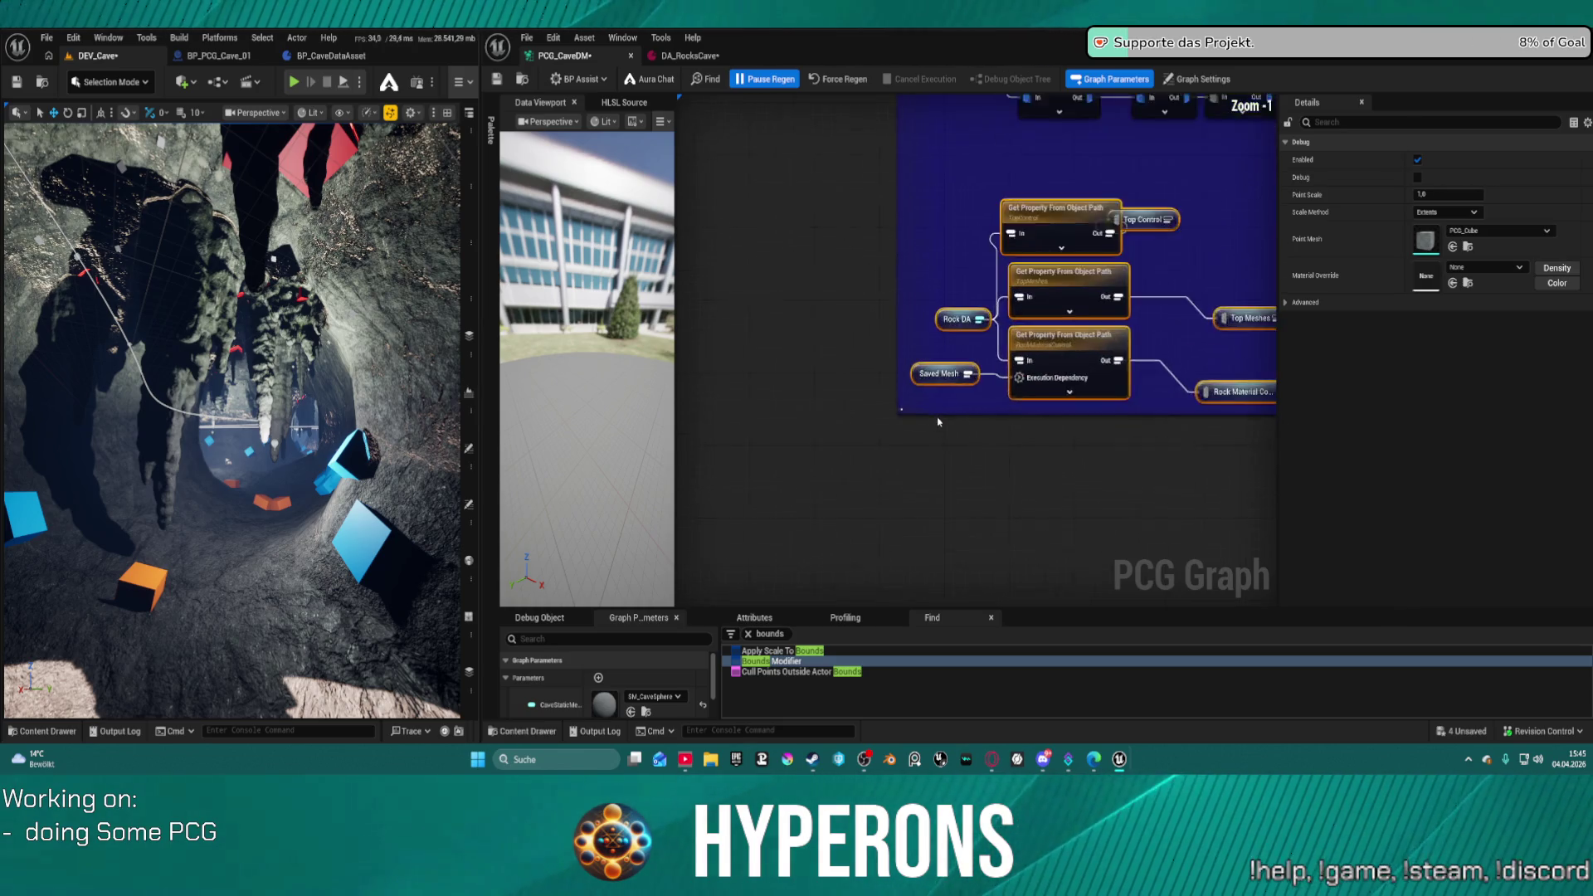
pyautogui.scroll(-5, 987, 395)
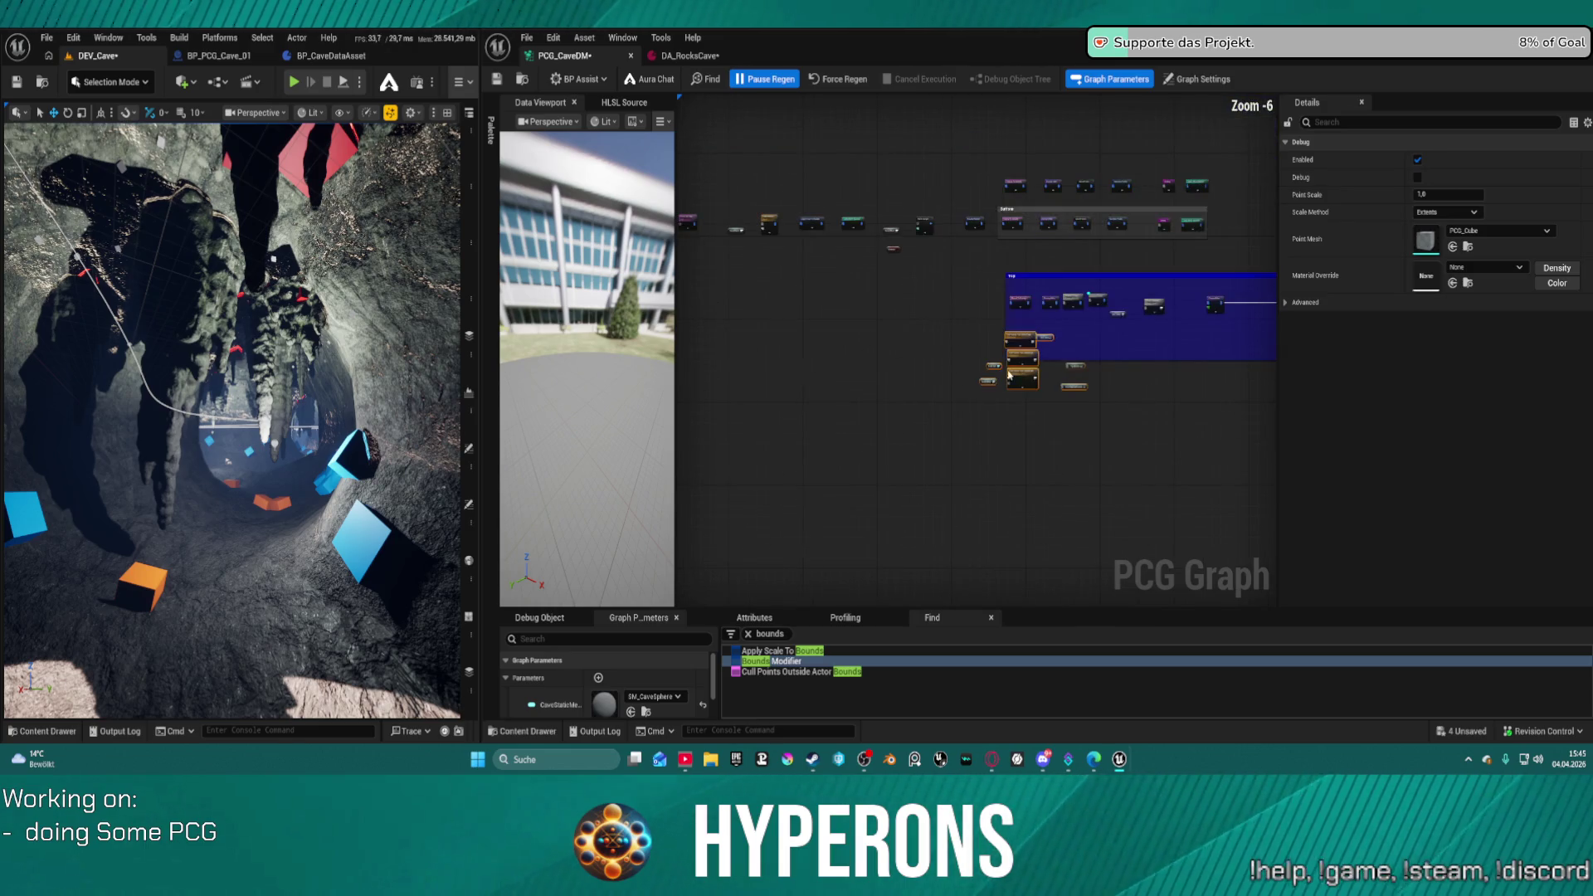
pyautogui.moveTo(987, 395)
pyautogui.mouseDown()
pyautogui.moveTo(688, 432)
pyautogui.moveTo(705, 373)
pyautogui.moveTo(719, 402)
pyautogui.moveTo(746, 373)
pyautogui.moveTo(830, 357)
pyautogui.moveTo(730, 432)
pyautogui.moveTo(1132, 417)
pyautogui.mouseUp()
pyautogui.scroll(6, 1045, 226)
pyautogui.moveTo(940, 122); pyautogui.dragTo(1170, 417)
pyautogui.scroll(-6, 1169, 418)
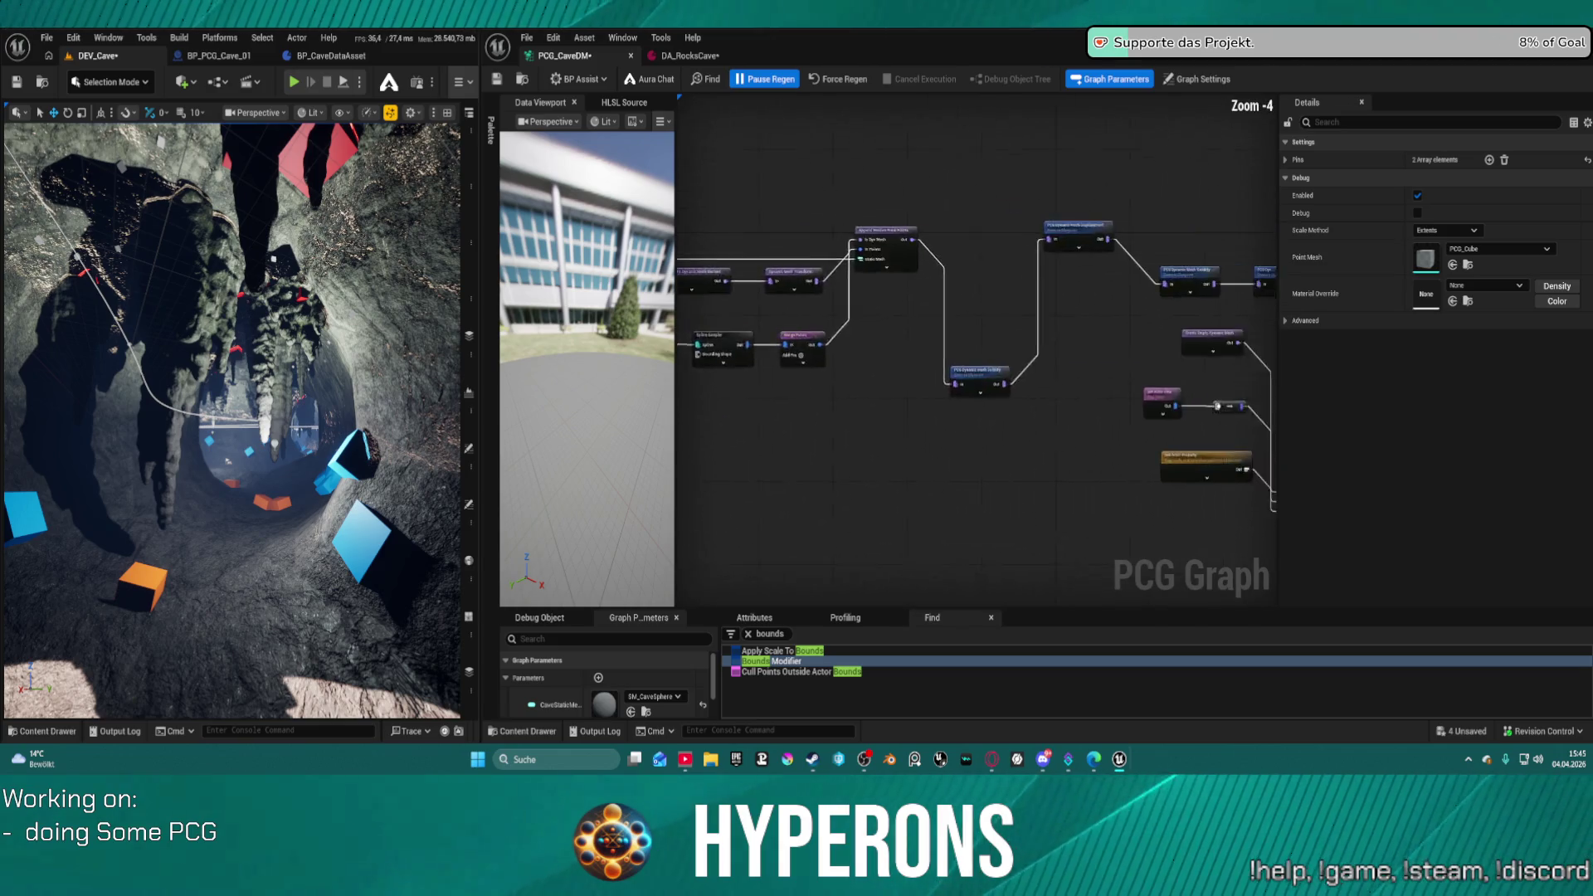
pyautogui.scroll(-1, 952, 362)
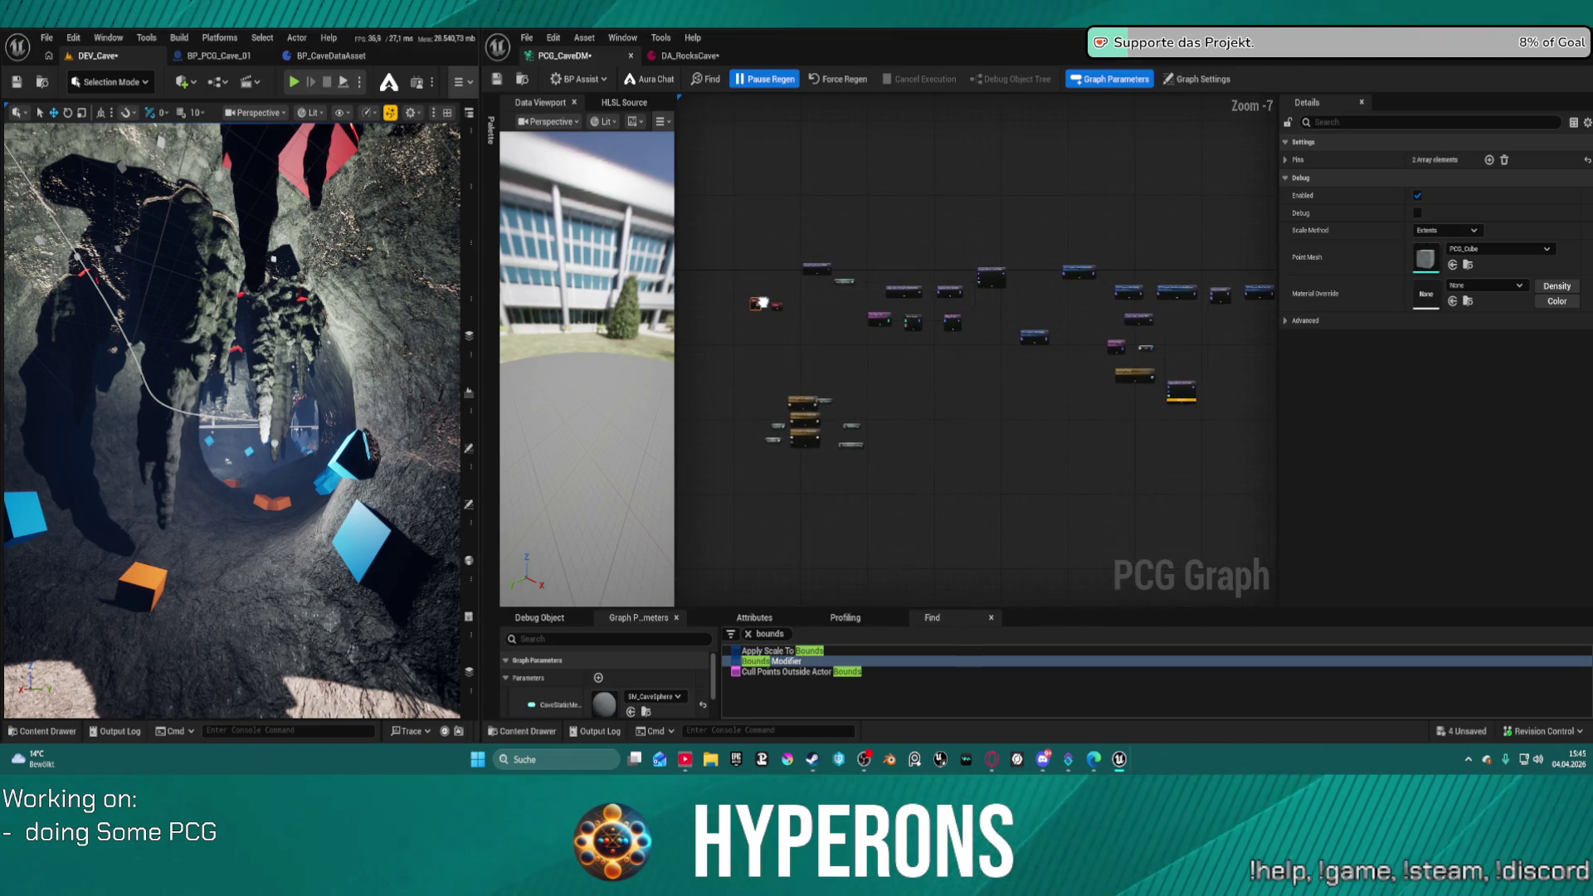
pyautogui.hotkey('ctrl', 's')
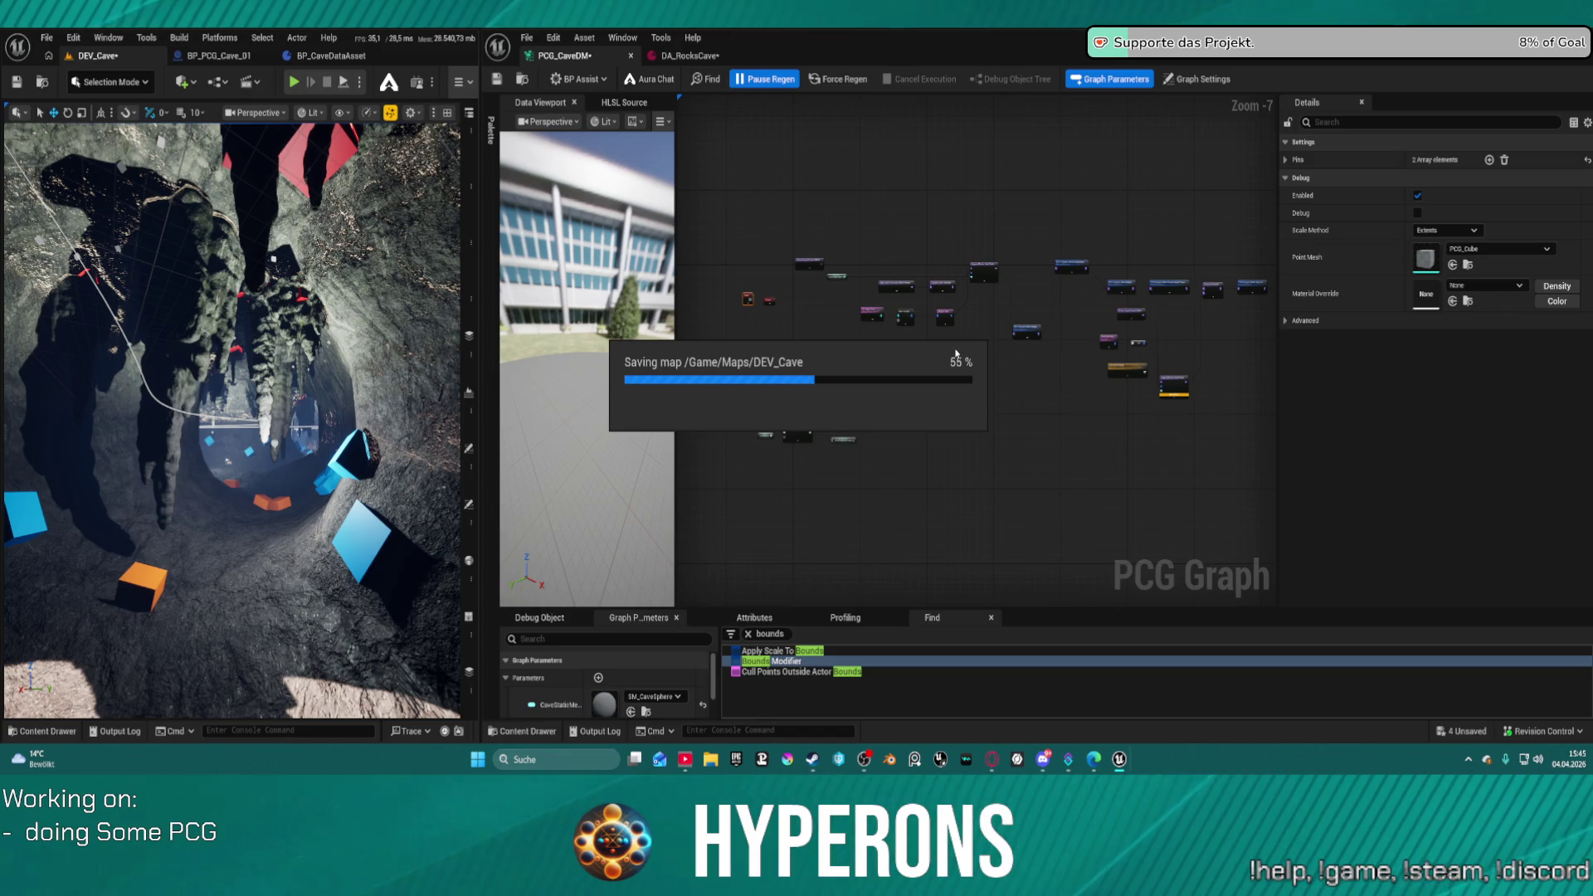
# - Inspect the Get Spline Data node, then box-select the Get Property nodes and their reroutes
pyautogui.press('Home')
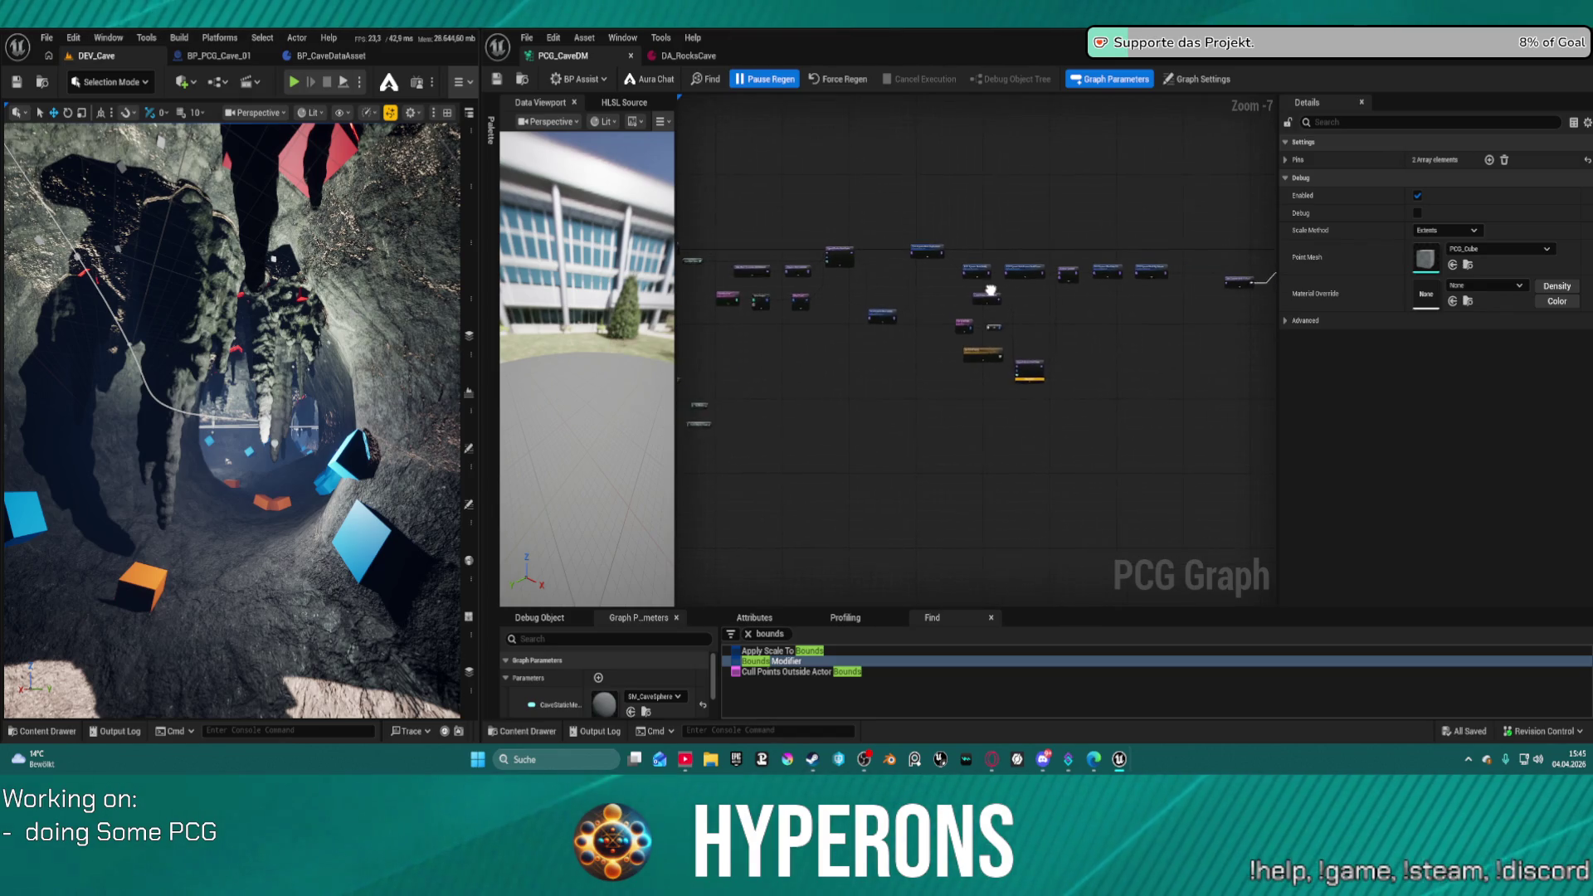
pyautogui.scroll(-5, 963, 290)
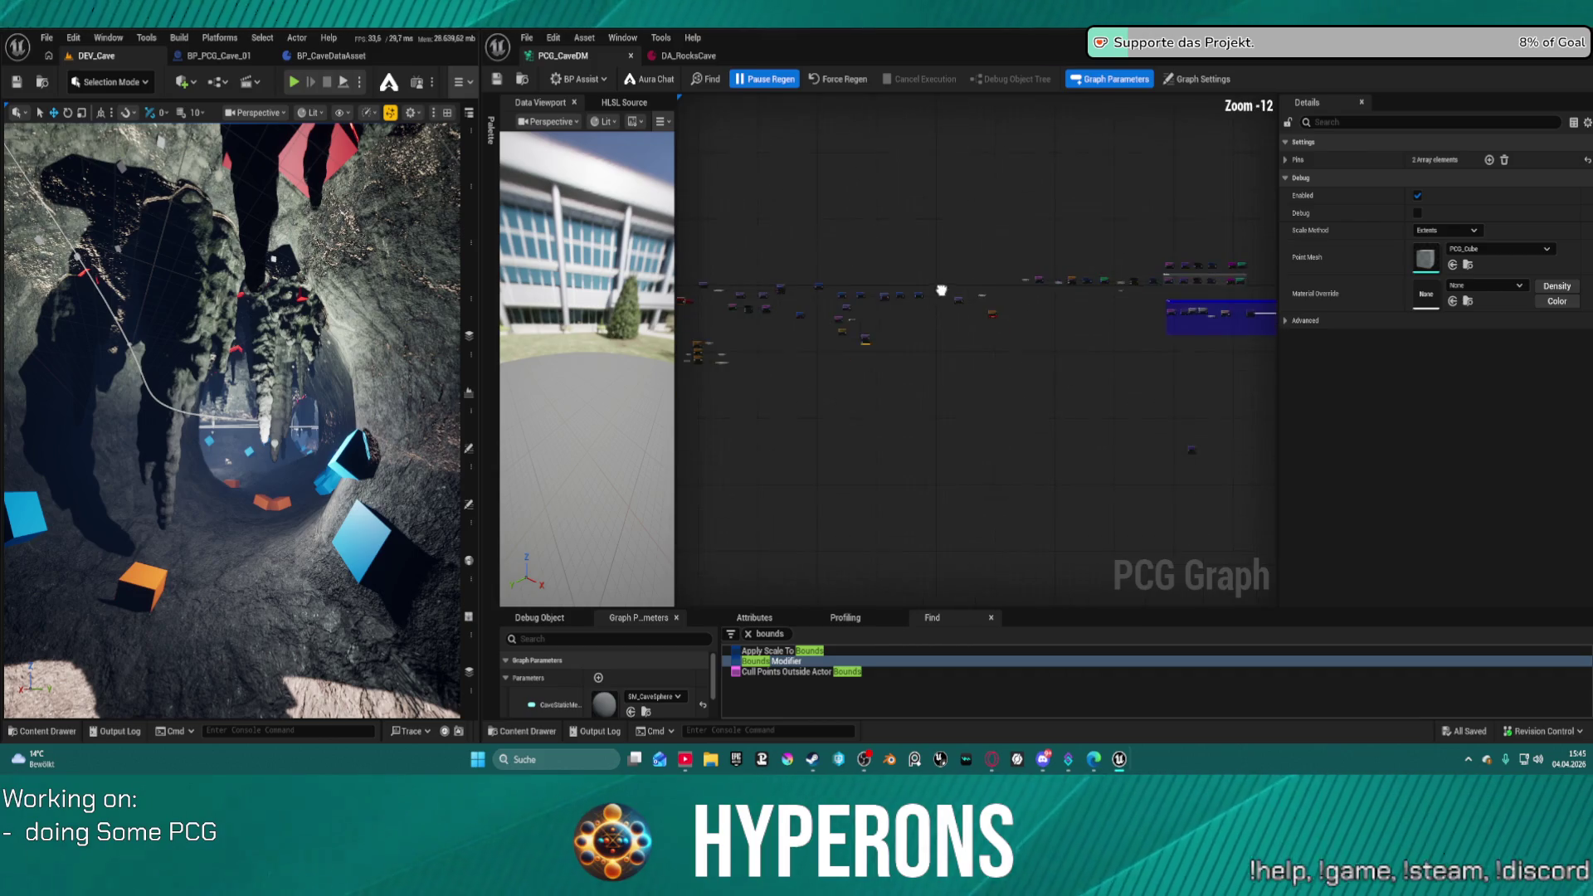
pyautogui.scroll(8, 941, 290)
pyautogui.scroll(-6, 1067, 243)
pyautogui.scroll(7, 1050, 247)
pyautogui.moveTo(1096, 302); pyautogui.dragTo(905, 256)
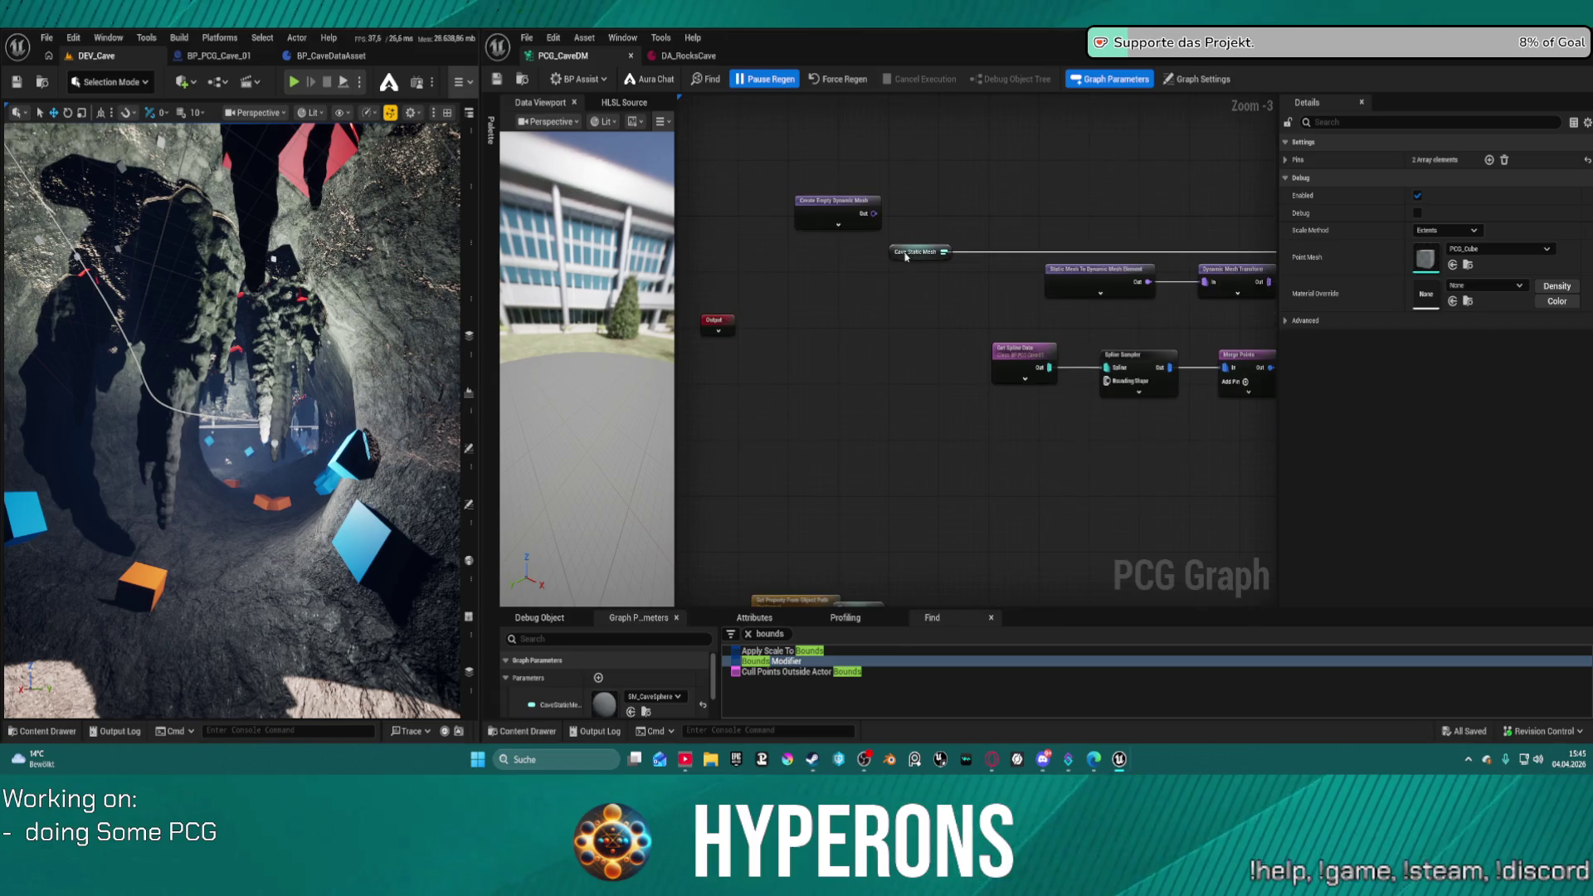
pyautogui.click(1017, 357)
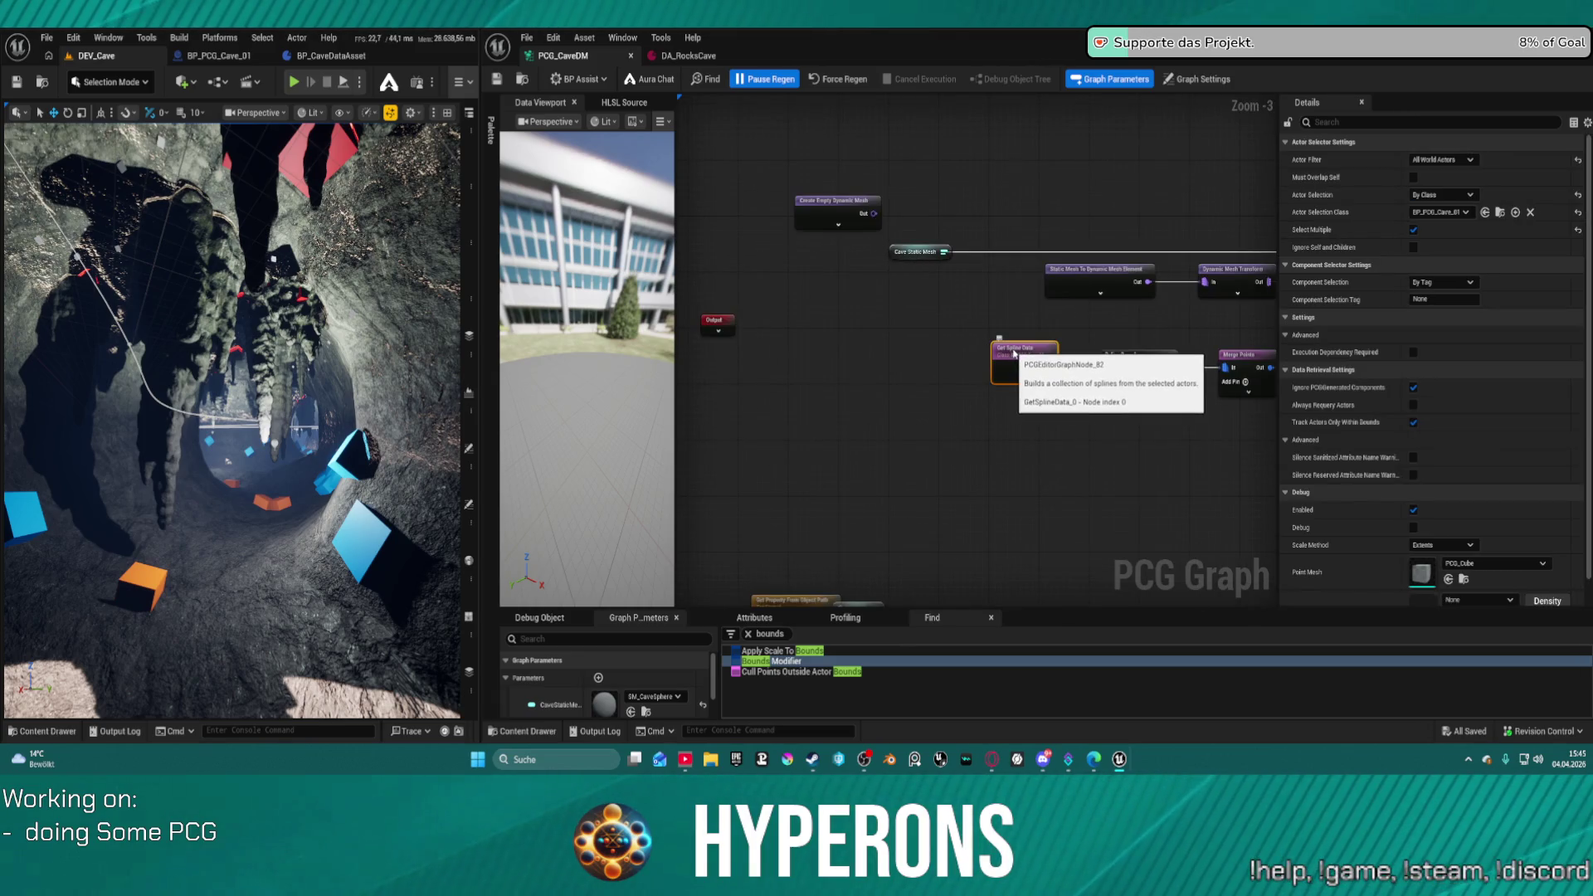
pyautogui.scroll(-4, 854, 320)
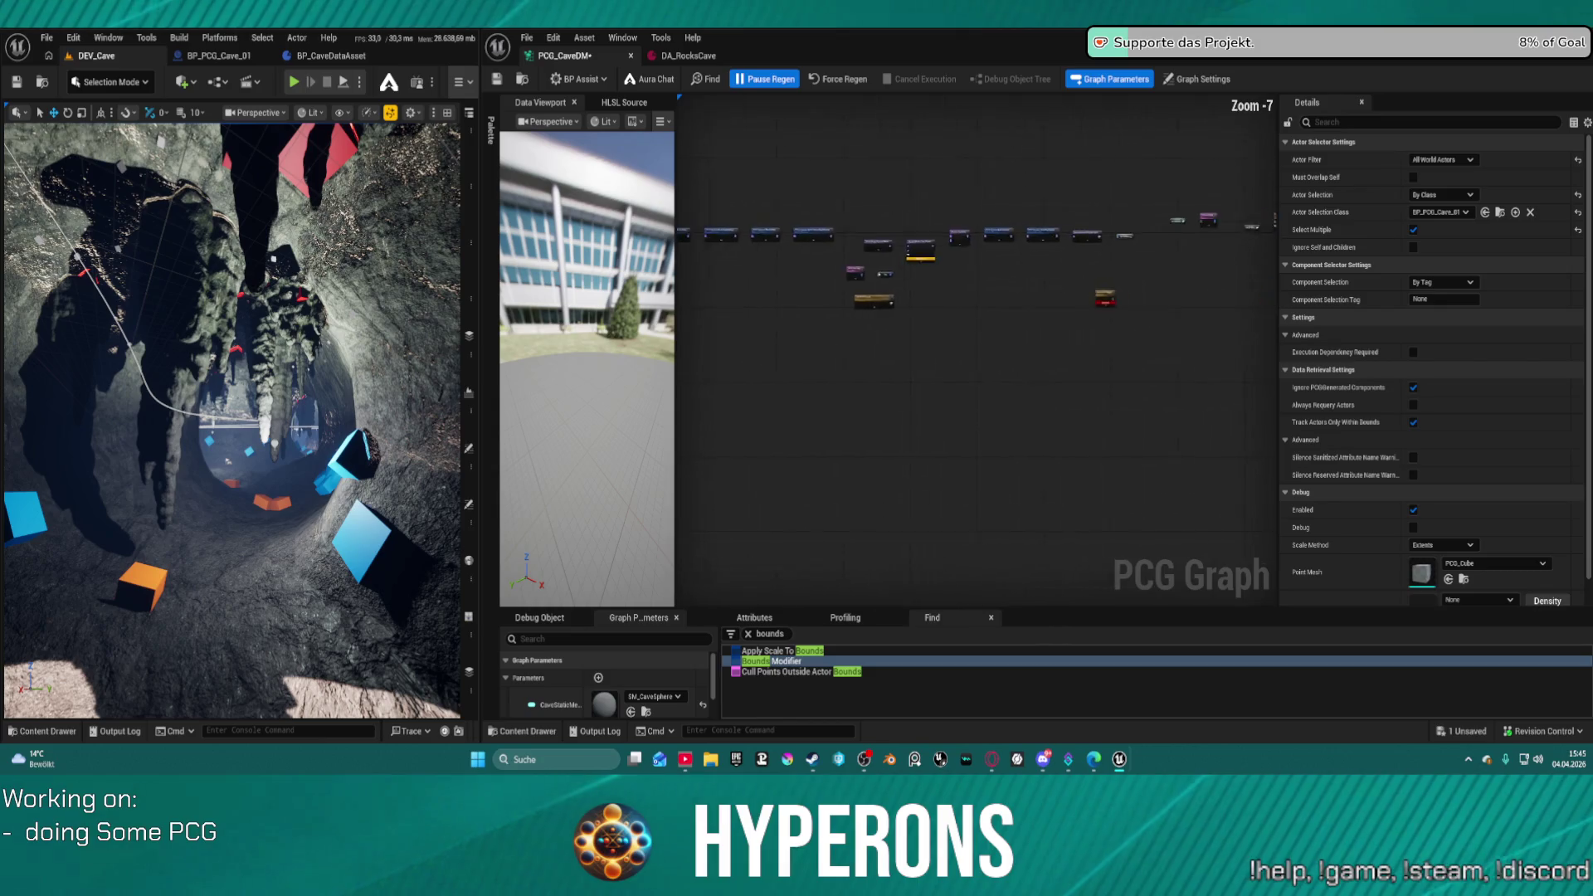
pyautogui.moveTo(736, 281); pyautogui.dragTo(811, 250)
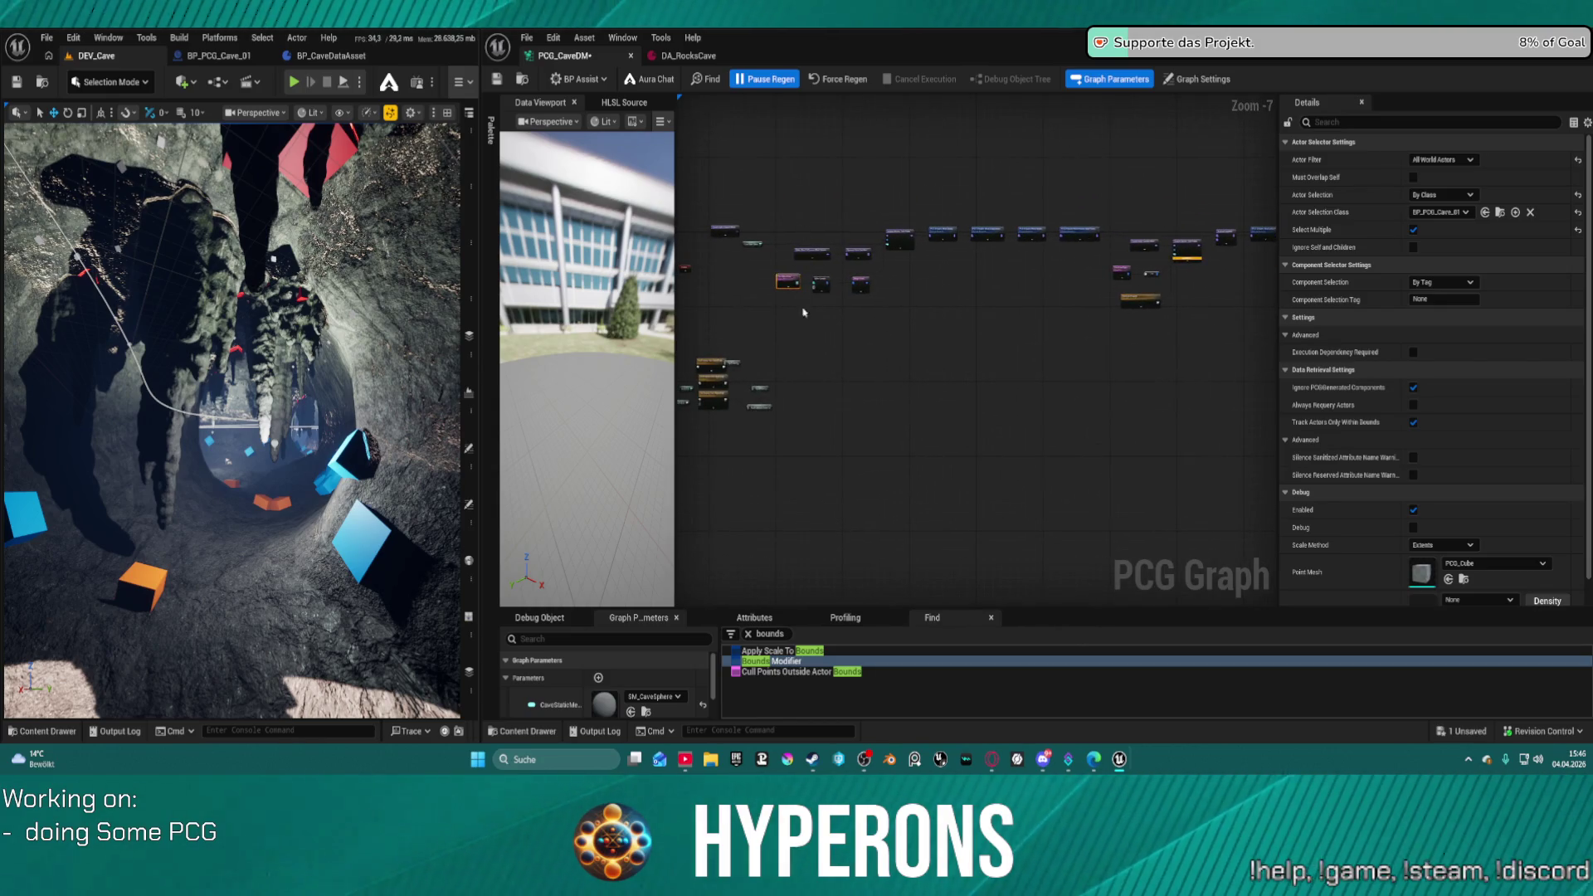
pyautogui.scroll(6, 803, 312)
pyautogui.moveTo(777, 150); pyautogui.dragTo(1224, 414)
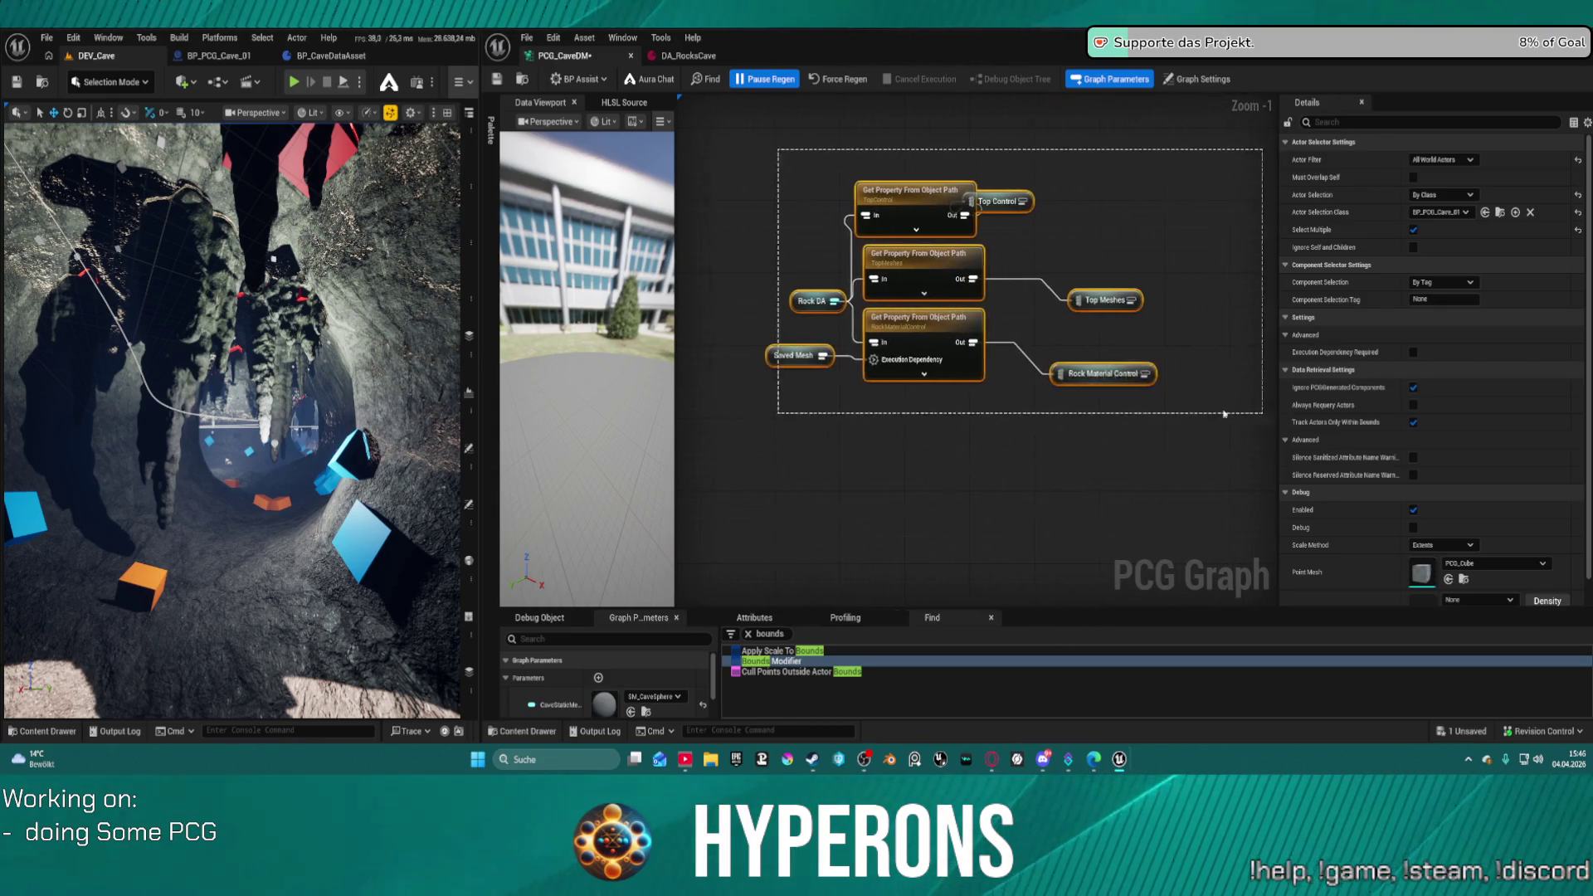
# - Wrap the selected nodes in an orange comment with font size 32
pyautogui.press('c')
pyautogui.click(1458, 178)
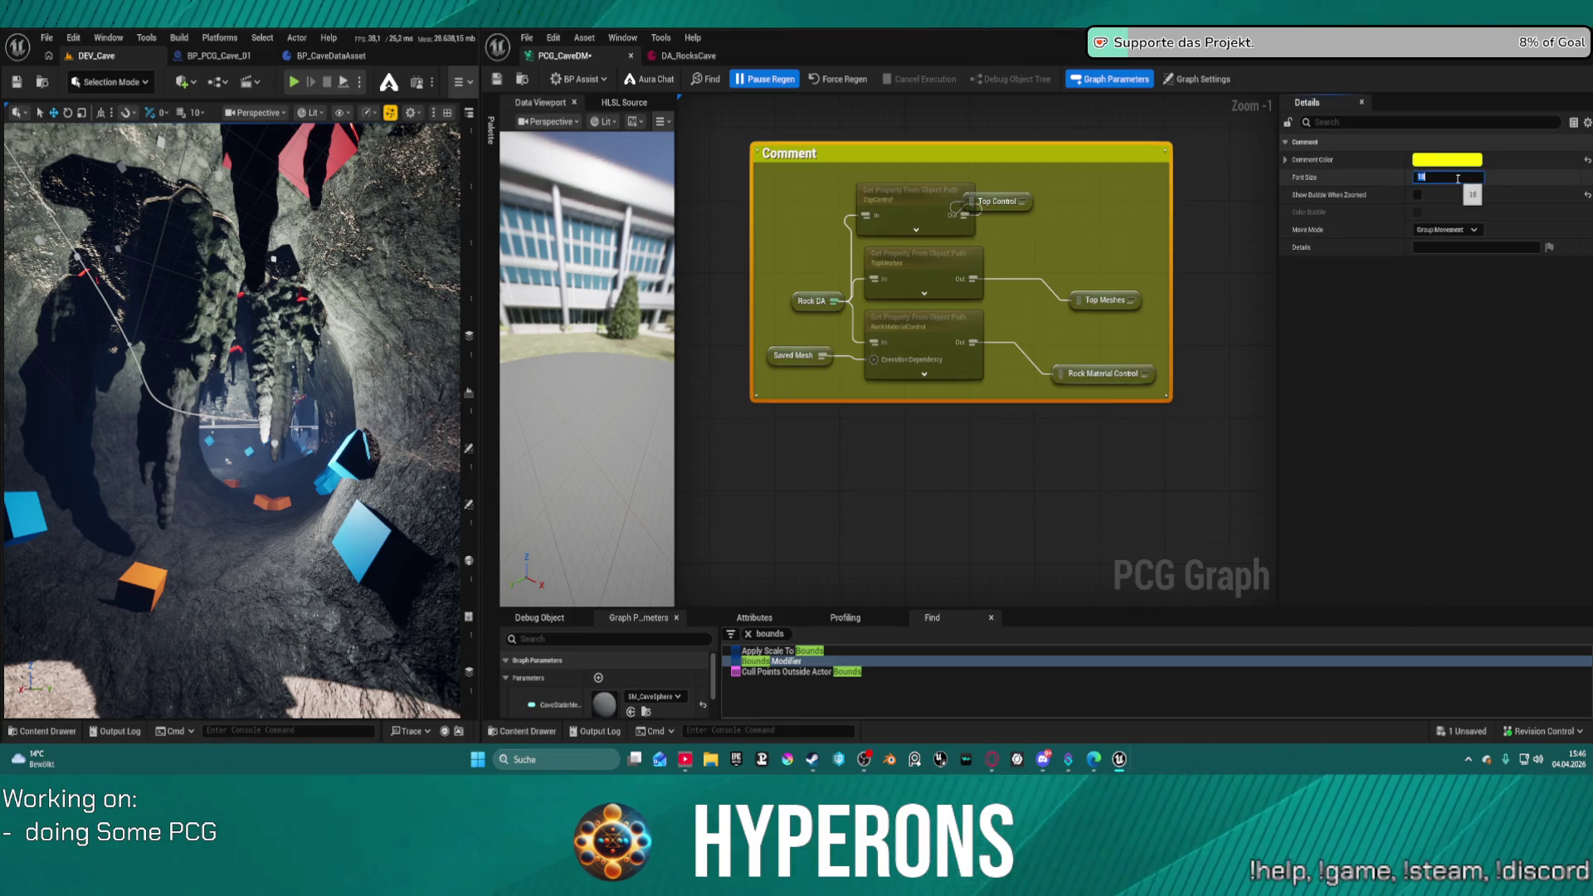
pyautogui.write('32')
pyautogui.press('Return')
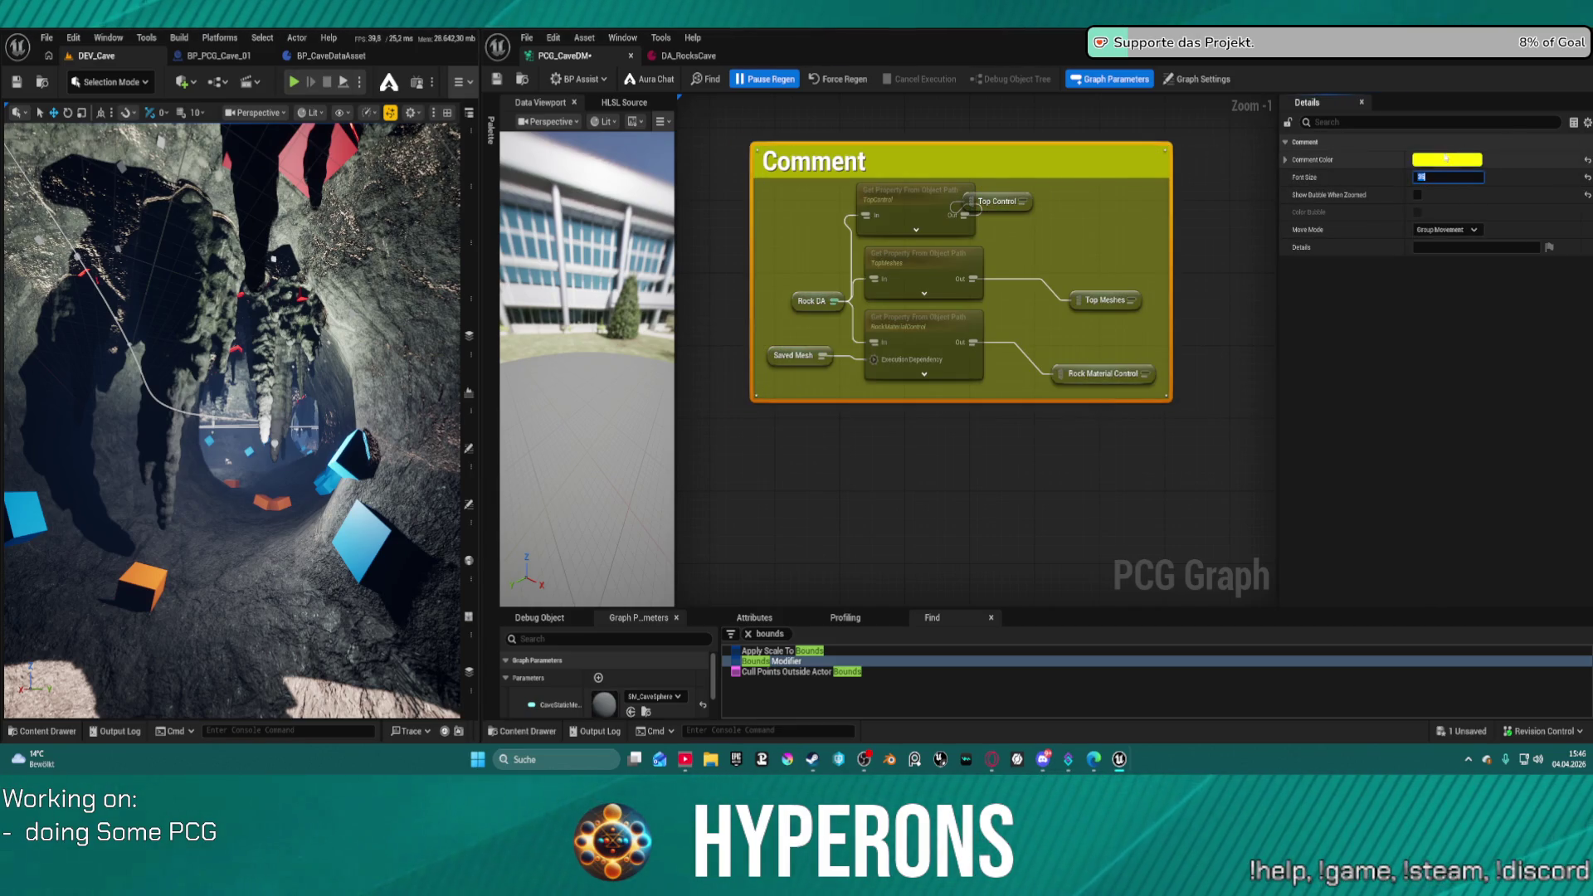
pyautogui.click(1446, 159)
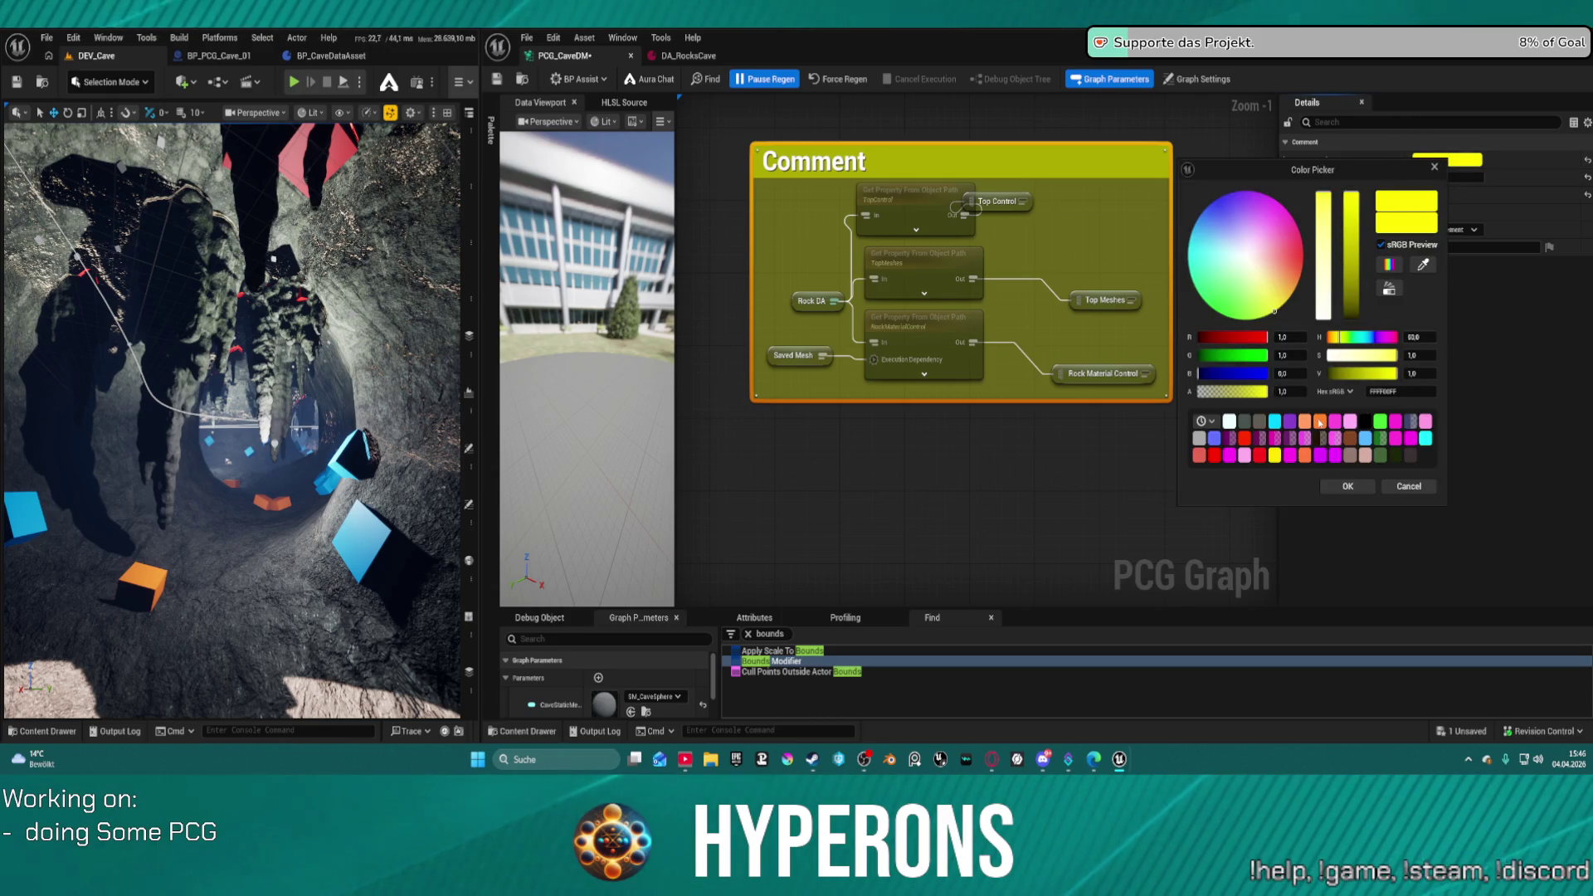
pyautogui.click(1320, 421)
pyautogui.click(1348, 486)
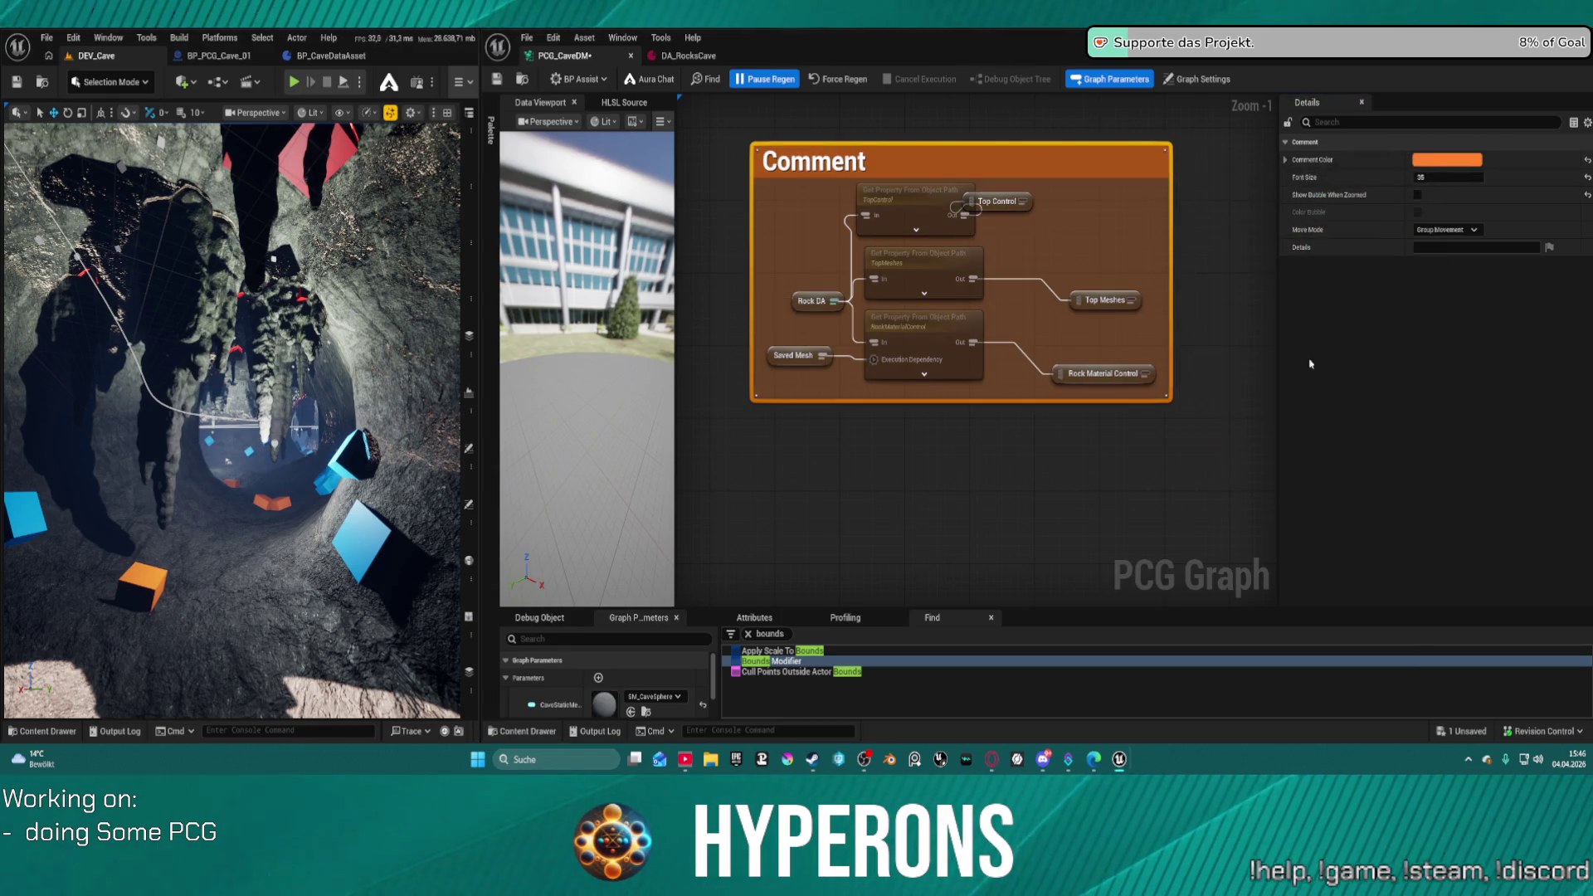
# - Title the comment 'Collect Data', fixing the trailing typo
pyautogui.doubleClick(887, 161)
pyautogui.write('C')
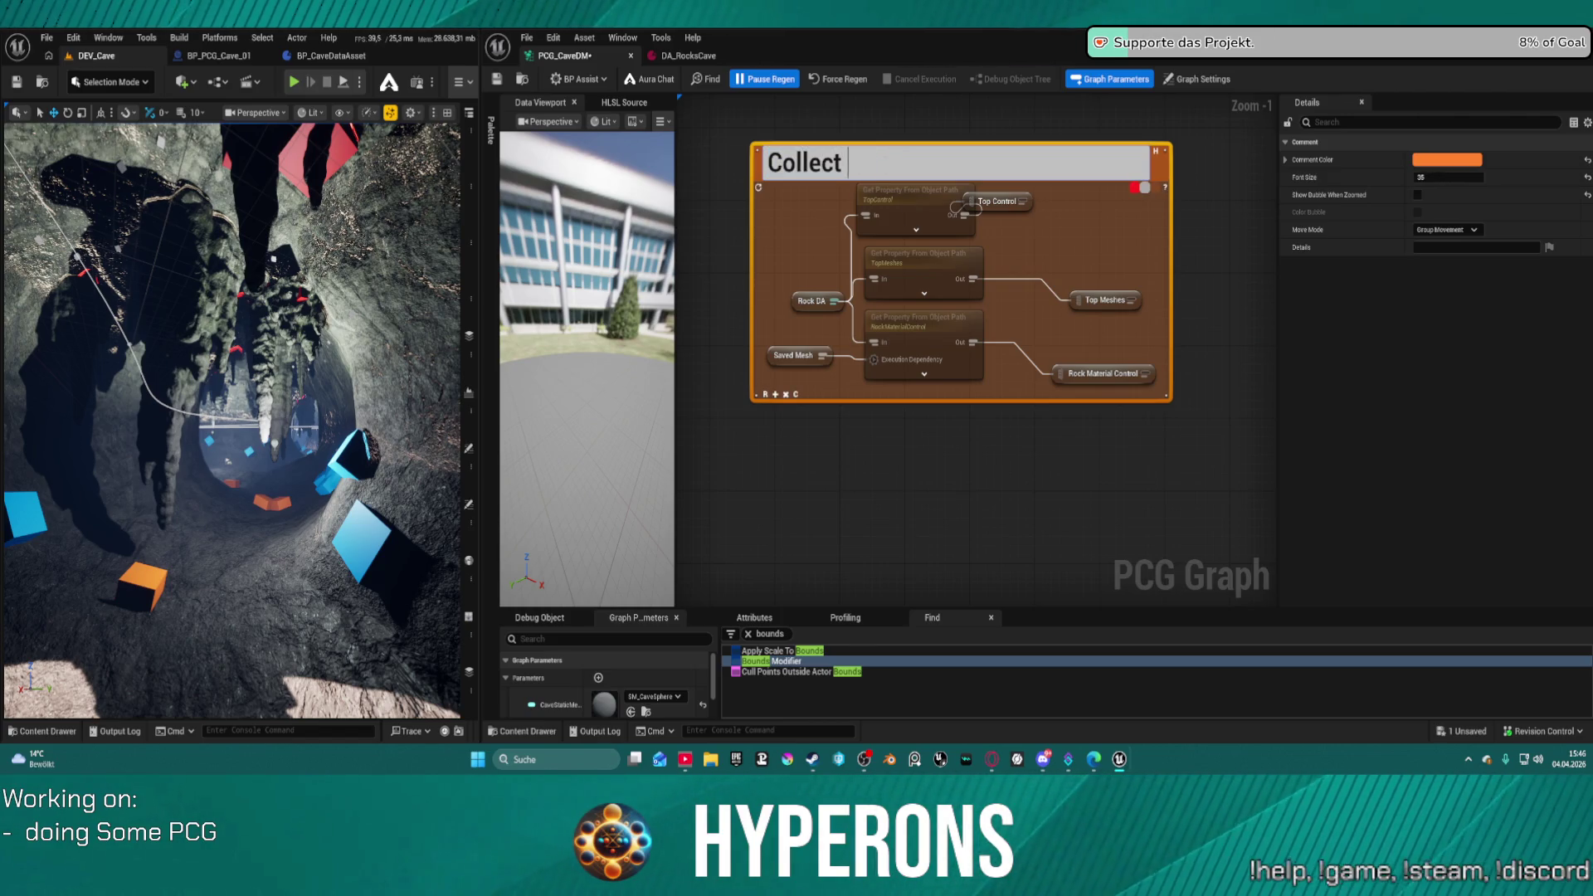
pyautogui.write('s')
pyautogui.press('Return')
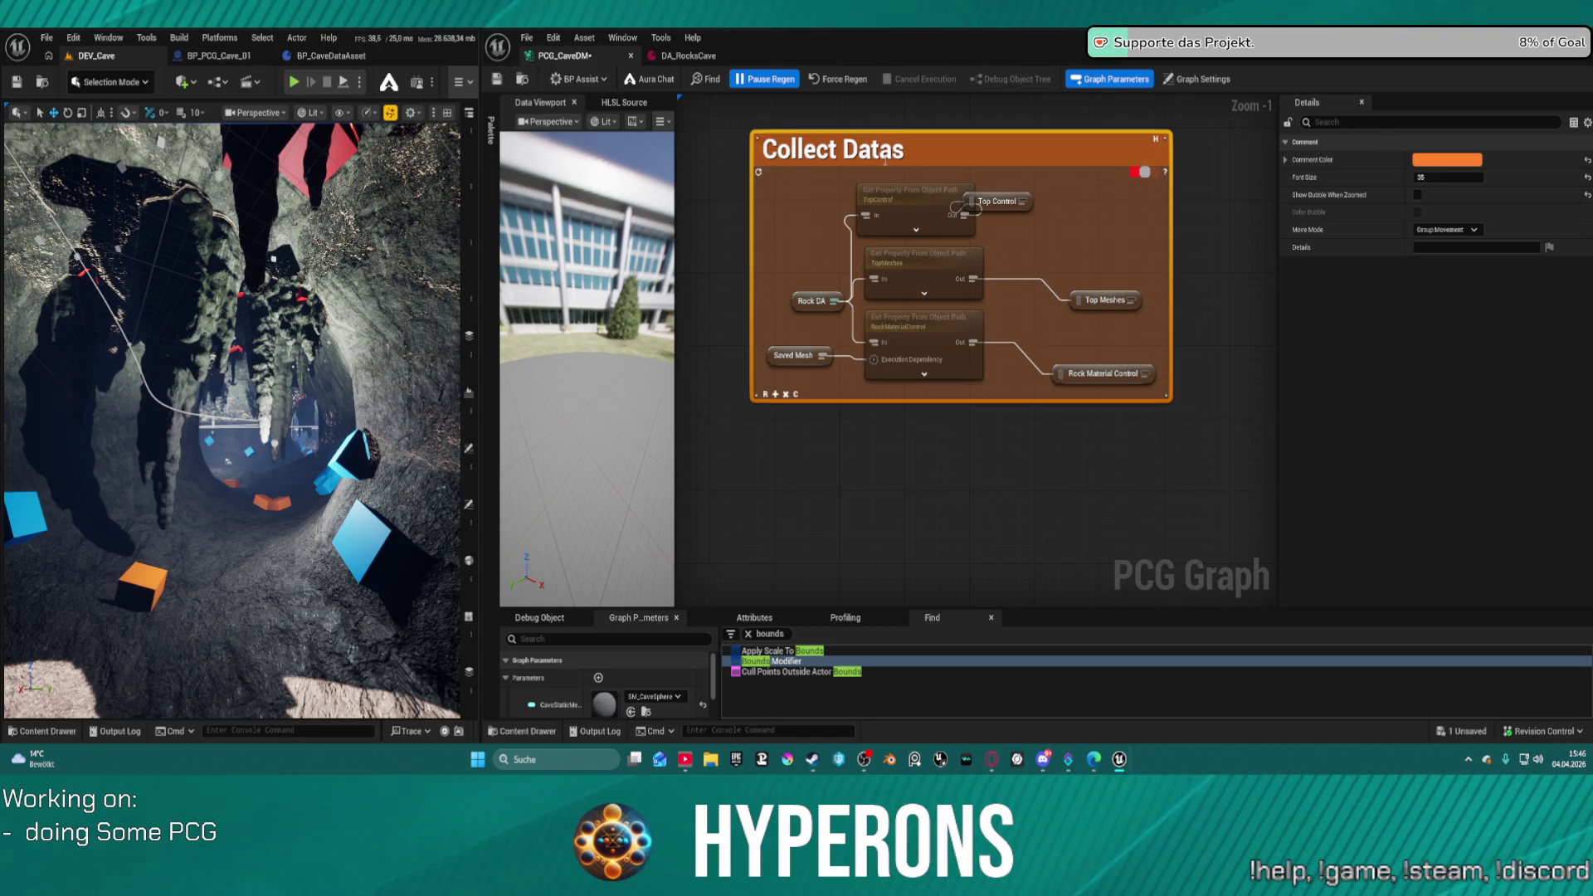
pyautogui.click(844, 355)
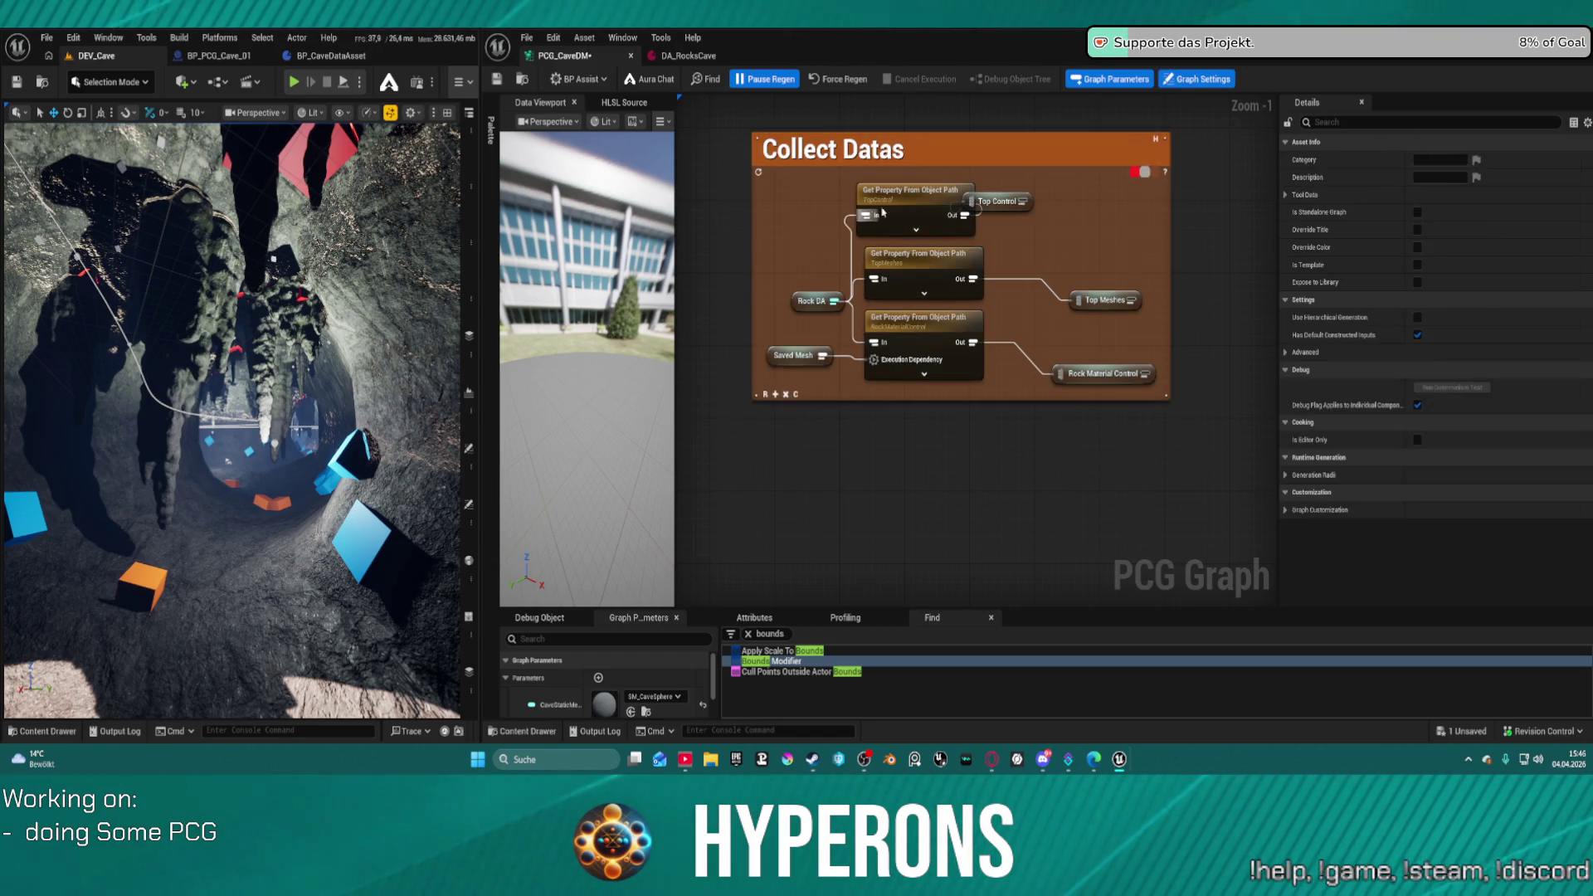
pyautogui.doubleClick(838, 150)
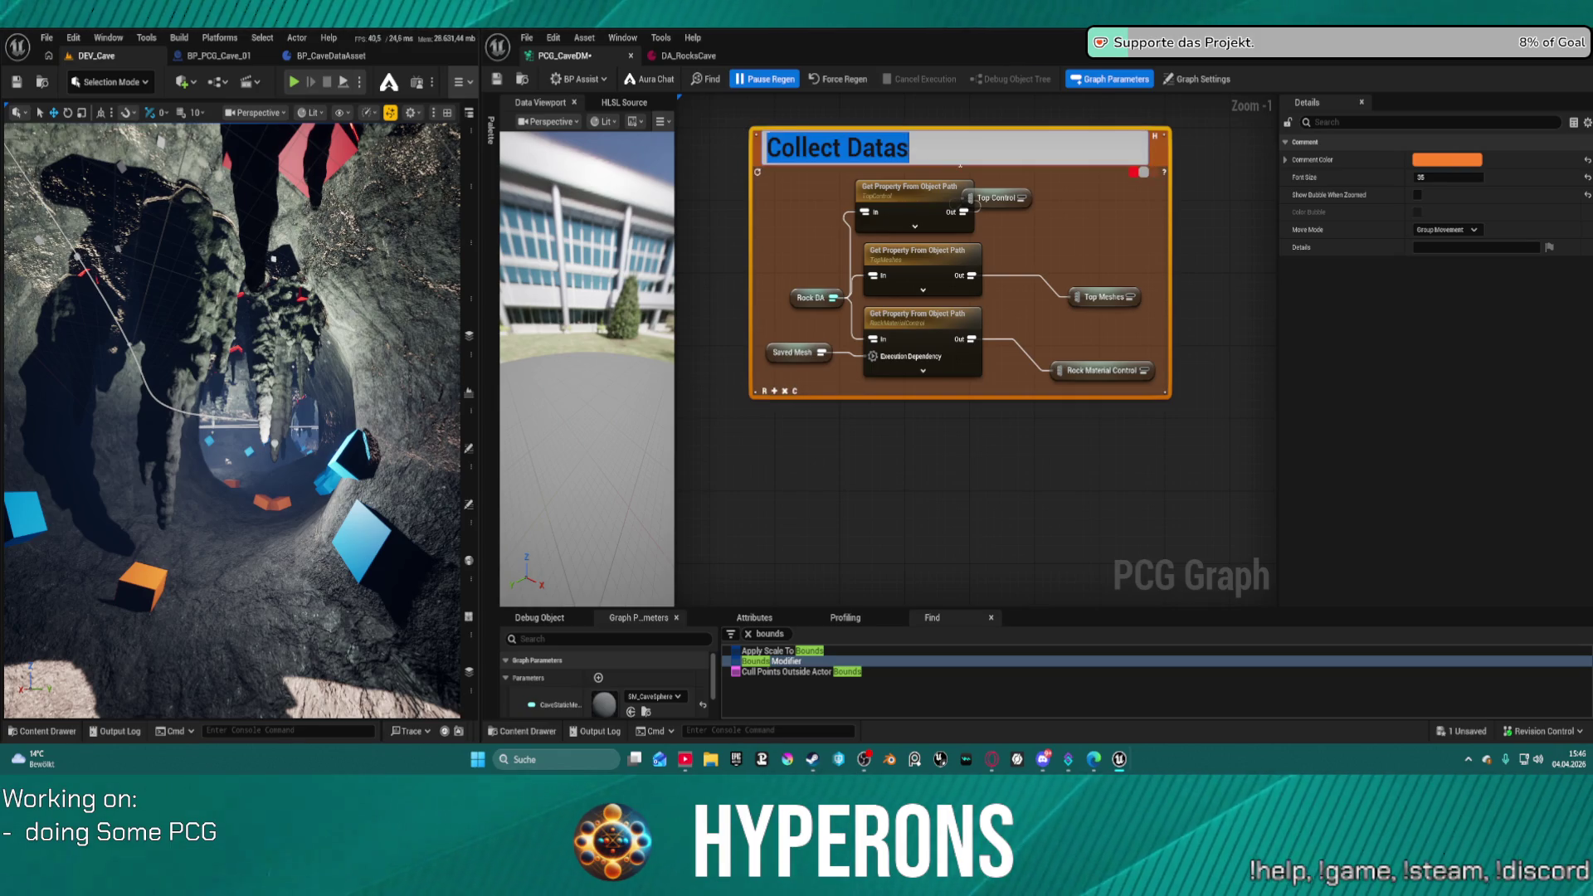
pyautogui.press('End')
pyautogui.press('BackSpace')
pyautogui.press('Return')
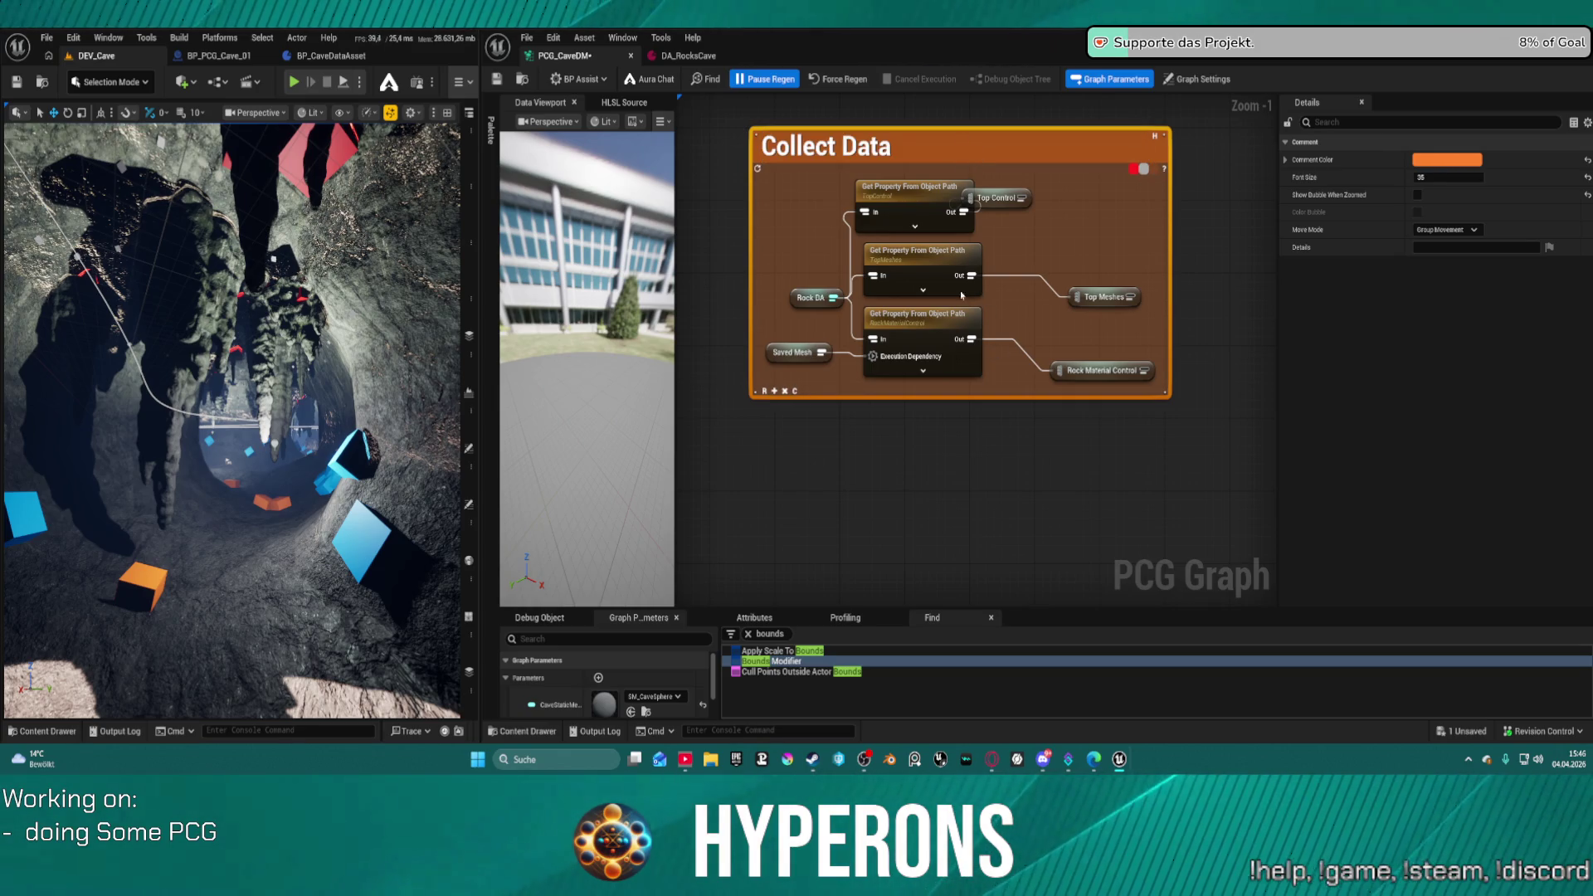
pyautogui.click(794, 286)
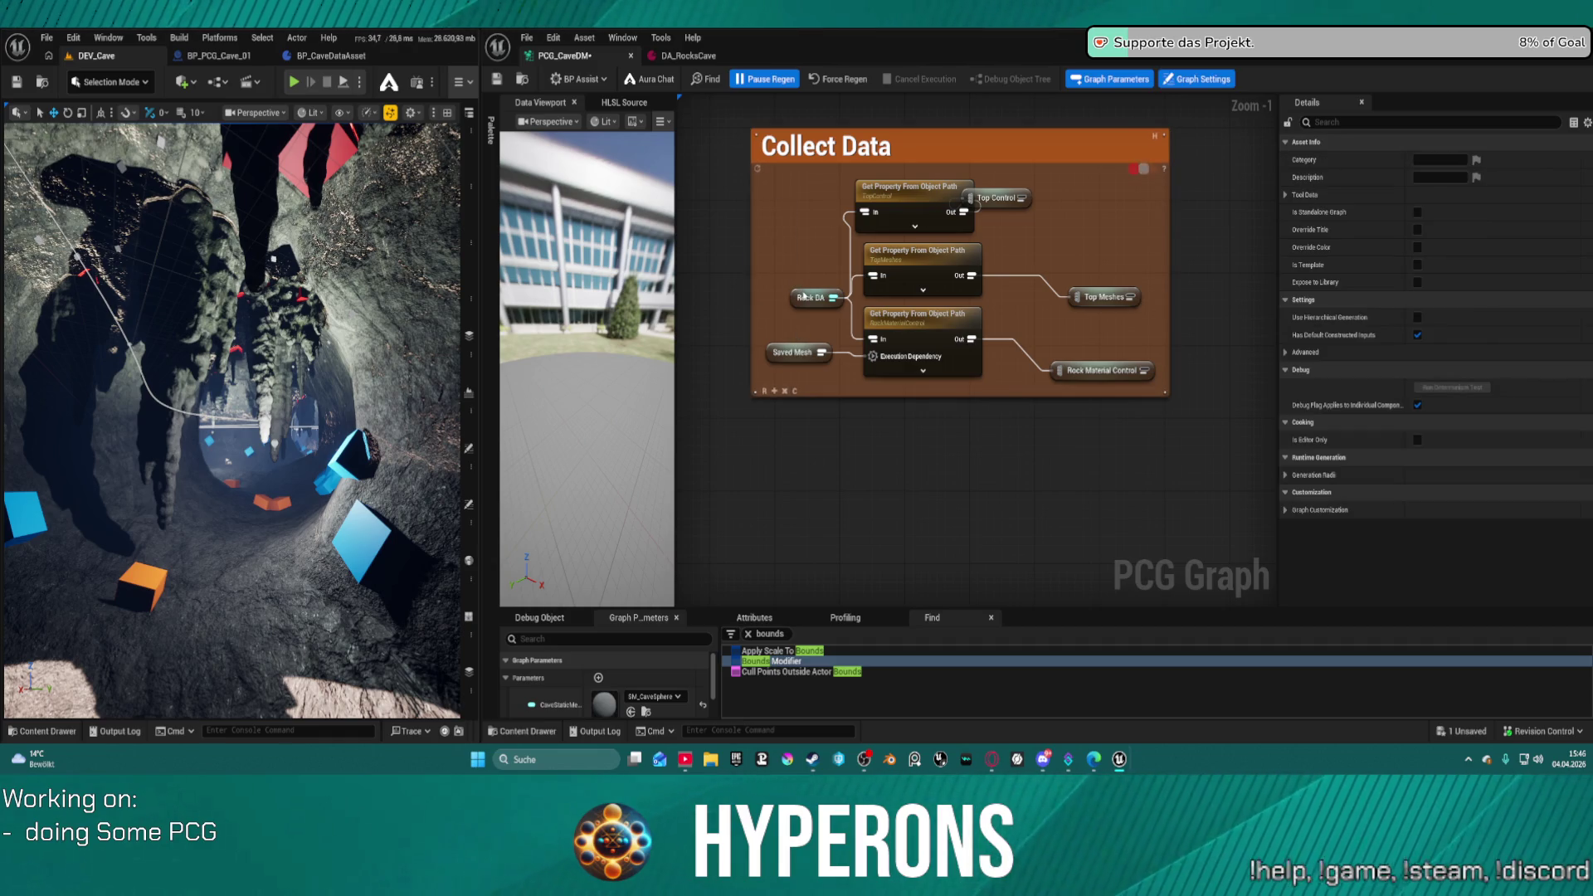
pyautogui.click(803, 294)
pyautogui.hotkey('ctrl', 'z')
pyautogui.scroll(-5, 952, 304)
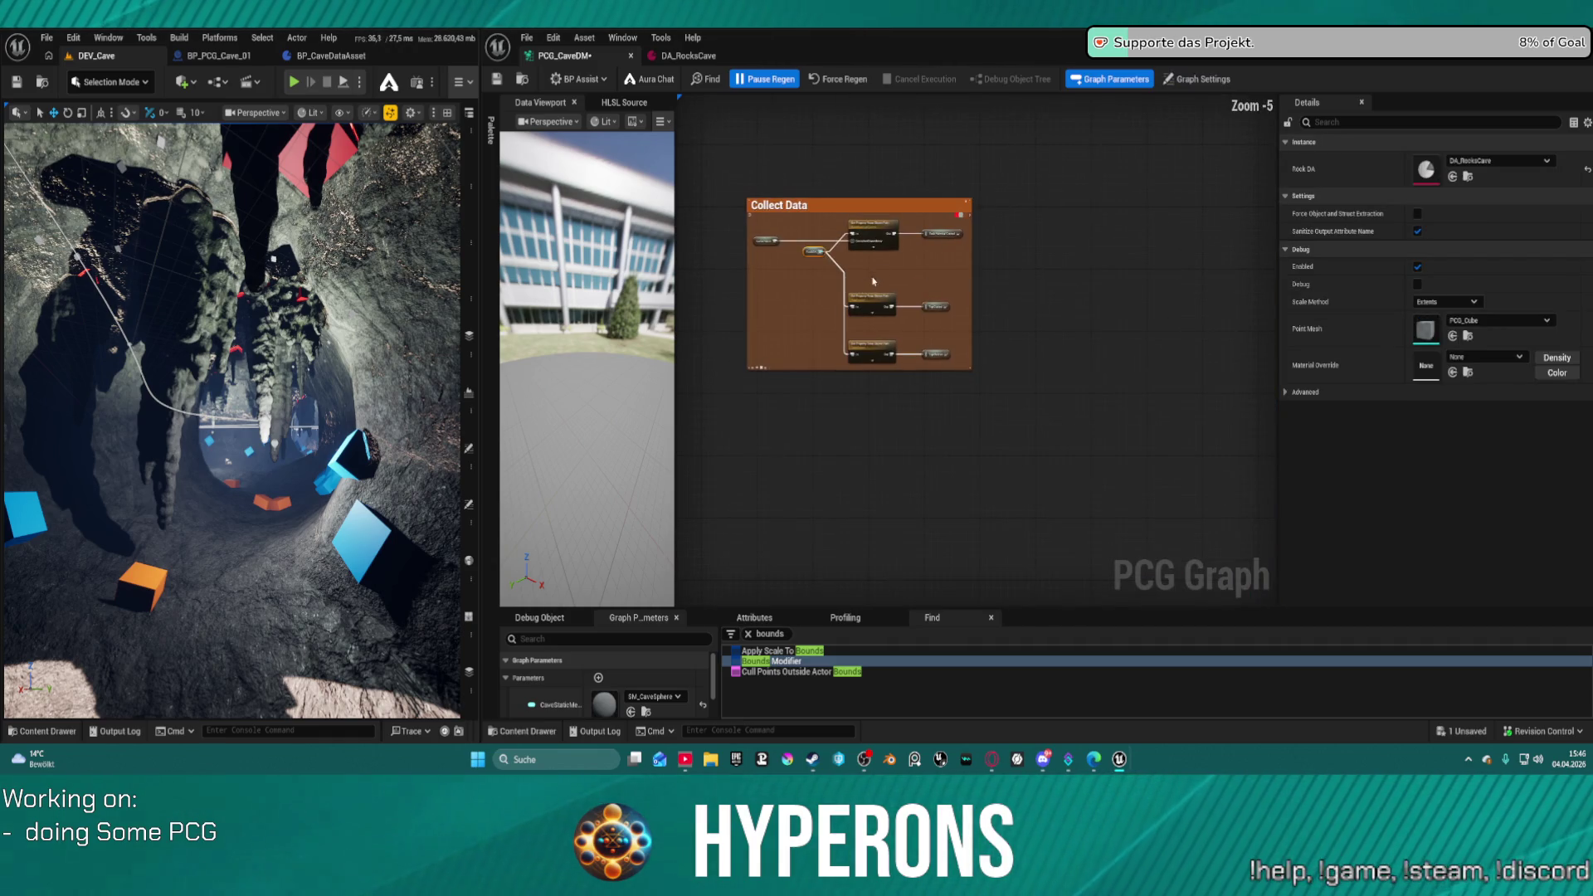
# - Nudge Saved Mesh inside the comment and inspect the Top section's Attribute Noise node
pyautogui.scroll(2, 819, 229)
pyautogui.moveTo(886, 255); pyautogui.dragTo(873, 253)
pyautogui.scroll(-2, 1185, 281)
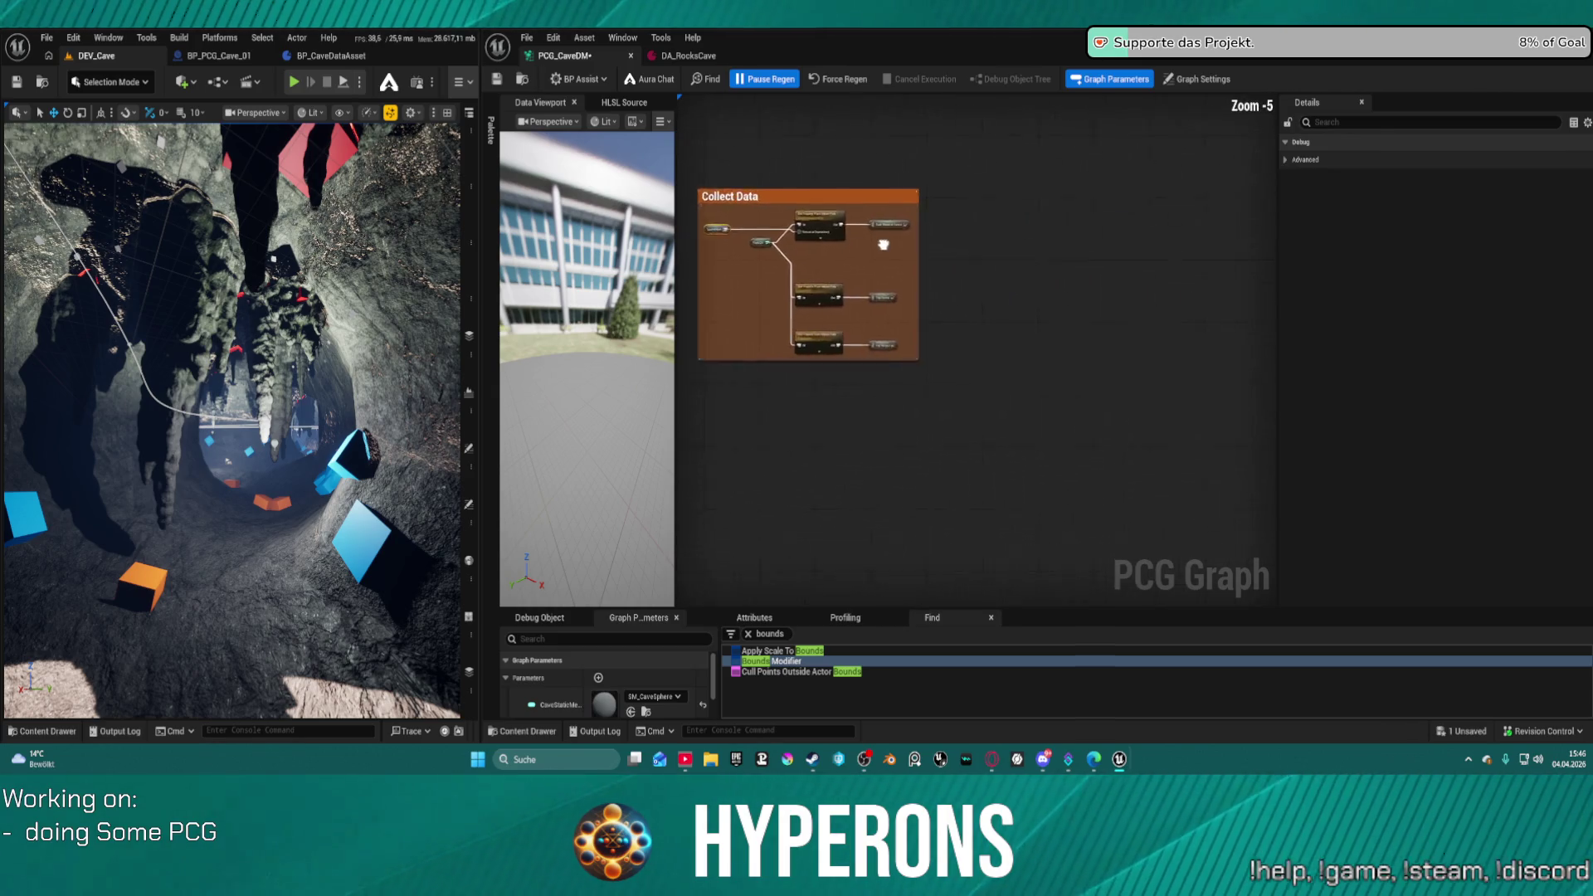
pyautogui.scroll(-7, 1141, 307)
pyautogui.scroll(5, 896, 310)
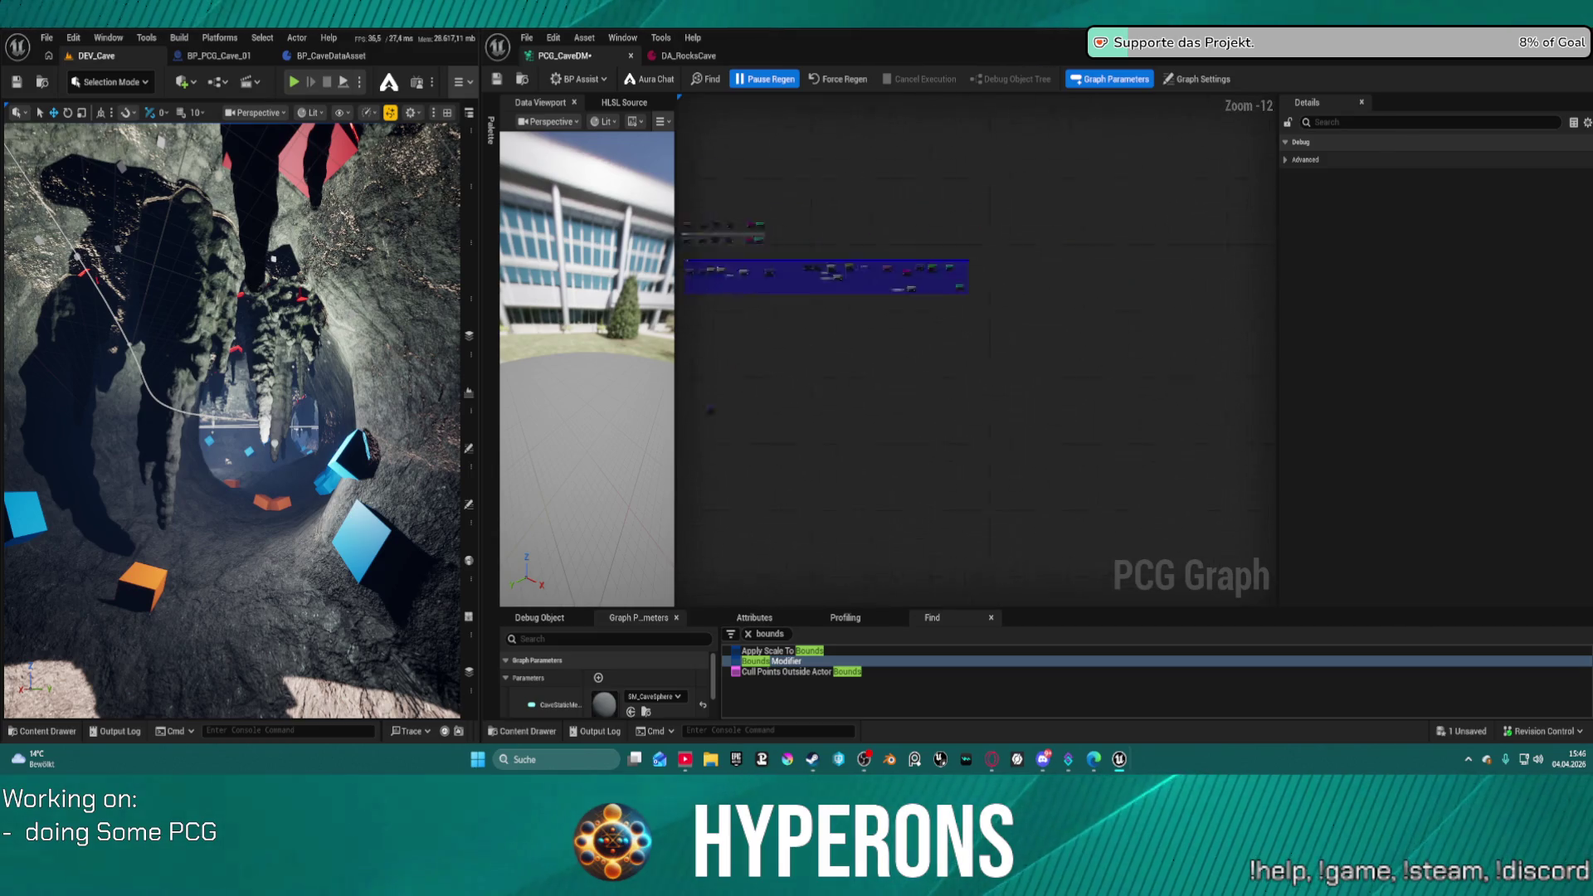
pyautogui.click(895, 310)
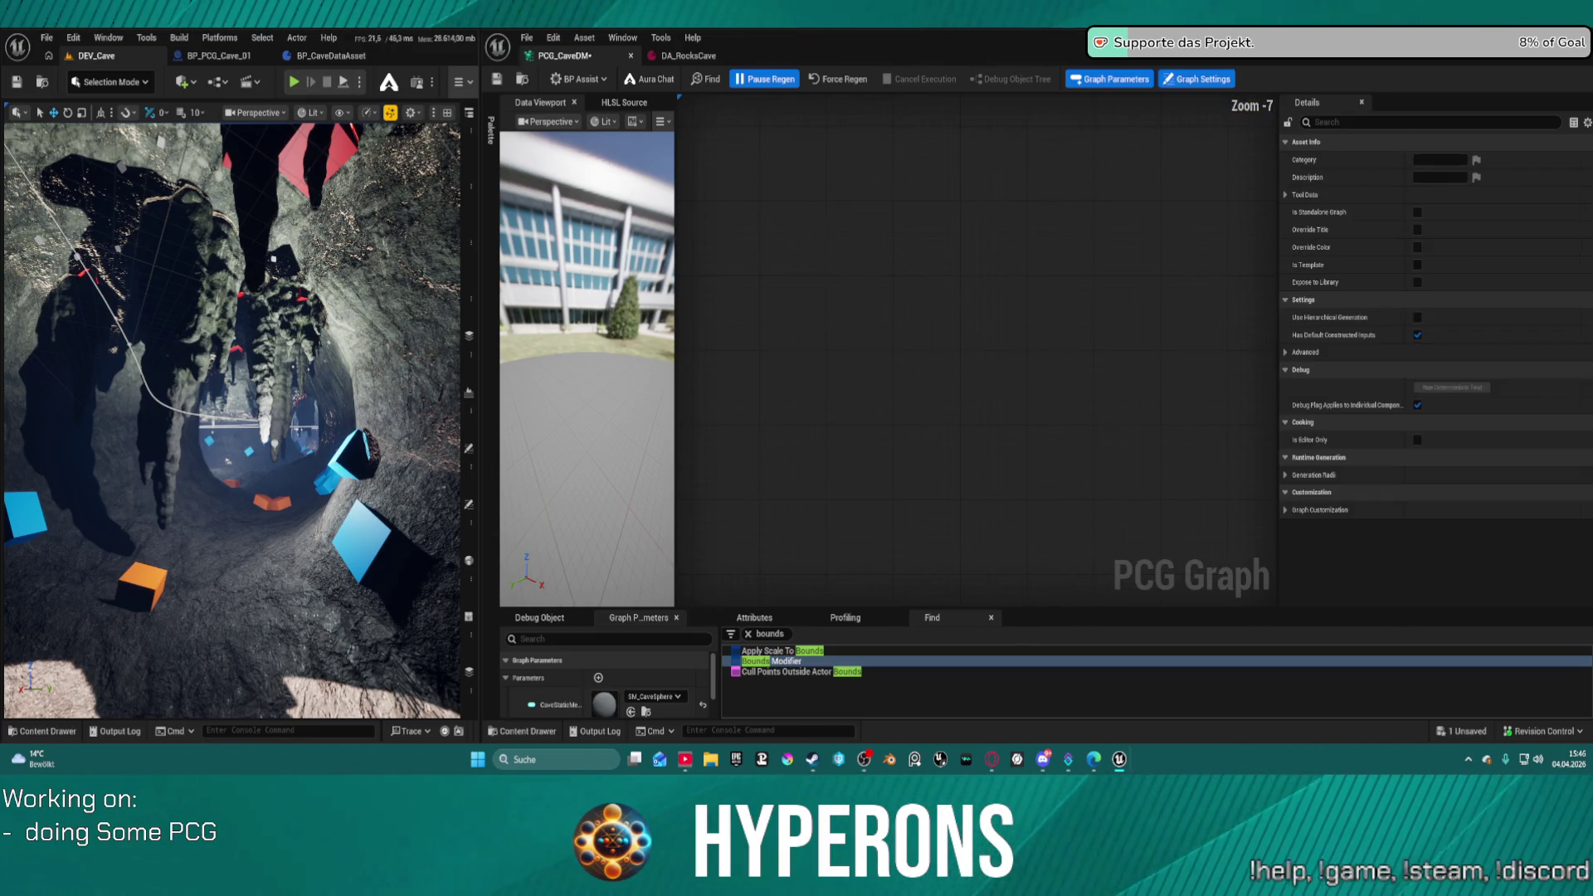
pyautogui.scroll(7, 1031, 435)
pyautogui.moveTo(1031, 436); pyautogui.dragTo(1143, 437)
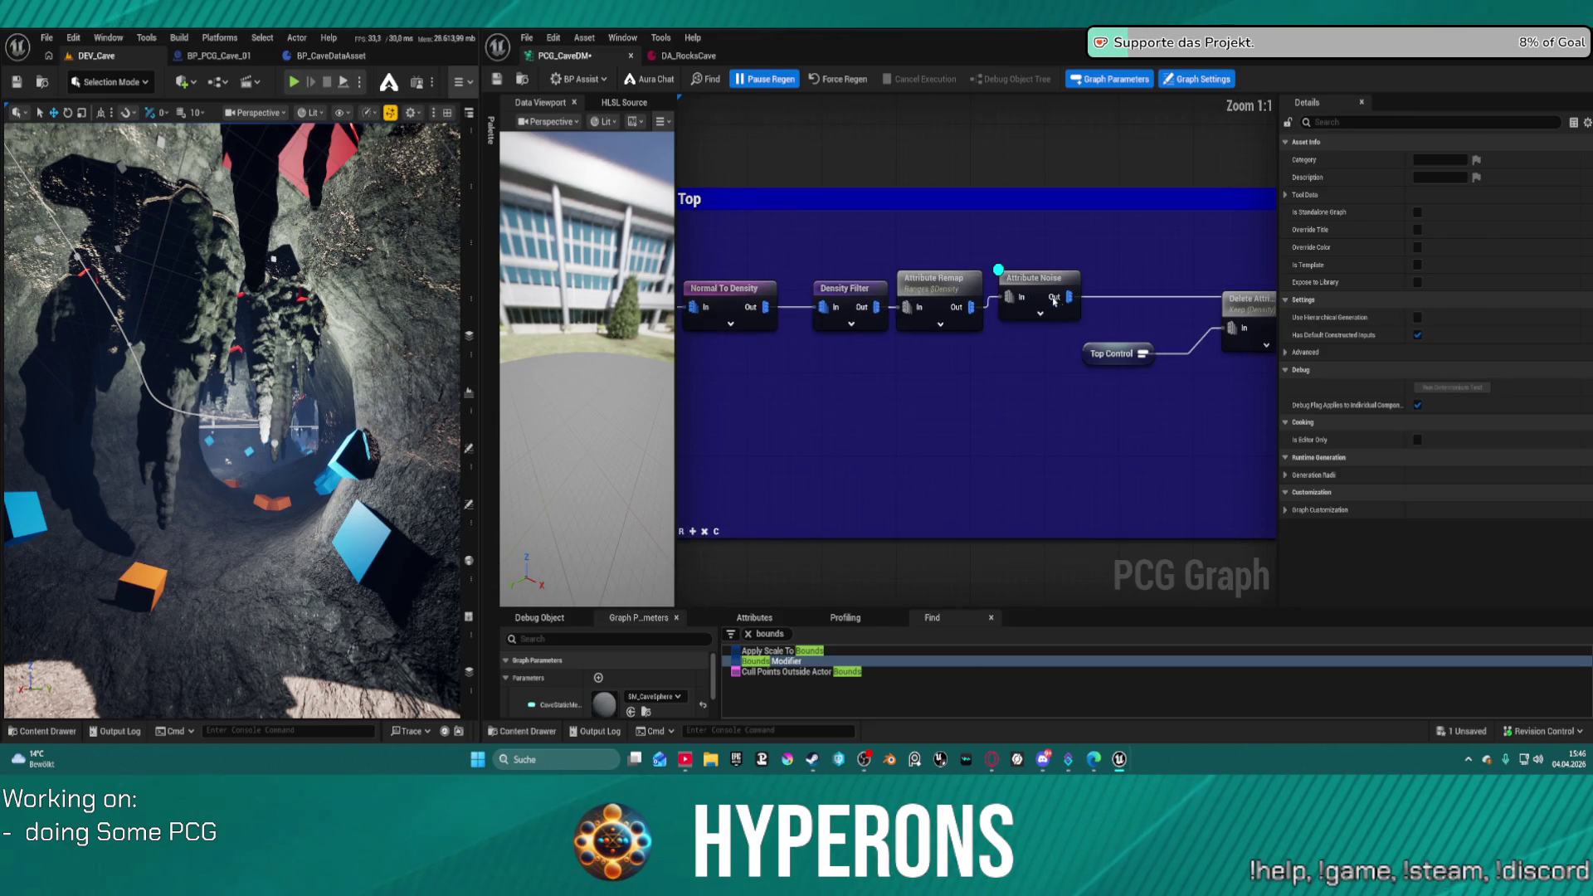
pyautogui.click(1037, 282)
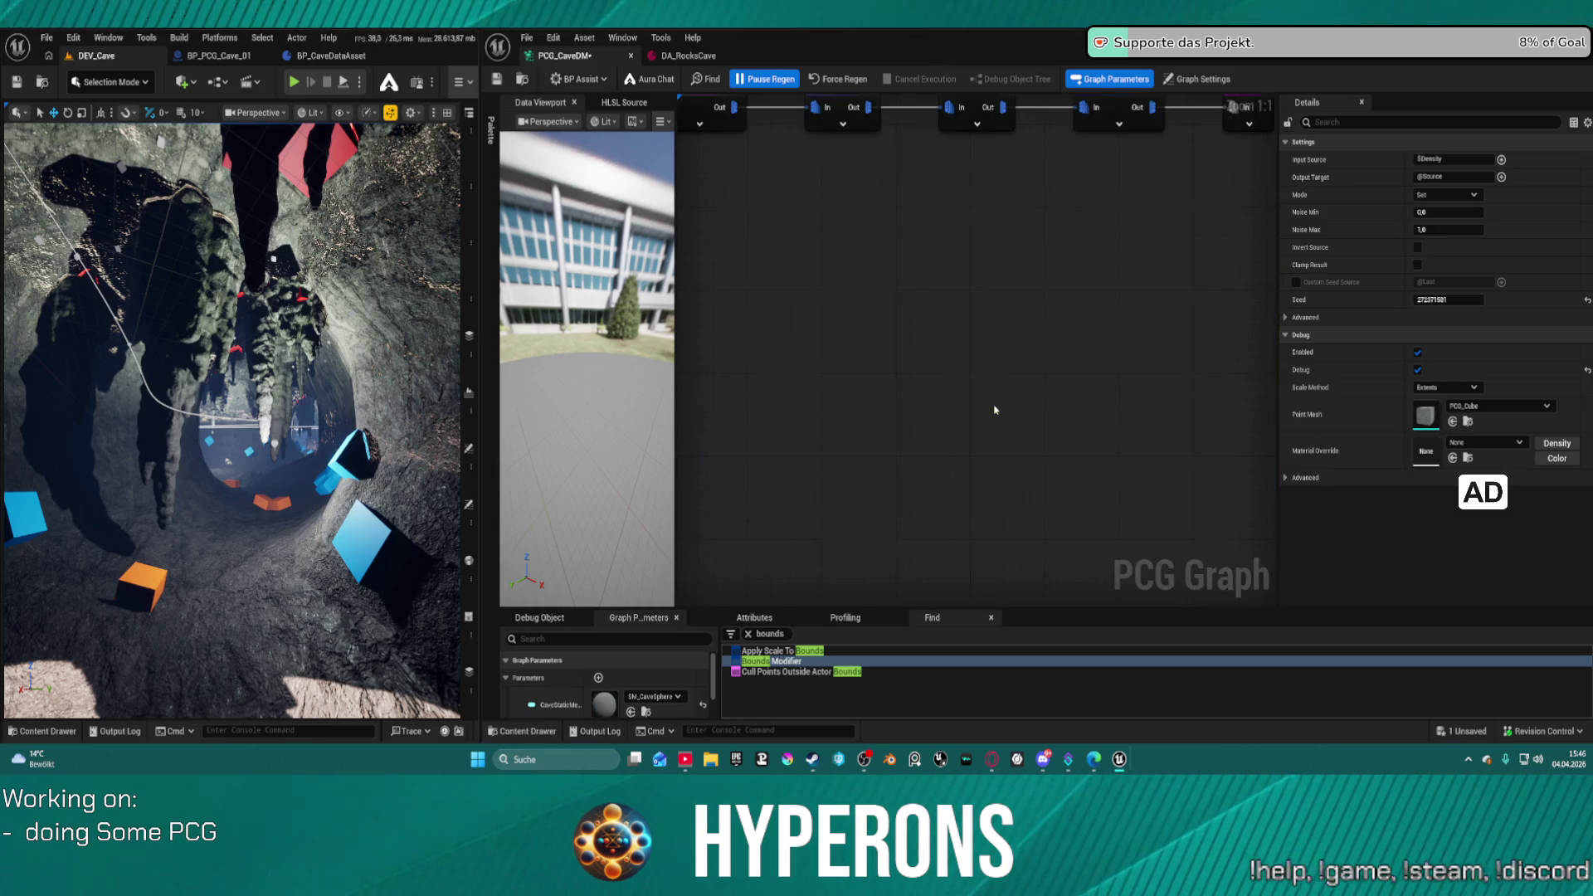
pyautogui.scroll(-12, 995, 410)
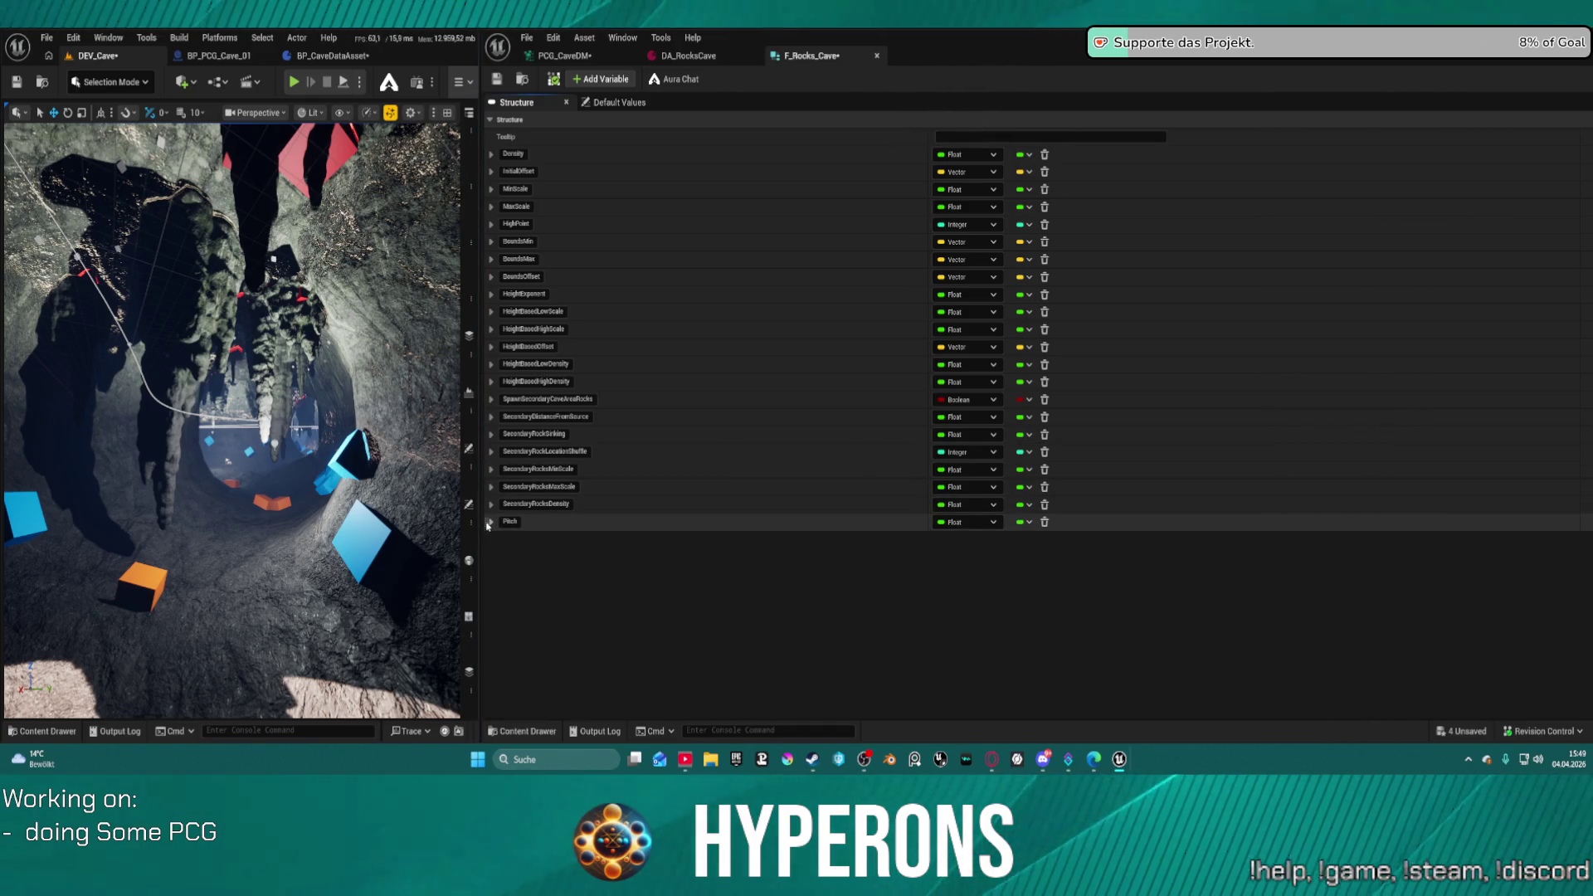
# - Move Pitch directly below InitialOffset in F_Rocks_Cave and save the structure
pyautogui.moveTo(485, 521); pyautogui.dragTo(485, 185)
pyautogui.hotkey('ctrl', 's')
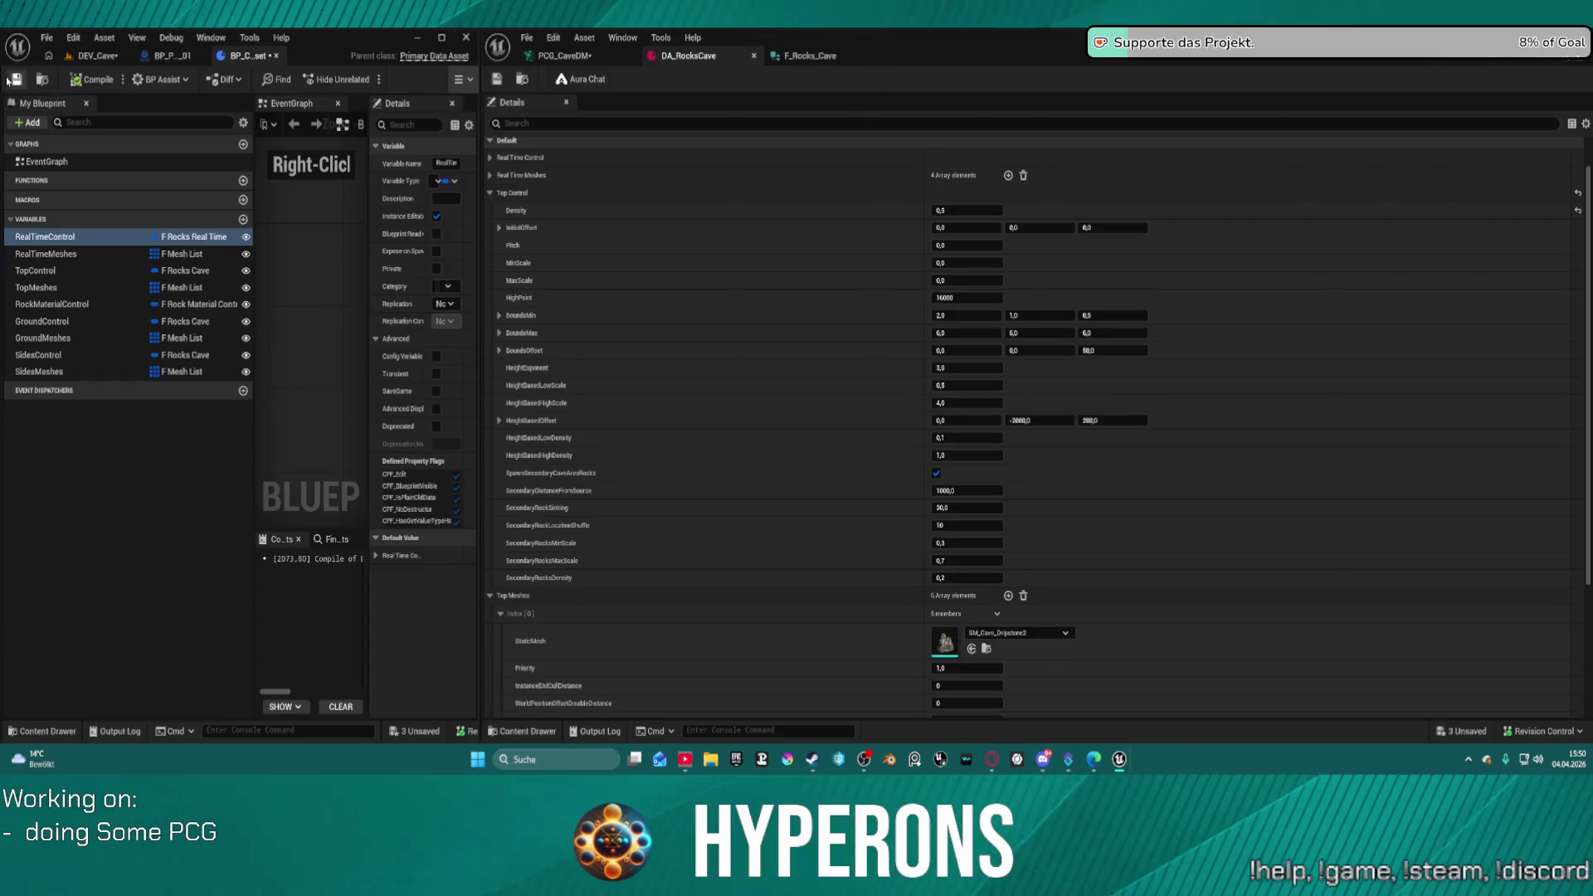
# - Save the cave data asset and set the Delete Attributes node to keep Offset
pyautogui.click(15, 81)
pyautogui.click(564, 56)
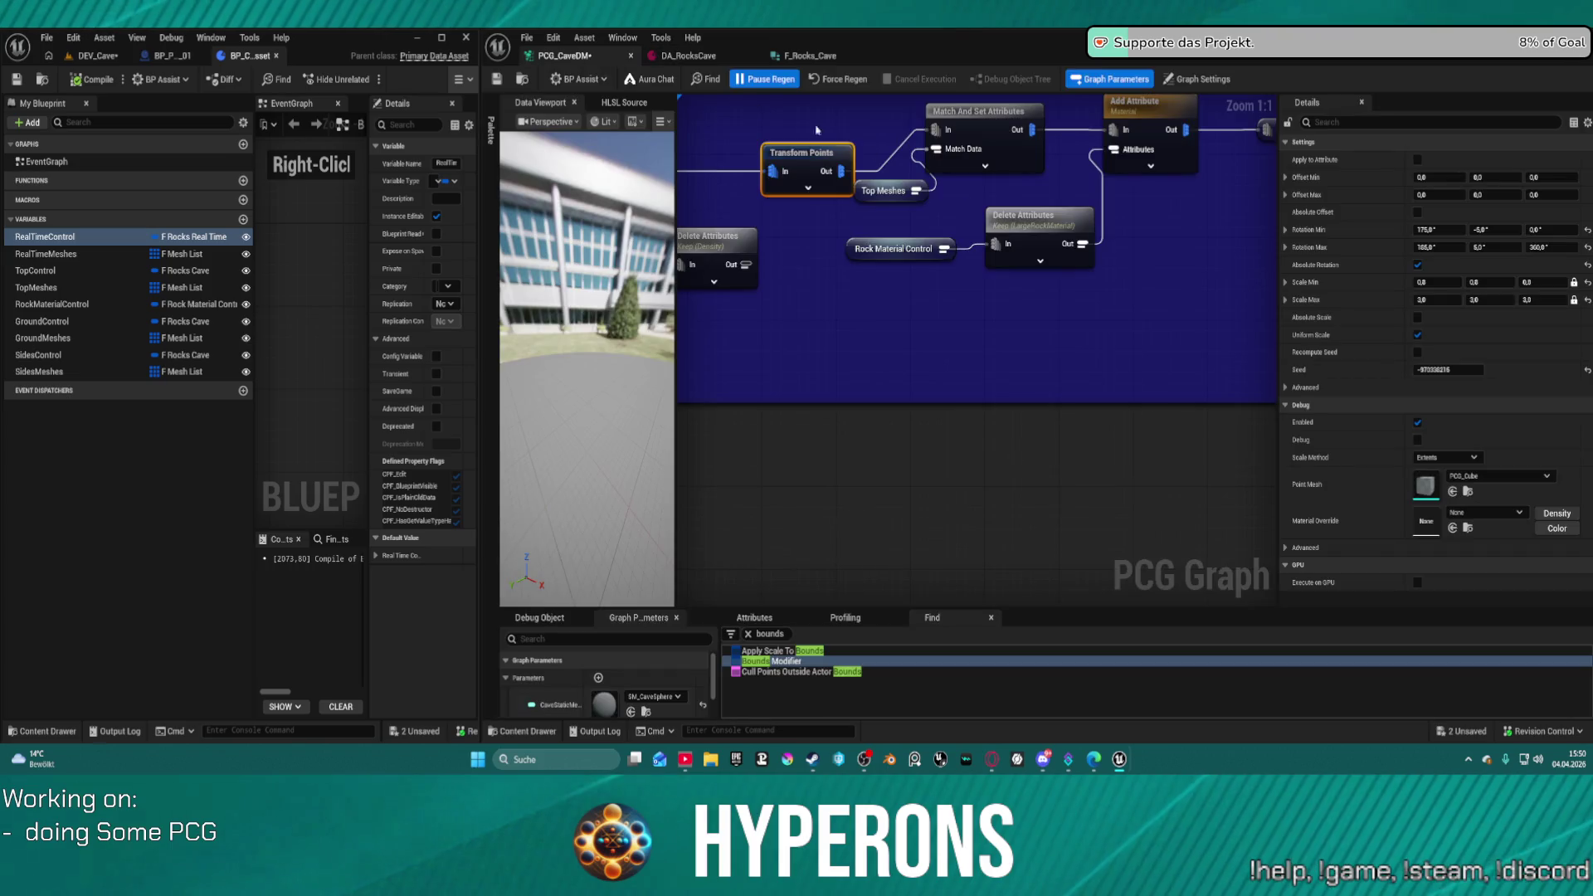
pyautogui.scroll(2, 1039, 270)
pyautogui.click(1040, 269)
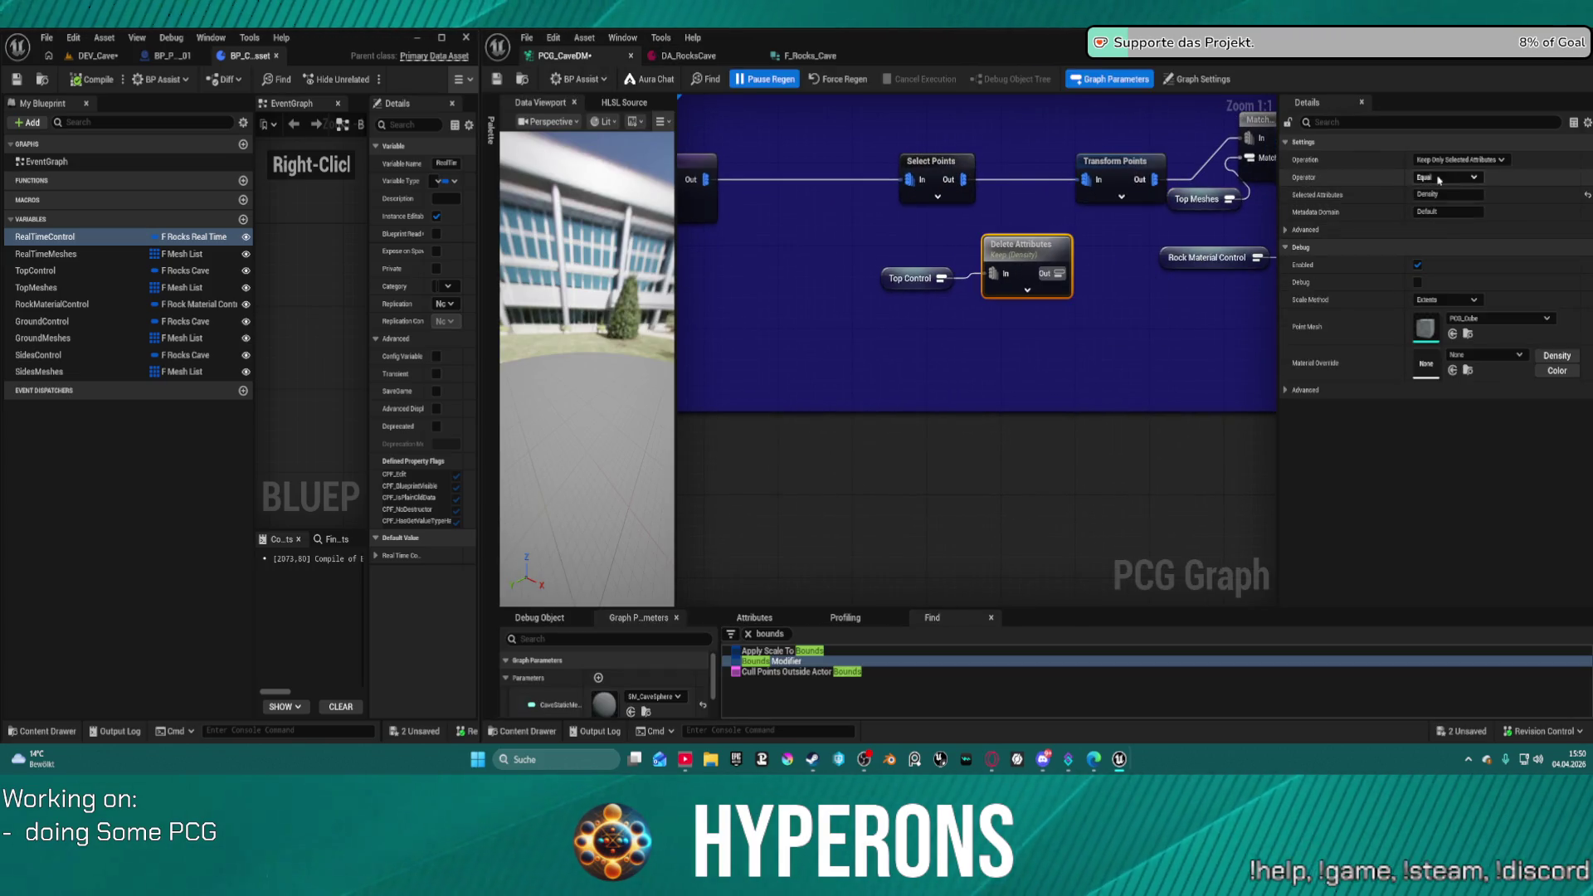
pyautogui.click(1456, 193)
pyautogui.write('Offset')
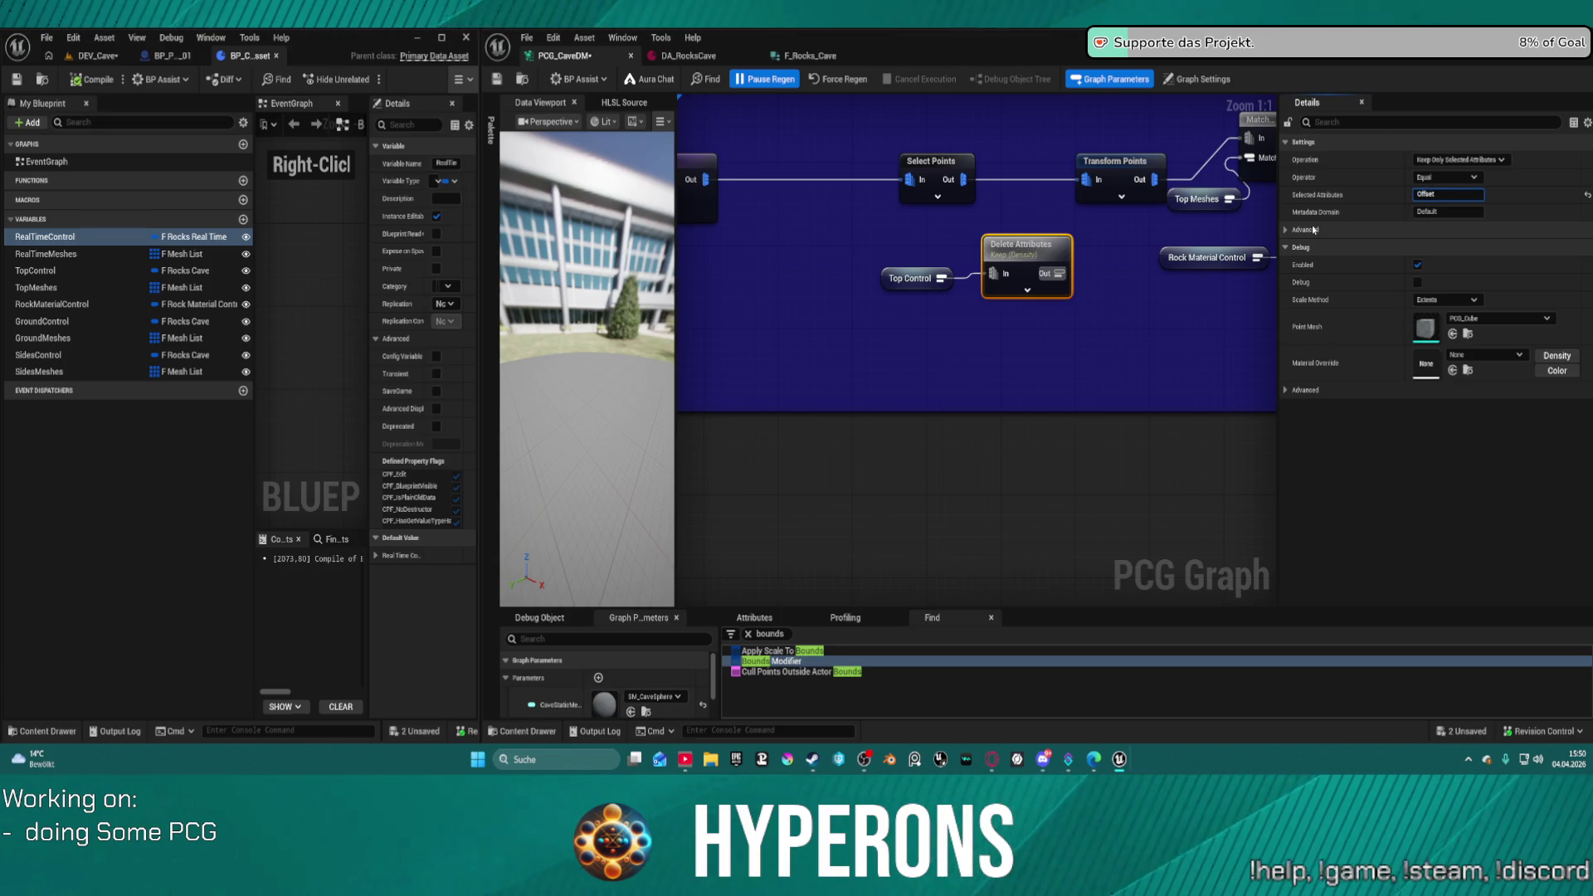
# - Duplicate Delete Attributes twice, wire Top Control into the copies, set one to Pitch and stack them
pyautogui.moveTo(883, 248)
pyautogui.mouseDown()
pyautogui.moveTo(967, 293)
pyautogui.moveTo(978, 248)
pyautogui.mouseUp()
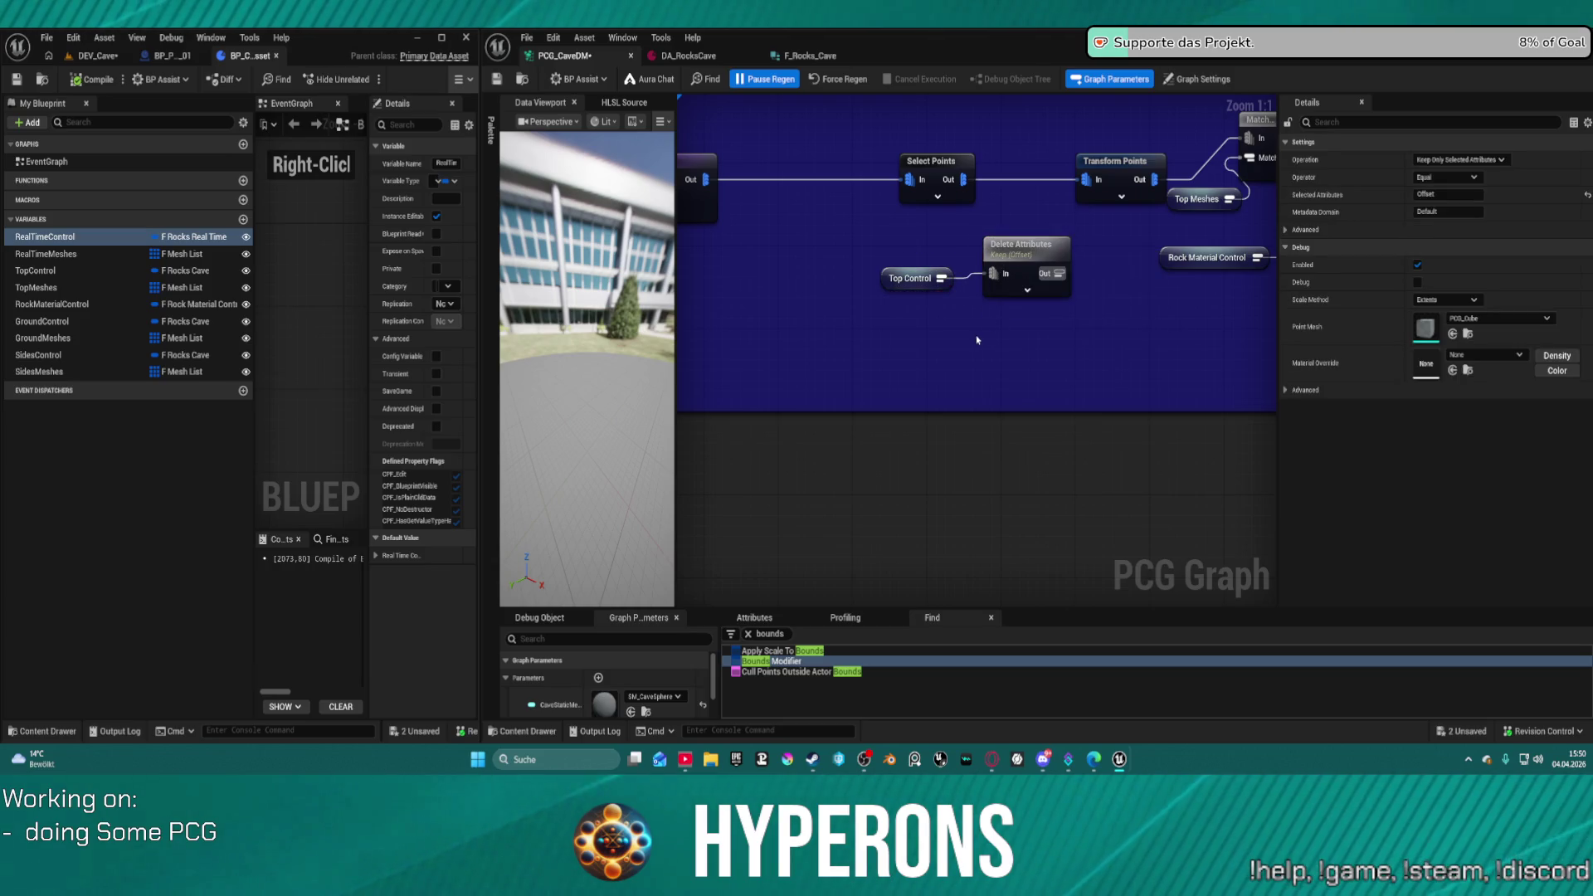
pyautogui.hotkey('ctrl', 'd')
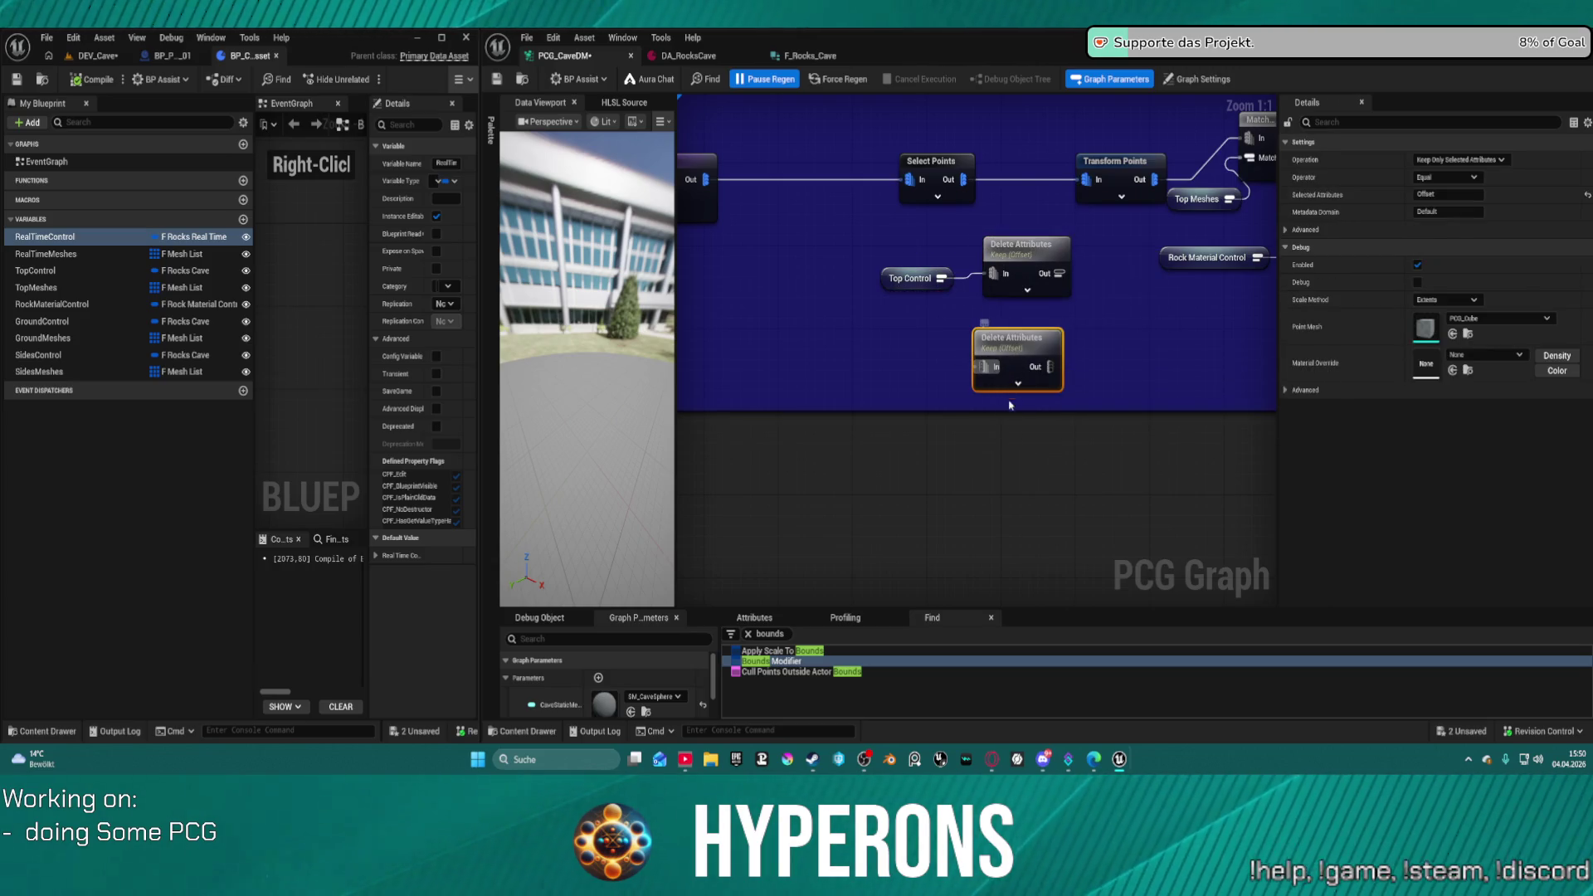
pyautogui.hotkey('ctrl', 'd')
pyautogui.moveTo(1024, 492)
pyautogui.mouseDown()
pyautogui.moveTo(942, 282)
pyautogui.moveTo(995, 357)
pyautogui.moveTo(984, 365)
pyautogui.mouseUp()
pyautogui.click(913, 278)
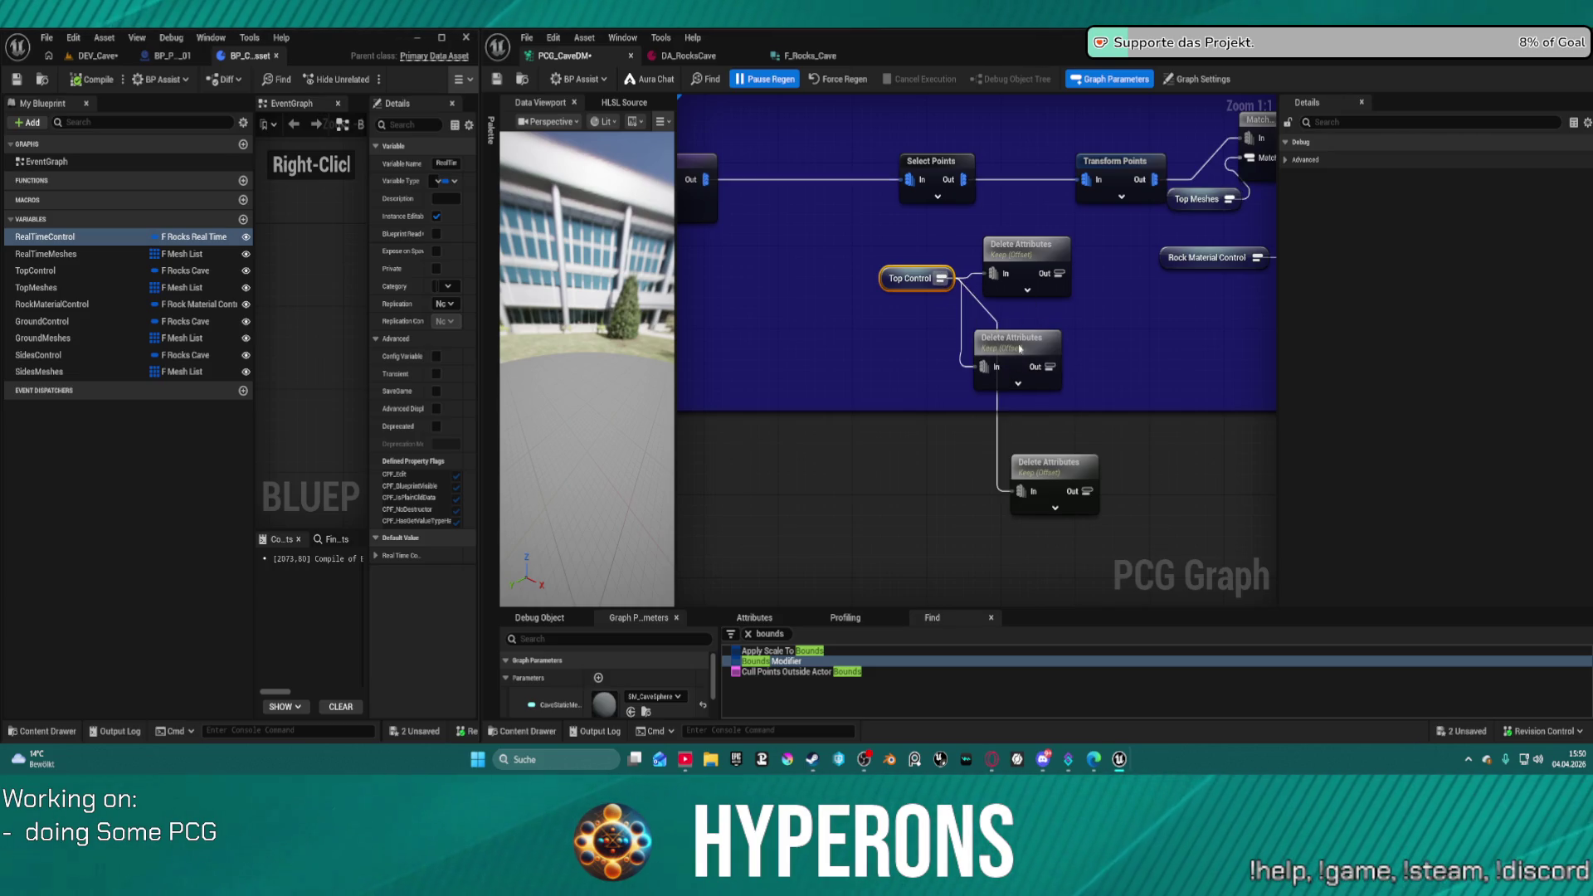
pyautogui.click(1020, 346)
pyautogui.write('Pos')
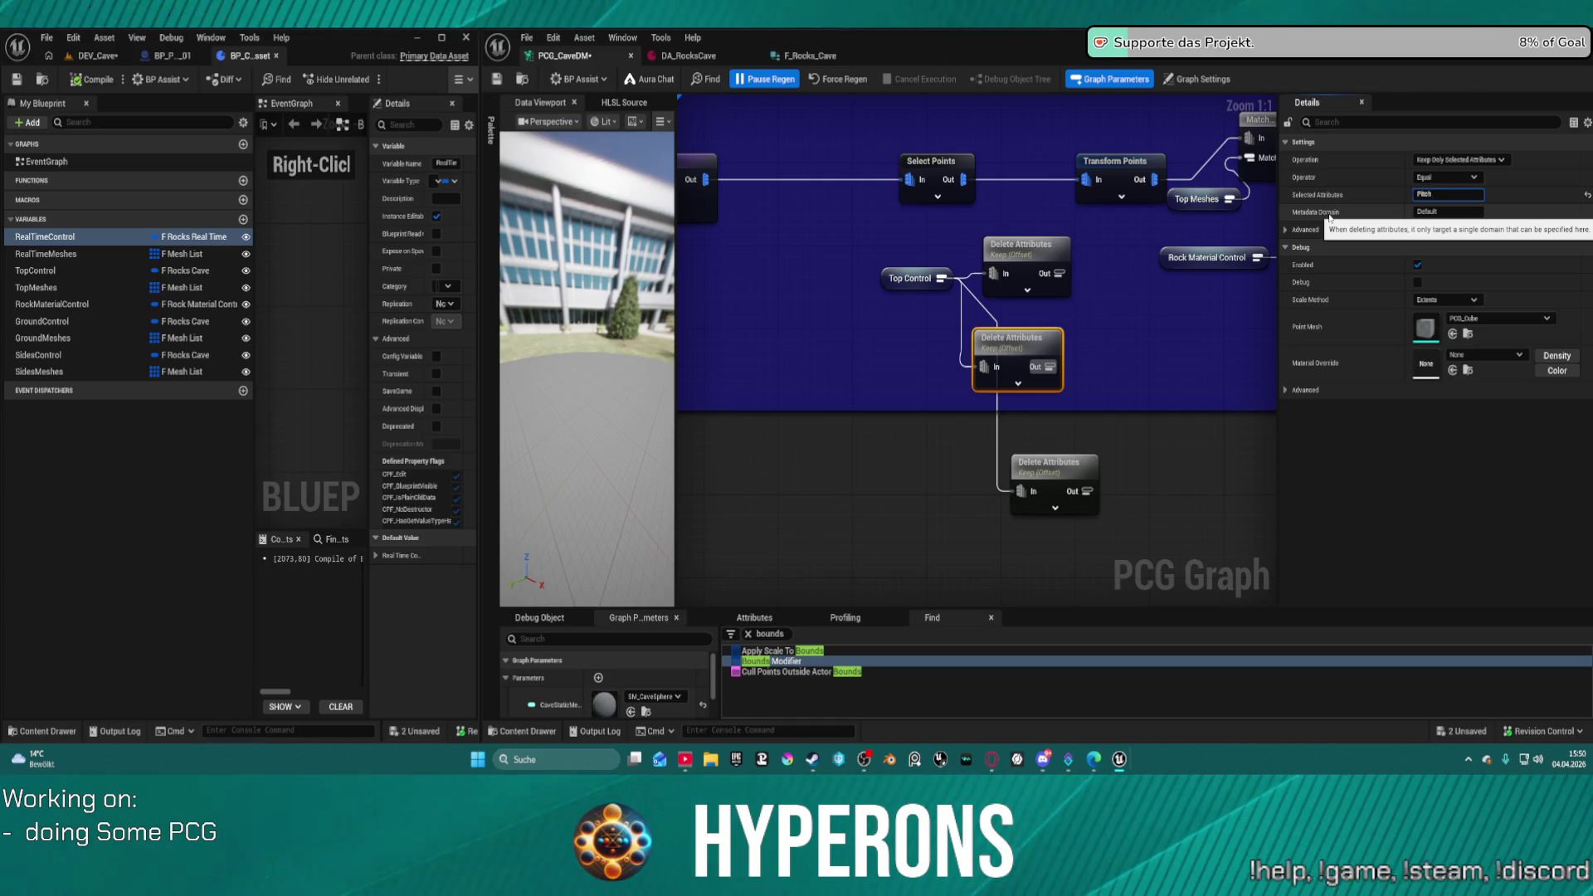
pyautogui.moveTo(1016, 341); pyautogui.dragTo(1024, 313)
pyautogui.moveTo(1065, 459); pyautogui.dragTo(1038, 366)
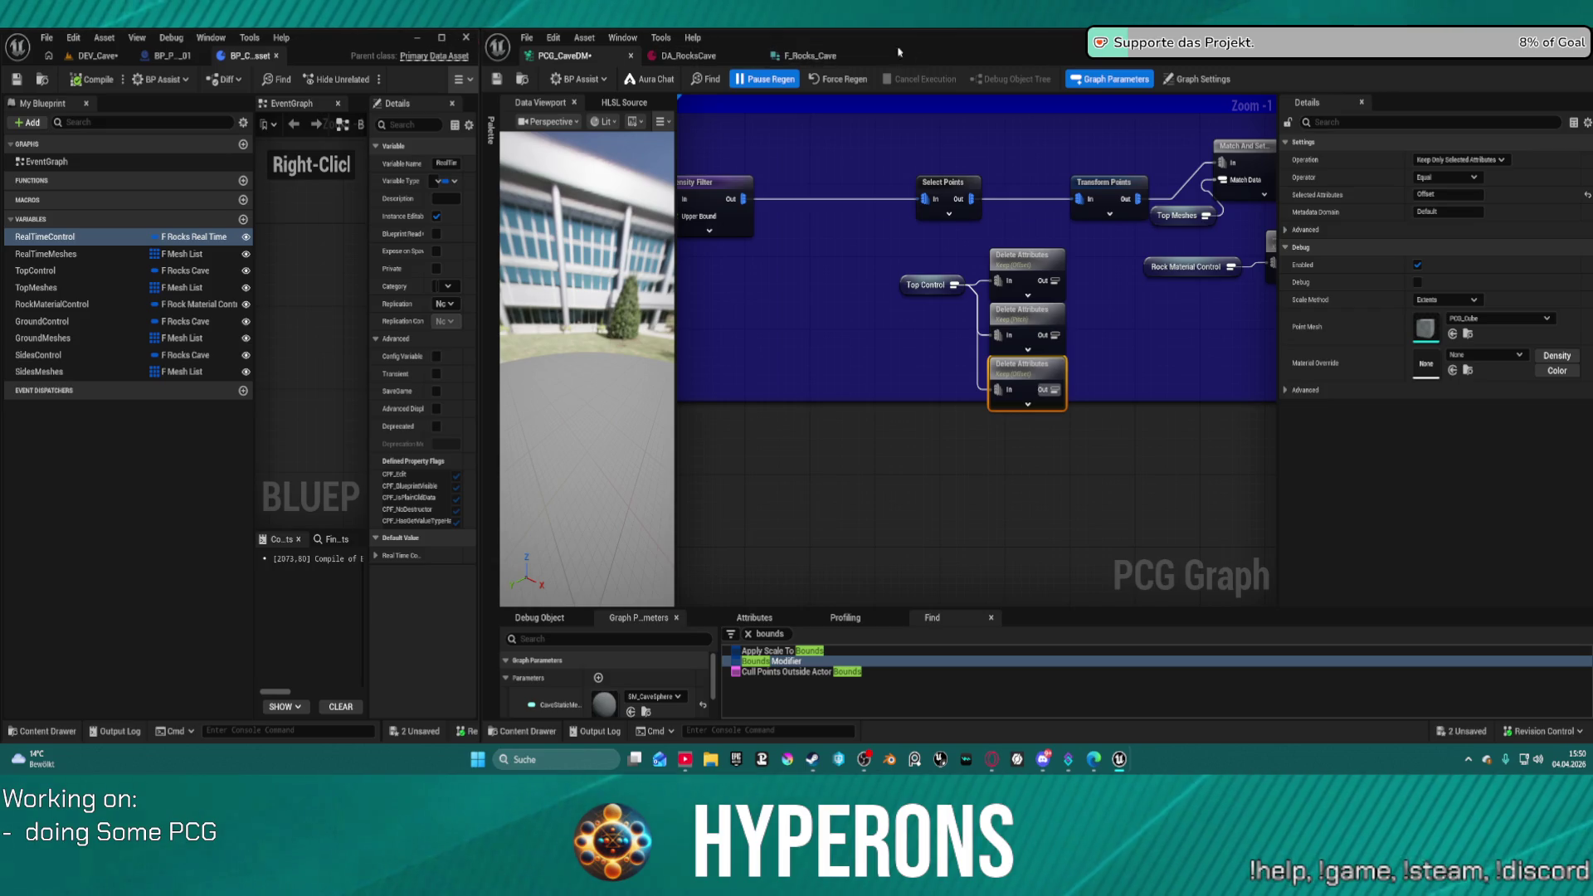
# - Check the data asset and struct, then add a fourth Delete Attributes copy below the stack
pyautogui.click(701, 67)
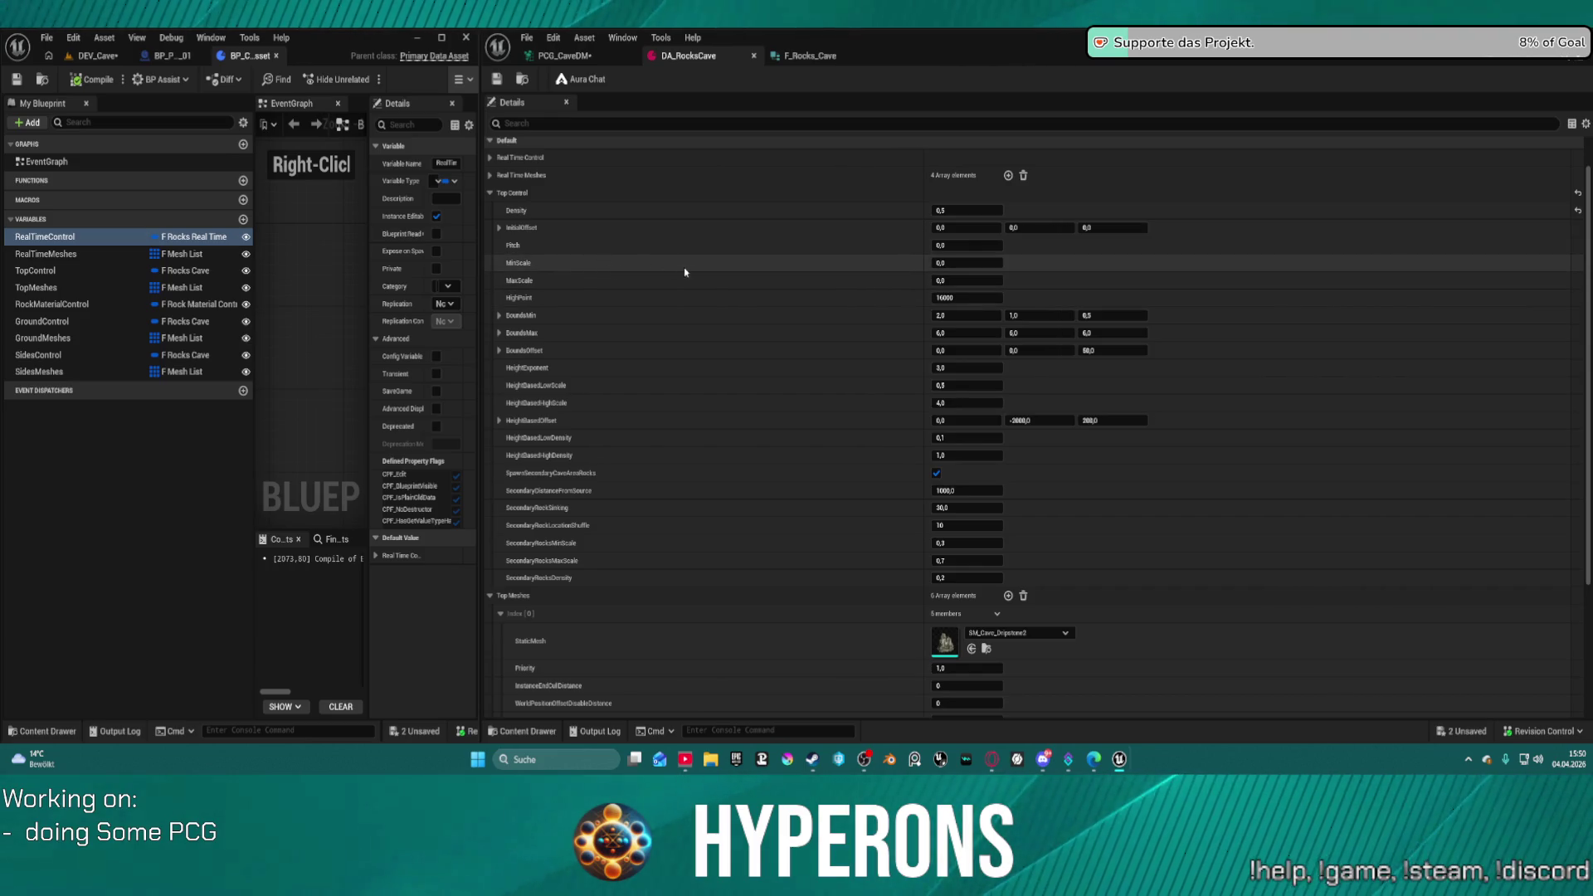
pyautogui.click(589, 56)
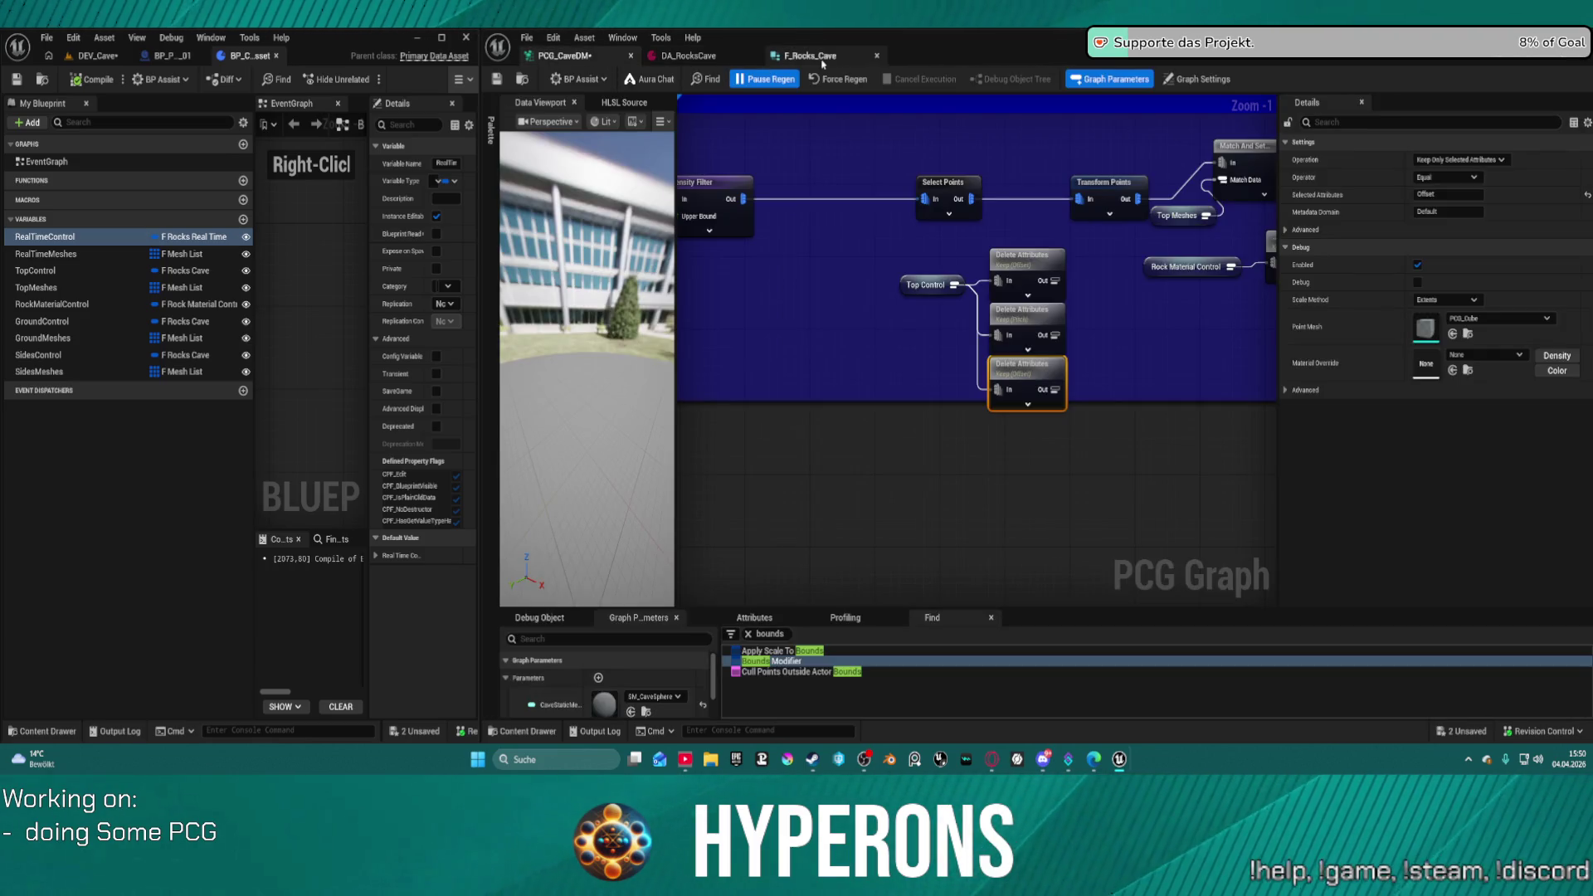
pyautogui.click(809, 55)
pyautogui.click(689, 56)
pyautogui.click(568, 56)
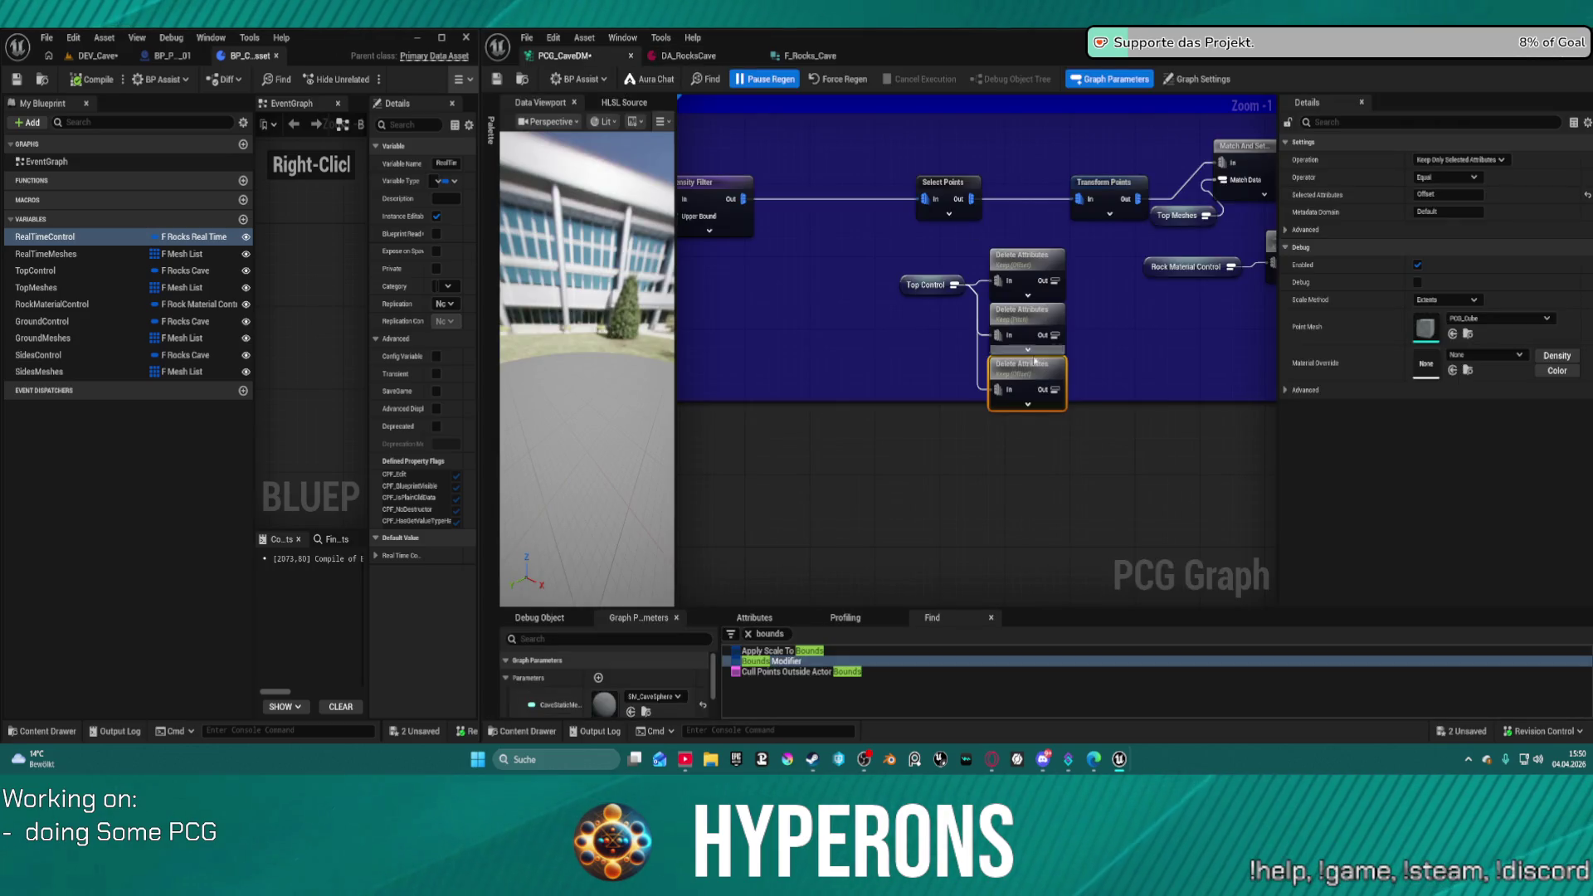
pyautogui.hotkey('ctrl', 'd')
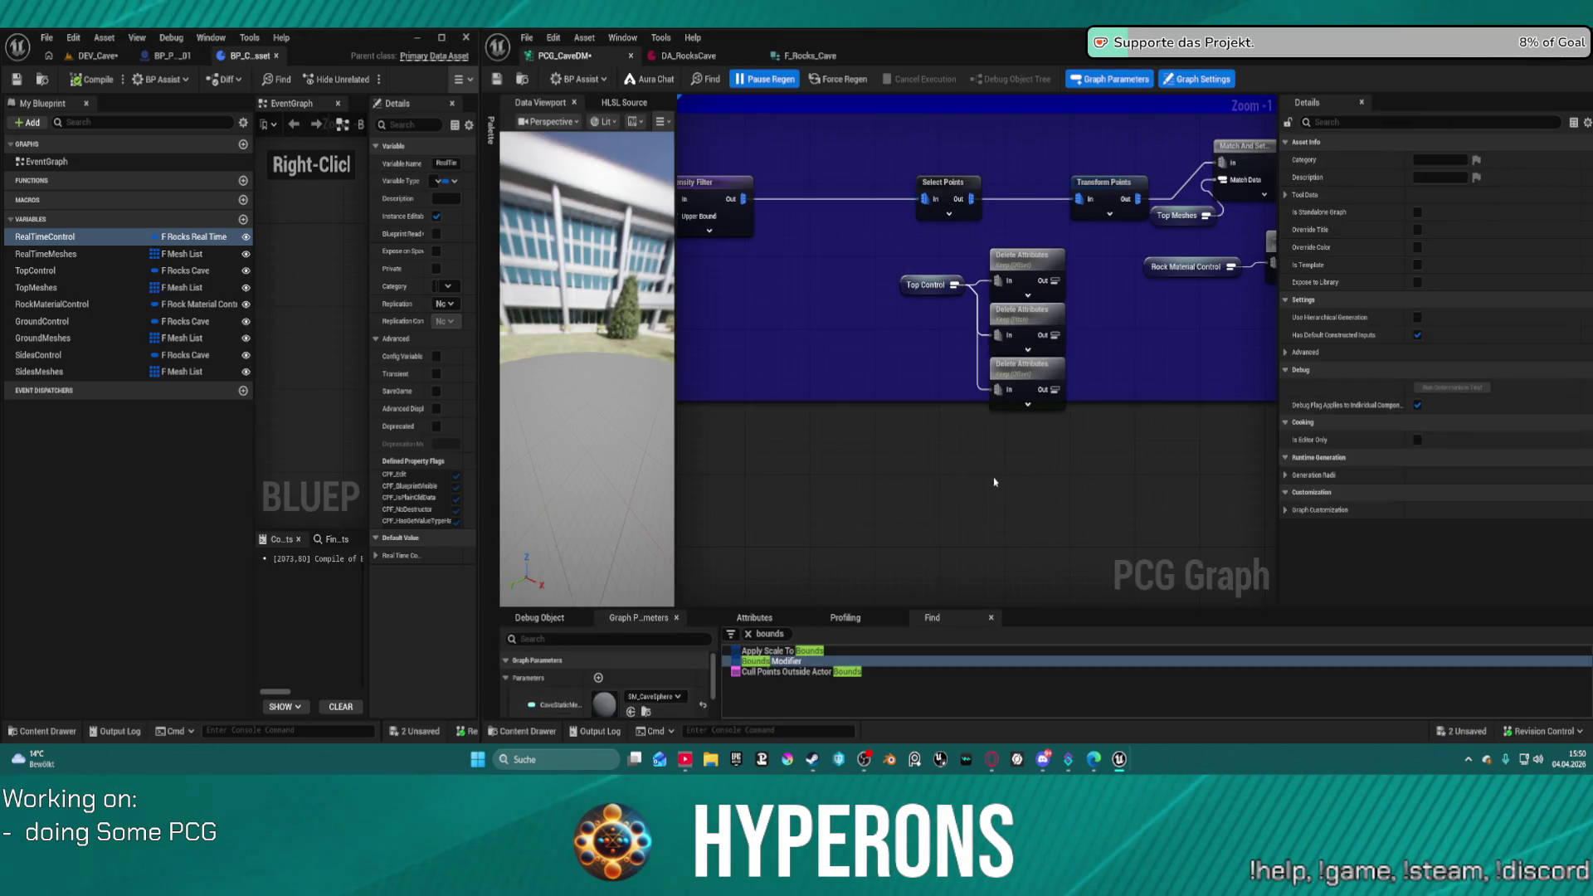
pyautogui.moveTo(1012, 492); pyautogui.dragTo(1020, 425)
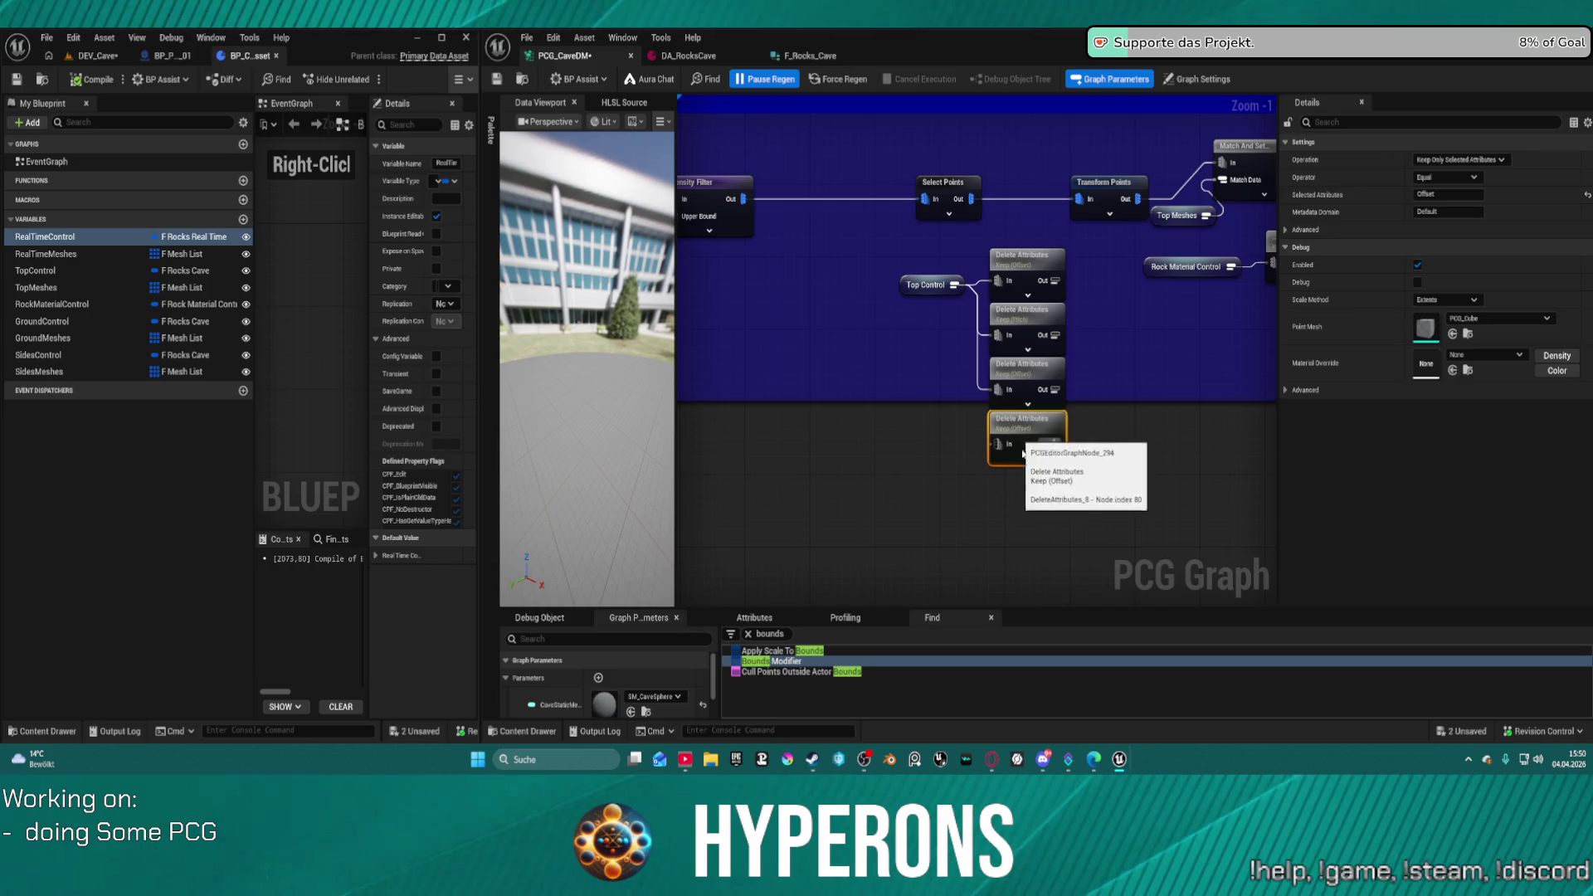
# - Add a fifth Delete Attributes copy and set the new nodes to keep MinScale and MaxScale
pyautogui.hotkey('ctrl', 'd')
pyautogui.moveTo(1027, 492)
pyautogui.mouseDown()
pyautogui.moveTo(1009, 490)
pyautogui.moveTo(955, 284)
pyautogui.moveTo(996, 443)
pyautogui.mouseUp()
pyautogui.moveTo(954, 285)
pyautogui.mouseDown()
pyautogui.moveTo(954, 356)
pyautogui.moveTo(911, 260)
pyautogui.moveTo(983, 390)
pyautogui.moveTo(995, 497)
pyautogui.mouseUp()
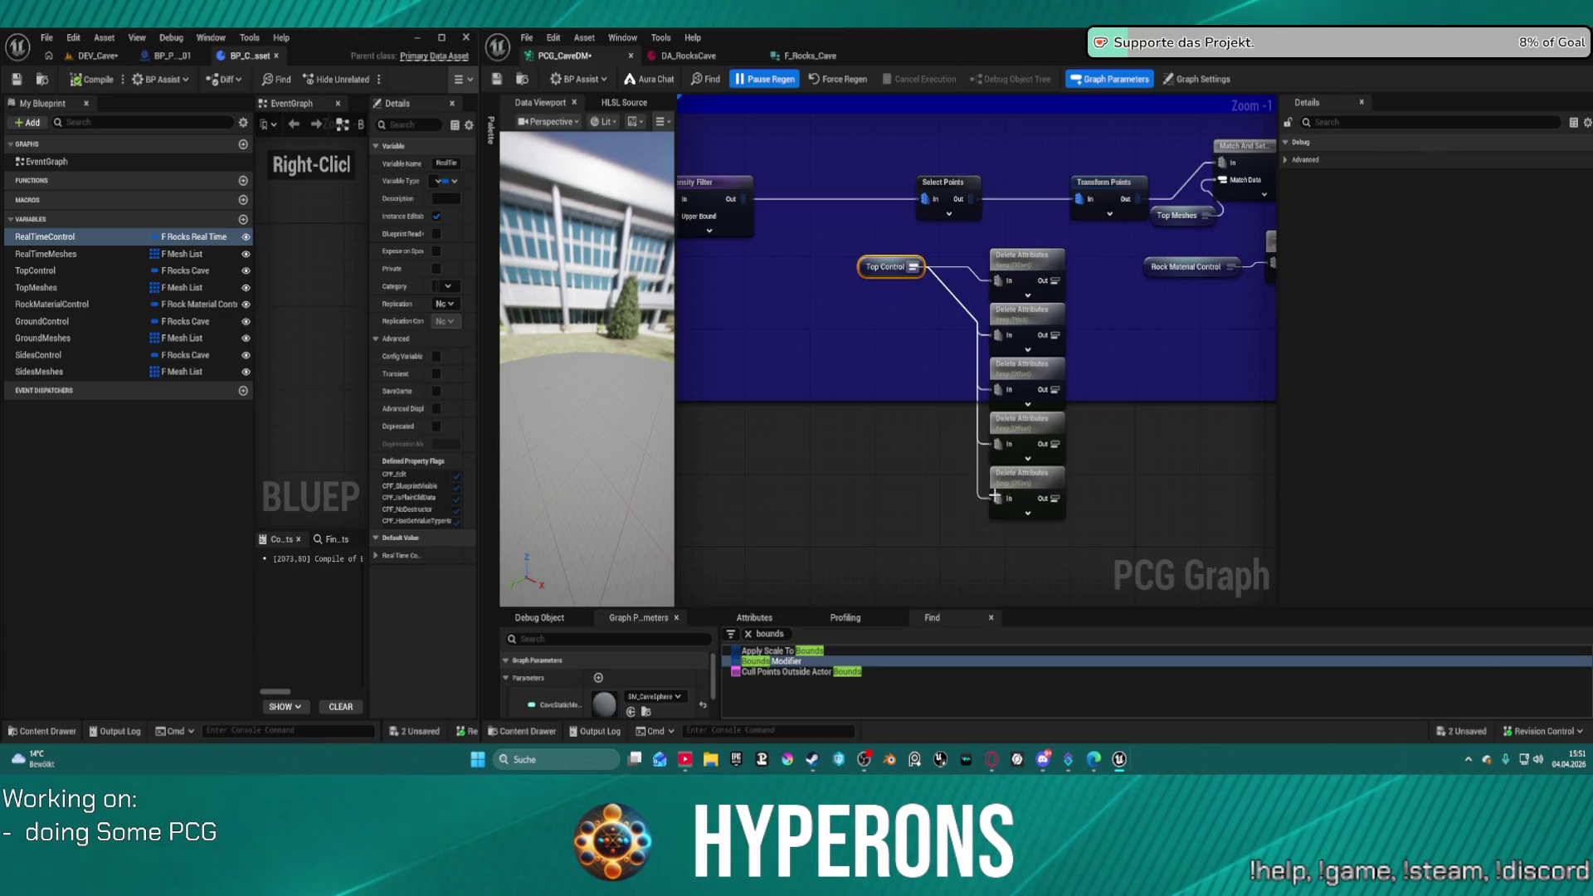
pyautogui.click(1018, 431)
pyautogui.click(1448, 194)
pyautogui.write('Materi')
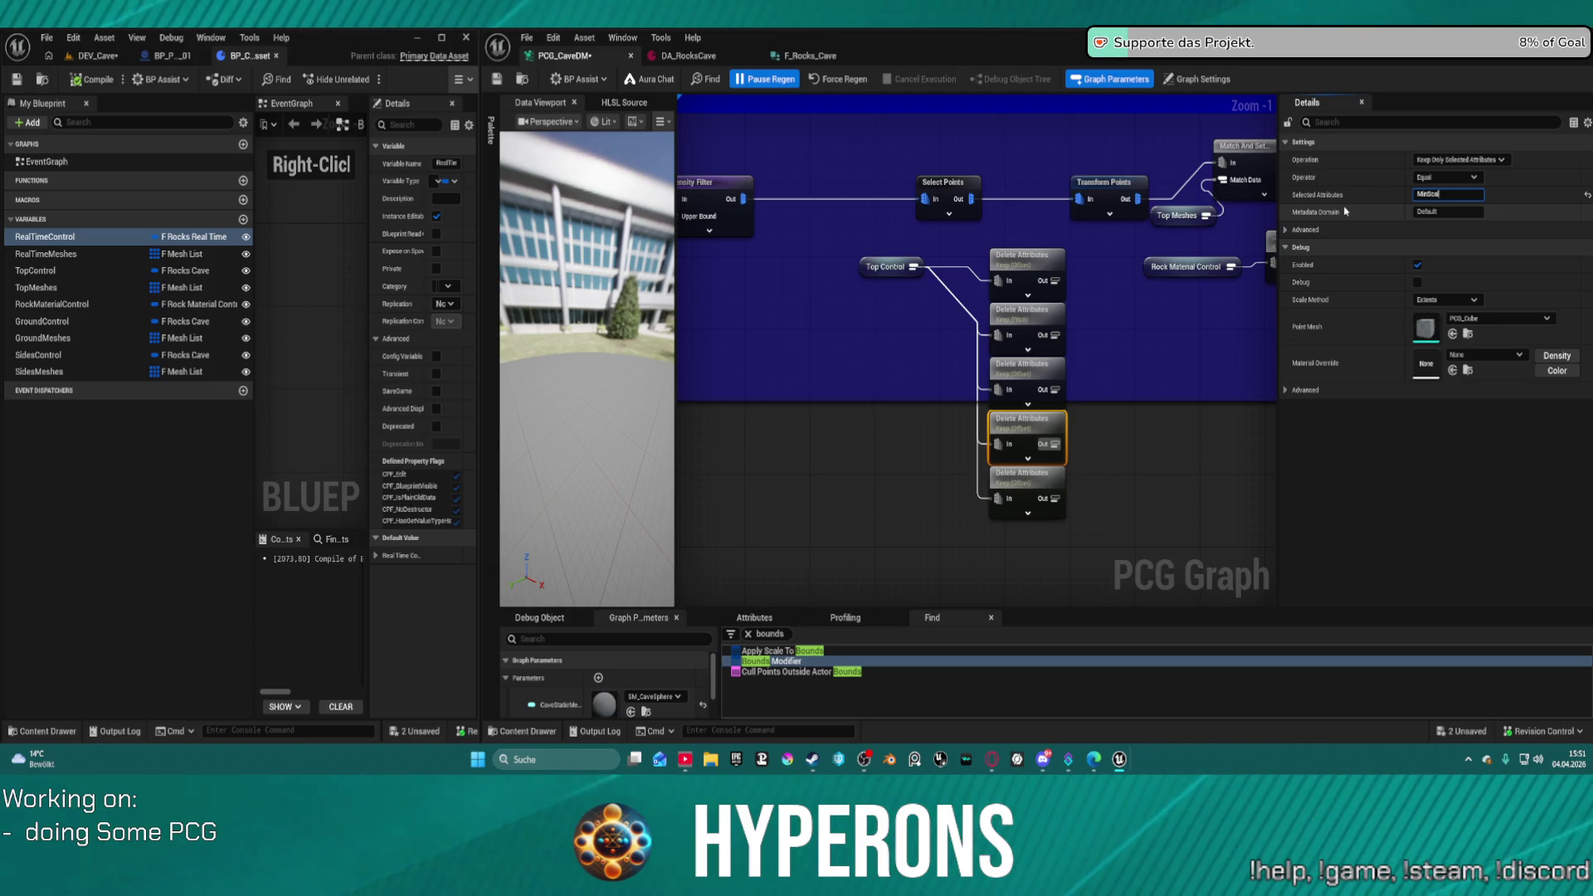
pyautogui.write('e')
pyautogui.click(1027, 479)
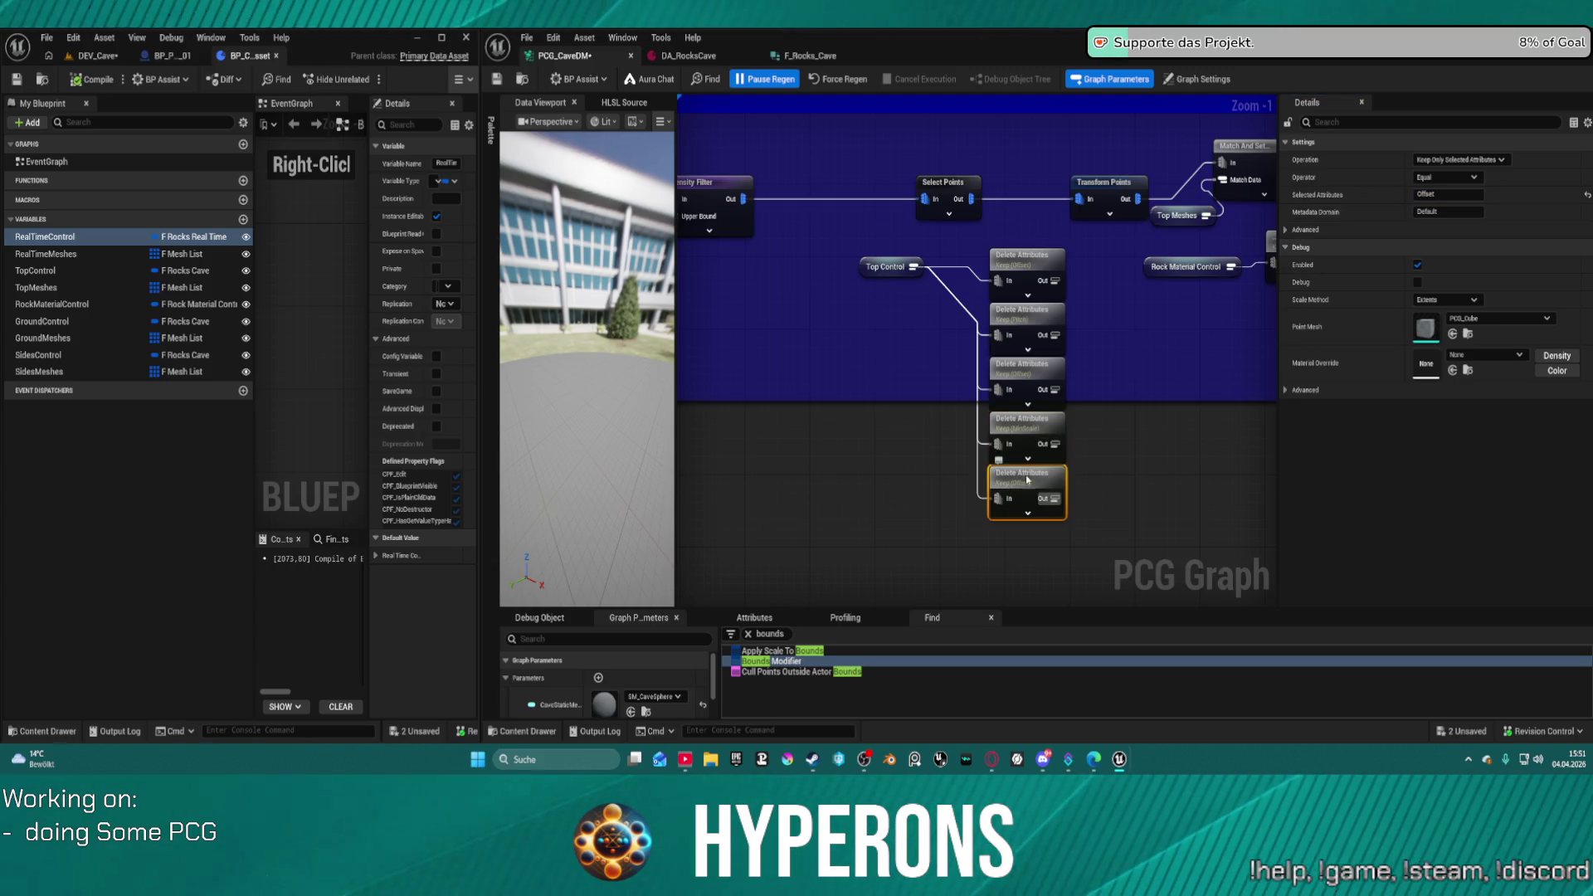
pyautogui.click(1445, 195)
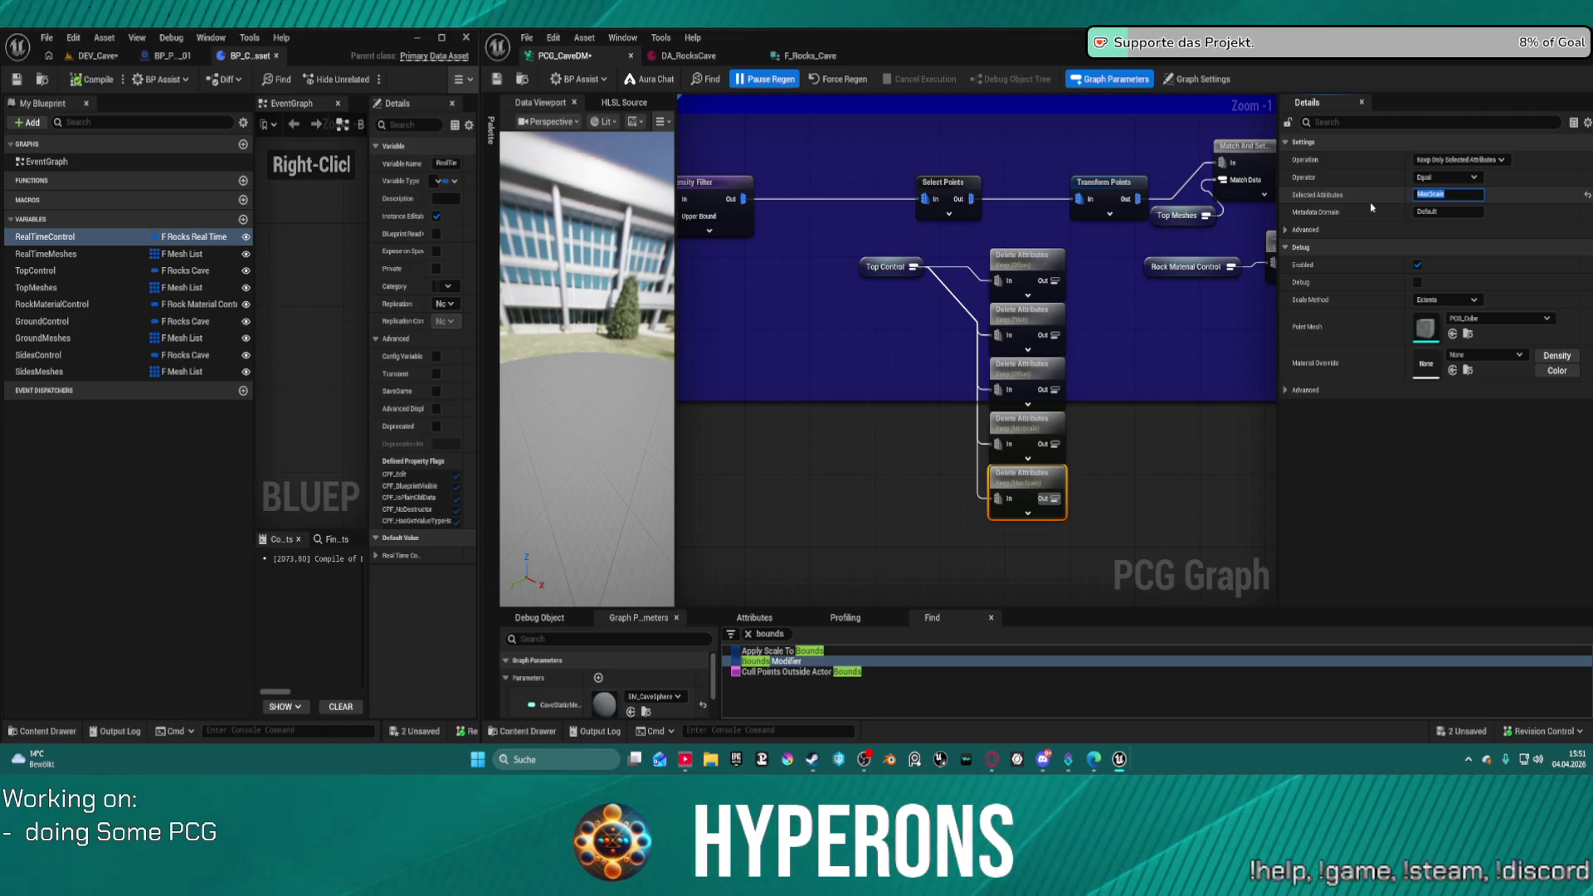
pyautogui.press('Return')
# - Select the Offset node and compare against DA_RocksCave's values before returning to the graph
pyautogui.scroll(1, 1245, 190)
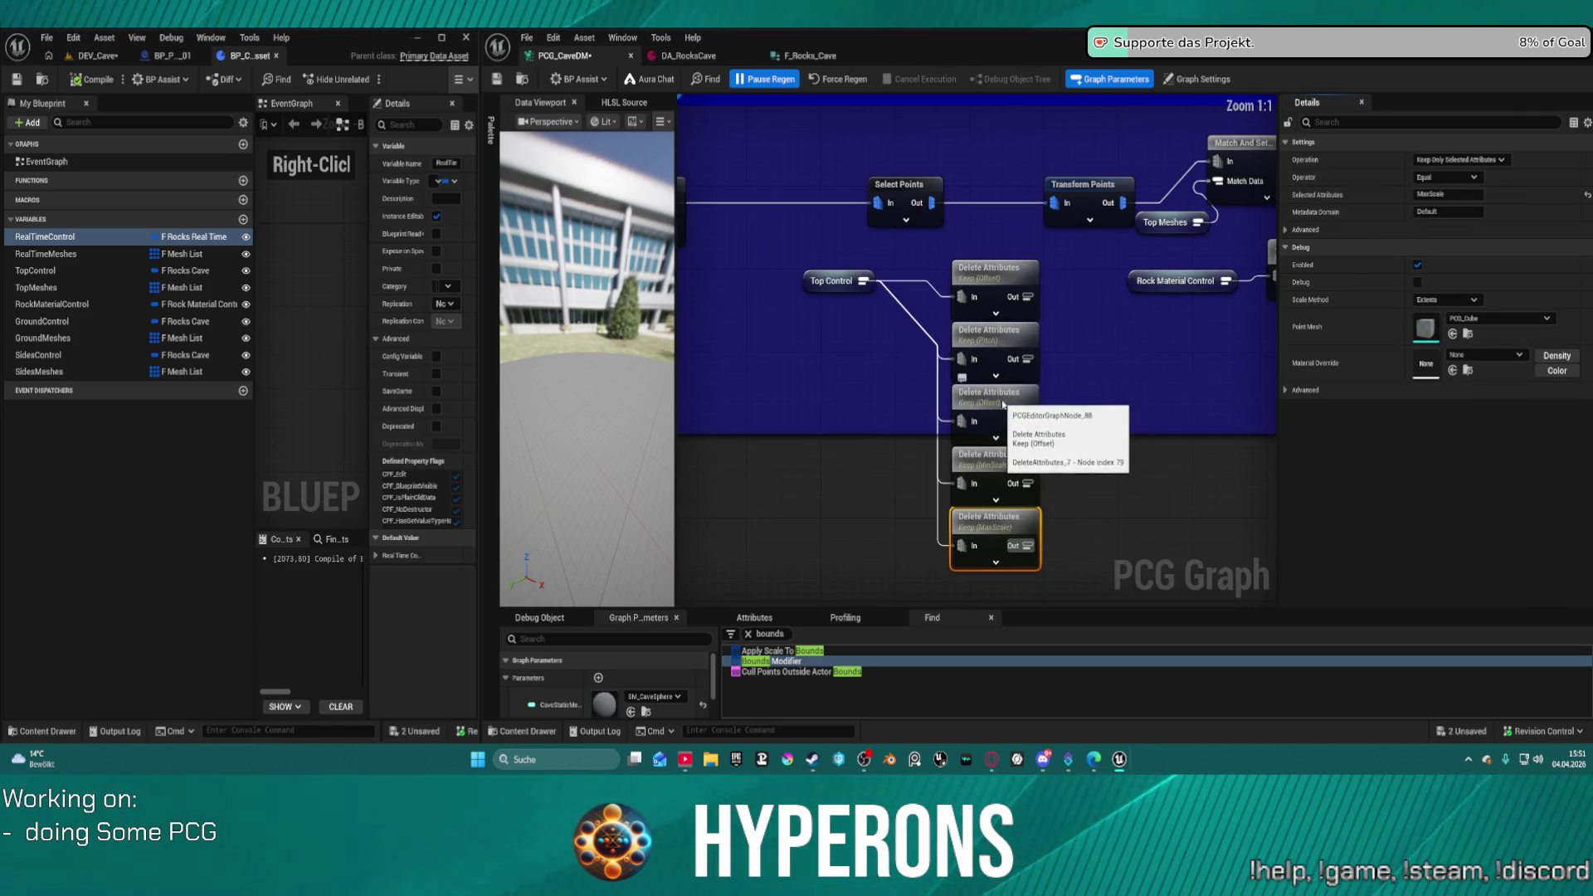
pyautogui.click(1004, 404)
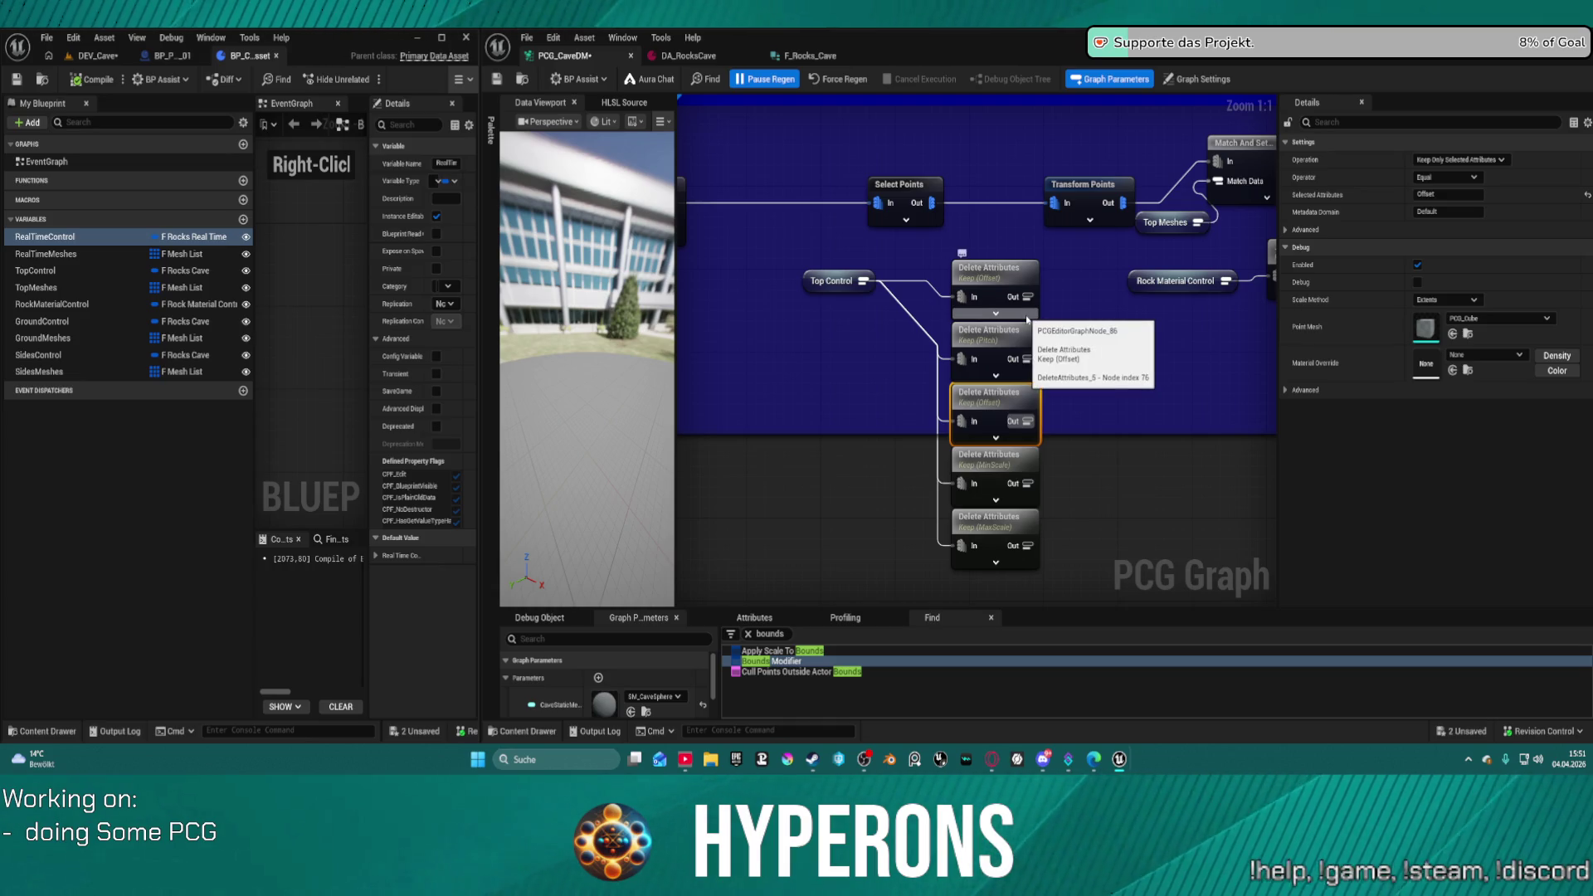
pyautogui.click(688, 55)
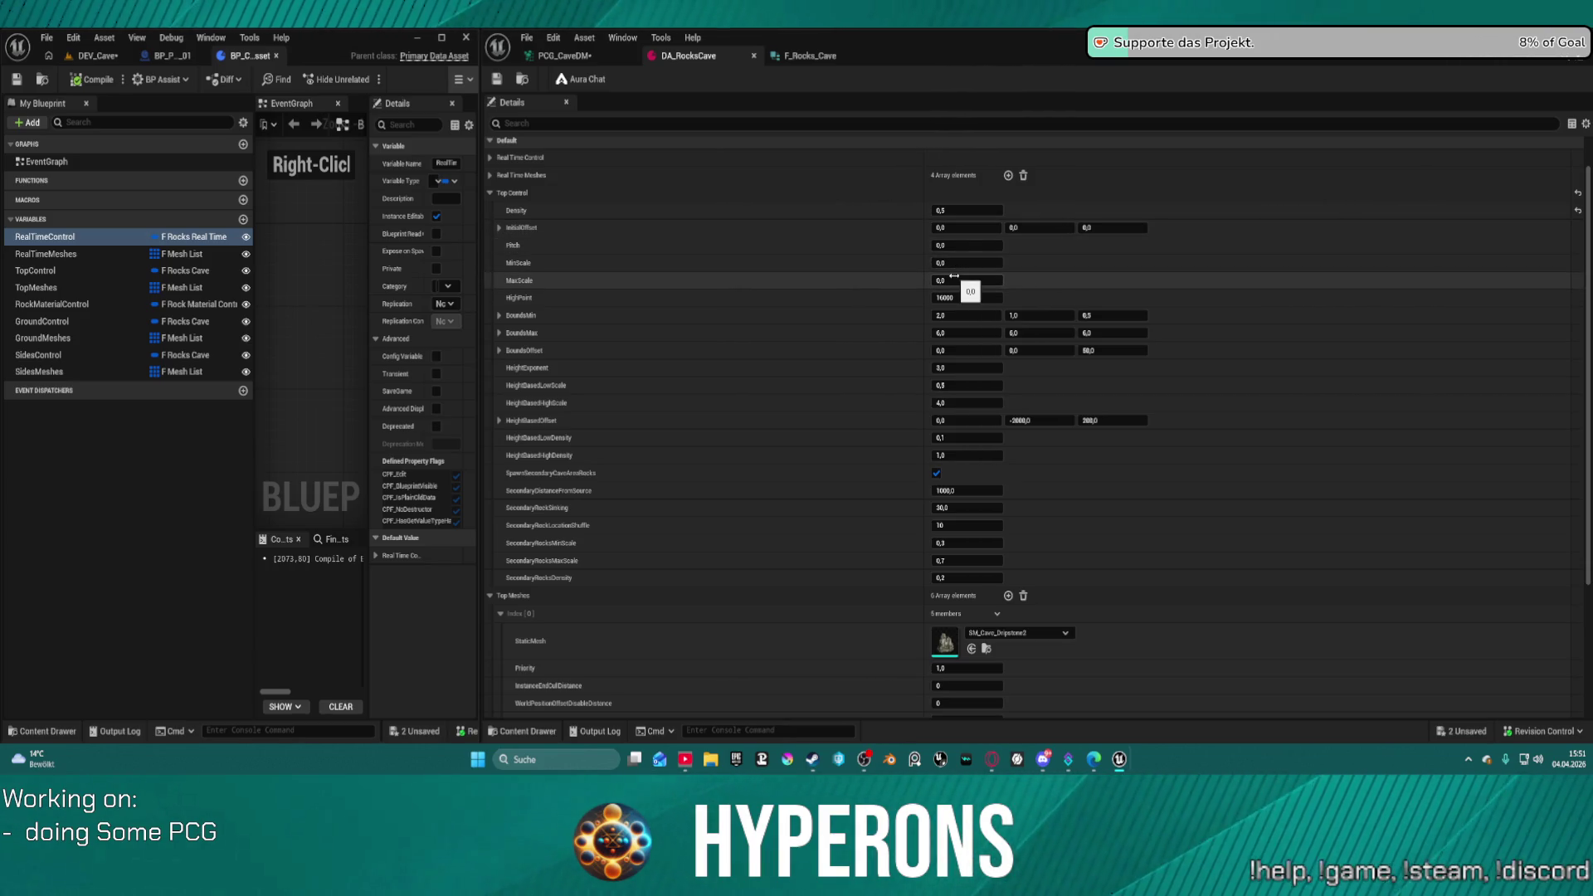
pyautogui.click(584, 58)
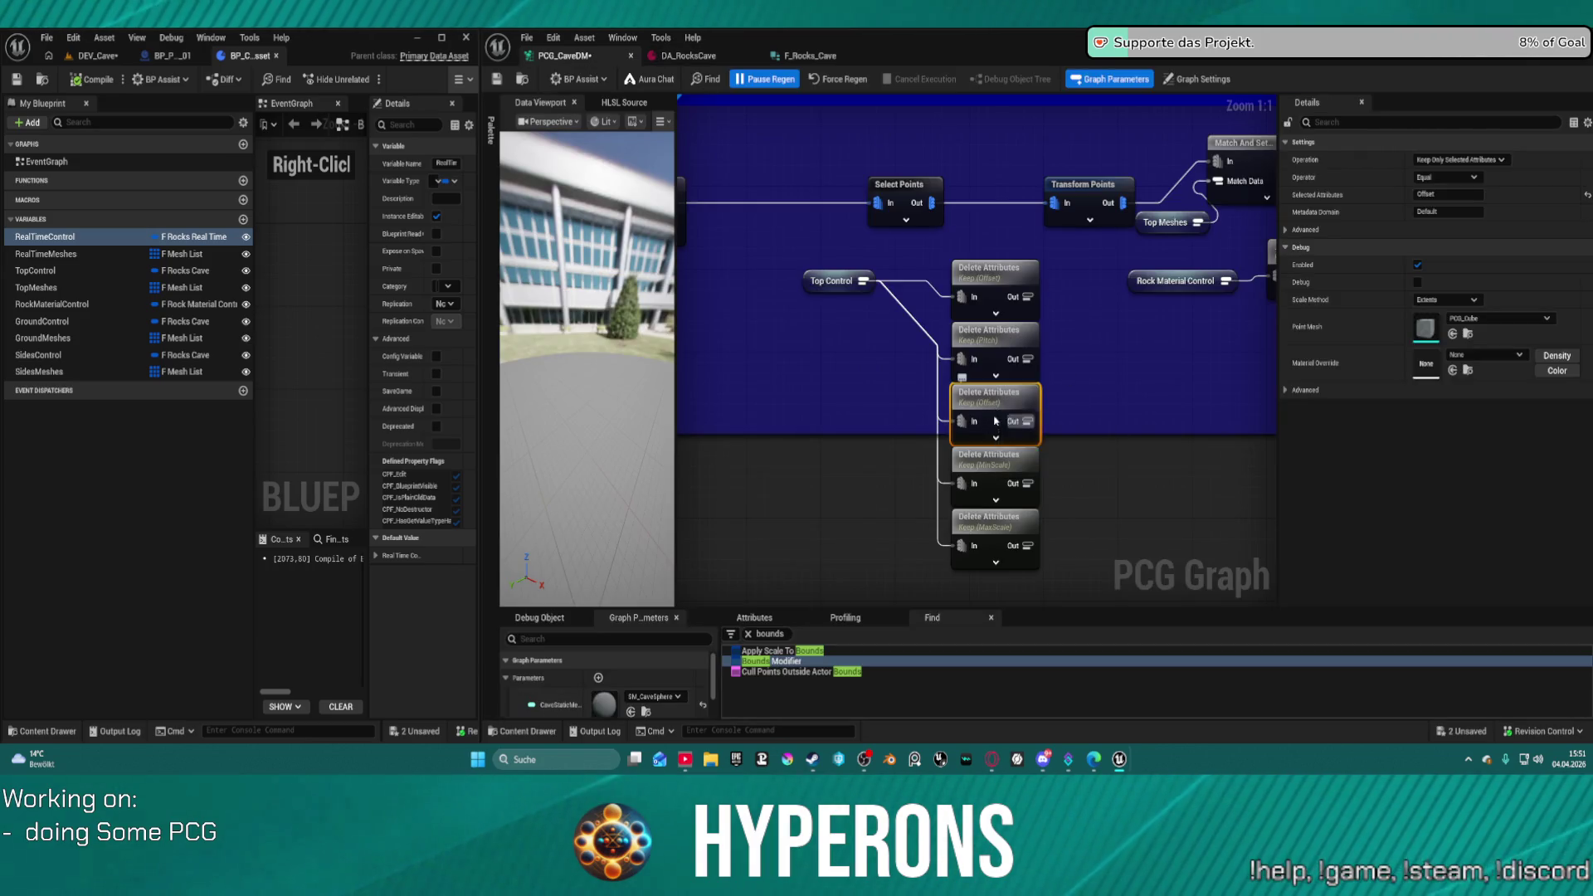
# - Delete the duplicate Offset node and wire MinScale and MaxScale into Transform Points' Scale Min and Max
pyautogui.press('Delete')
pyautogui.moveTo(1062, 439); pyautogui.dragTo(946, 577)
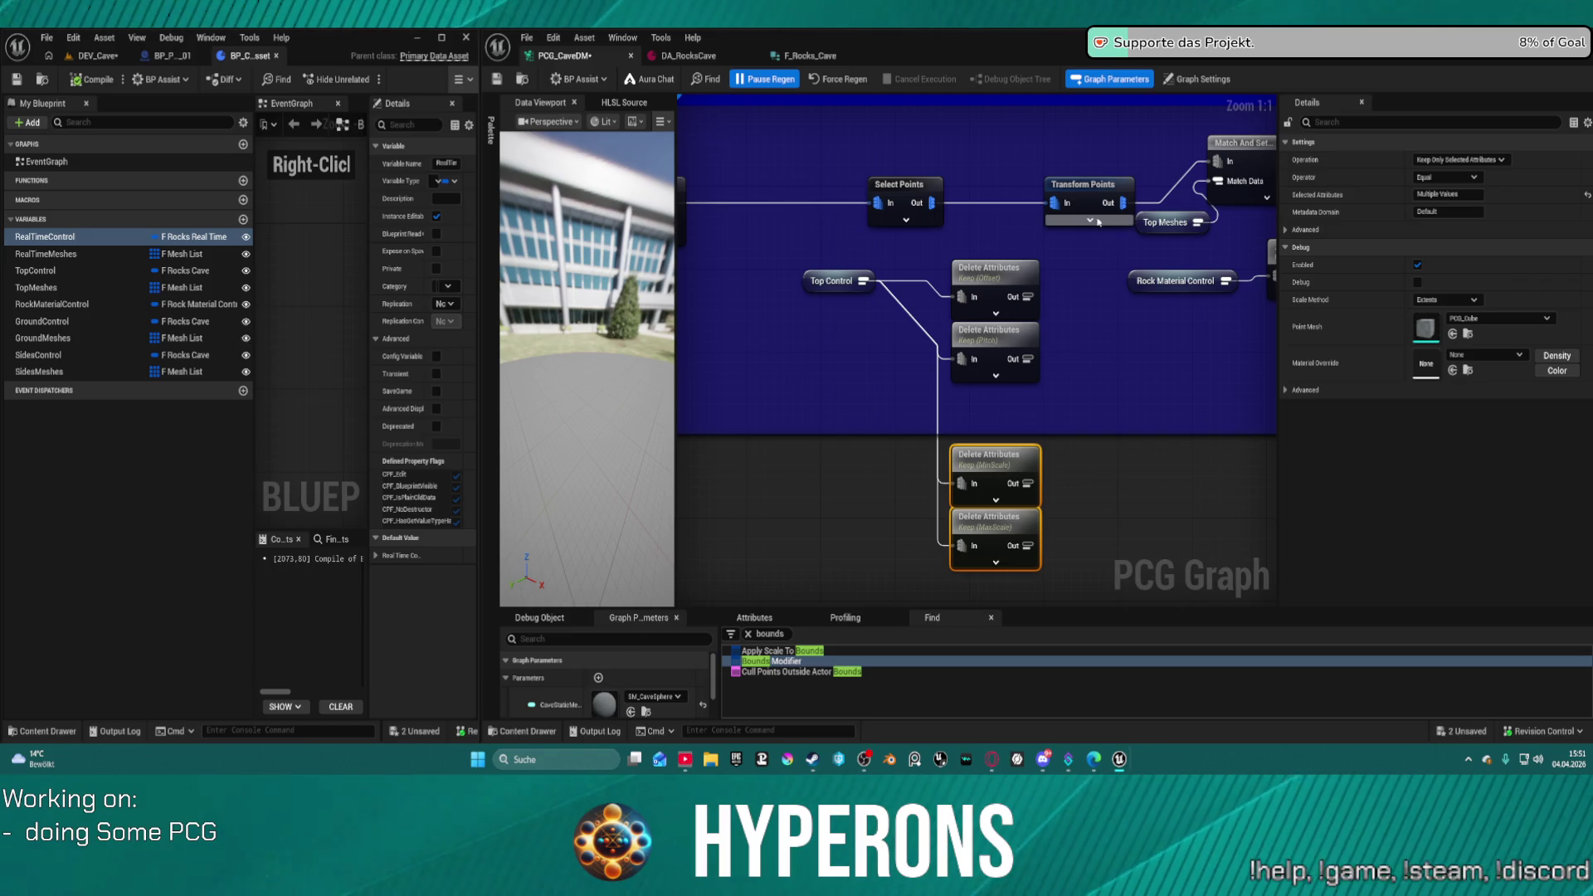
pyautogui.click(1098, 221)
pyautogui.moveTo(893, 443)
pyautogui.mouseDown()
pyautogui.moveTo(1004, 543)
pyautogui.moveTo(916, 510)
pyautogui.moveTo(1054, 419)
pyautogui.moveTo(954, 524)
pyautogui.mouseUp()
pyautogui.click(913, 437)
pyautogui.click(1078, 436)
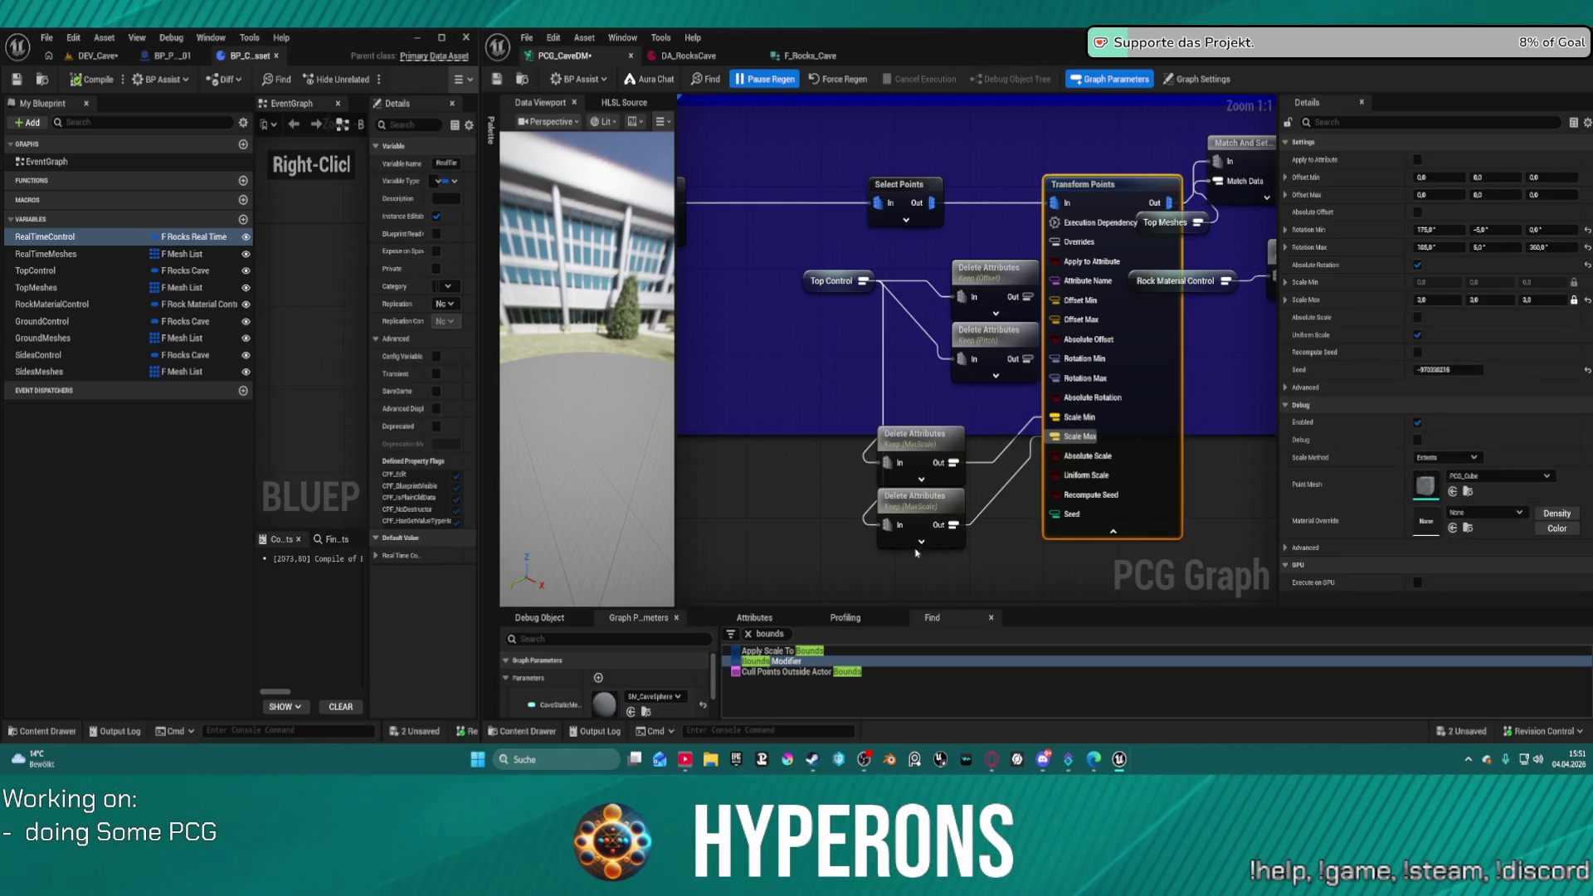
# - Tidy the Top Control, Offset, Pitch, MinScale and MaxScale nodes, then bring up DA_RocksCave
pyautogui.moveTo(832, 280); pyautogui.dragTo(714, 280)
pyautogui.moveTo(945, 473); pyautogui.dragTo(935, 443)
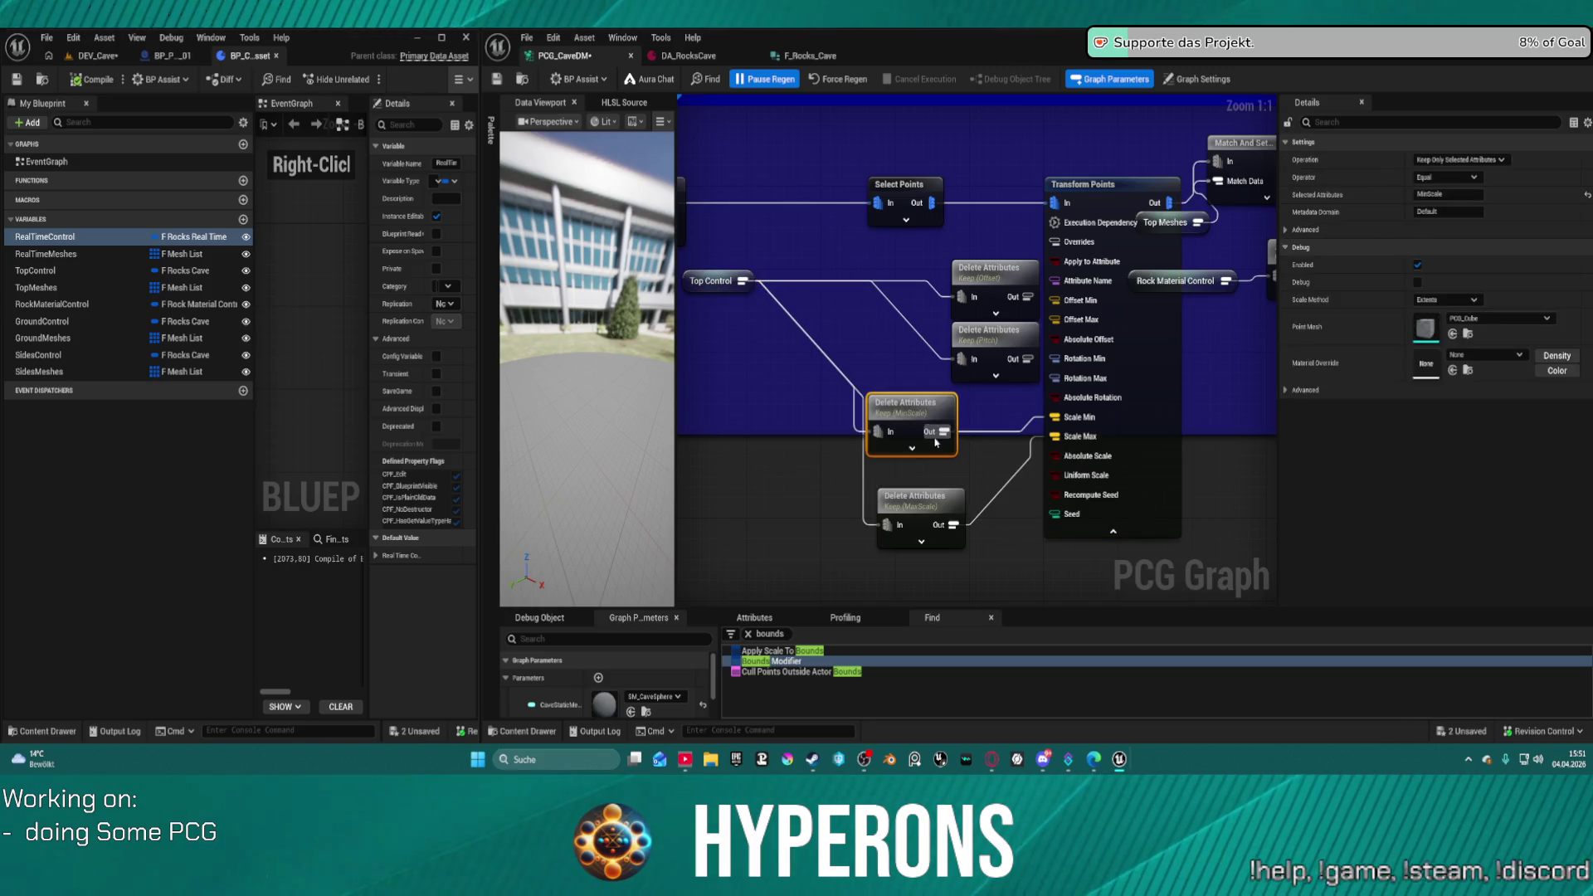
pyautogui.moveTo(920, 500); pyautogui.dragTo(938, 470)
pyautogui.moveTo(987, 332); pyautogui.dragTo(885, 321)
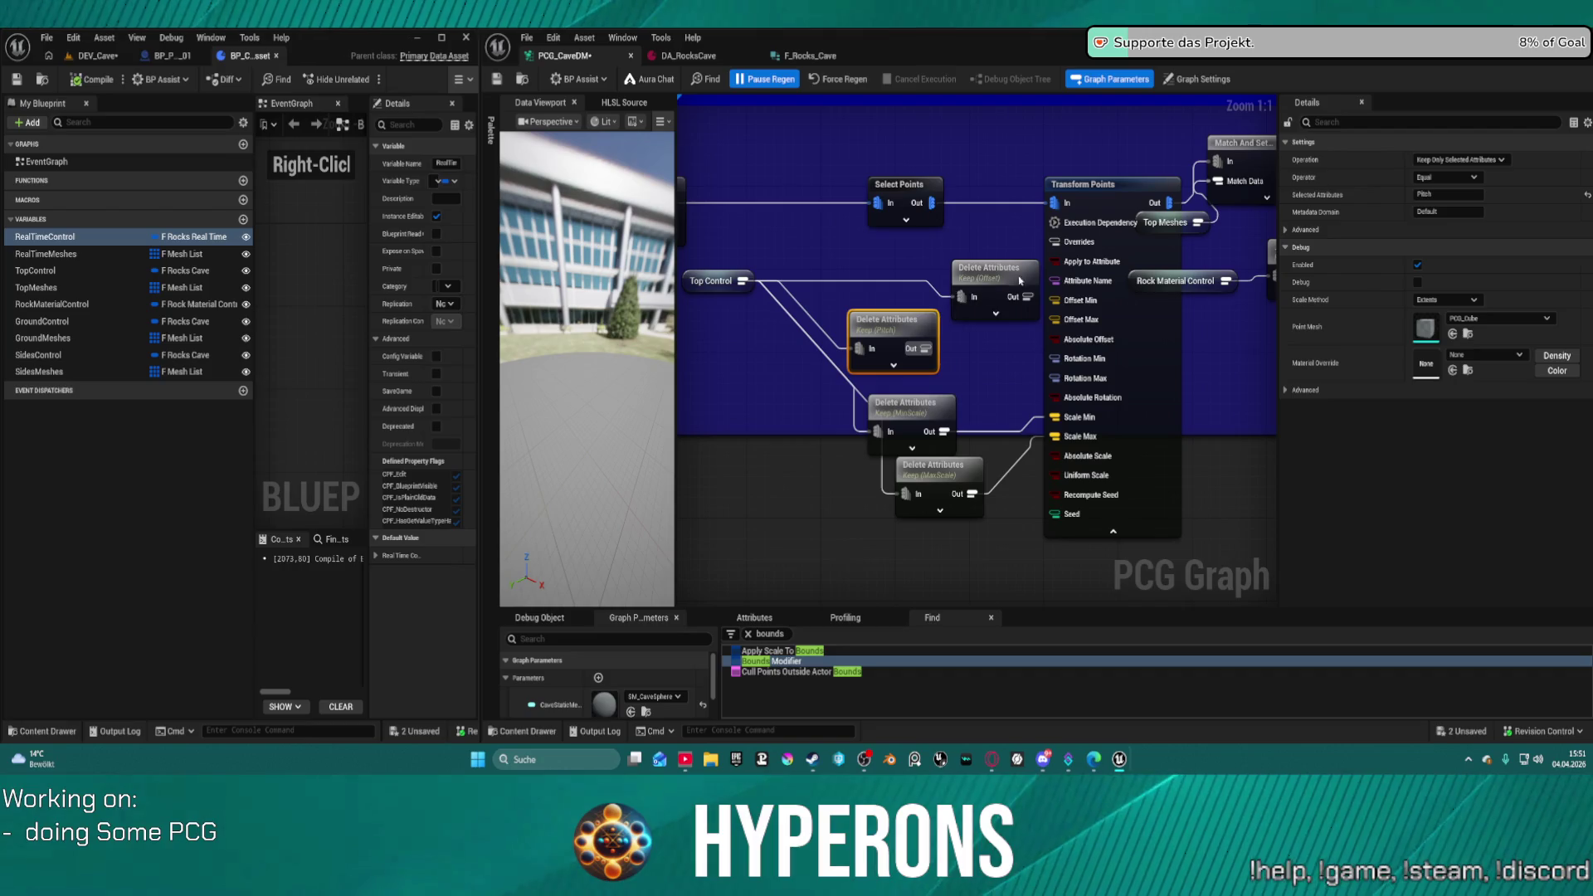
pyautogui.moveTo(996, 275); pyautogui.dragTo(903, 255)
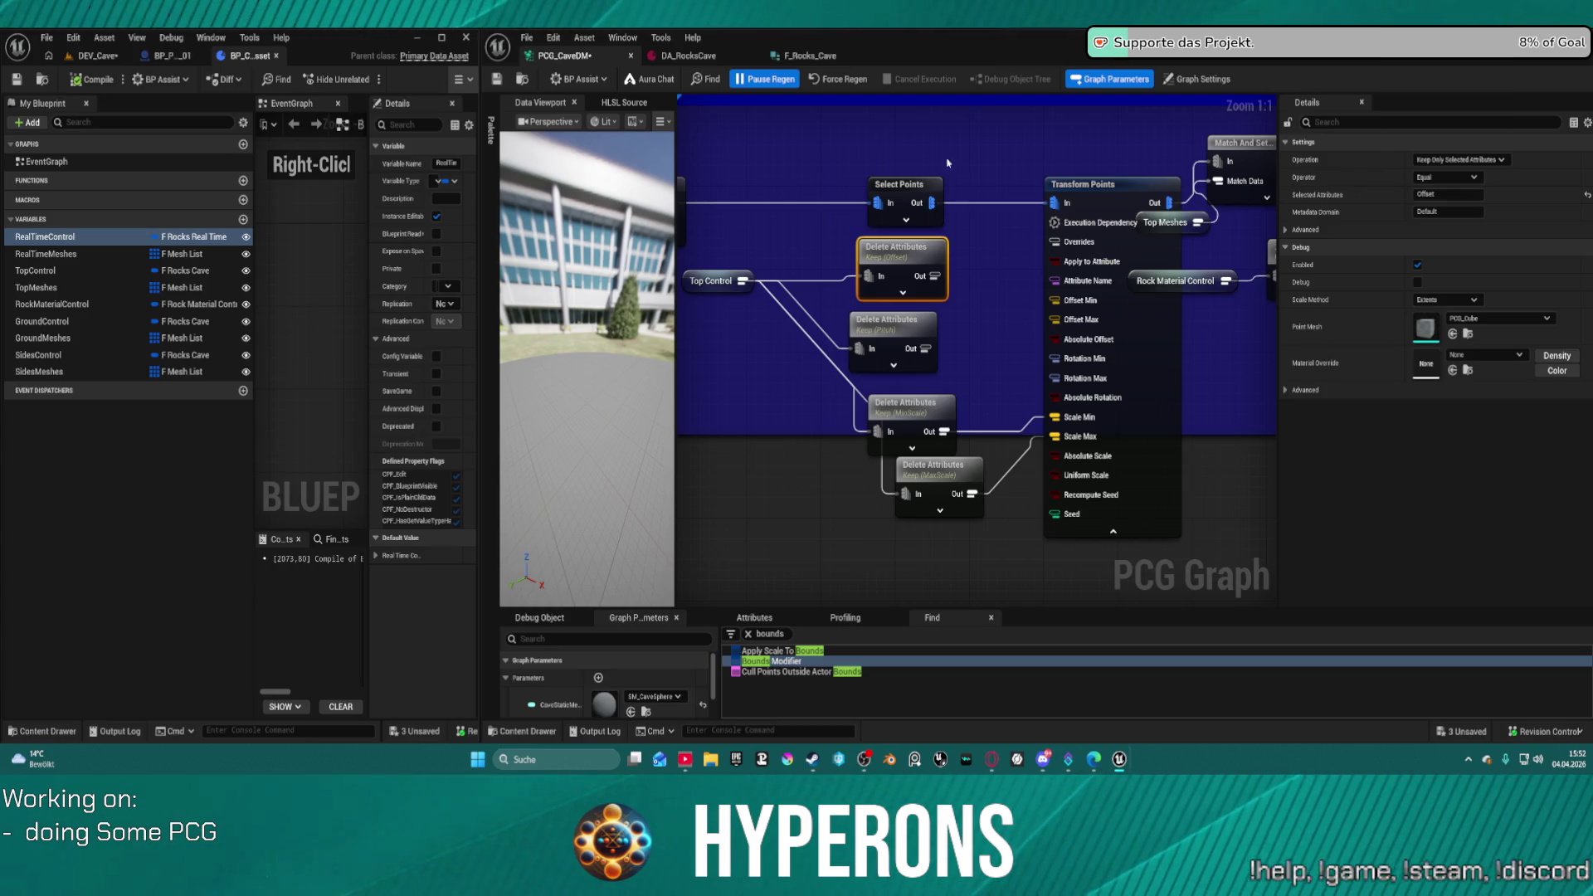
pyautogui.moveTo(1030, 272); pyautogui.dragTo(1023, 206)
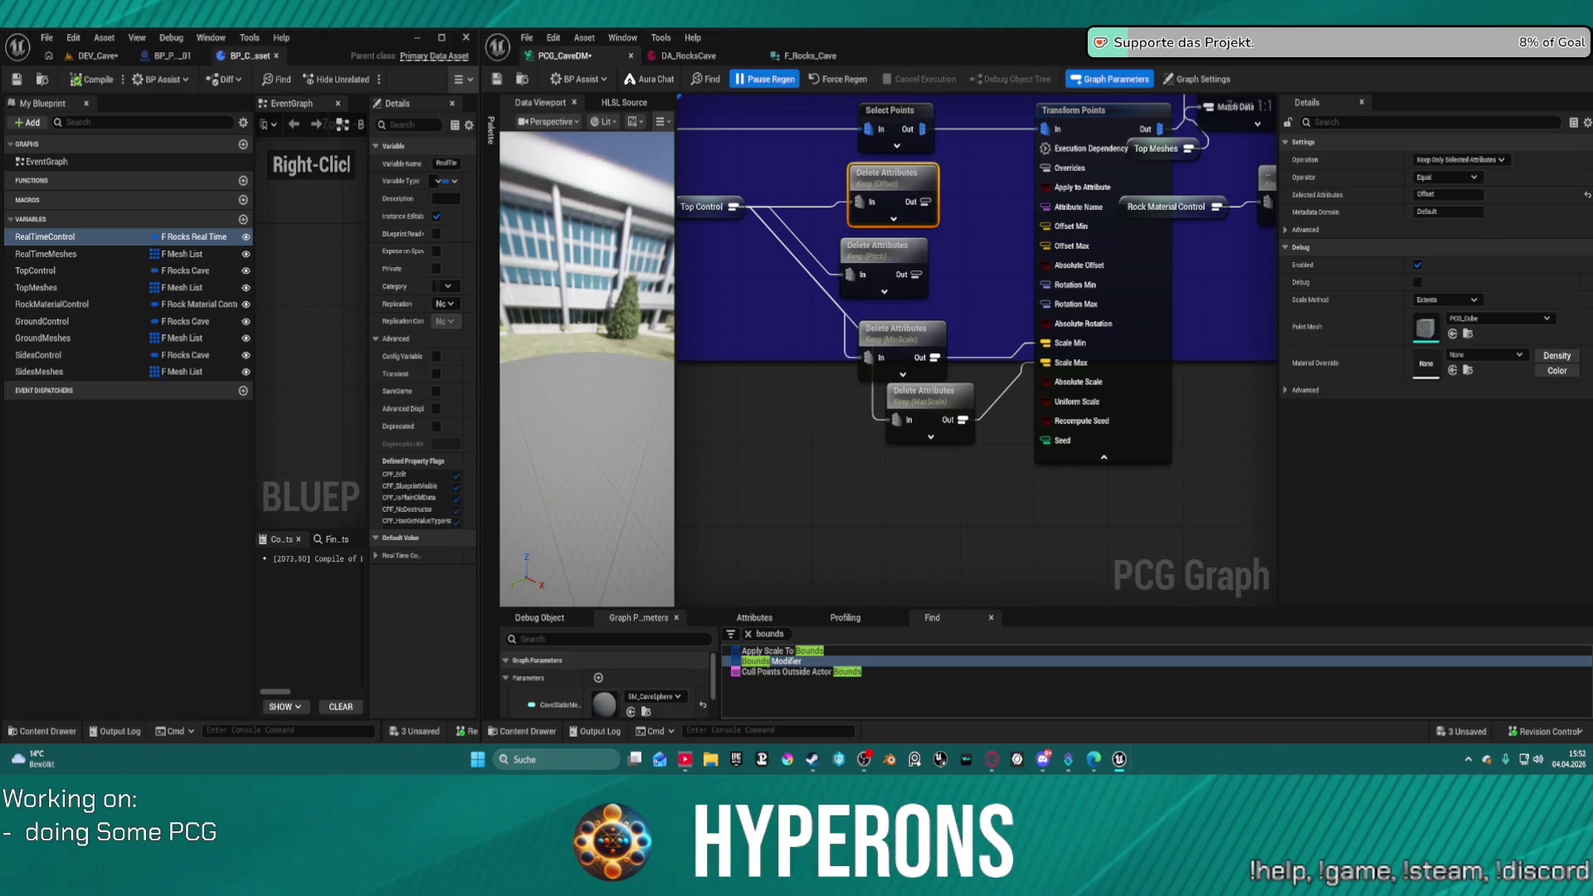
pyautogui.moveTo(949, 420); pyautogui.dragTo(874, 472)
pyautogui.moveTo(901, 341); pyautogui.dragTo(780, 382)
pyautogui.moveTo(861, 465); pyautogui.dragTo(869, 537)
pyautogui.moveTo(797, 378)
pyautogui.mouseDown()
pyautogui.moveTo(833, 377)
pyautogui.moveTo(854, 409)
pyautogui.mouseUp()
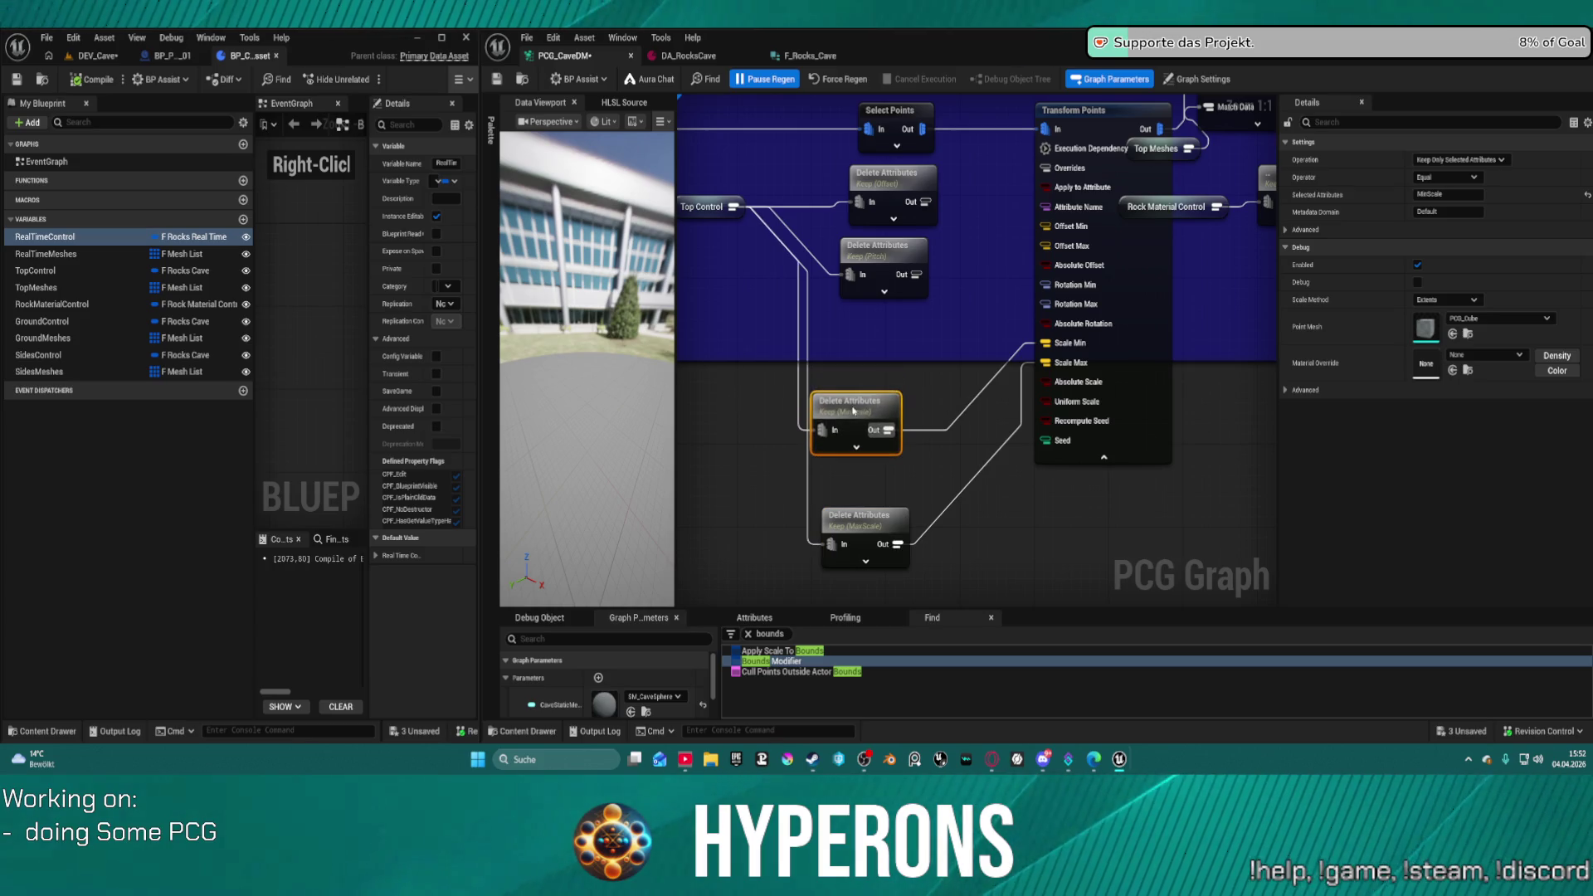
pyautogui.moveTo(924, 241); pyautogui.dragTo(848, 291)
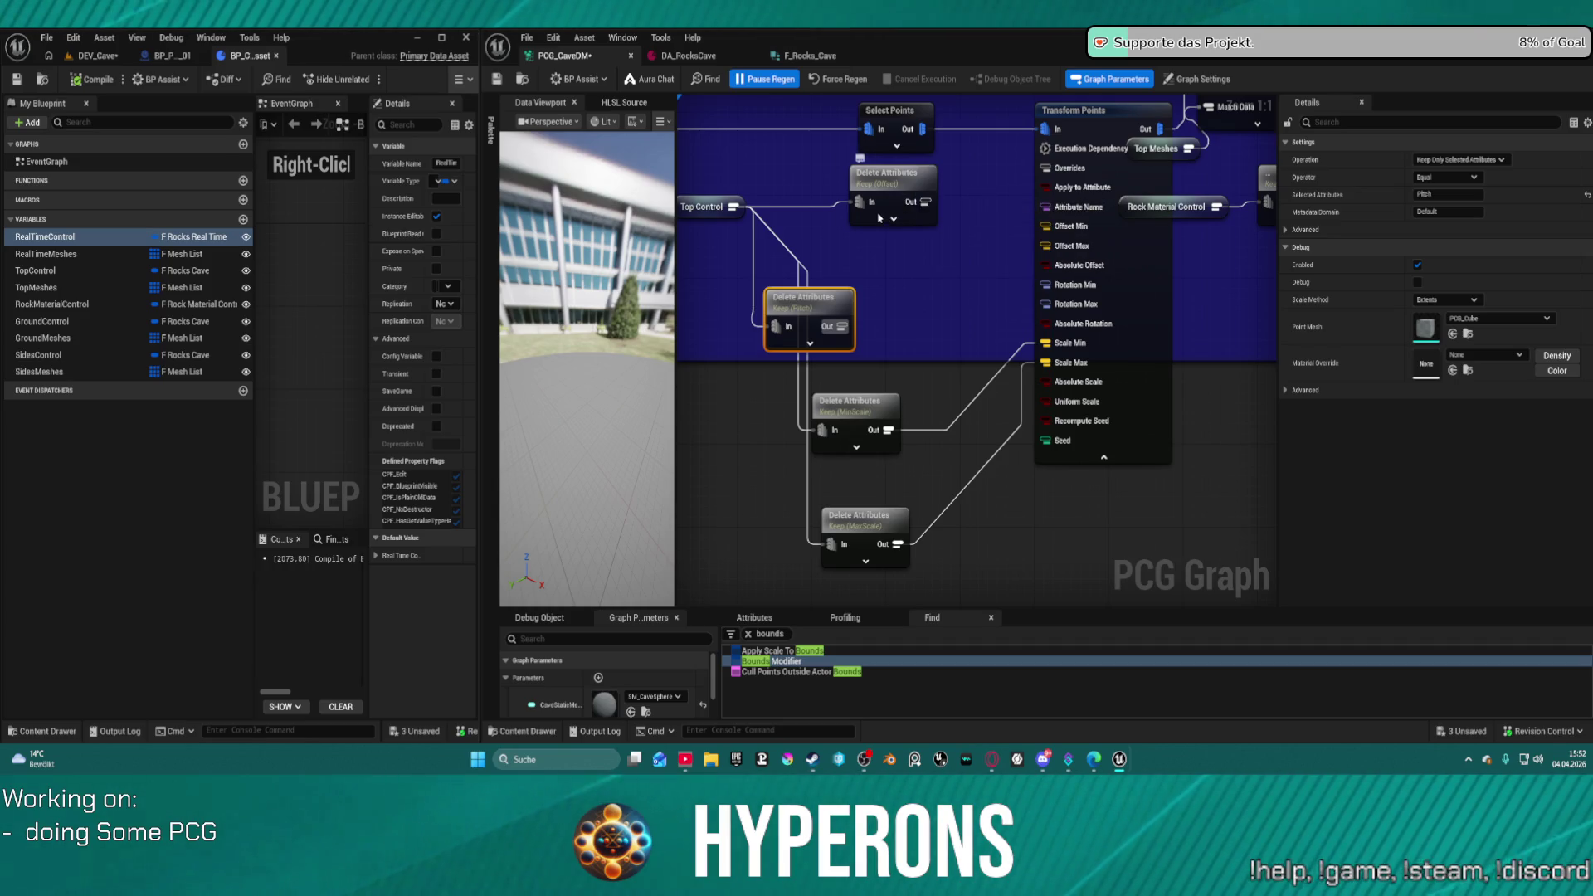
pyautogui.moveTo(893, 191); pyautogui.dragTo(817, 189)
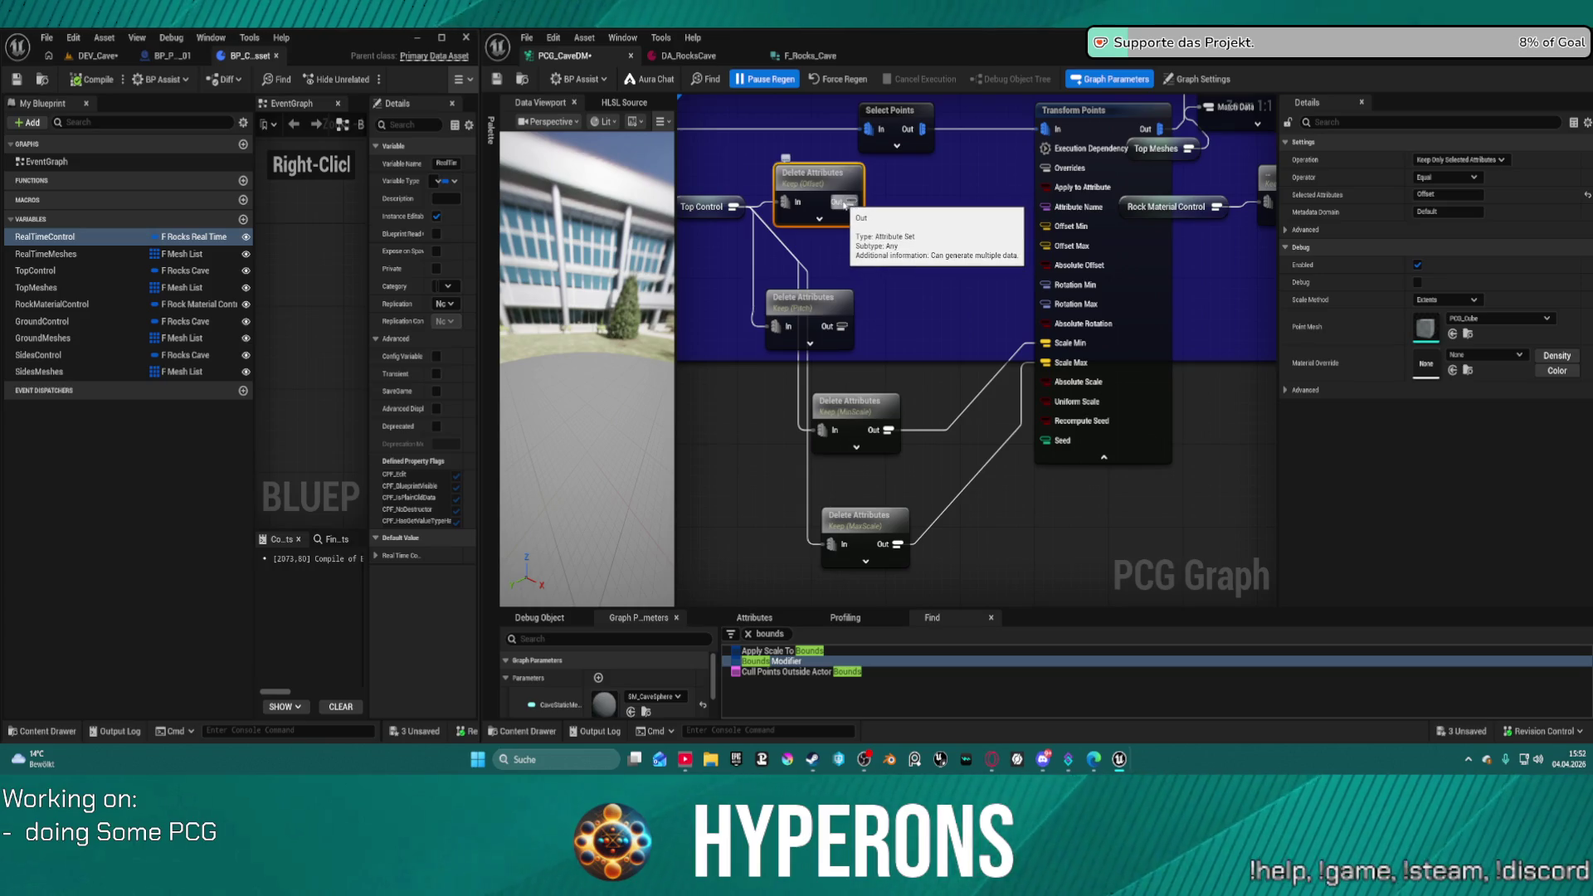
pyautogui.click(688, 56)
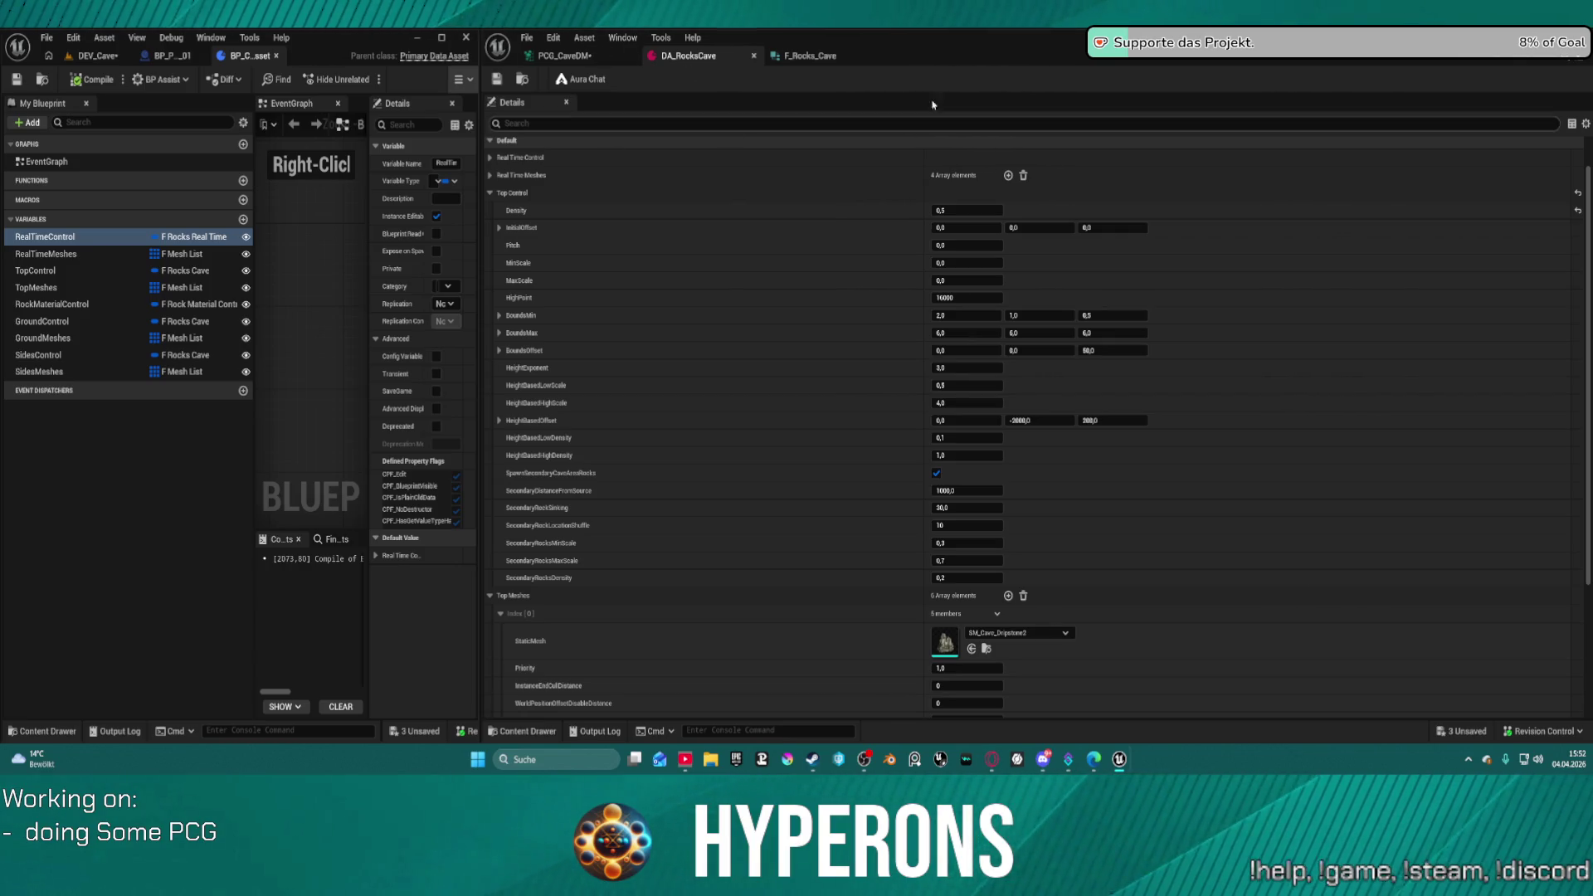
# - Make the Delete Attributes node keep InitialOffset and wire it to Transform Points' Offset Max
pyautogui.click(803, 56)
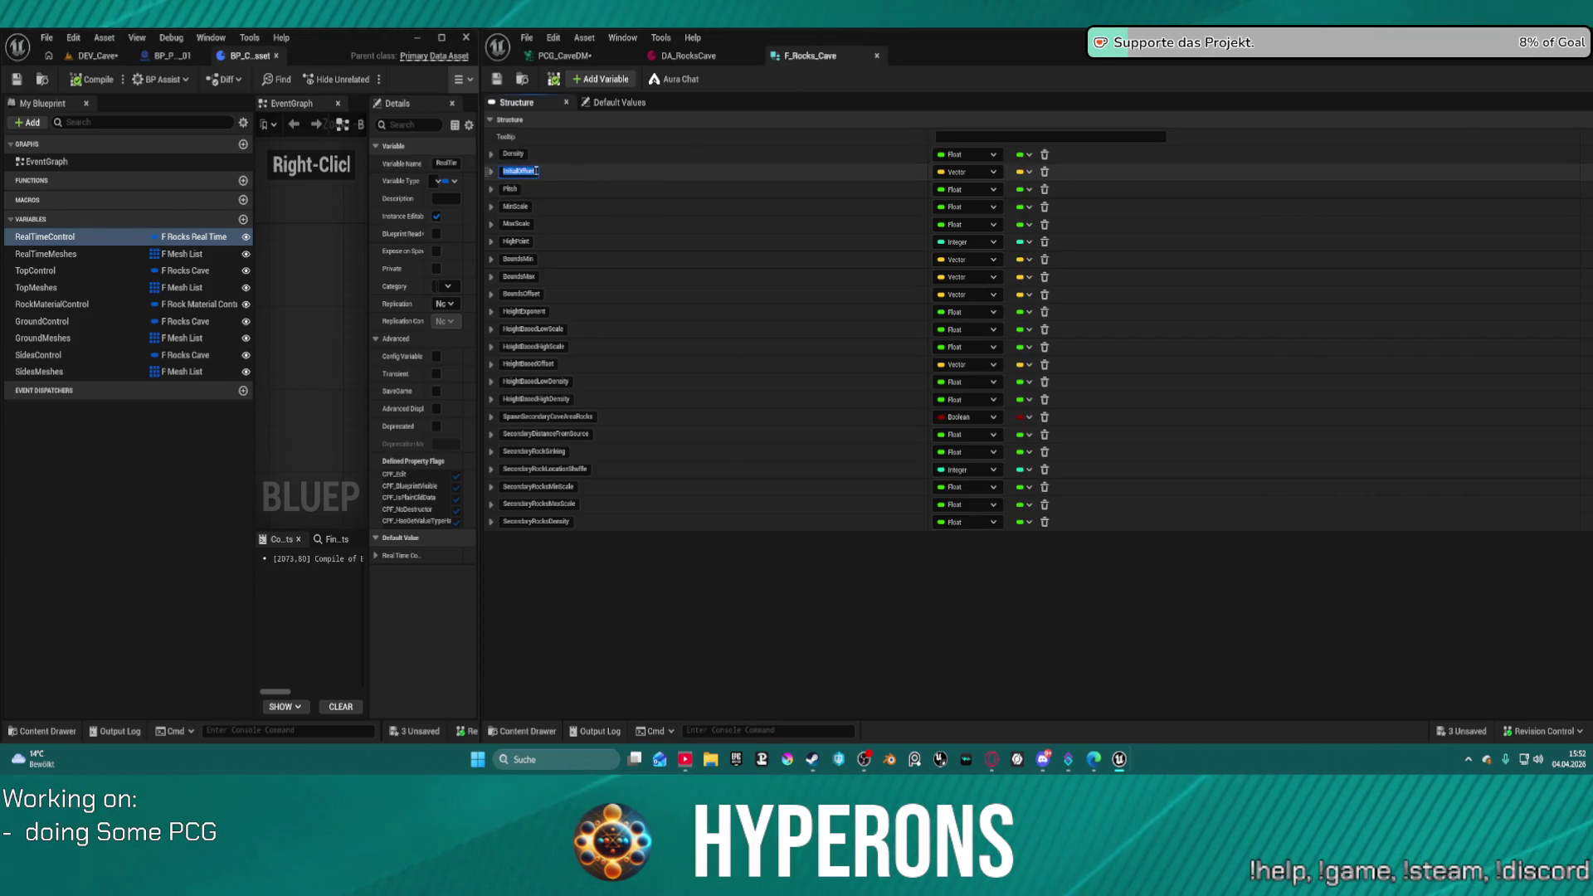
pyautogui.click(564, 56)
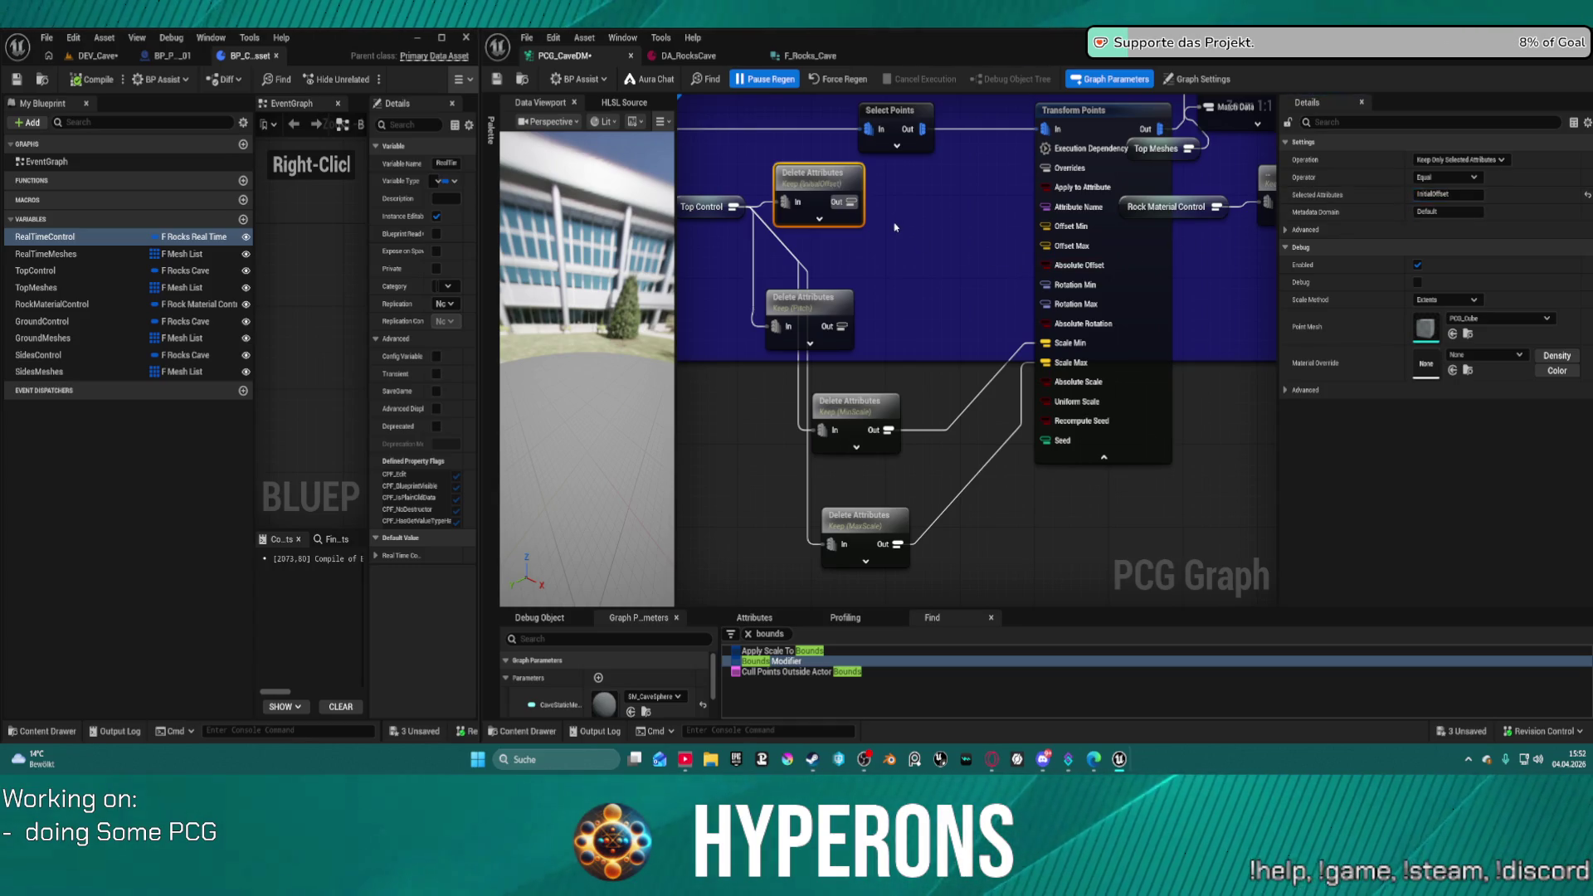
pyautogui.click(866, 211)
pyautogui.moveTo(854, 203)
pyautogui.mouseDown()
pyautogui.moveTo(971, 212)
pyautogui.moveTo(921, 215)
pyautogui.moveTo(1024, 185)
pyautogui.moveTo(1050, 245)
pyautogui.mouseUp()
pyautogui.moveTo(862, 195)
pyautogui.mouseDown()
pyautogui.moveTo(851, 247)
pyautogui.moveTo(896, 233)
pyautogui.moveTo(890, 188)
pyautogui.mouseUp()
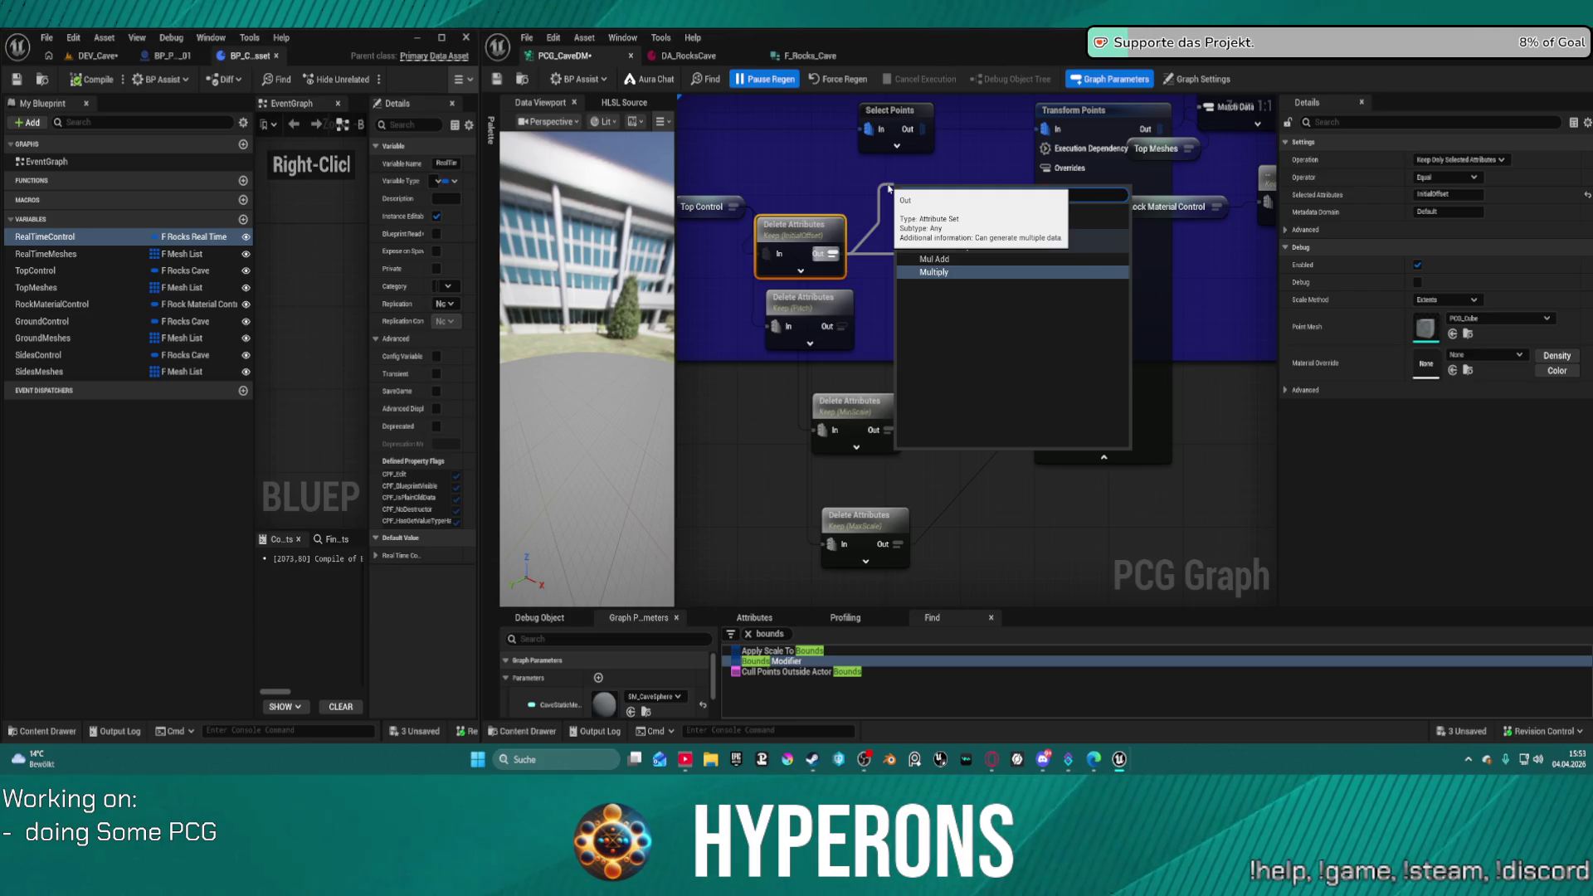
# - Feed InitialOffset through a Multiply node with In B -1 into Offset Min, then save
pyautogui.click(946, 269)
pyautogui.click(951, 259)
pyautogui.click(954, 242)
pyautogui.write('-1,0')
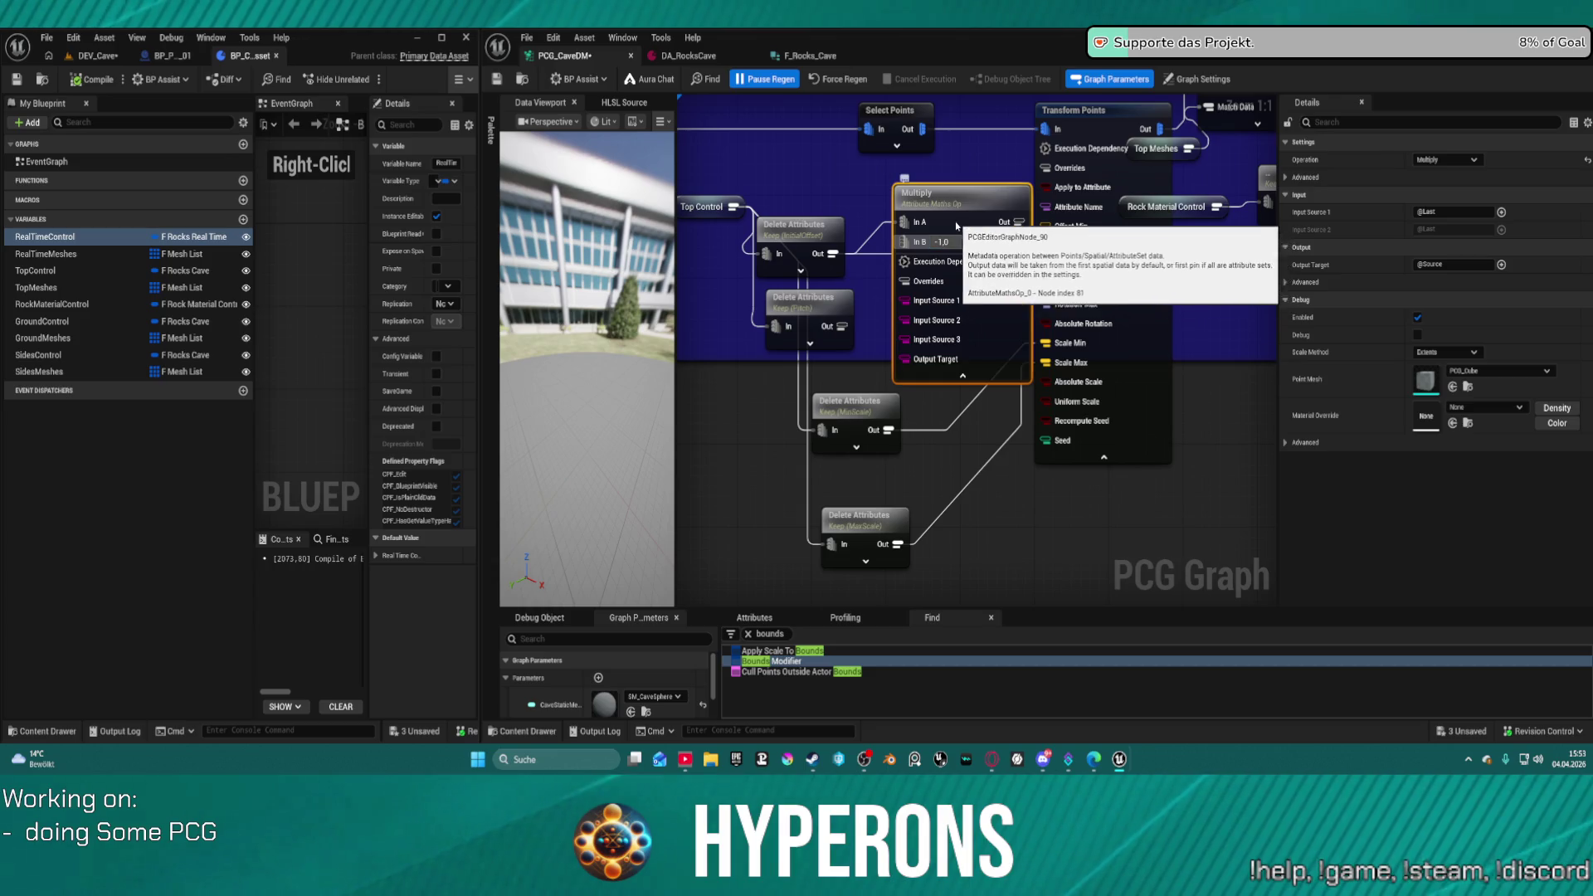
pyautogui.click(966, 397)
pyautogui.click(963, 376)
pyautogui.moveTo(995, 222)
pyautogui.mouseDown()
pyautogui.moveTo(1033, 170)
pyautogui.moveTo(1047, 228)
pyautogui.mouseUp()
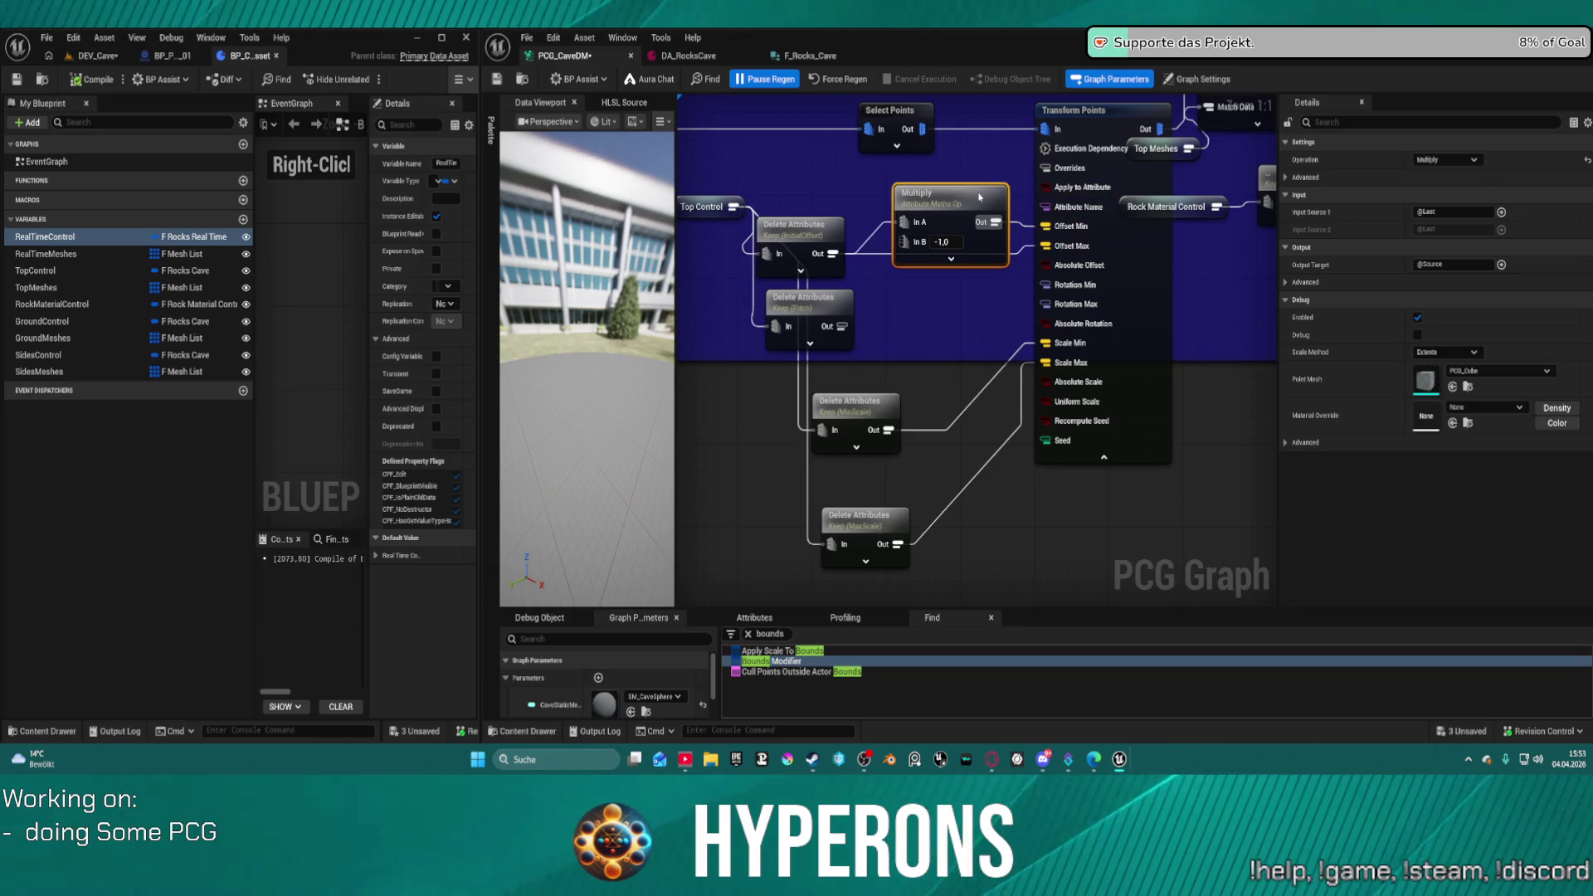
pyautogui.moveTo(943, 201); pyautogui.dragTo(927, 200)
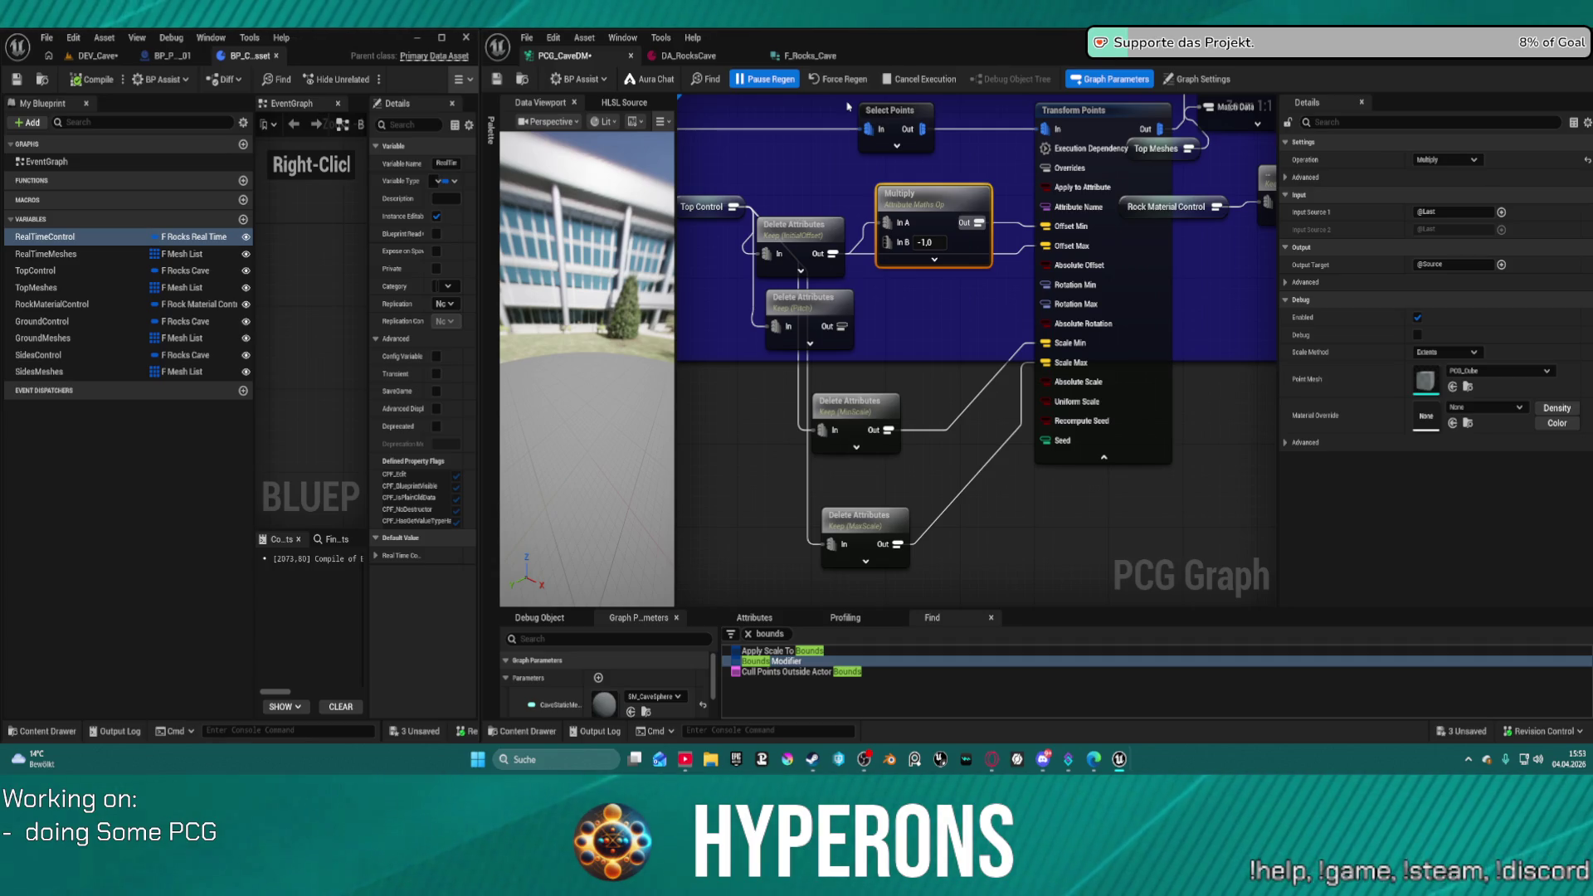
pyautogui.hotkey('ctrl', 's')
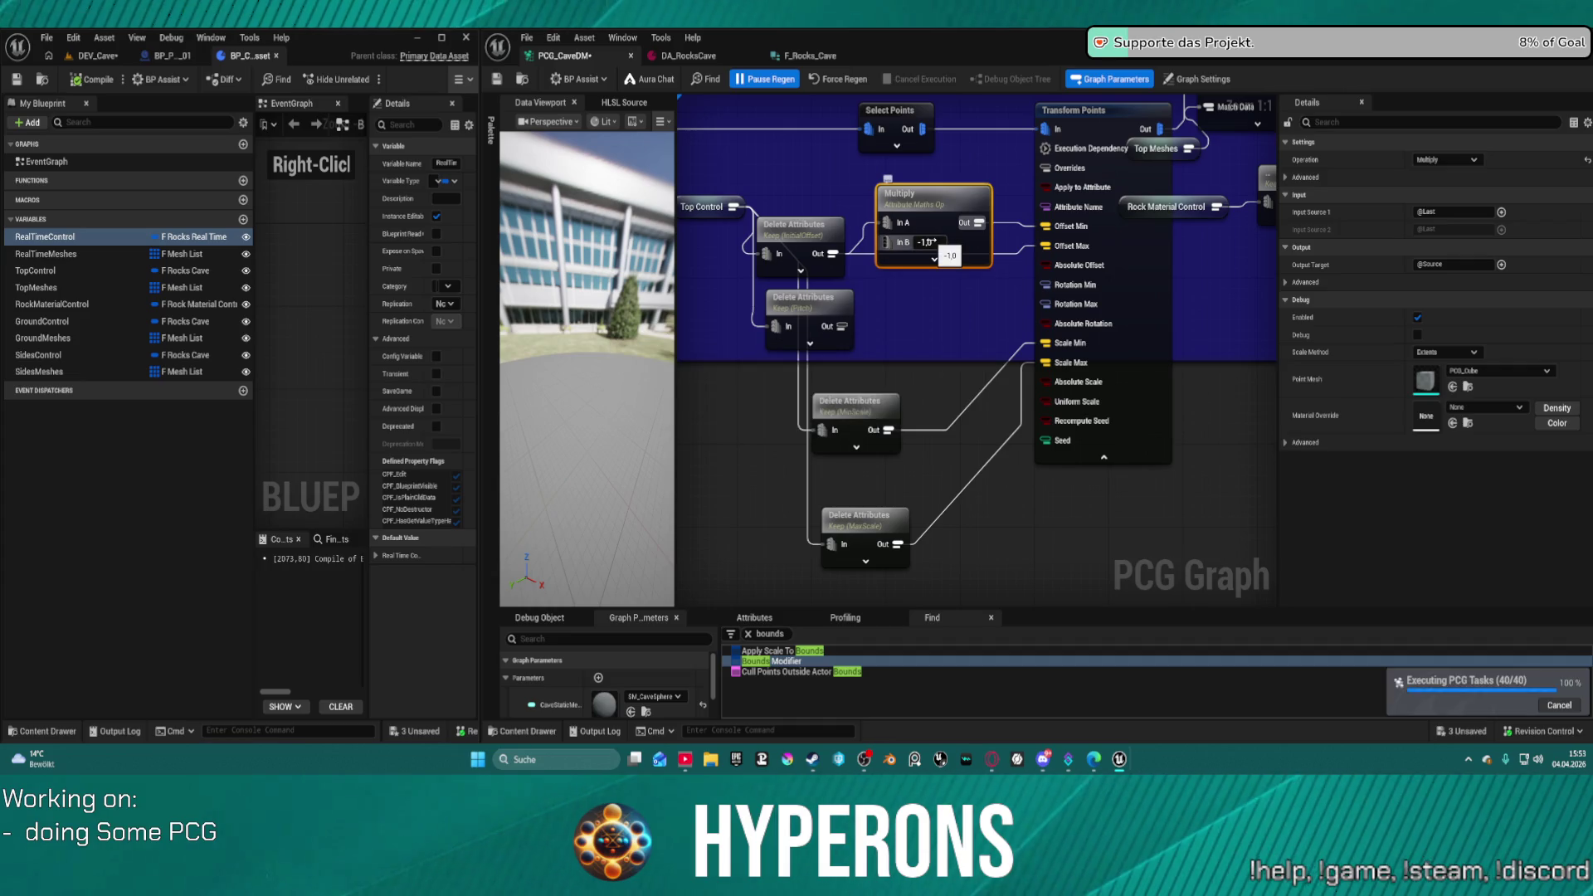
# - In DA_RocksCave, set the Top Control InitialOffset Z value to 100,0
pyautogui.click(699, 65)
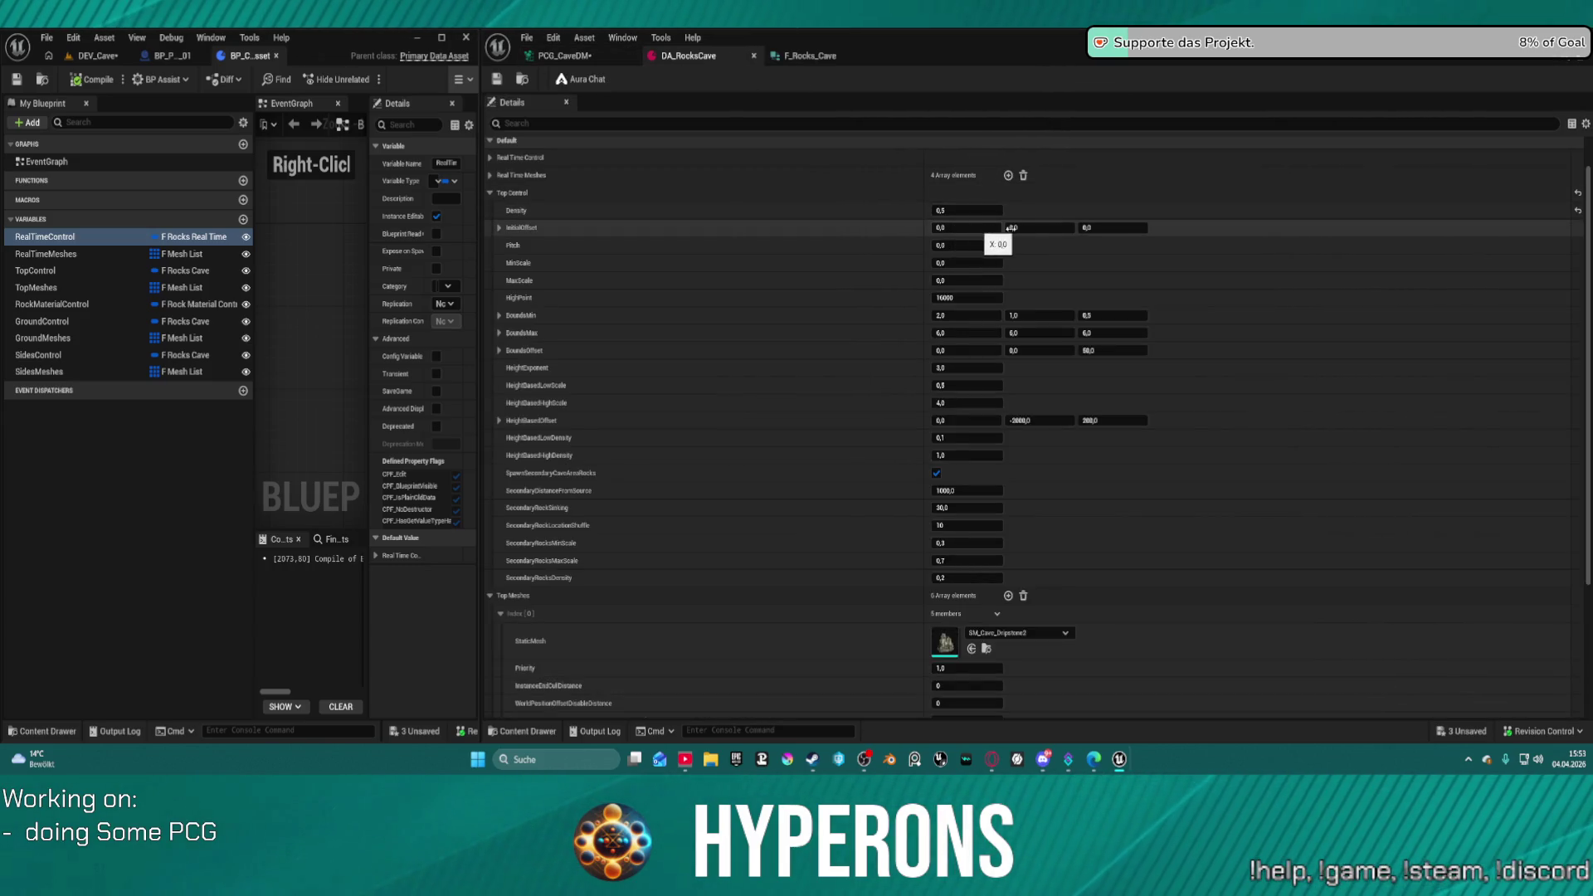
pyautogui.click(1122, 230)
pyautogui.write('10')
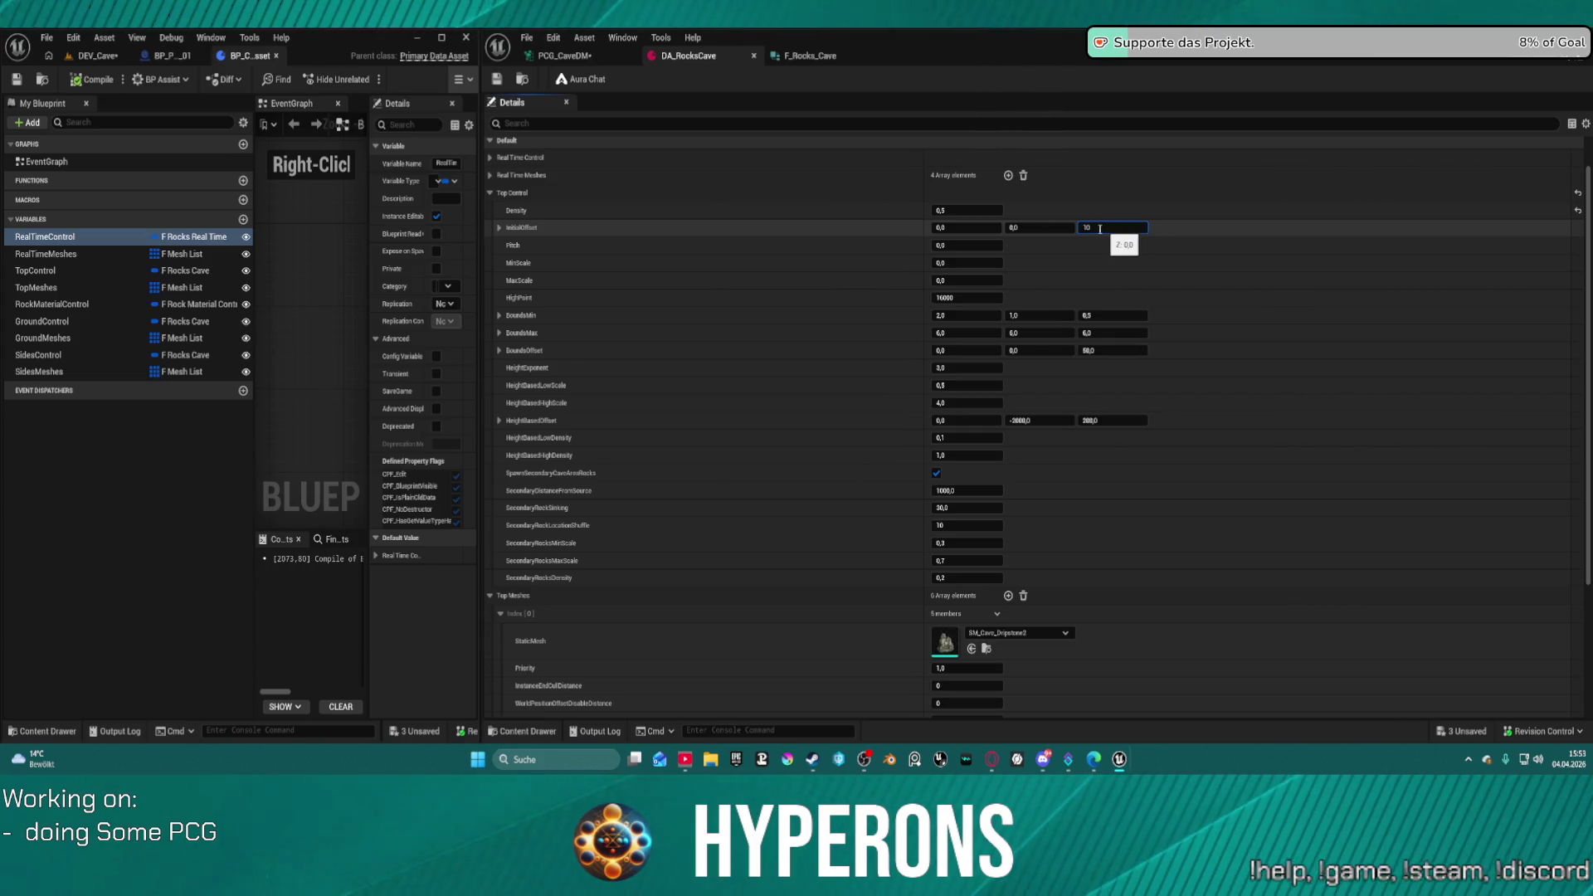
pyautogui.write('0')
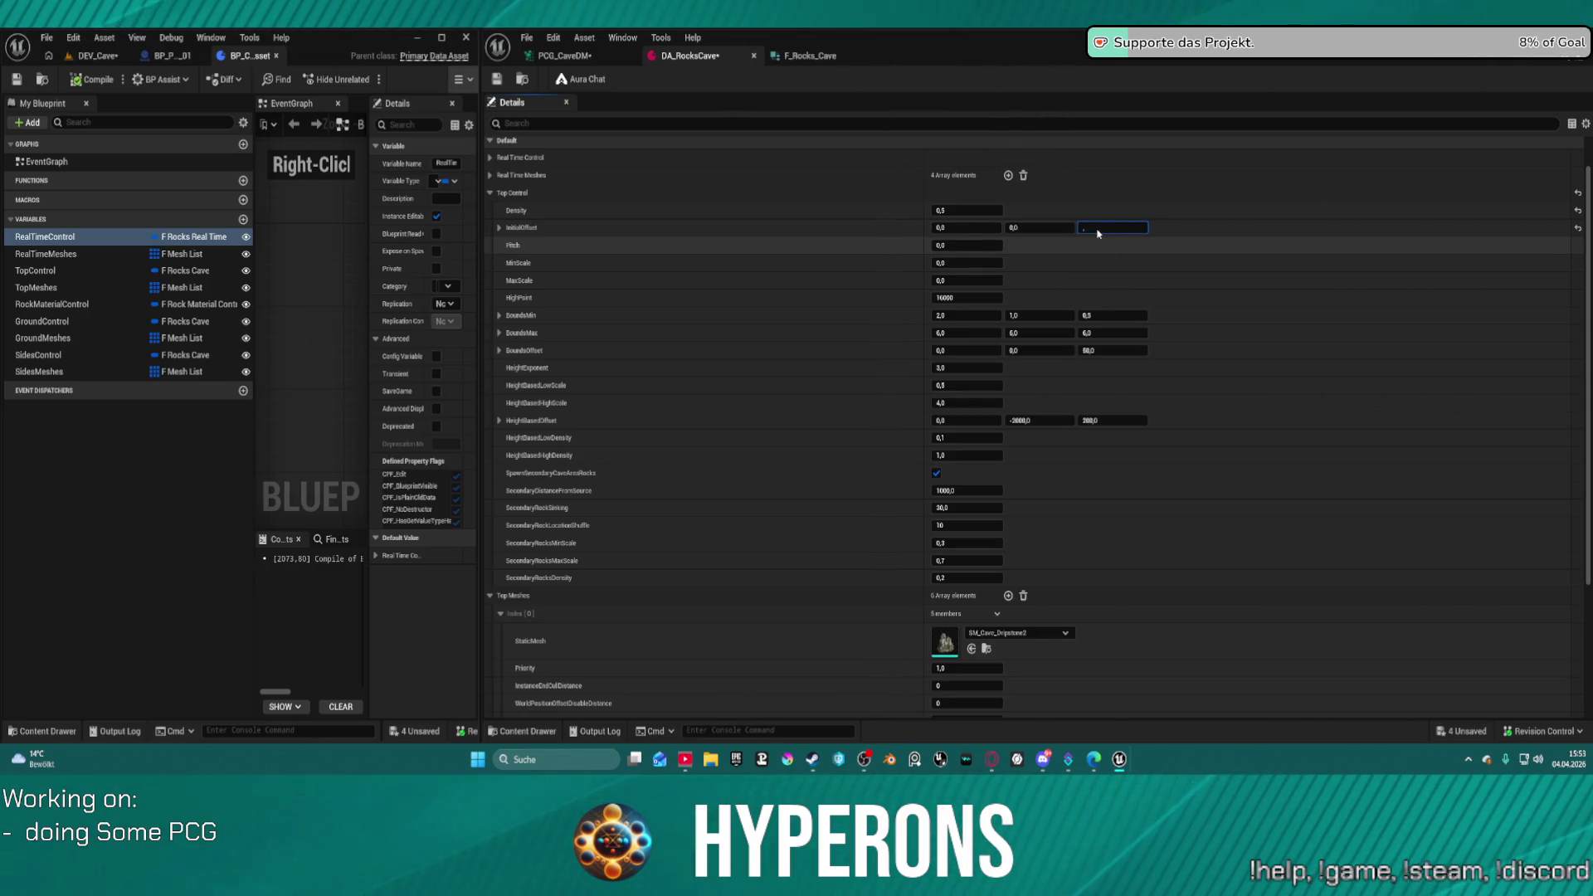
pyautogui.press('Return')
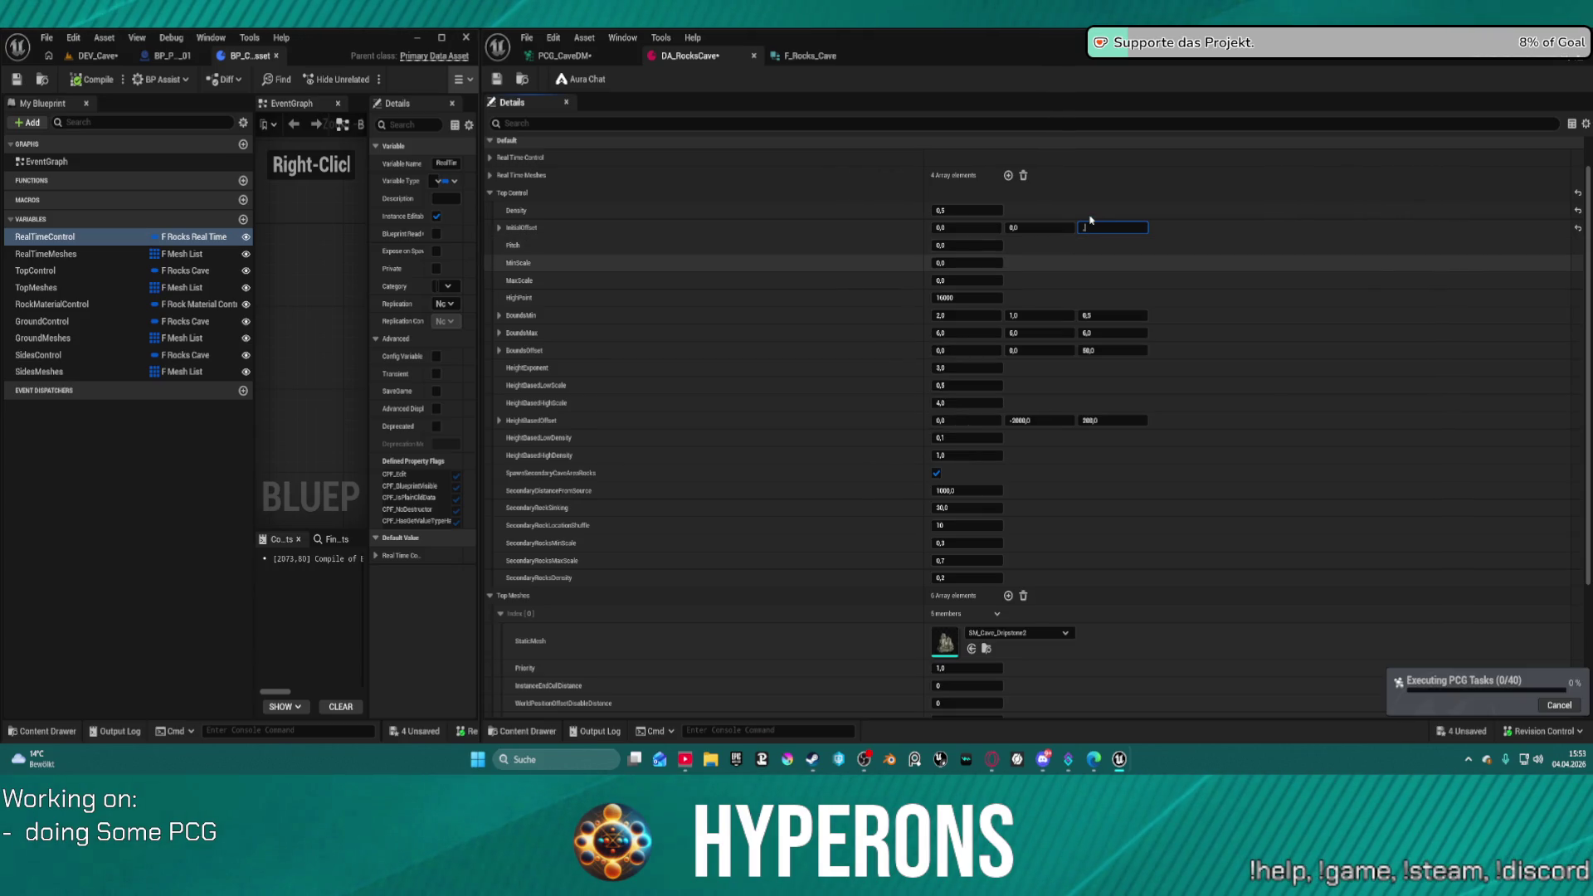
pyautogui.click(1111, 229)
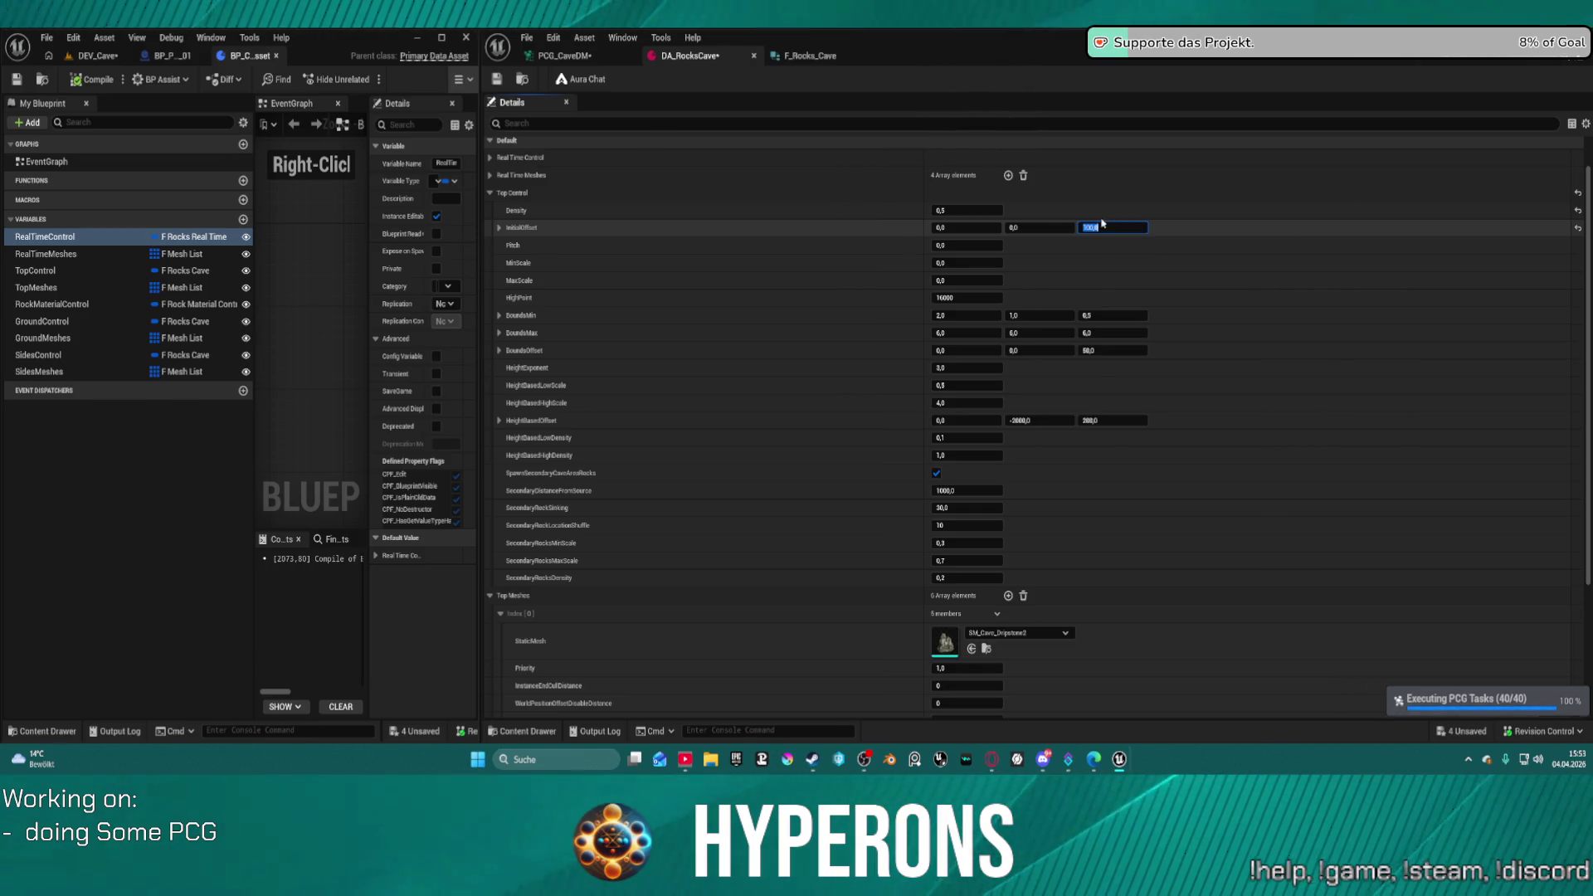
pyautogui.press('Return')
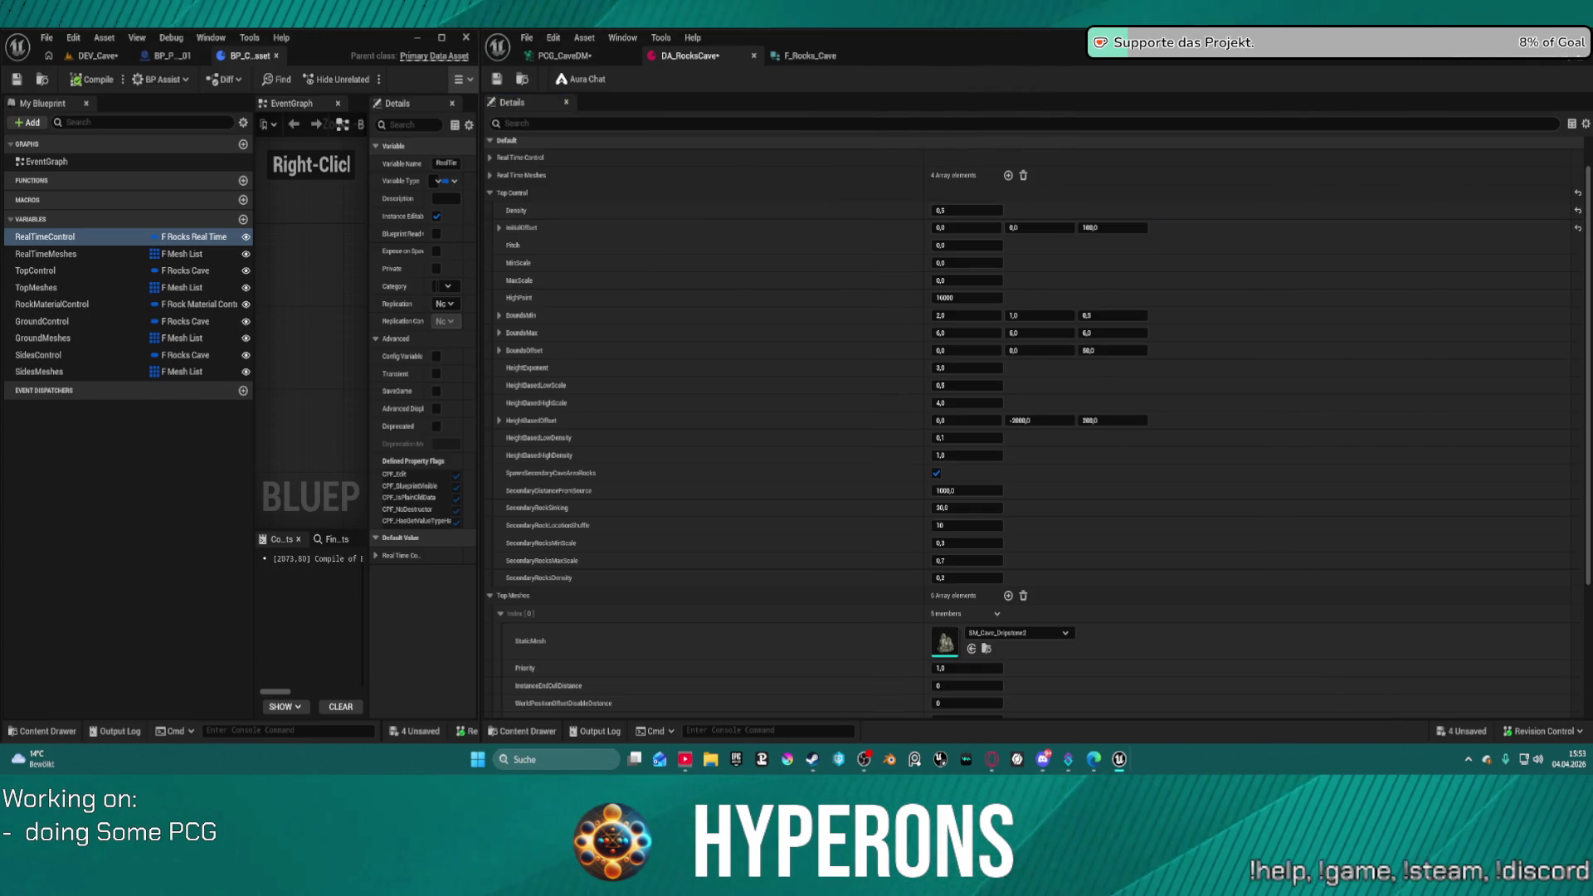
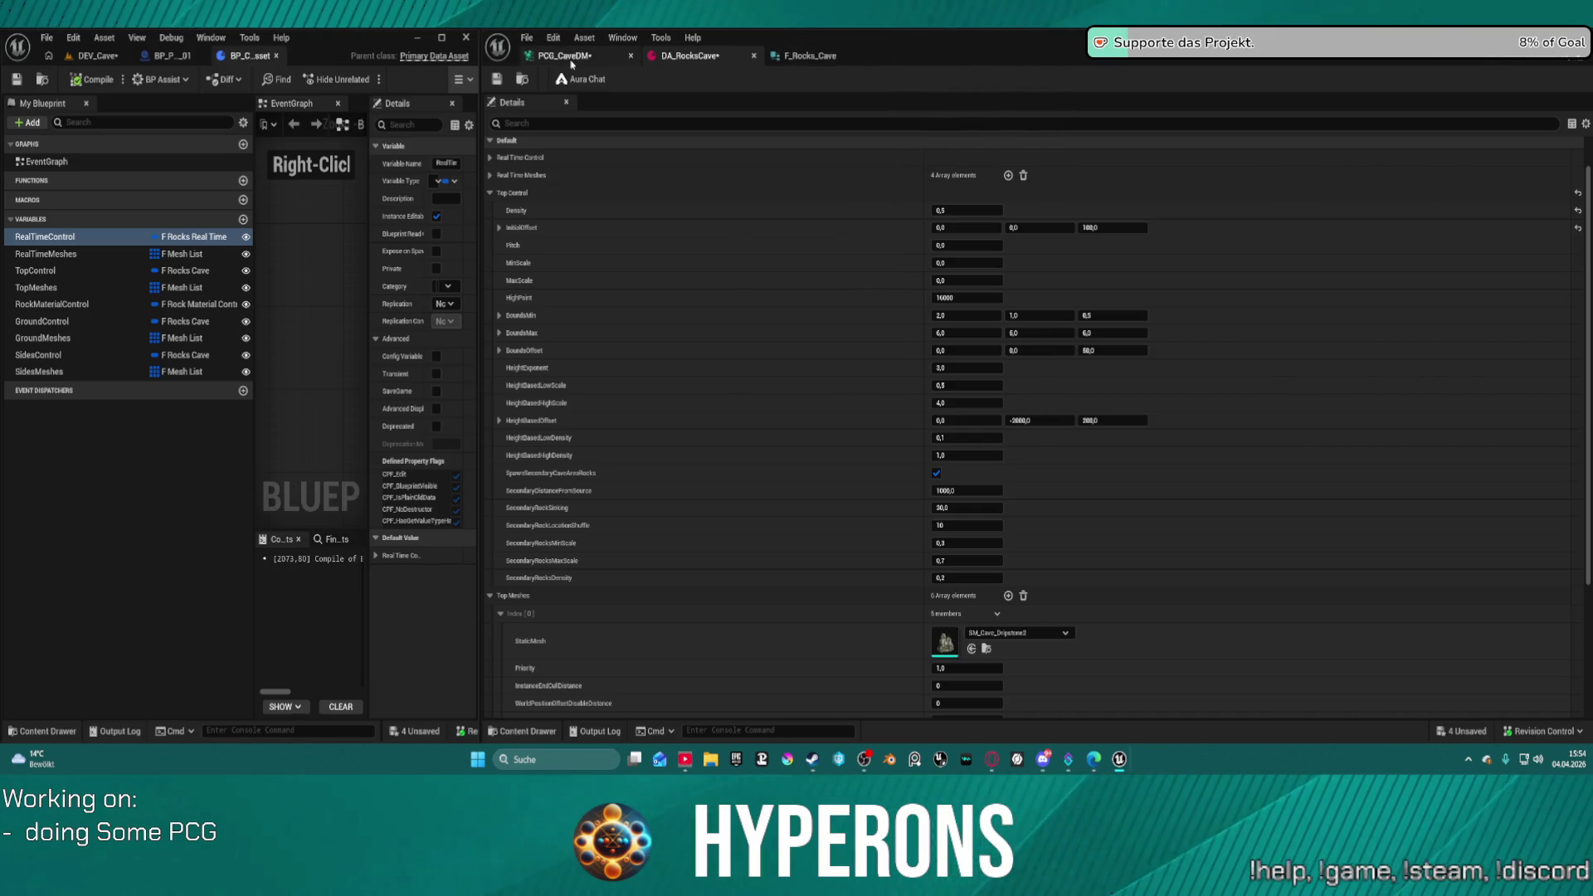
# - In PCG_CaveDM, delete the Multiply node and wire Delete Attributes (InitialOffset) into Transform Points
pyautogui.click(585, 59)
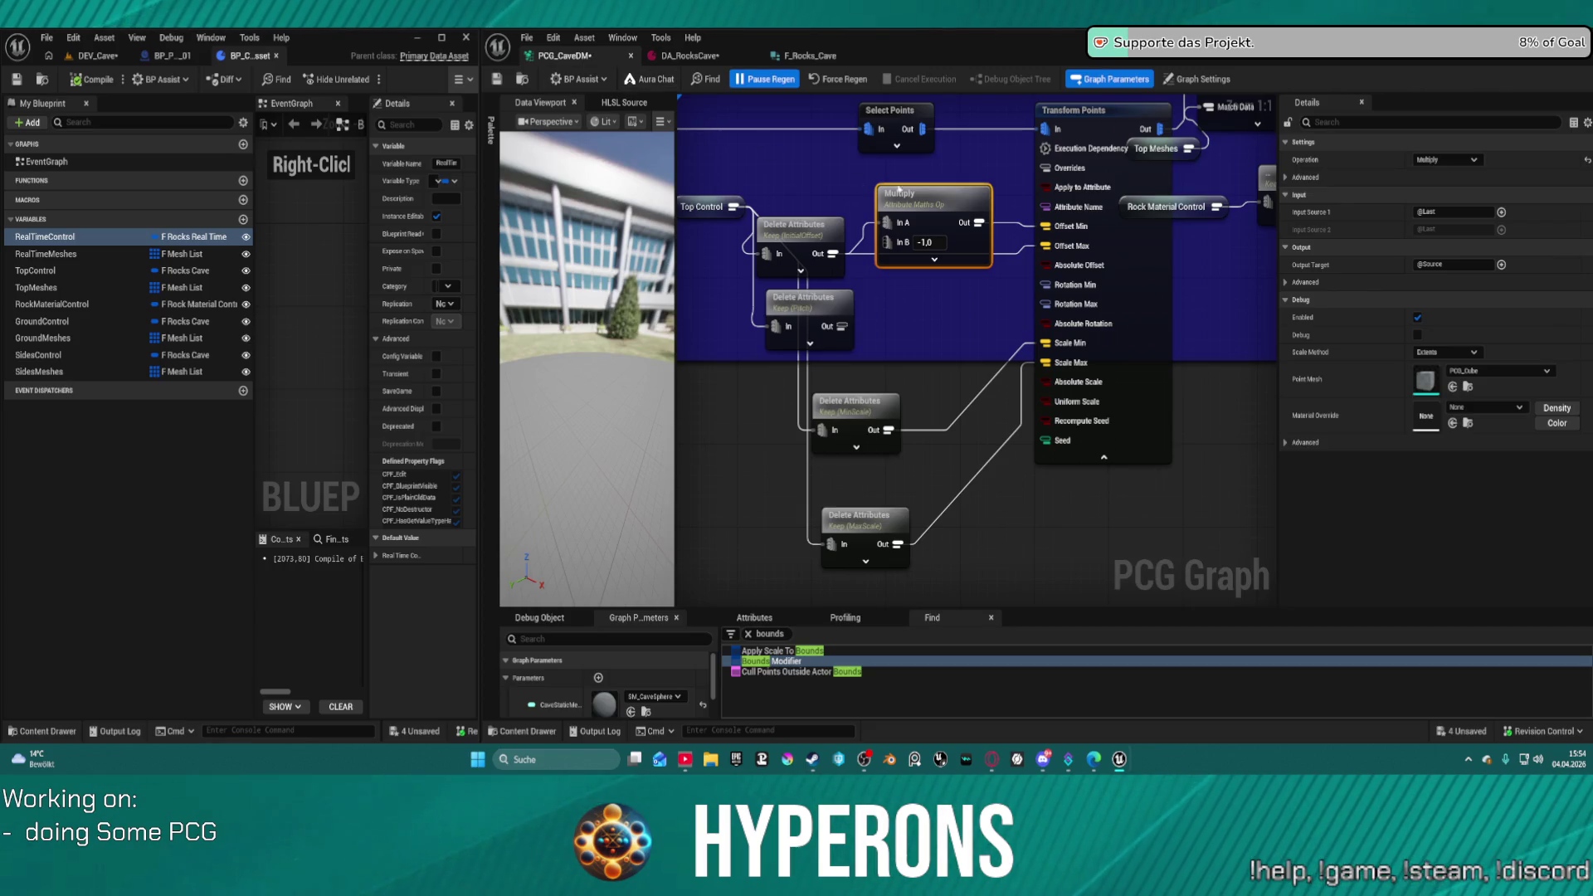
pyautogui.hotkey('ctrl', 'z')
pyautogui.moveTo(832, 253)
pyautogui.mouseDown()
pyautogui.moveTo(979, 212)
pyautogui.moveTo(1045, 246)
pyautogui.mouseUp()
pyautogui.moveTo(793, 233); pyautogui.dragTo(867, 181)
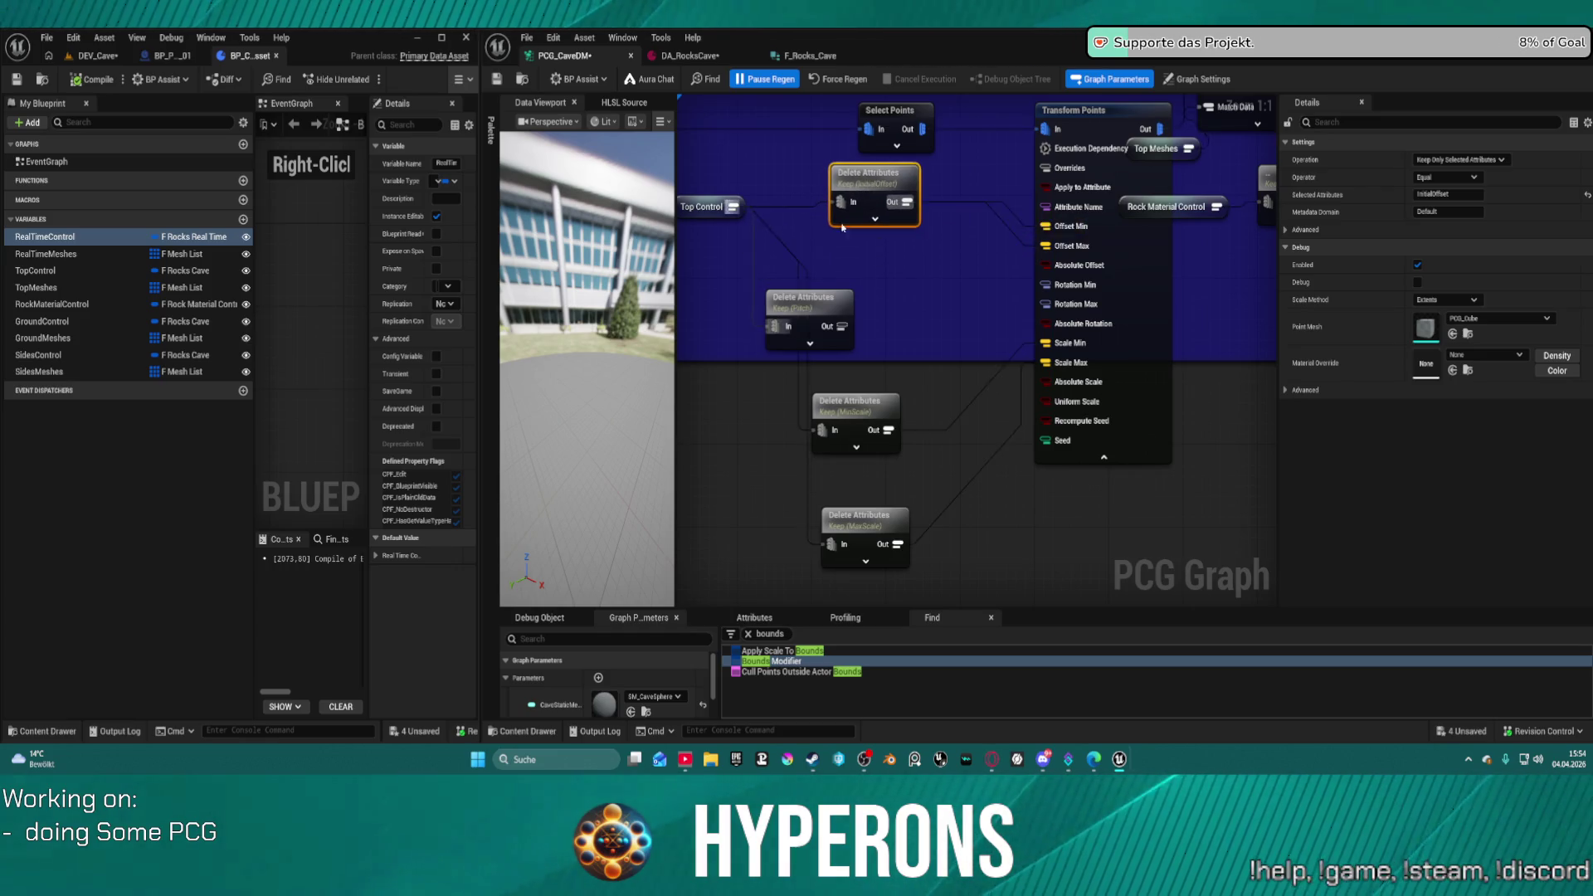
# - Move the Pitch node up-left, review Transform Points rotation, and search 'make ro' from Rotation Max
pyautogui.moveTo(844, 309); pyautogui.dragTo(887, 288)
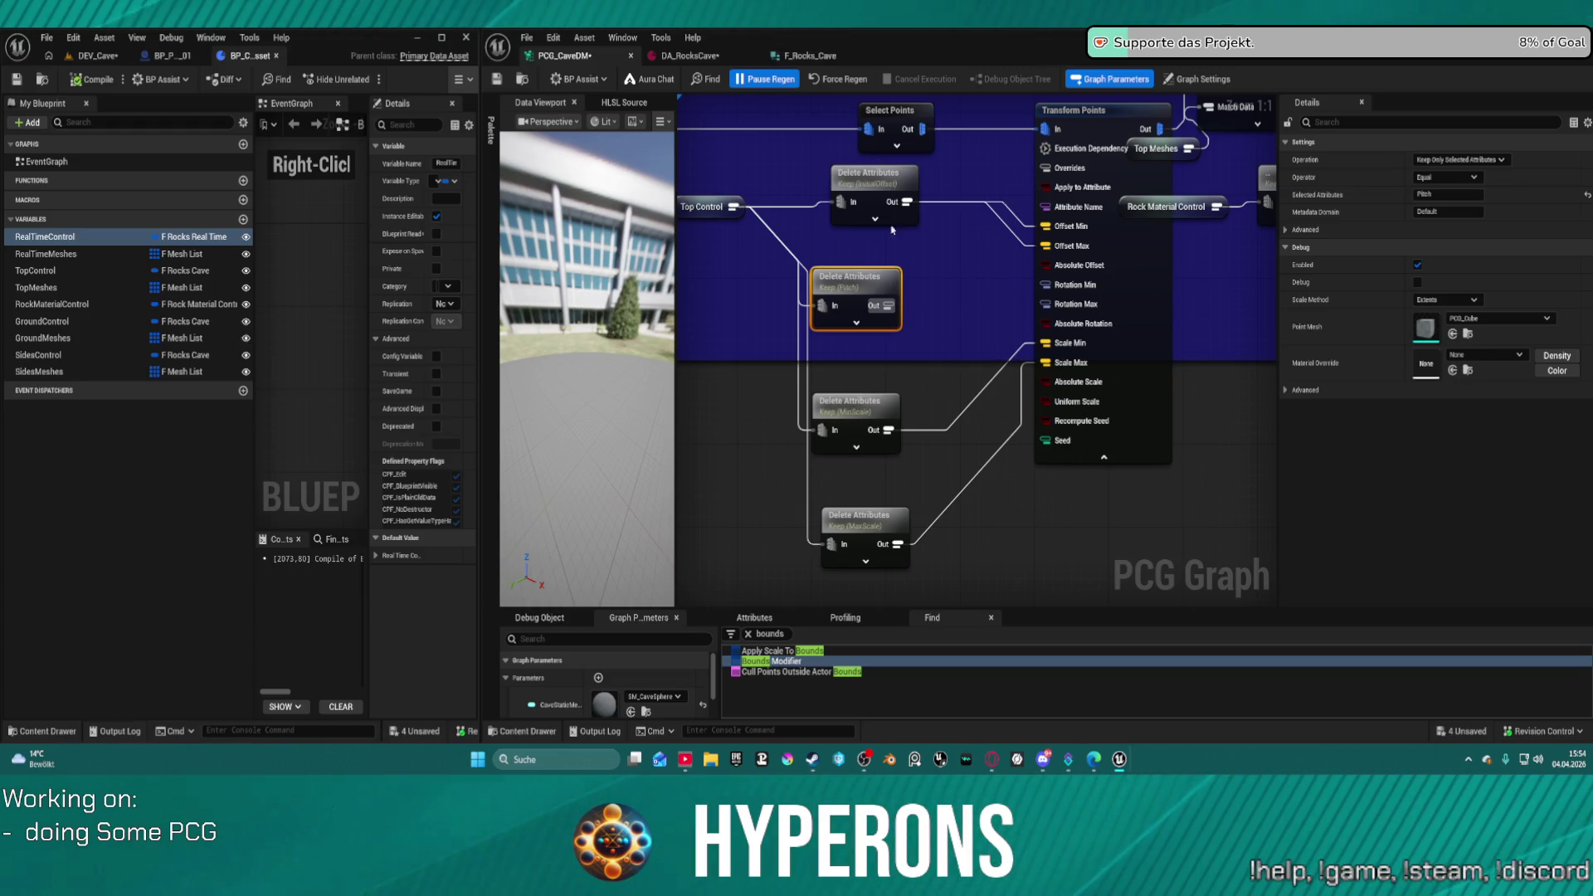
pyautogui.moveTo(789, 272)
pyautogui.mouseDown()
pyautogui.moveTo(747, 264)
pyautogui.moveTo(734, 230)
pyautogui.mouseUp()
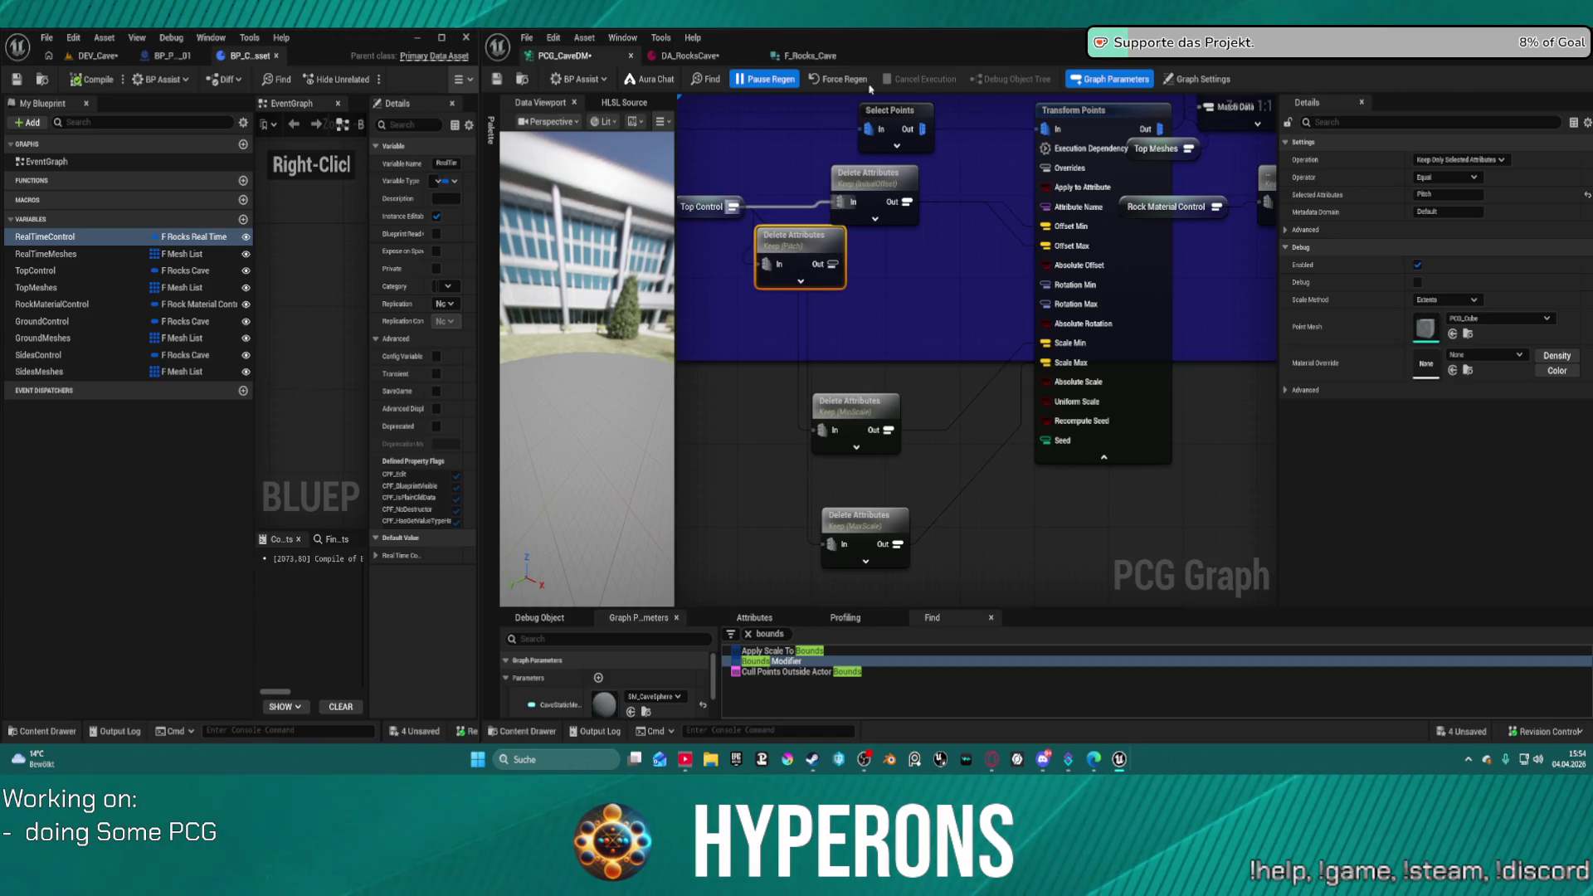
pyautogui.scroll(-2, 820, 286)
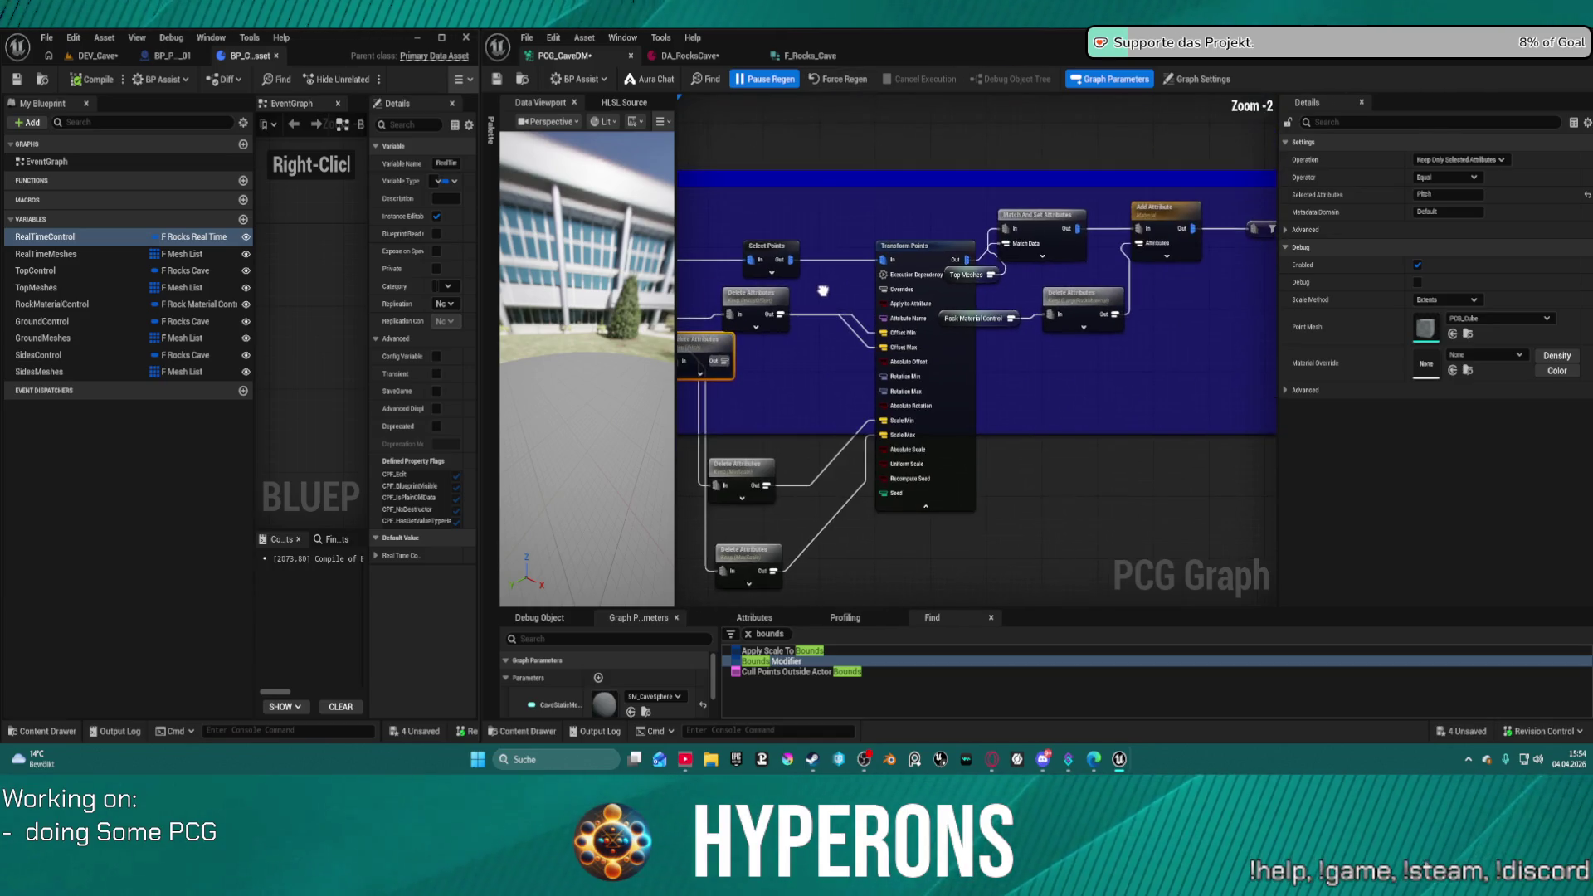
pyautogui.click(956, 396)
pyautogui.moveTo(1092, 396); pyautogui.dragTo(1130, 366)
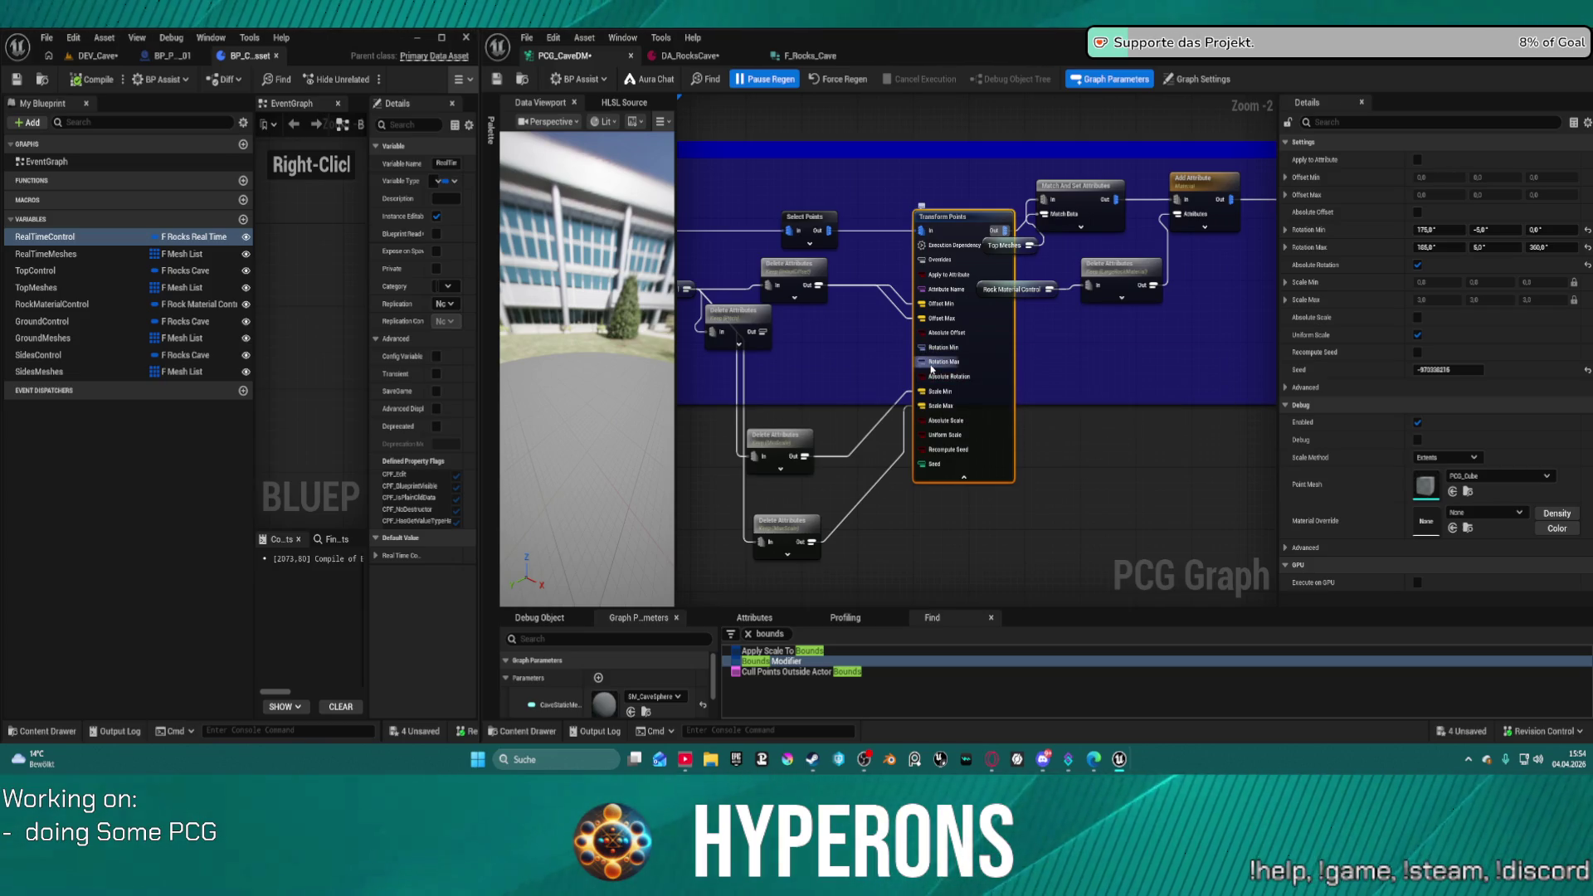
pyautogui.moveTo(931, 369); pyautogui.dragTo(868, 357)
pyautogui.write('make')
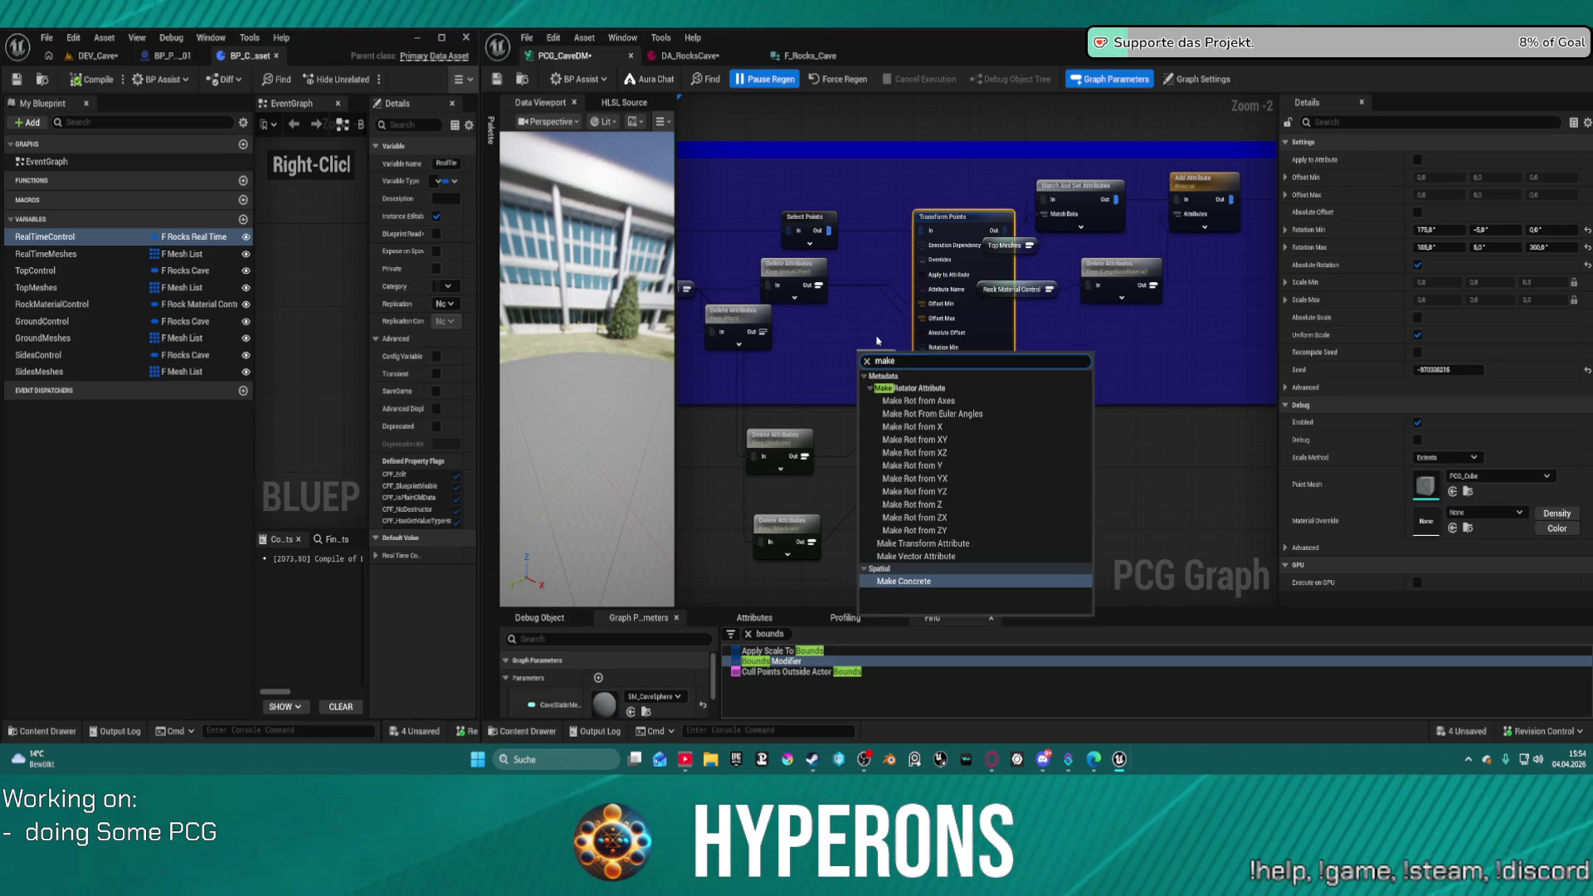
pyautogui.write(' ro')
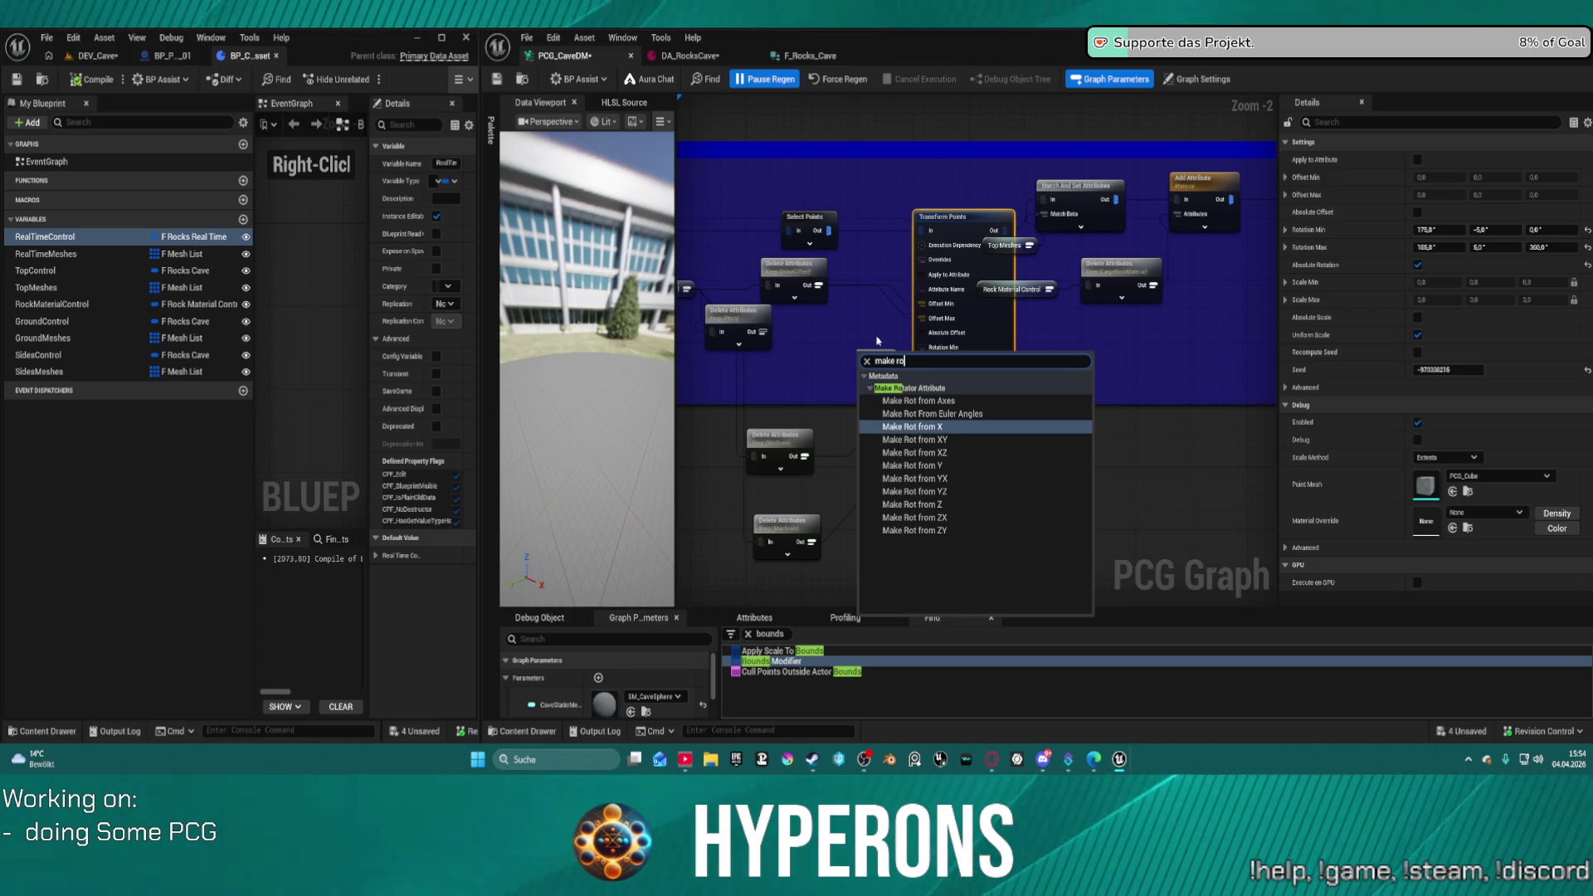
# - Add a Make Rot From Euler Angles rotator node, discarding a mistaken Make Rot from Axes node
pyautogui.click(875, 337)
pyautogui.rightClick(791, 335)
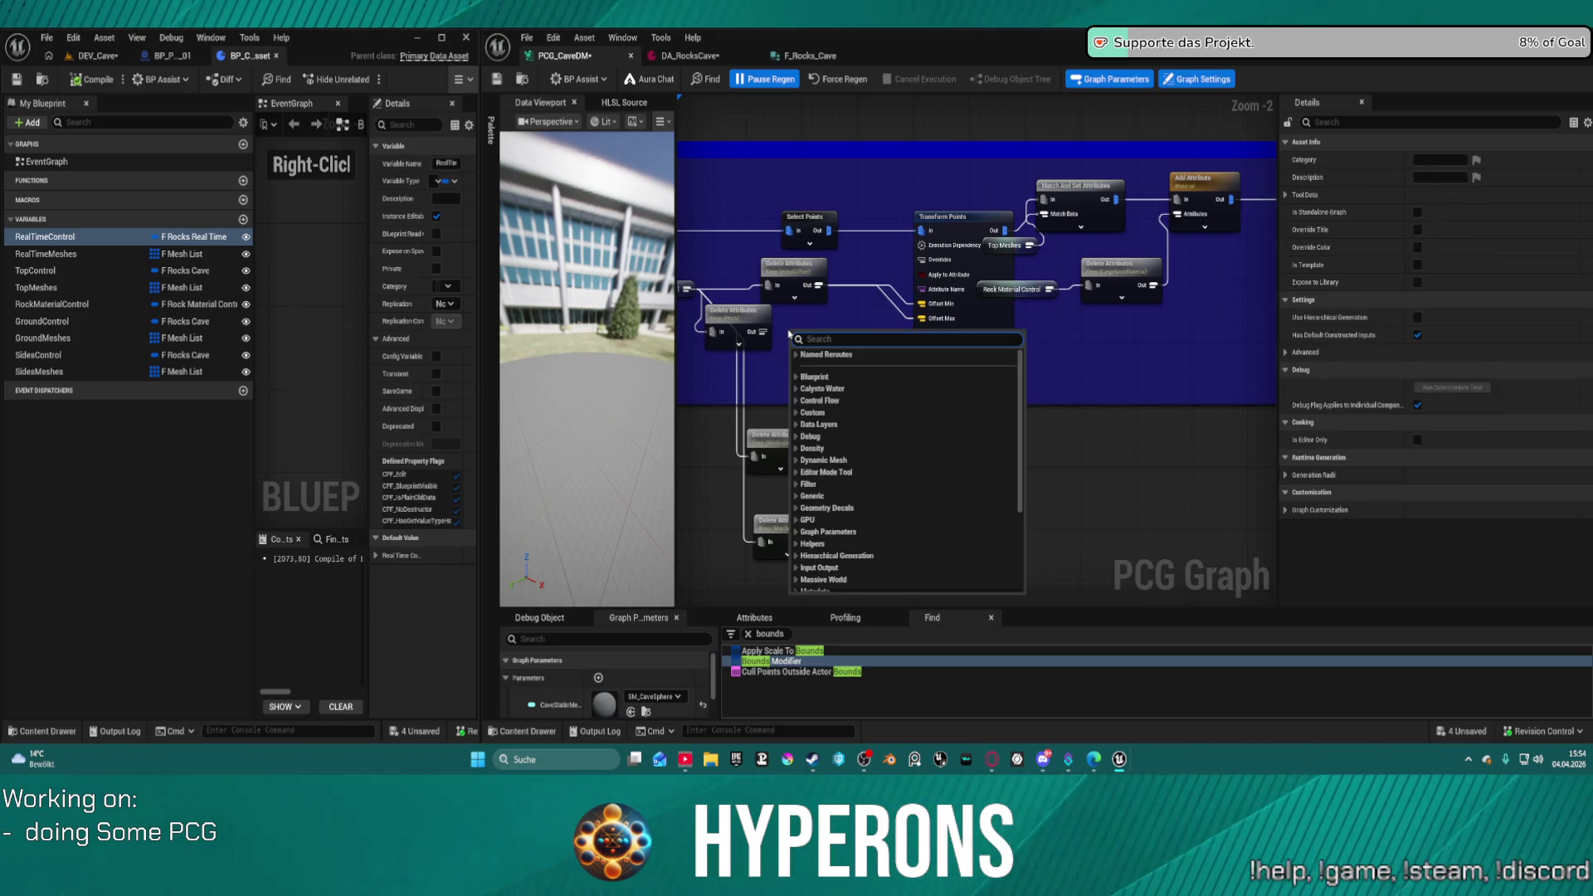
pyautogui.write('make roa')
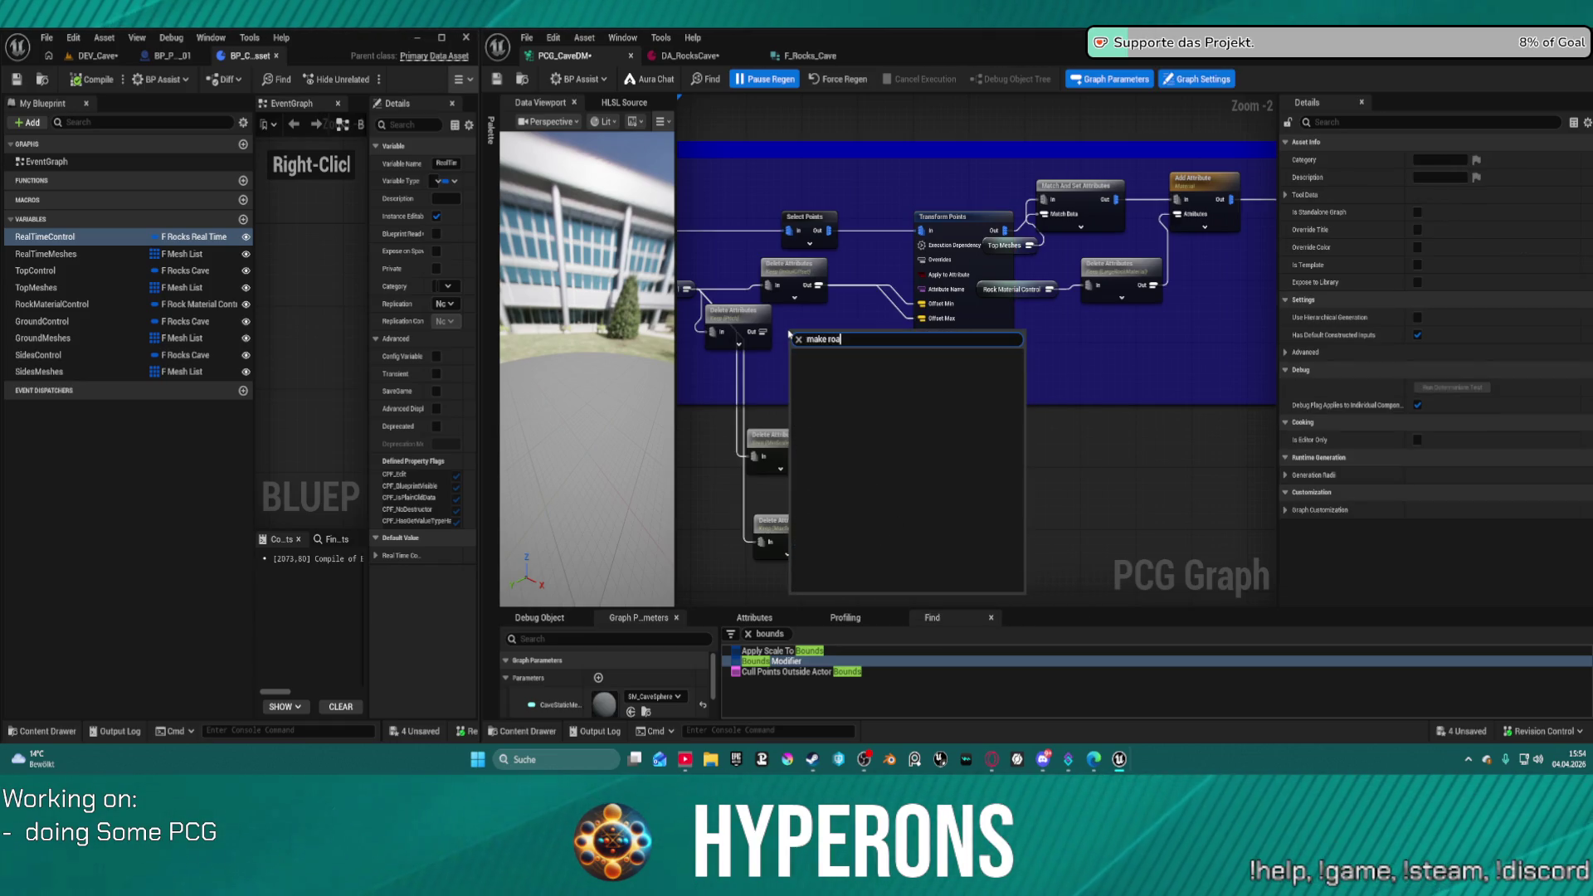
pyautogui.press('BackSpace')
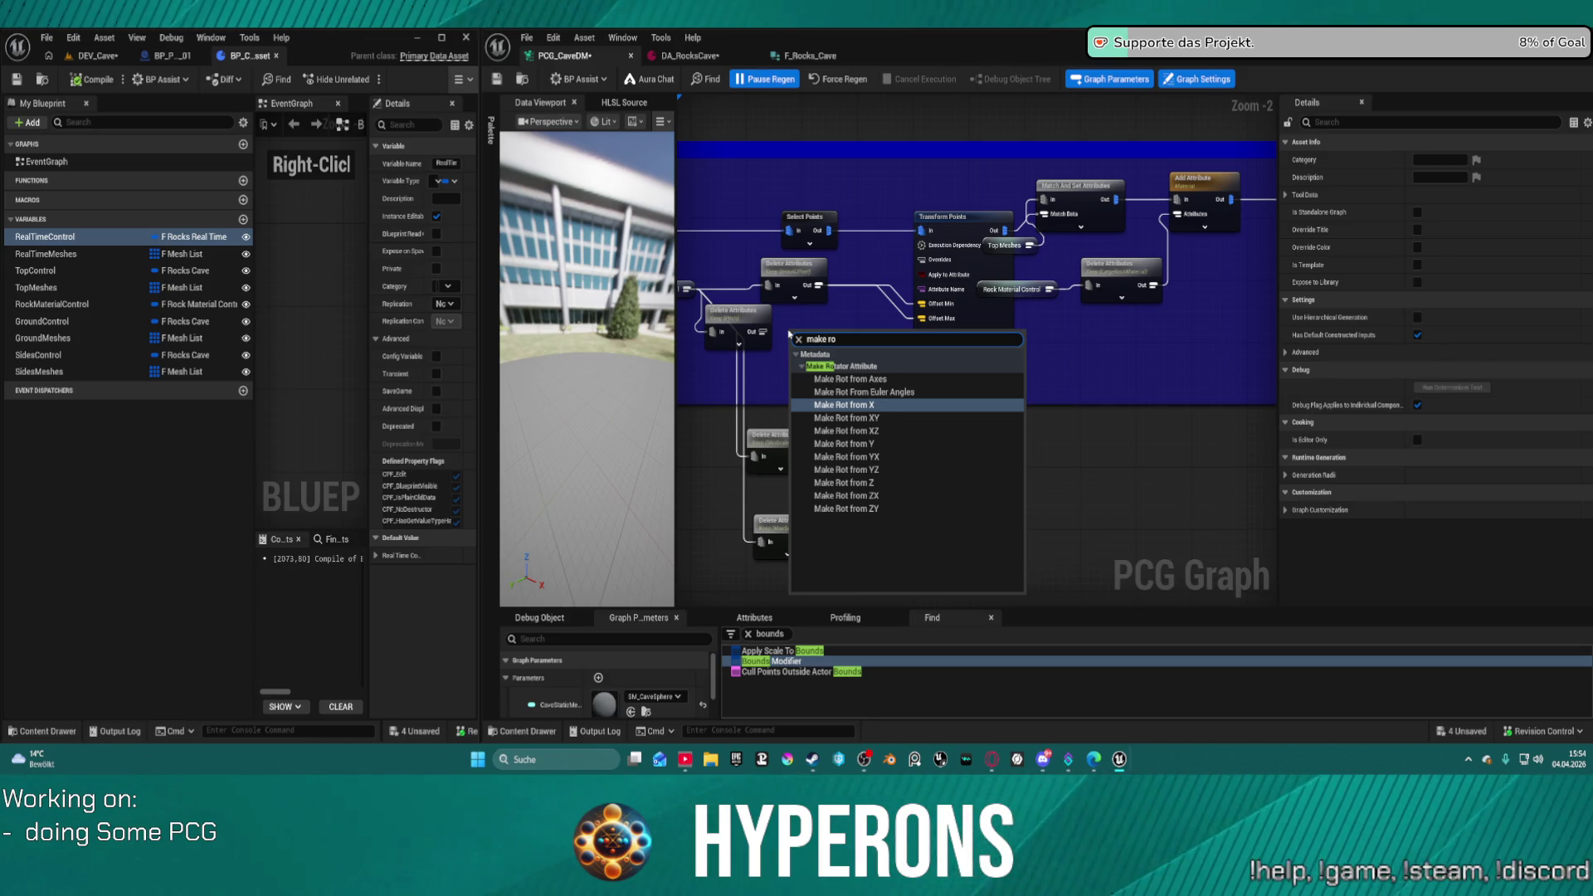
pyautogui.press('Up')
pyautogui.press('Up')
pyautogui.press('Return')
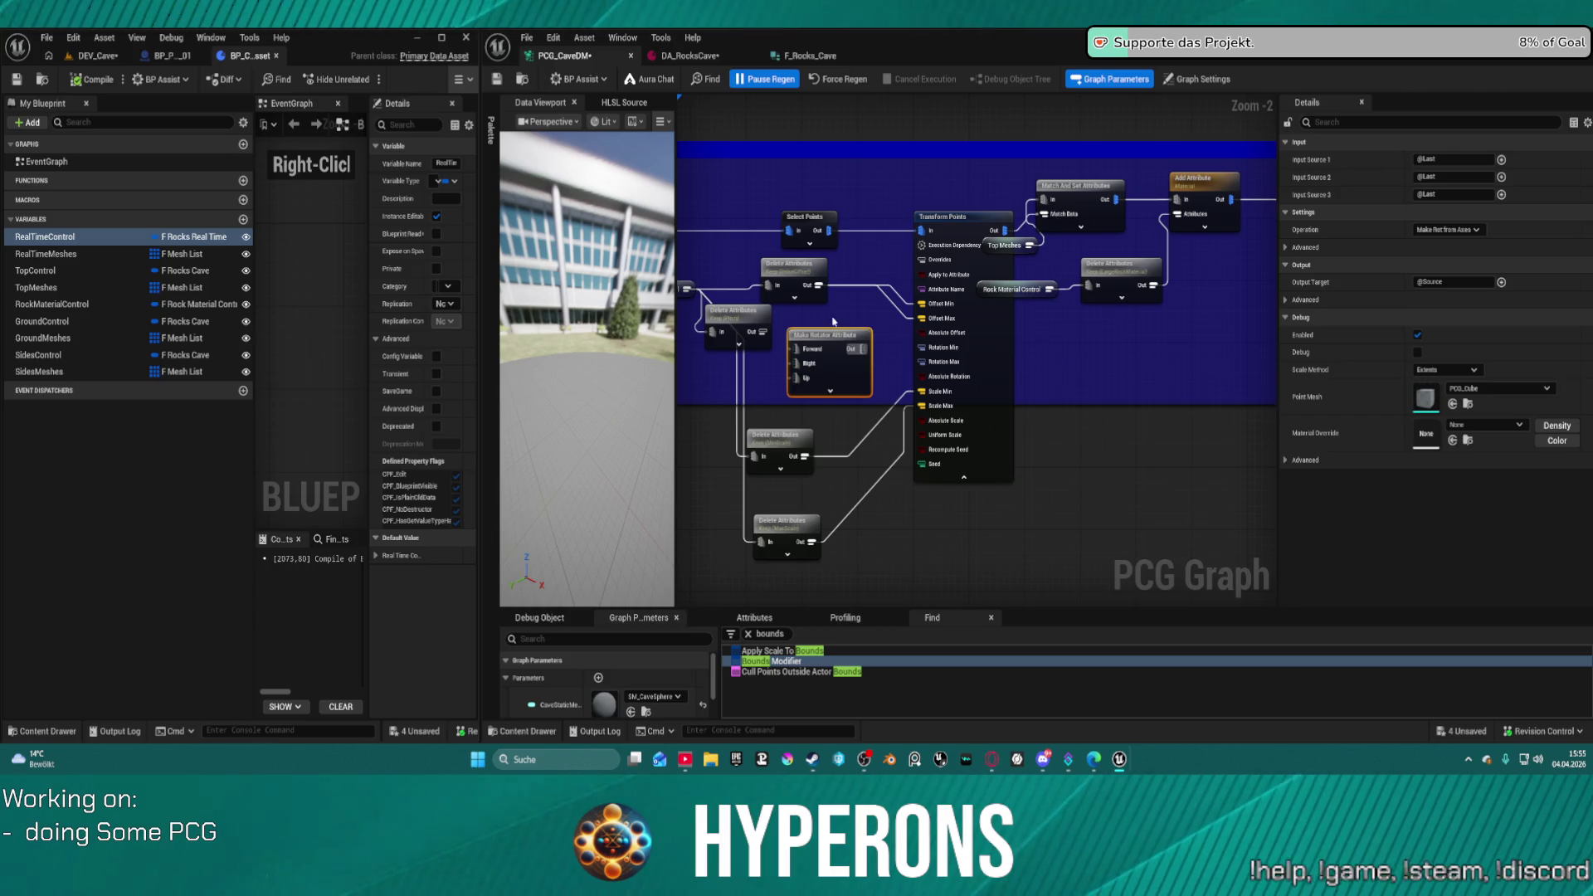
pyautogui.press('Delete')
pyautogui.rightClick(826, 335)
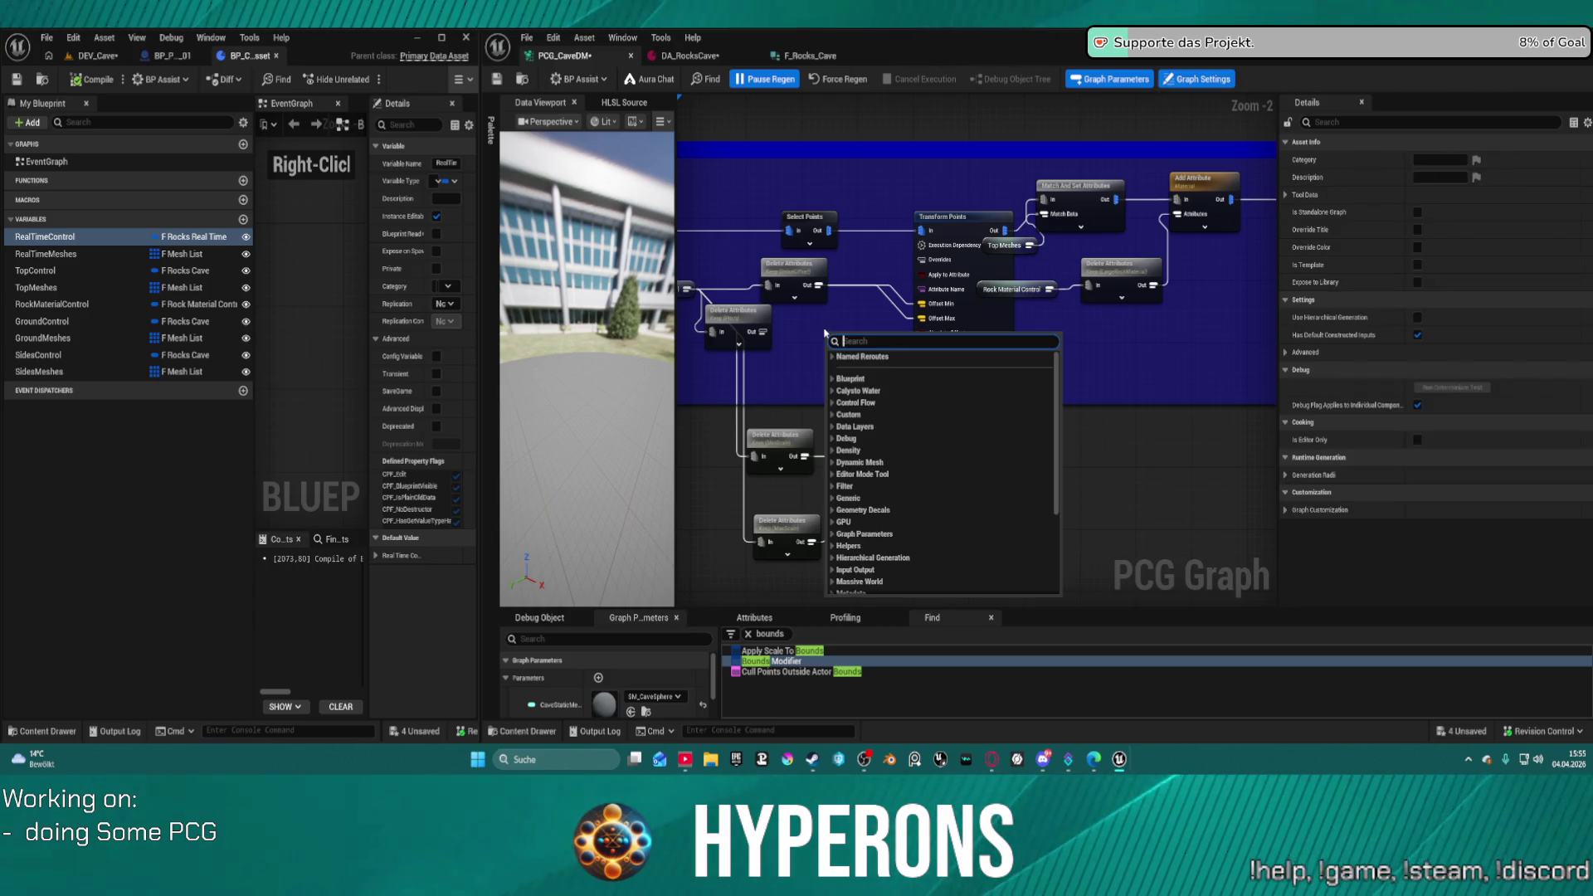
pyautogui.write('make')
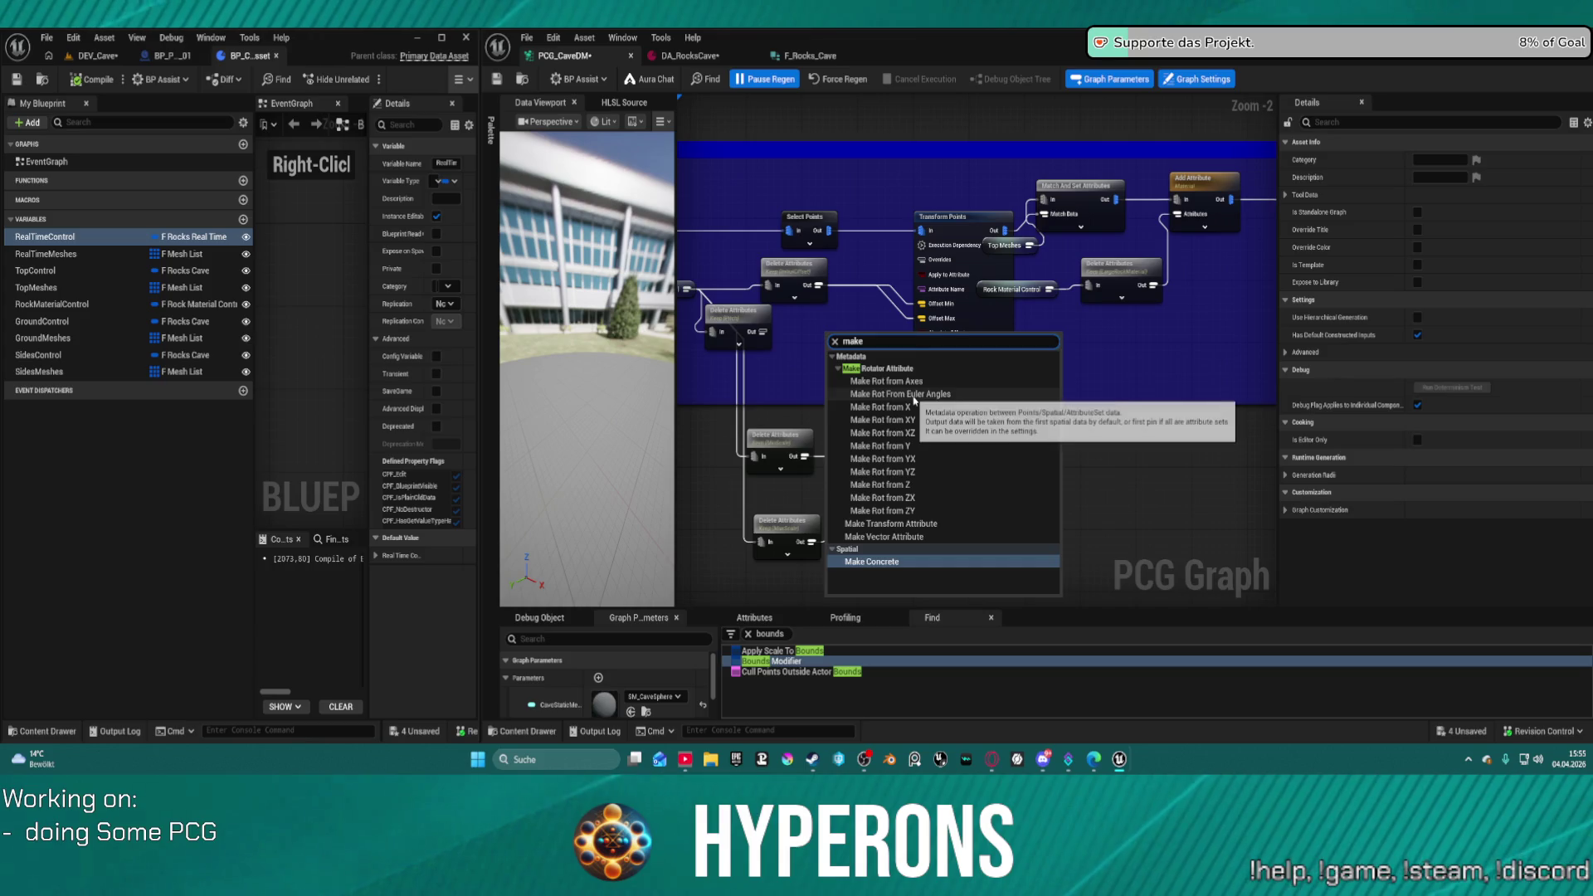
pyautogui.click(914, 396)
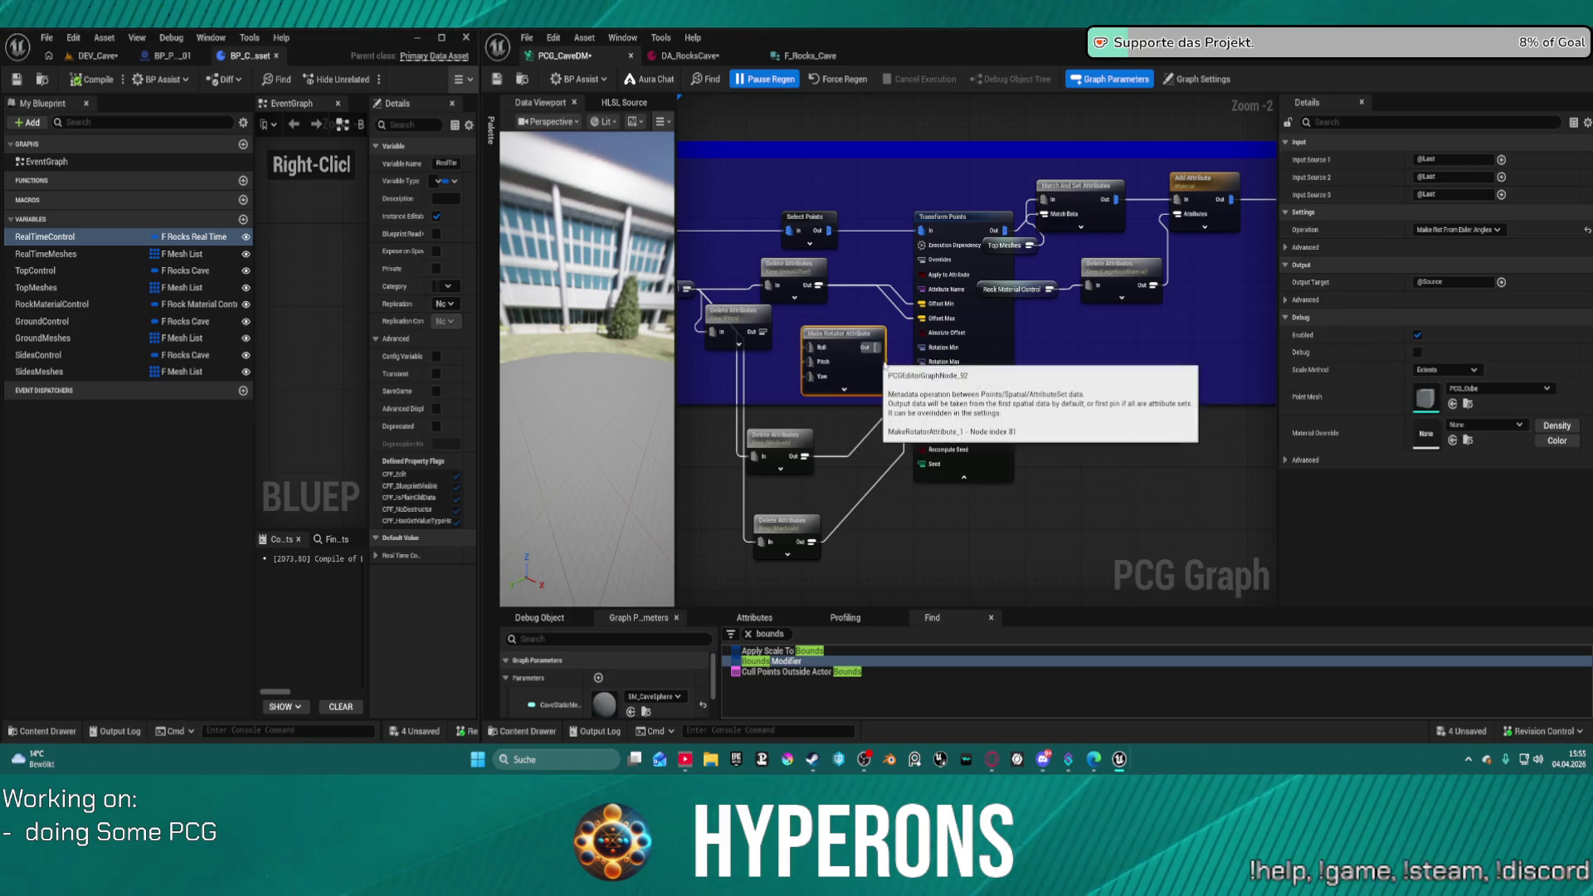
pyautogui.scroll(2, 885, 366)
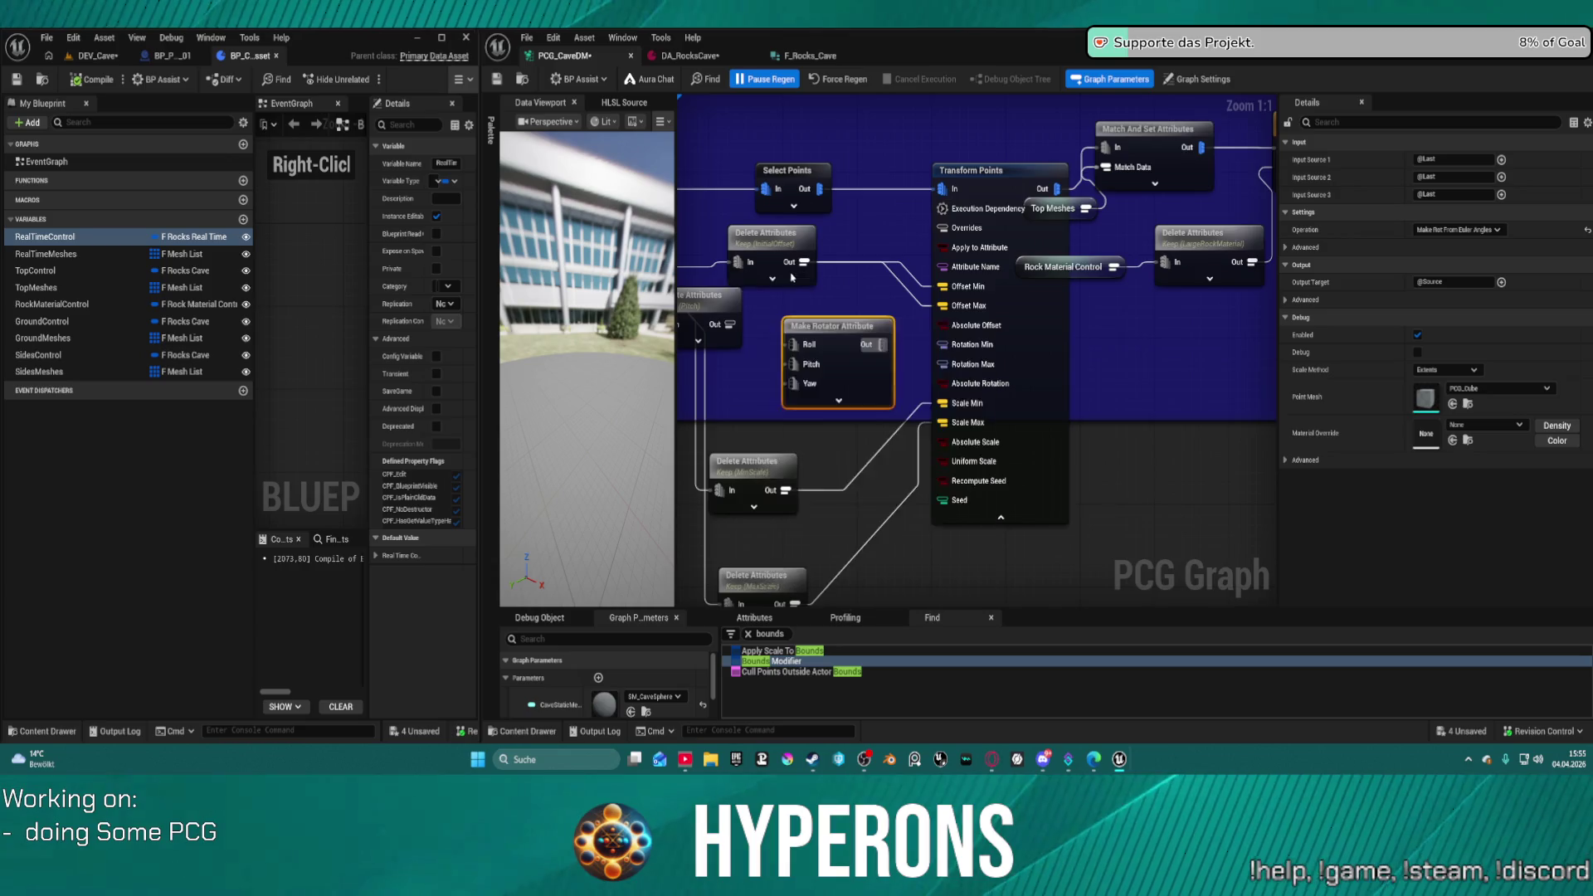
# - Place Make Rotator Attribute beside the Pitch Delete Attributes node and shift Top Control further left
pyautogui.moveTo(792, 278); pyautogui.dragTo(857, 257)
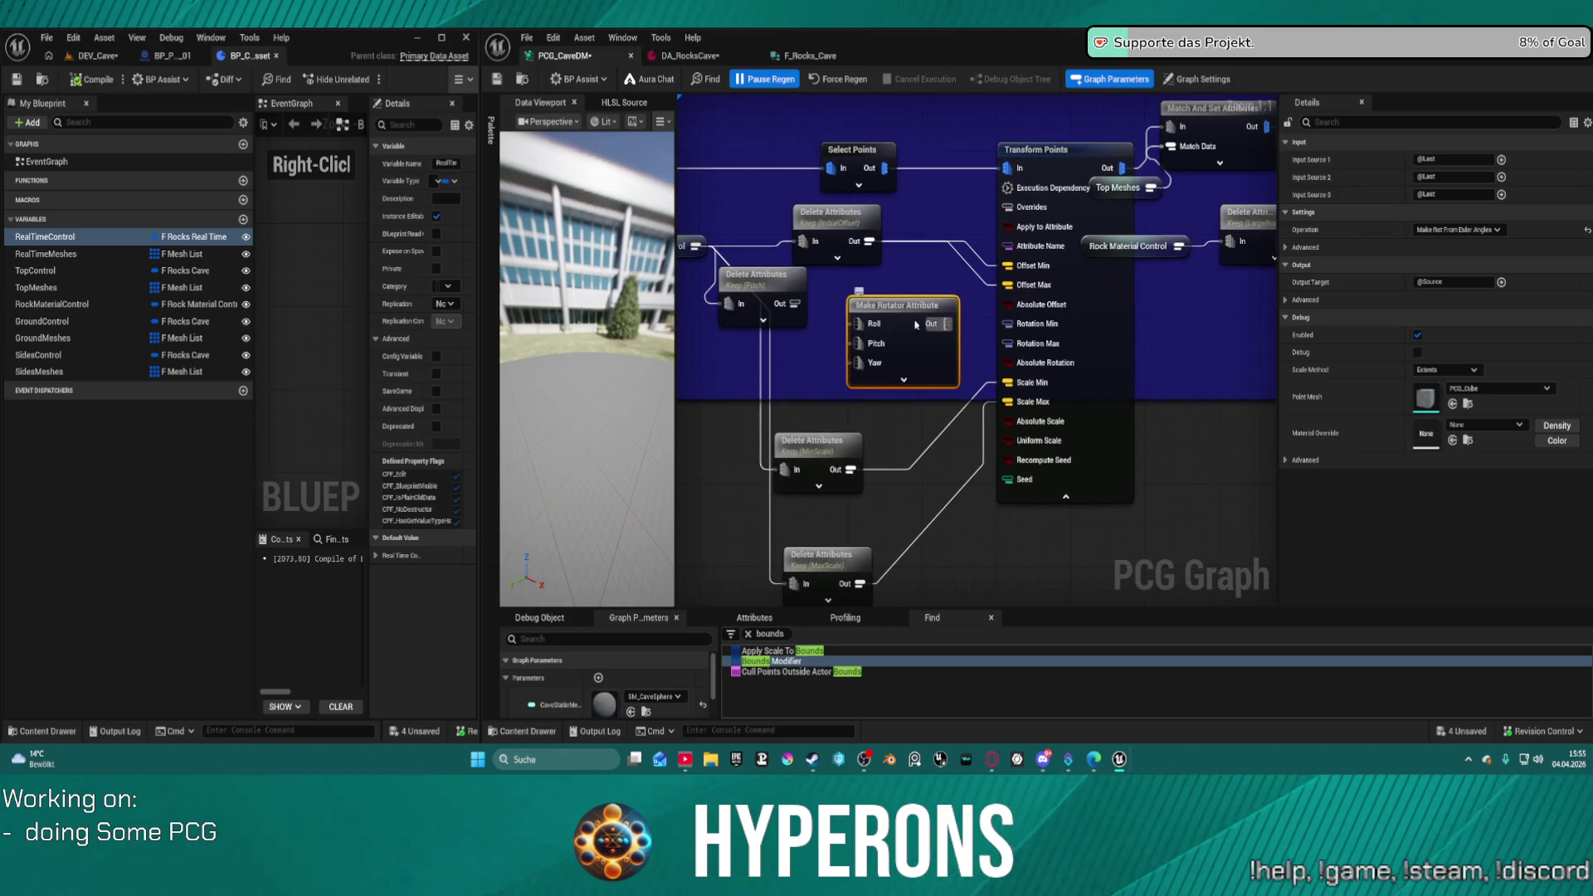
pyautogui.moveTo(918, 314); pyautogui.dragTo(780, 325)
pyautogui.click(780, 316)
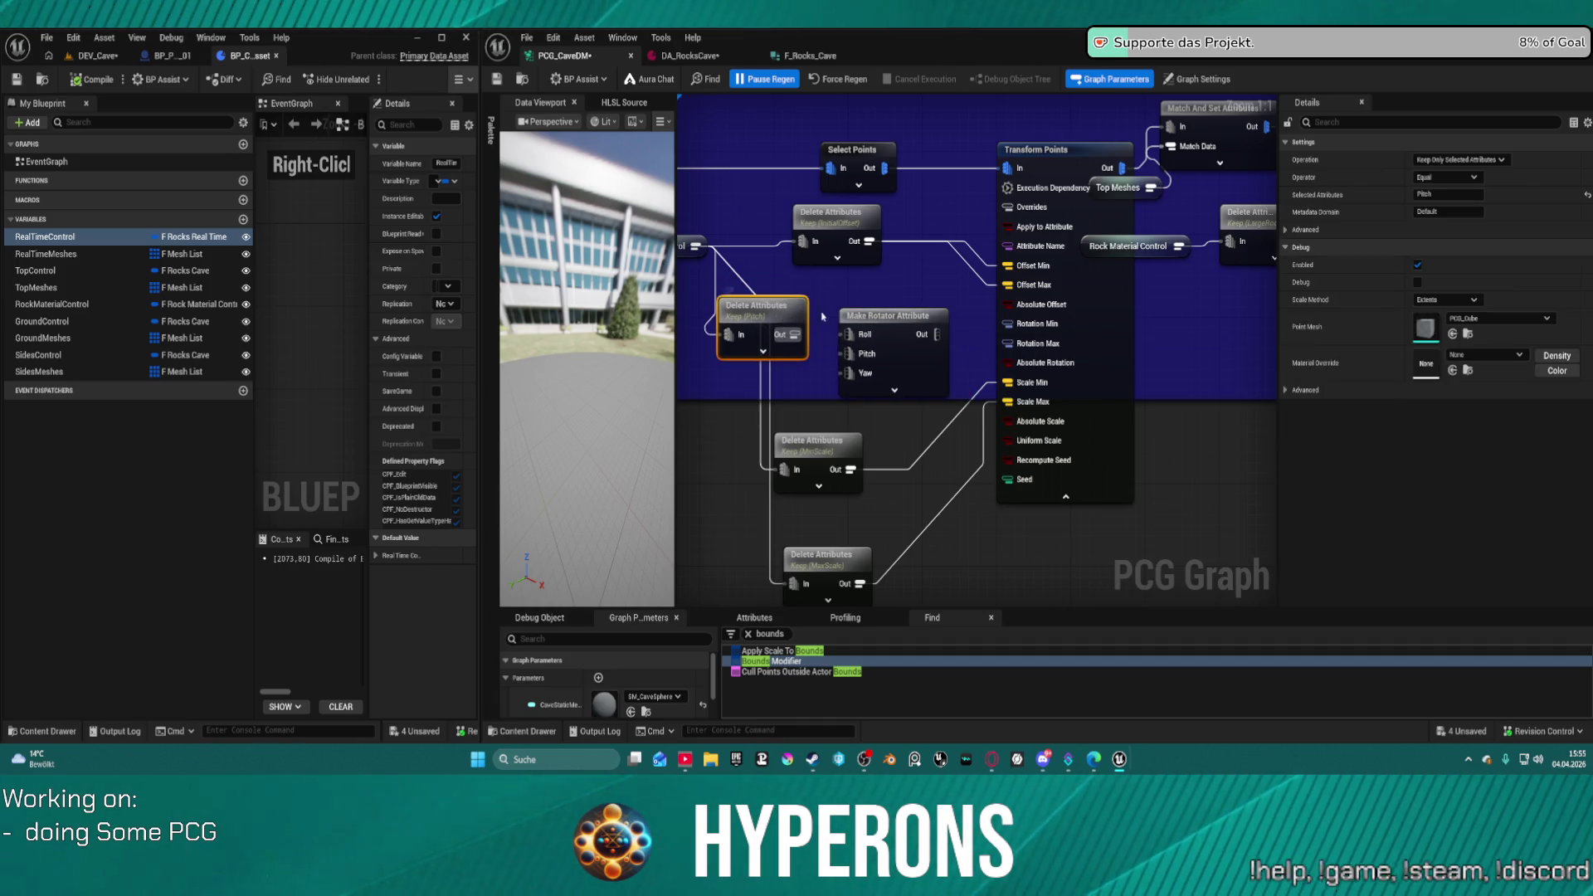
pyautogui.click(1097, 330)
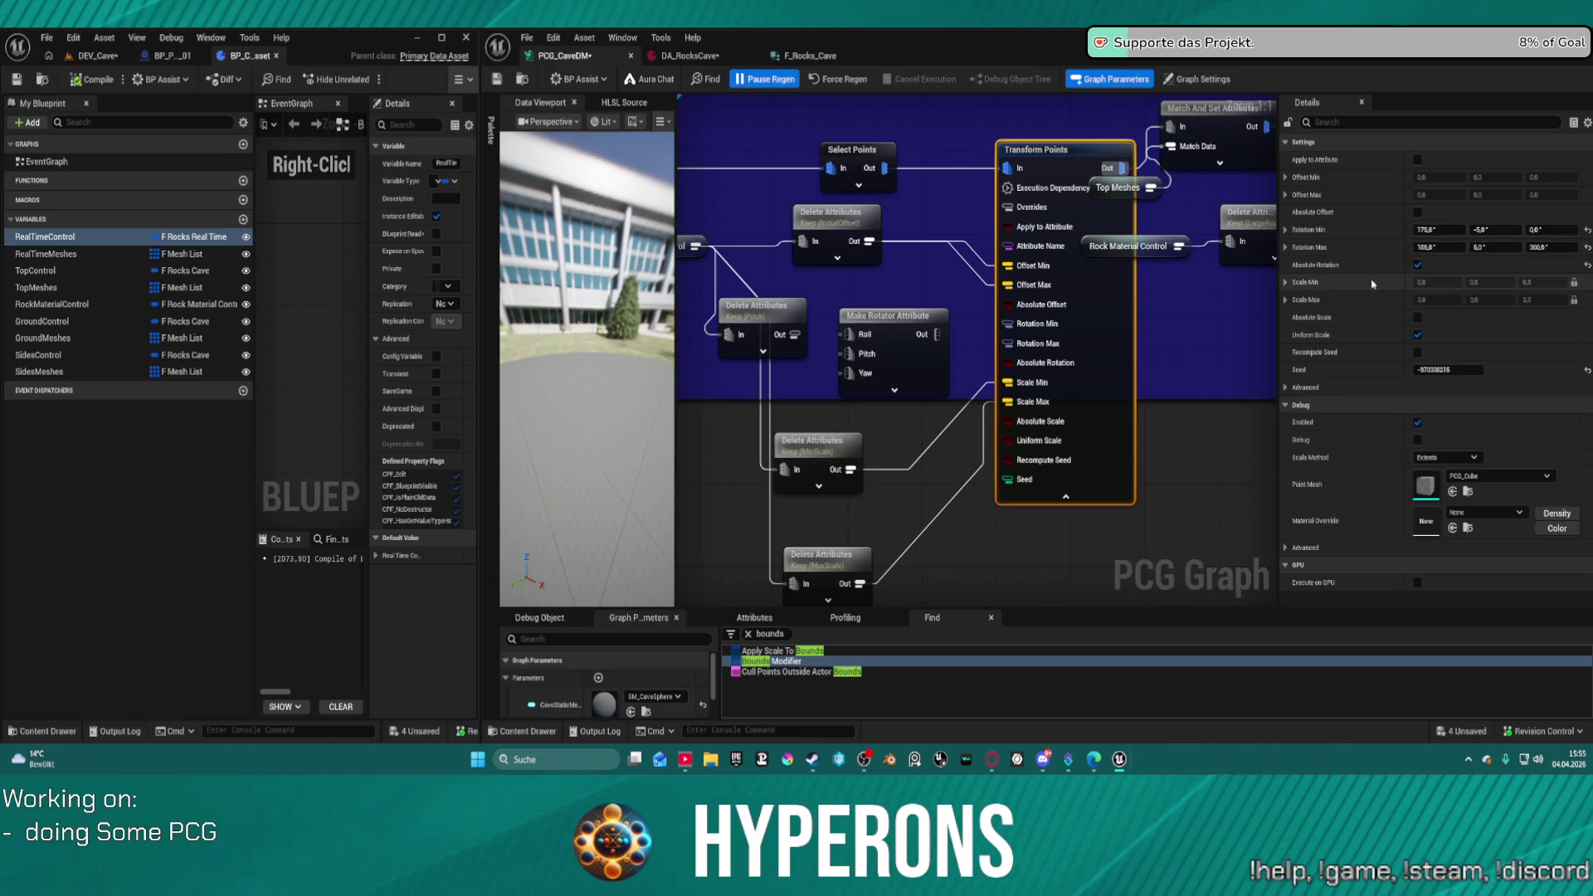
pyautogui.moveTo(751, 307); pyautogui.dragTo(714, 328)
pyautogui.moveTo(944, 343); pyautogui.dragTo(1003, 330)
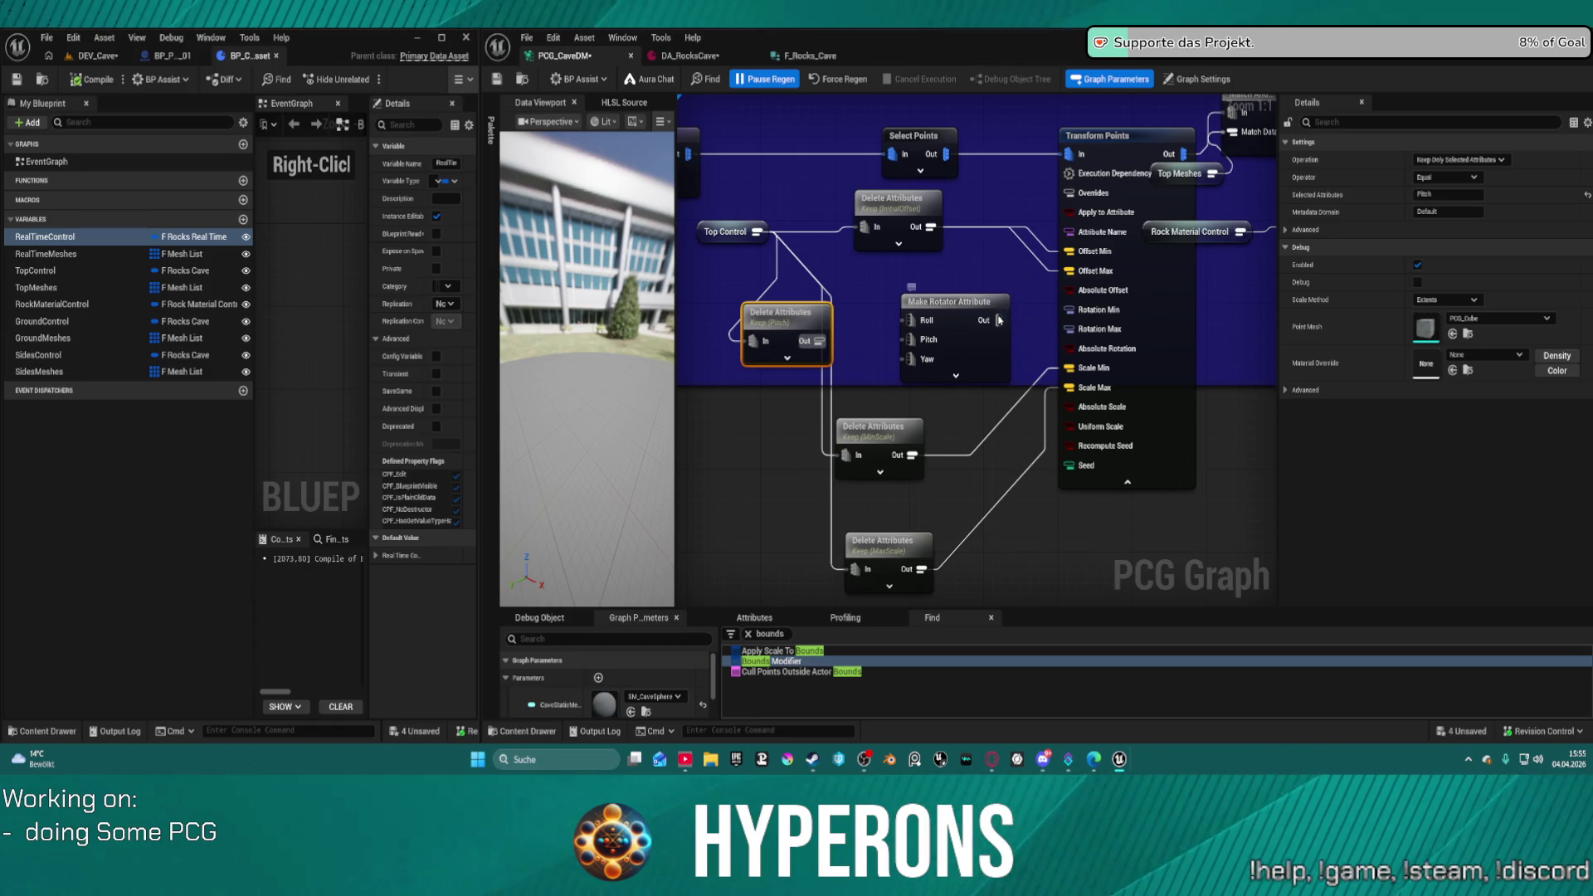
pyautogui.moveTo(972, 305); pyautogui.dragTo(916, 284)
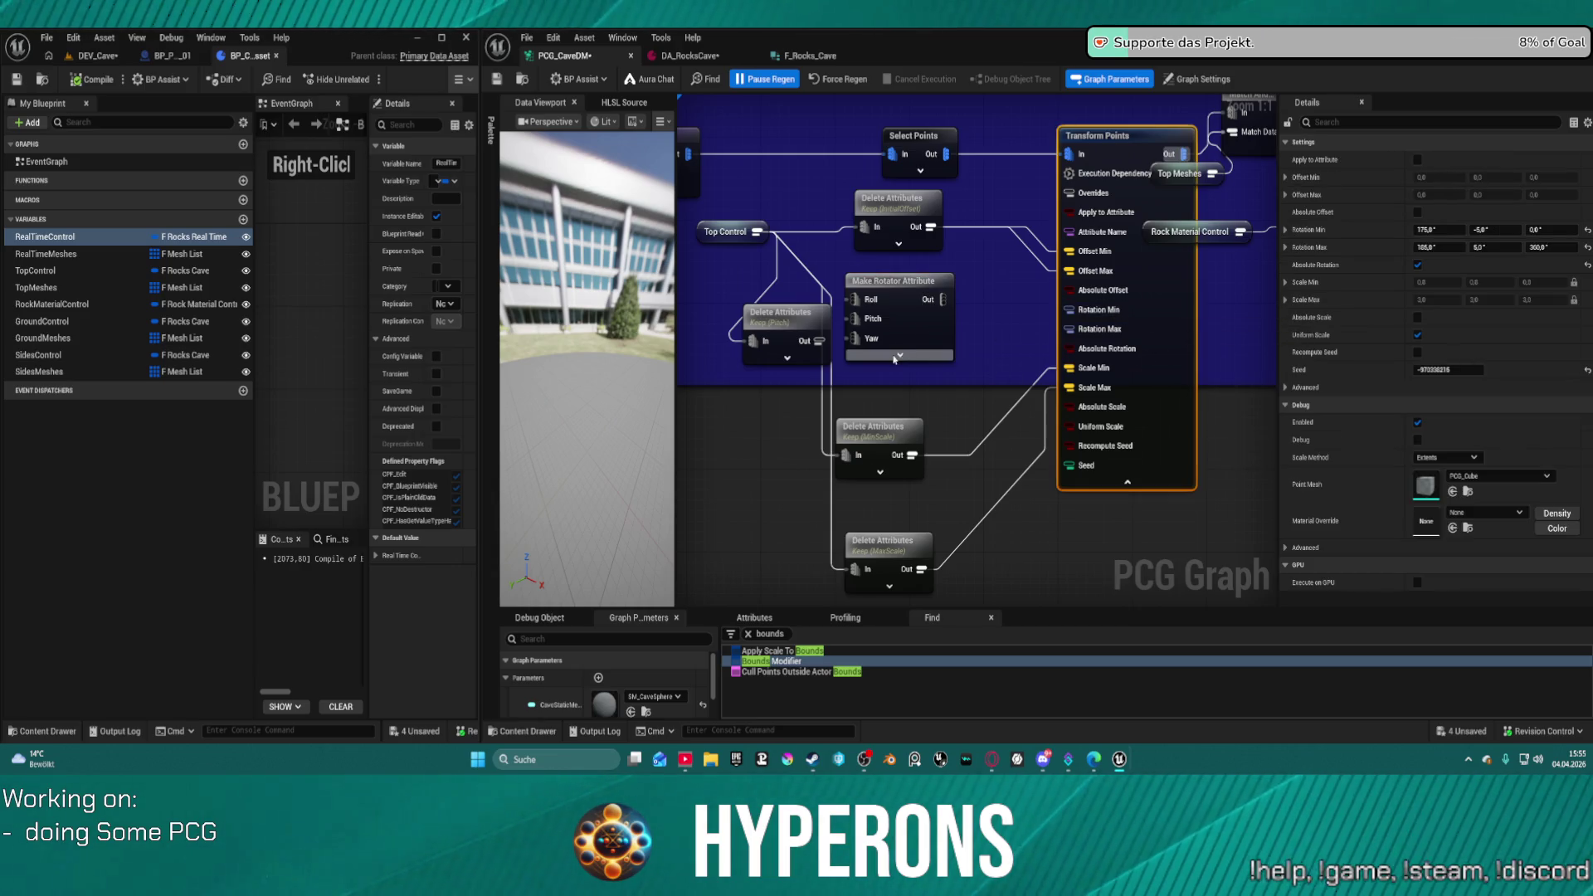
pyautogui.moveTo(793, 321); pyautogui.dragTo(799, 301)
pyautogui.moveTo(734, 240); pyautogui.dragTo(695, 240)
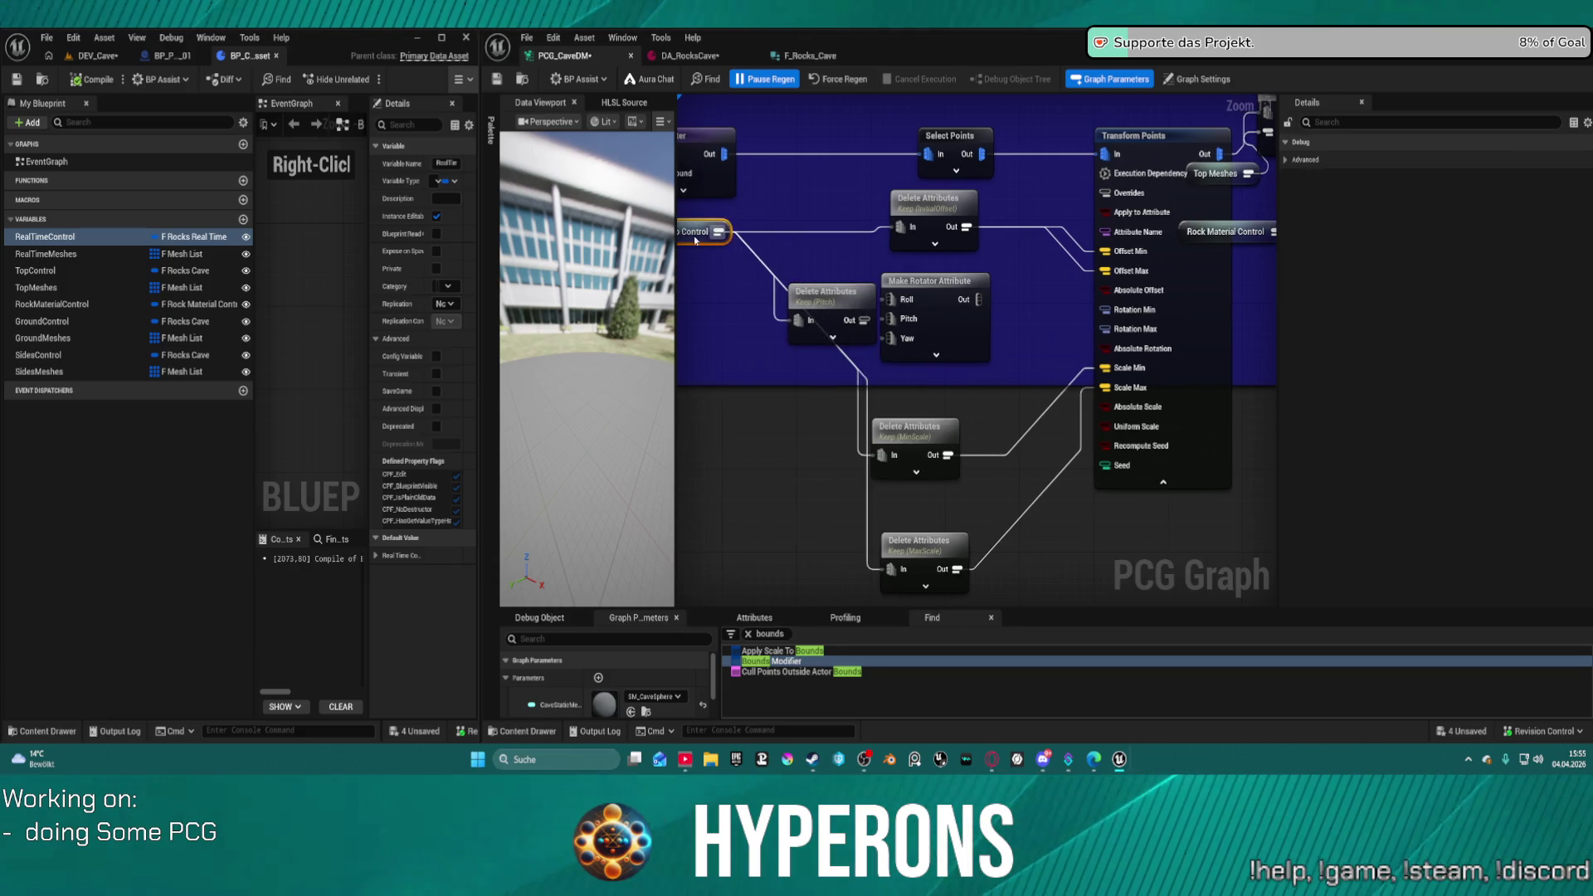
pyautogui.moveTo(839, 308)
pyautogui.mouseDown()
pyautogui.moveTo(822, 309)
pyautogui.moveTo(838, 358)
pyautogui.mouseUp()
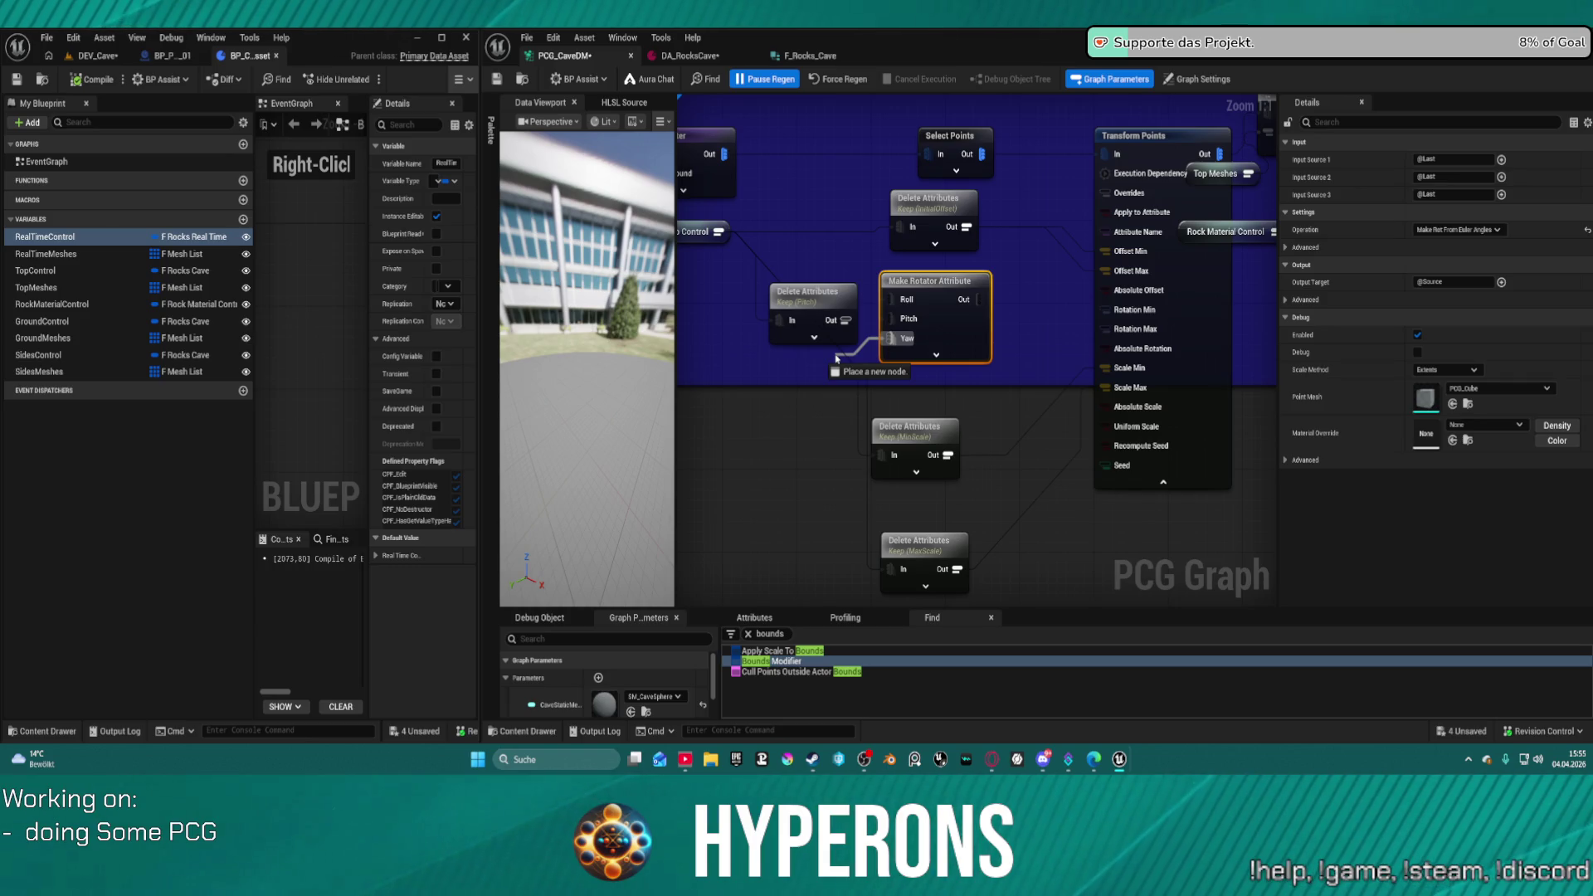
pyautogui.click(955, 321)
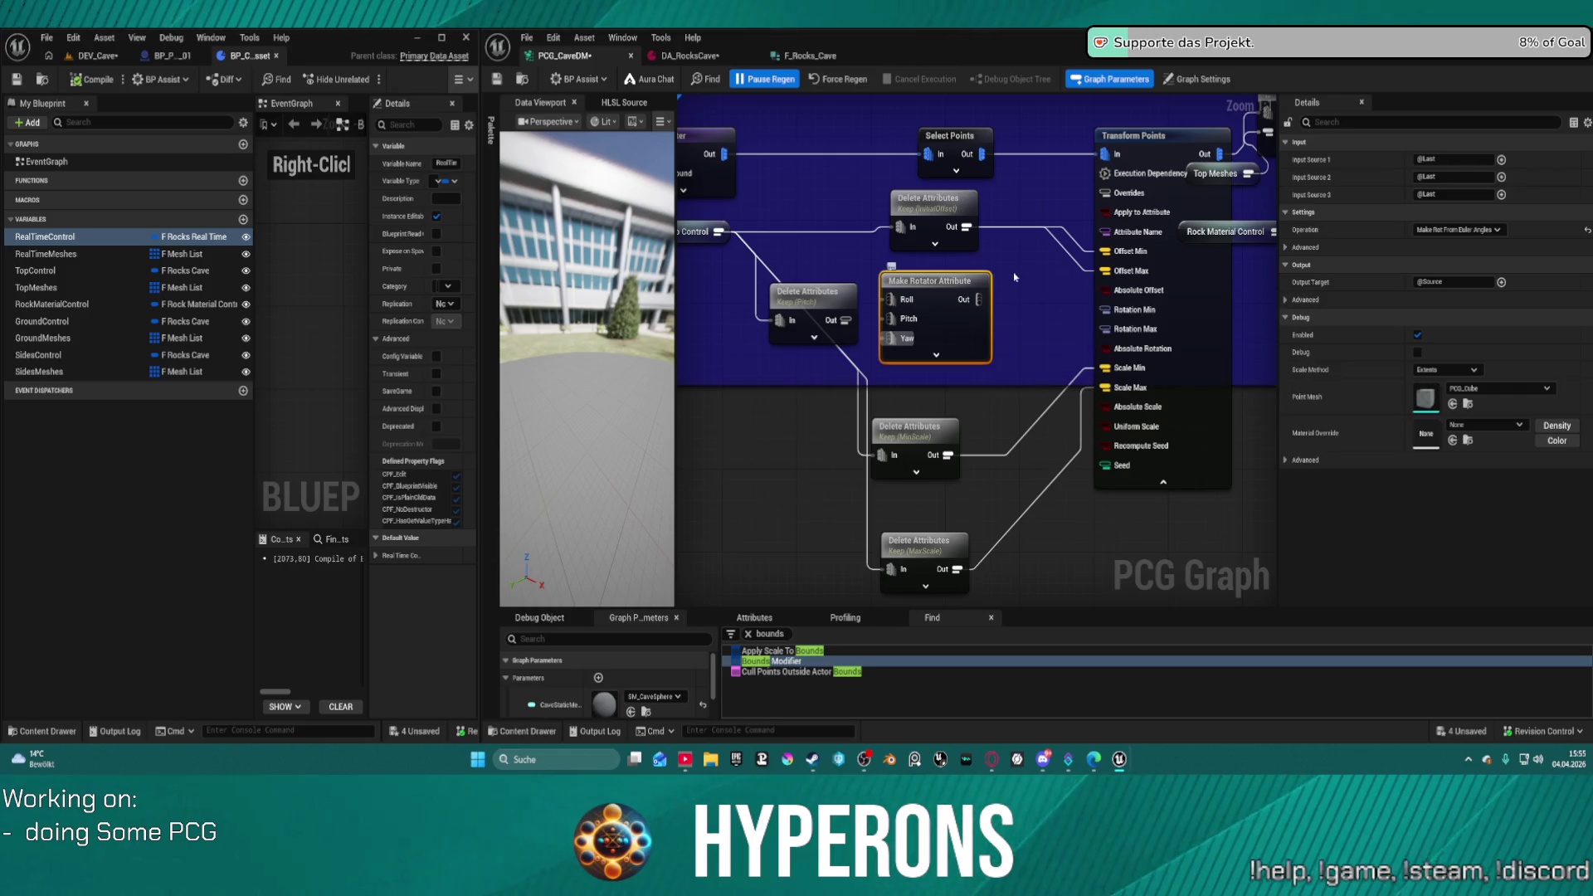
pyautogui.moveTo(942, 282)
pyautogui.mouseDown()
pyautogui.moveTo(942, 323)
pyautogui.moveTo(989, 342)
pyautogui.mouseUp()
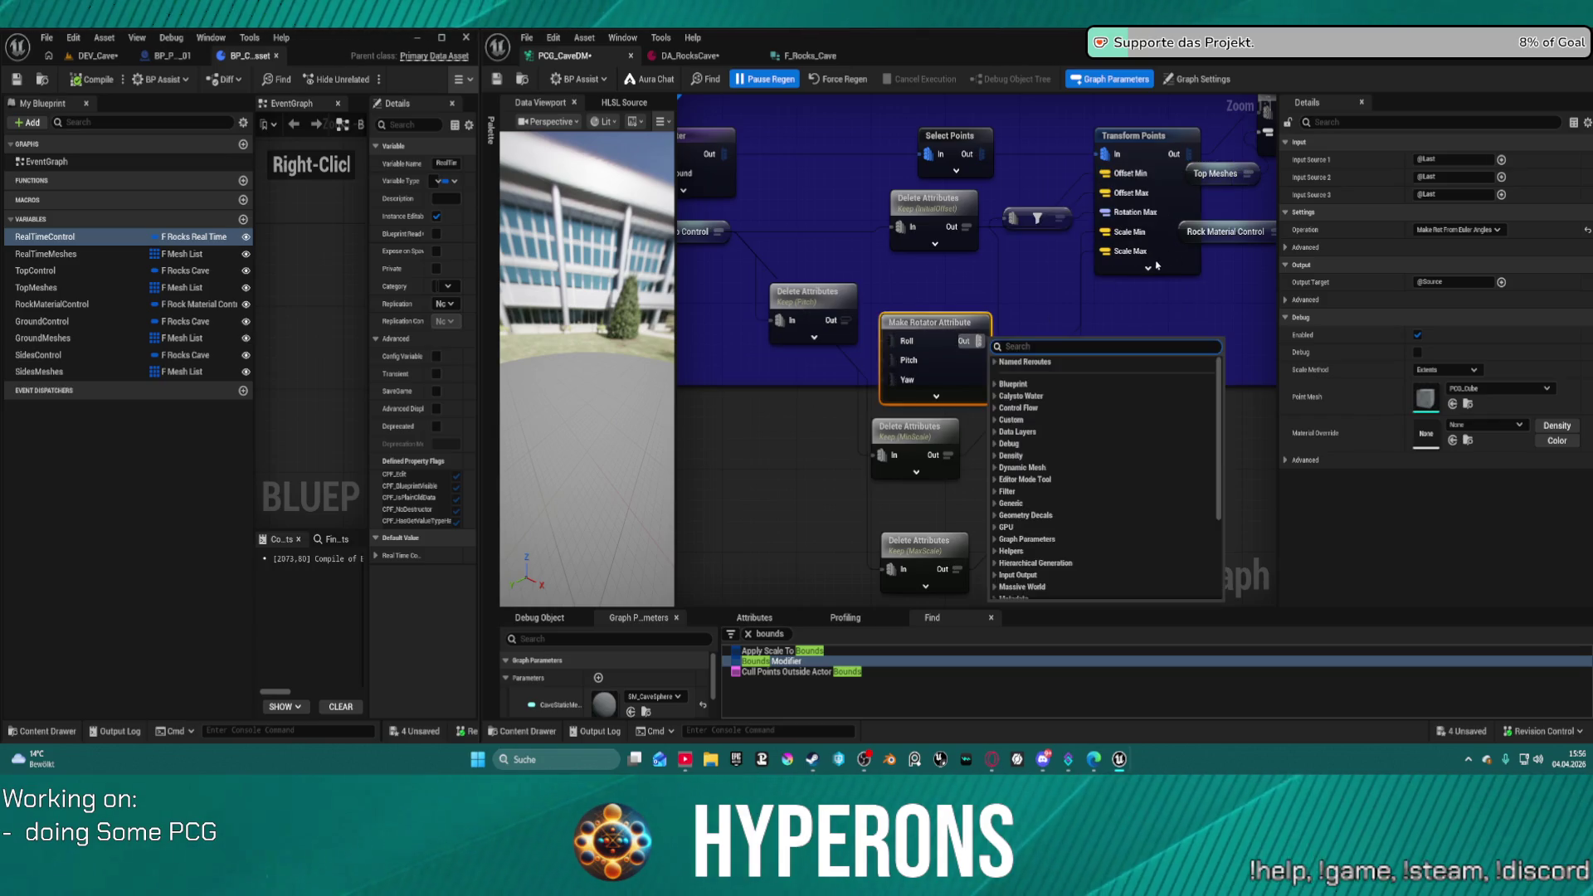
# - Move the filter node, the two lower Delete Attributes nodes and the Make Rotator node down
pyautogui.click(1153, 272)
pyautogui.click(1040, 218)
pyautogui.moveTo(1039, 217); pyautogui.dragTo(1033, 357)
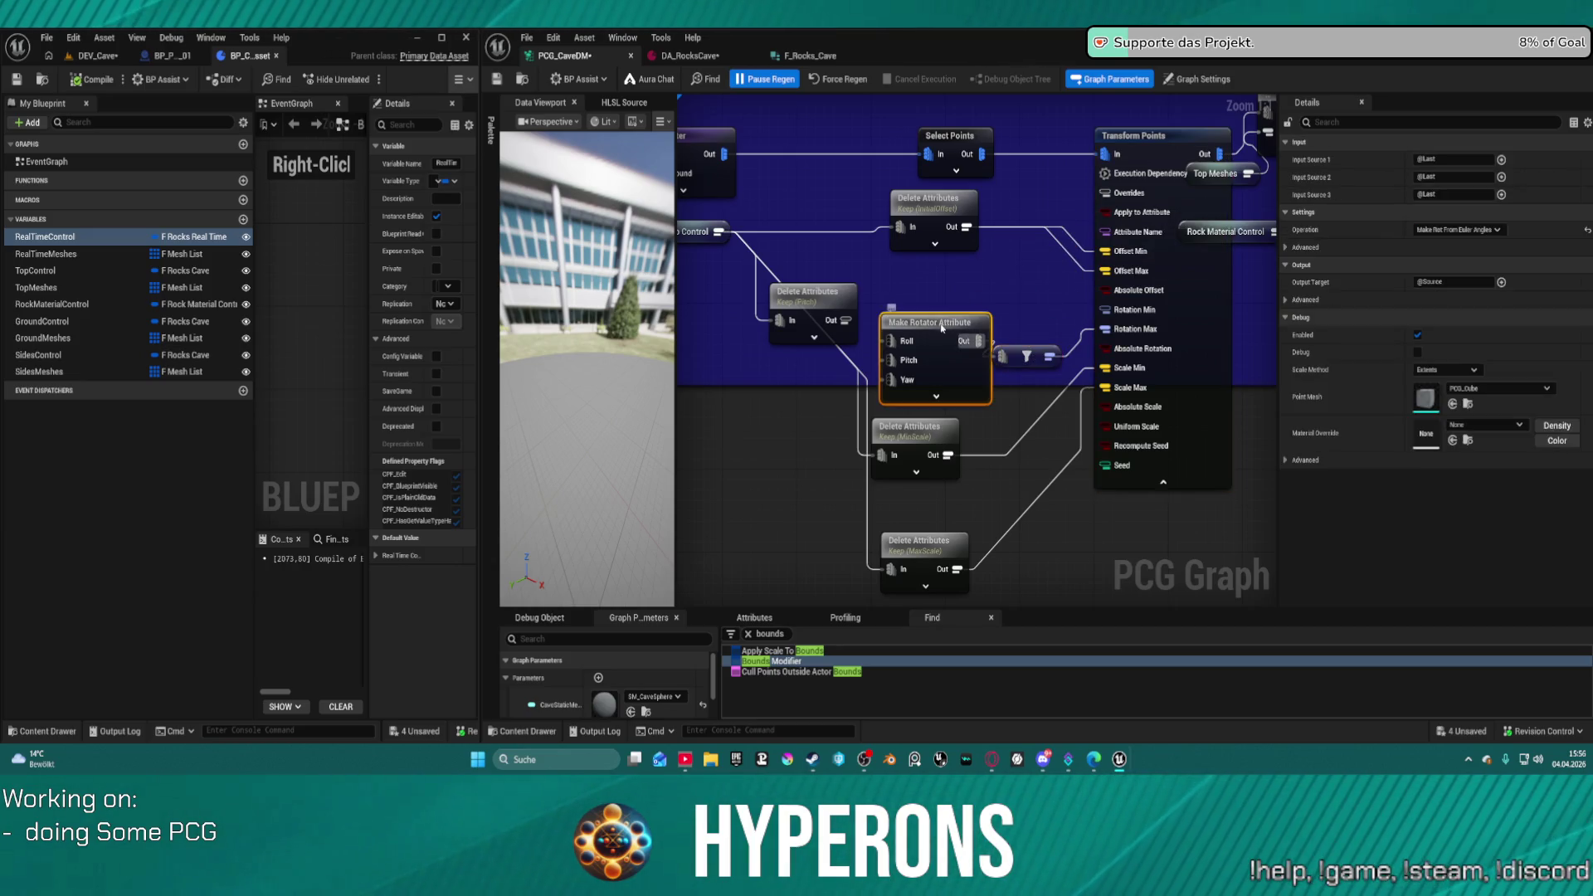
pyautogui.scroll(-4, 938, 325)
pyautogui.keyDown('ctrl'); pyautogui.click(927, 387); pyautogui.keyUp('ctrl')
pyautogui.moveTo(926, 390); pyautogui.dragTo(927, 481)
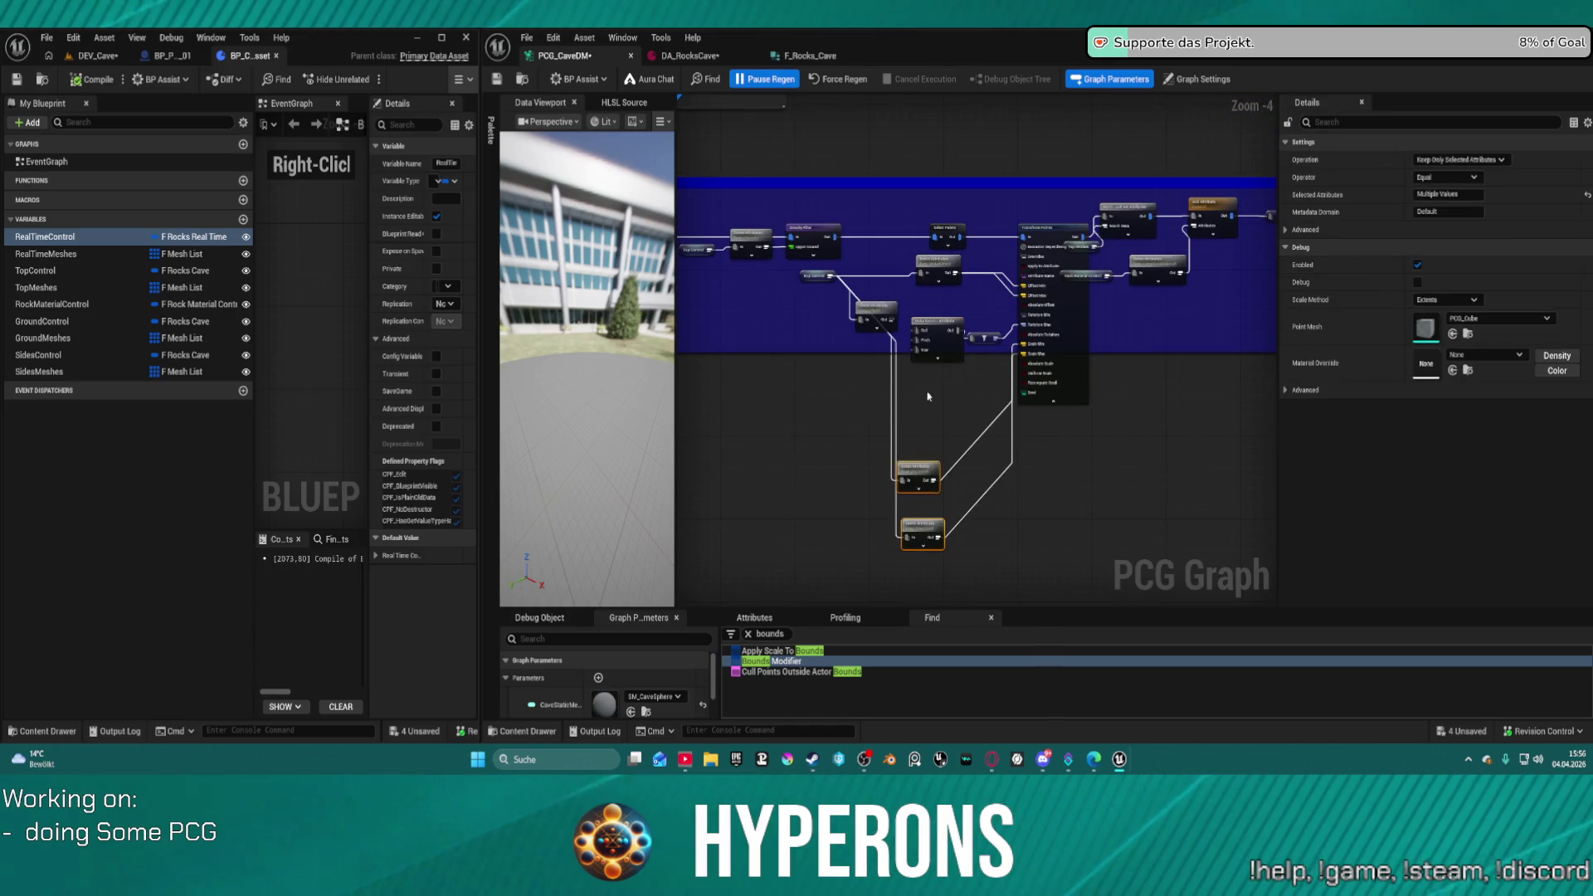
pyautogui.moveTo(937, 325); pyautogui.dragTo(929, 383)
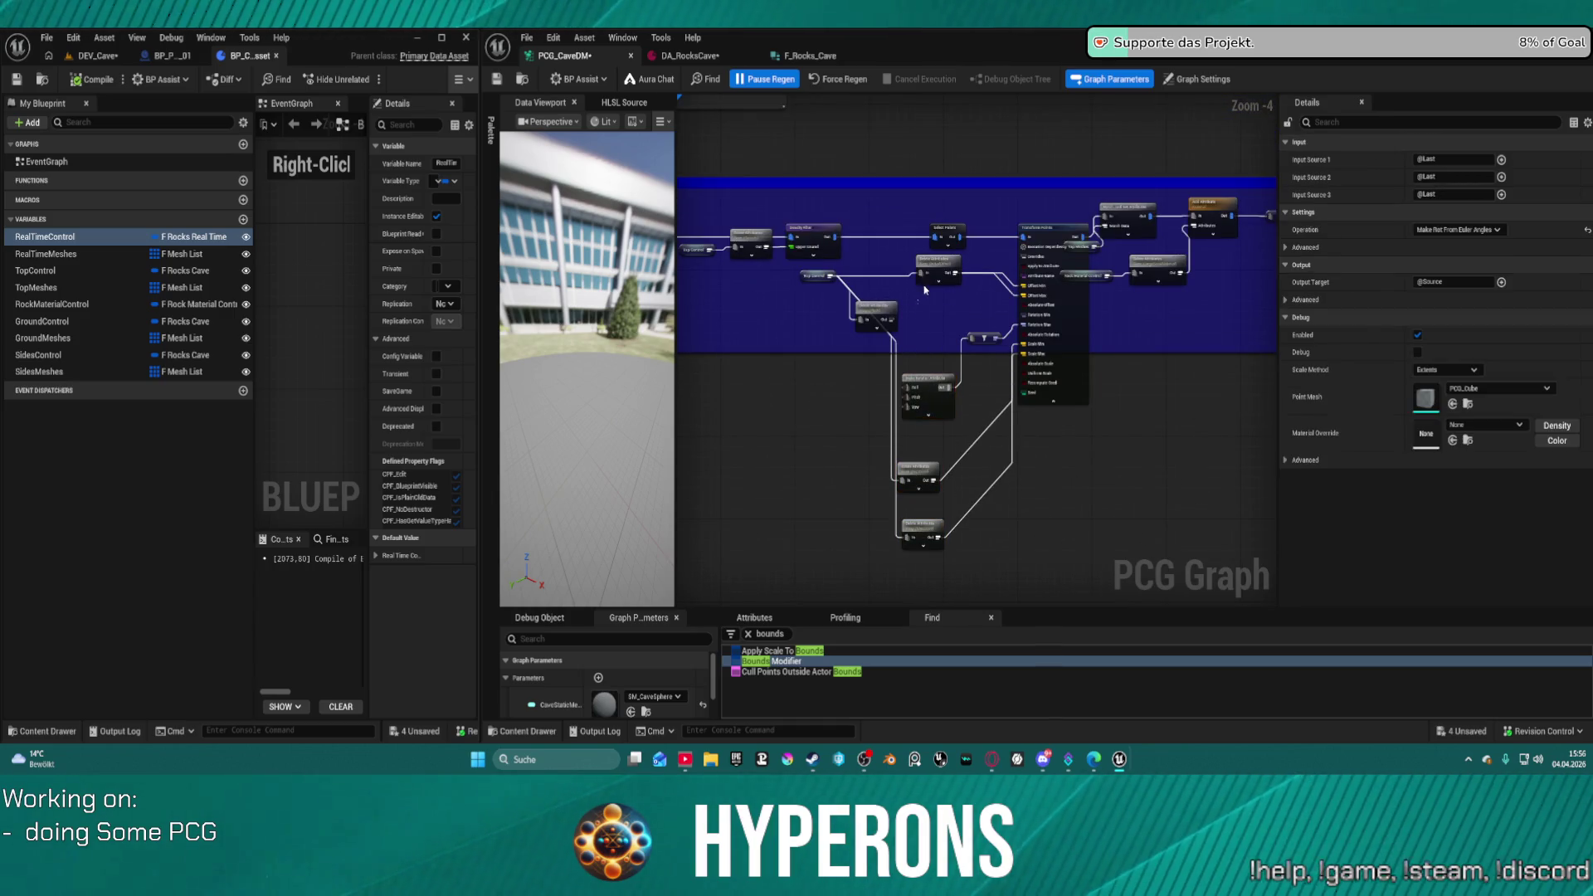
pyautogui.scroll(5, 925, 289)
# - Feed a Make Rotator output into Transform Points and raise the lower rotator nearer the first
pyautogui.click(971, 304)
pyautogui.moveTo(971, 305); pyautogui.dragTo(1218, 328)
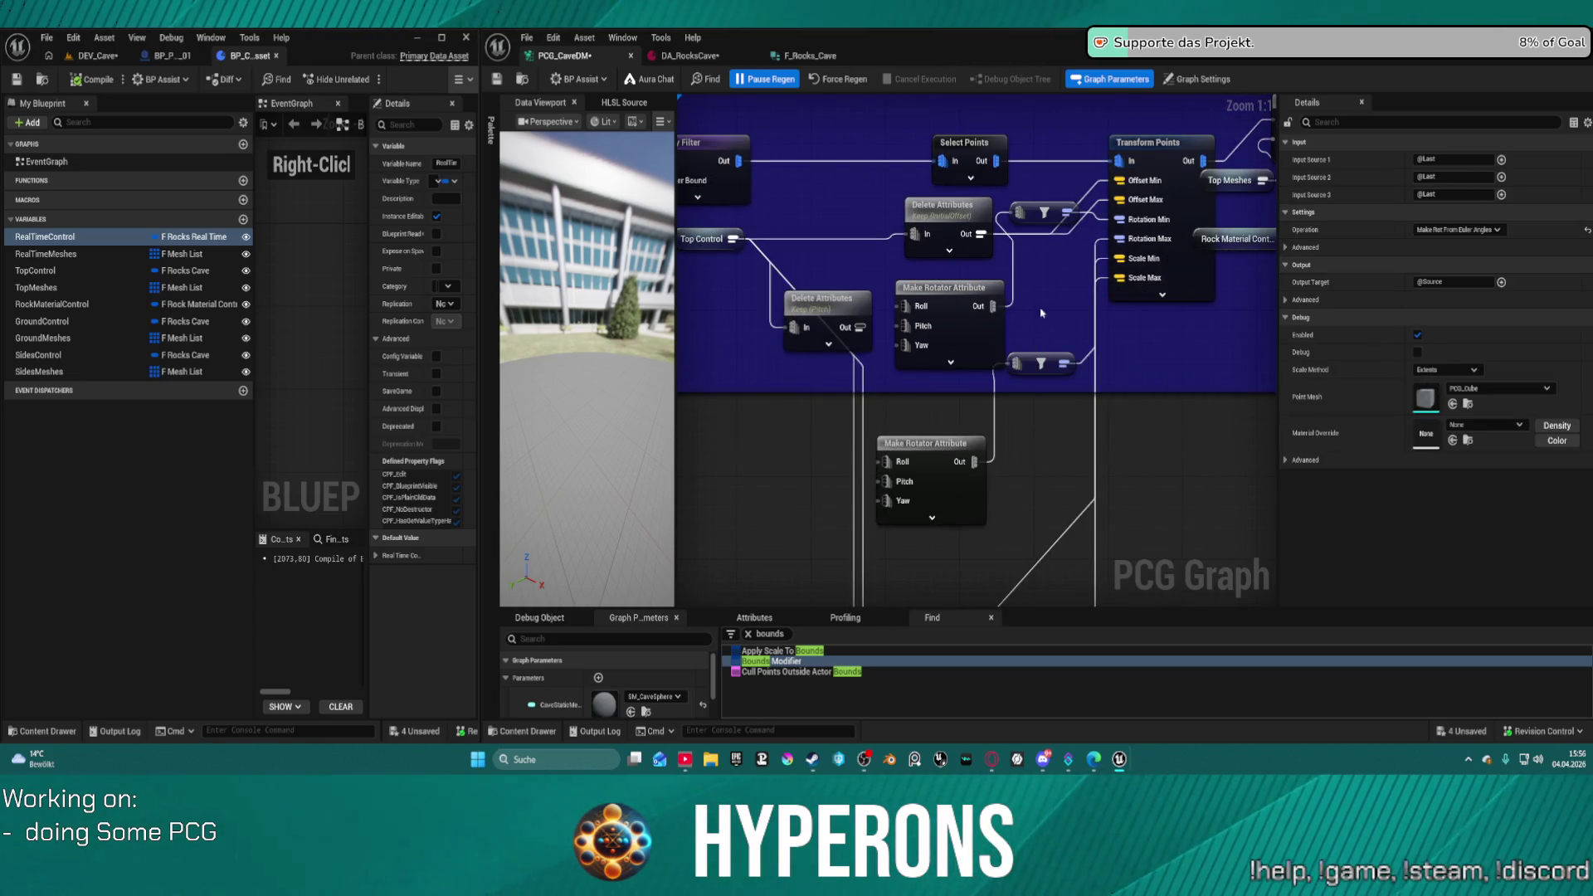
pyautogui.moveTo(1048, 218); pyautogui.dragTo(1071, 291)
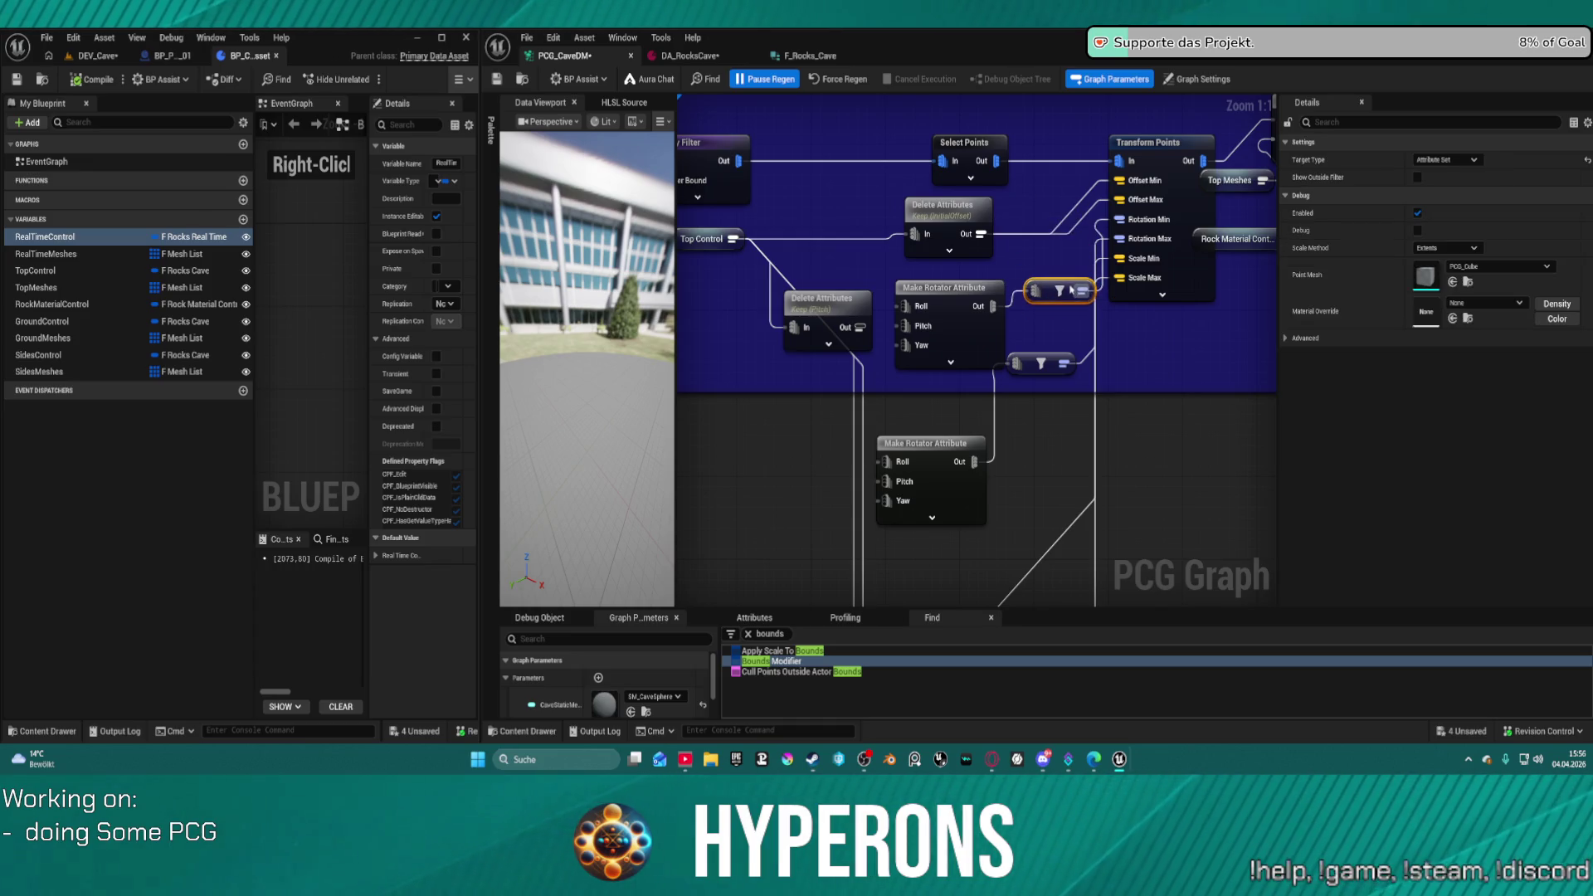
pyautogui.click(1174, 279)
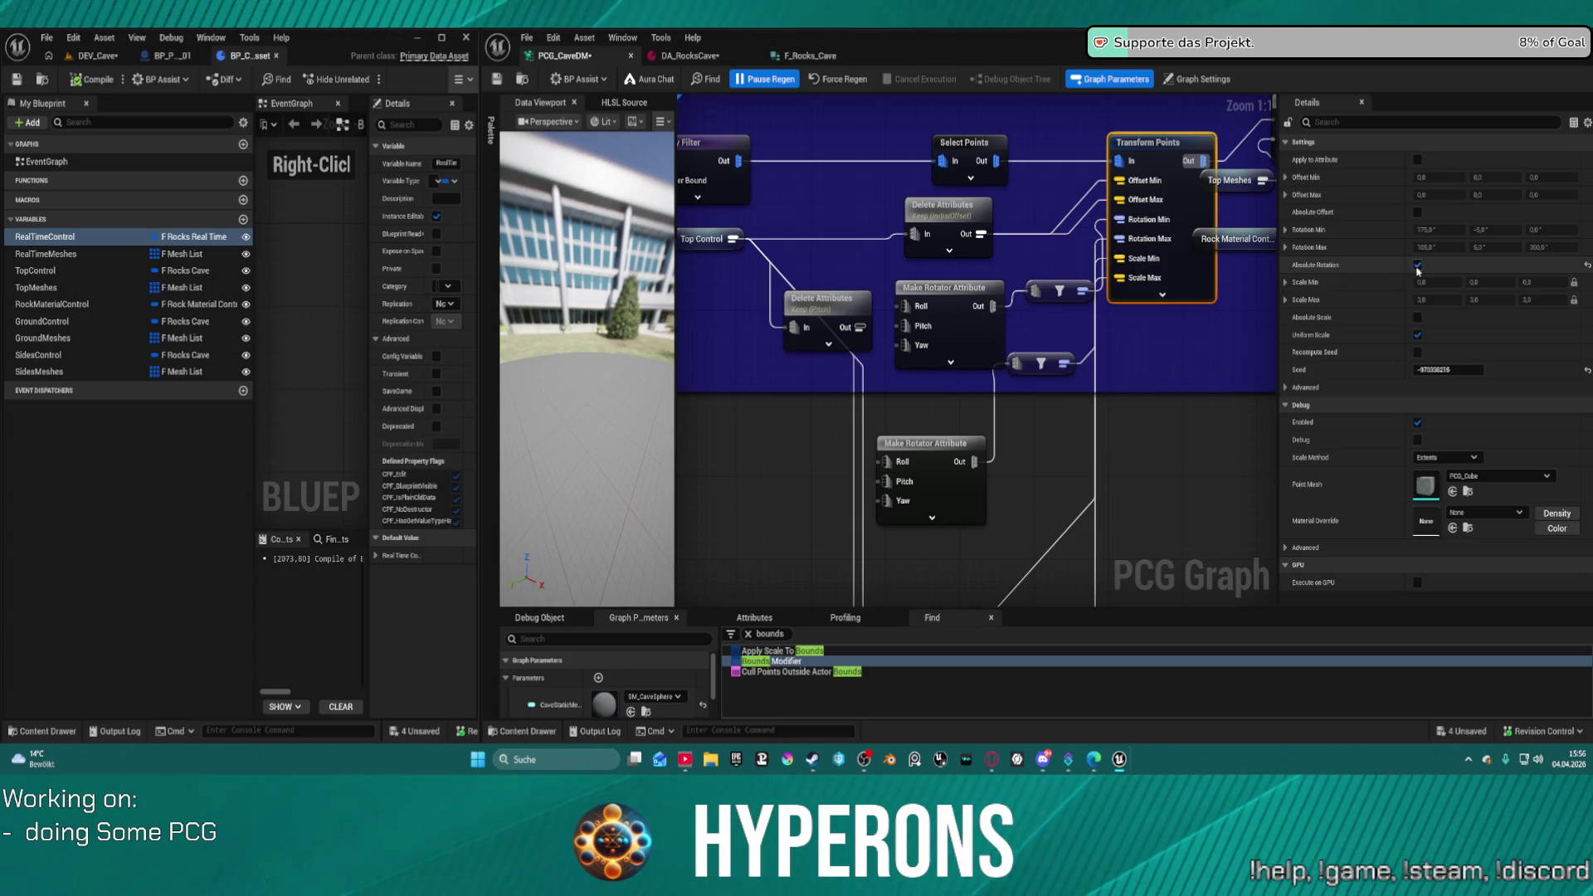
pyautogui.moveTo(903, 449)
pyautogui.mouseDown()
pyautogui.moveTo(910, 407)
pyautogui.moveTo(931, 403)
pyautogui.mouseUp()
pyautogui.click(1190, 284)
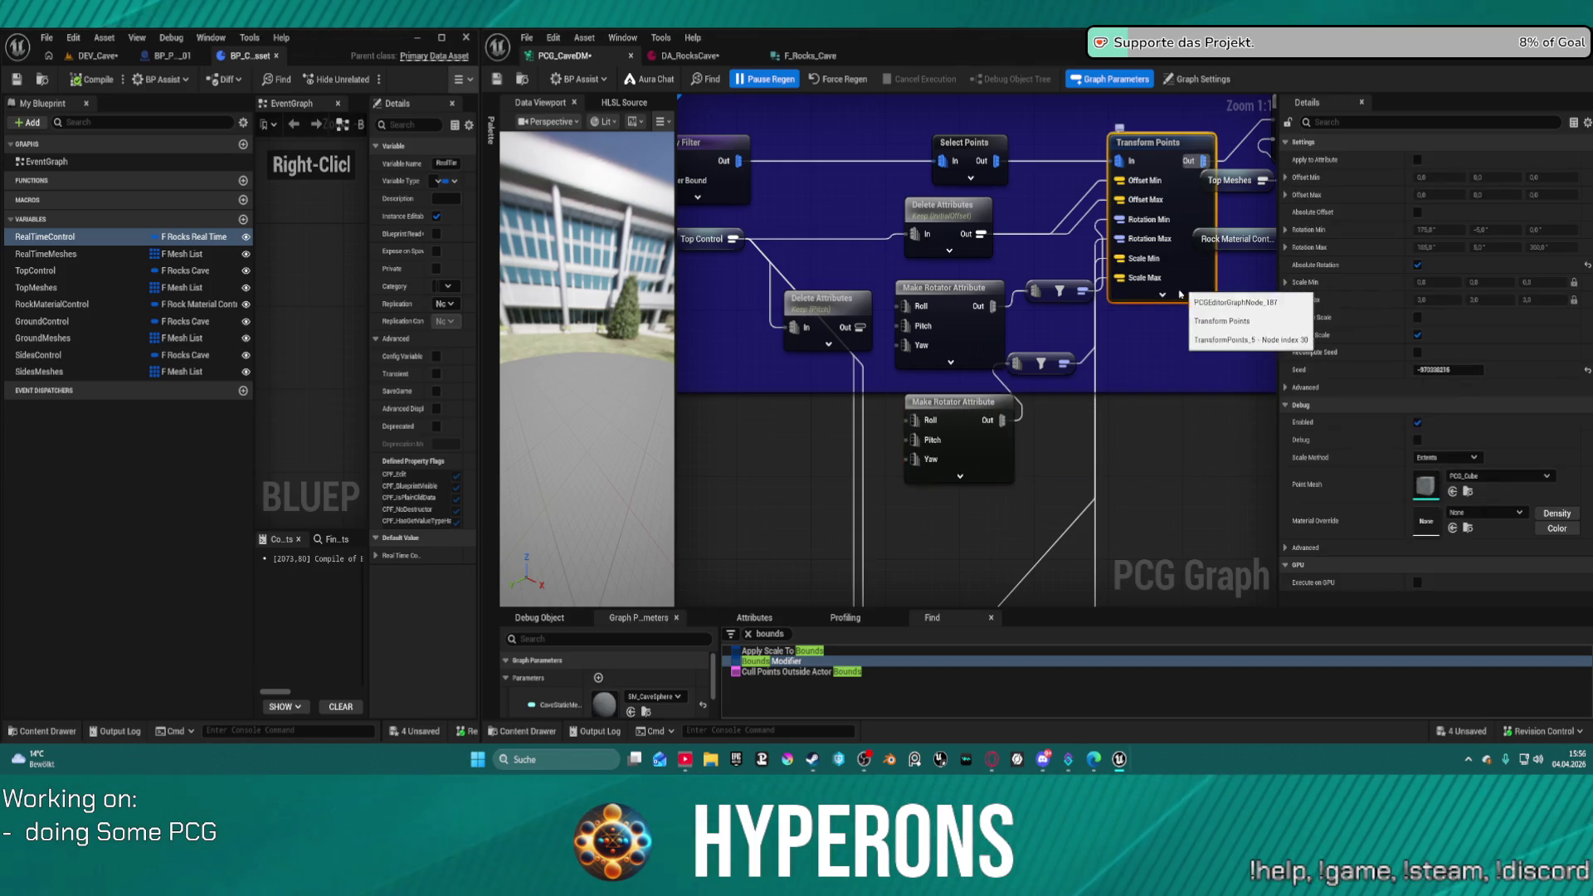
pyautogui.moveTo(919, 455)
pyautogui.mouseDown()
pyautogui.moveTo(928, 446)
pyautogui.moveTo(795, 469)
pyautogui.mouseUp()
# - Add a Create Constant node on the lower rotator's Yaw with Double value 360
pyautogui.write('crea')
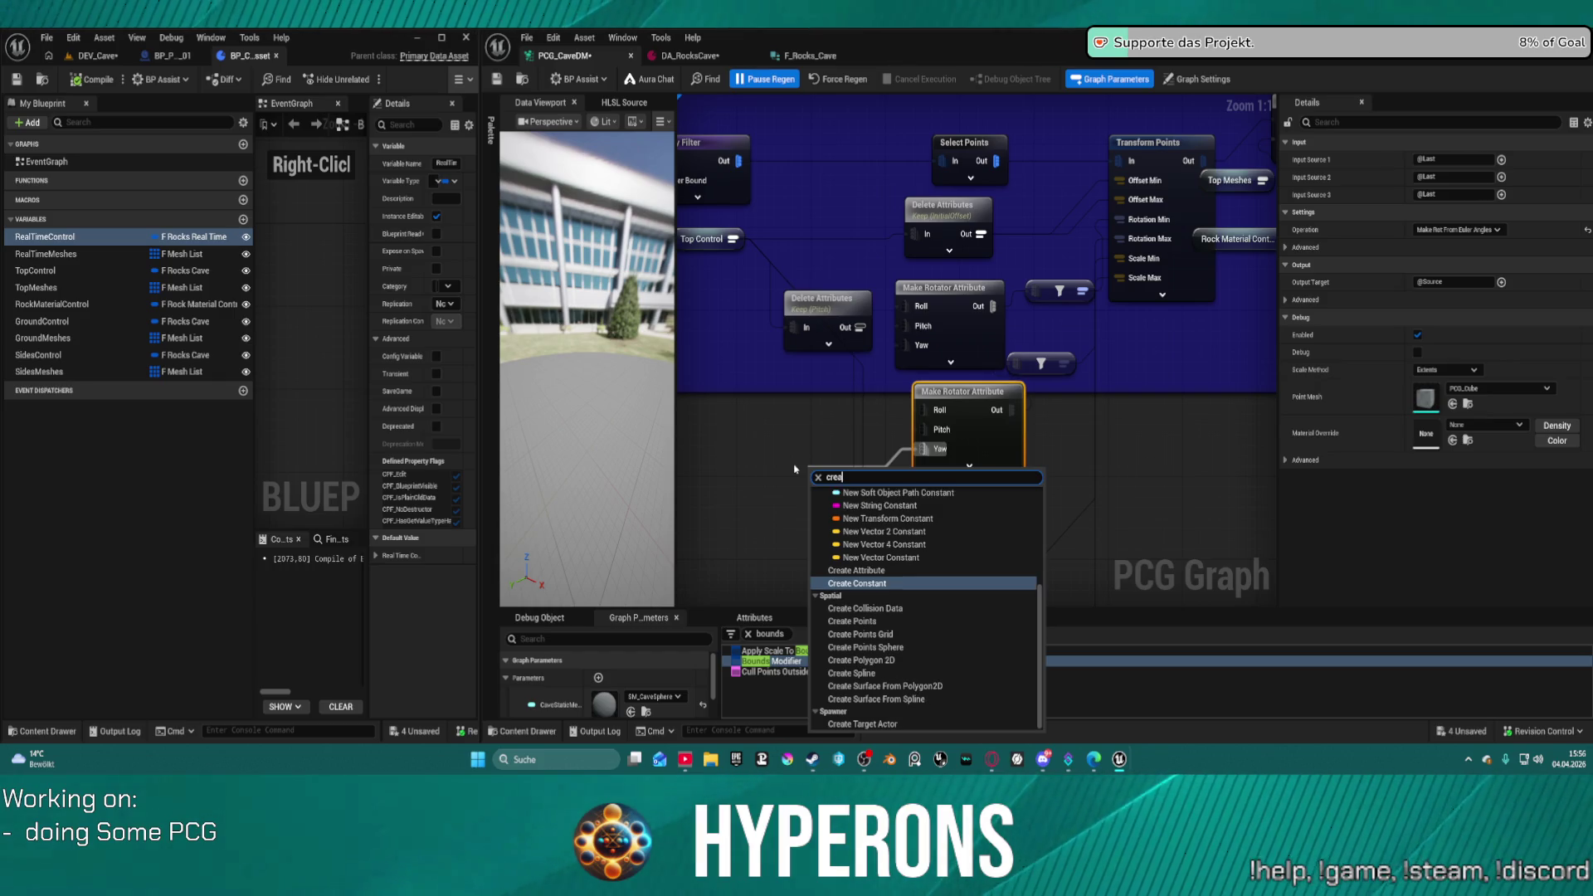
pyautogui.press('Return')
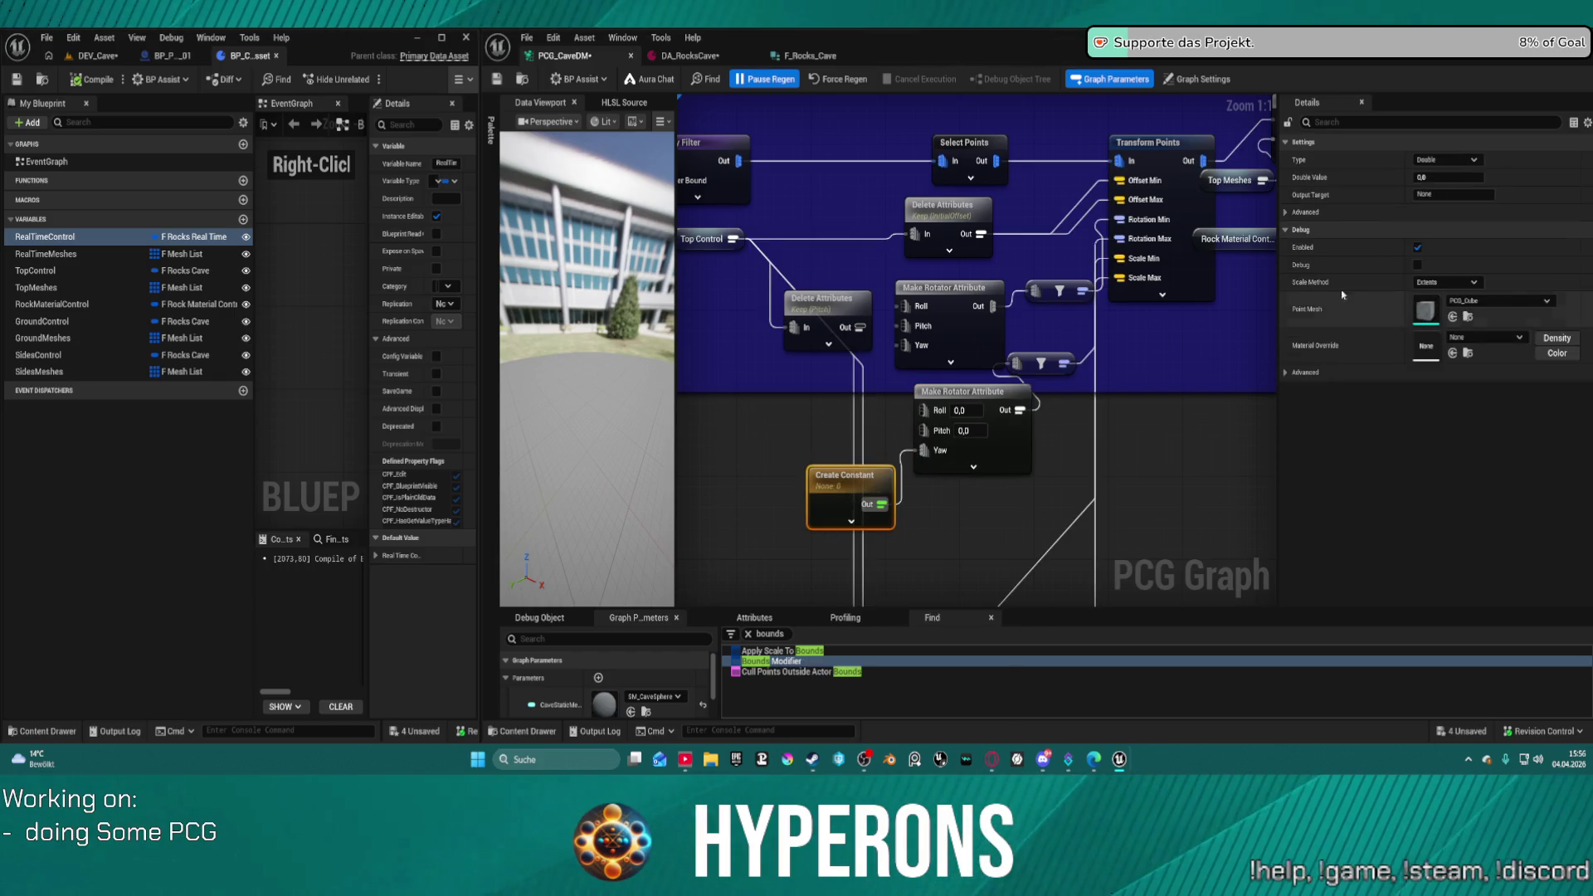
pyautogui.click(1458, 177)
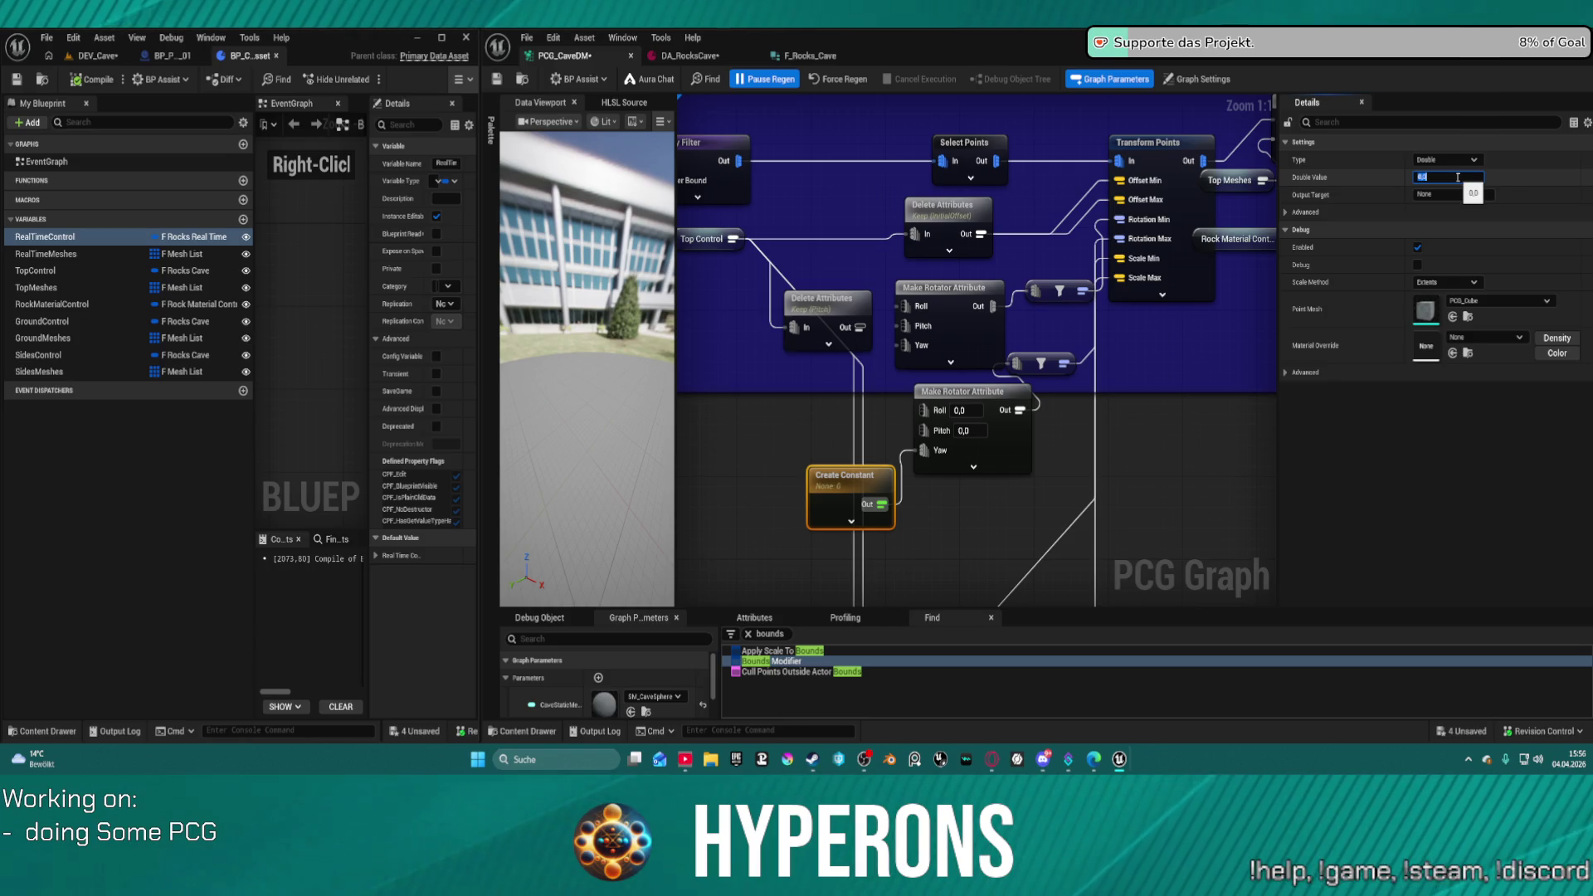
pyautogui.click(1445, 160)
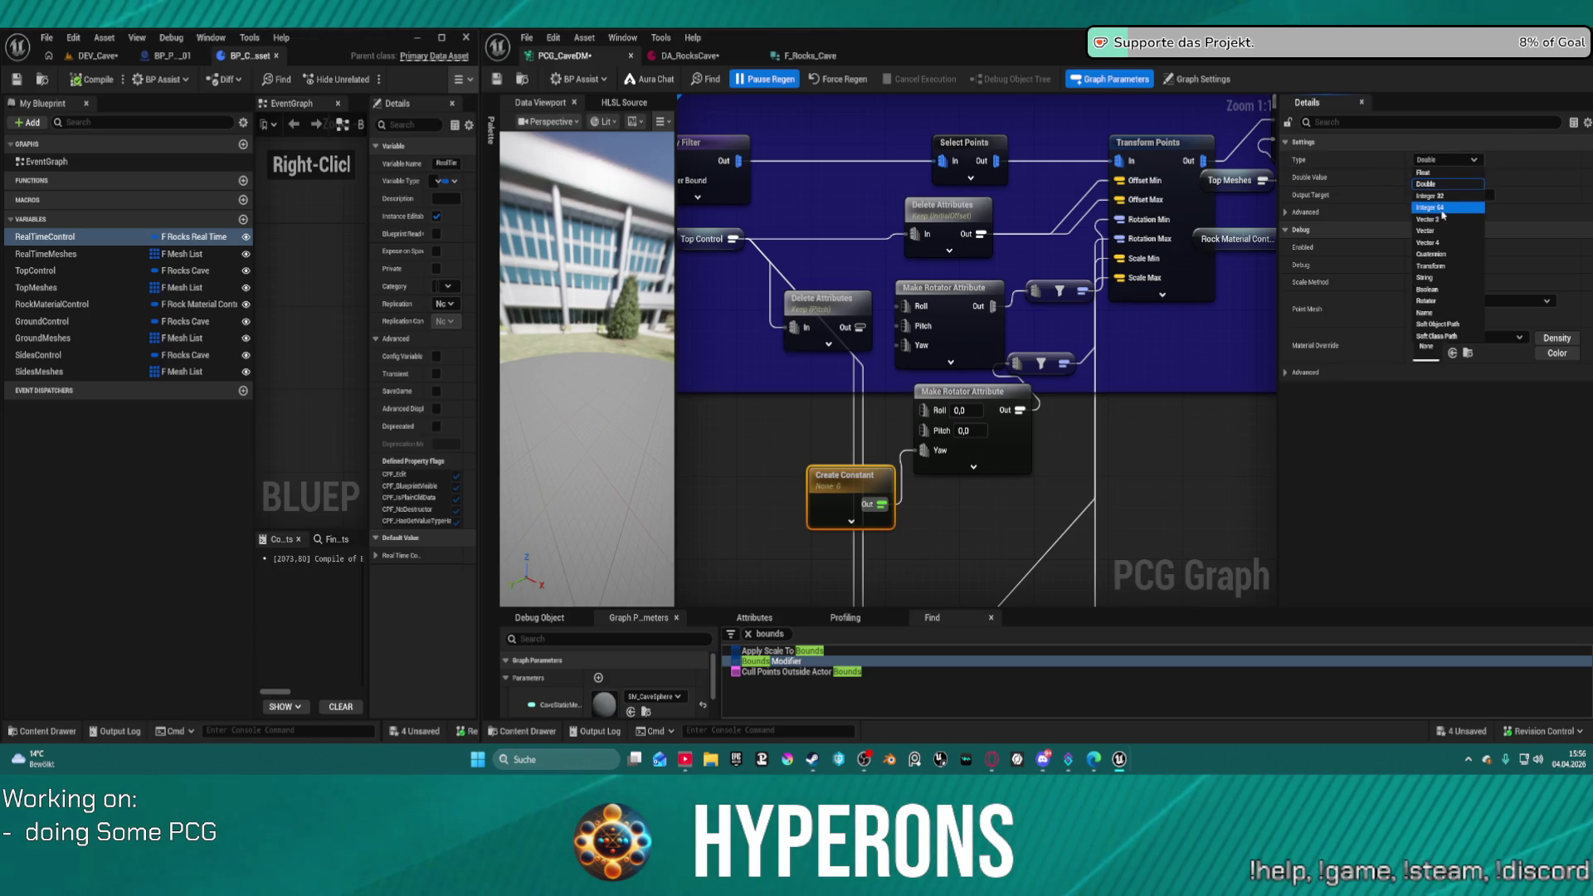
pyautogui.click(1441, 181)
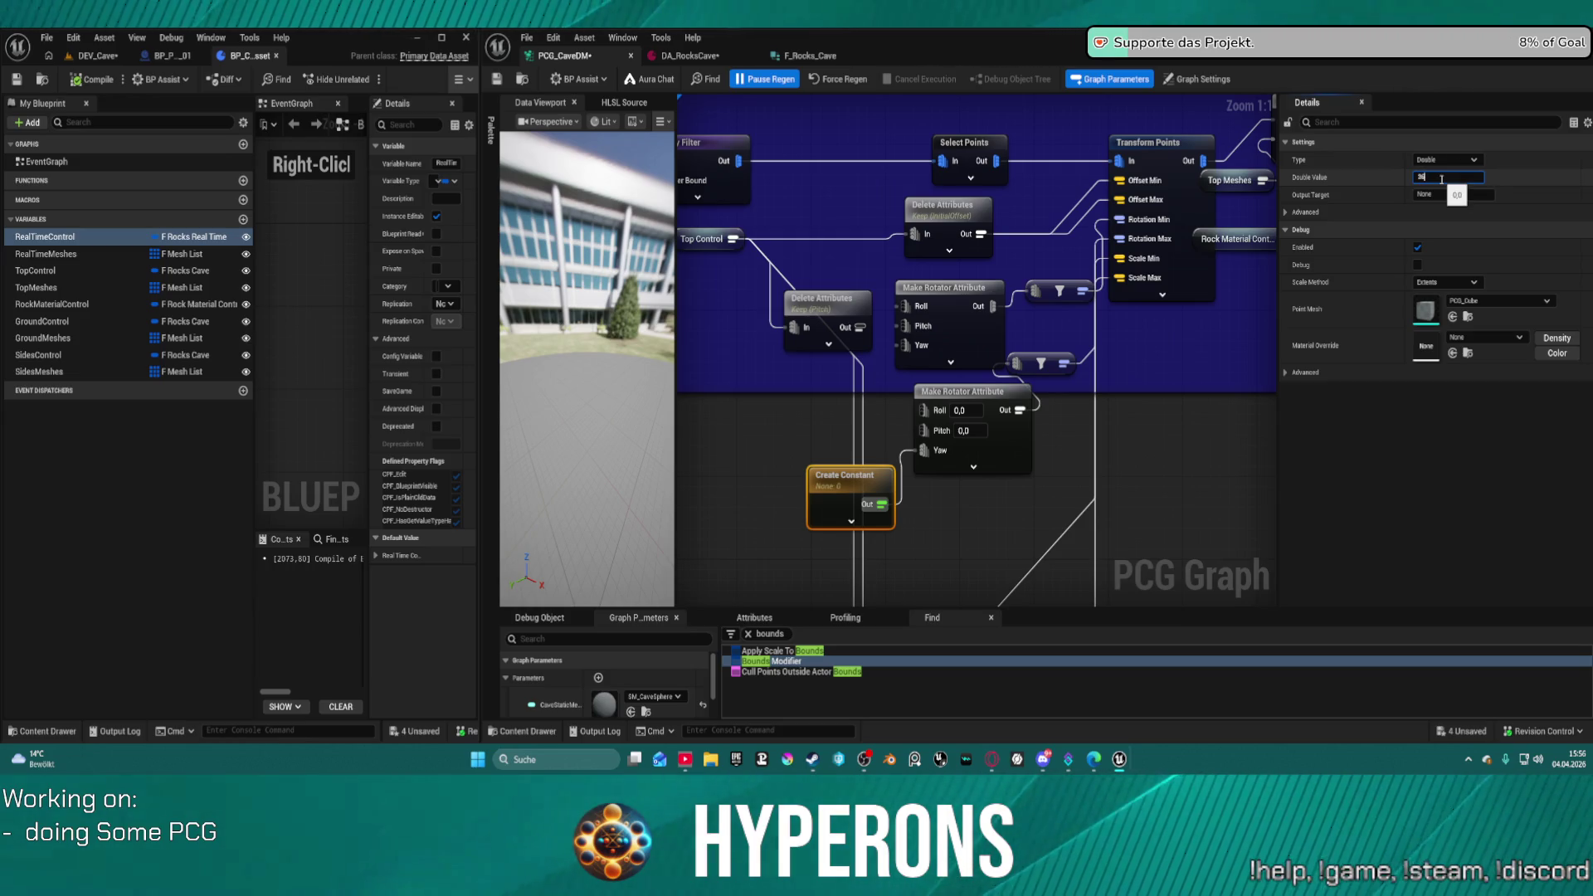
pyautogui.moveTo(841, 486); pyautogui.dragTo(803, 473)
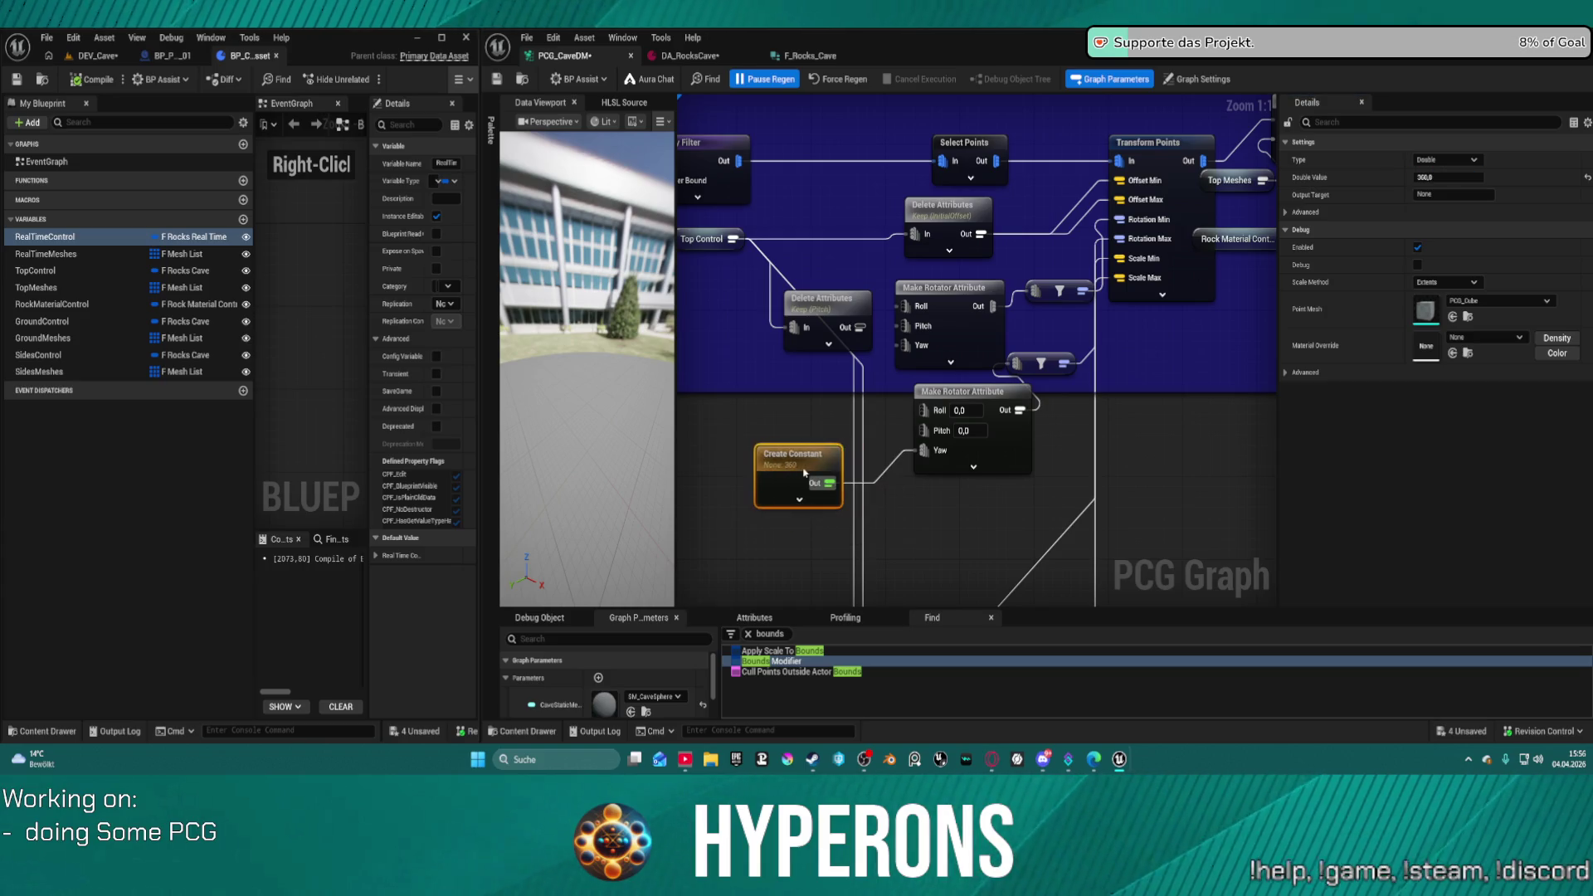
pyautogui.click(985, 504)
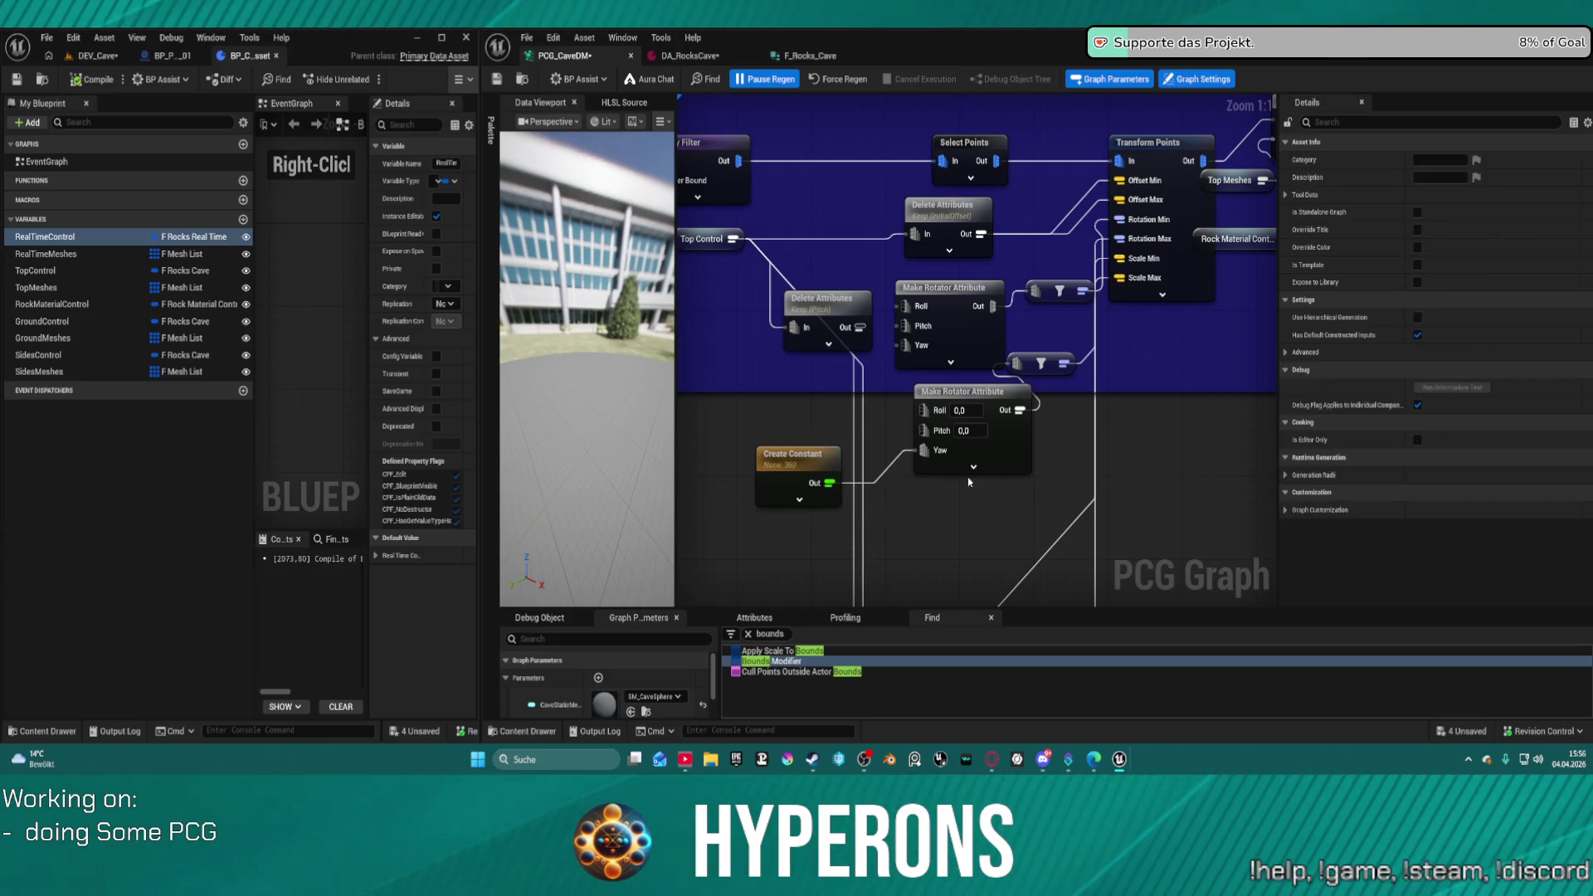
# - Copy-paste a second Create Constant, set it to 0 and wire it into Yaw
pyautogui.click(910, 351)
pyautogui.rightClick(855, 373)
pyautogui.press('Escape')
pyautogui.click(760, 456)
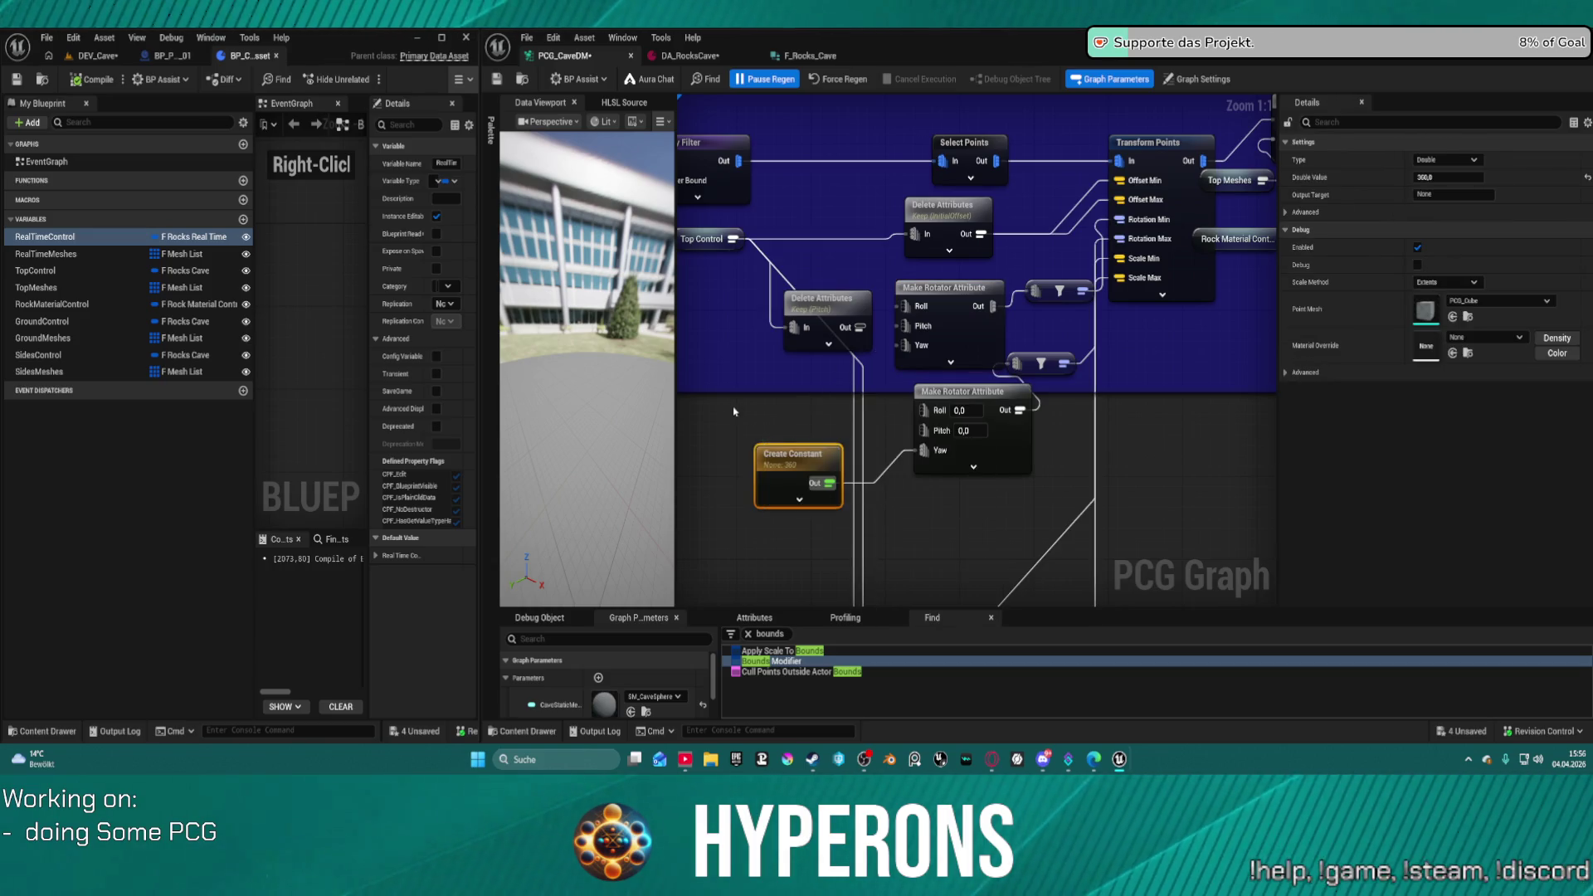
pyautogui.hotkey('ctrl', 'c')
pyautogui.hotkey('ctrl', 'v')
pyautogui.moveTo(801, 431)
pyautogui.mouseDown()
pyautogui.moveTo(830, 390)
pyautogui.moveTo(904, 347)
pyautogui.mouseUp()
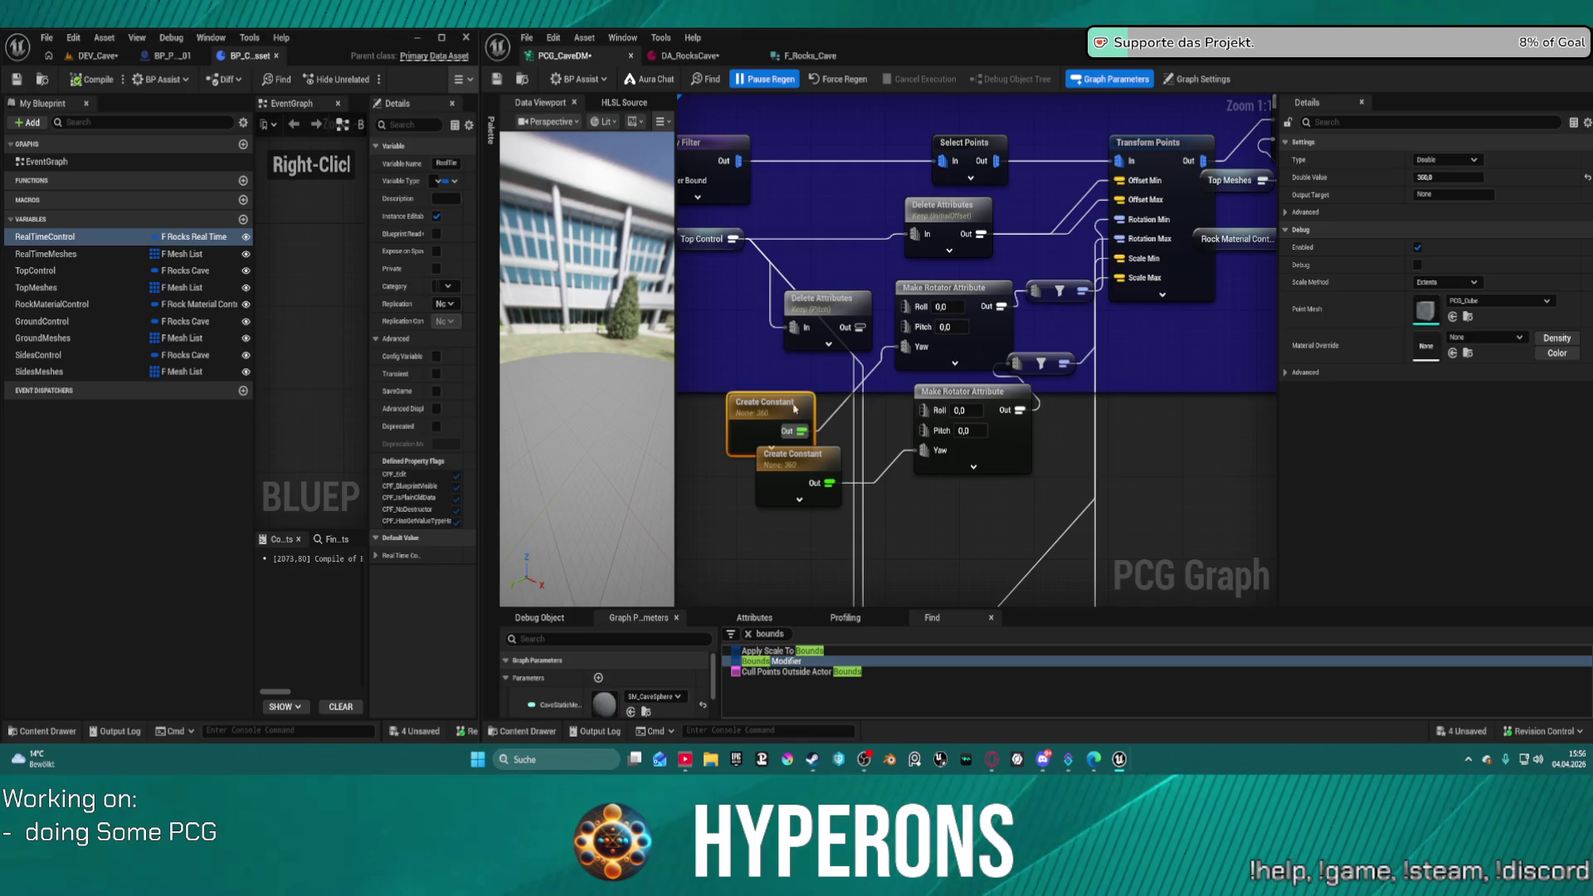
pyautogui.moveTo(771, 408); pyautogui.dragTo(772, 377)
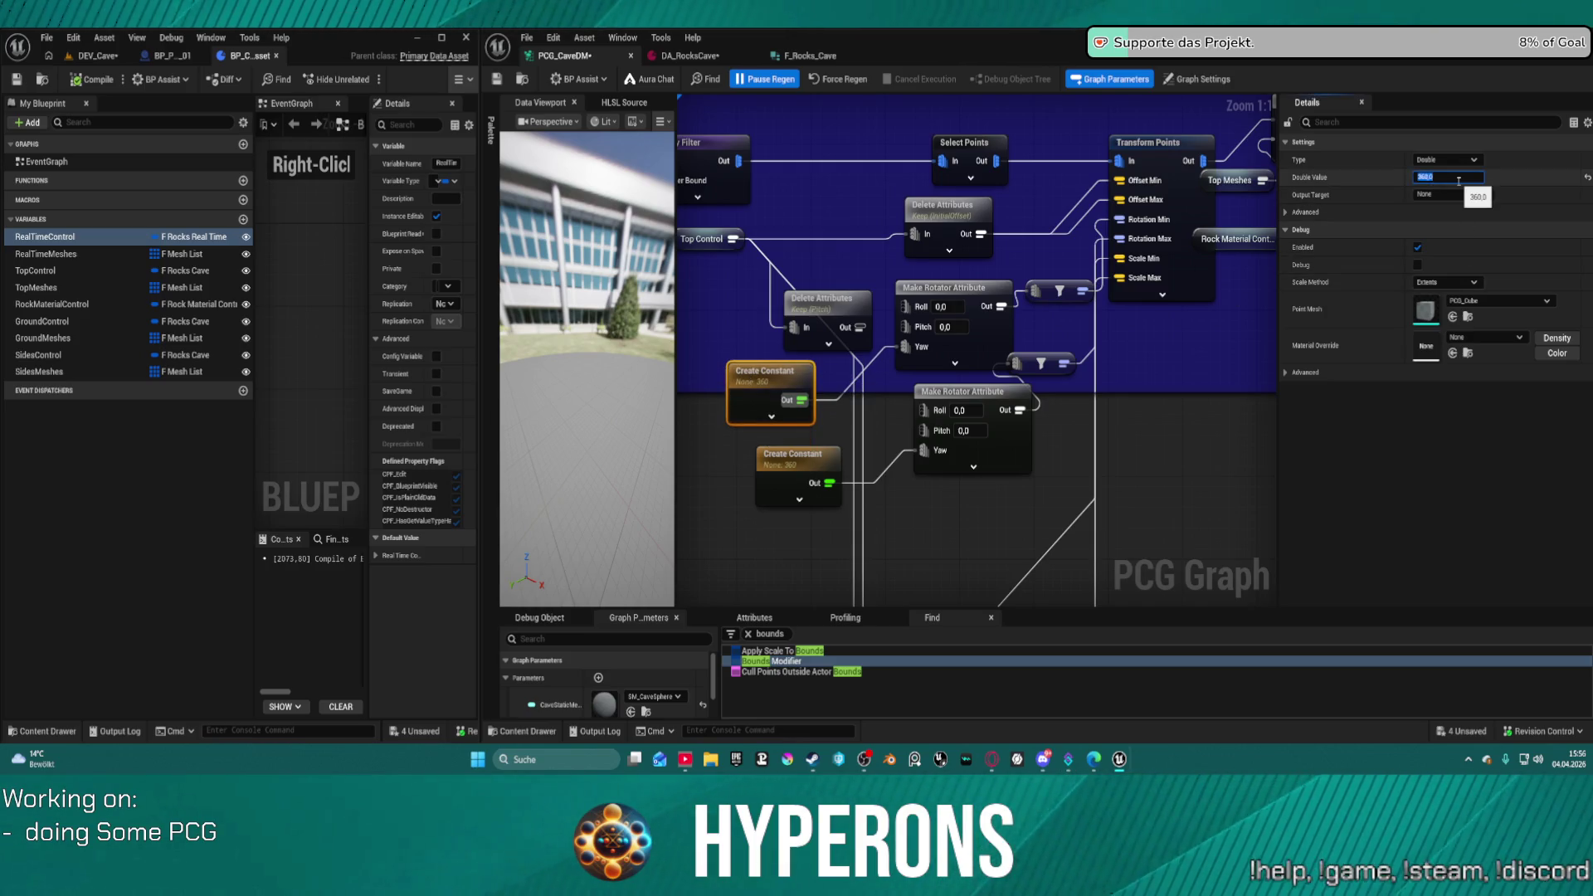
pyautogui.write('0')
pyautogui.click(959, 516)
# - Move the 360 constant and the lower Make Rotator Attribute down-left, then check Transform Points
pyautogui.click(771, 390)
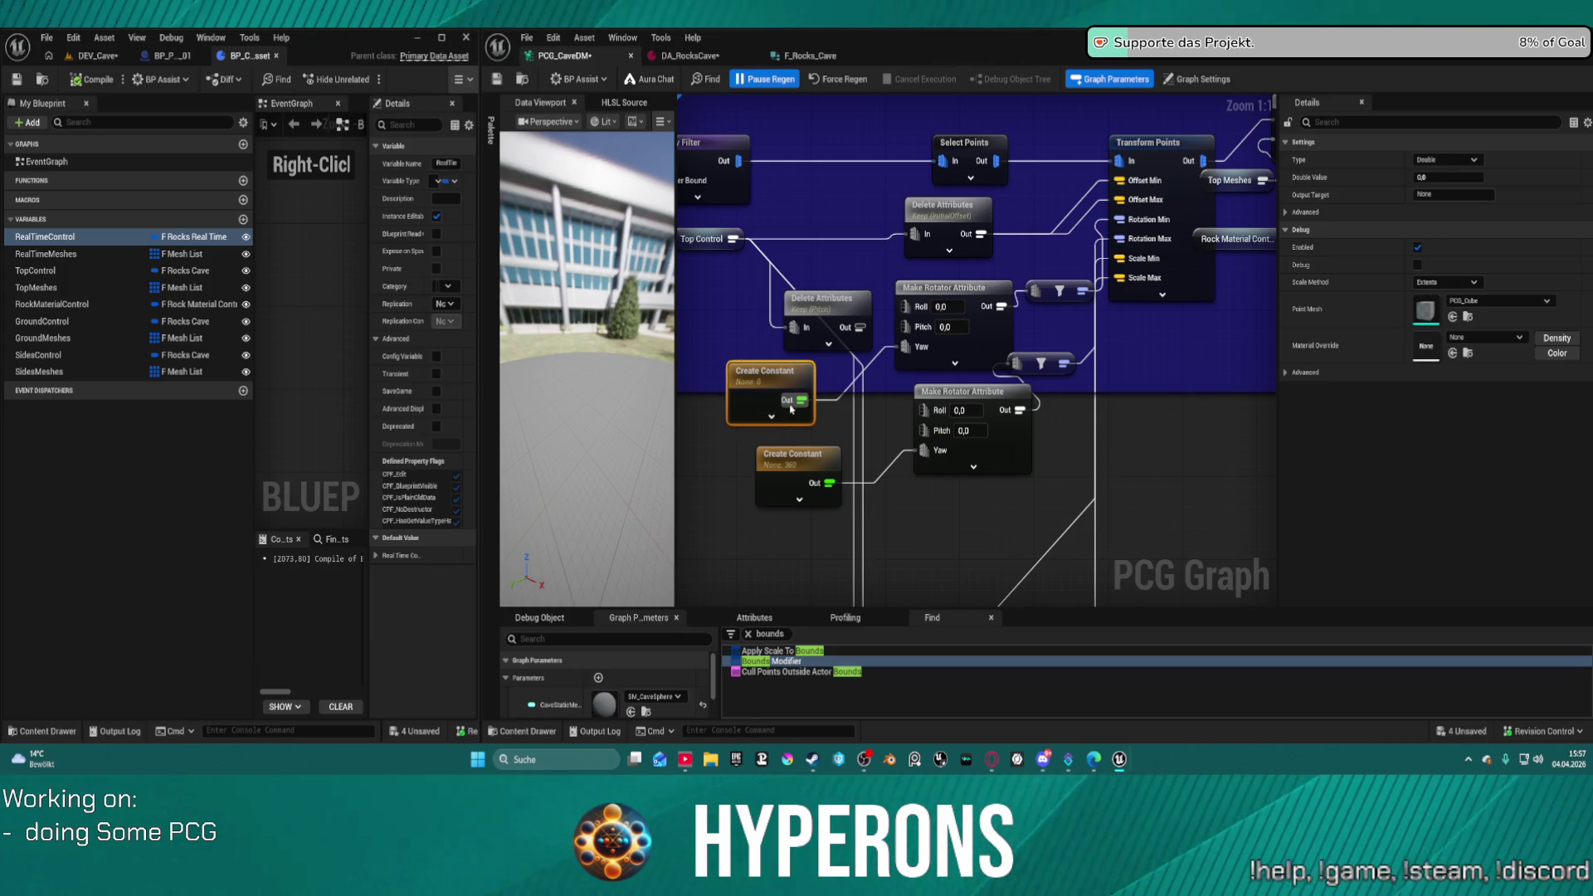
pyautogui.moveTo(798, 456); pyautogui.dragTo(773, 490)
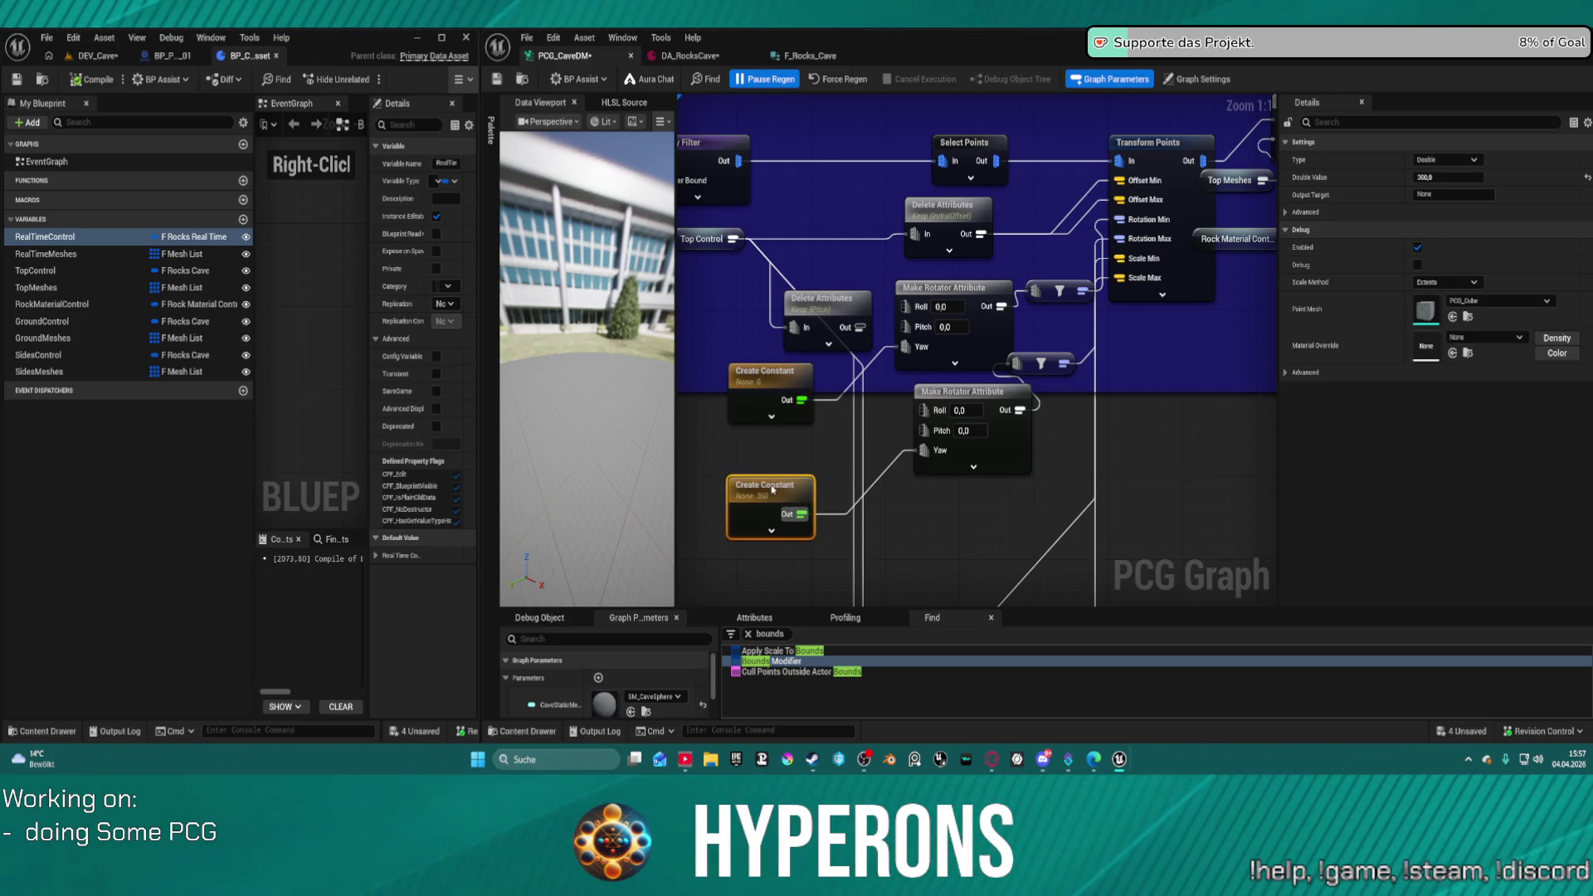
pyautogui.moveTo(1004, 462)
pyautogui.mouseDown()
pyautogui.moveTo(946, 491)
pyautogui.moveTo(983, 504)
pyautogui.moveTo(983, 524)
pyautogui.mouseUp()
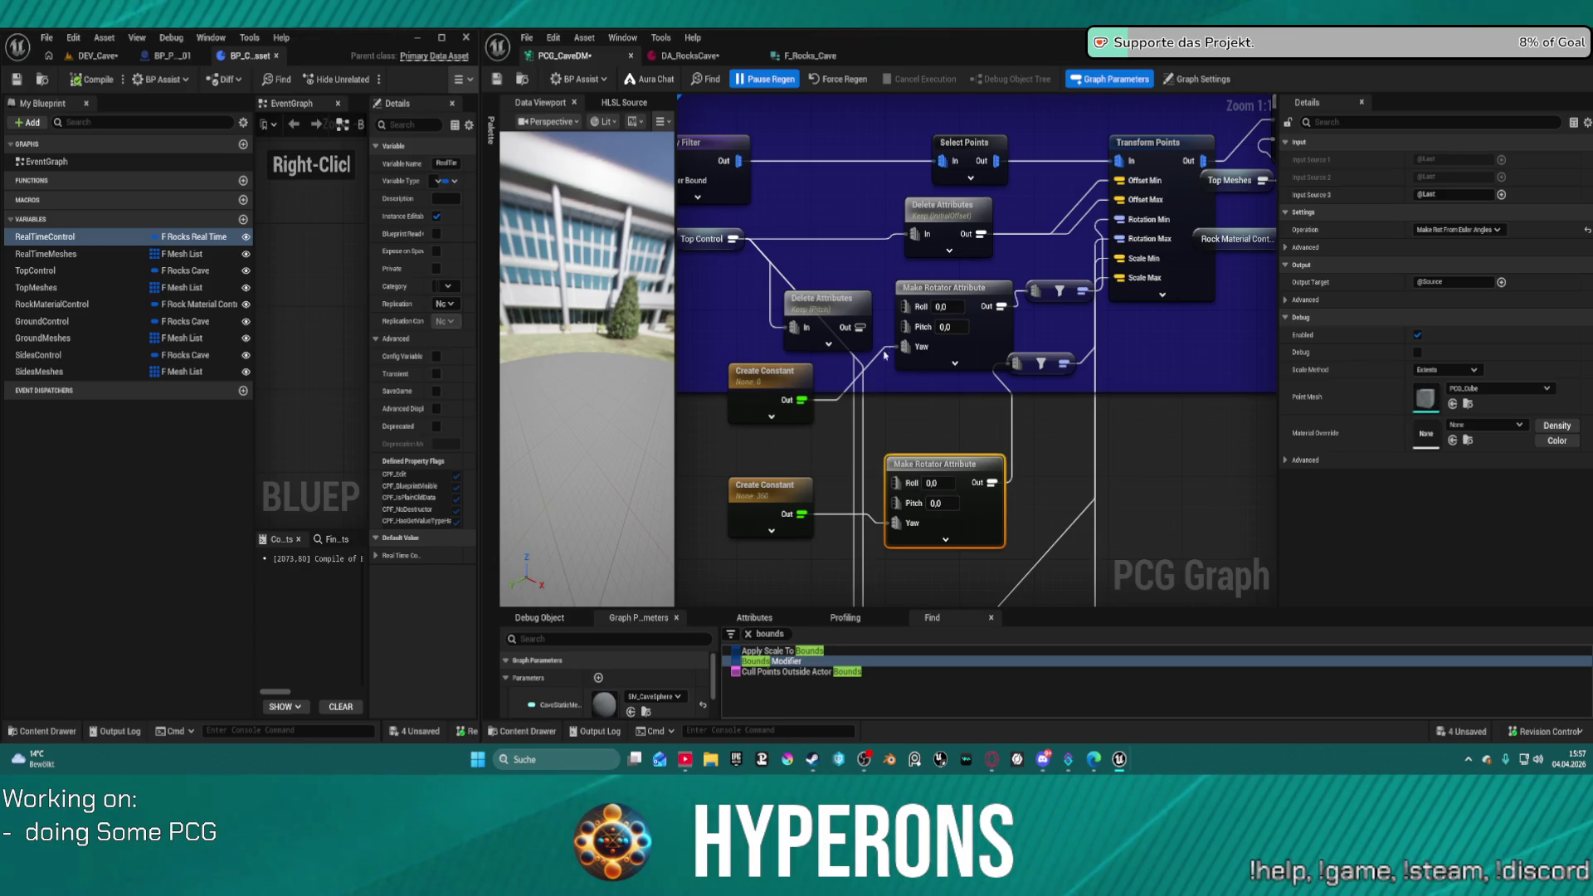
pyautogui.click(1173, 207)
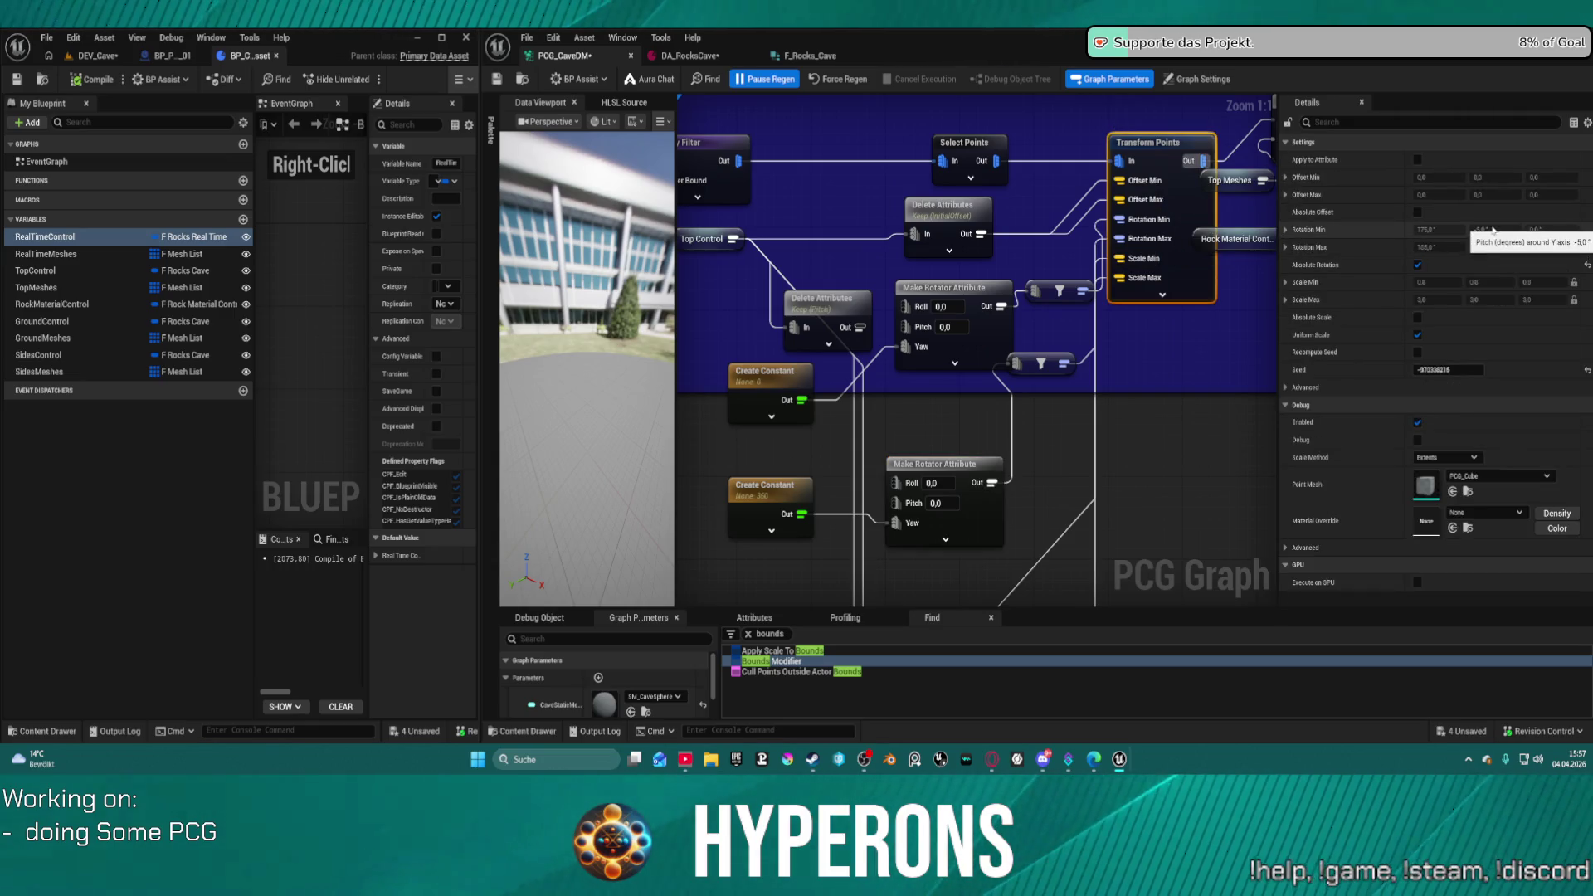
# - Duplicate the 360 constant and align the 0, 360 and 360 constants in one column
pyautogui.rightClick(787, 439)
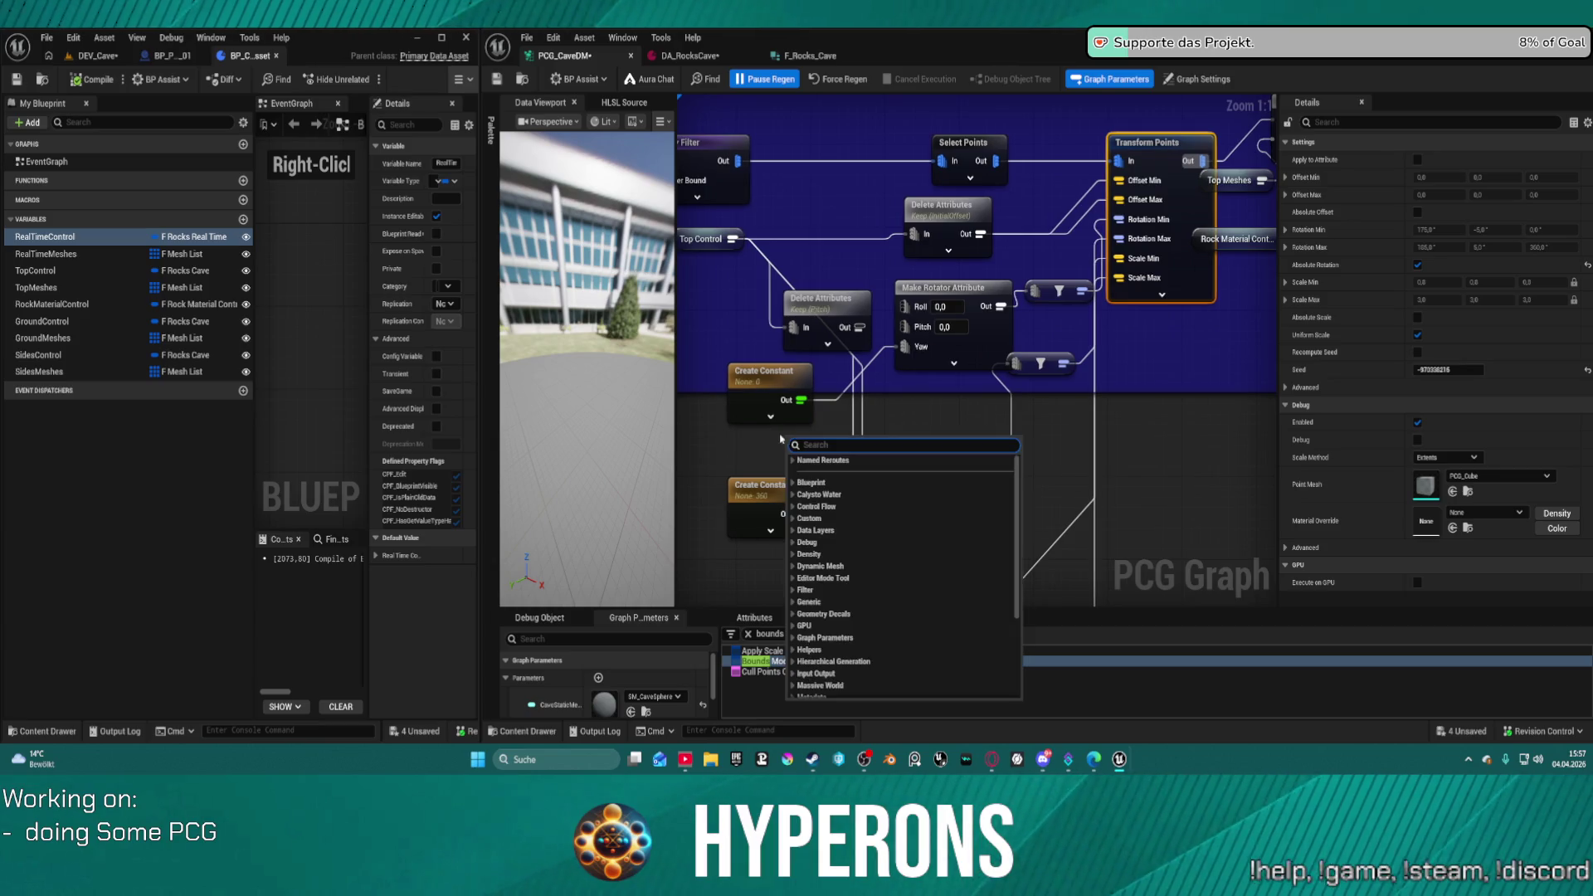
pyautogui.press('Escape')
pyautogui.click(747, 489)
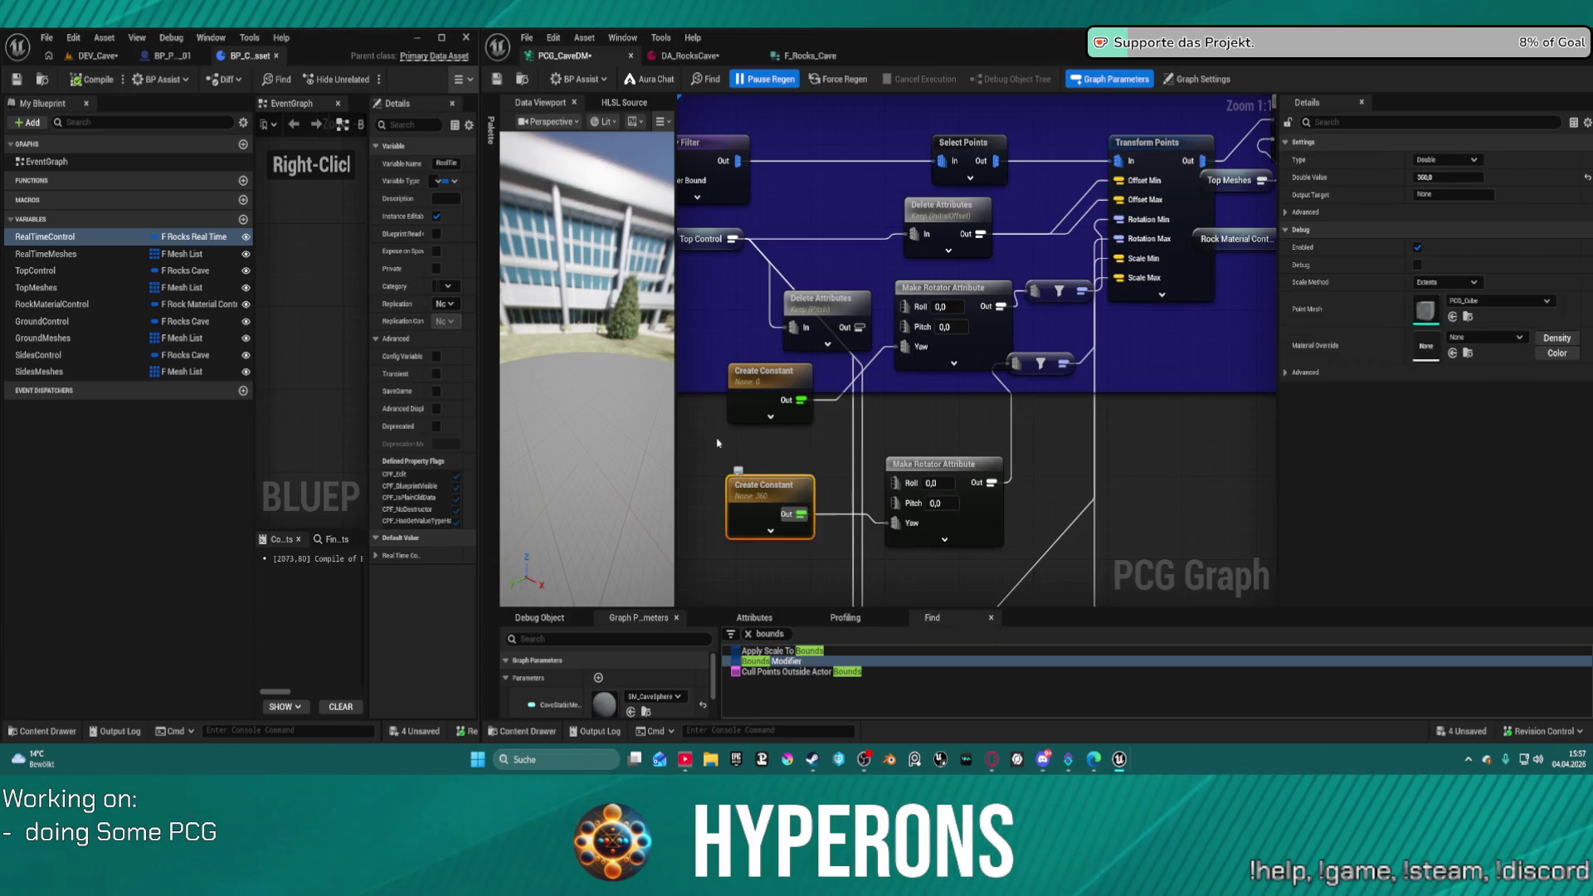
pyautogui.hotkey('ctrl', 'd')
pyautogui.moveTo(768, 430)
pyautogui.mouseDown()
pyautogui.moveTo(788, 394)
pyautogui.moveTo(742, 314)
pyautogui.mouseUp()
pyautogui.click(758, 426)
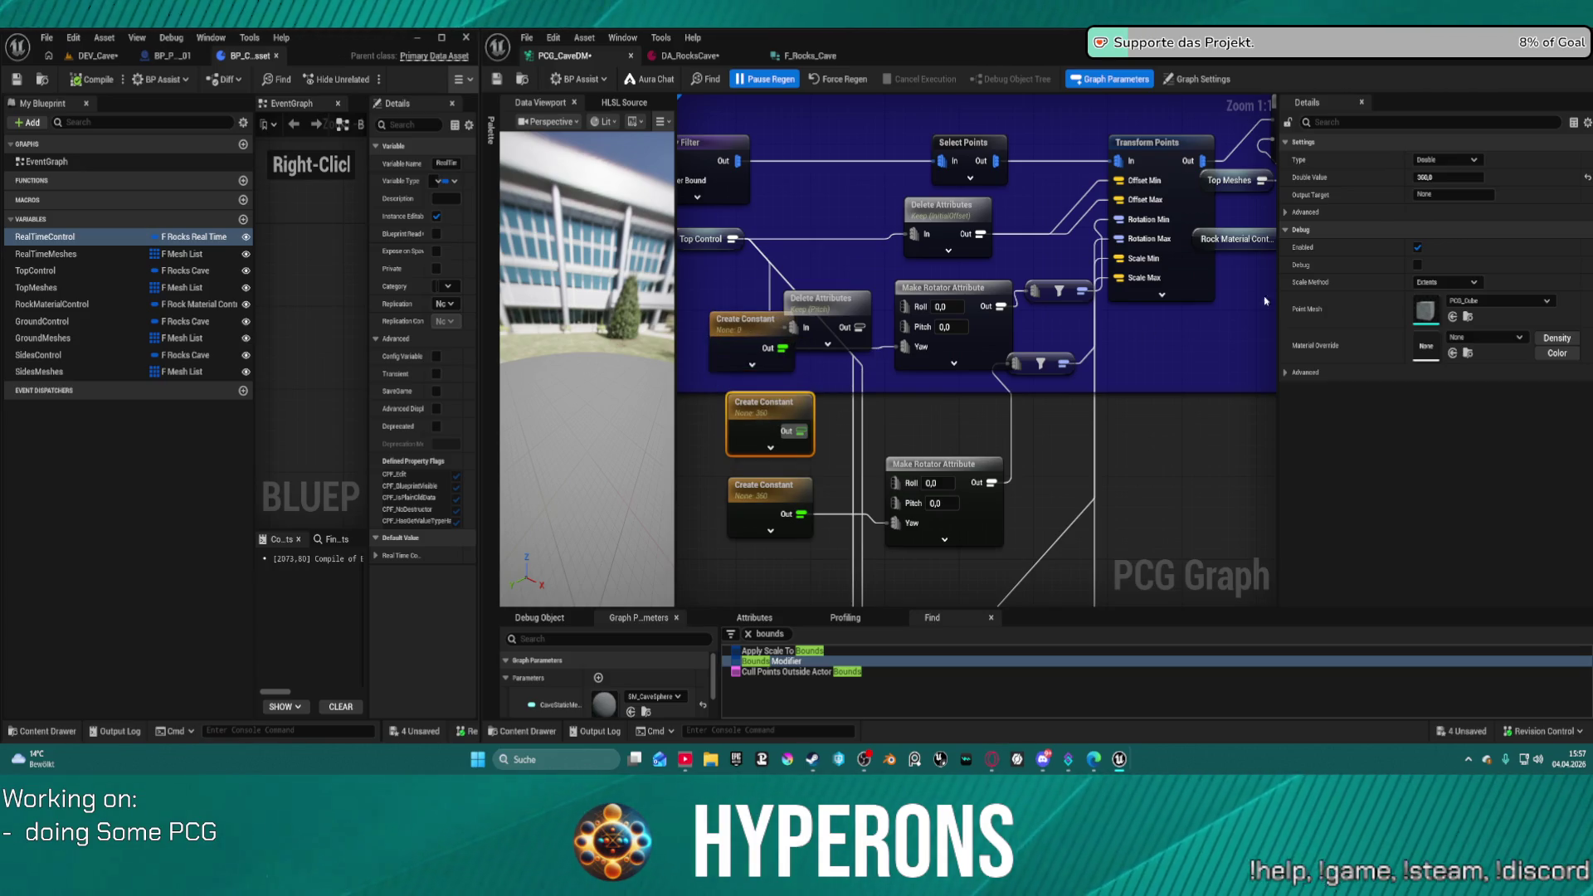
pyautogui.moveTo(738, 317); pyautogui.dragTo(757, 327)
pyautogui.moveTo(762, 426); pyautogui.dragTo(762, 436)
pyautogui.moveTo(761, 340); pyautogui.dragTo(755, 359)
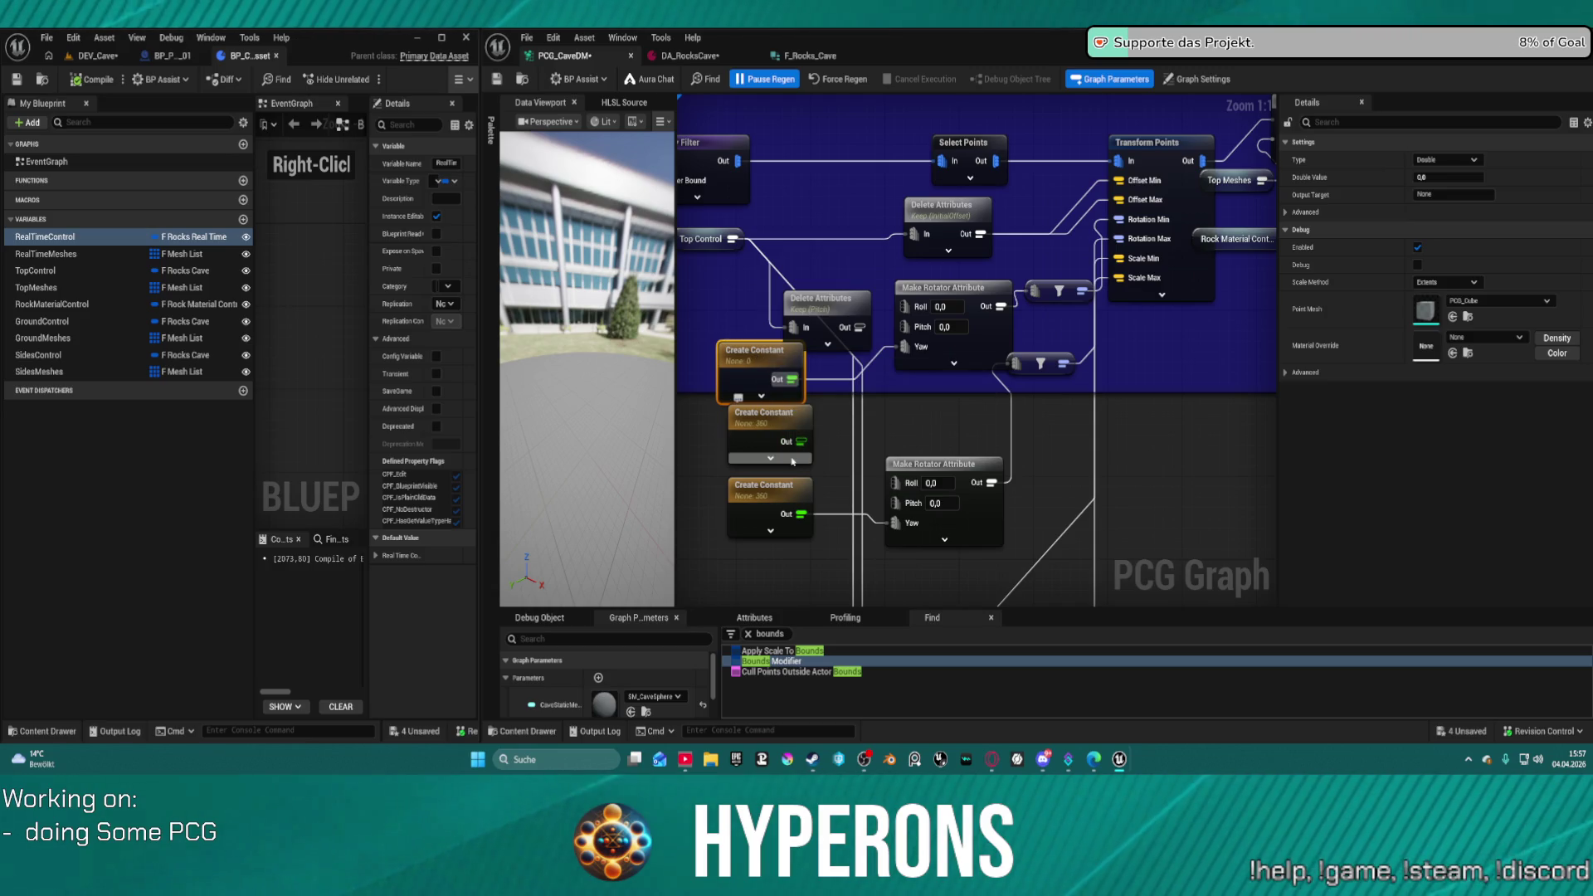
# - Shift the Keep Pitch Delete Attributes node and open the DA_RocksCave data asset
pyautogui.moveTo(909, 418); pyautogui.dragTo(1025, 388)
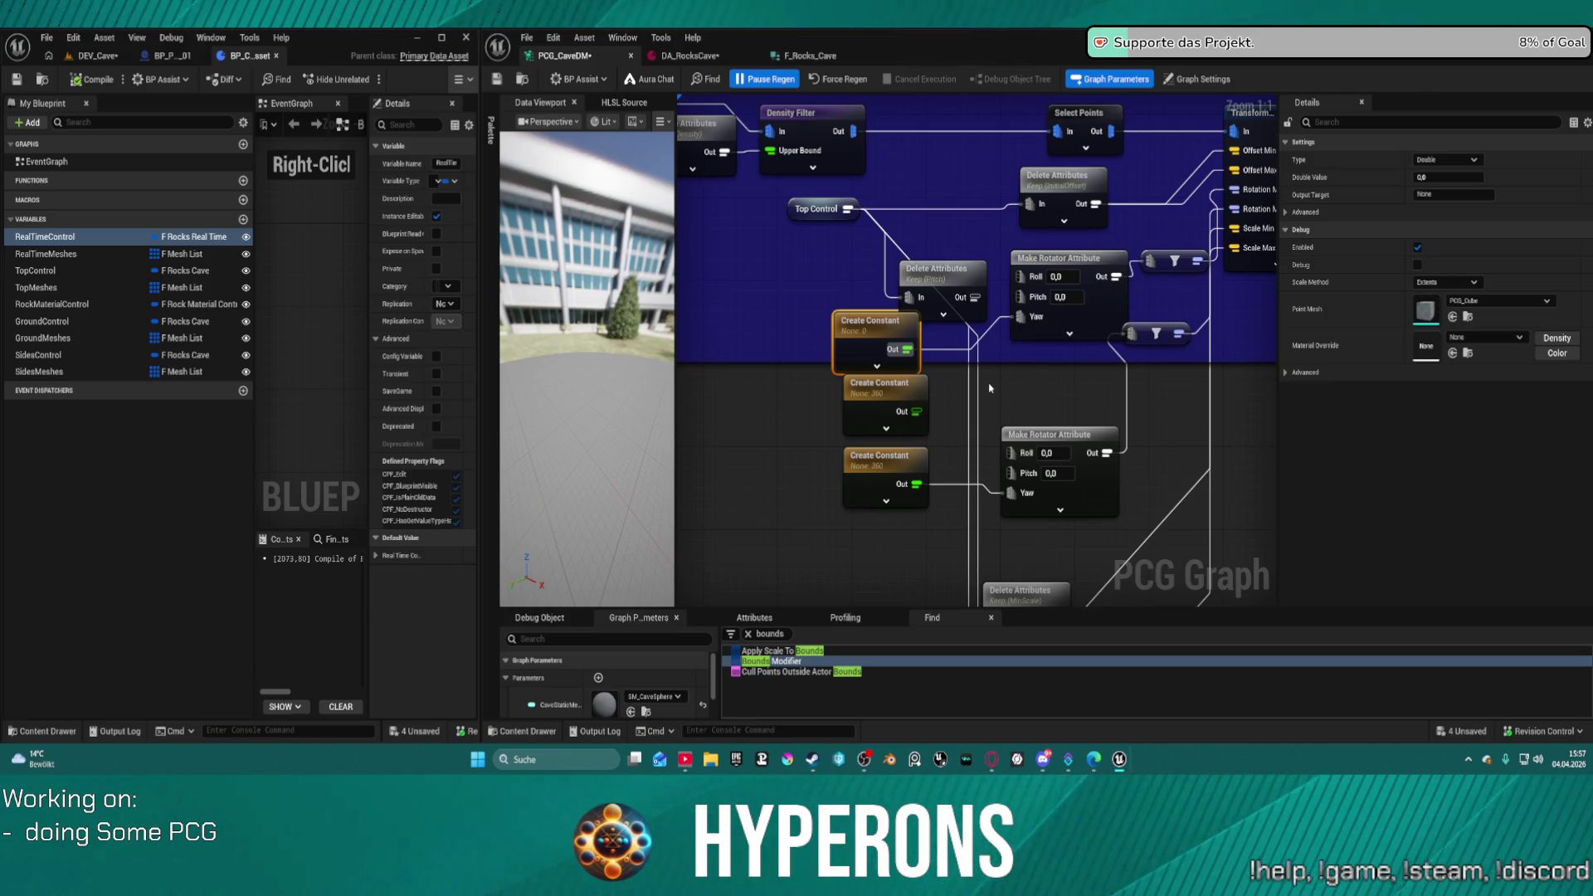
pyautogui.moveTo(921, 271)
pyautogui.mouseDown()
pyautogui.moveTo(809, 253)
pyautogui.moveTo(897, 262)
pyautogui.mouseUp()
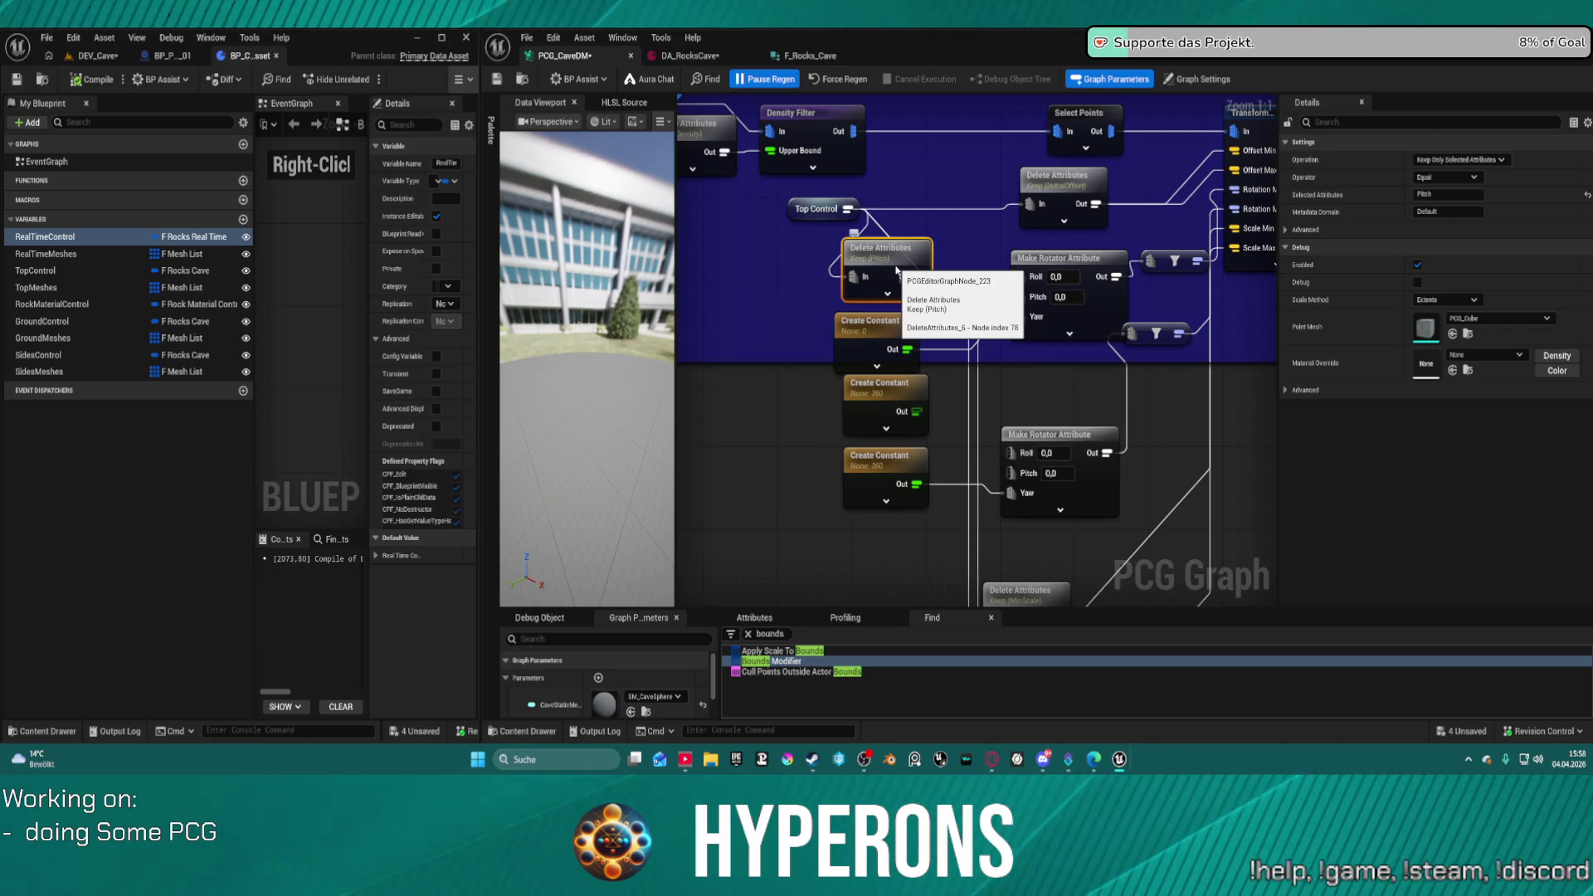
pyautogui.click(689, 55)
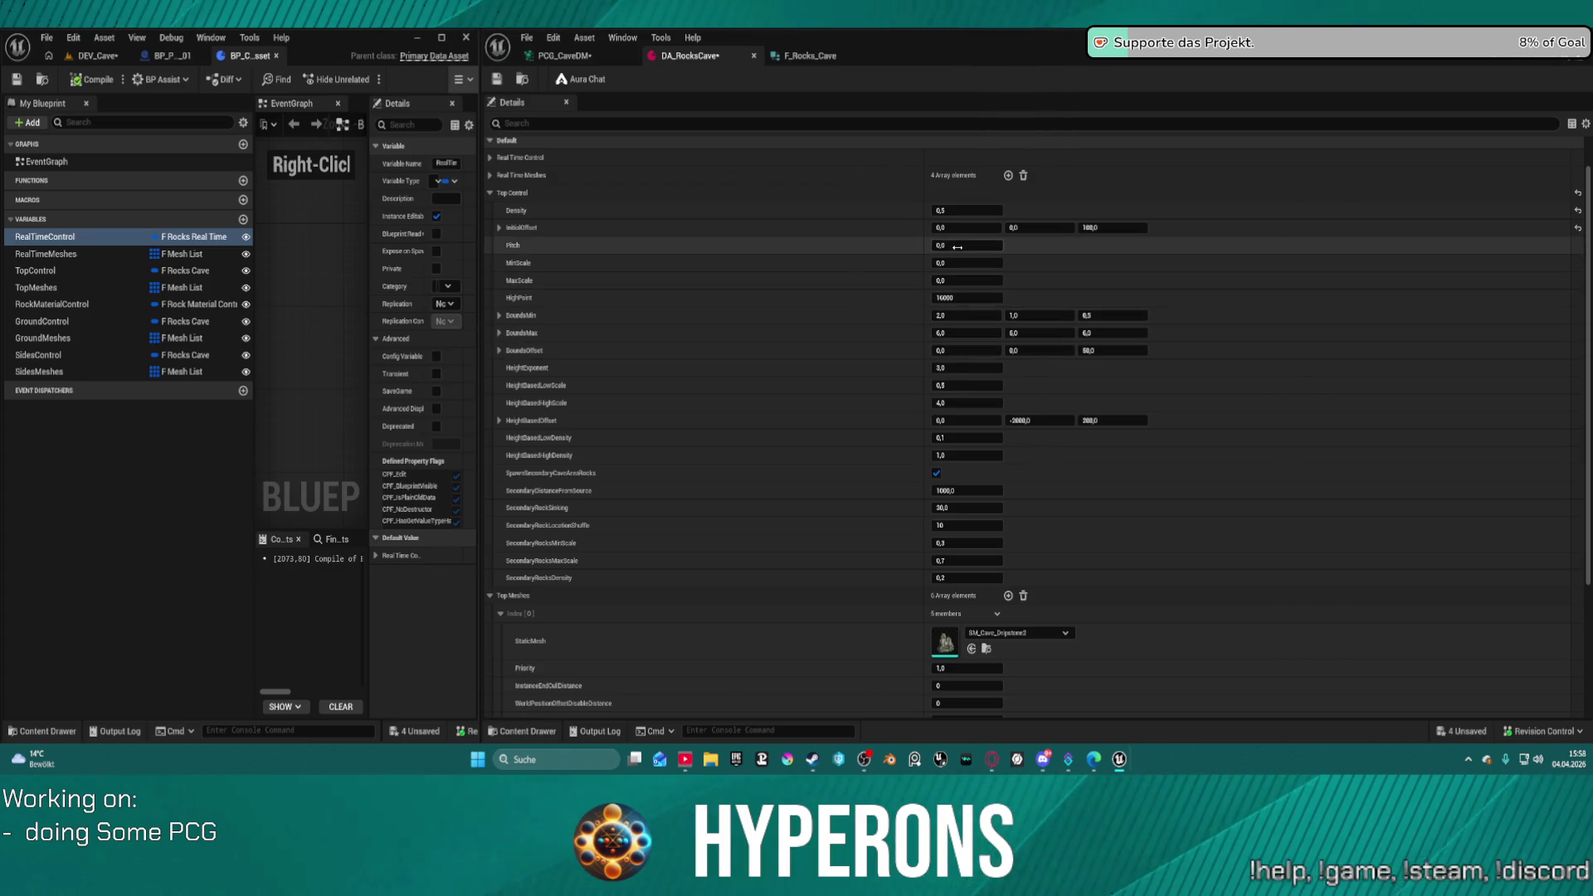
# - Back in PCG_CaveDM, drag Top Control left, then bring up the F_Rocks_Cave structure
pyautogui.click(547, 56)
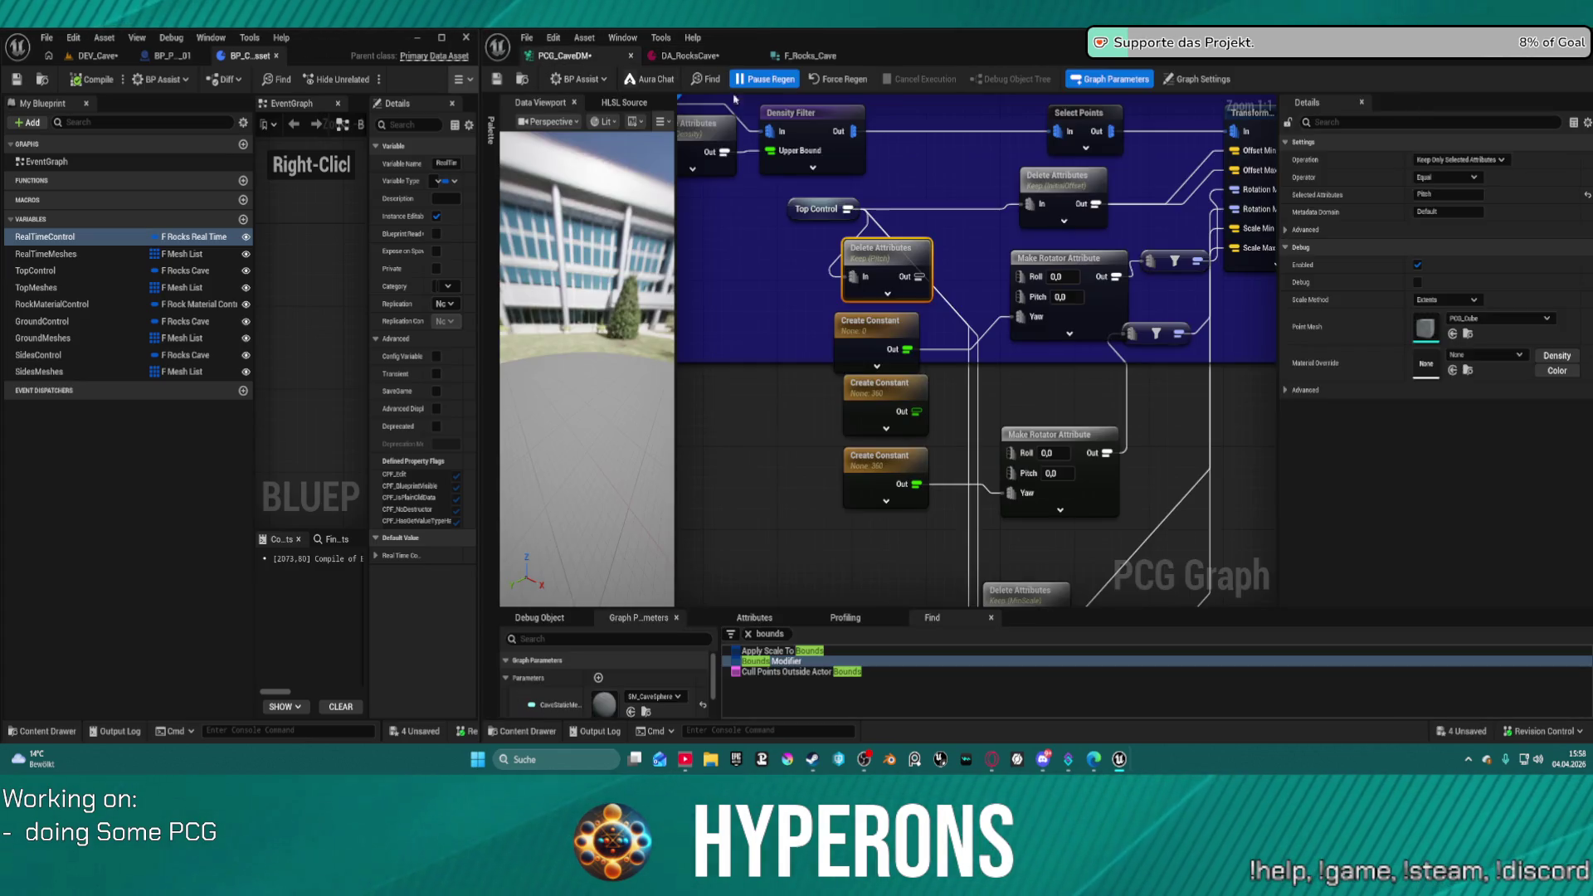
pyautogui.moveTo(794, 213); pyautogui.dragTo(738, 213)
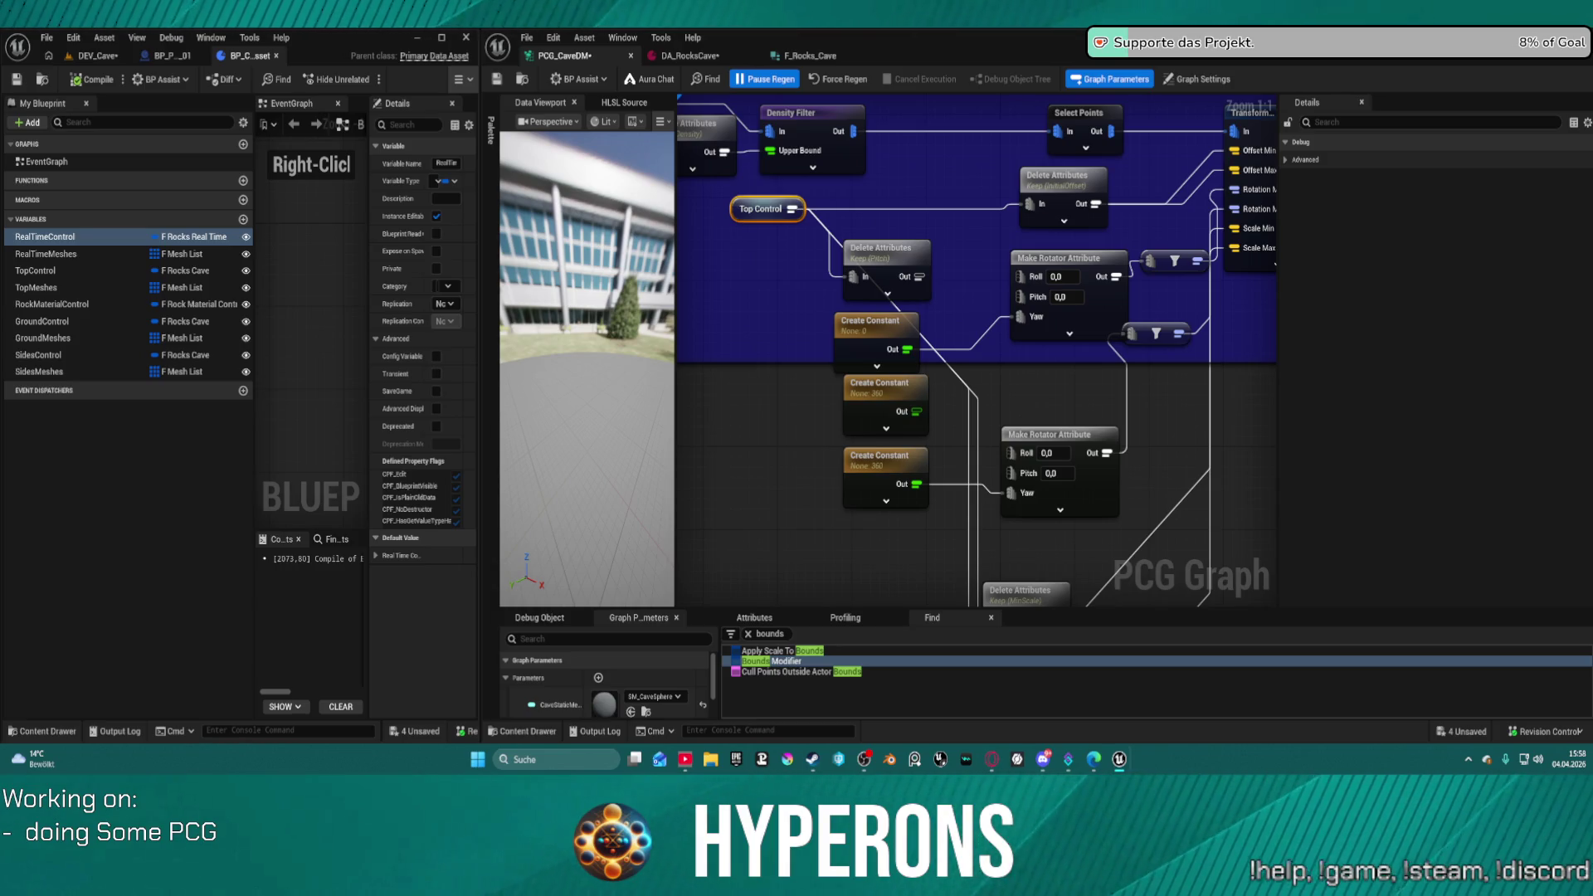
pyautogui.scroll(-2, 964, 337)
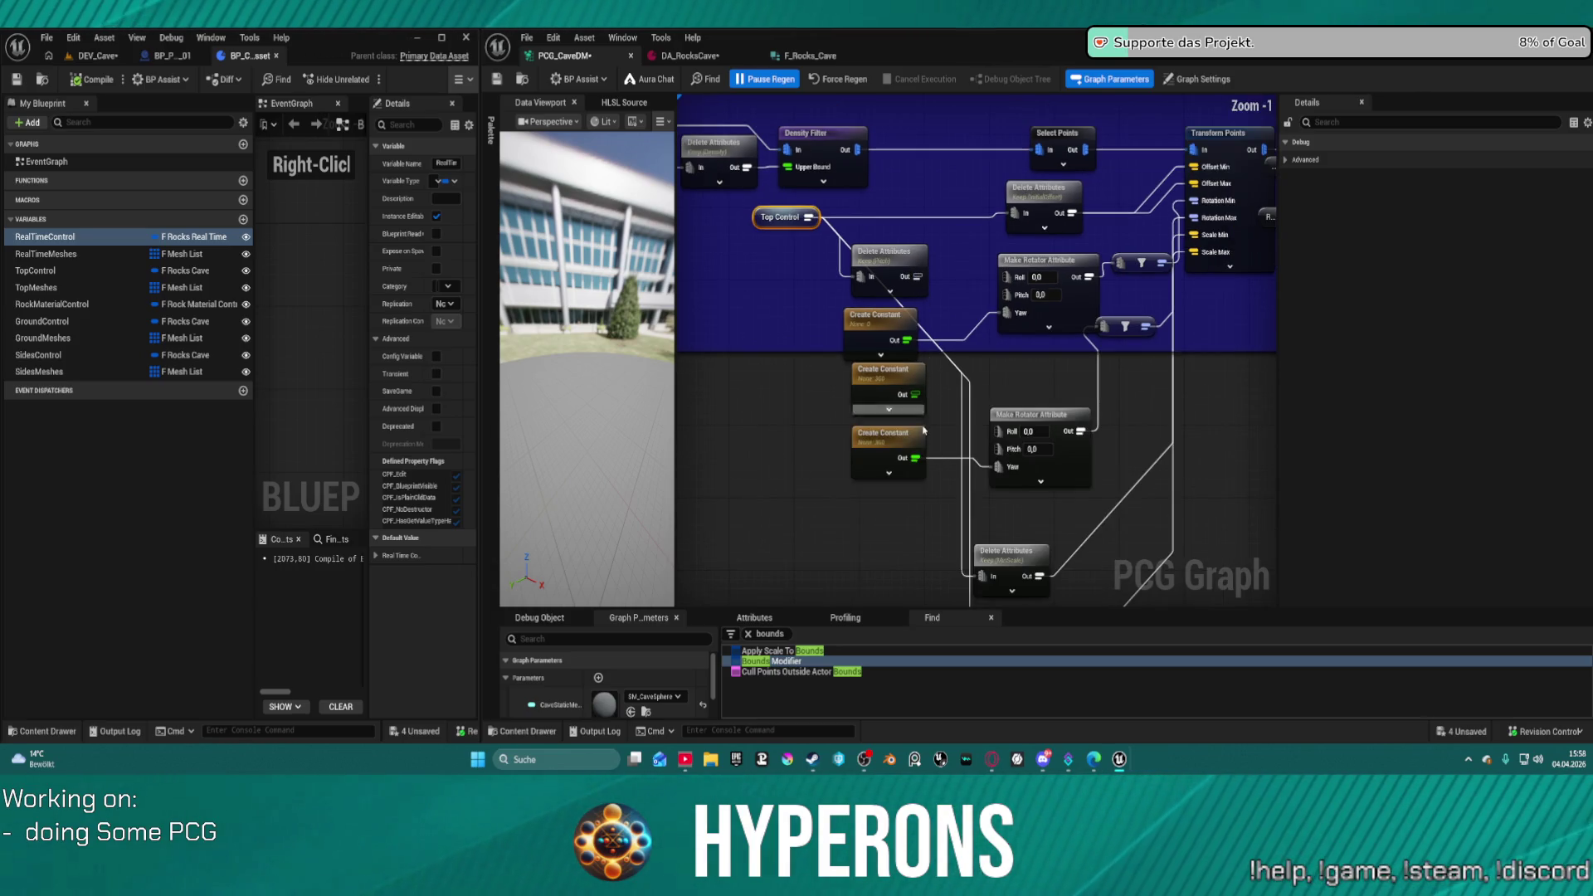
pyautogui.scroll(1, 987, 316)
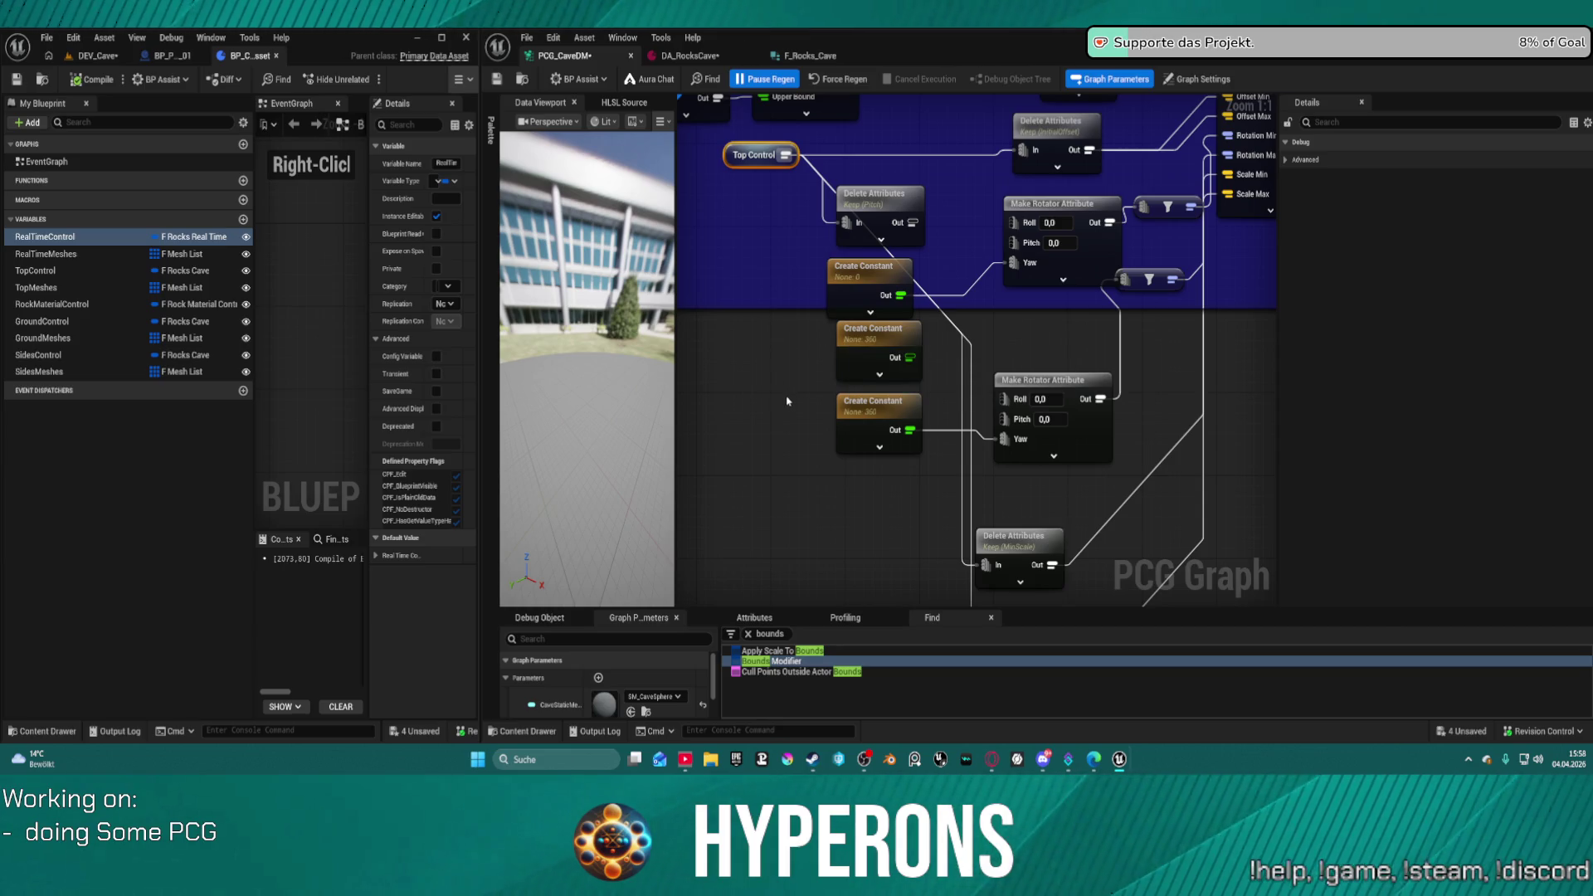
pyautogui.click(805, 58)
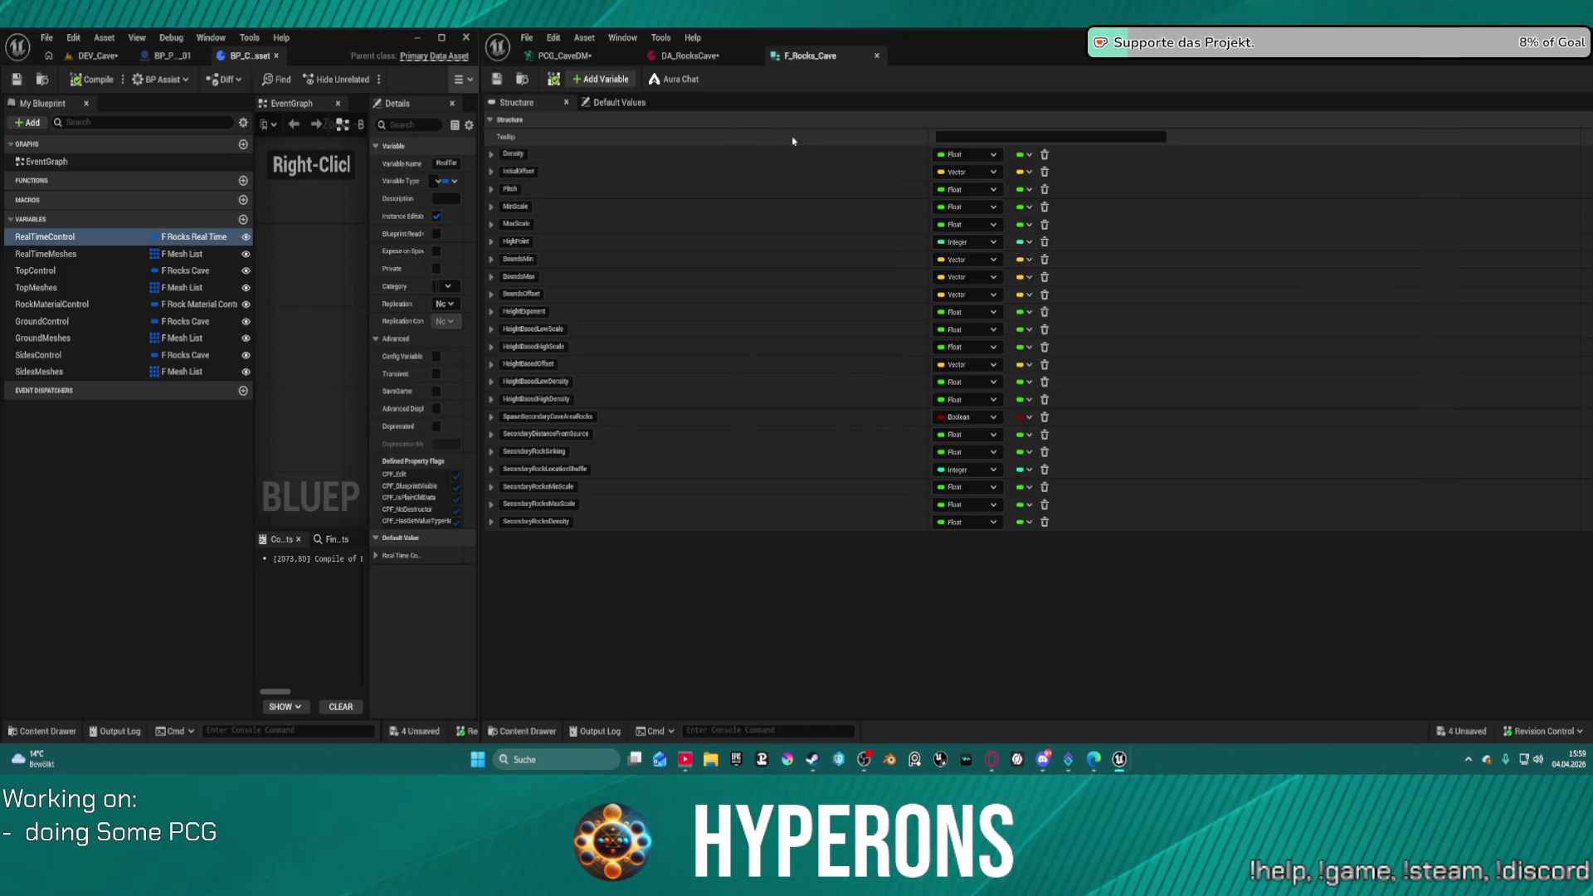
# - Save F_Rocks_Cave and rename its Pitch rotator member to Rotation, then return to the graph
pyautogui.click(967, 190)
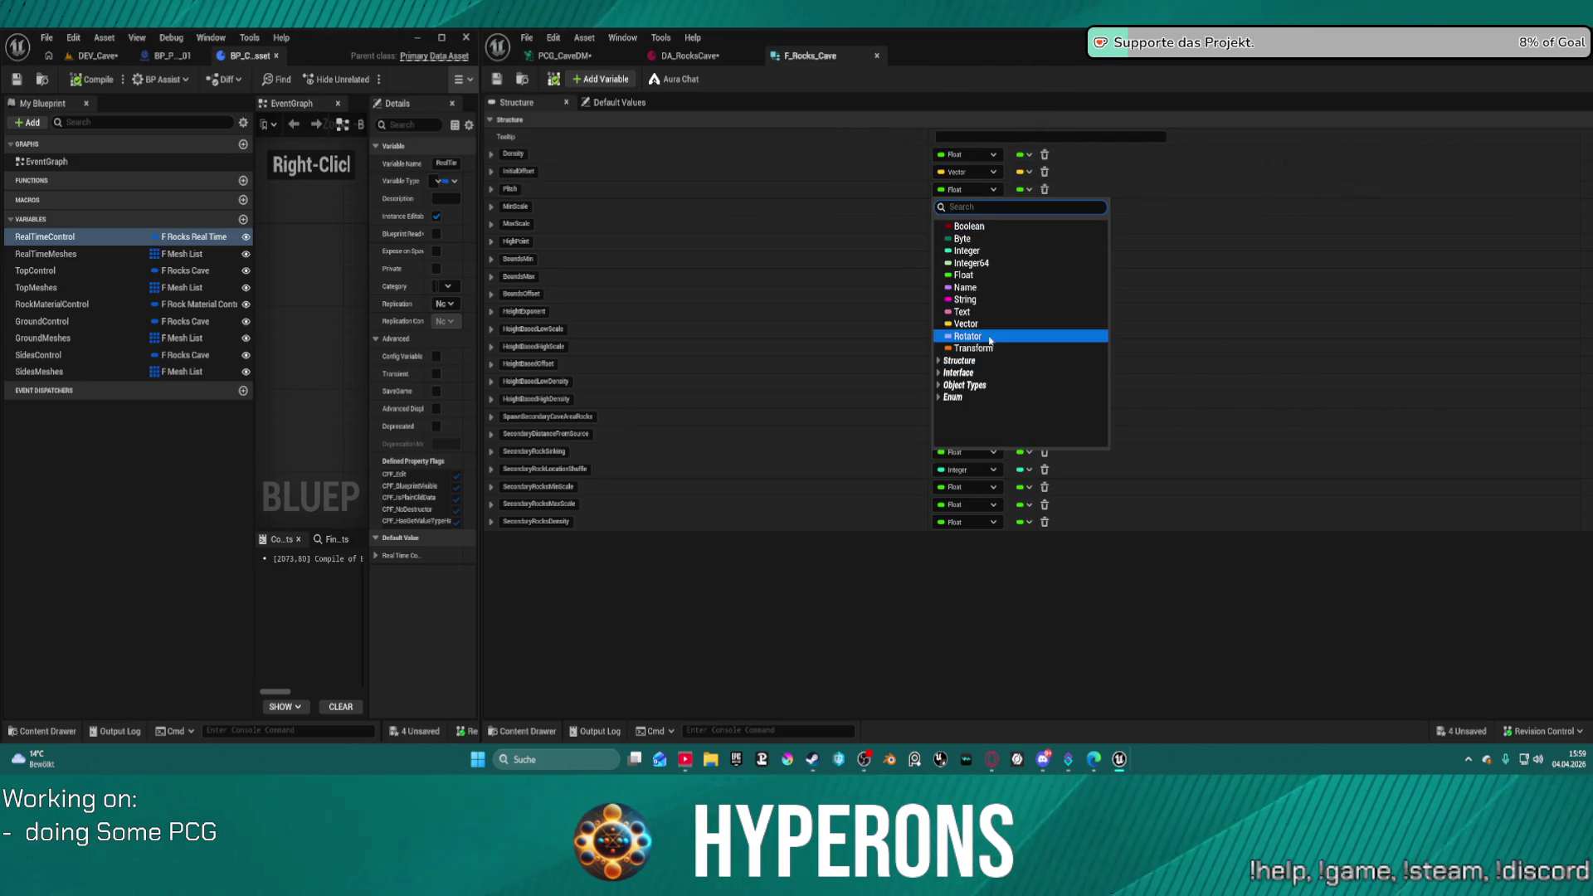
pyautogui.press('Escape')
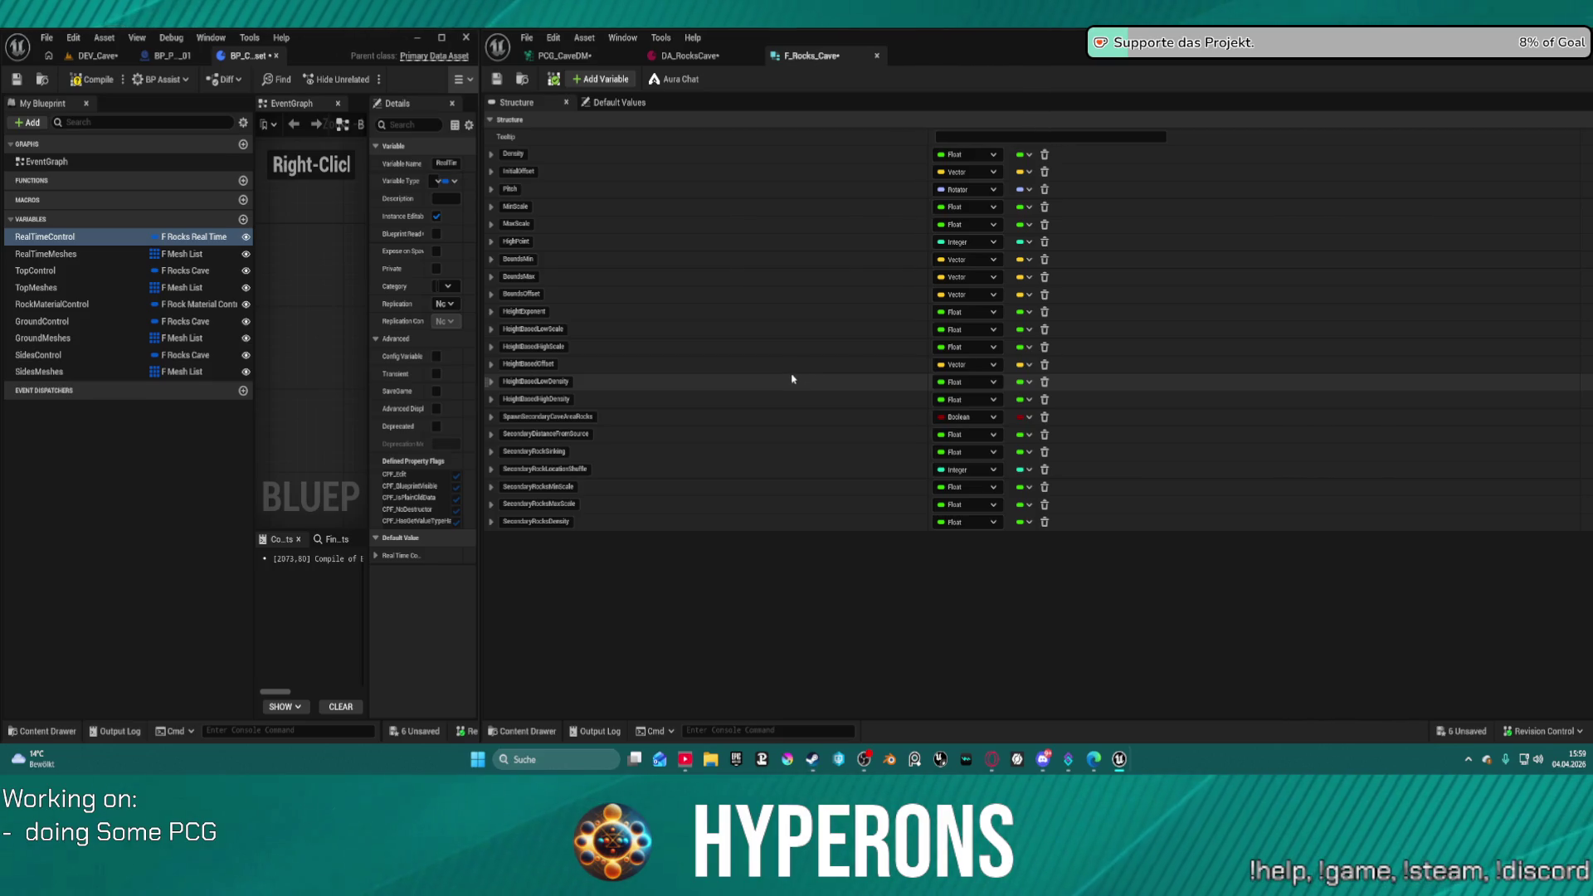
pyautogui.hotkey('ctrl', 's')
pyautogui.click(509, 188)
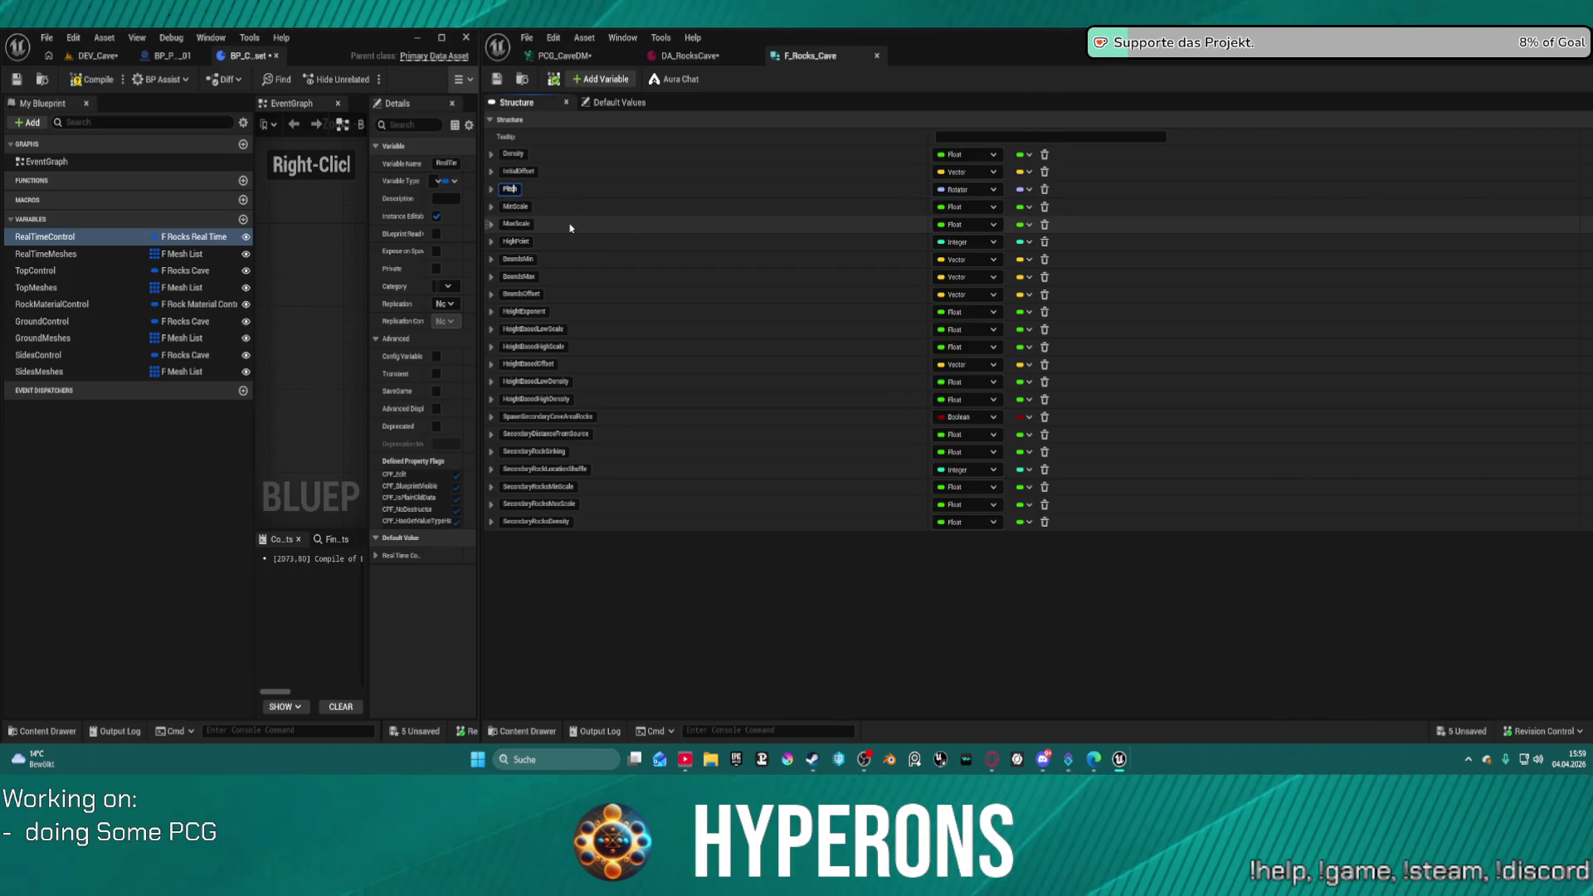
pyautogui.write('RotationM')
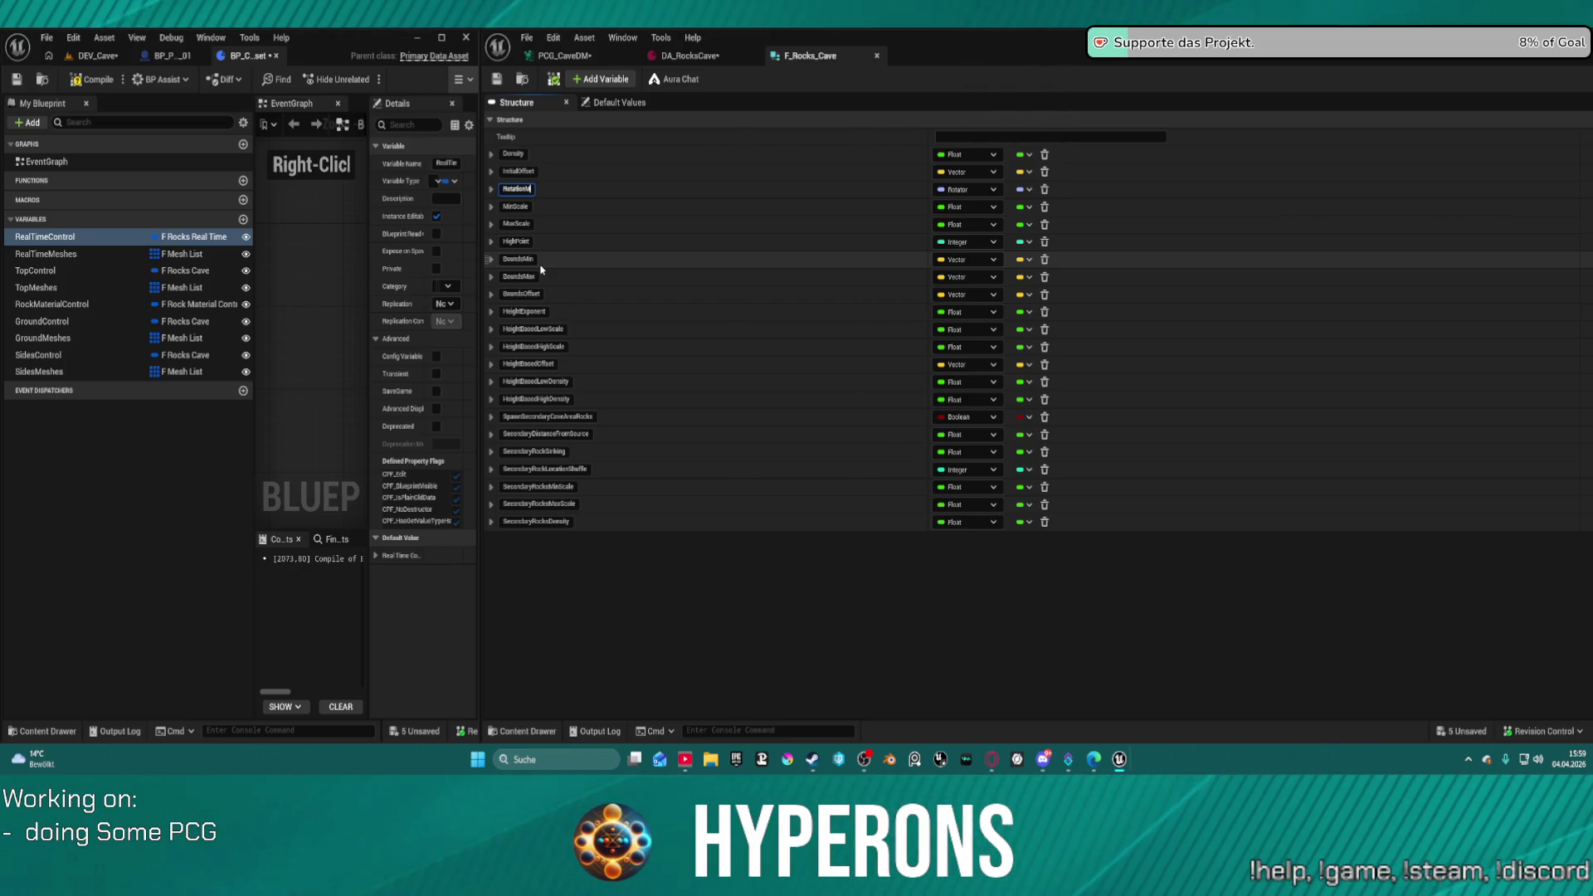
pyautogui.write('inMax')
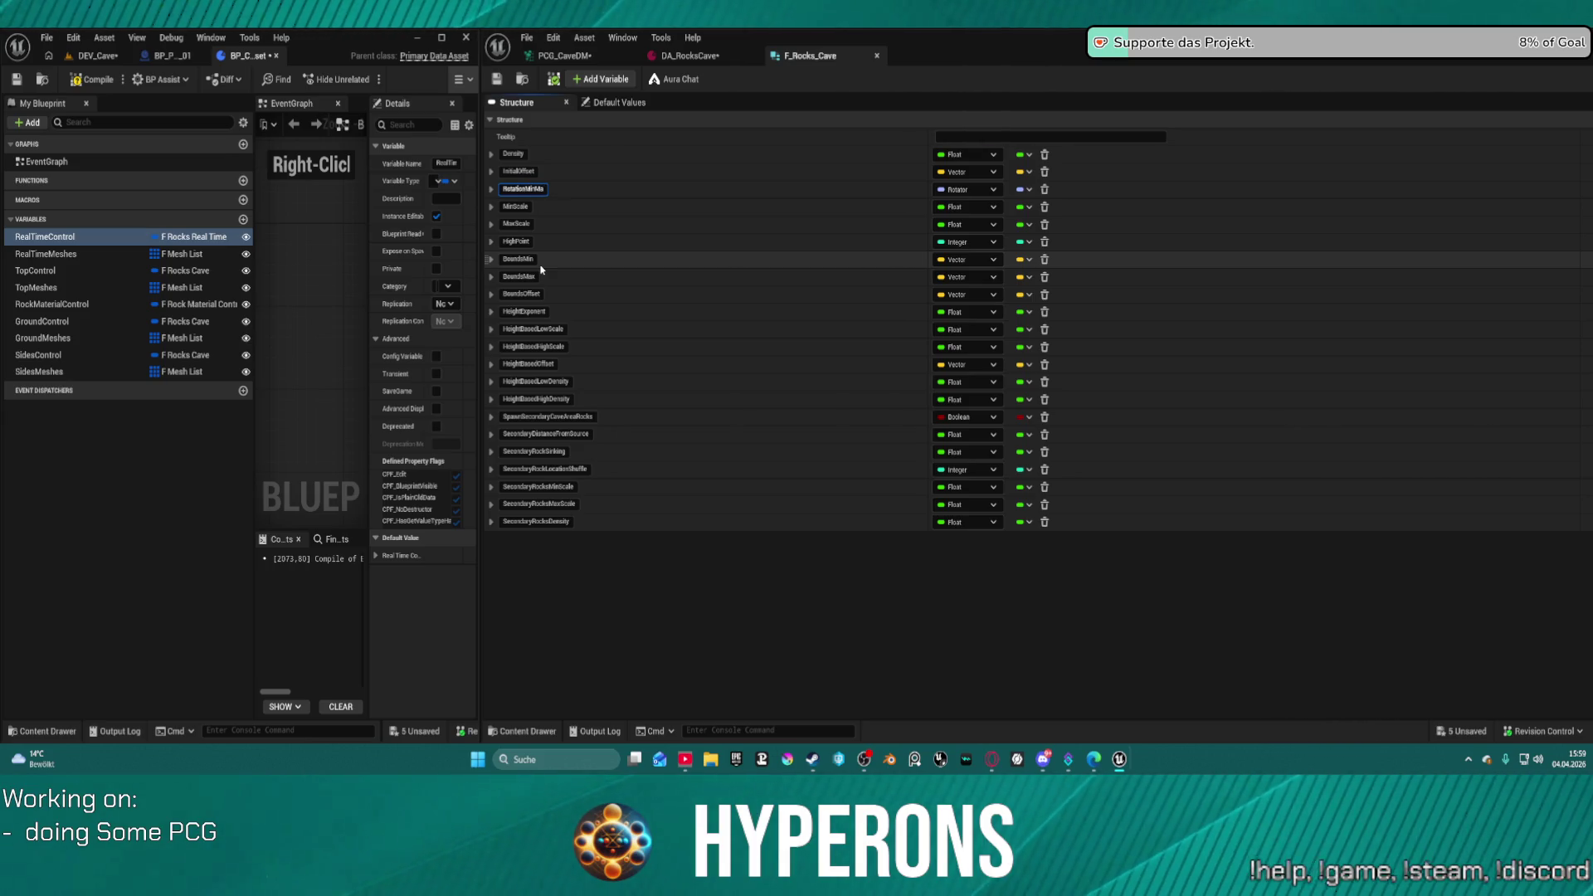
pyautogui.press('Return')
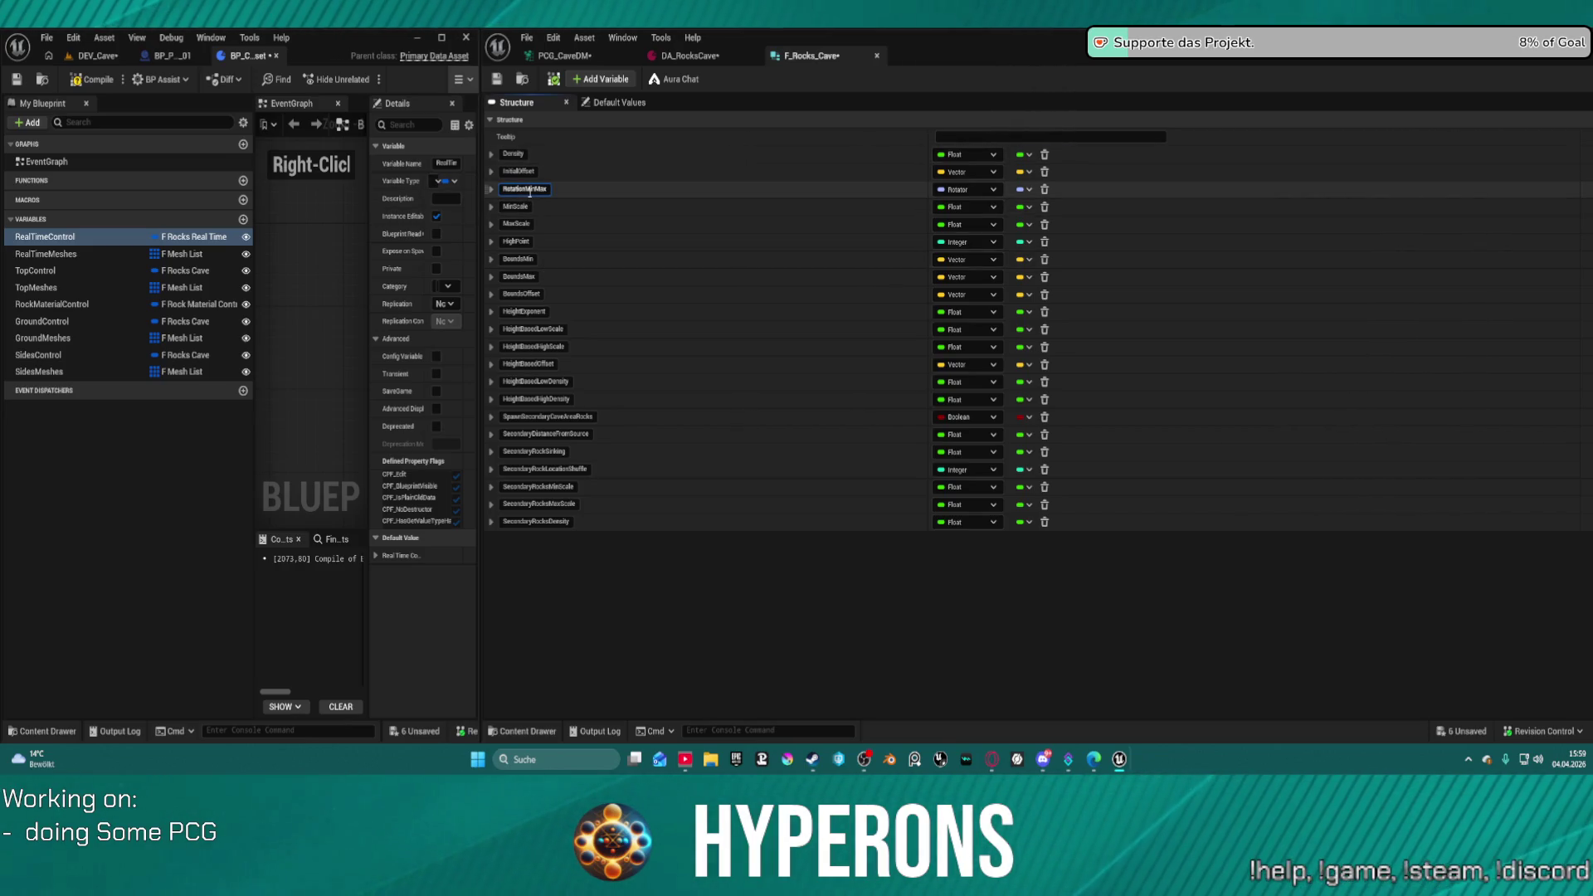
pyautogui.press('BackSpace')
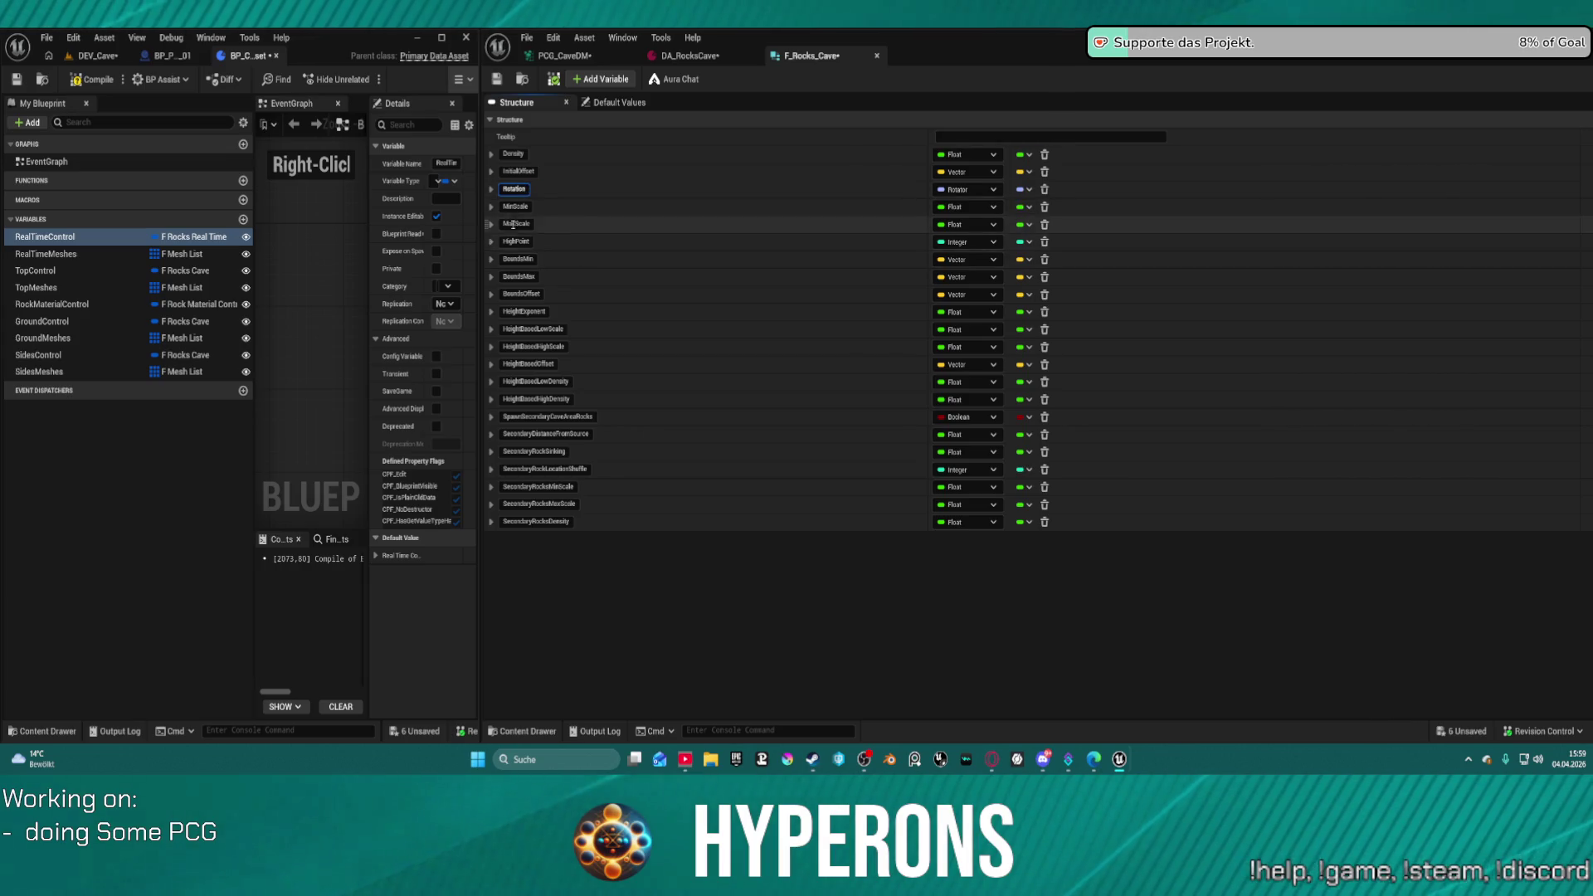
pyautogui.hotkey('ctrl', 'a')
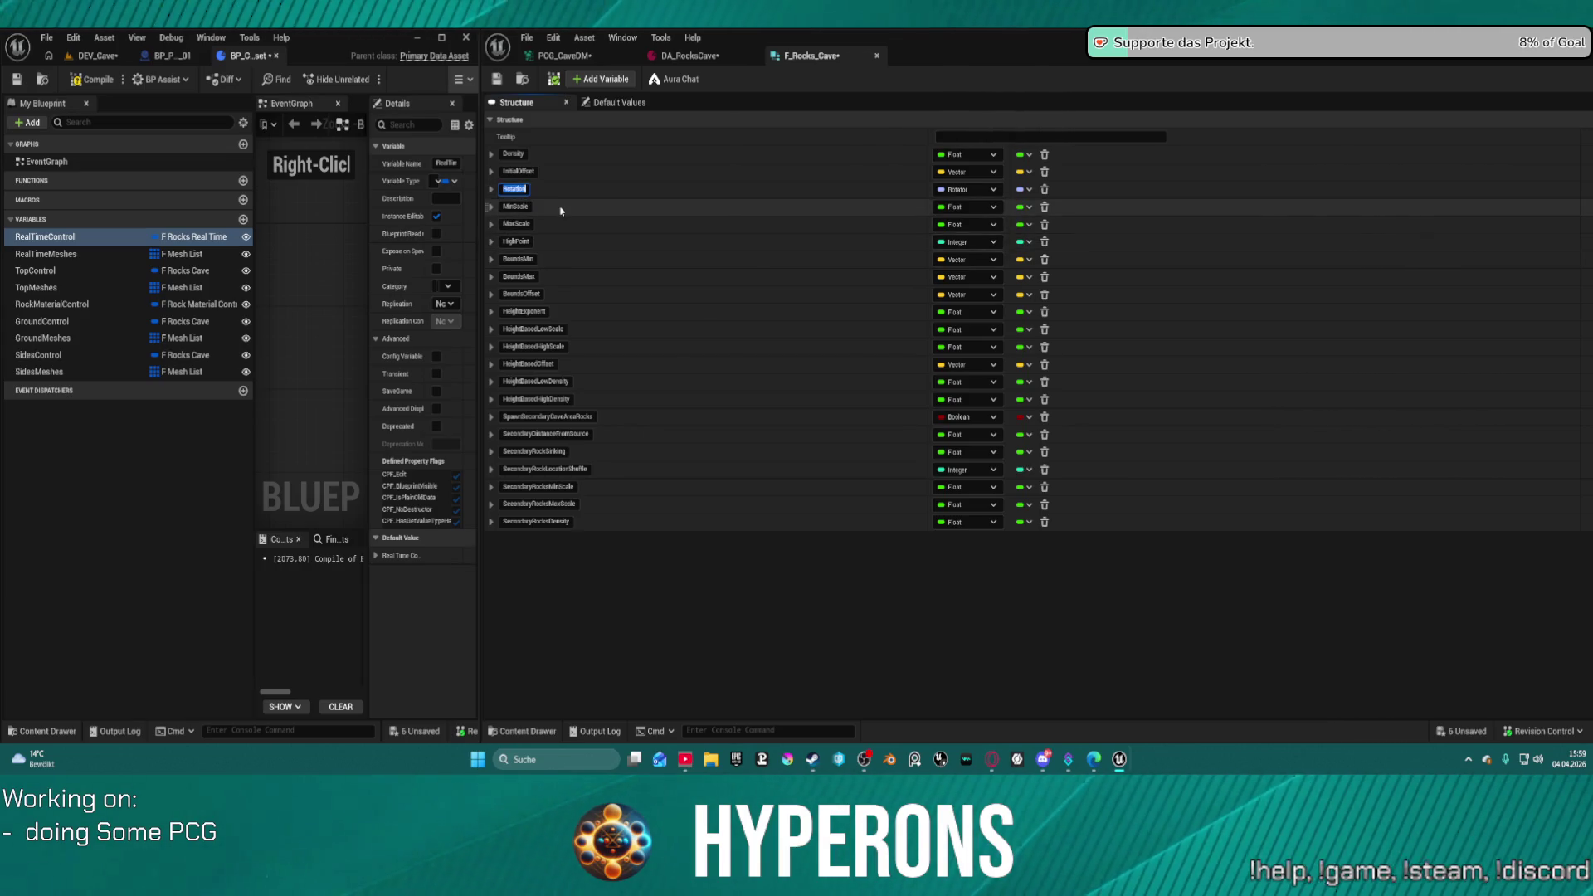
pyautogui.click(688, 56)
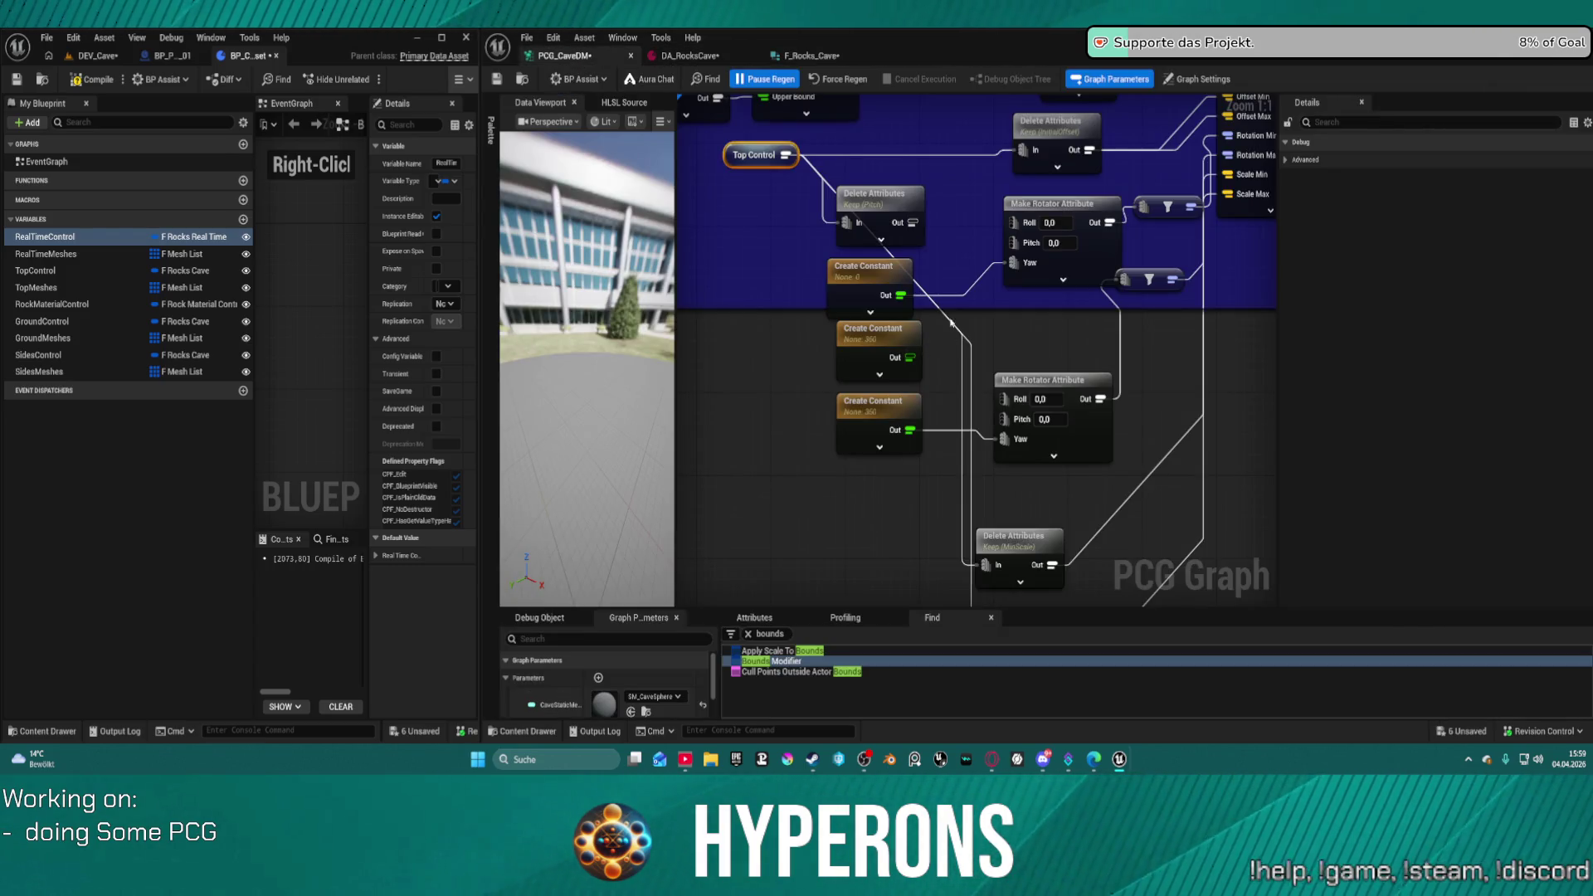
# - Make the upper Delete Attributes node keep Rotation instead of Pitch, and save all assets
pyautogui.click(875, 207)
pyautogui.click(1448, 194)
pyautogui.hotkey('ctrl', 'v')
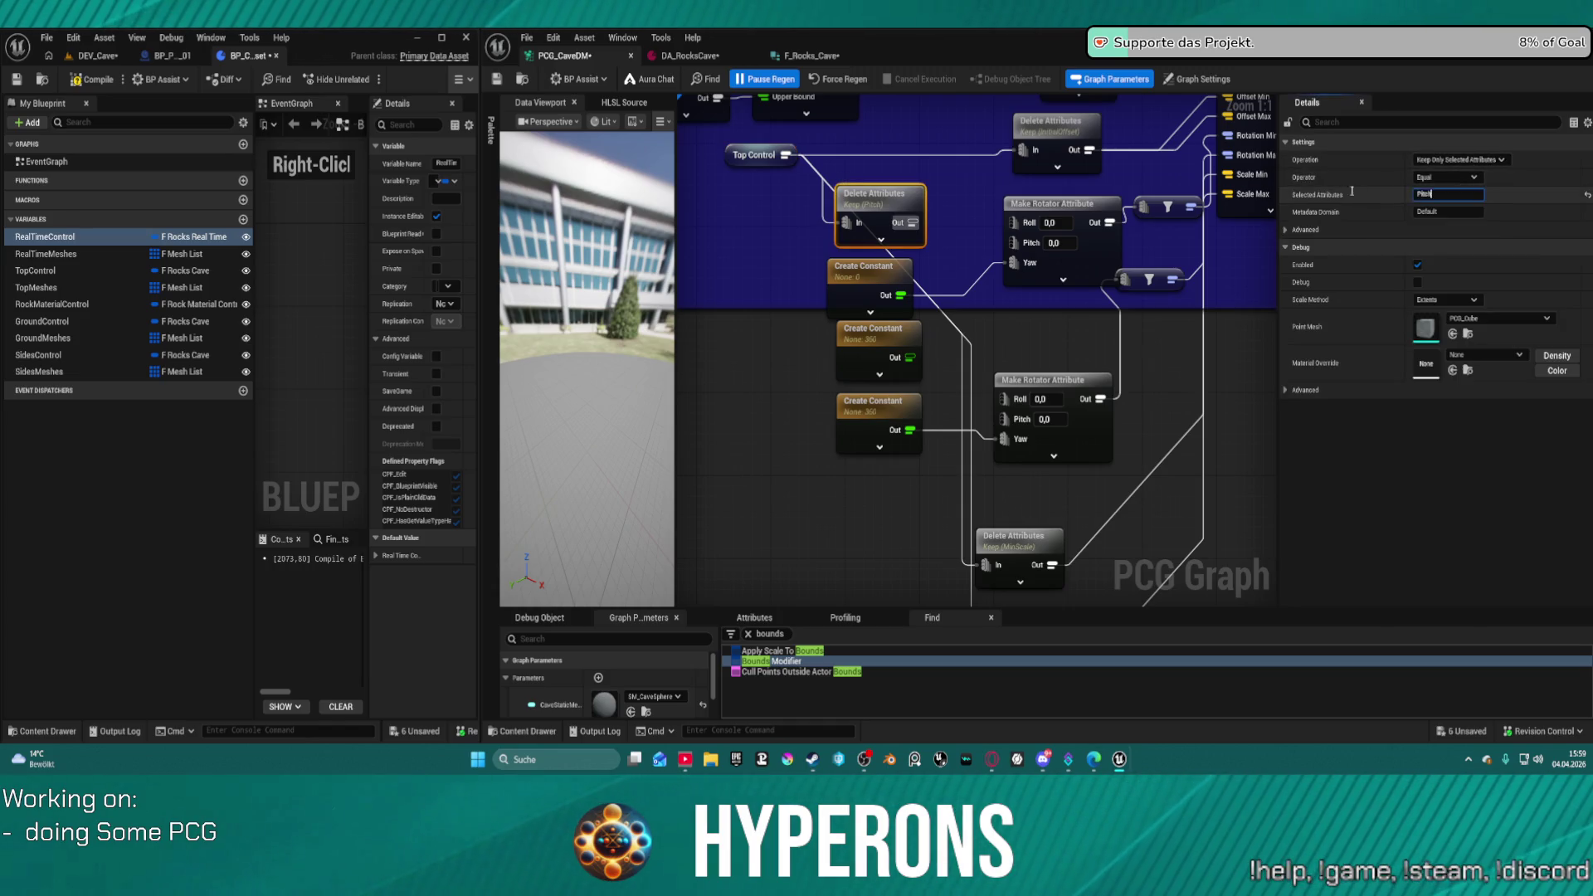
pyautogui.press('Return')
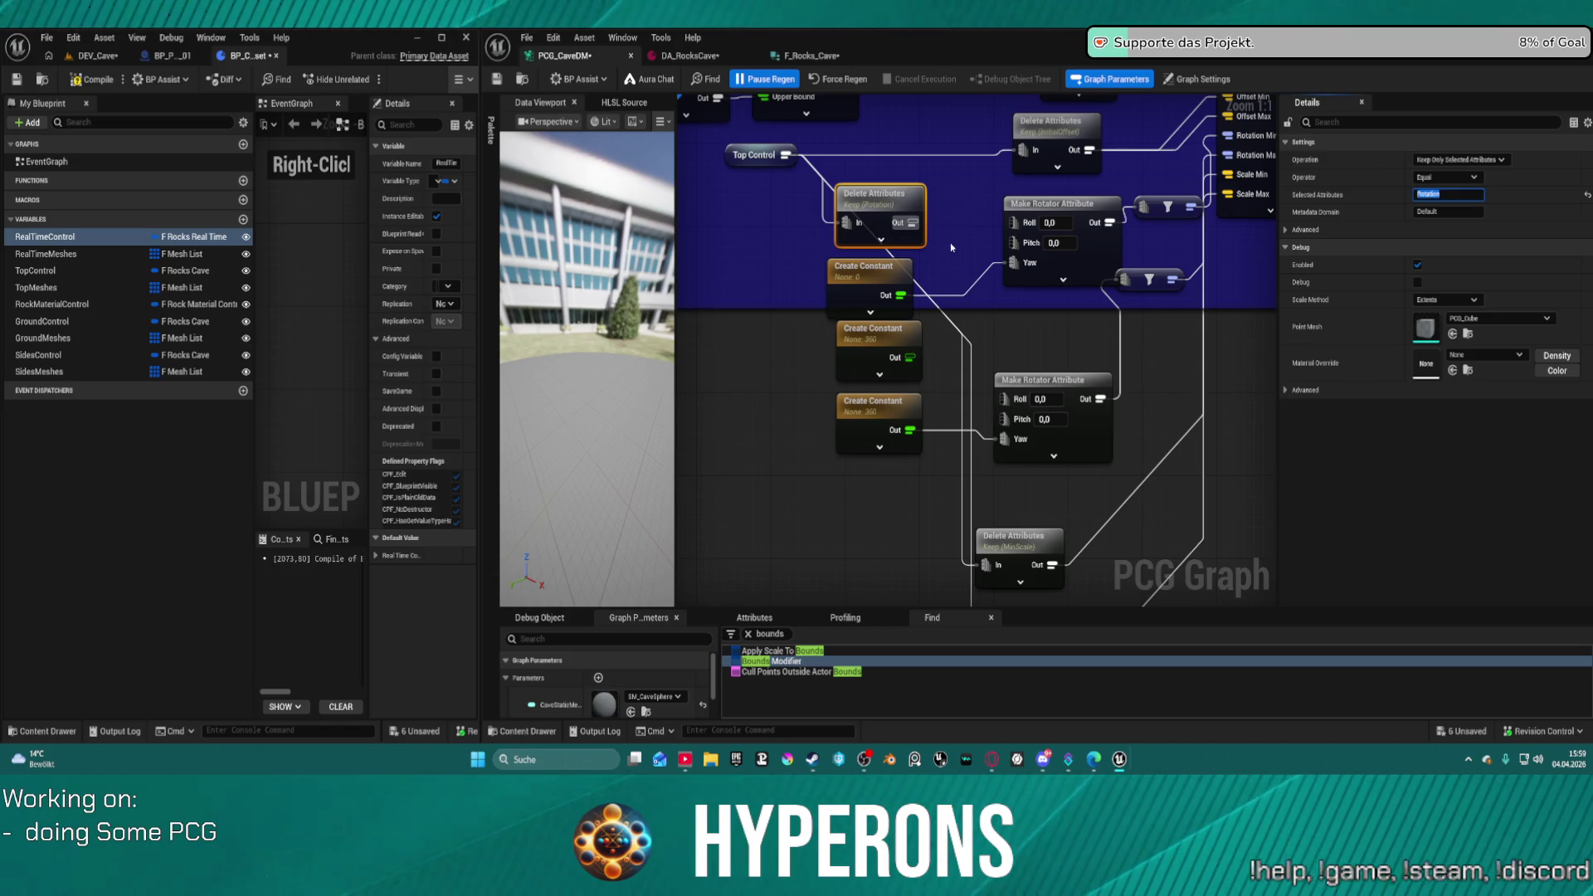
pyautogui.moveTo(980, 226); pyautogui.dragTo(972, 334)
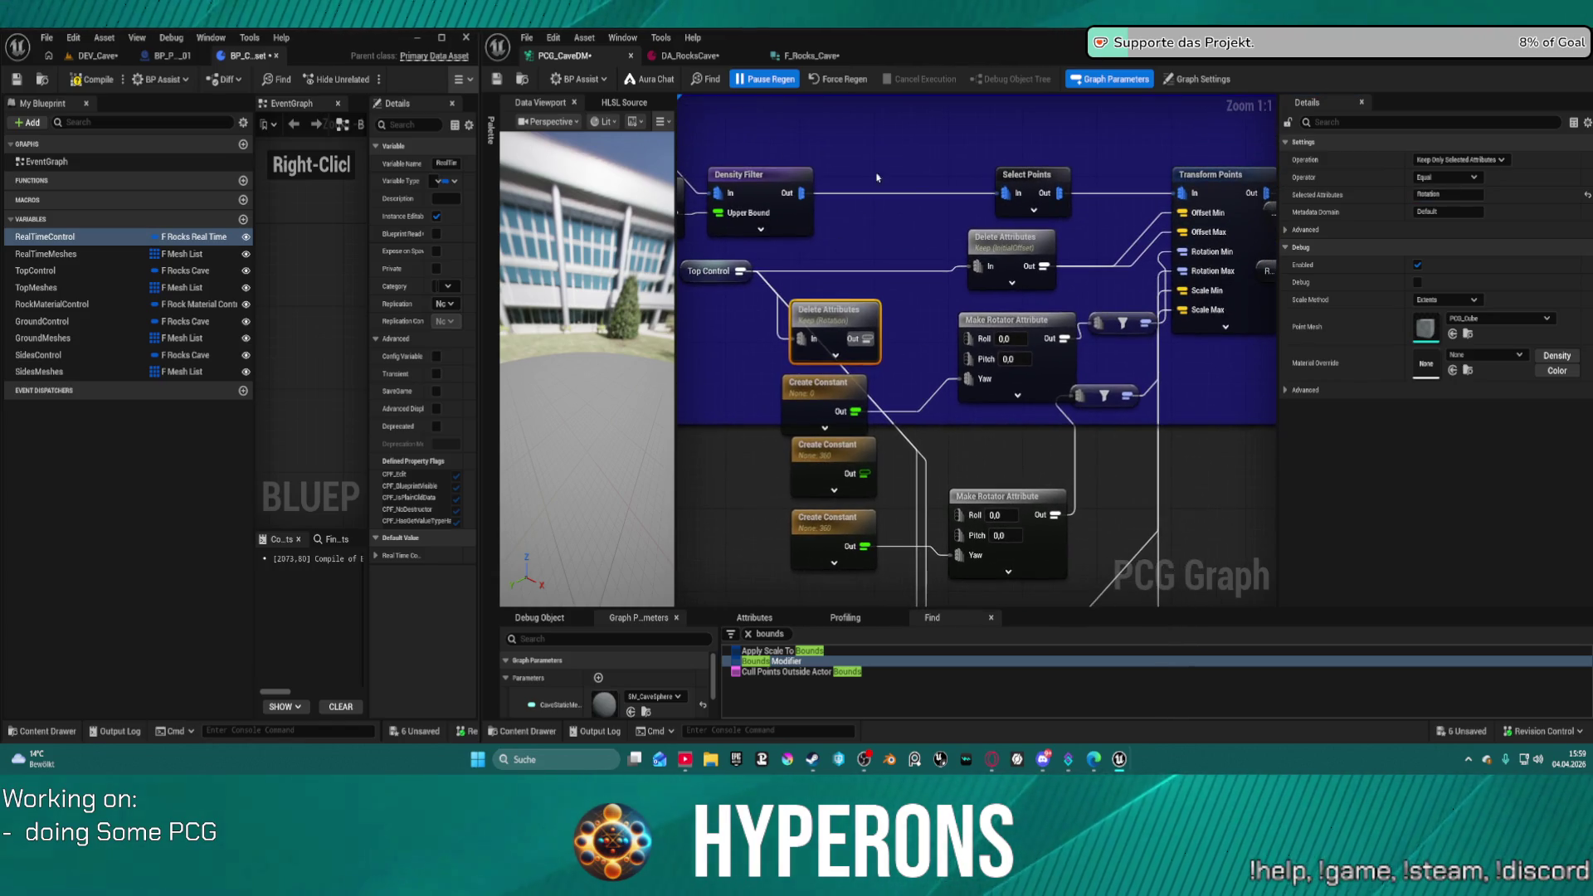
pyautogui.hotkey('ctrl', 'shift', 's')
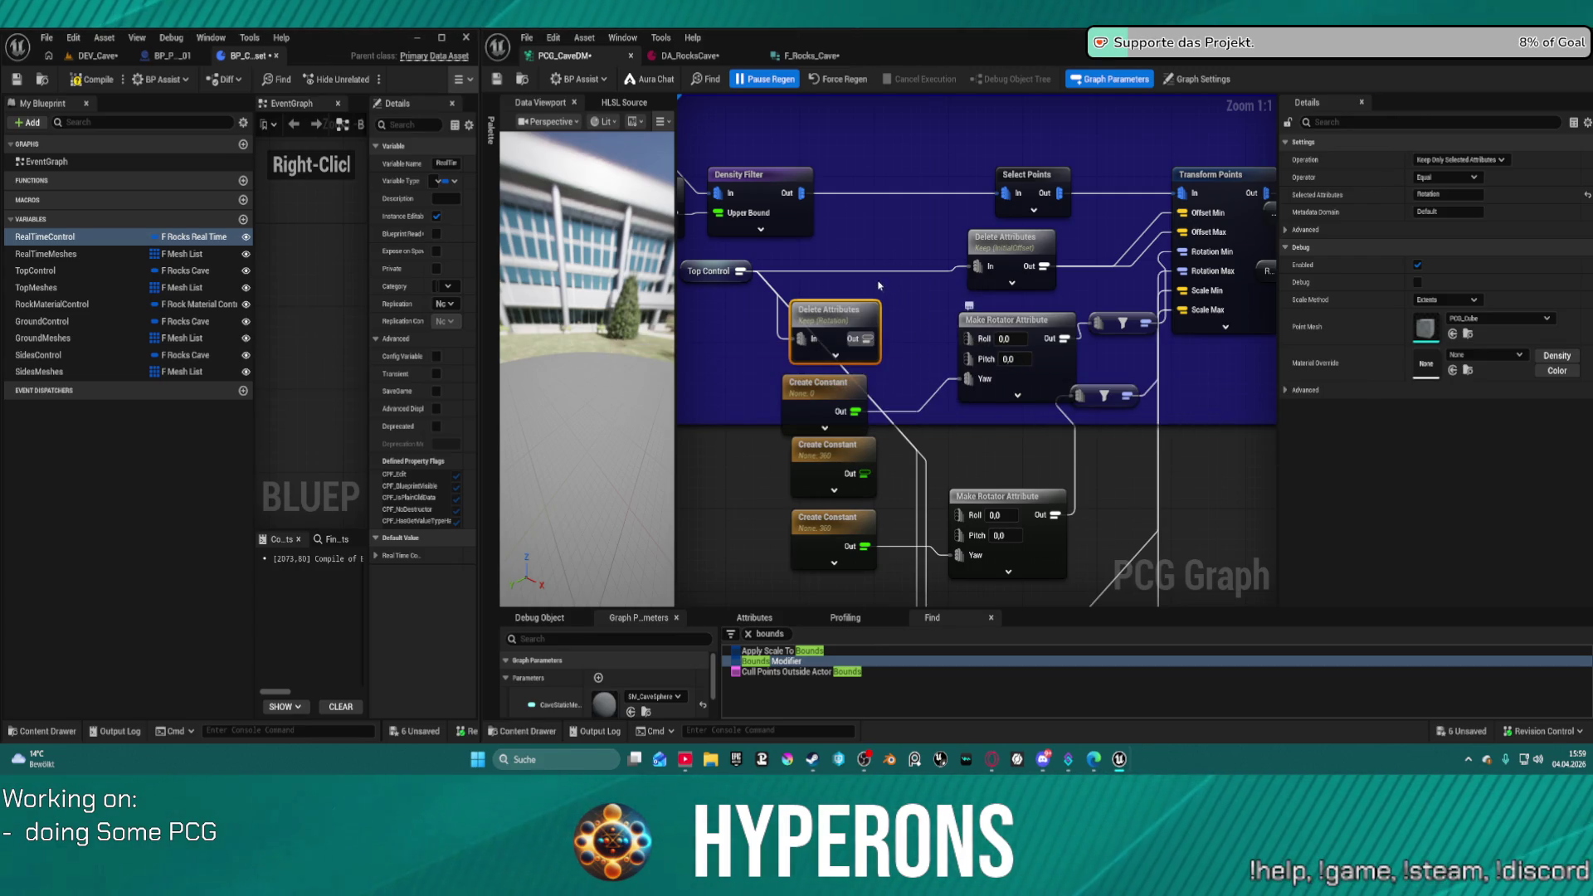
pyautogui.moveTo(871, 309)
pyautogui.mouseDown()
pyautogui.moveTo(790, 302)
pyautogui.moveTo(873, 319)
pyautogui.mouseUp()
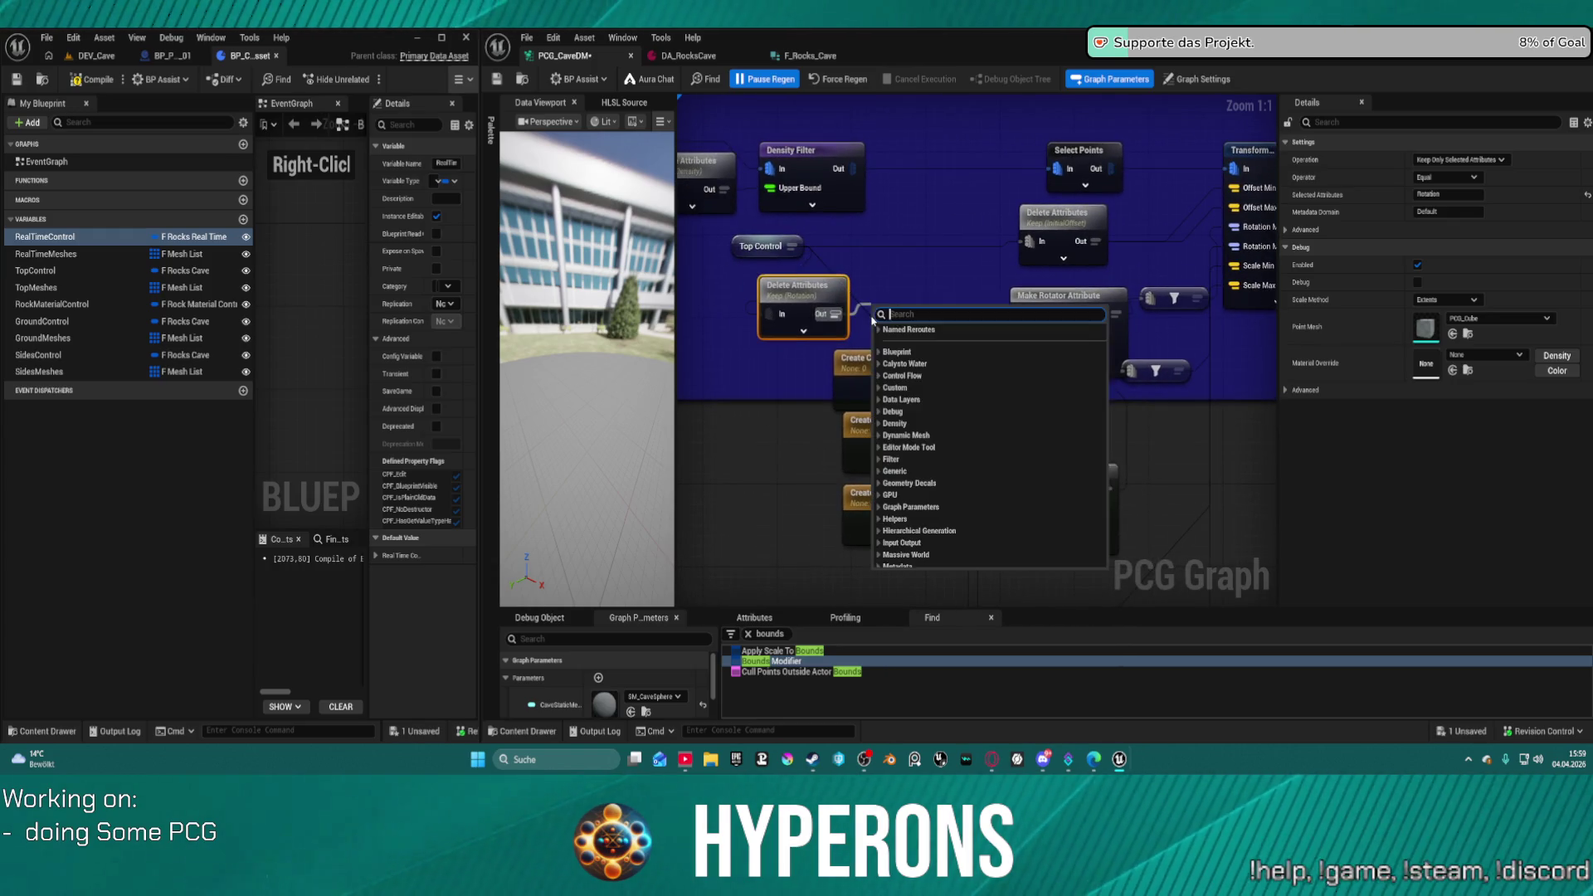
# - Add a Break Vector Attribute node after Delete Attributes and position it near Top Control
pyautogui.write('bre')
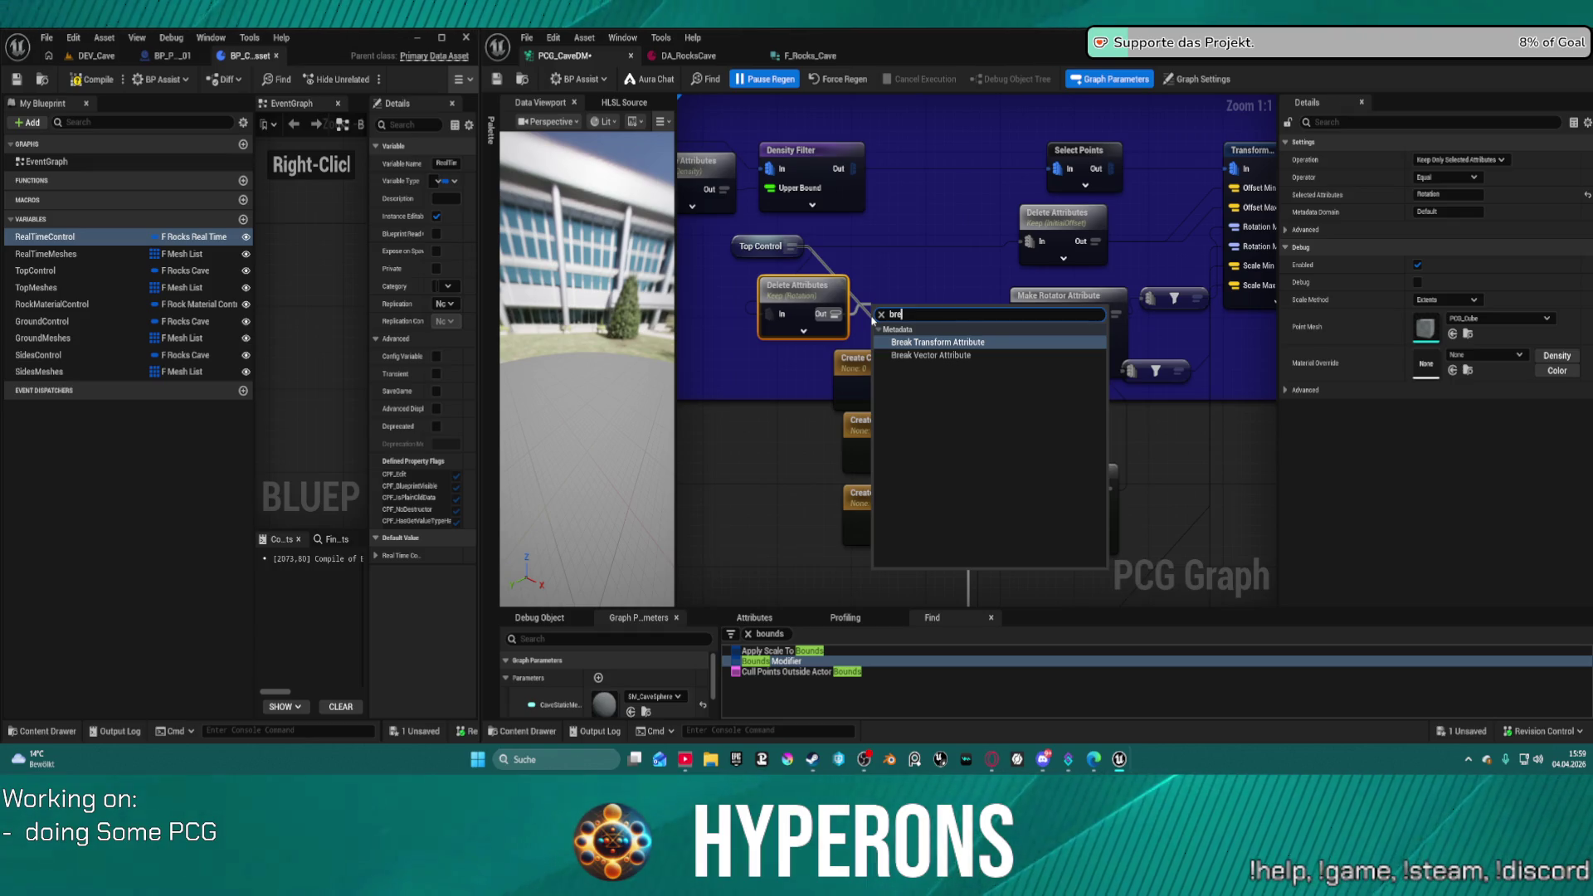
pyautogui.press('Down')
pyautogui.press('Return')
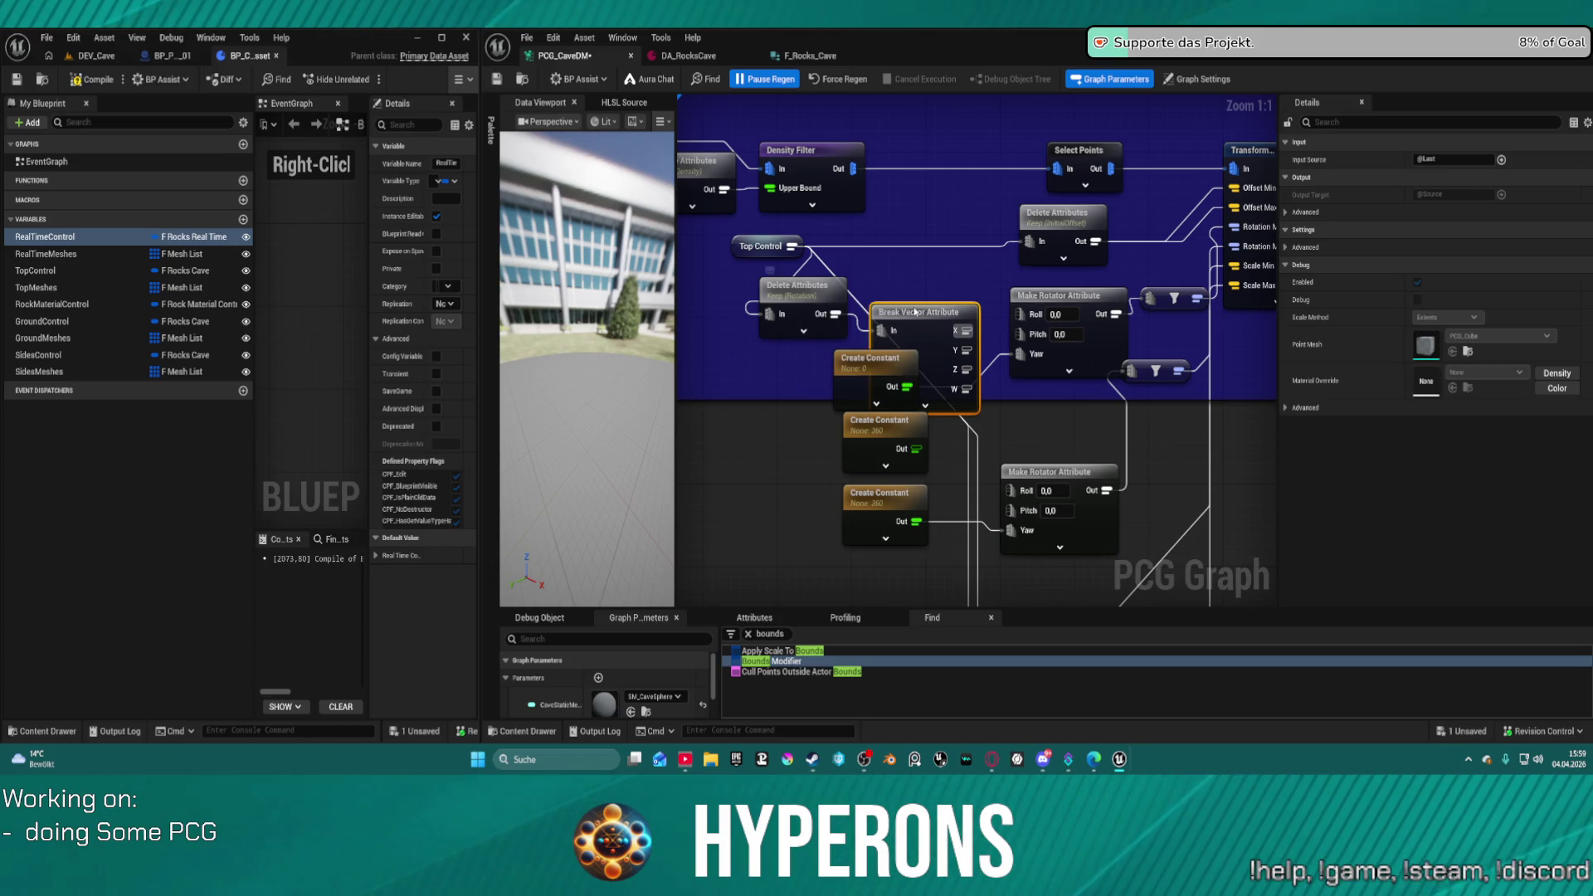
pyautogui.moveTo(915, 313); pyautogui.dragTo(911, 281)
pyautogui.moveTo(744, 248); pyautogui.dragTo(706, 248)
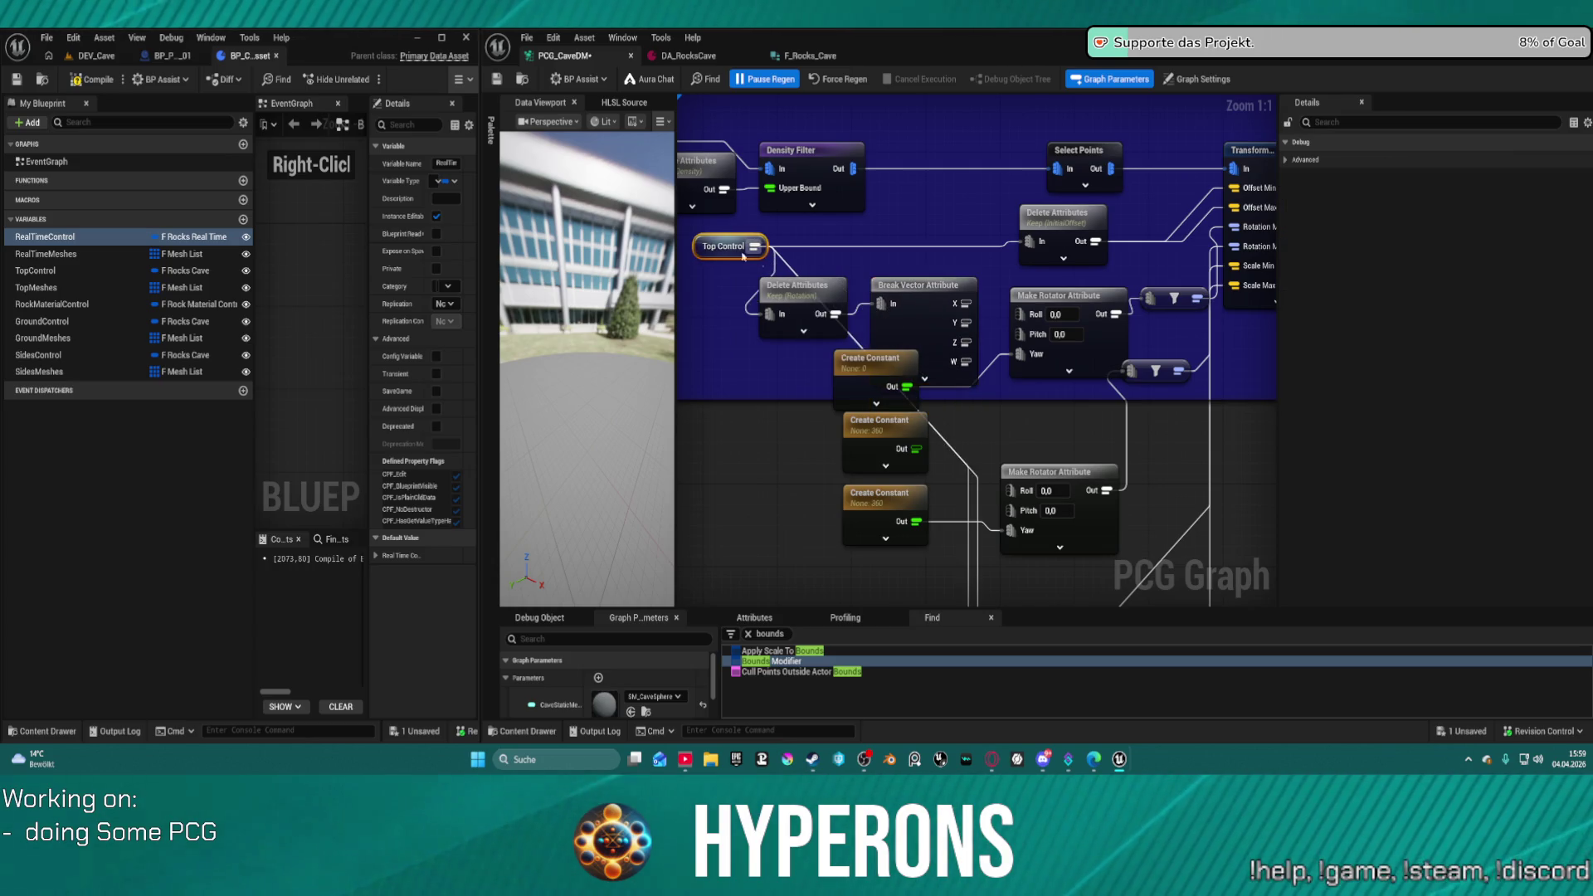
pyautogui.moveTo(907, 297); pyautogui.dragTo(768, 293)
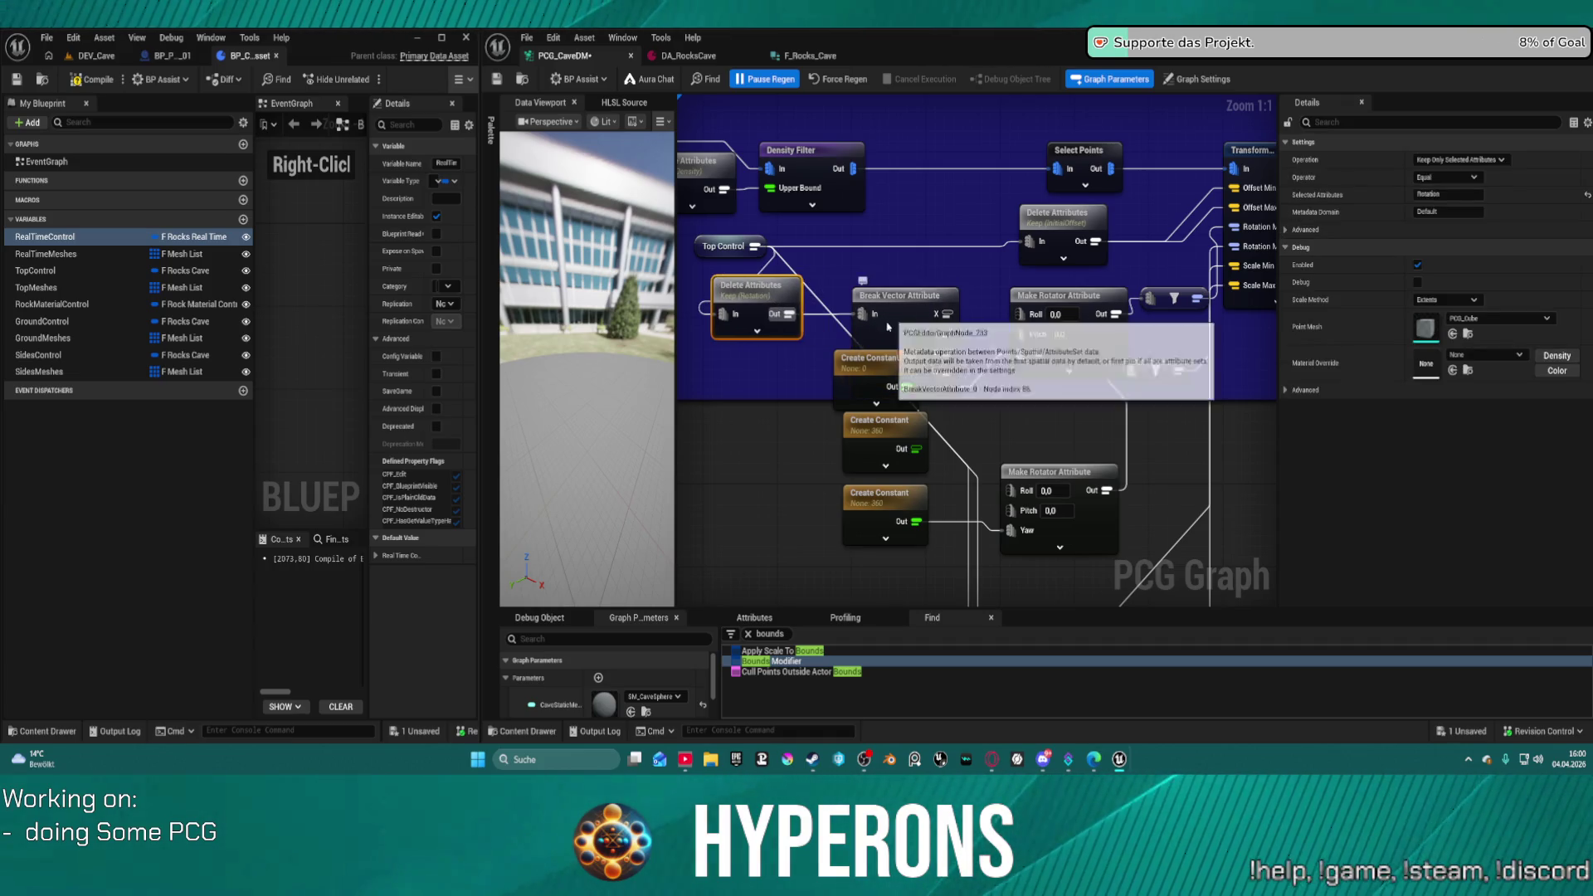
pyautogui.moveTo(899, 319); pyautogui.dragTo(874, 324)
# - Wire Break Vector's Z to the lower rotator's Yaw and delete both 360 constants
pyautogui.click(890, 487)
pyautogui.keyDown('ctrl'); pyautogui.click(879, 421); pyautogui.keyUp('ctrl')
pyautogui.moveTo(879, 421); pyautogui.dragTo(849, 471)
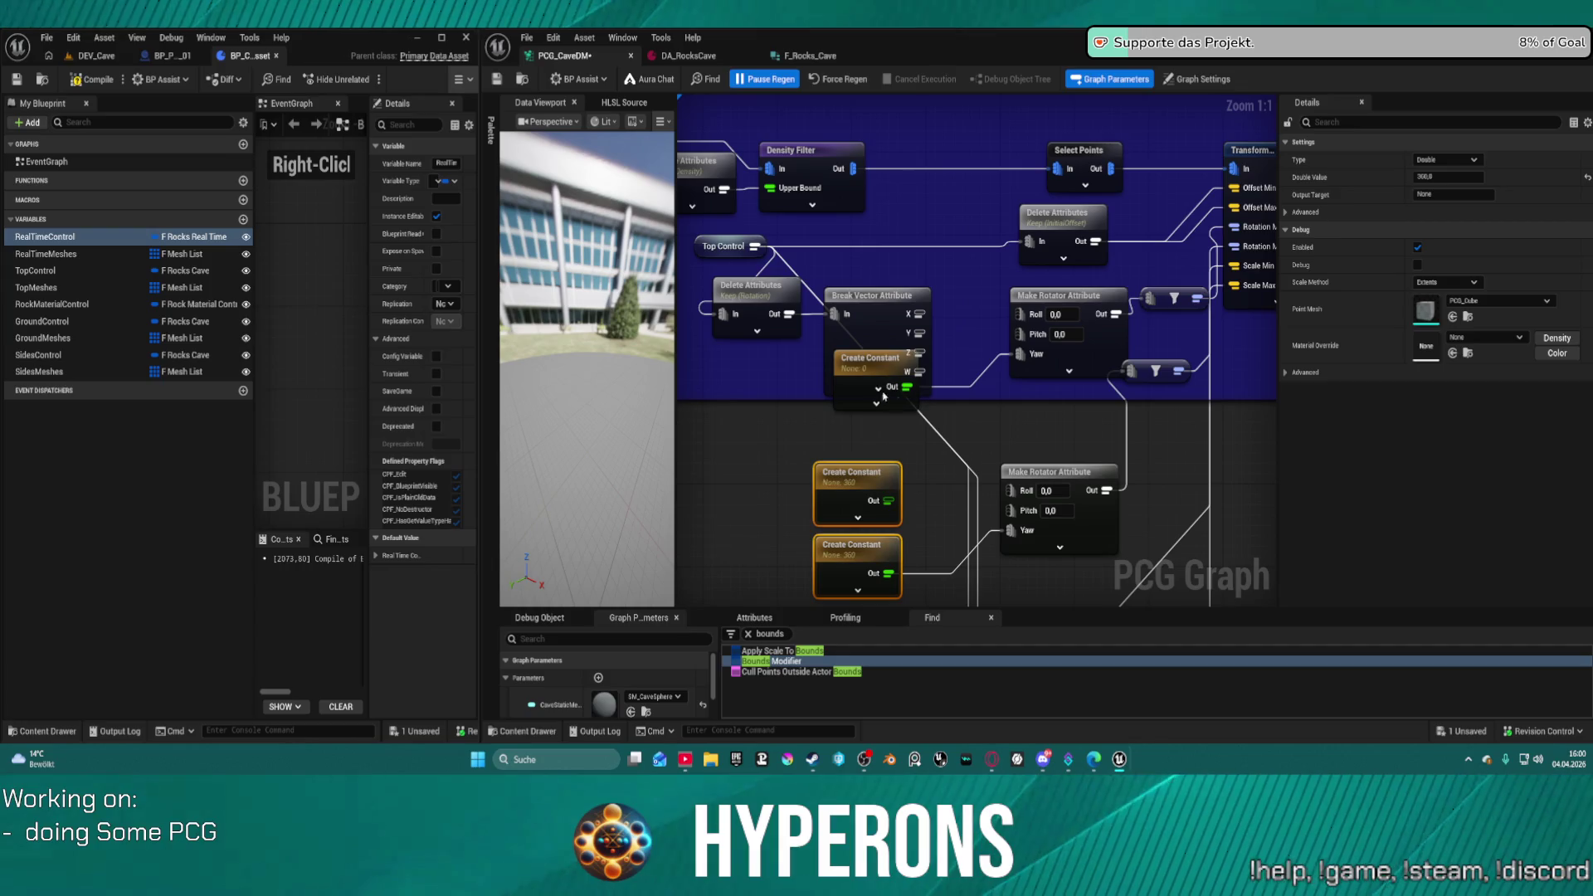
pyautogui.click(843, 359)
pyautogui.moveTo(843, 360); pyautogui.dragTo(804, 410)
pyautogui.moveTo(919, 352); pyautogui.dragTo(1011, 530)
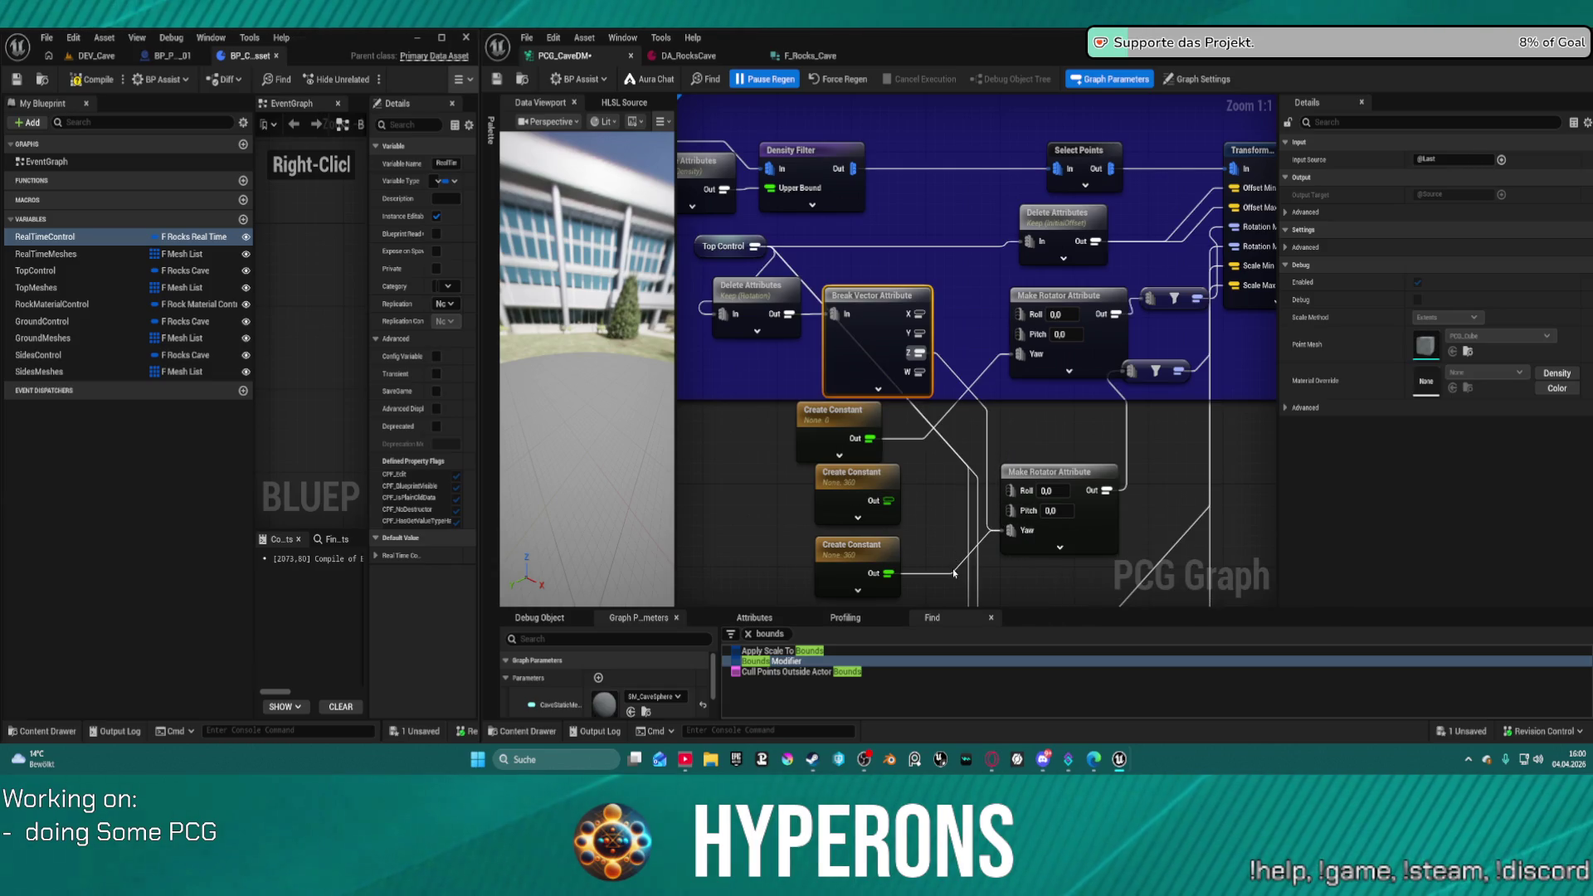
pyautogui.click(889, 560)
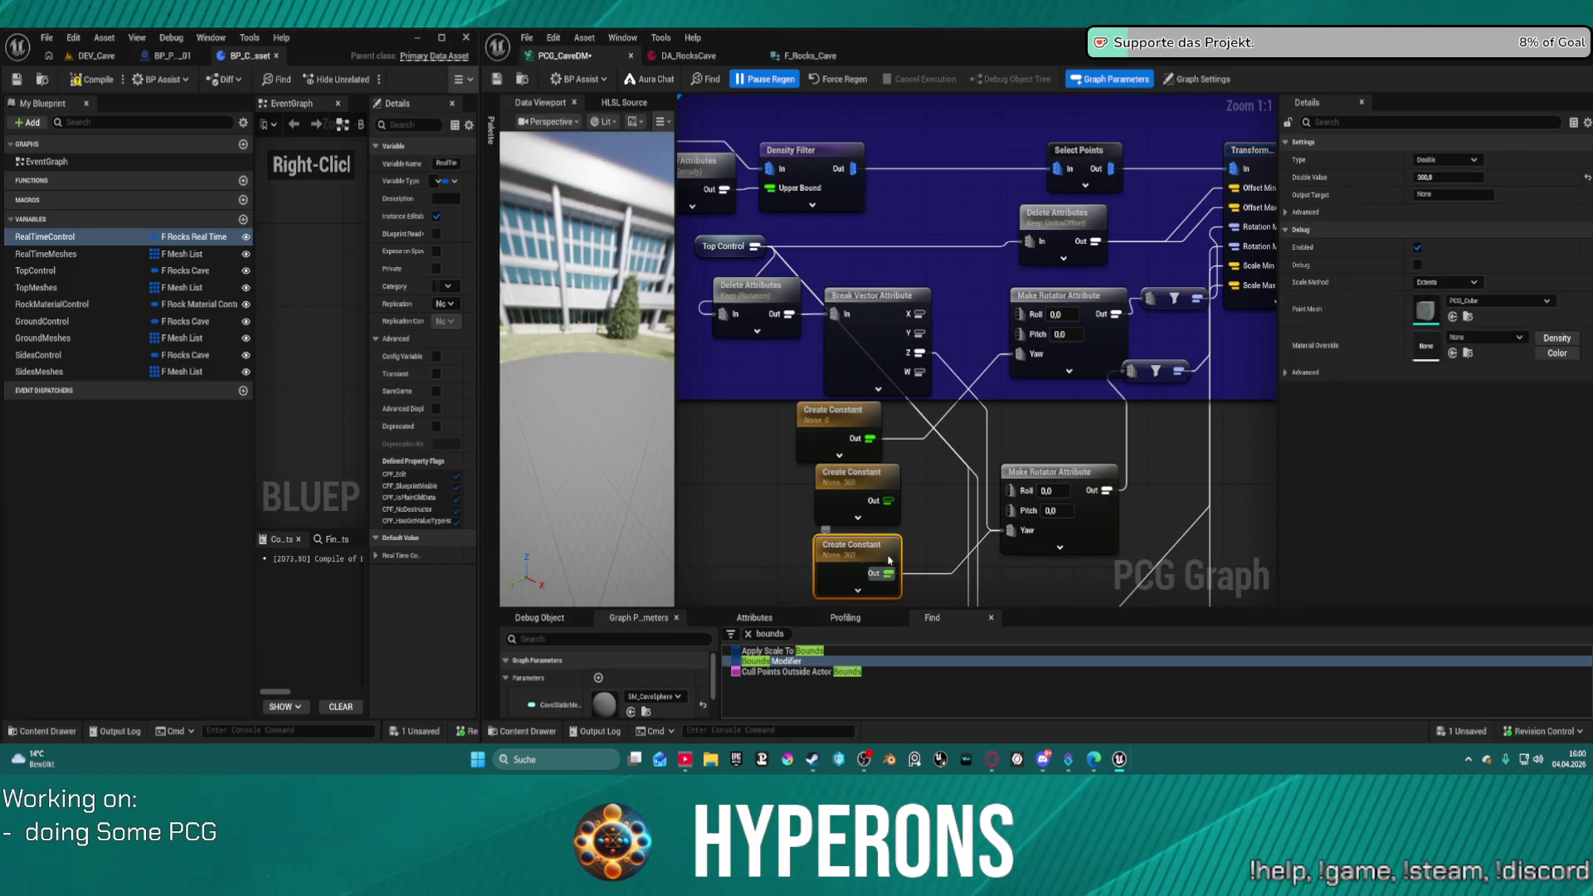
pyautogui.keyDown('ctrl'); pyautogui.click(900, 495); pyautogui.keyUp('ctrl')
pyautogui.press('Delete')
pyautogui.moveTo(830, 424); pyautogui.dragTo(827, 459)
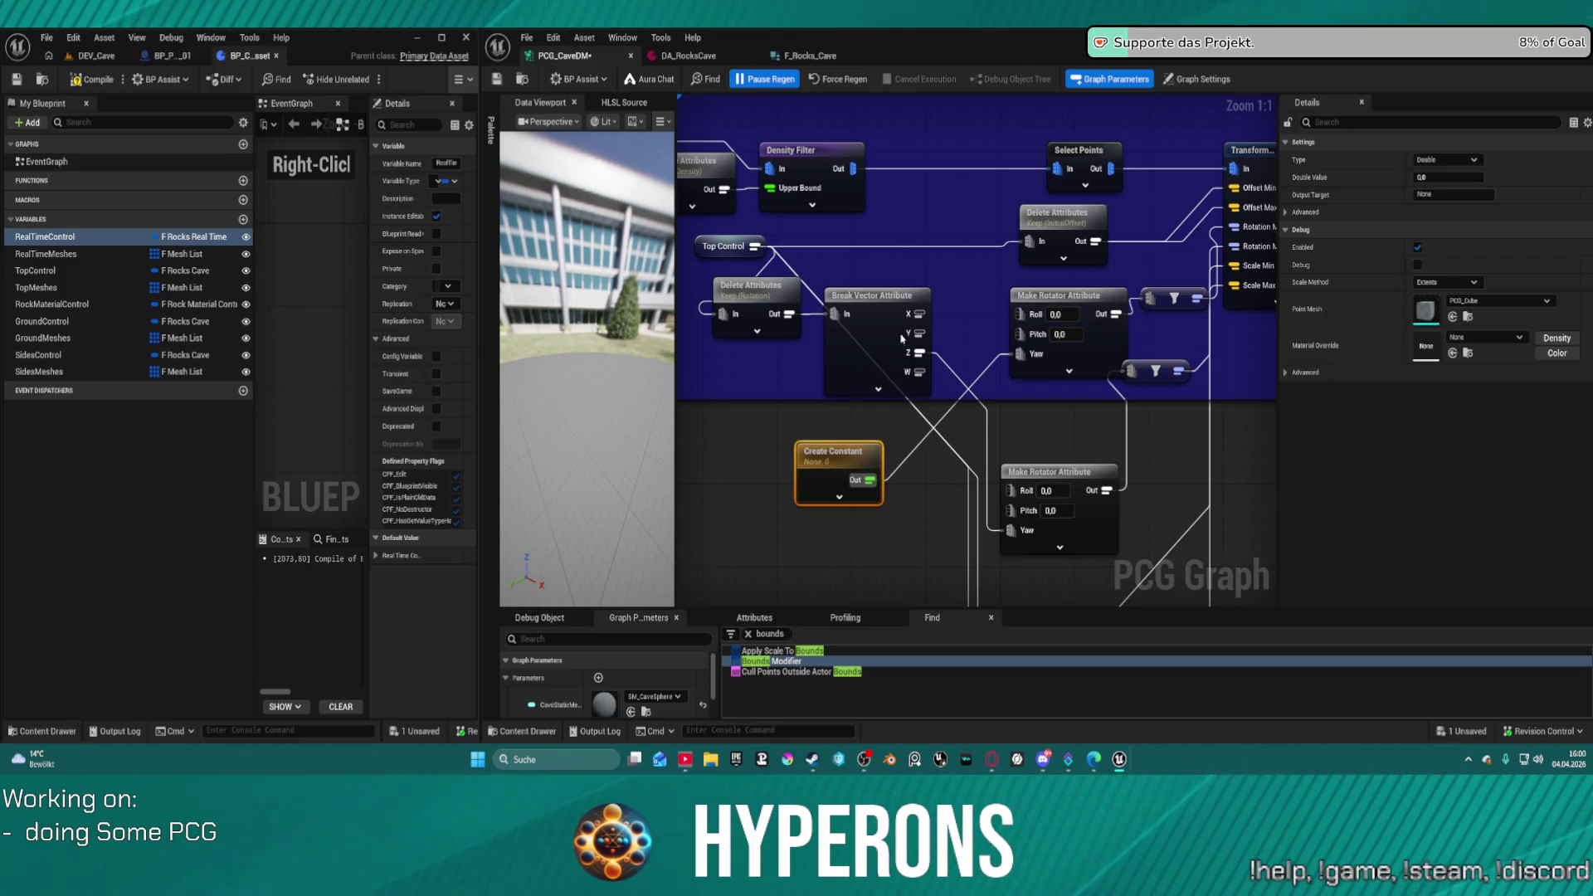
# - Add a Multiply node from Break Vector's Y and wire its result to the rotator's Yaw
pyautogui.moveTo(918, 334); pyautogui.dragTo(936, 398)
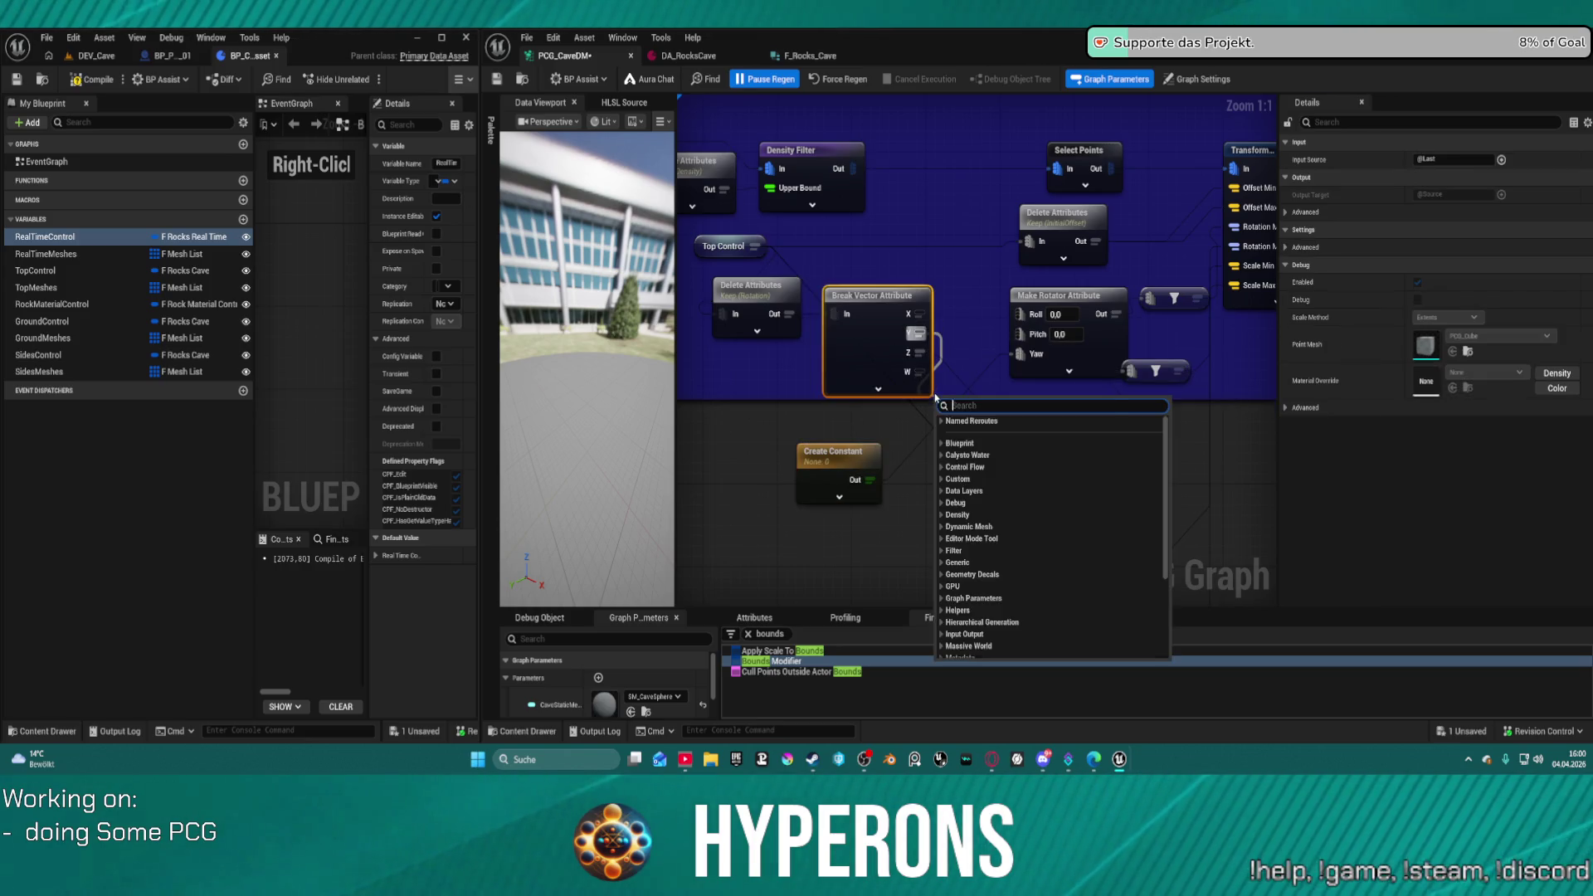
pyautogui.scroll(-5, 936, 398)
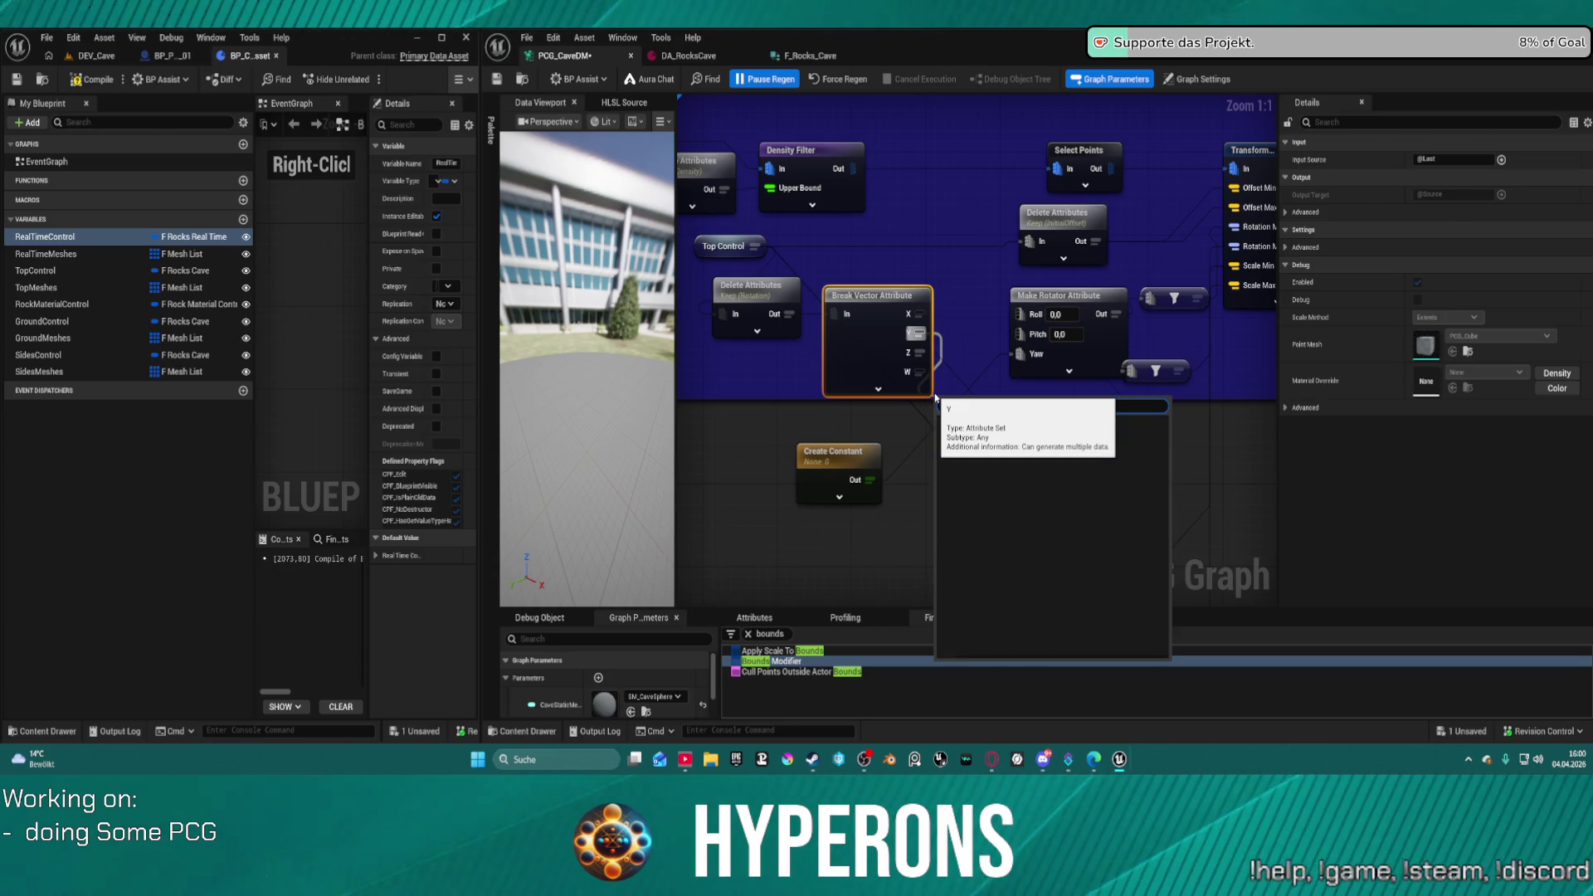
pyautogui.write('mul')
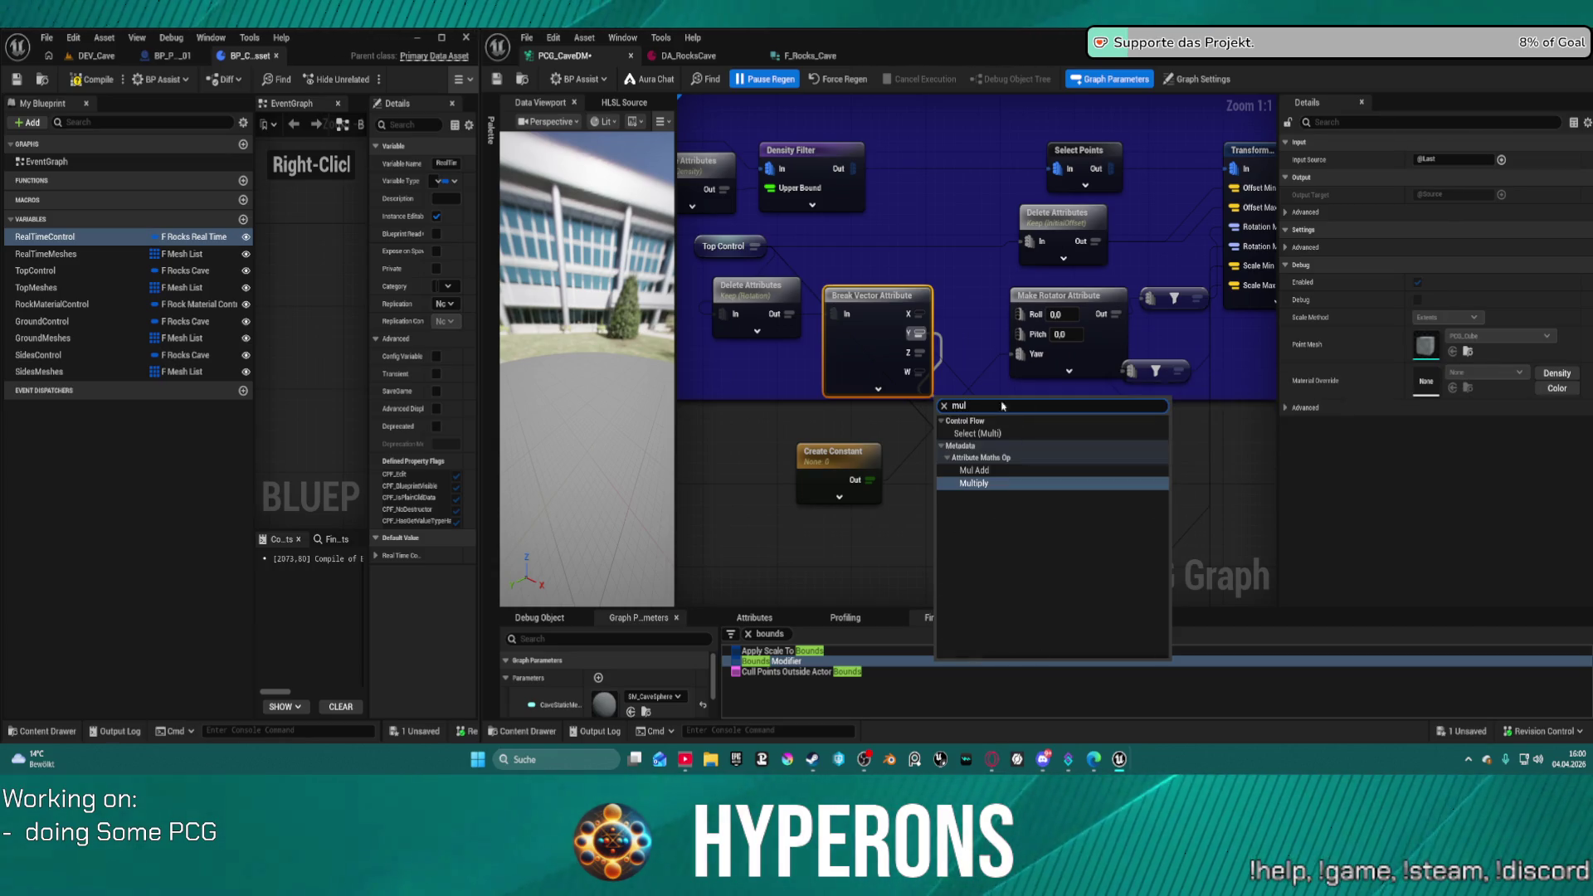
pyautogui.click(995, 483)
pyautogui.moveTo(1063, 399)
pyautogui.mouseDown()
pyautogui.moveTo(1020, 339)
pyautogui.moveTo(1075, 419)
pyautogui.moveTo(911, 396)
pyautogui.moveTo(966, 419)
pyautogui.moveTo(1026, 340)
pyautogui.moveTo(1021, 354)
pyautogui.mouseUp()
pyautogui.press('Escape')
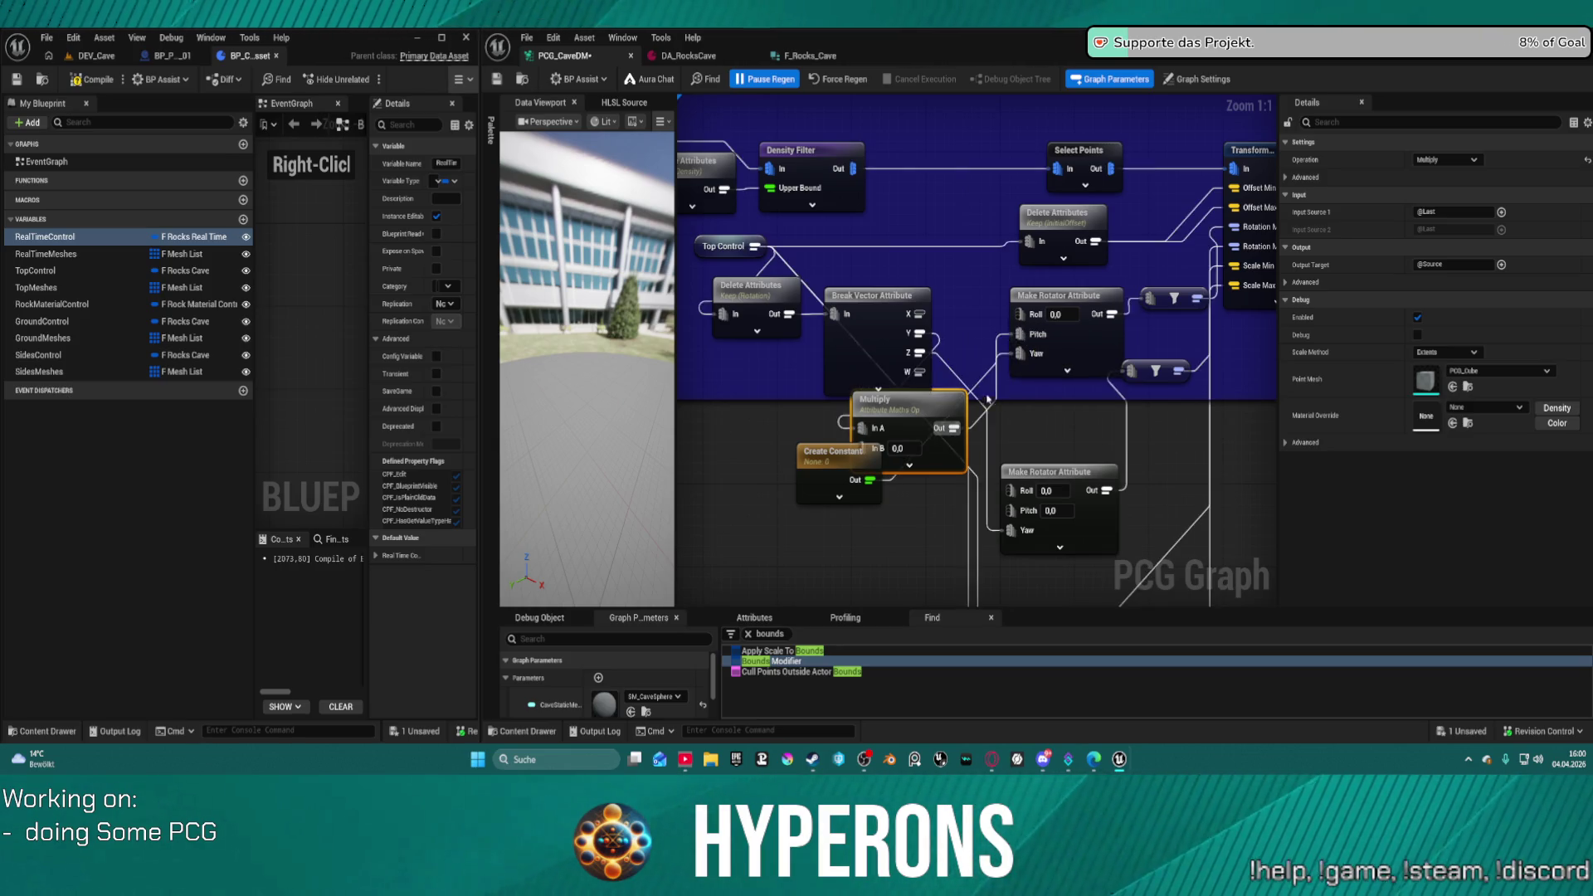
# - Shift the Delete Attributes and Break Vector nodes left and reposition the Multiply node
pyautogui.scroll(-2, 916, 384)
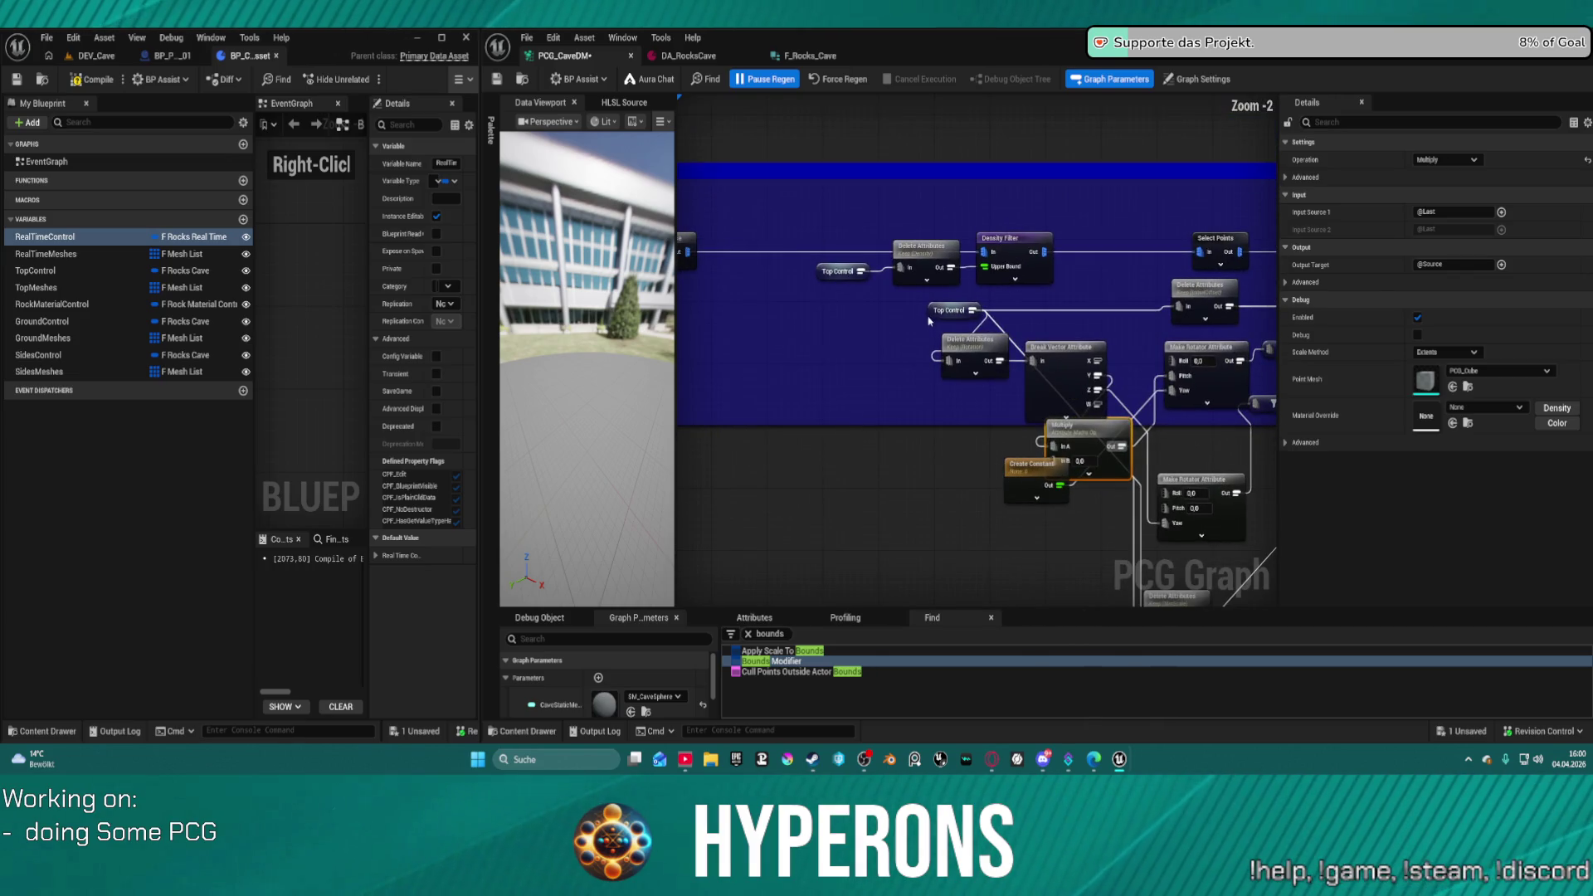
pyautogui.click(793, 310)
pyautogui.moveTo(975, 341); pyautogui.dragTo(863, 348)
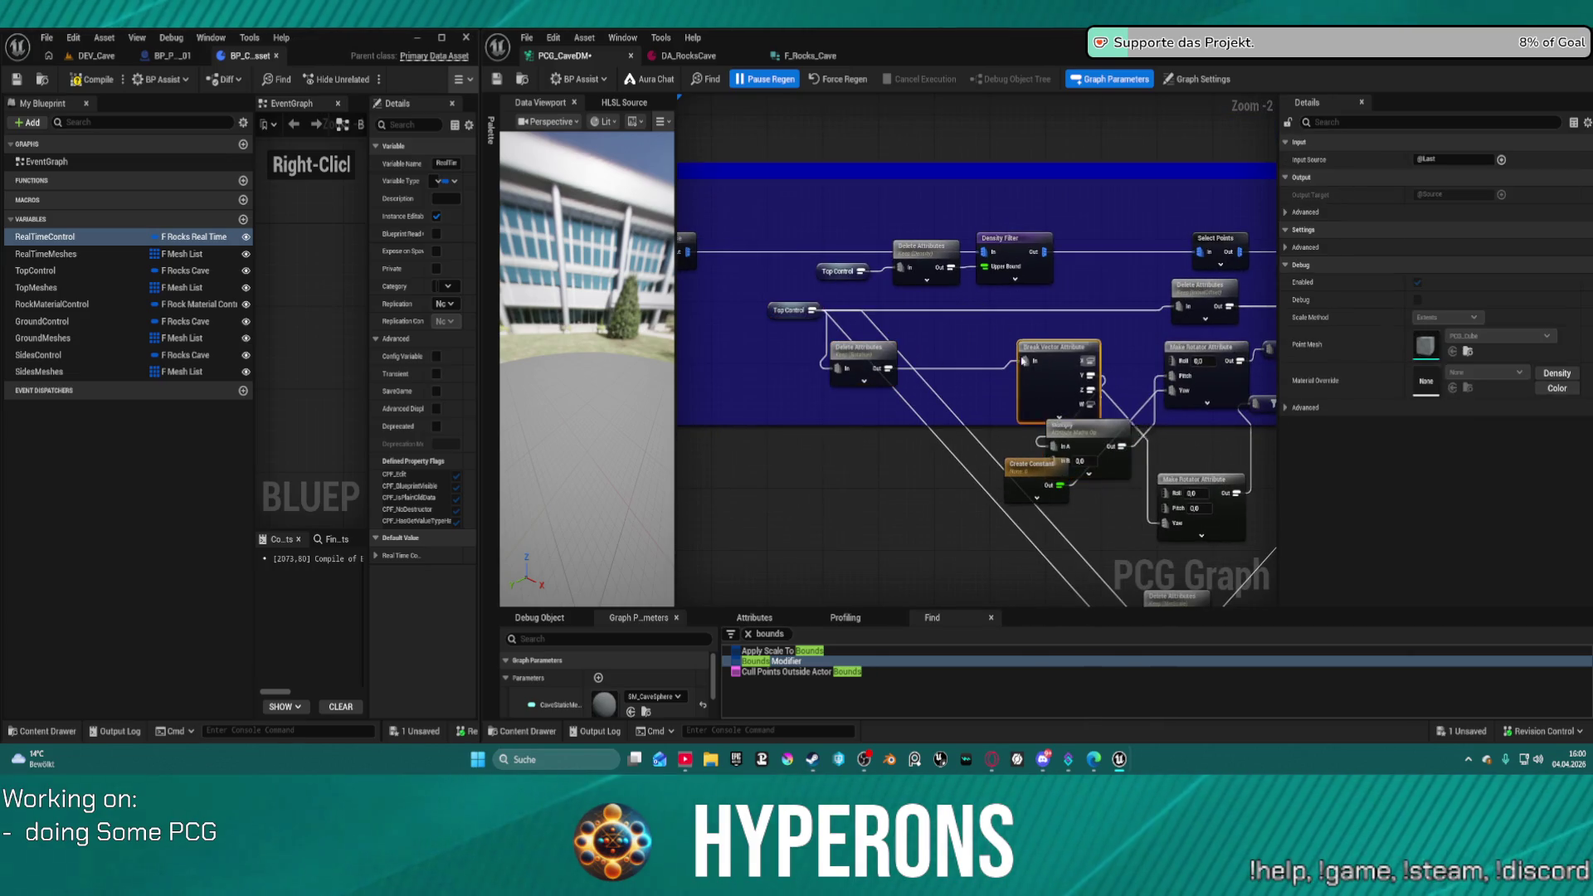
pyautogui.moveTo(1062, 347); pyautogui.dragTo(977, 339)
pyautogui.click(1085, 433)
pyautogui.moveTo(1085, 432); pyautogui.dragTo(1114, 418)
pyautogui.click(1090, 363)
# - Duplicate the Multiply node above the first and give the copy a multiplier of -1.0
pyautogui.click(1103, 410)
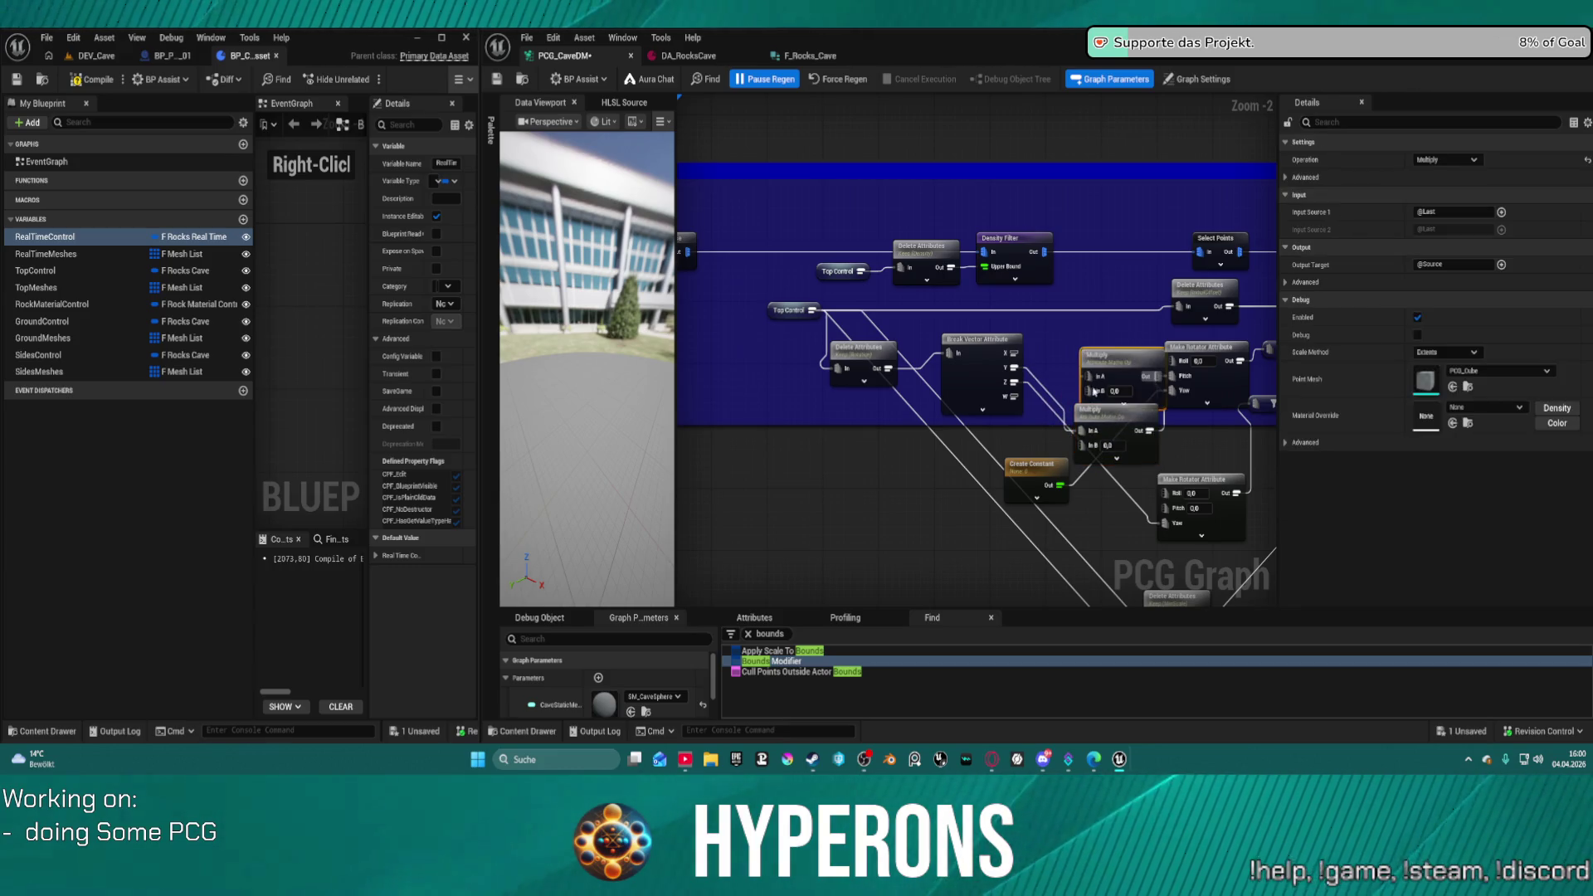
pyautogui.hotkey('ctrl', 'd')
pyautogui.moveTo(1070, 357)
pyautogui.mouseDown()
pyautogui.moveTo(1075, 325)
pyautogui.moveTo(1002, 346)
pyautogui.moveTo(1172, 362)
pyautogui.moveTo(1043, 328)
pyautogui.mouseUp()
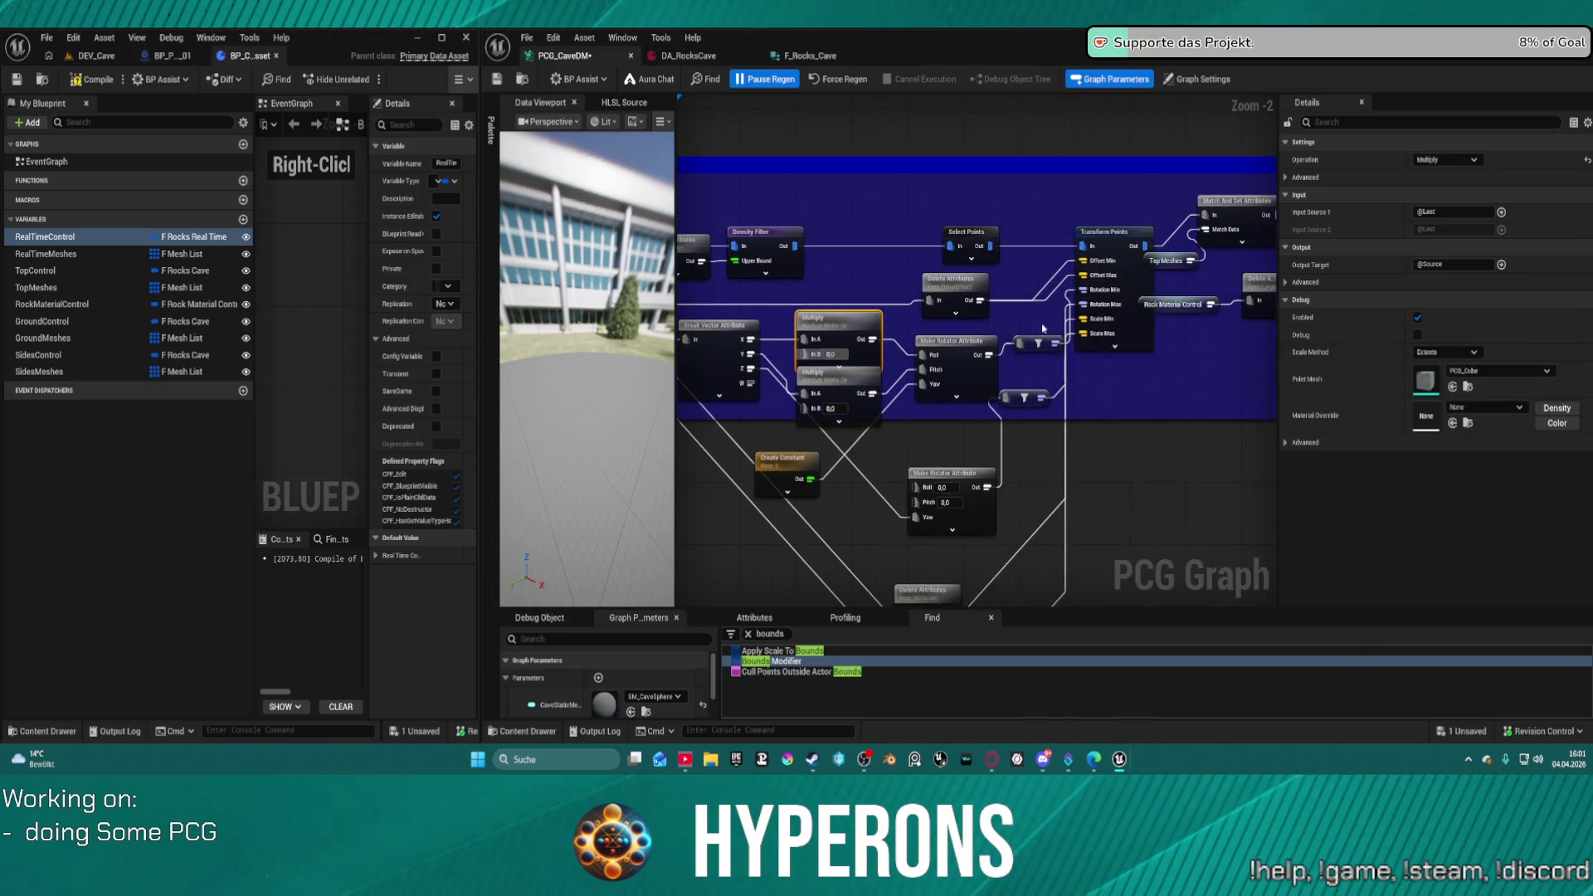
pyautogui.scroll(-1, 936, 357)
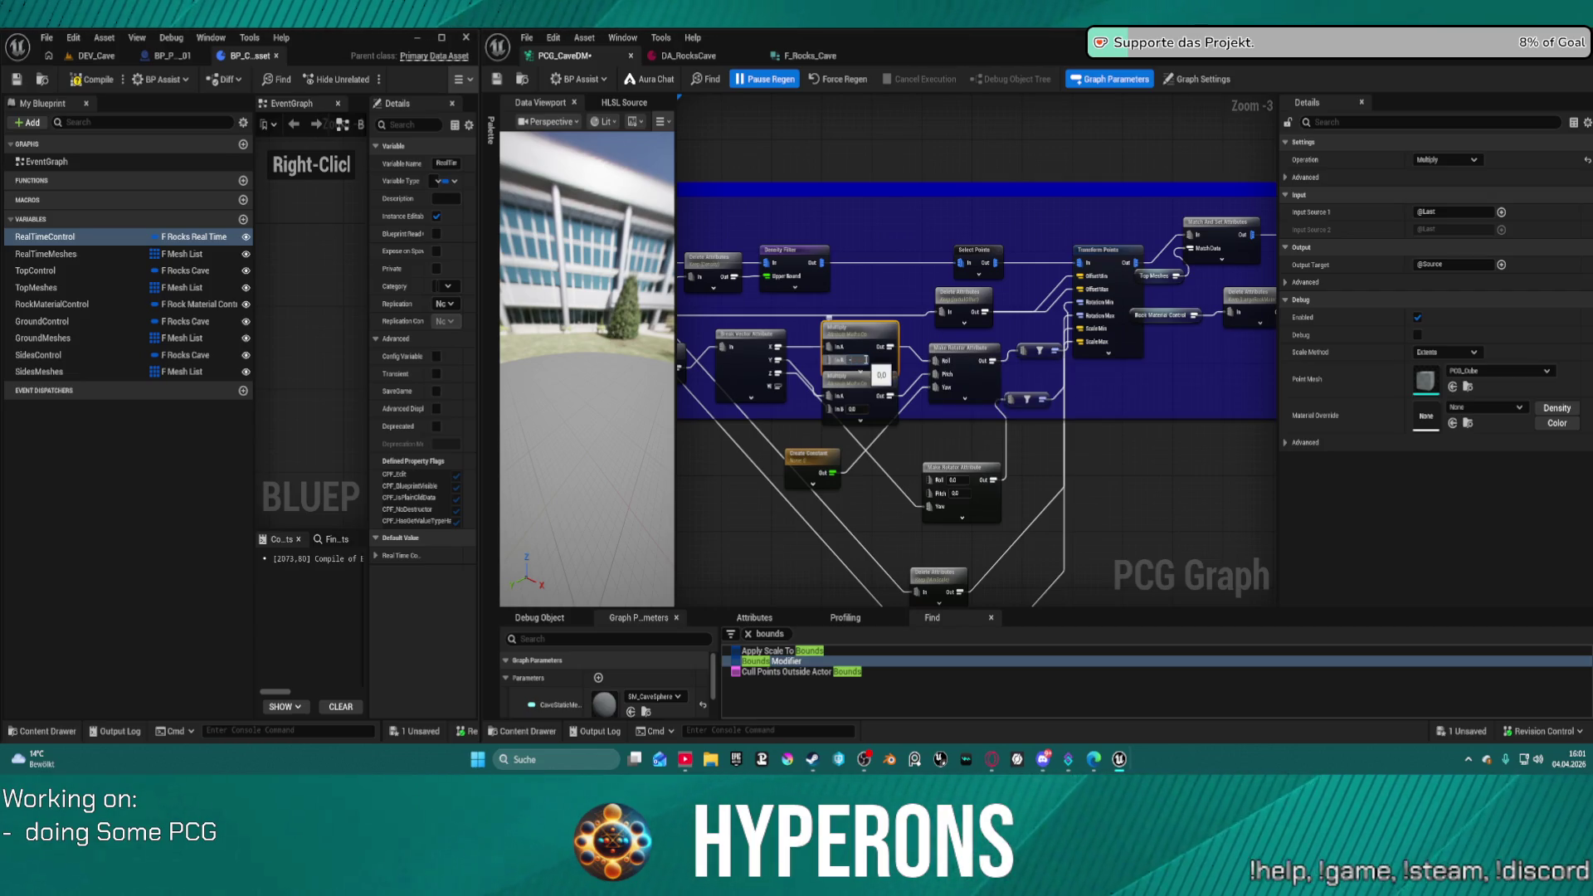
pyautogui.press('Return')
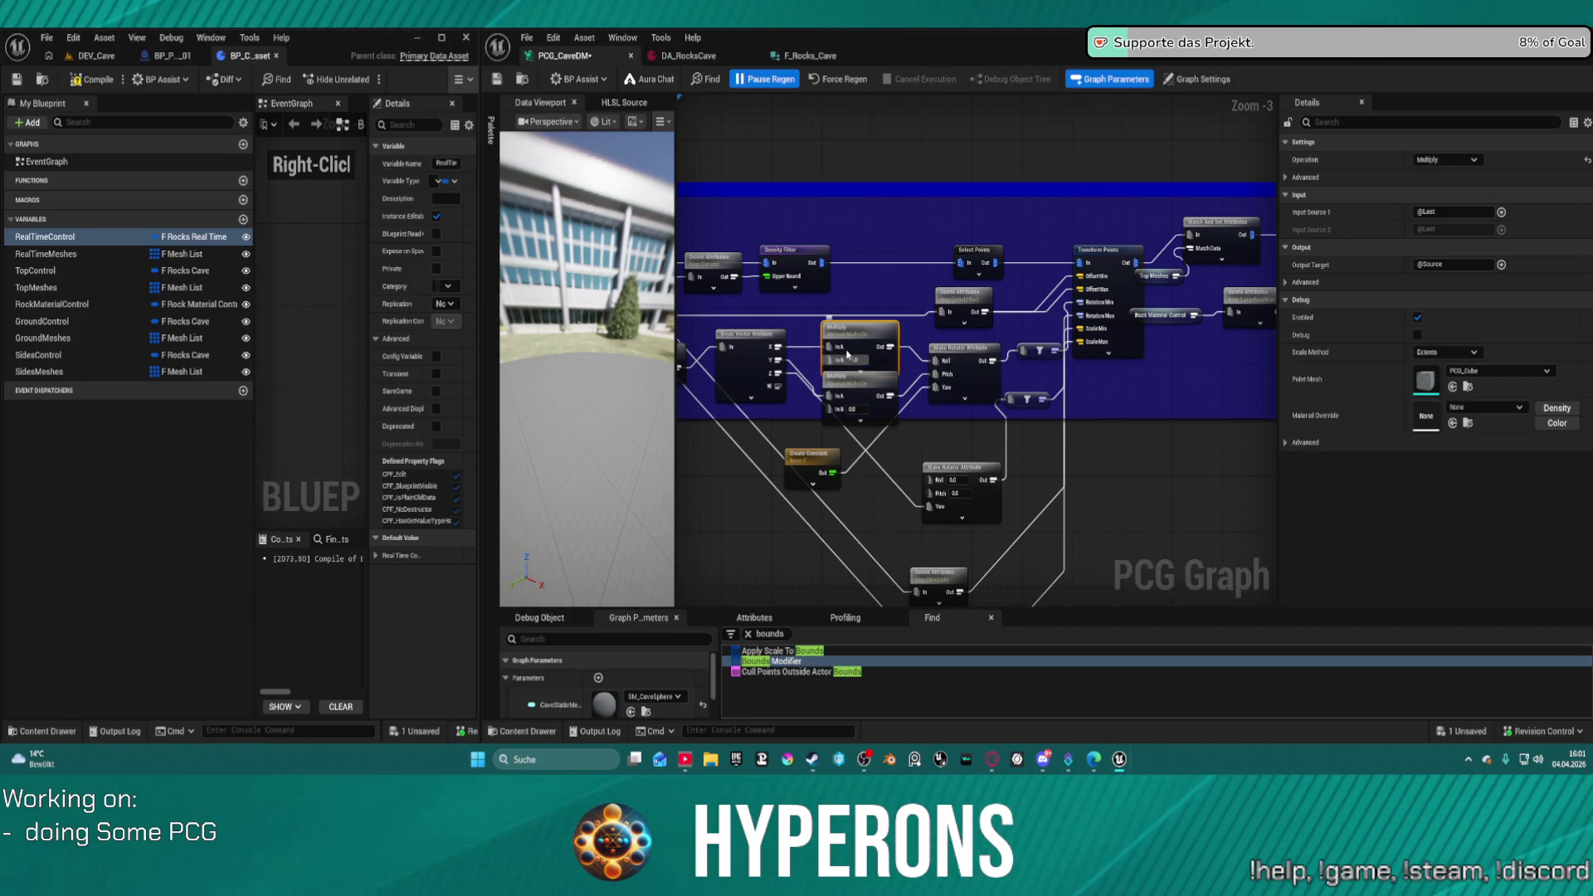
pyautogui.click(1114, 338)
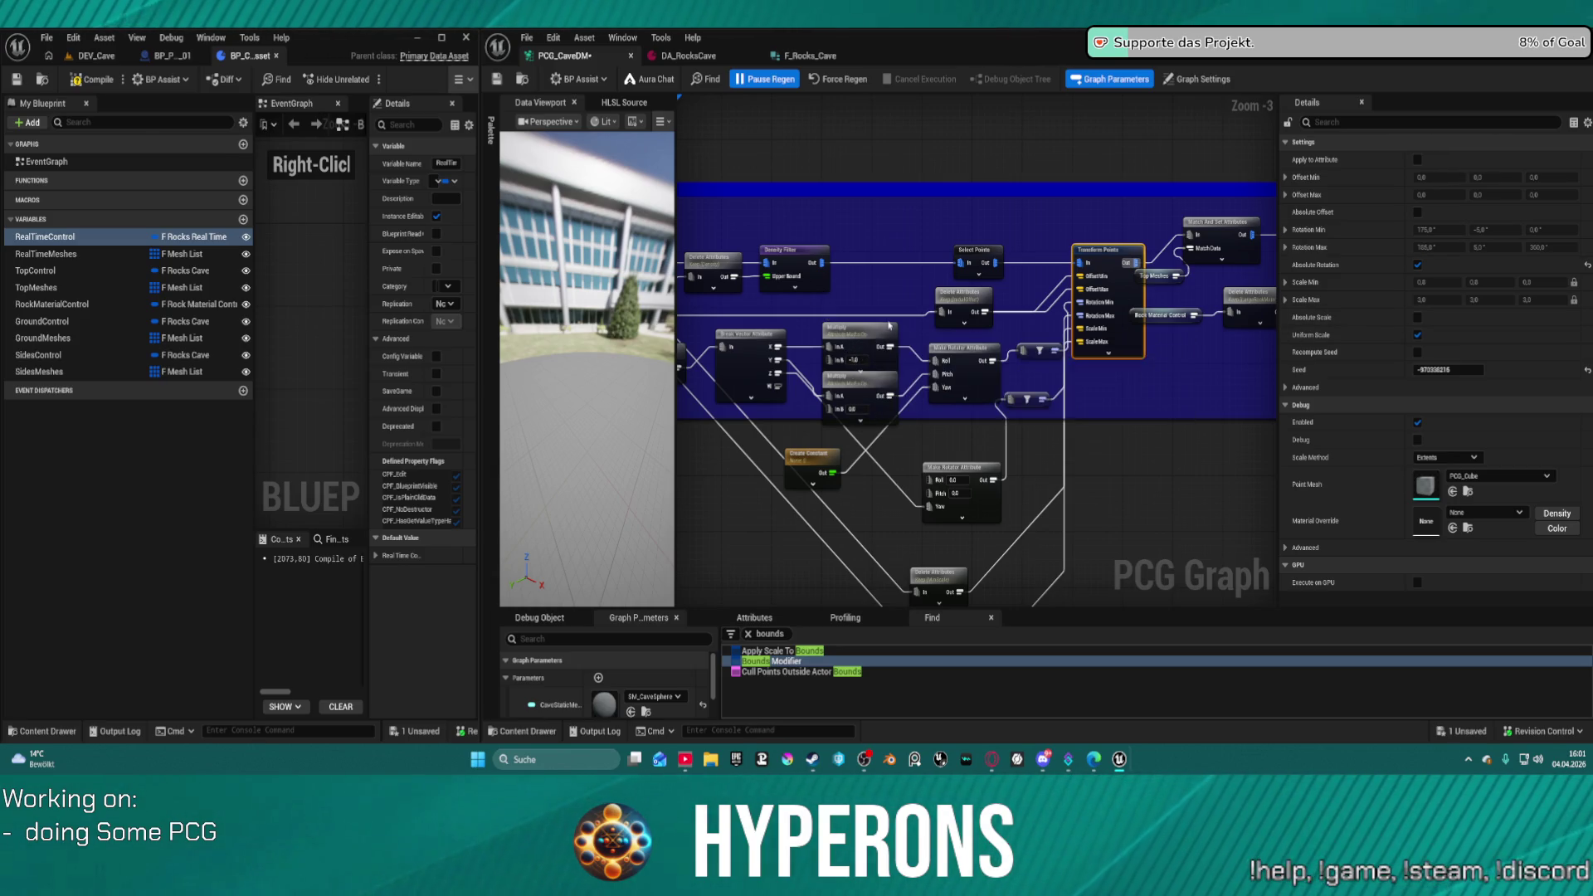
# - Delete both Multiply nodes from the rotation setup
pyautogui.click(863, 344)
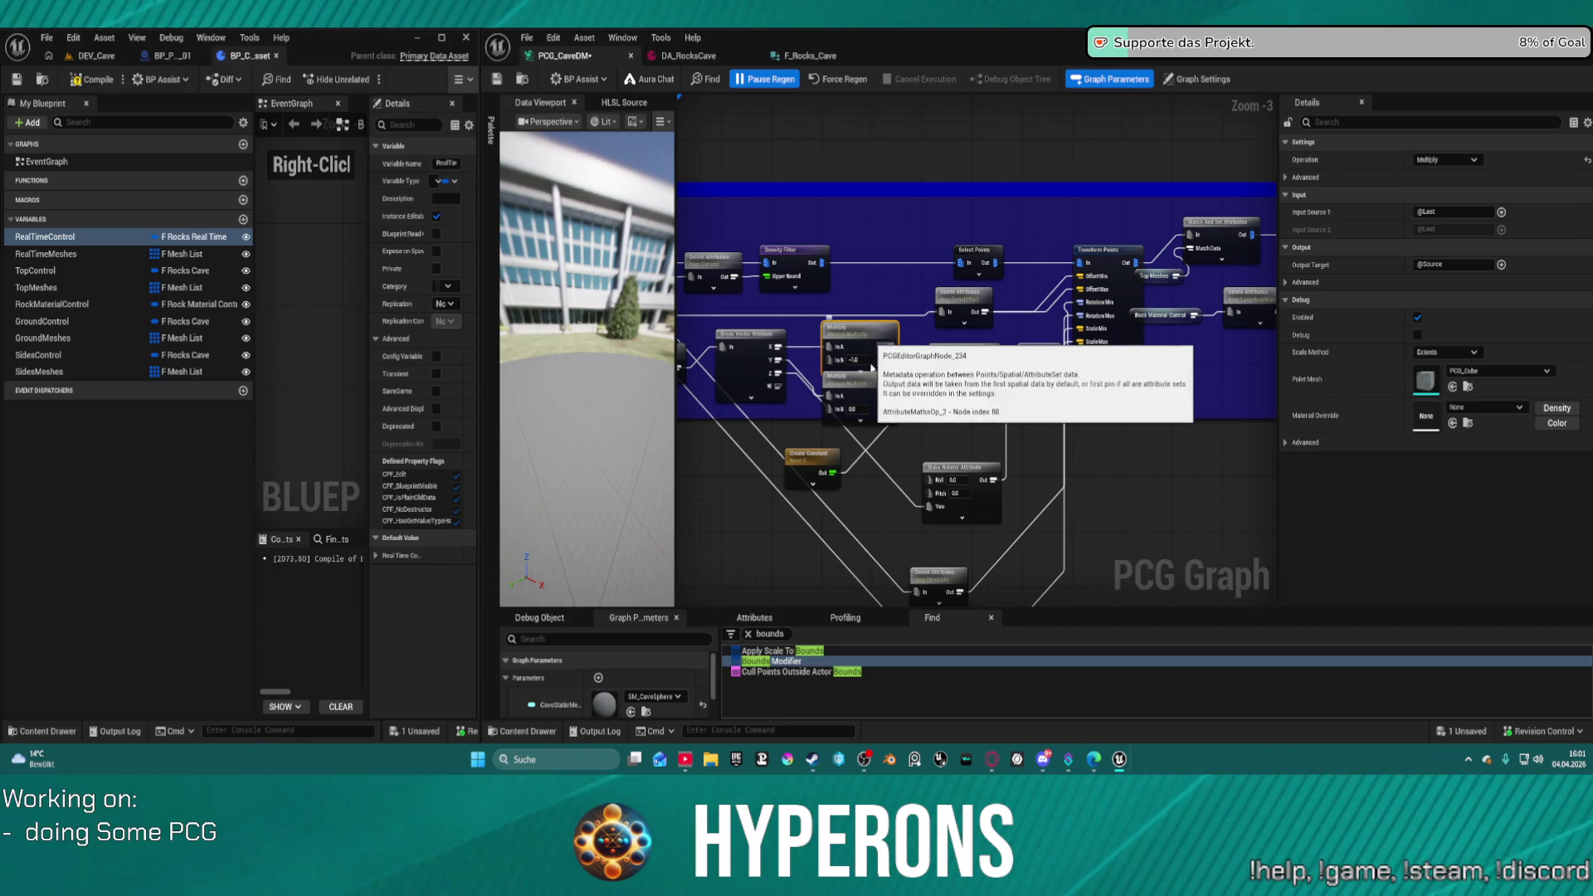
pyautogui.press('Delete')
pyautogui.click(847, 381)
pyautogui.press('Delete')
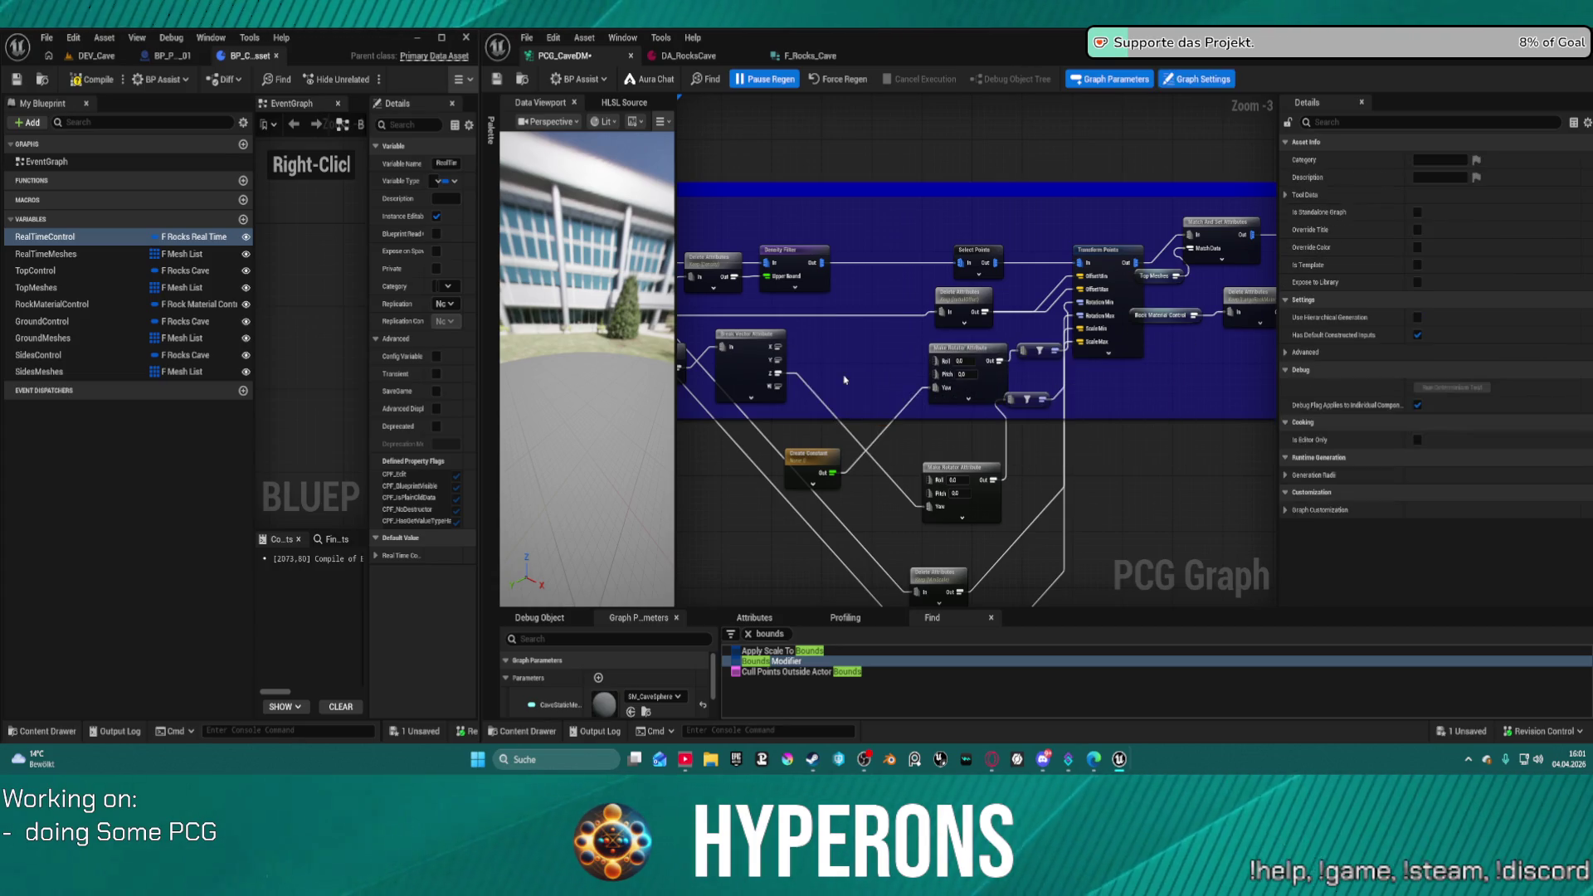
# - Add a Subtract node fed by Break Vector and wire it to the rotator's Roll
pyautogui.click(778, 346)
pyautogui.moveTo(778, 346); pyautogui.dragTo(848, 356)
pyautogui.write('subt')
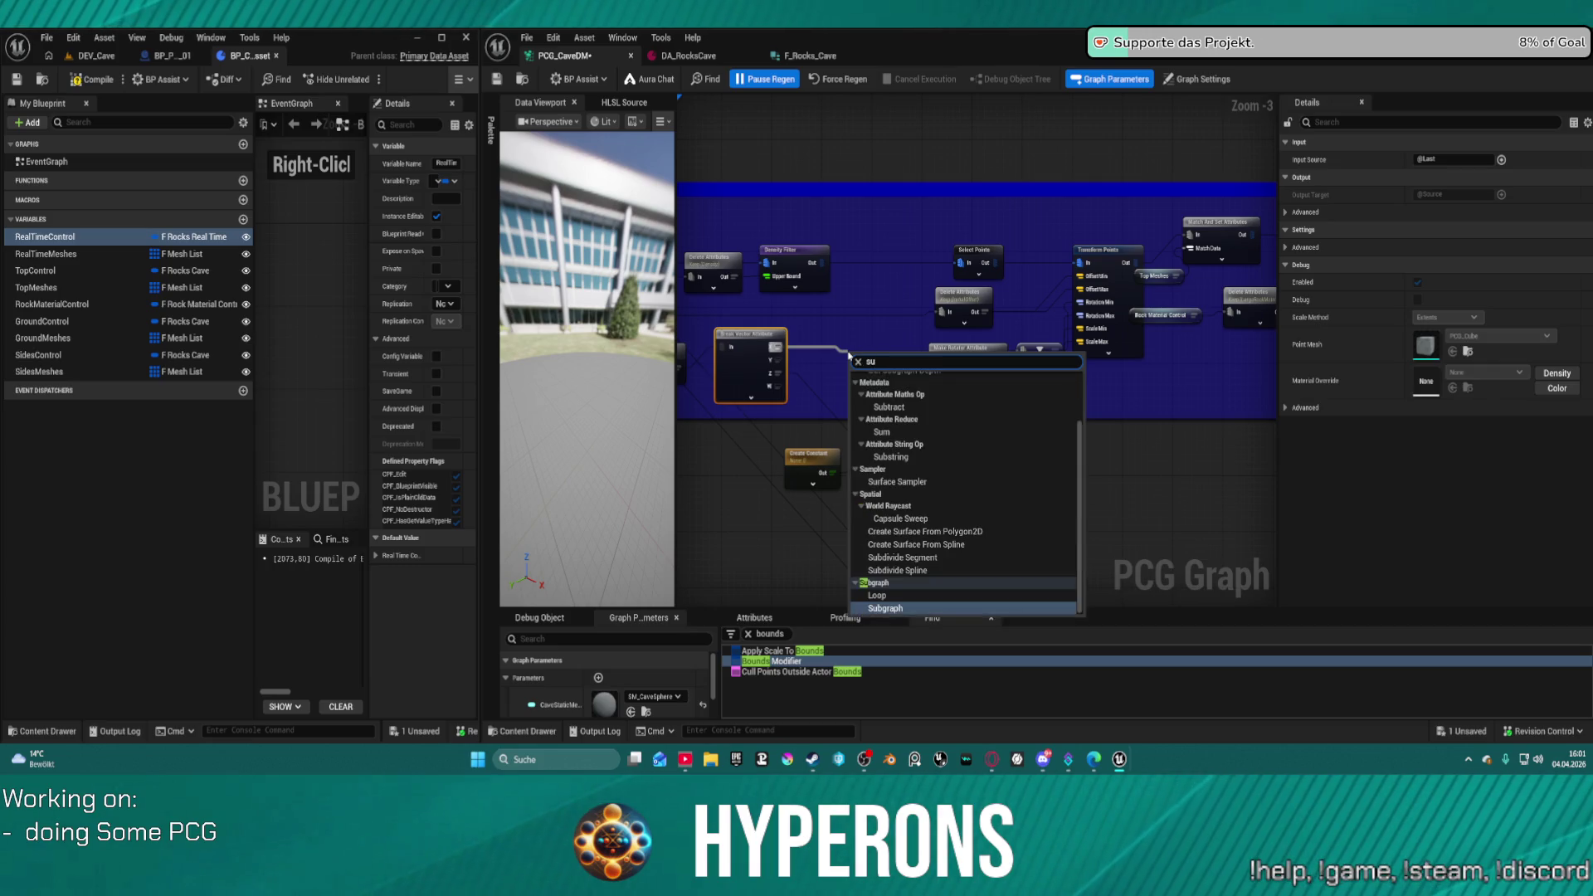
pyautogui.press('Return')
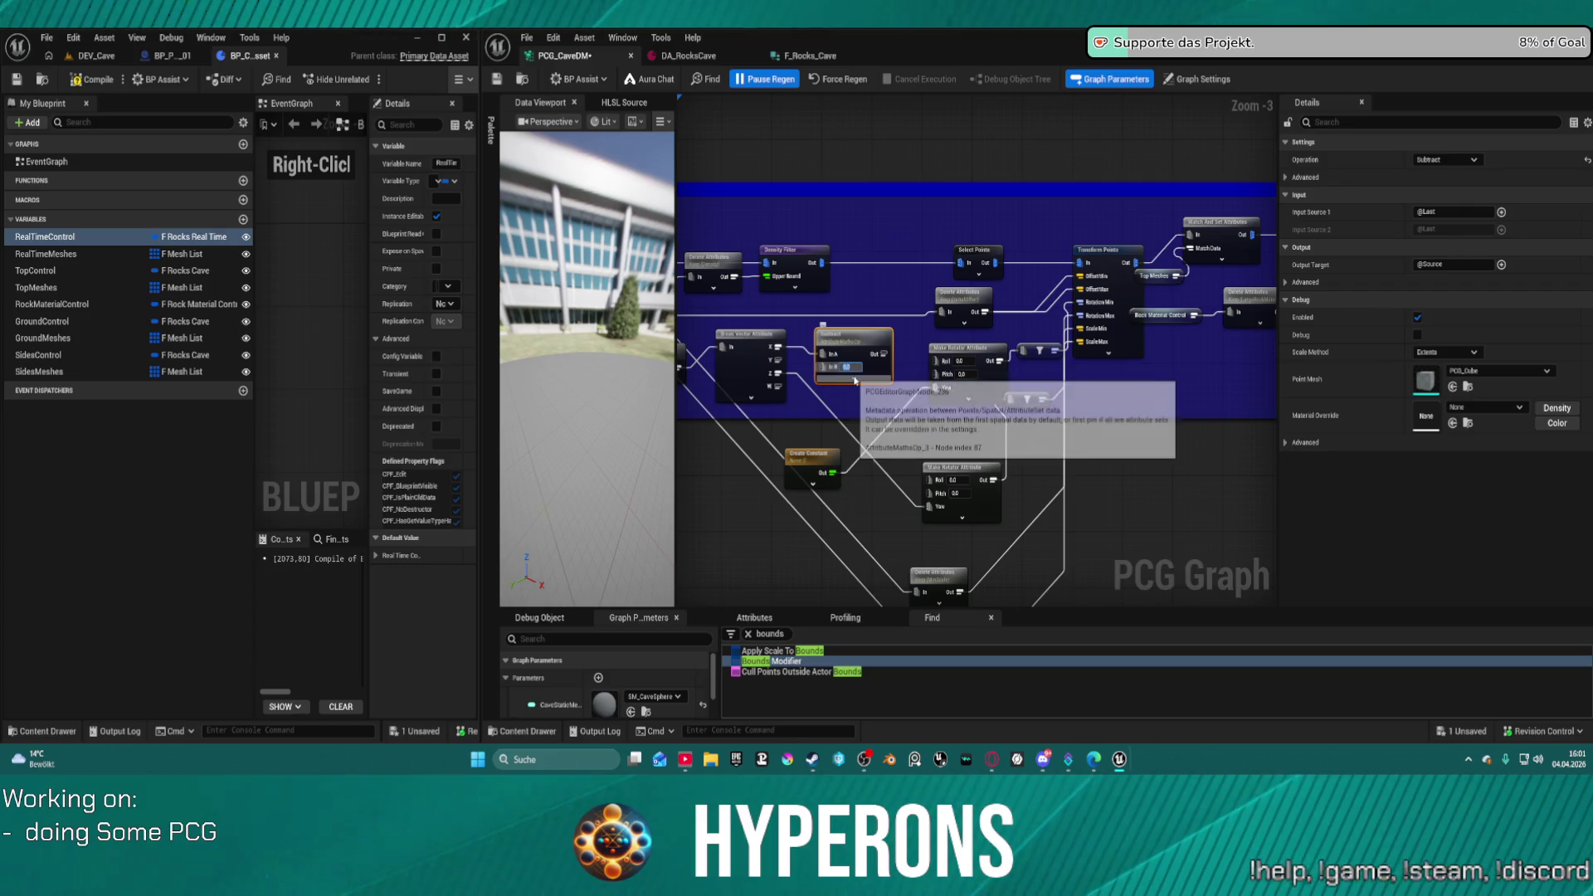
pyautogui.moveTo(882, 354); pyautogui.dragTo(935, 362)
pyautogui.moveTo(845, 342)
pyautogui.mouseDown()
pyautogui.moveTo(867, 337)
pyautogui.moveTo(854, 413)
pyautogui.mouseUp()
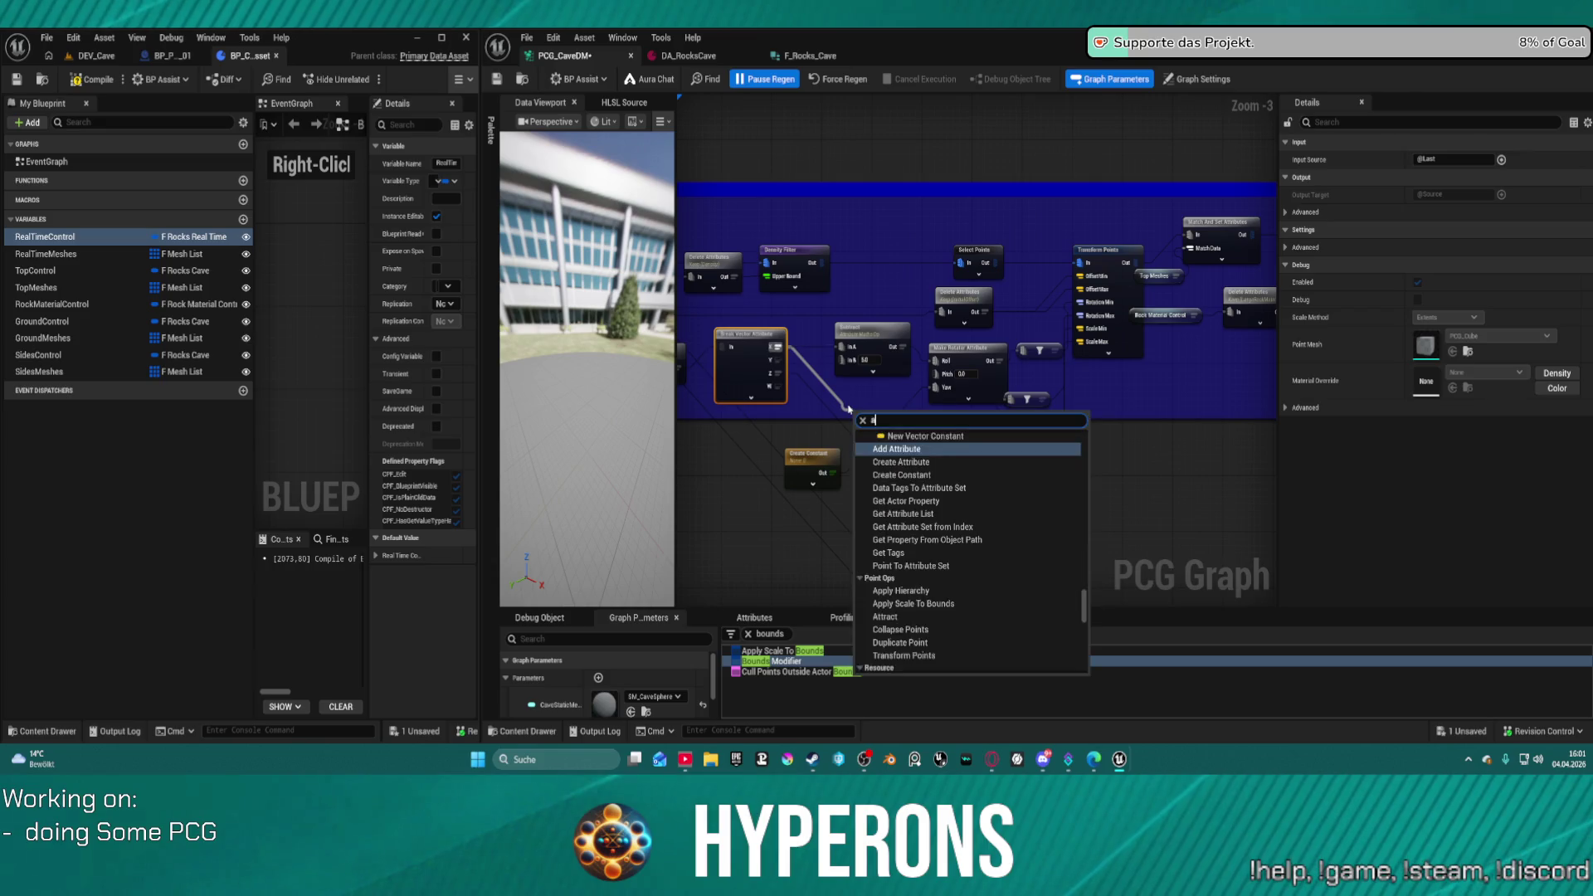
# - Add an Add node with InB 5 and connect its result to the rotator's Roll
pyautogui.write('add')
pyautogui.click(902, 516)
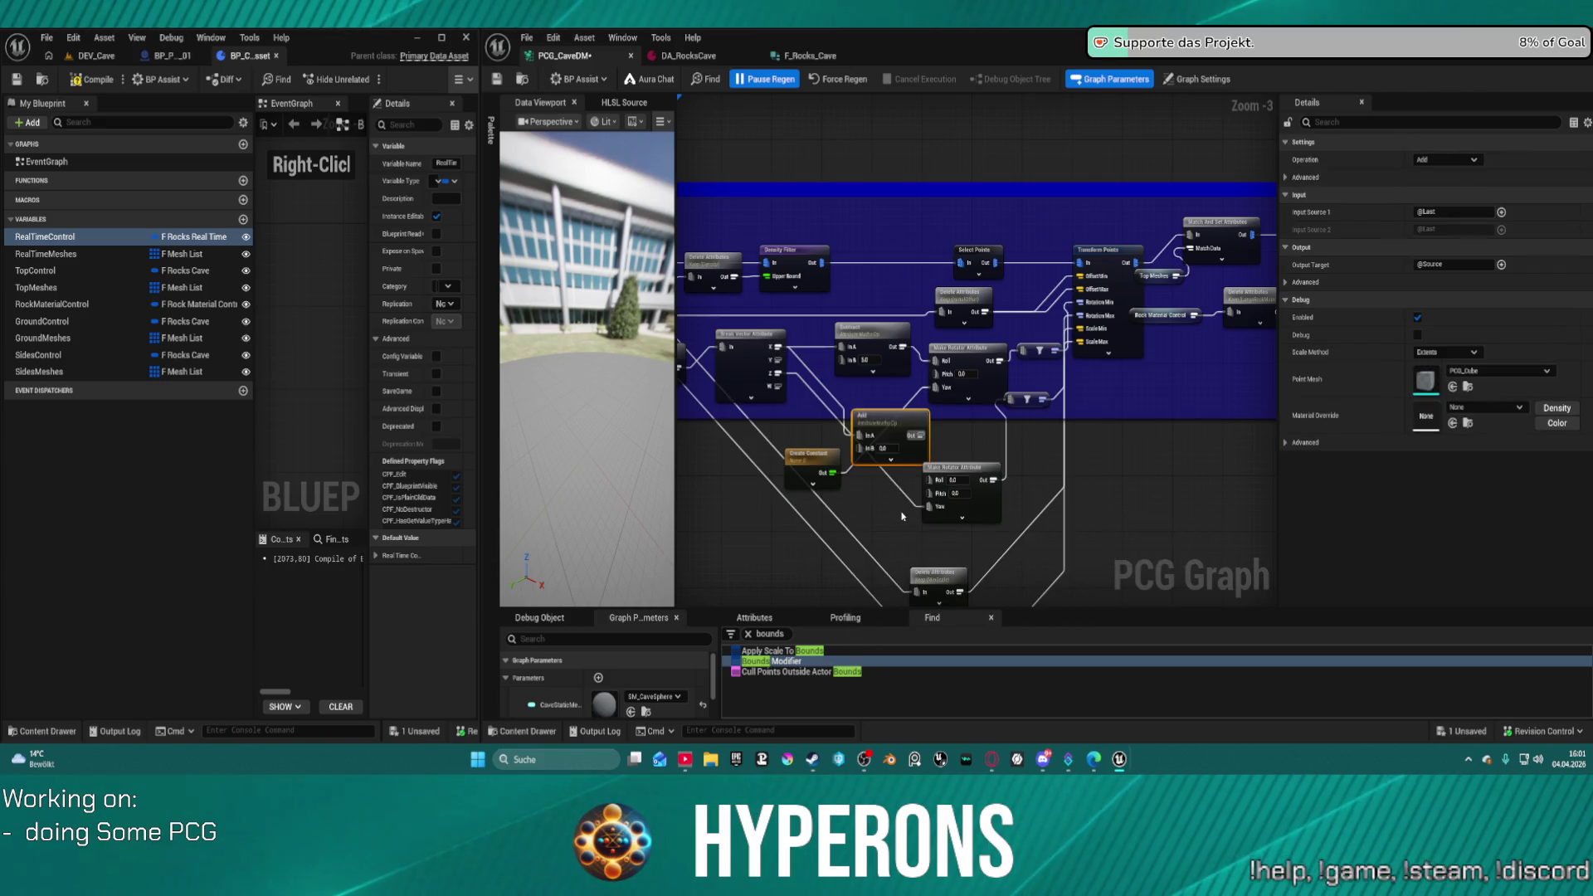
pyautogui.click(886, 449)
pyautogui.write('5')
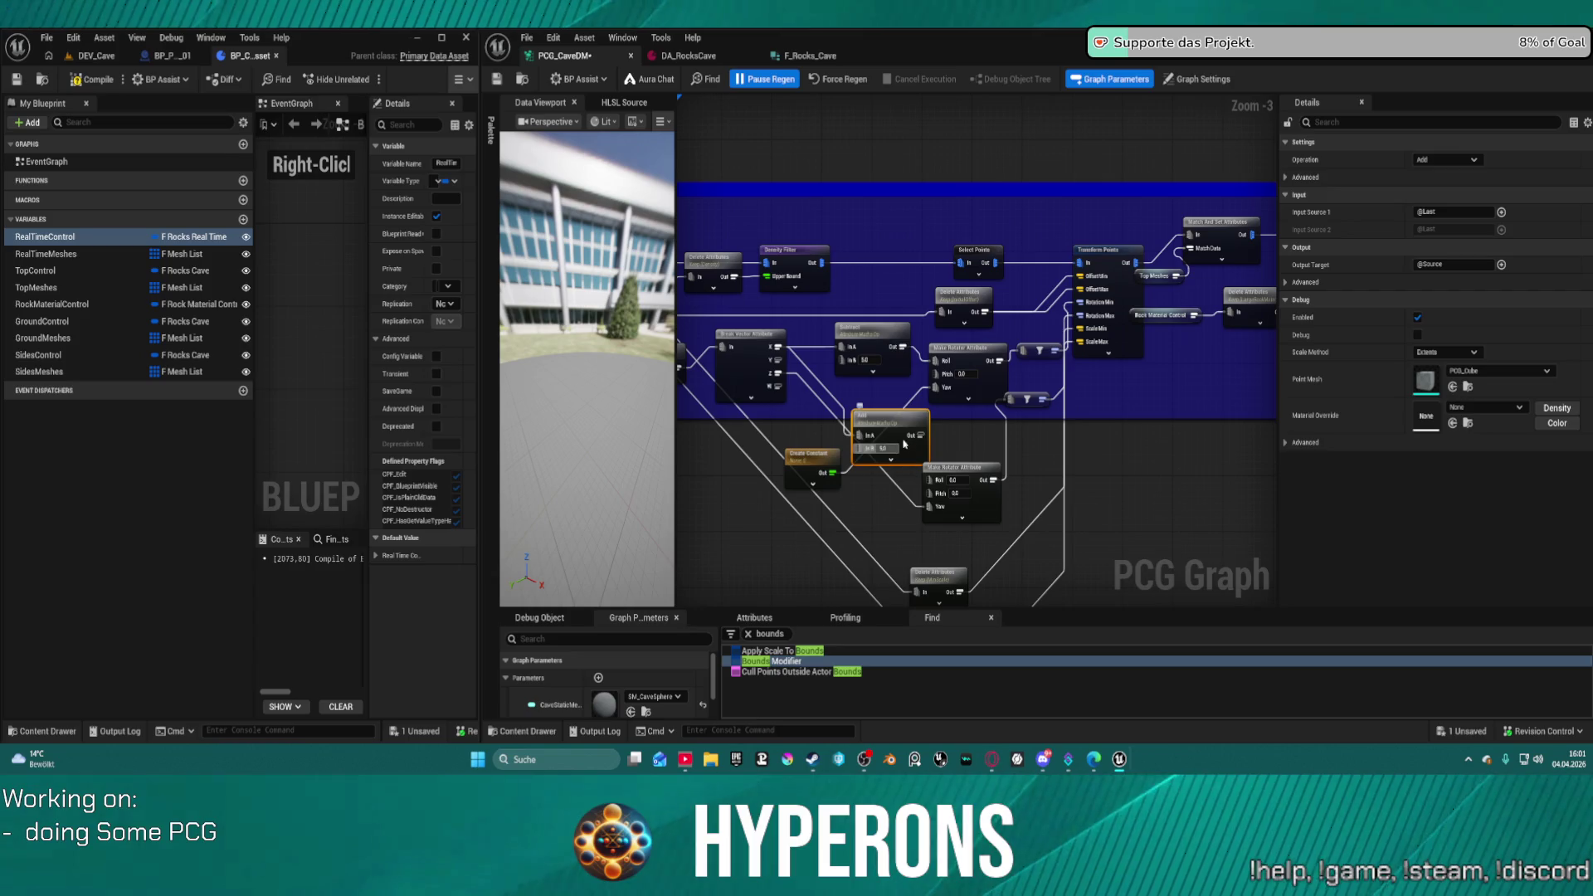
pyautogui.moveTo(919, 434); pyautogui.dragTo(935, 487)
pyautogui.moveTo(897, 430); pyautogui.dragTo(878, 390)
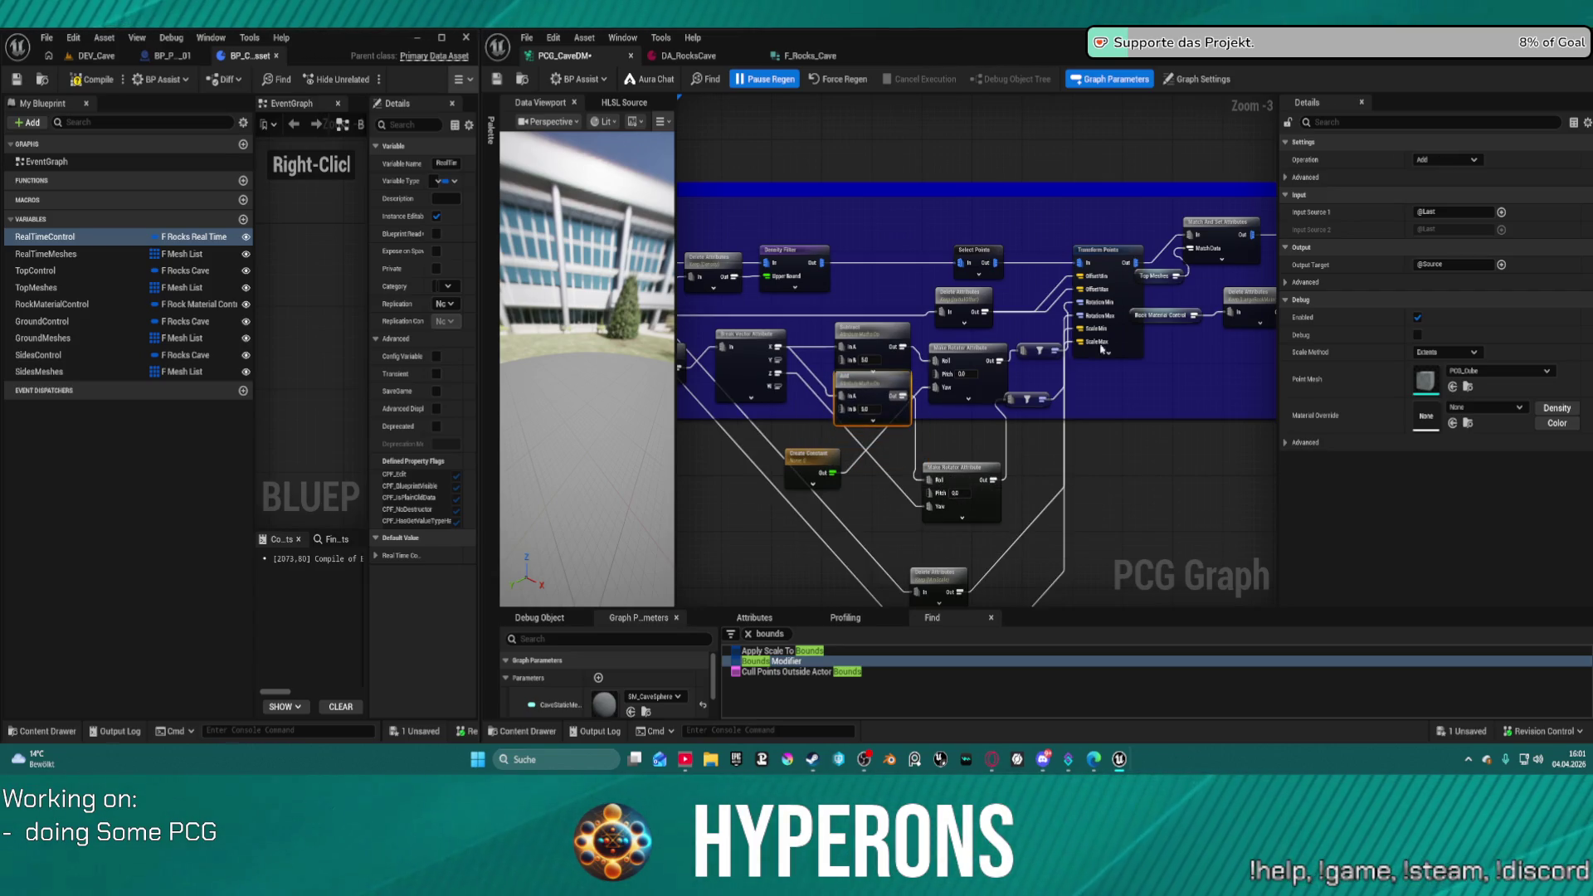
# - Pan the graph and move the Create Constant node up and right
pyautogui.click(1125, 290)
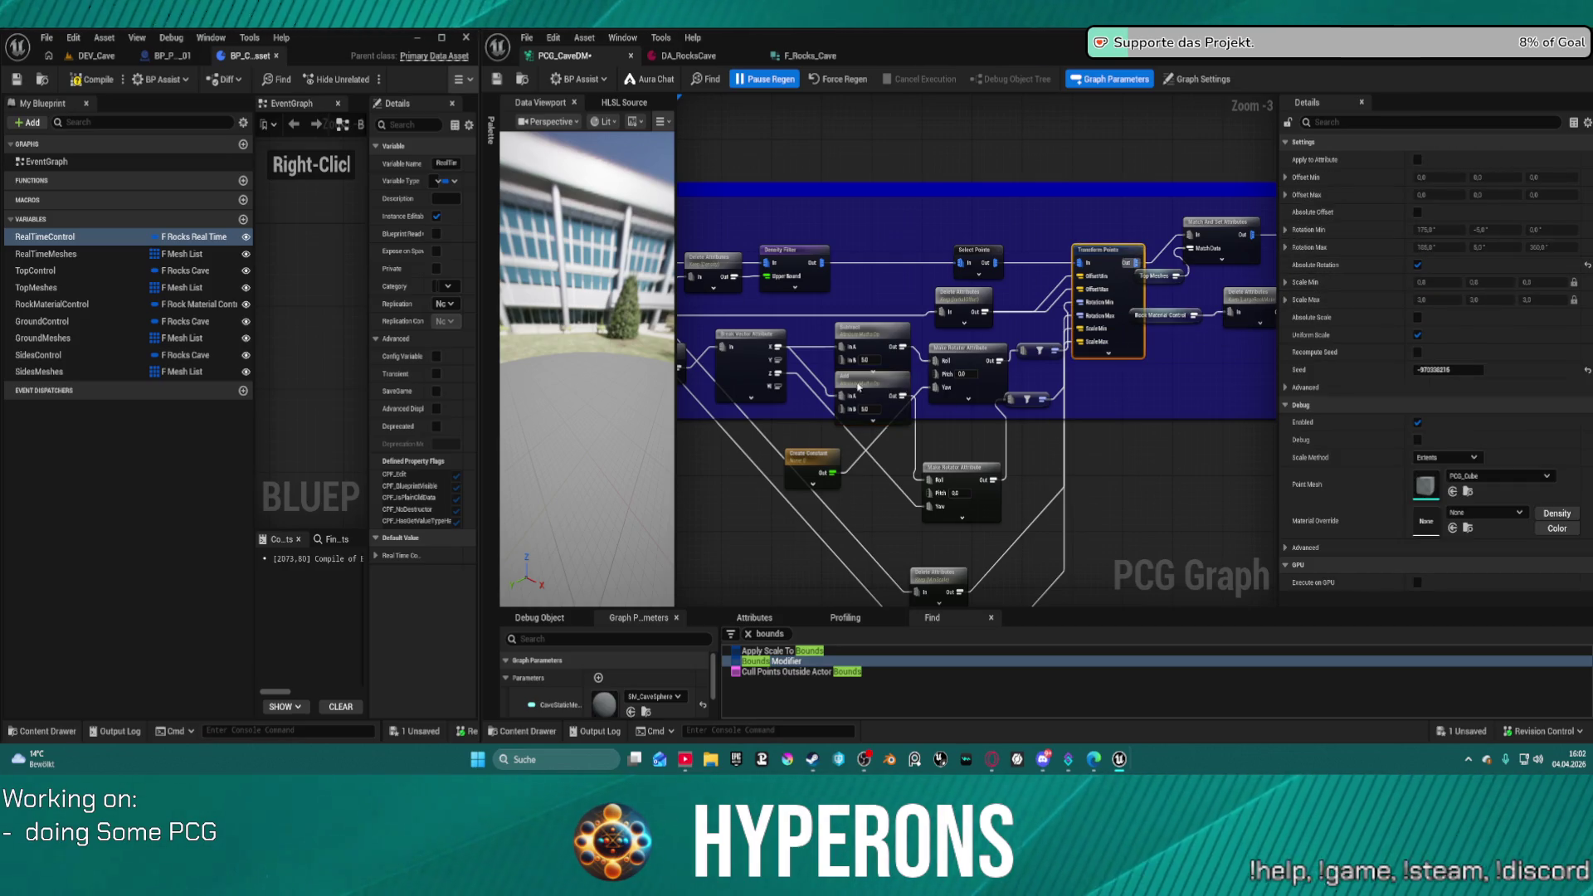
pyautogui.moveTo(775, 363); pyautogui.dragTo(933, 316)
pyautogui.moveTo(947, 383)
pyautogui.mouseDown()
pyautogui.moveTo(1162, 336)
pyautogui.moveTo(1110, 345)
pyautogui.mouseUp()
pyautogui.click(999, 300)
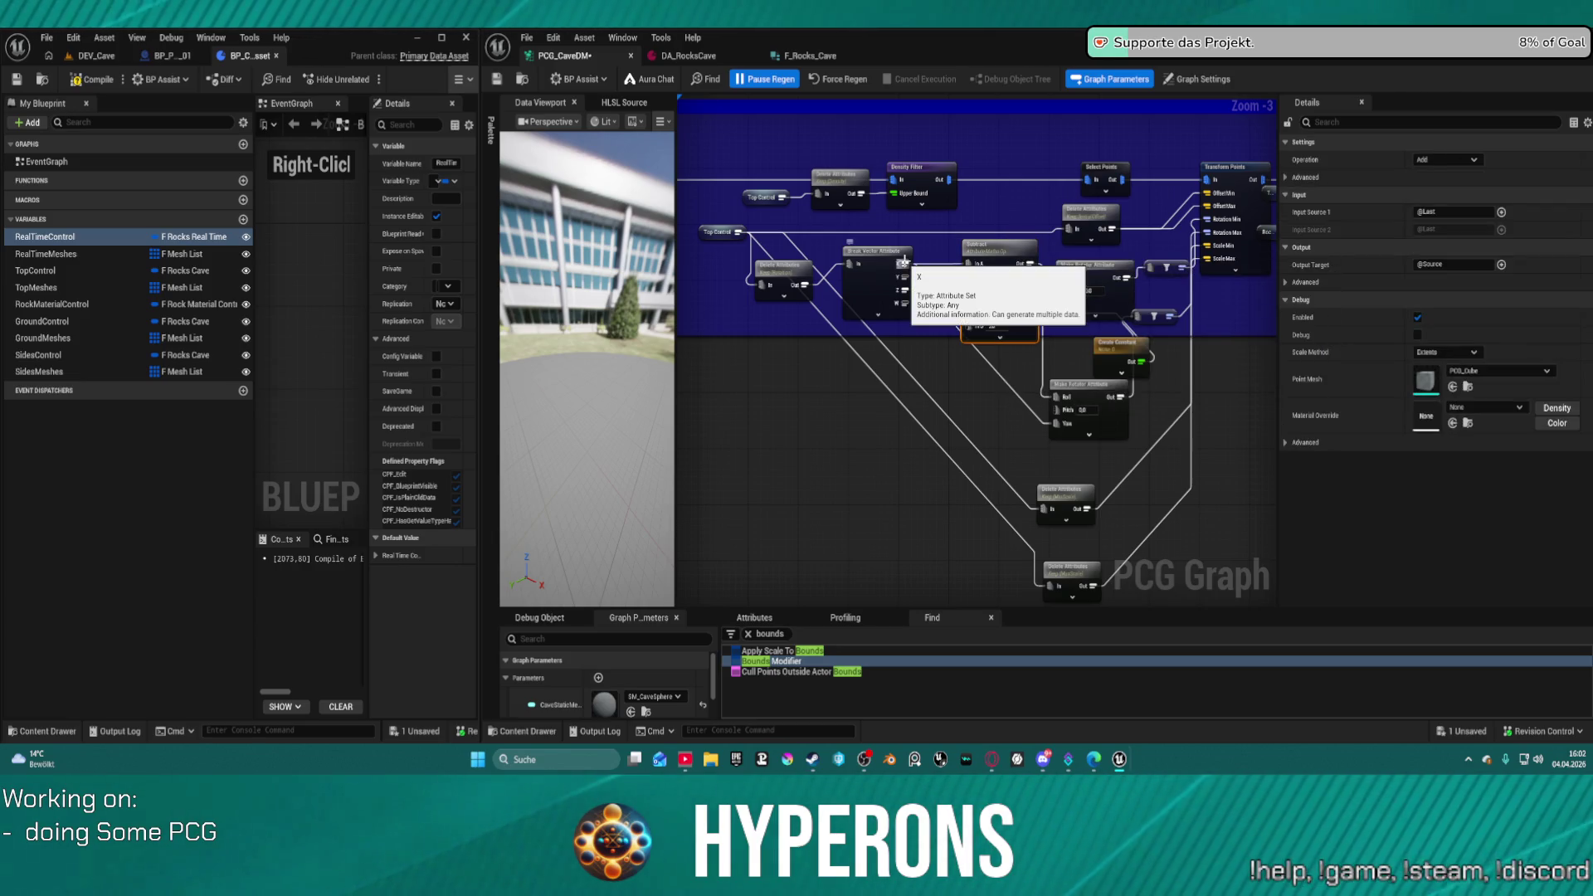
# - Copy and paste the Subtract and Add node pair
pyautogui.moveTo(914, 265); pyautogui.dragTo(904, 261)
pyautogui.press('Escape')
pyautogui.moveTo(1002, 365); pyautogui.dragTo(1000, 247)
pyautogui.hotkey('ctrl', 'c')
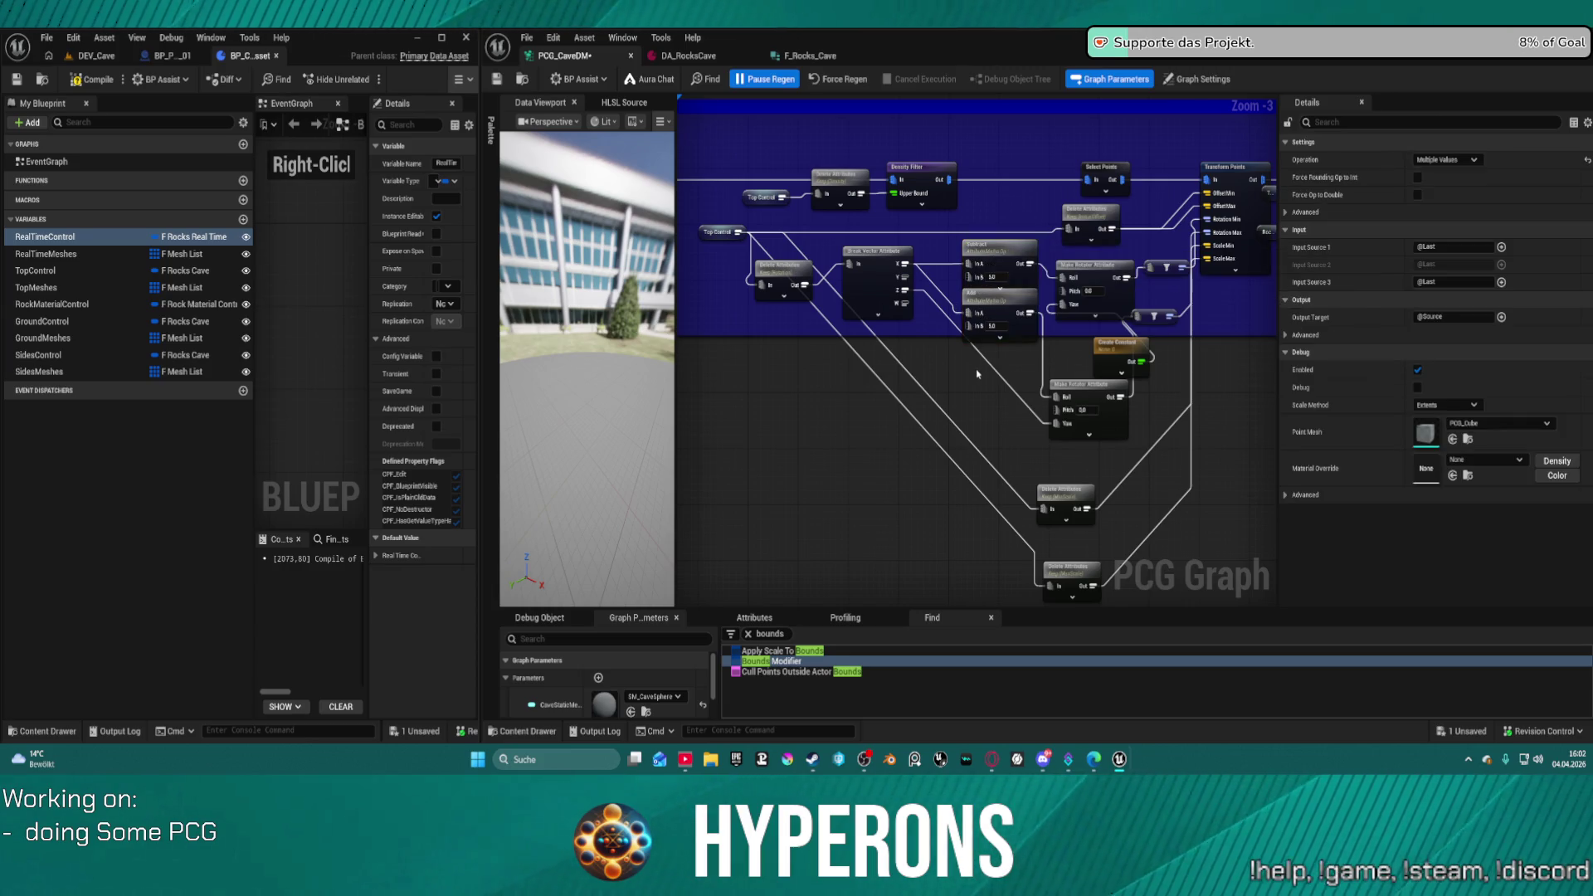
pyautogui.hotkey('ctrl', 'v')
# - Add another Add node after the pasted Subtract and wire it to the rotator's Pitch
pyautogui.moveTo(1008, 375)
pyautogui.mouseDown()
pyautogui.moveTo(1018, 422)
pyautogui.moveTo(1024, 354)
pyautogui.moveTo(1066, 297)
pyautogui.moveTo(1034, 317)
pyautogui.moveTo(954, 311)
pyautogui.moveTo(904, 277)
pyautogui.mouseUp()
pyautogui.write('add')
pyautogui.press('Return')
pyautogui.moveTo(952, 421)
pyautogui.mouseDown()
pyautogui.moveTo(984, 386)
pyautogui.moveTo(954, 389)
pyautogui.moveTo(912, 290)
pyautogui.mouseUp()
pyautogui.moveTo(1024, 381)
pyautogui.mouseDown()
pyautogui.moveTo(967, 382)
pyautogui.moveTo(1059, 410)
pyautogui.mouseUp()
pyautogui.click(989, 386)
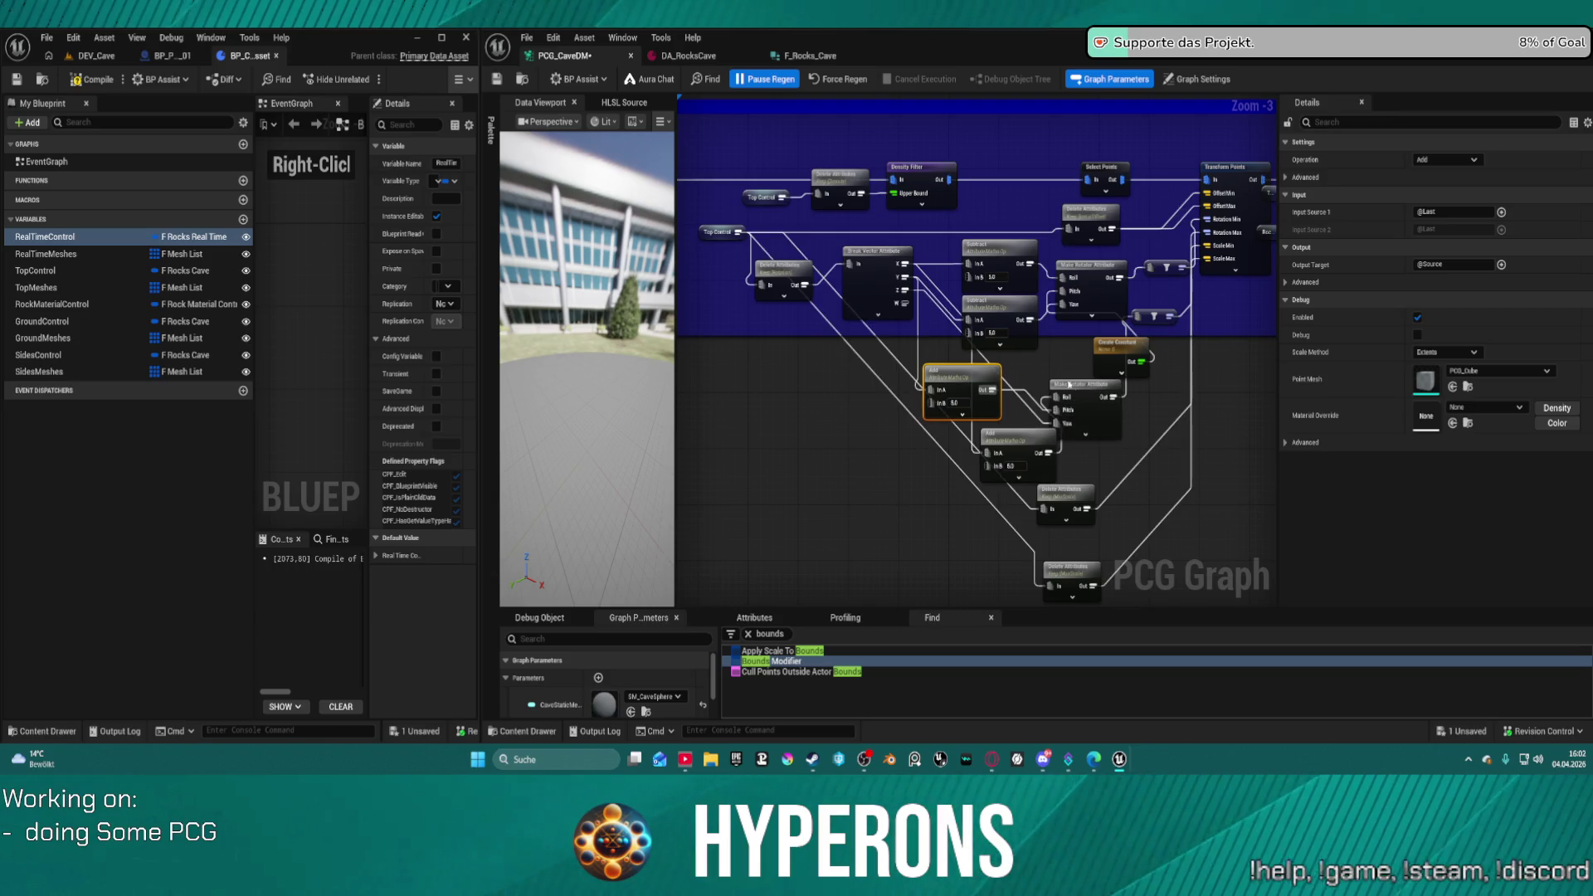
pyautogui.click(1047, 359)
# - Move the Delete Attributes node higher, up and left in the graph
pyautogui.moveTo(1040, 356); pyautogui.dragTo(869, 376)
pyautogui.moveTo(988, 315); pyautogui.dragTo(1111, 244)
pyautogui.scroll(-2, 1112, 244)
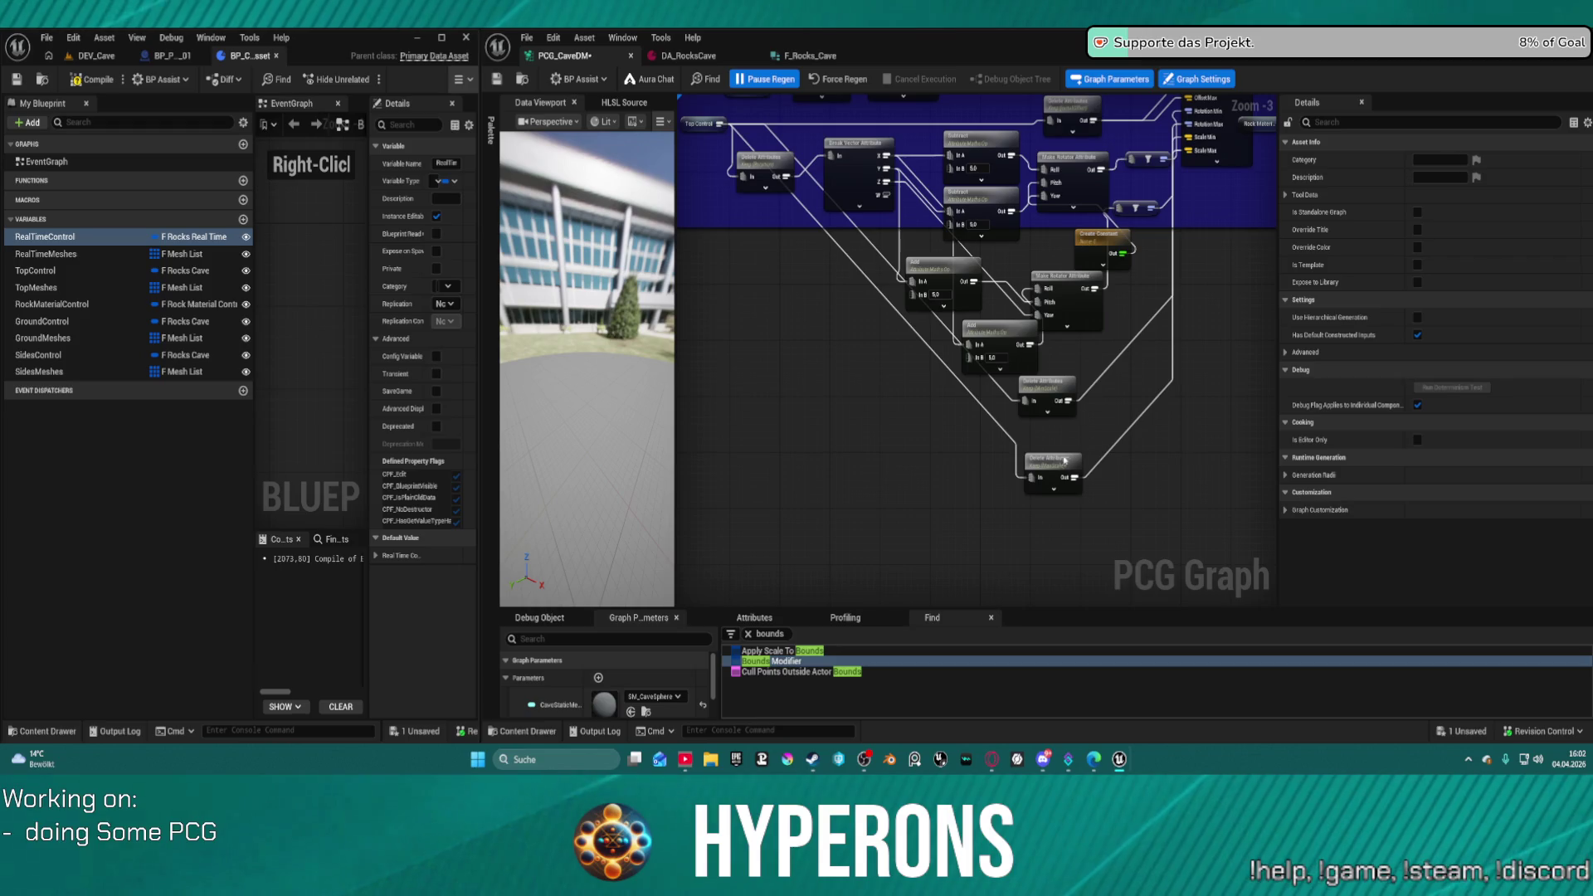
pyautogui.click(1062, 358)
pyautogui.moveTo(1061, 359)
pyautogui.mouseDown()
pyautogui.moveTo(1012, 272)
pyautogui.moveTo(1007, 301)
pyautogui.mouseUp()
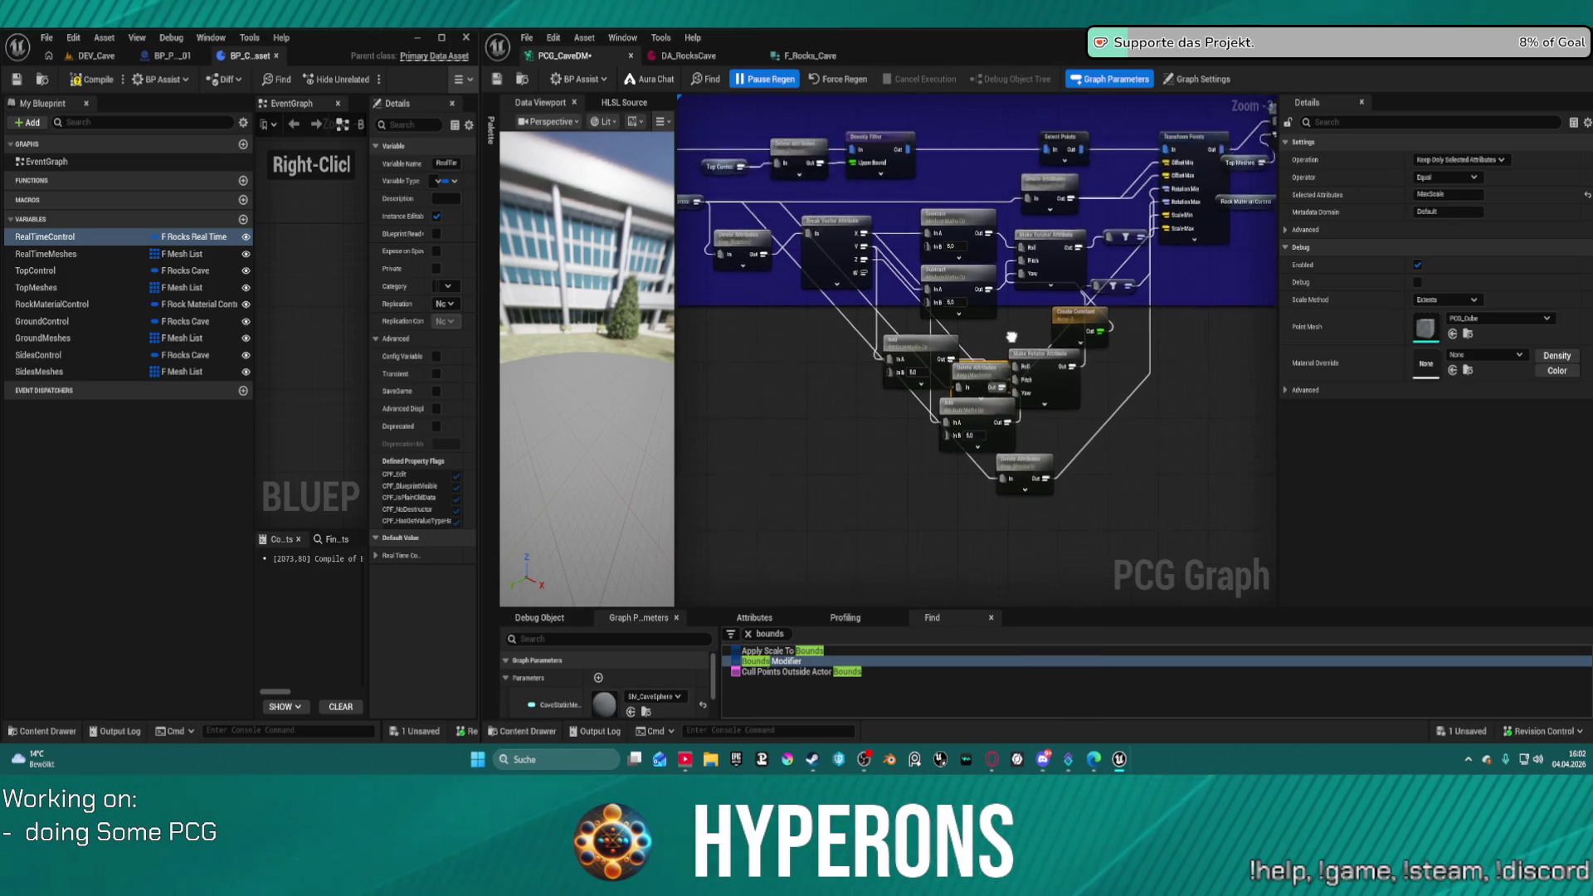
# - Review the Transform Points, top-row bounds and Normal To Density node settings
pyautogui.click(1210, 220)
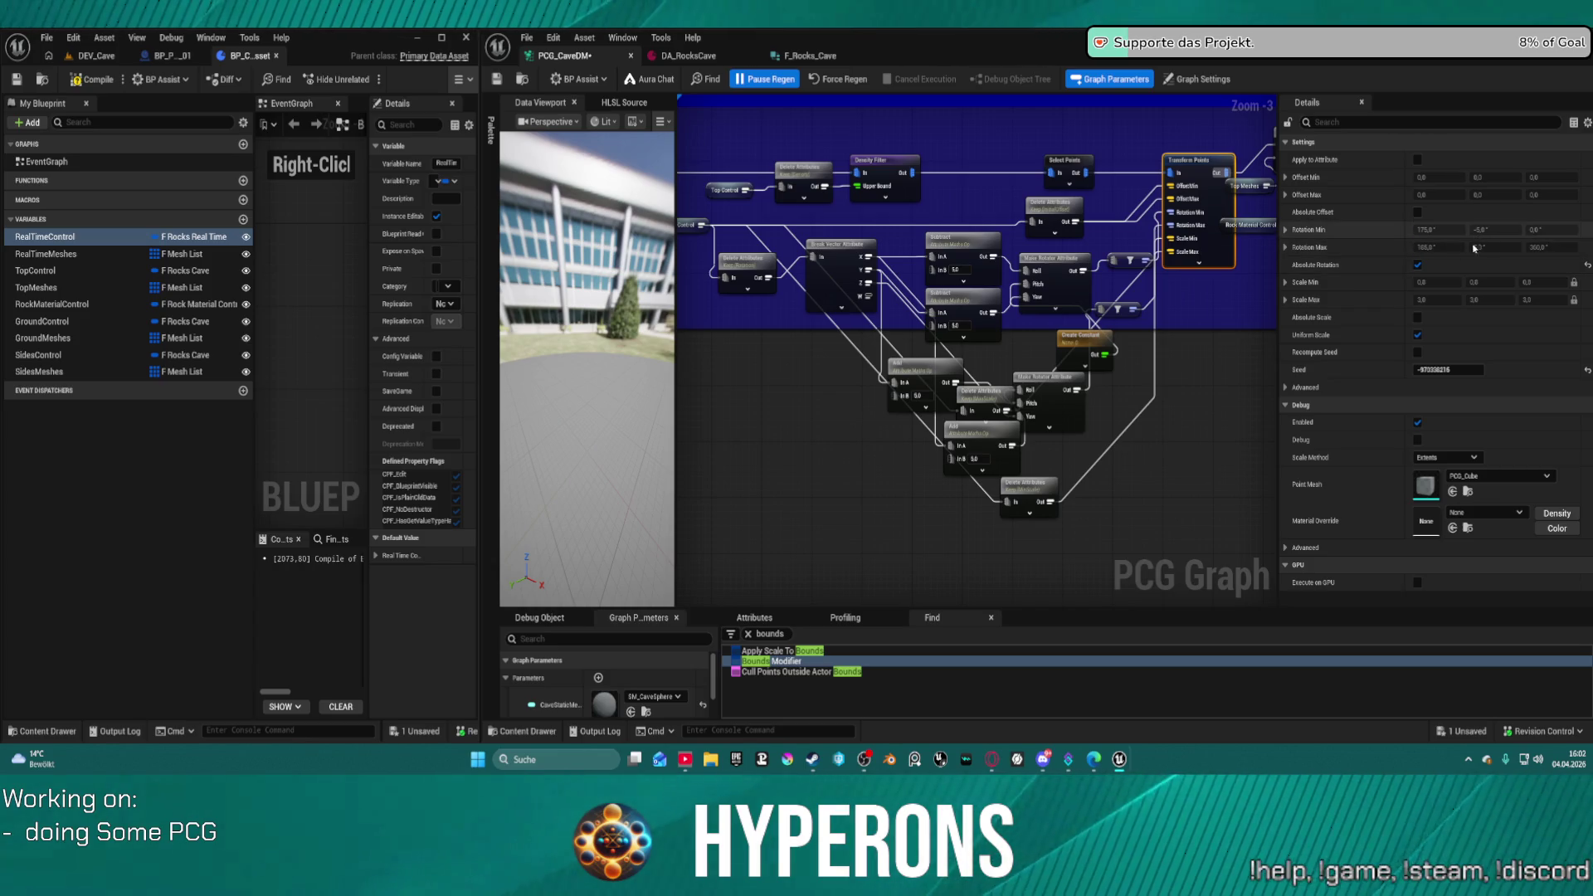
pyautogui.moveTo(1124, 371)
pyautogui.mouseDown()
pyautogui.moveTo(1058, 298)
pyautogui.moveTo(1162, 305)
pyautogui.mouseUp()
pyautogui.scroll(1, 1161, 306)
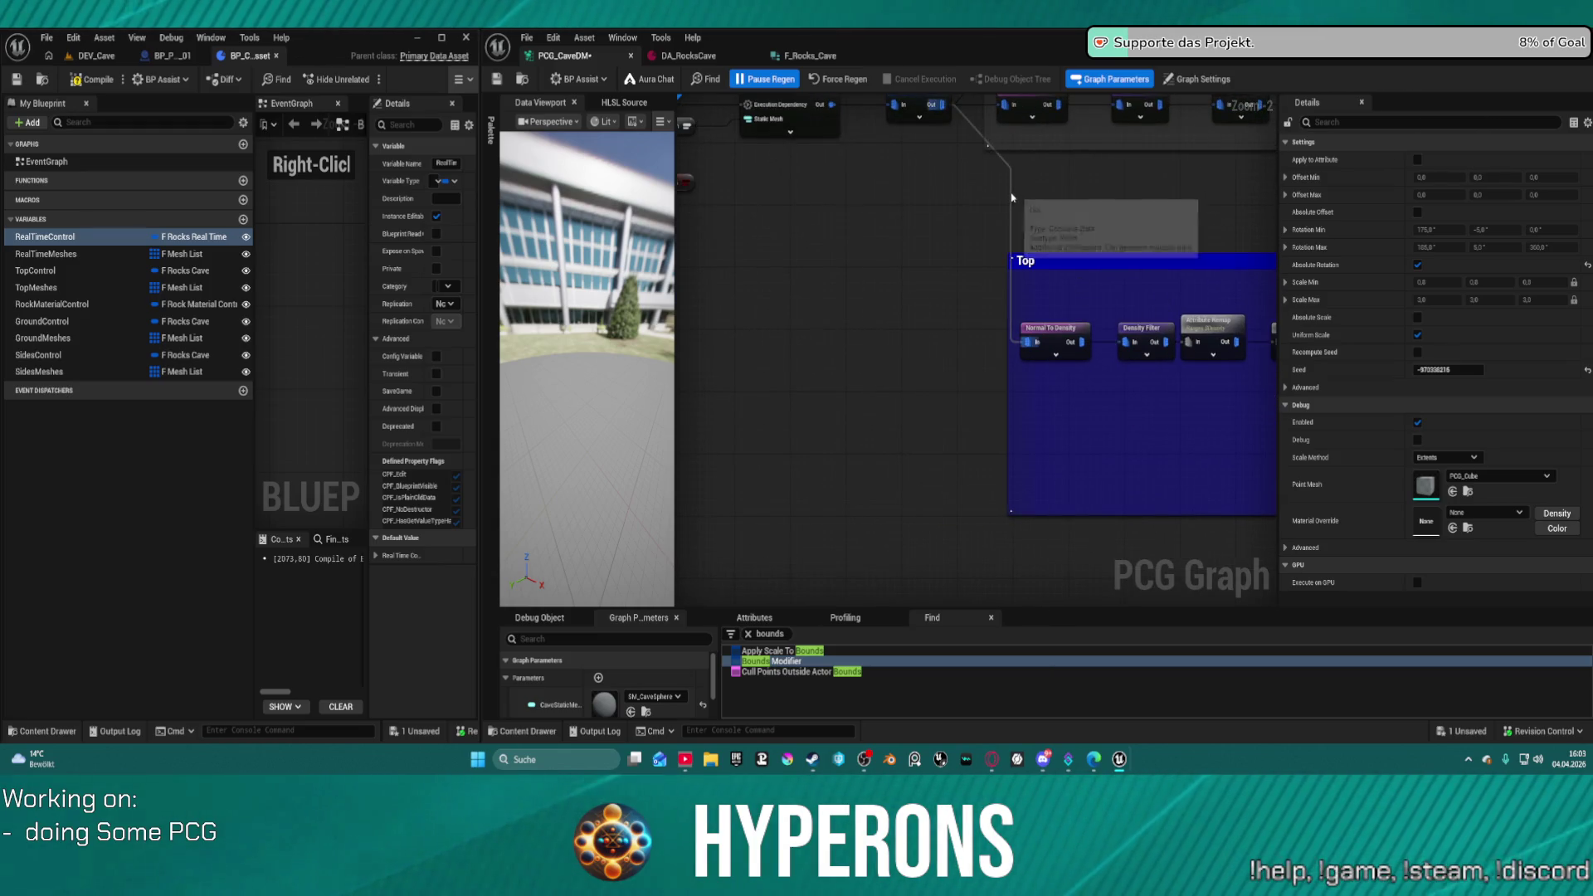
pyautogui.click(920, 108)
pyautogui.click(1058, 335)
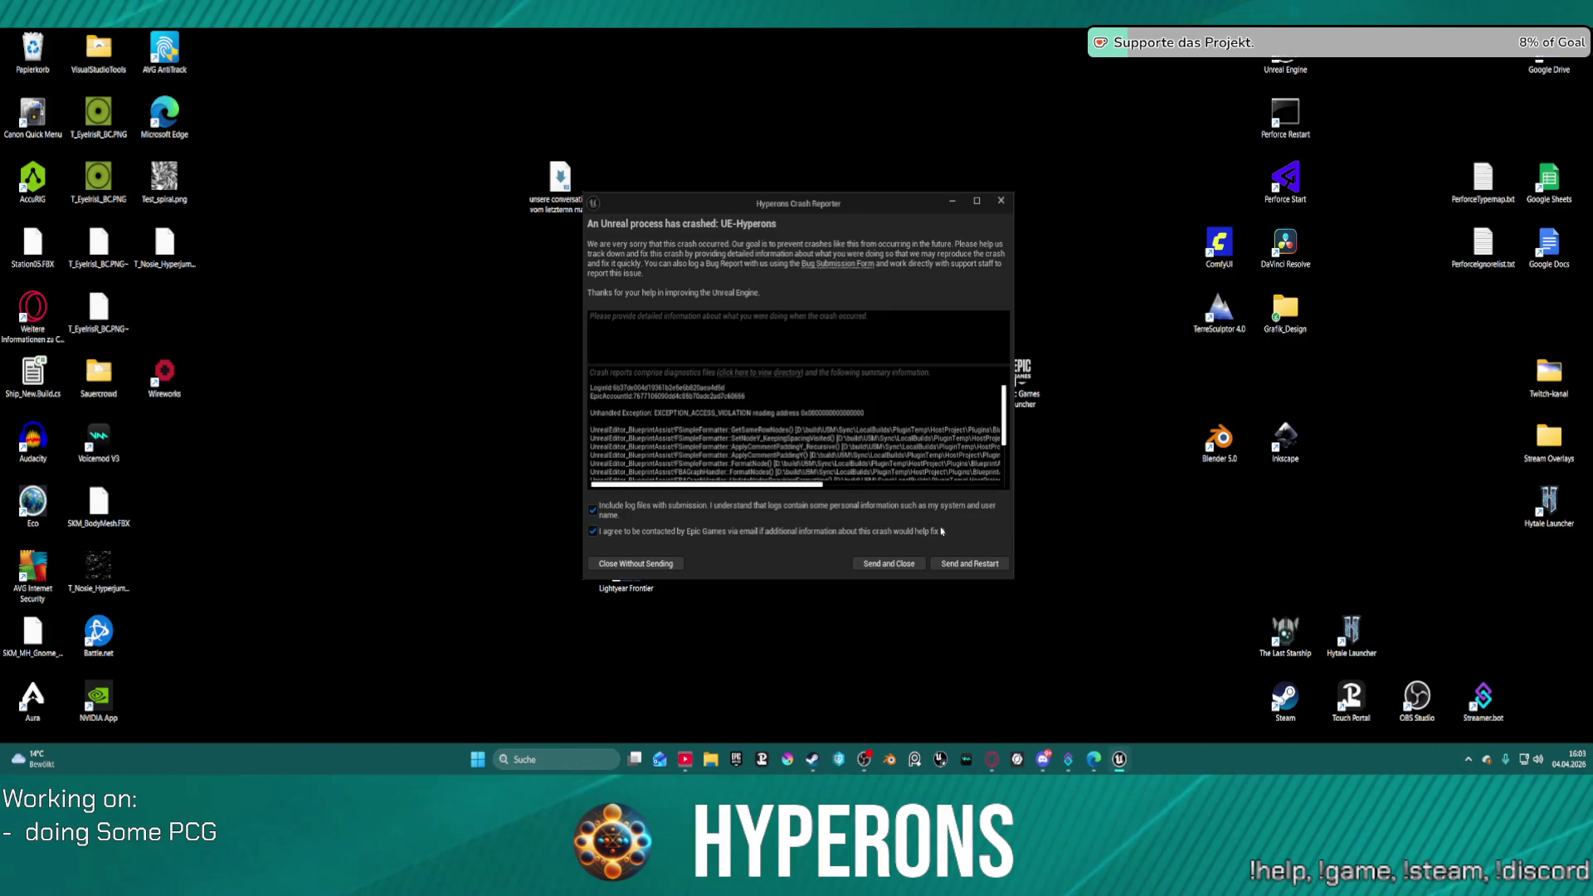
# - Send the crash report and restart Unreal Engine, reopening the F_Rocks_Cave structure
pyautogui.click(977, 557)
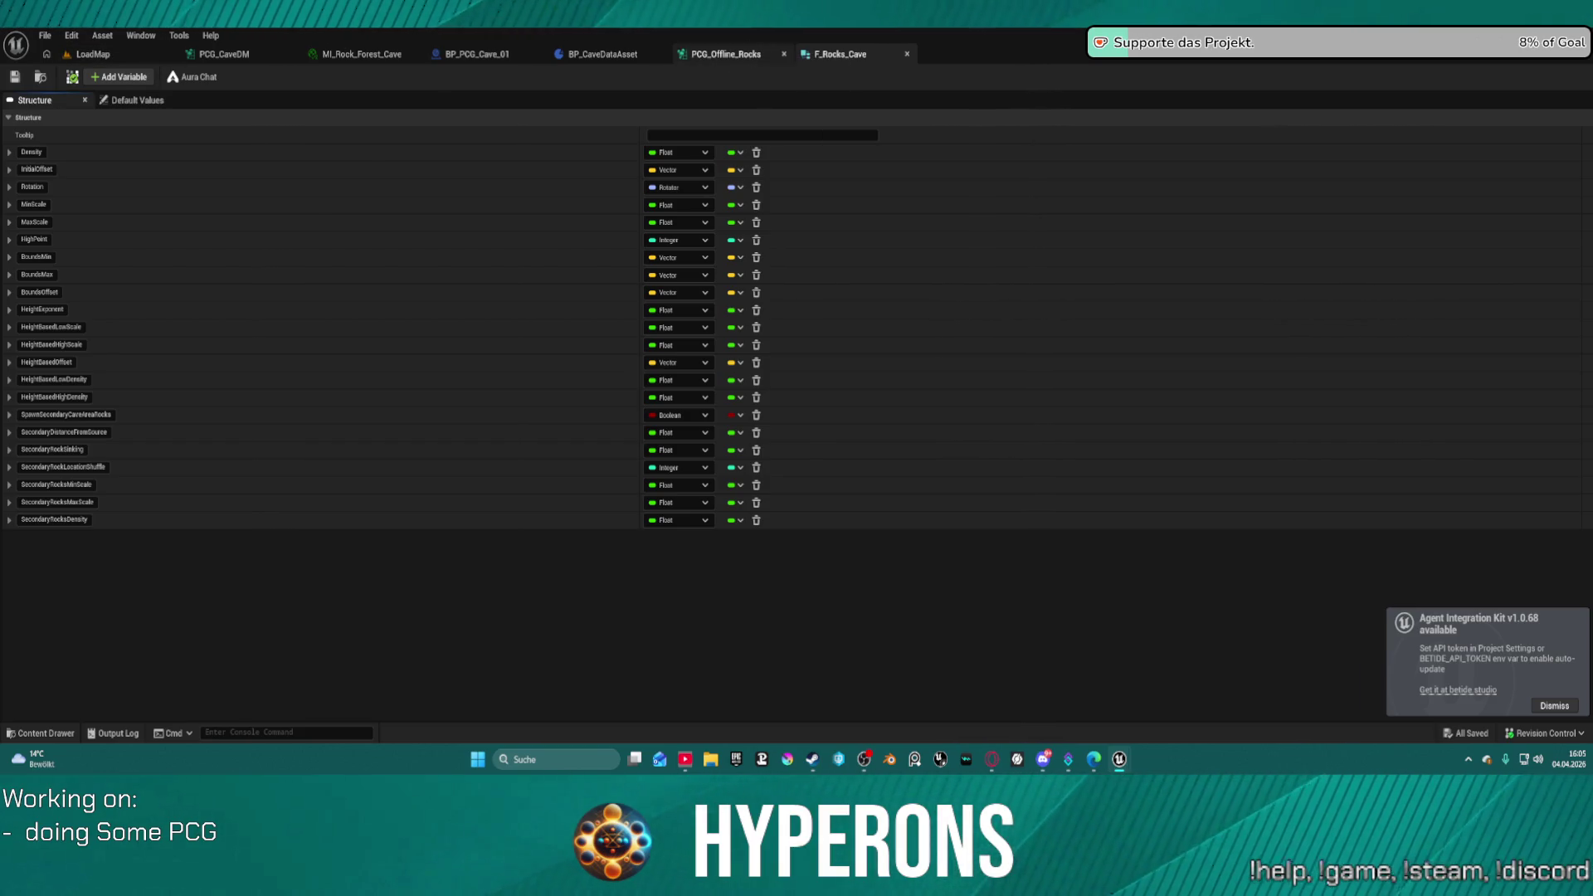
# - Close PCG_Offline_Rocks and snap PCG_CaveDM to the right half, editor on the left
pyautogui.click(719, 55)
pyautogui.click(783, 54)
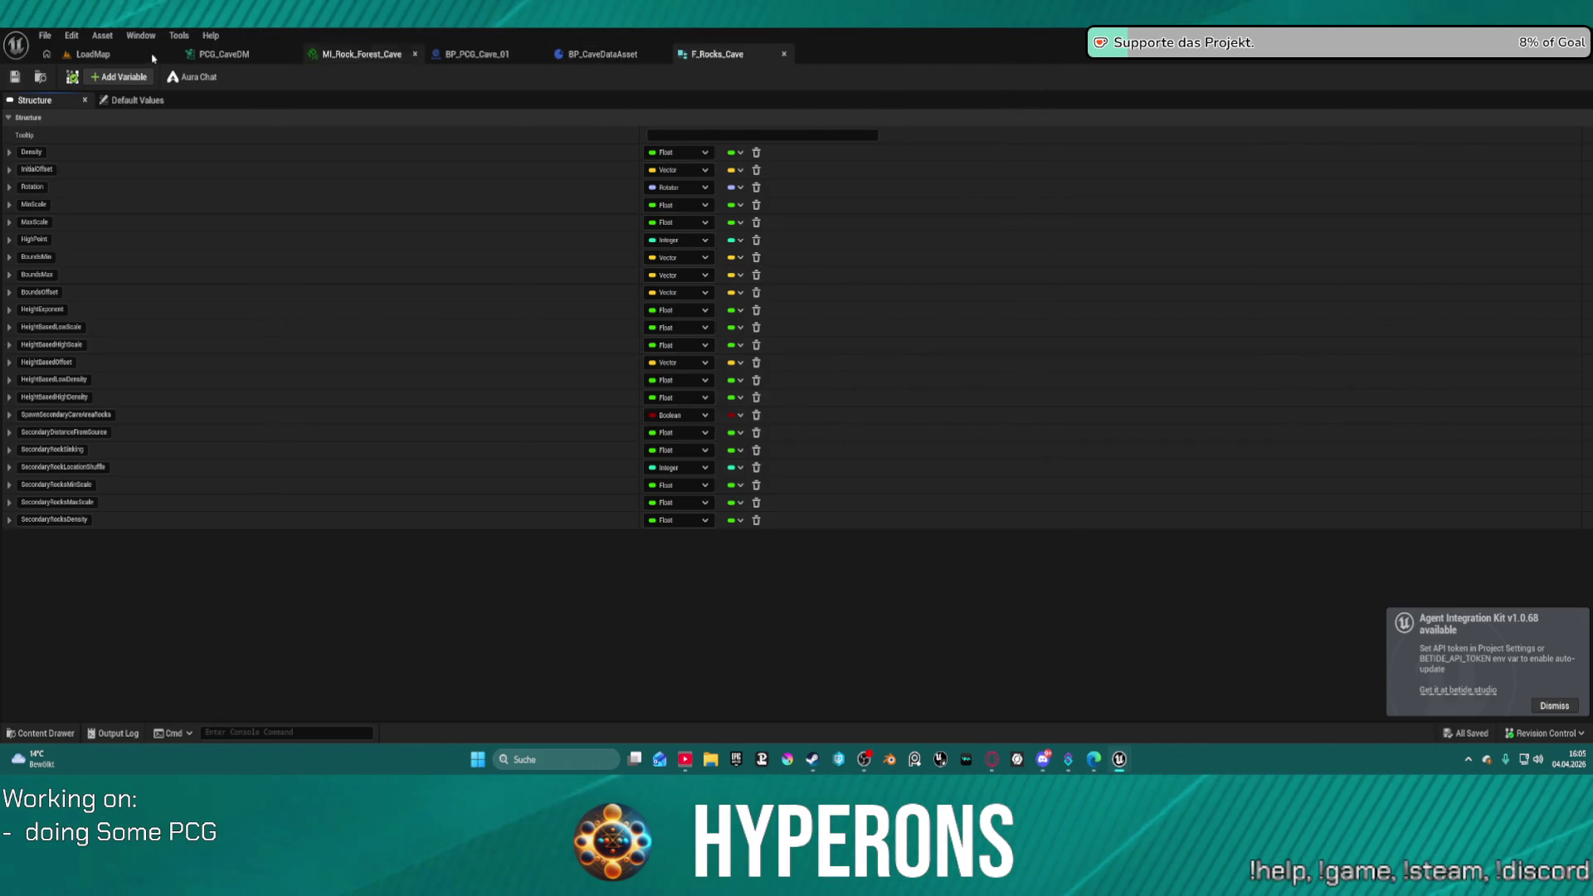
pyautogui.moveTo(218, 54); pyautogui.dragTo(906, 304)
pyautogui.press('super+Right')
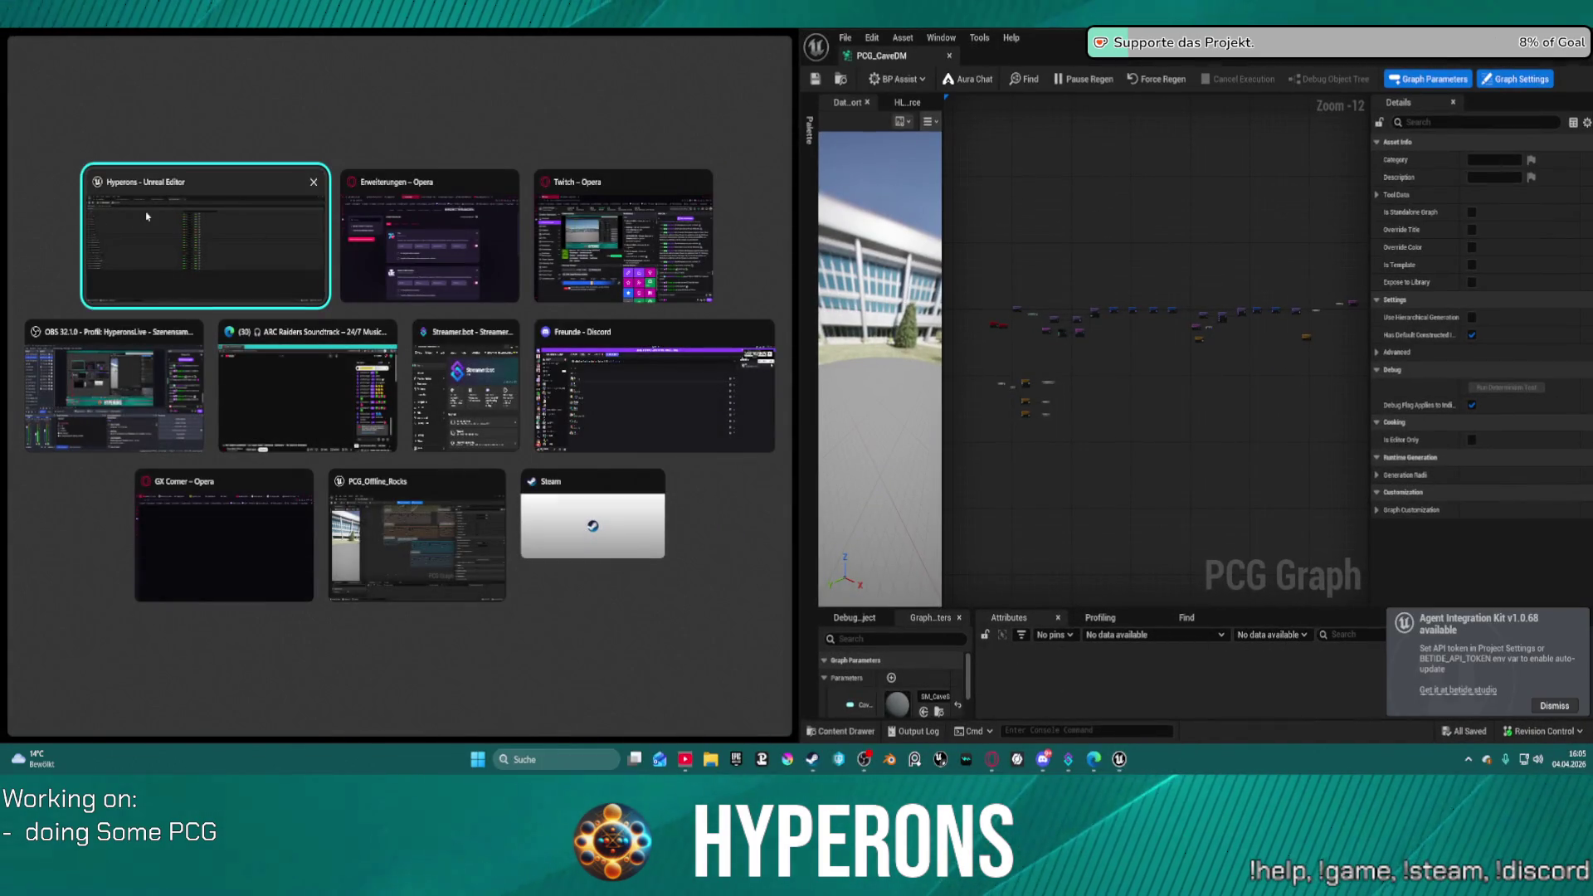
pyautogui.click(146, 216)
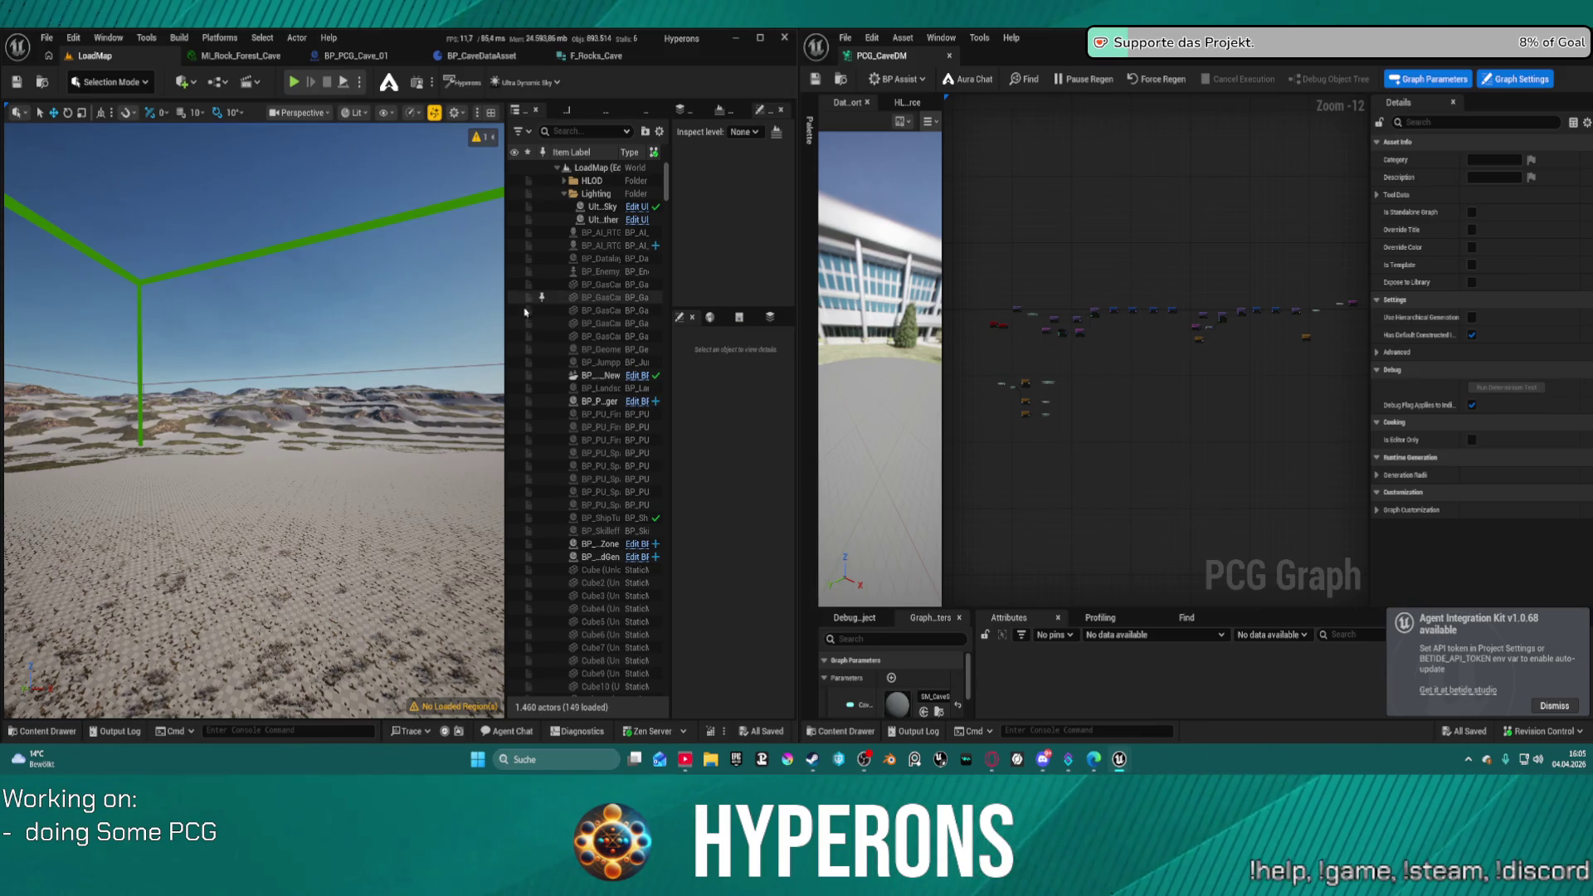
# - Open the DEV_Cave level from File's recent levels list
pyautogui.click(47, 38)
pyautogui.moveTo(125, 131)
pyautogui.click(275, 148)
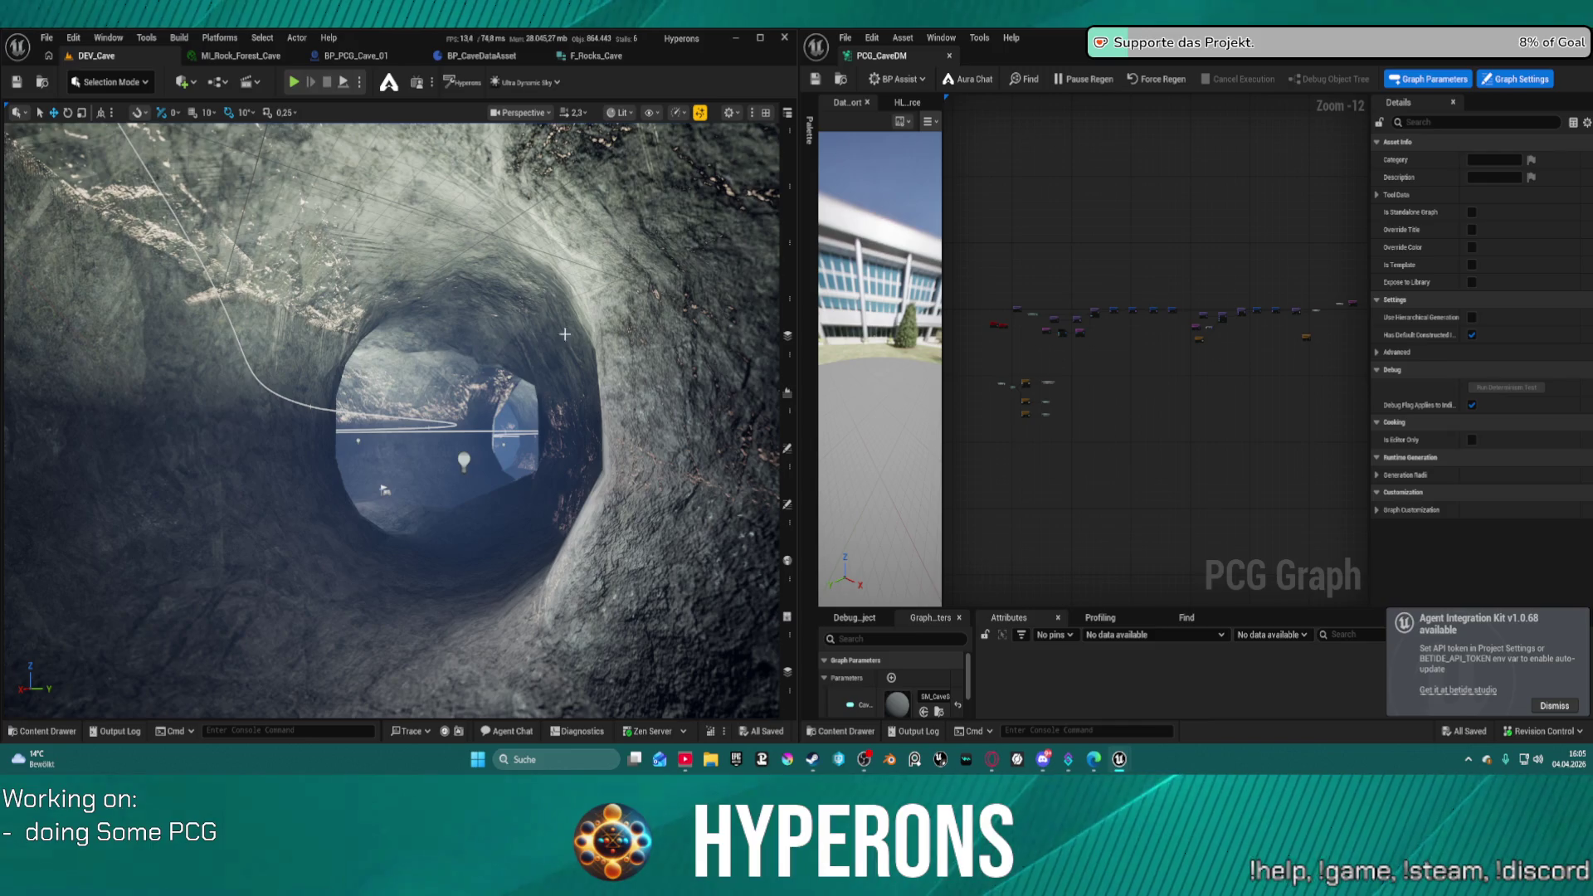
# - Fly the viewport camera around and through the generated rock cave tunnel
pyautogui.scroll(-10, 538, 363)
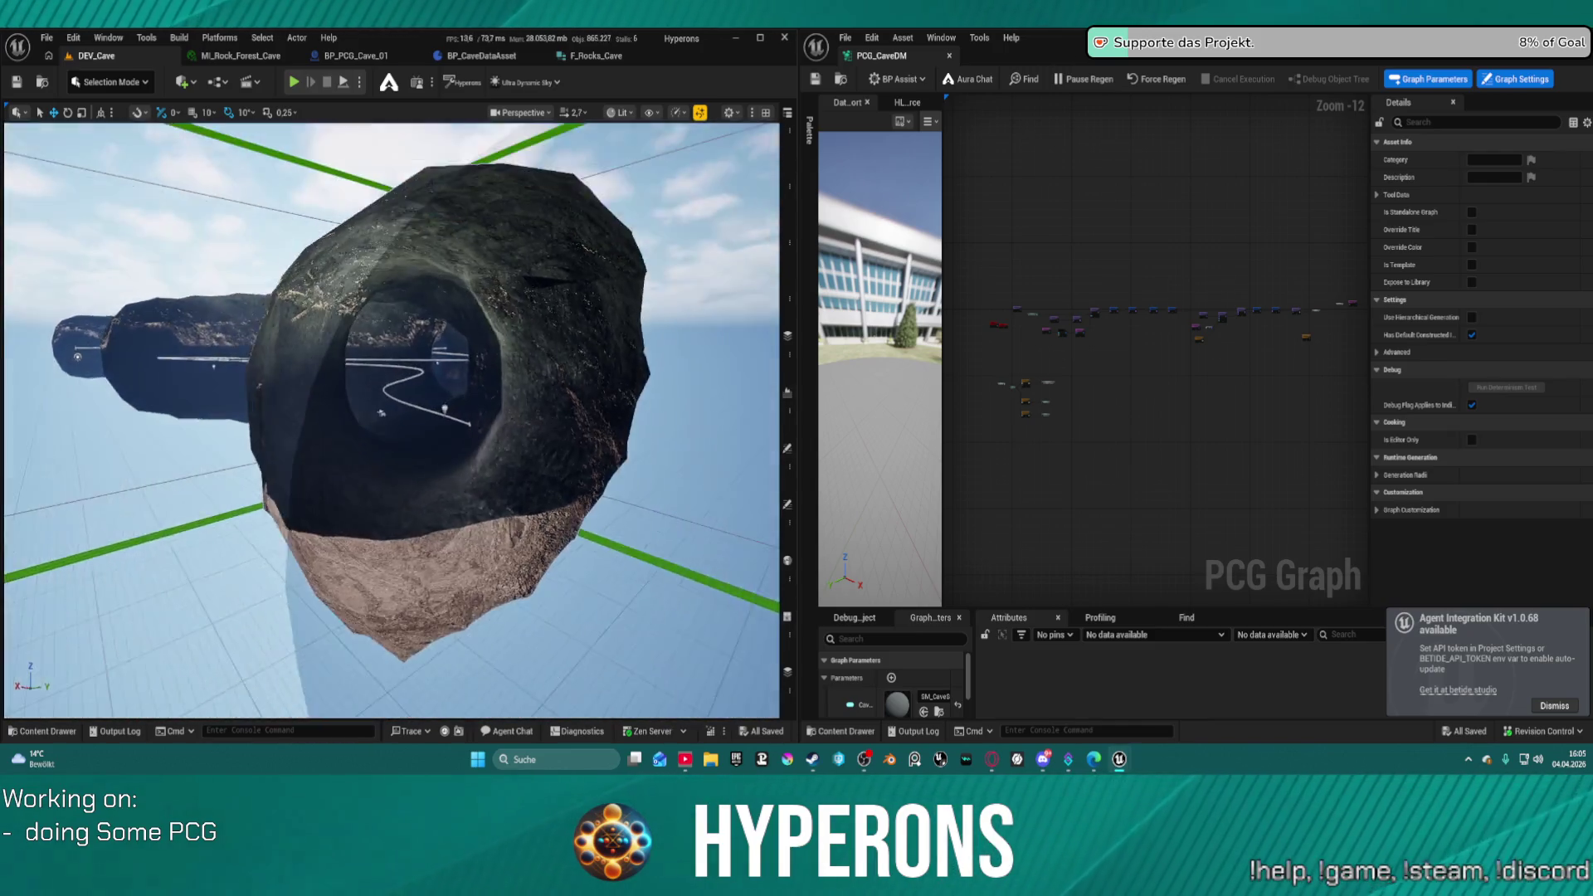
pyautogui.moveTo(539, 362)
pyautogui.mouseDown()
pyautogui.moveTo(531, 299)
pyautogui.moveTo(531, 357)
pyautogui.moveTo(497, 374)
pyautogui.moveTo(448, 315)
pyautogui.mouseUp()
pyautogui.moveTo(202, 344)
pyautogui.mouseDown()
pyautogui.moveTo(358, 435)
pyautogui.moveTo(230, 332)
pyautogui.mouseUp()
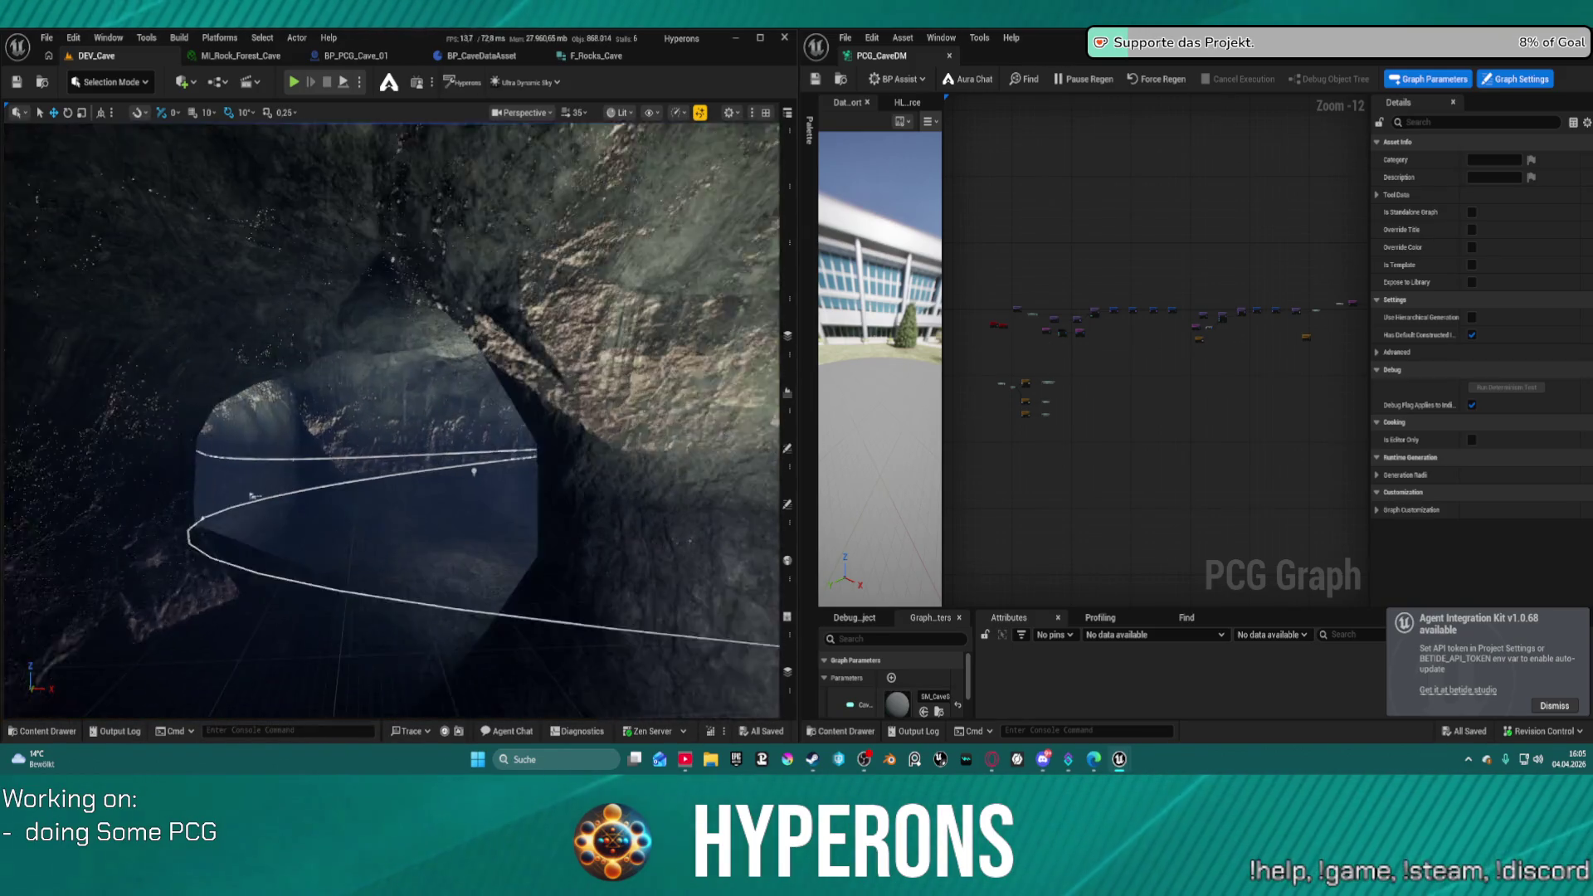
pyautogui.moveTo(229, 332); pyautogui.dragTo(331, 382)
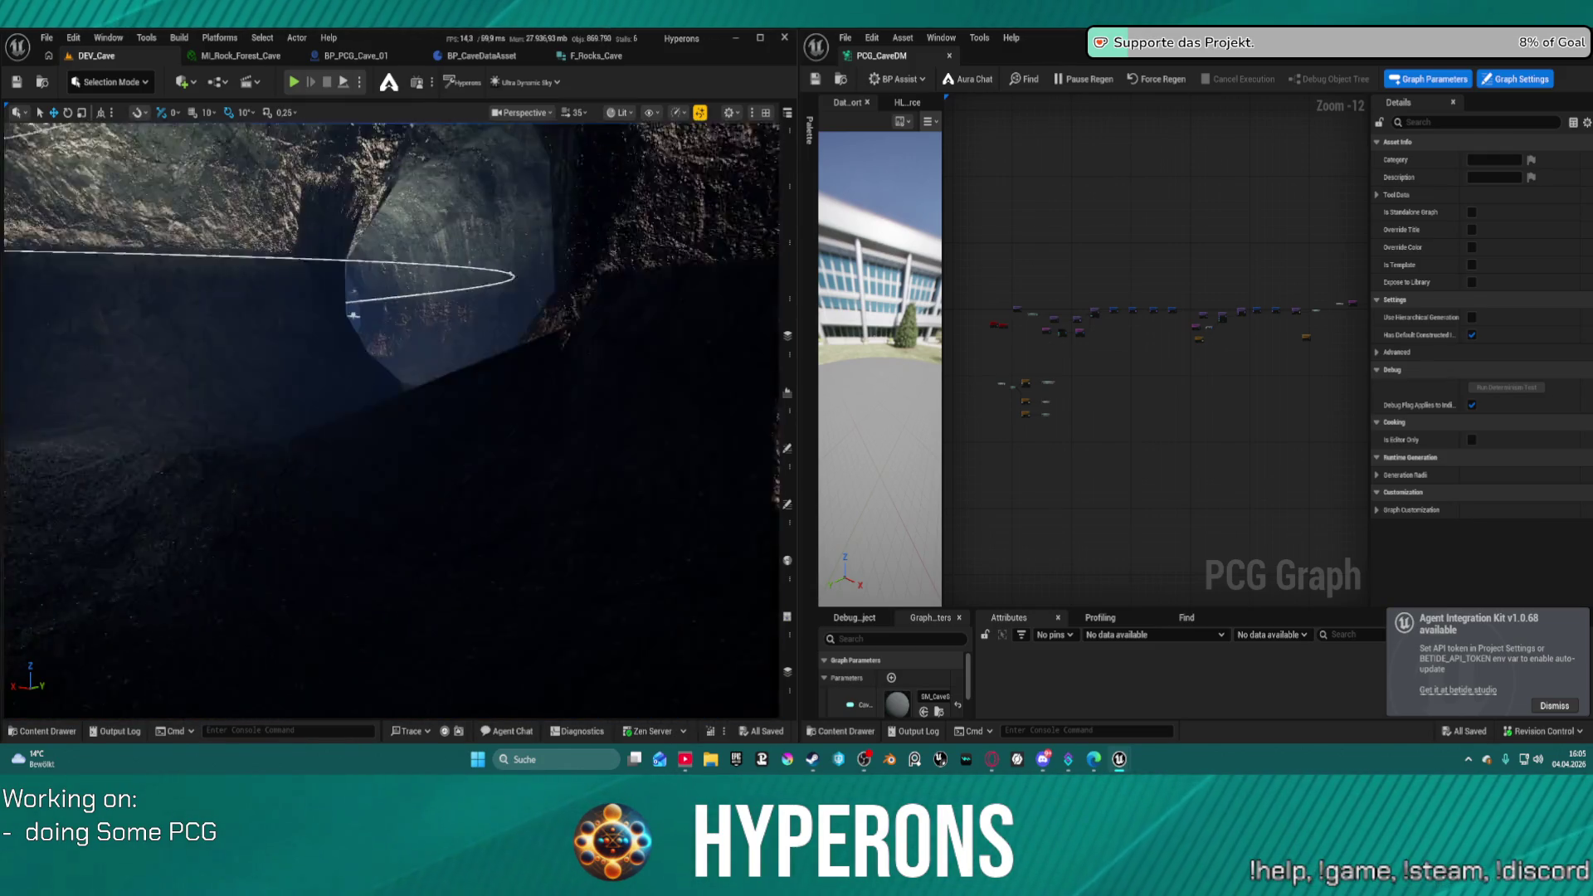
pyautogui.moveTo(390, 414)
pyautogui.mouseDown()
pyautogui.moveTo(340, 398)
pyautogui.moveTo(374, 386)
pyautogui.moveTo(369, 411)
pyautogui.mouseUp()
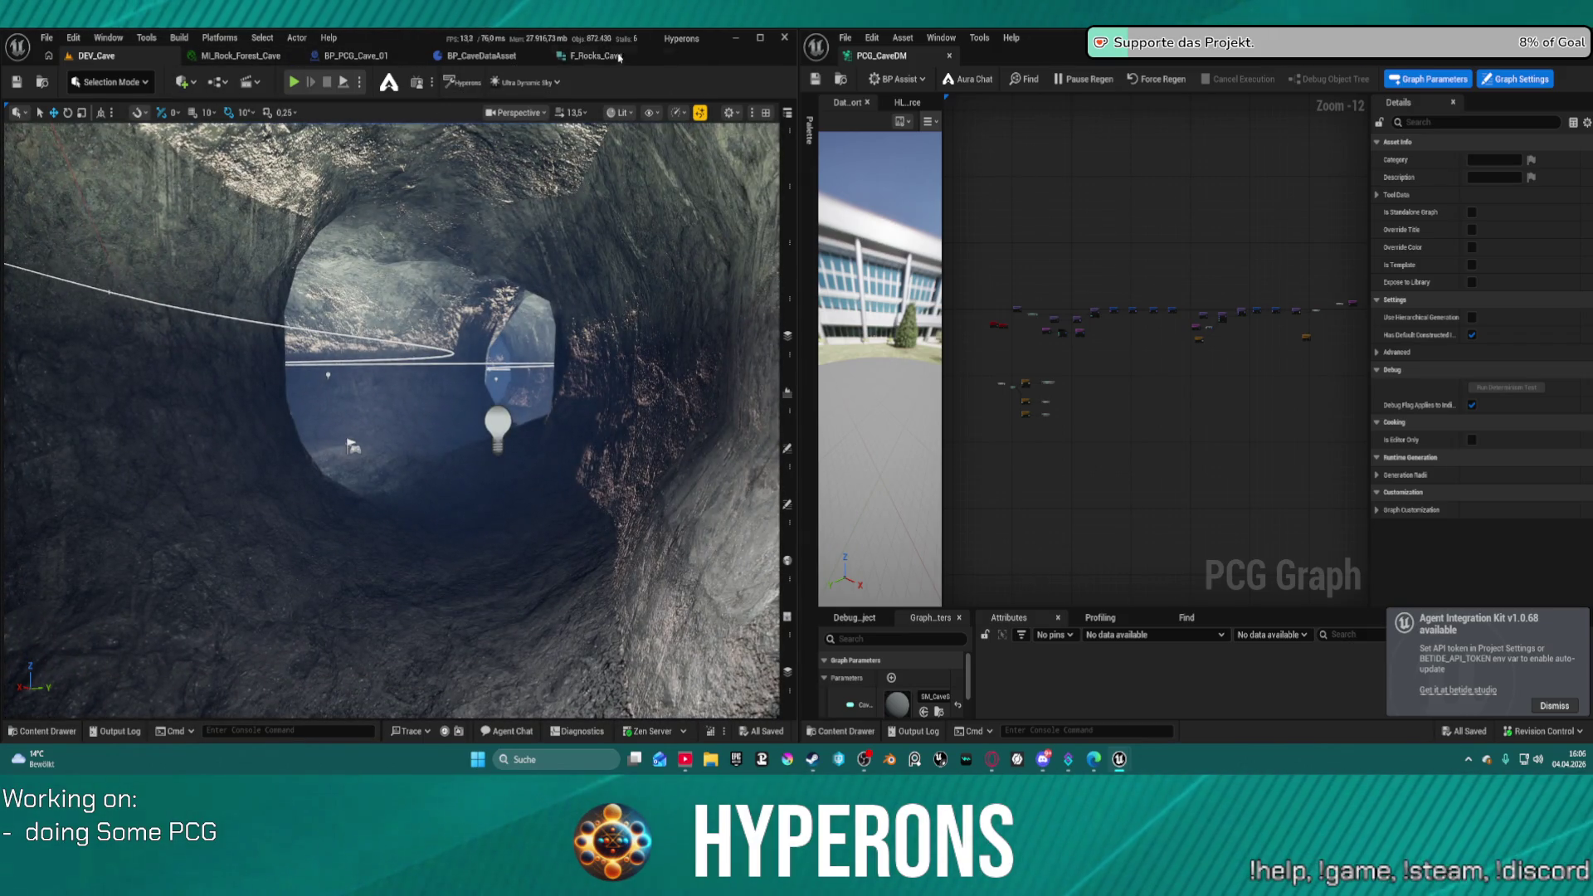
pyautogui.moveTo(1292, 275)
pyautogui.mouseDown()
pyautogui.moveTo(1008, 309)
pyautogui.moveTo(961, 262)
pyautogui.moveTo(1143, 253)
pyautogui.mouseUp()
pyautogui.scroll(9, 1143, 253)
pyautogui.scroll(-2, 1209, 305)
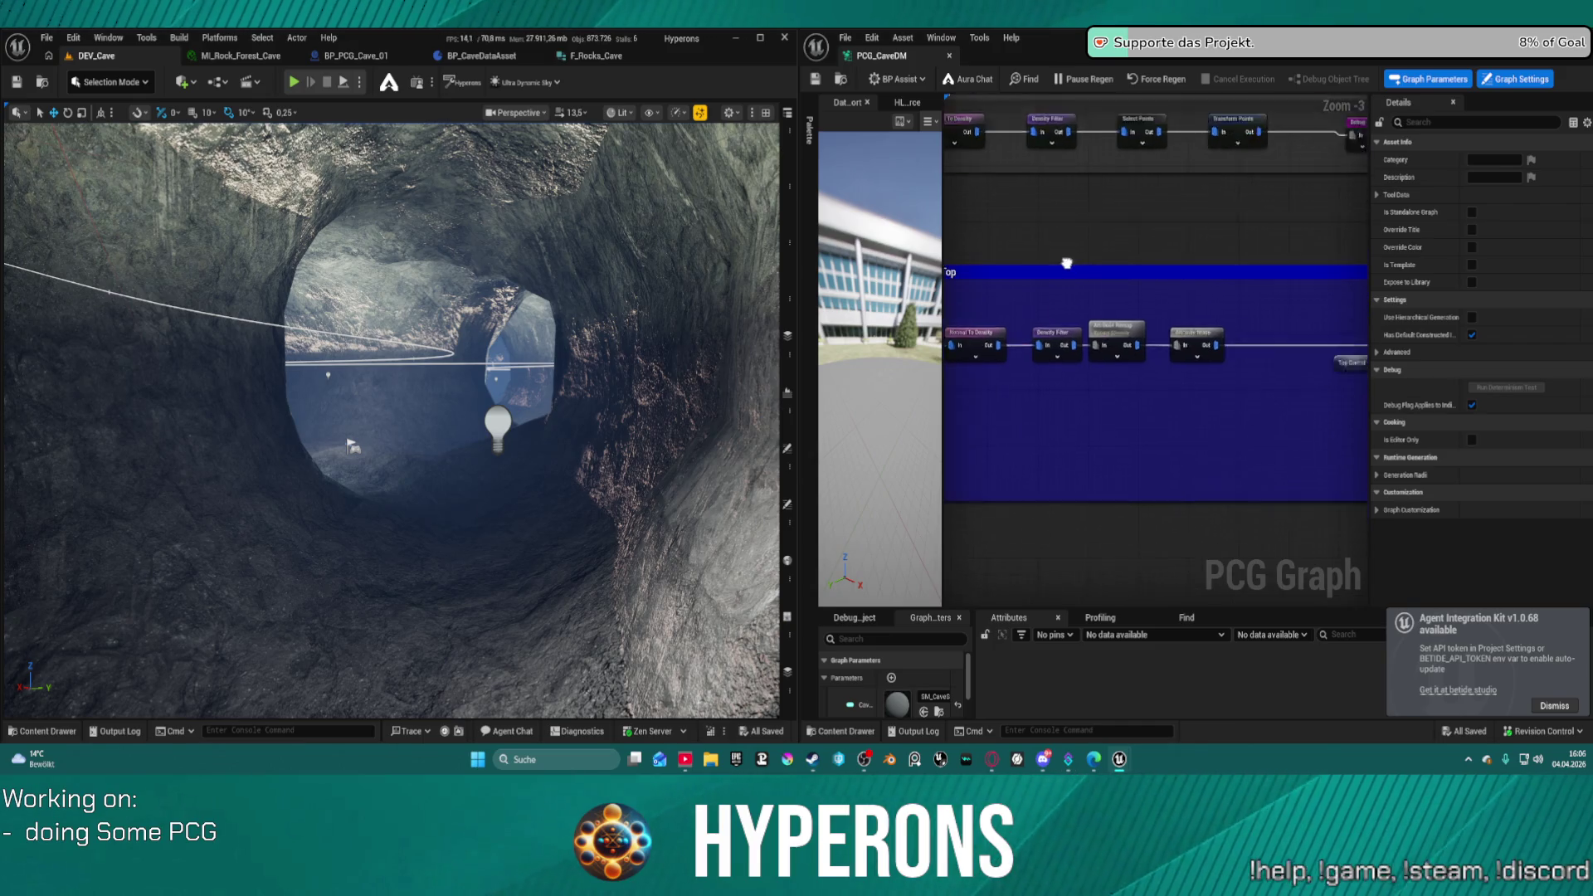
pyautogui.scroll(5, 1278, 375)
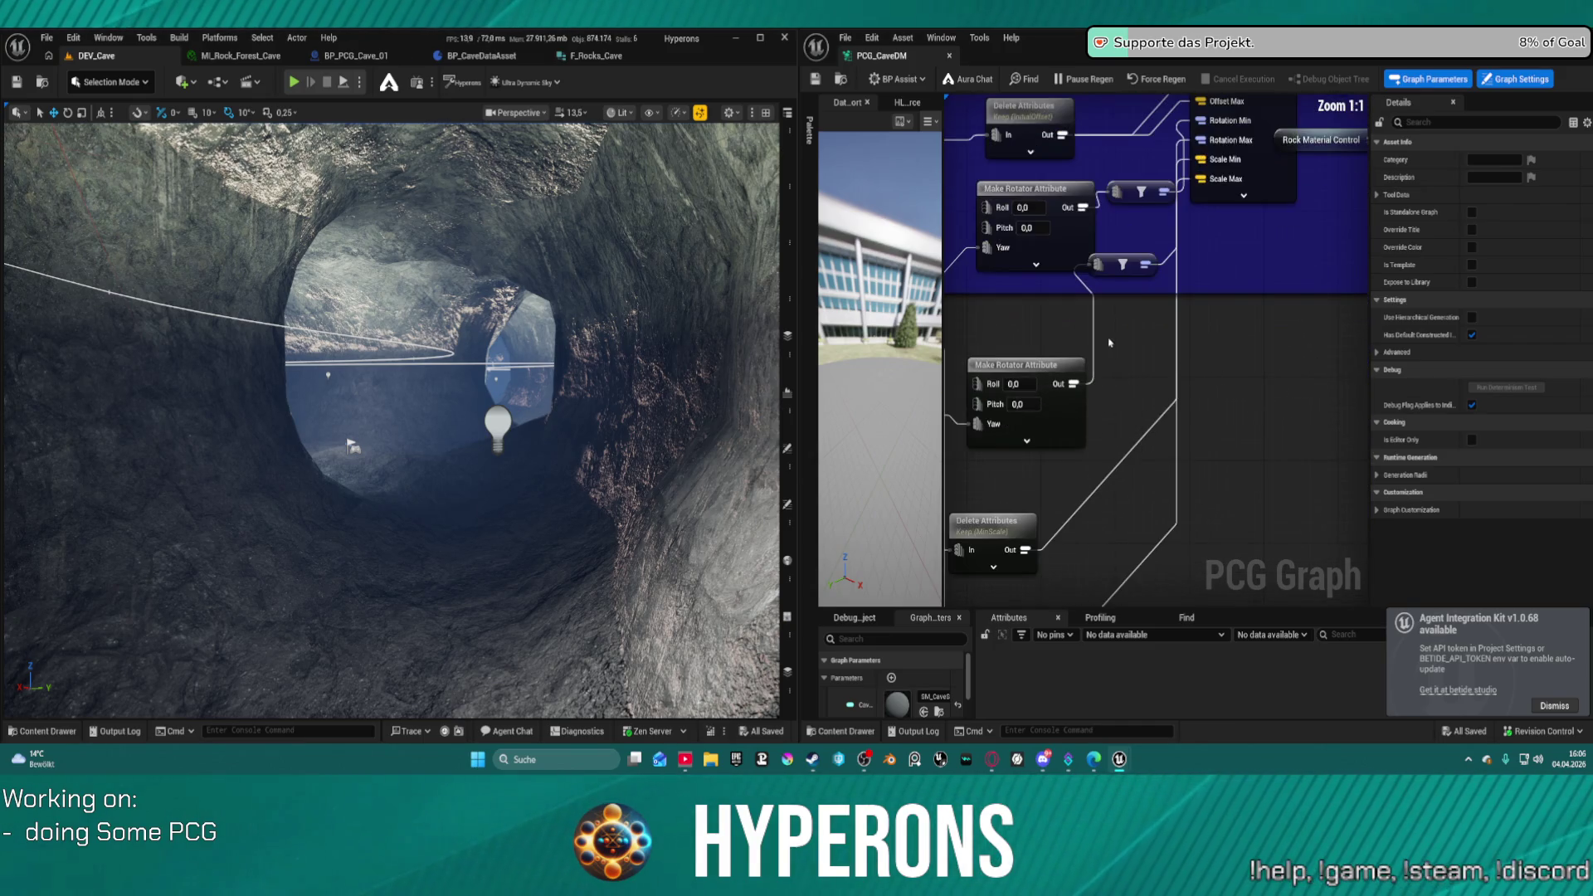
pyautogui.moveTo(1203, 299); pyautogui.dragTo(1249, 349)
pyautogui.moveTo(1135, 344)
pyautogui.mouseDown()
pyautogui.moveTo(1045, 428)
pyautogui.moveTo(1015, 431)
pyautogui.mouseUp()
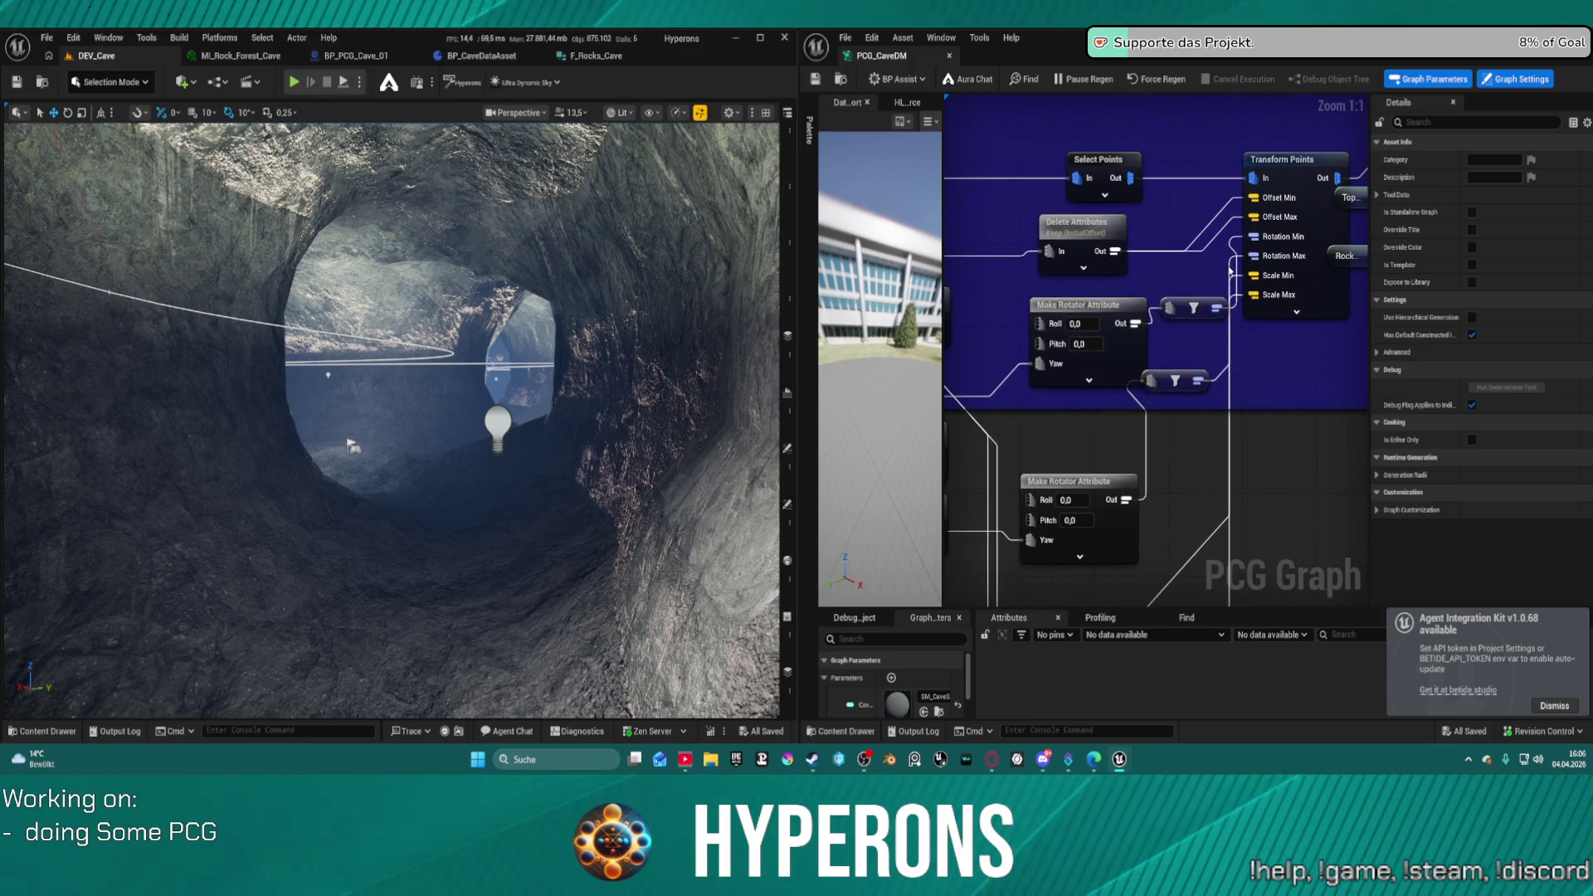
pyautogui.moveTo(1197, 309); pyautogui.dragTo(1189, 279)
pyautogui.keyDown('alt'); pyautogui.click(1221, 274); pyautogui.keyUp('alt')
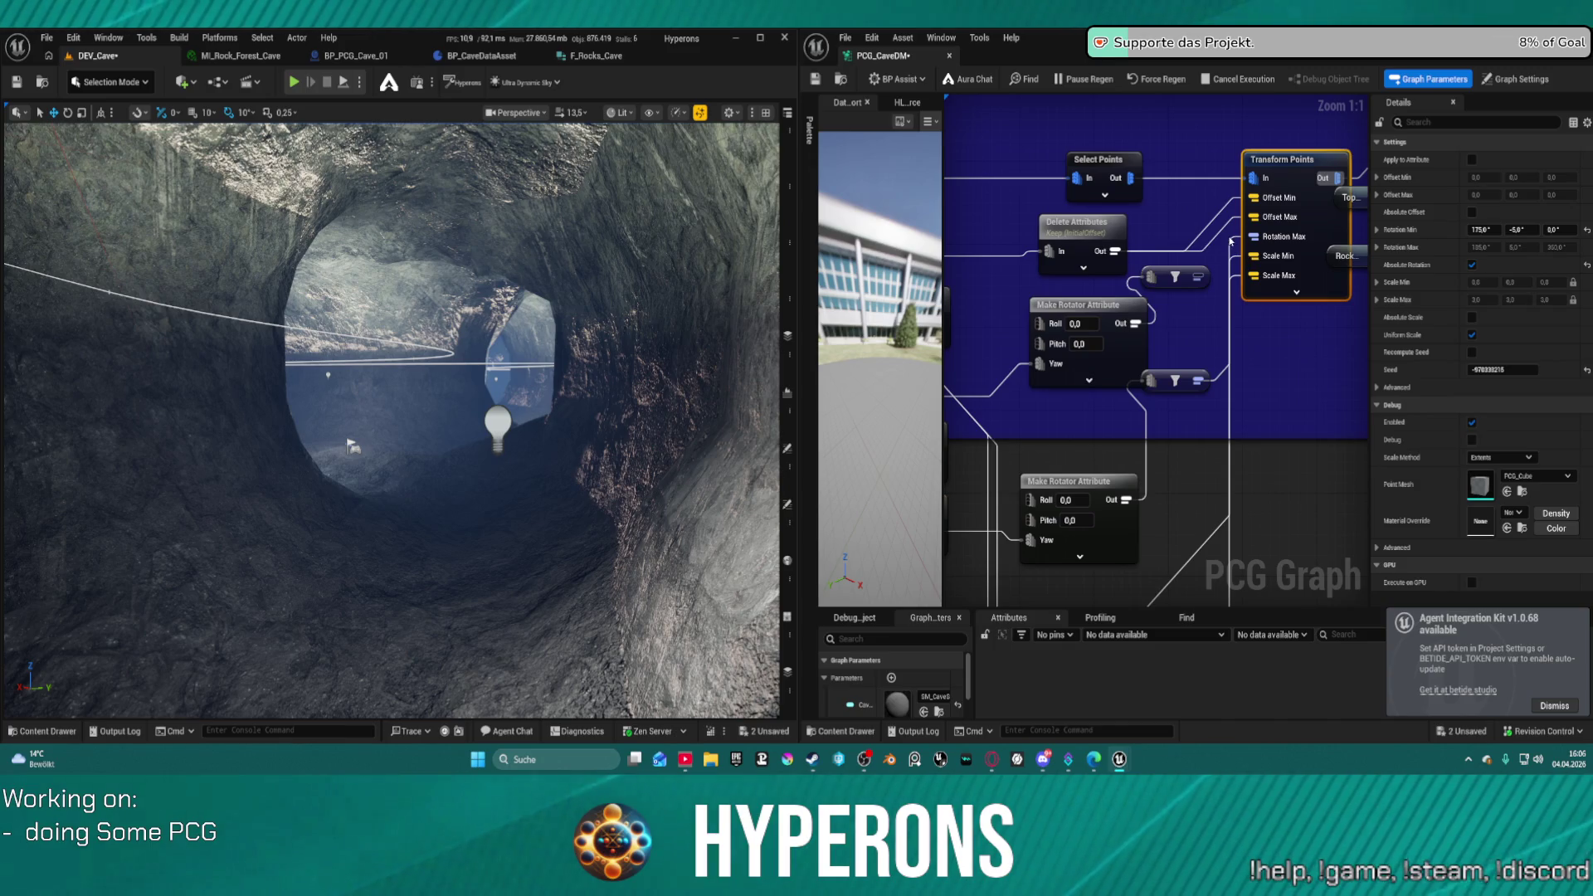
pyautogui.hotkey('ctrl', 's')
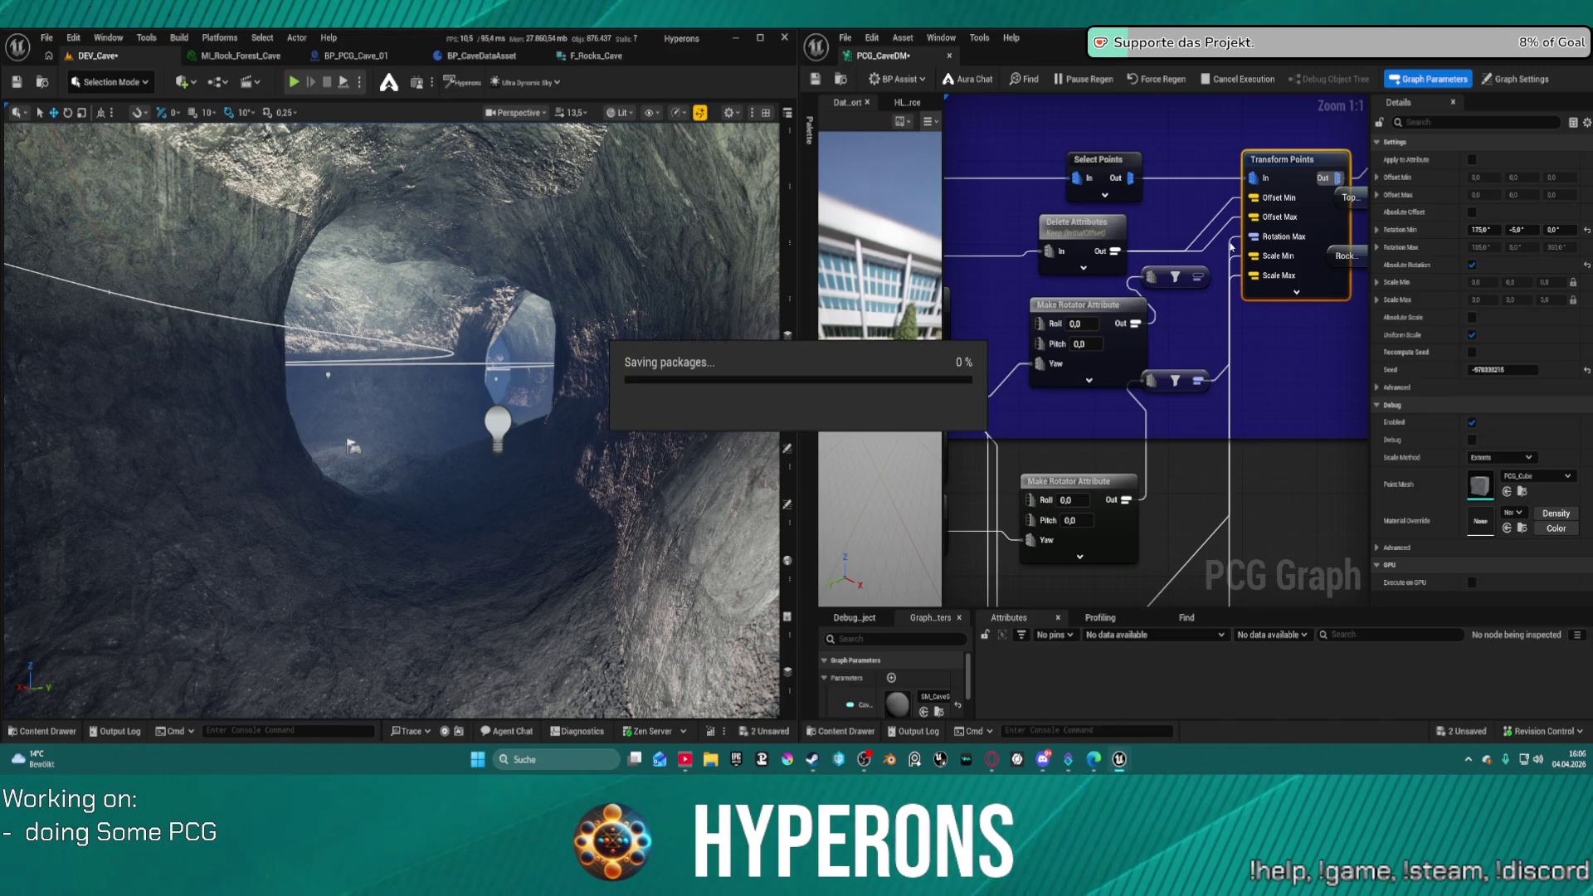
pyautogui.keyDown('alt'); pyautogui.click(1230, 246); pyautogui.keyUp('alt')
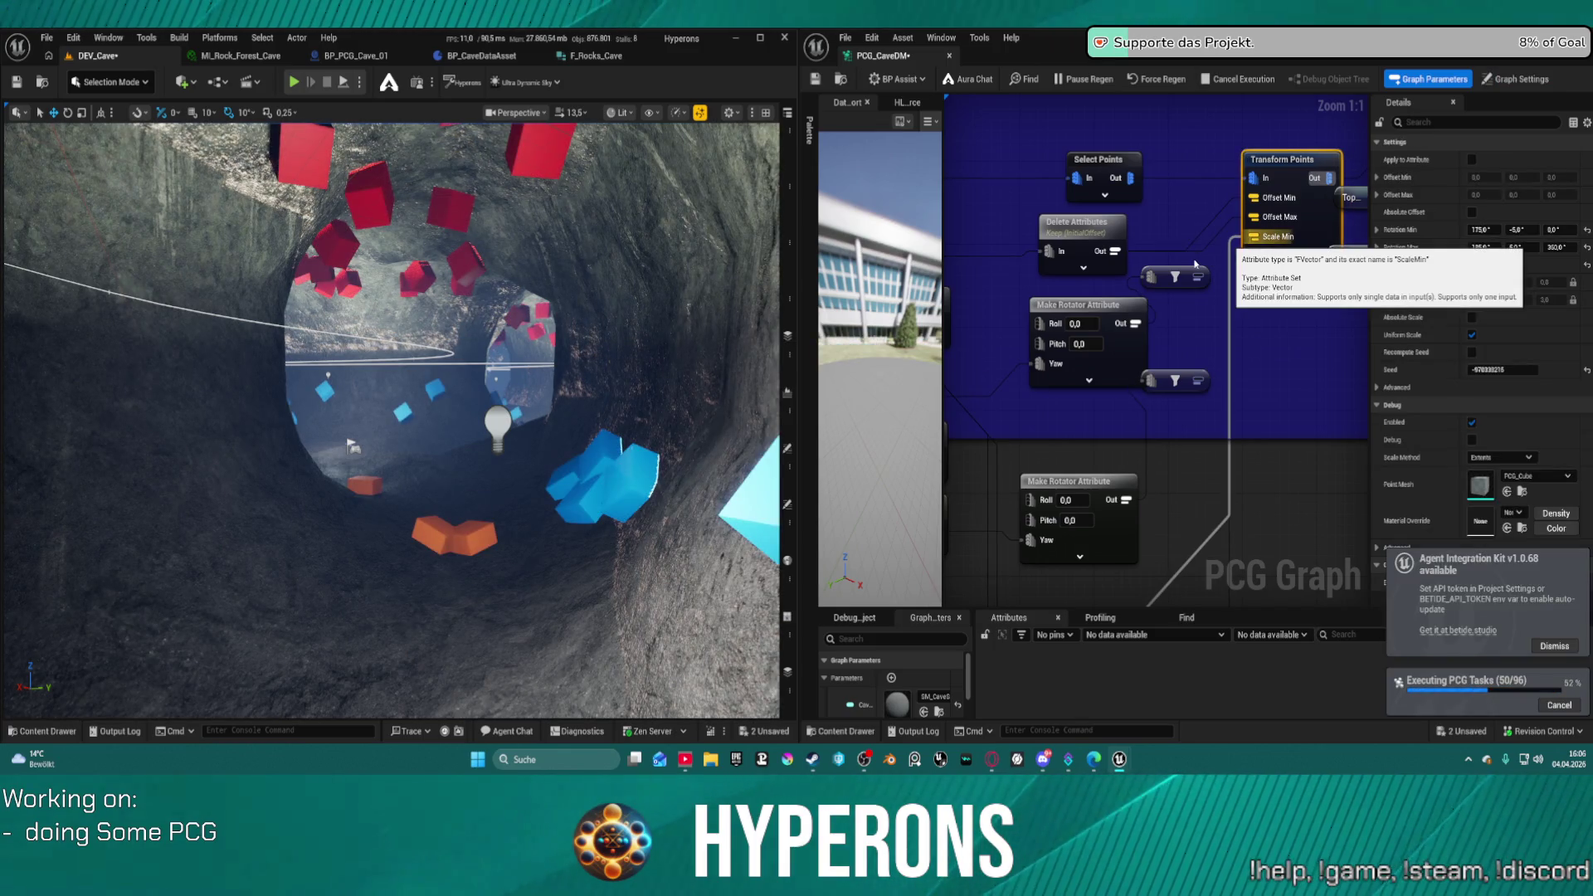
pyautogui.moveTo(343, 464)
pyautogui.mouseDown()
pyautogui.moveTo(348, 448)
pyautogui.moveTo(365, 464)
pyautogui.moveTo(343, 464)
pyautogui.moveTo(414, 405)
pyautogui.mouseUp()
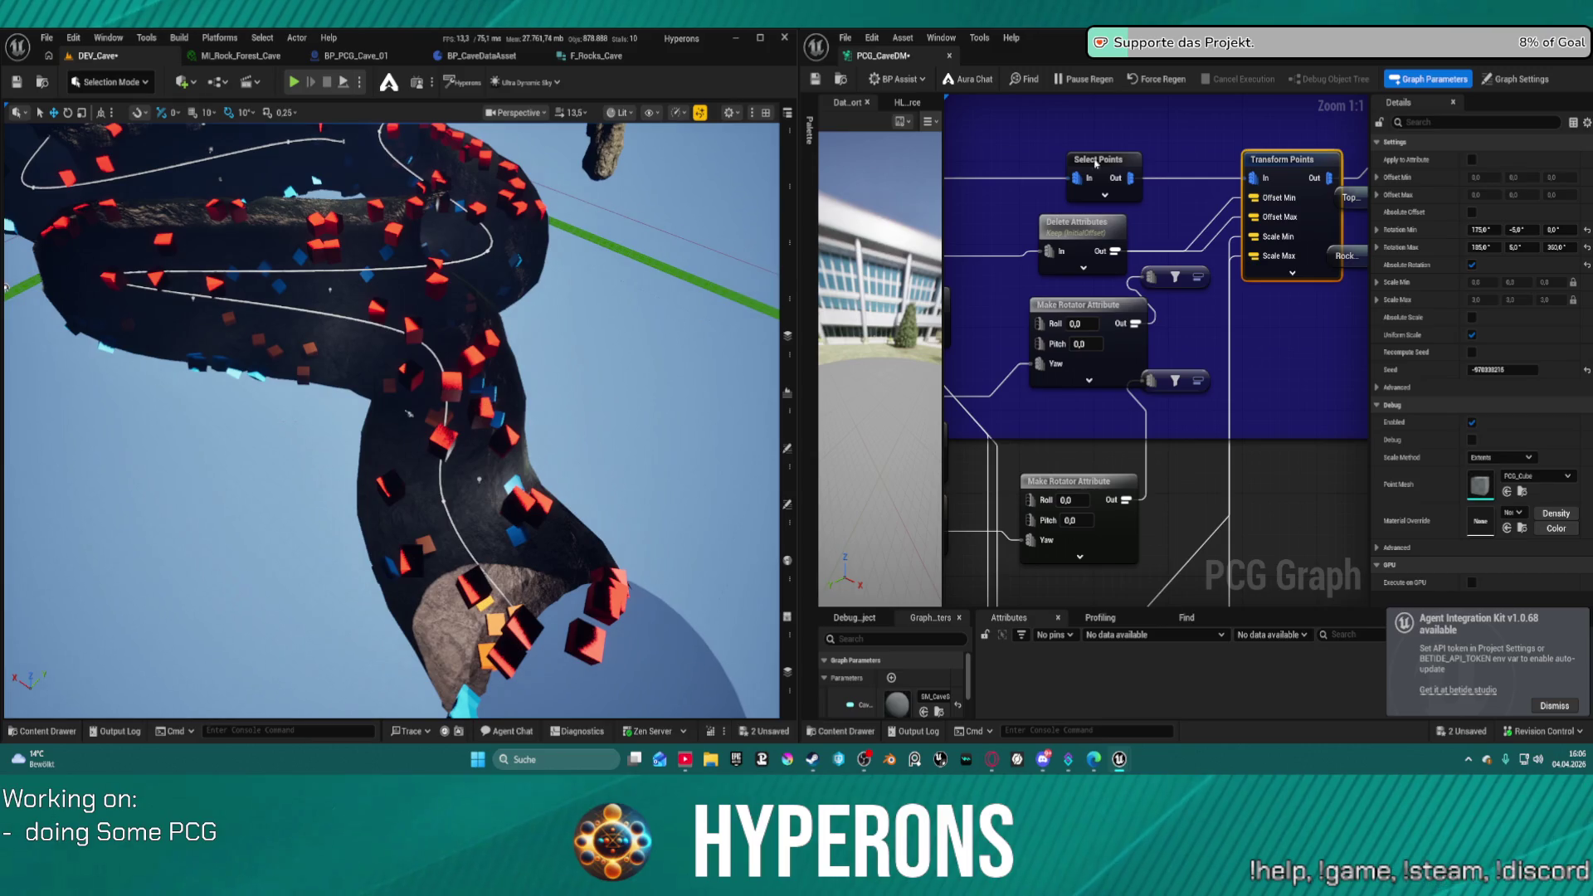
pyautogui.scroll(-7, 1219, 301)
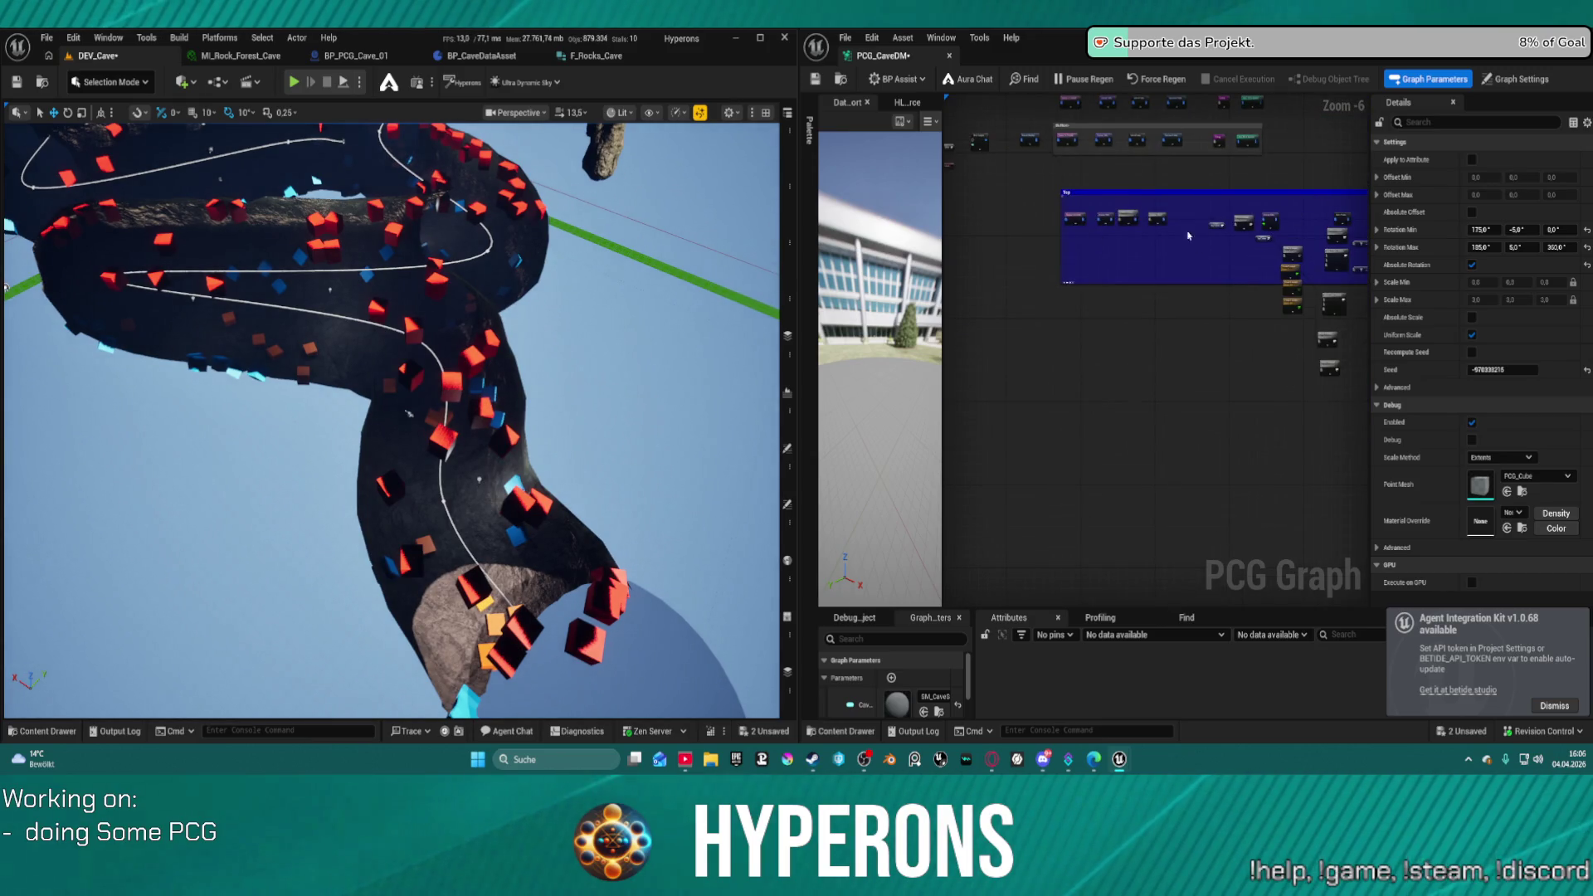
pyautogui.moveTo(1188, 236); pyautogui.dragTo(918, 320)
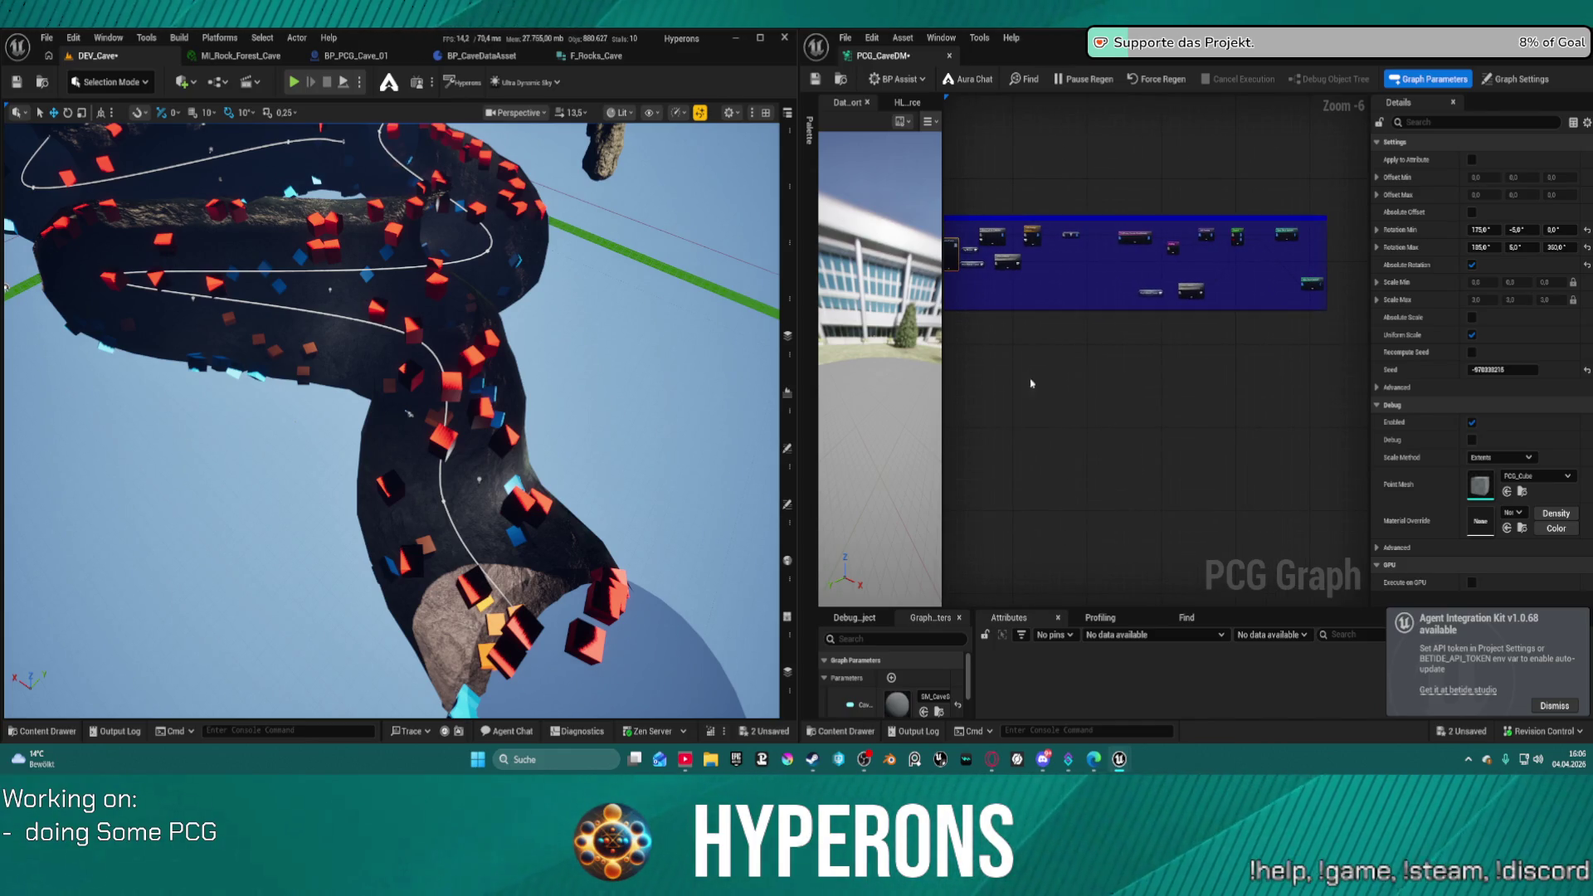
pyautogui.press('Home')
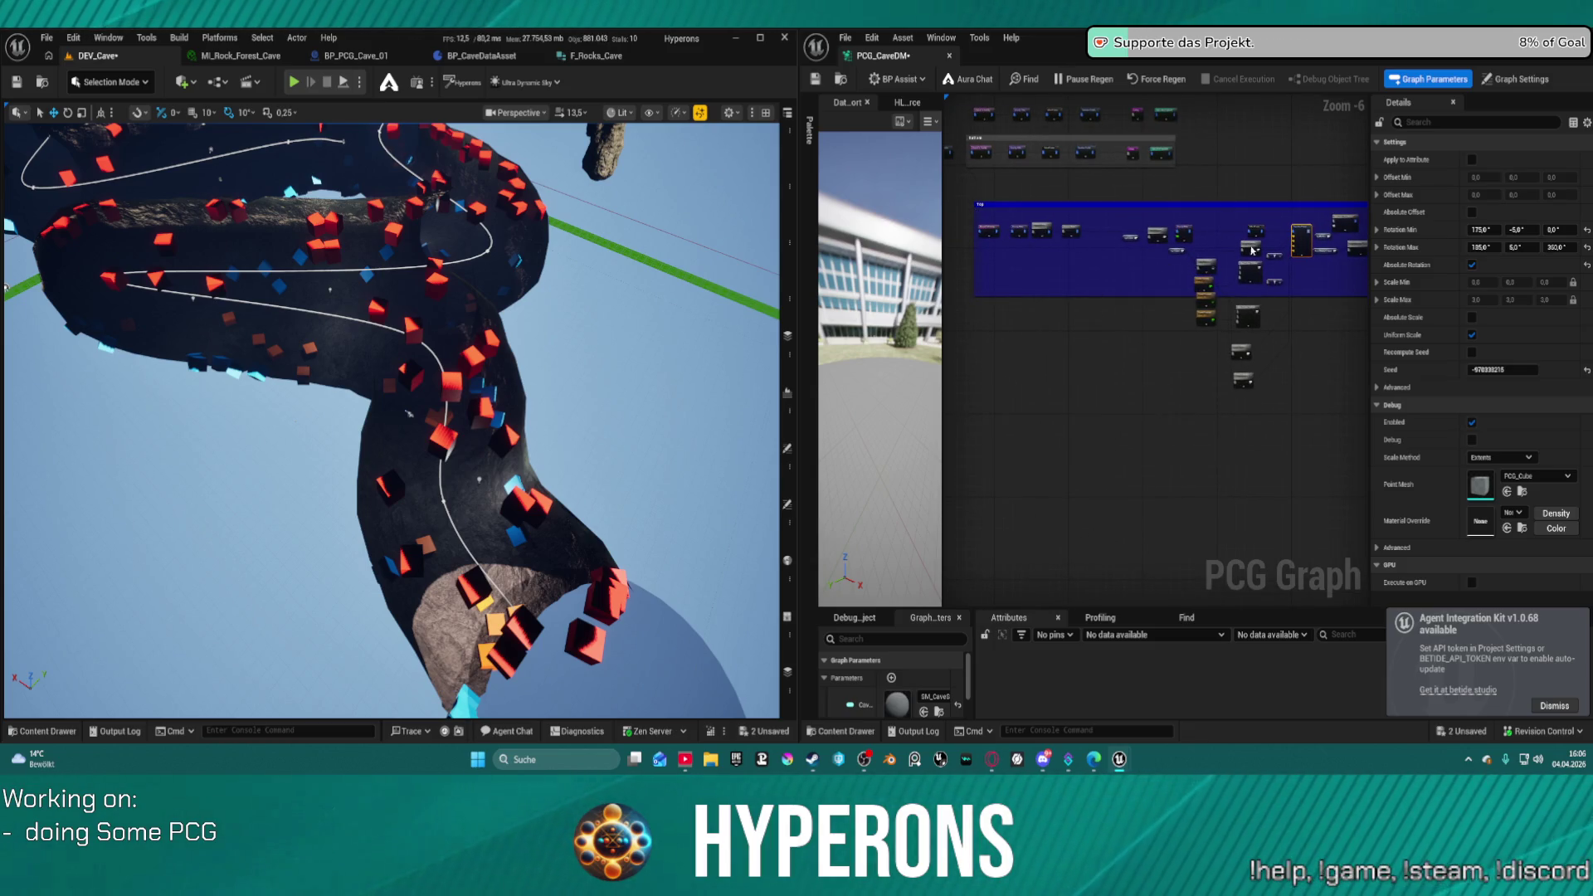
pyautogui.moveTo(390, 331)
pyautogui.mouseDown()
pyautogui.moveTo(315, 398)
pyautogui.moveTo(14, 571)
pyautogui.moveTo(166, 481)
pyautogui.mouseUp()
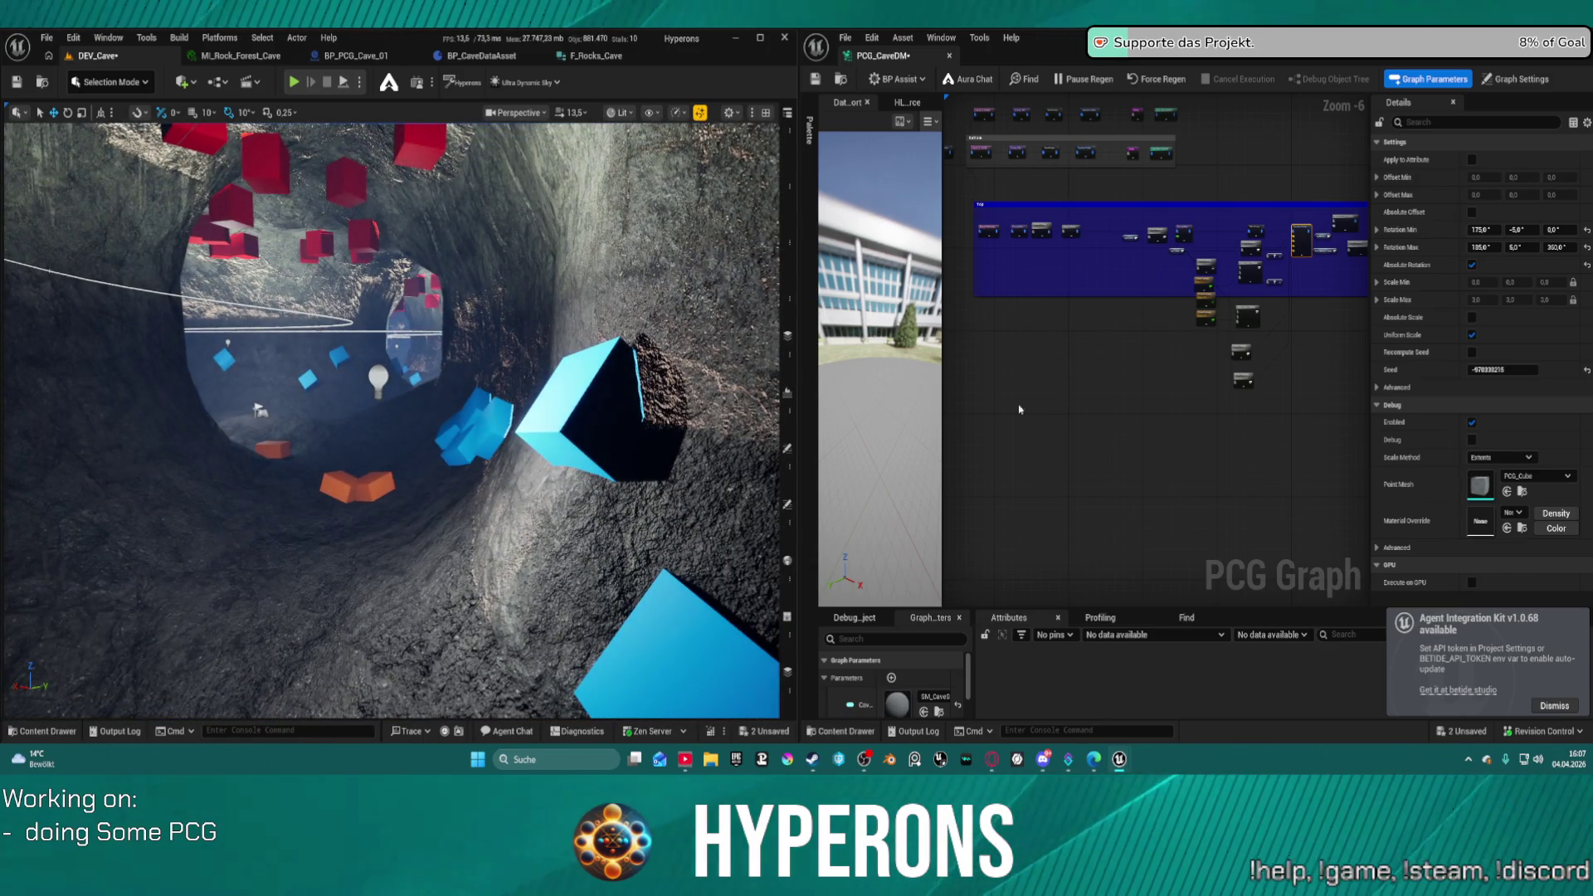
pyautogui.scroll(6, 1111, 178)
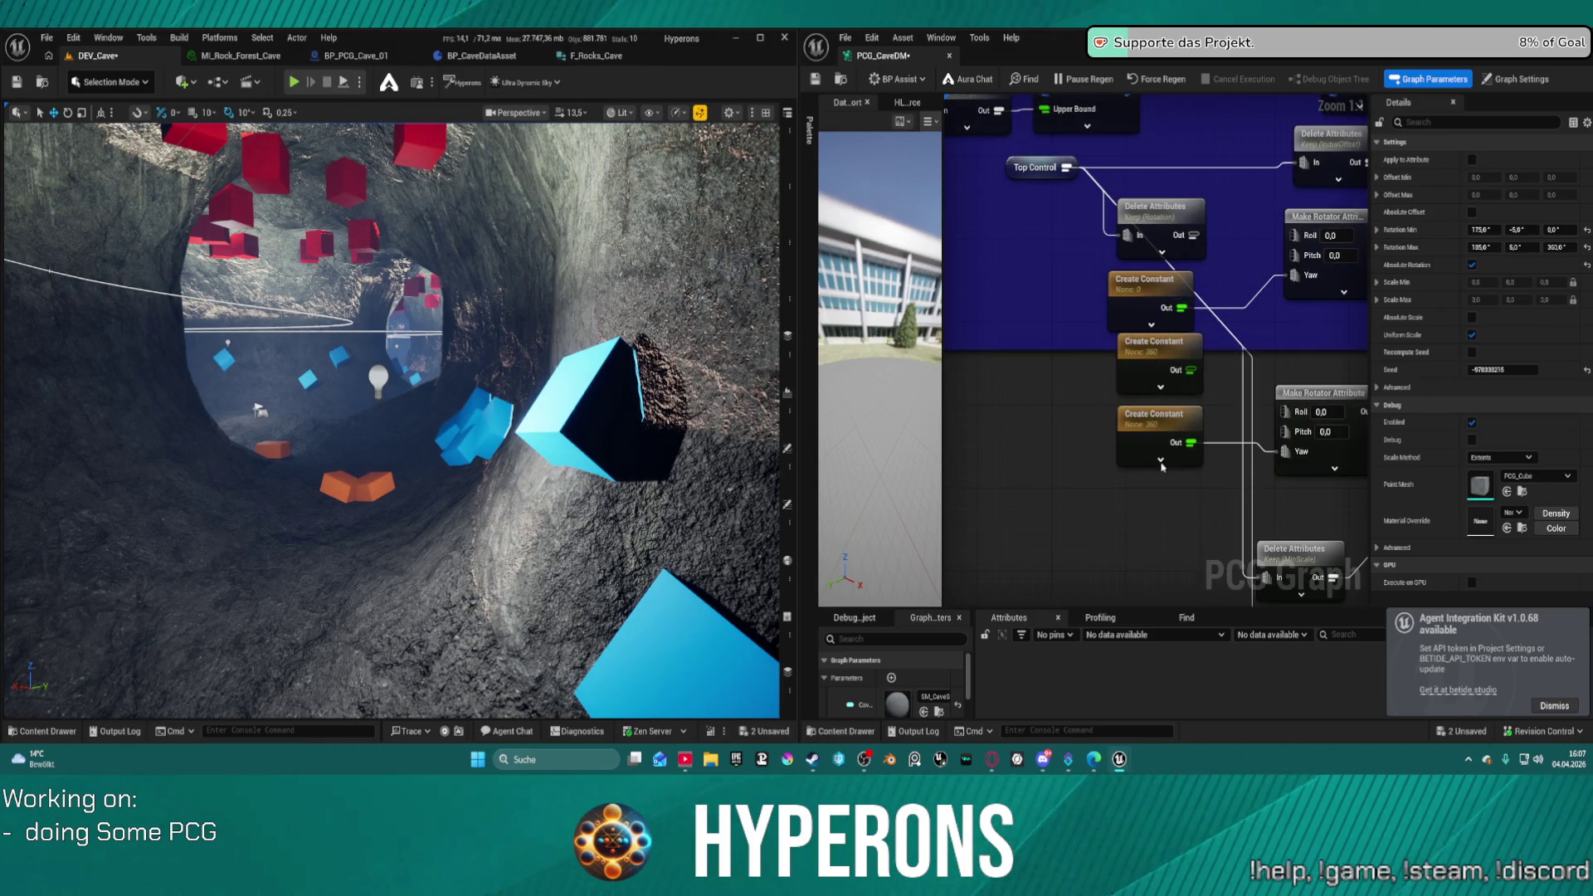
# - Delete the redundant 360 Create Constant node and save the PCG graph
pyautogui.click(1113, 341)
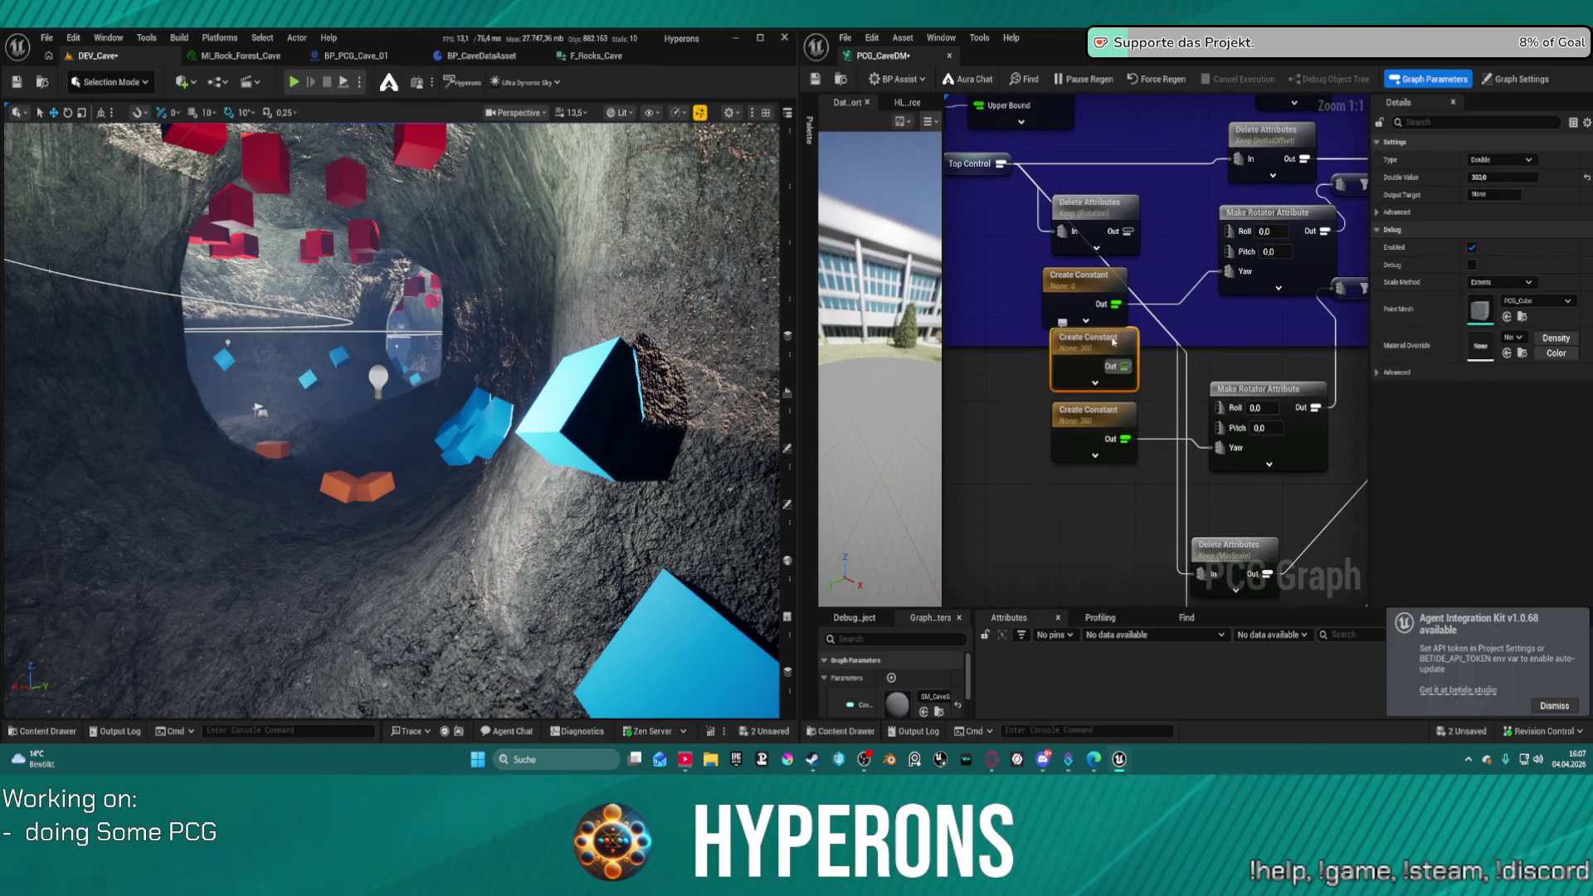
pyautogui.press('Delete')
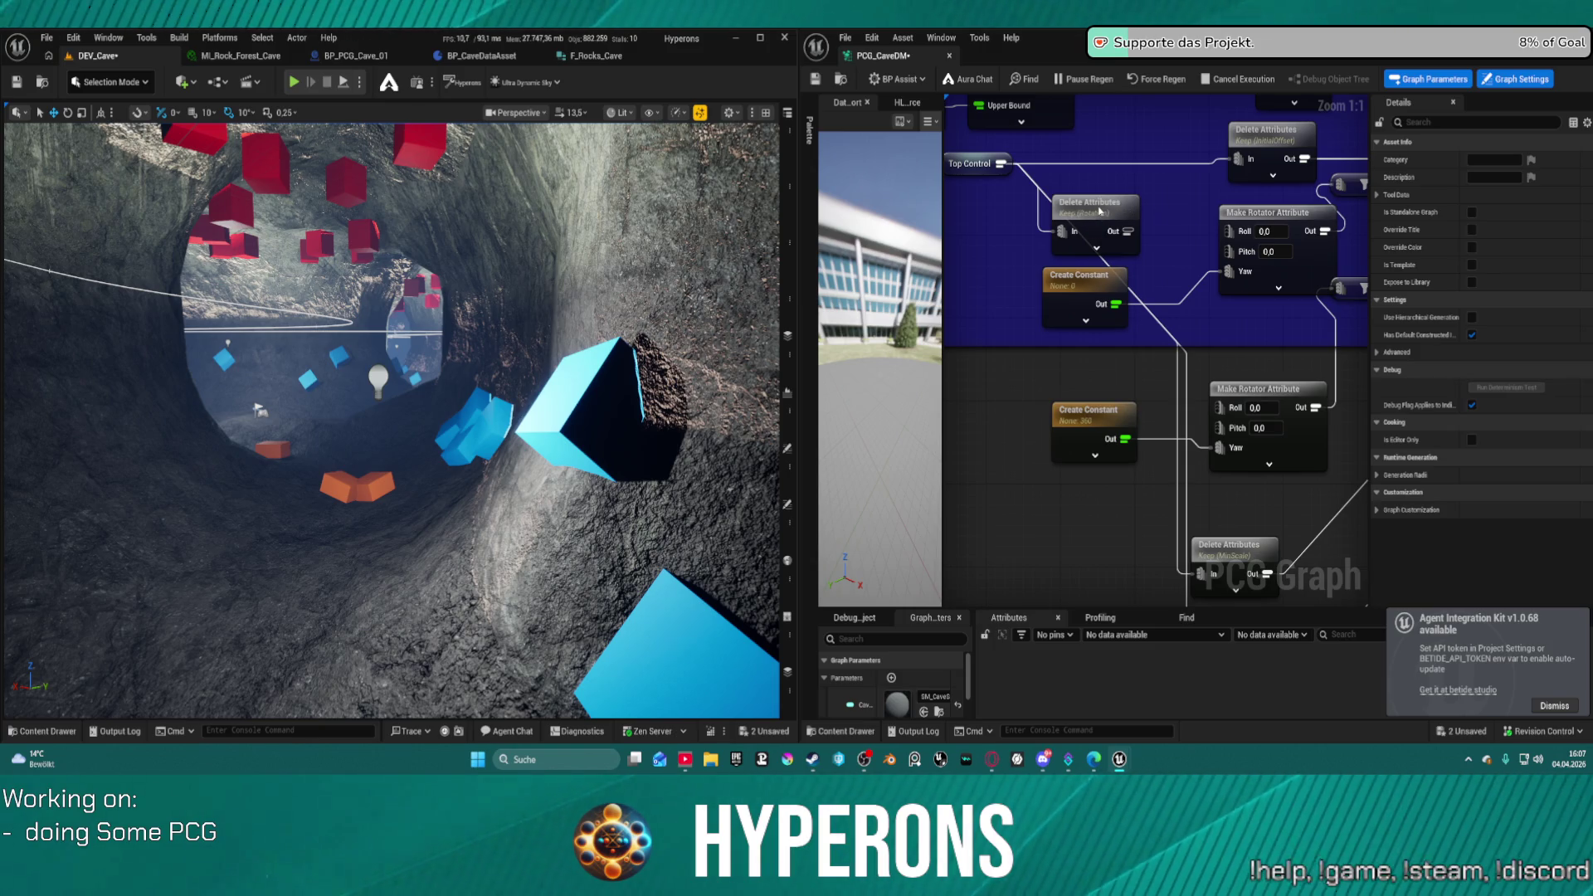
pyautogui.rightClick(1162, 214)
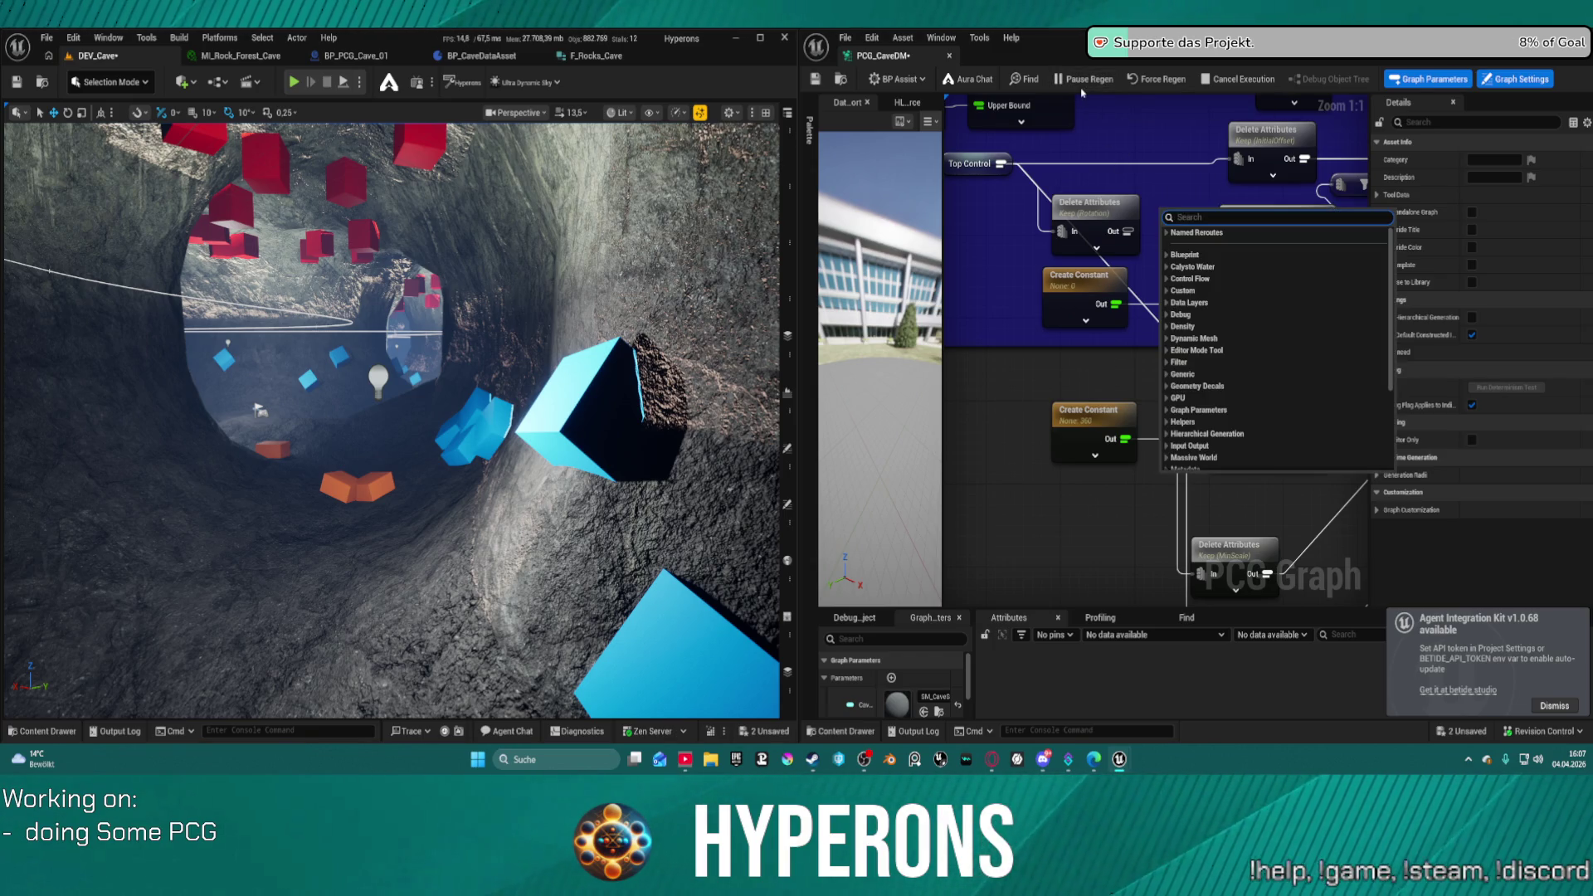
pyautogui.click(1085, 84)
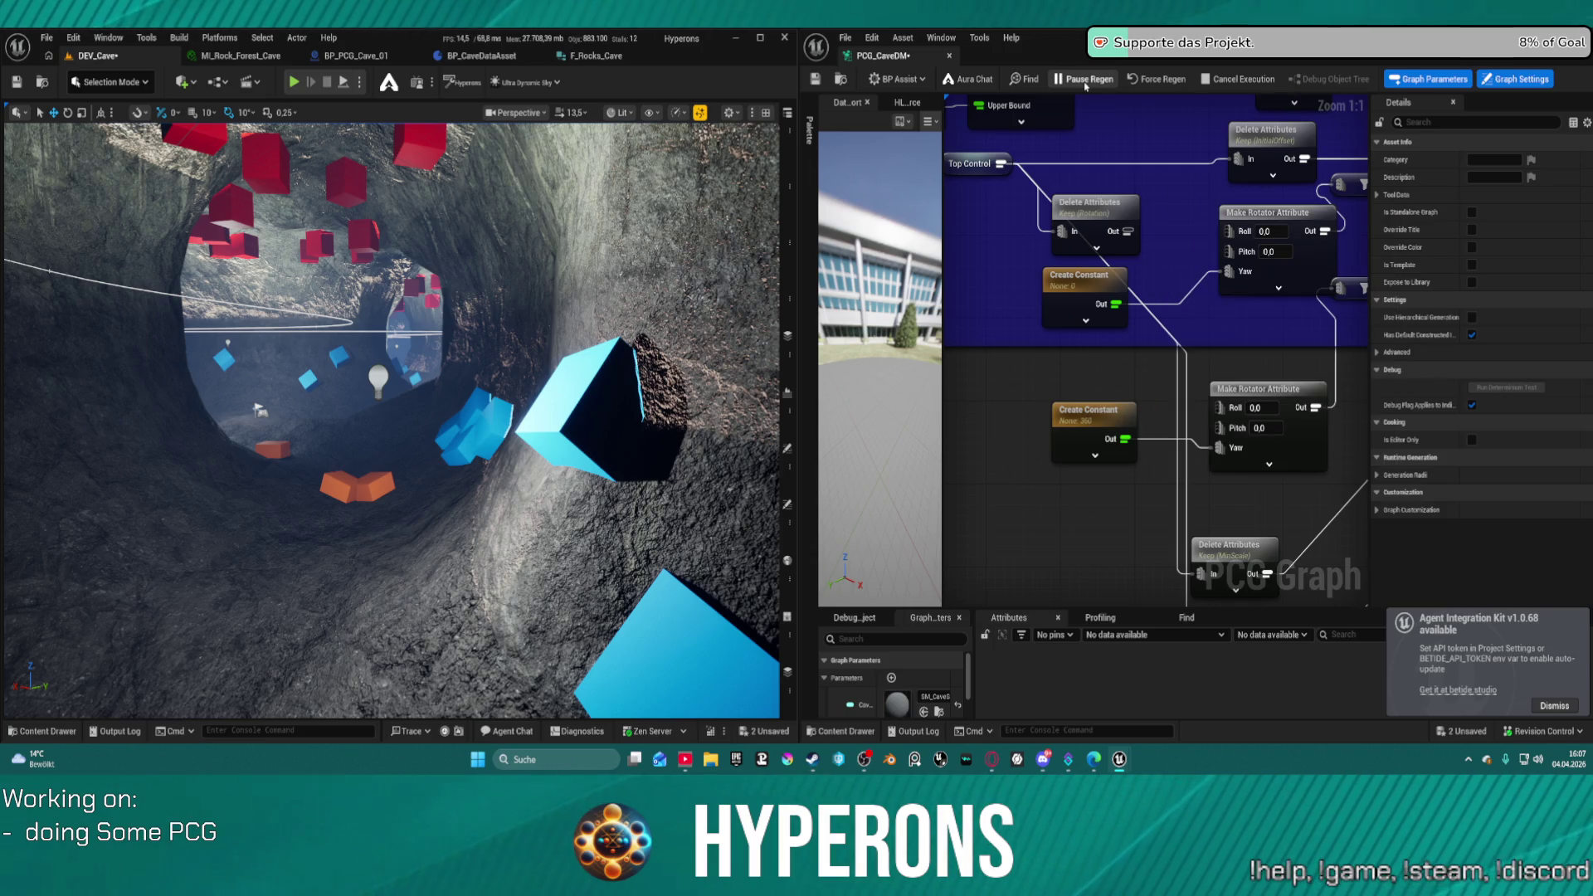
pyautogui.hotkey('ctrl', 's')
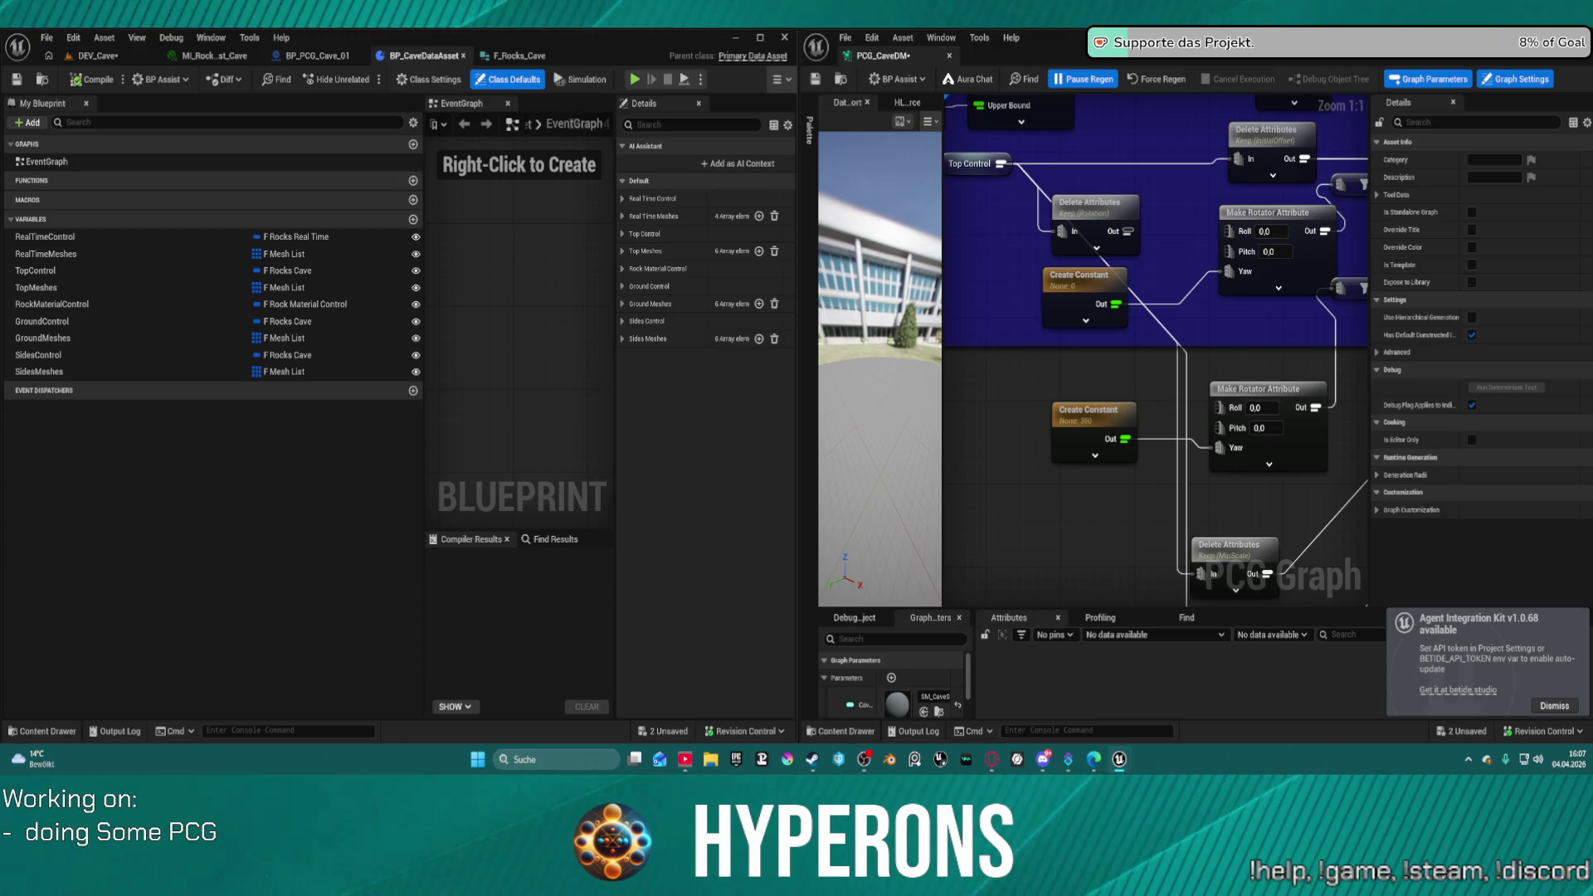
# - In DA_RocksCave's Top Control, set InitialOffset Z to 20,0 and MaxScale to 2,0
pyautogui.doubleClick(1024, 209)
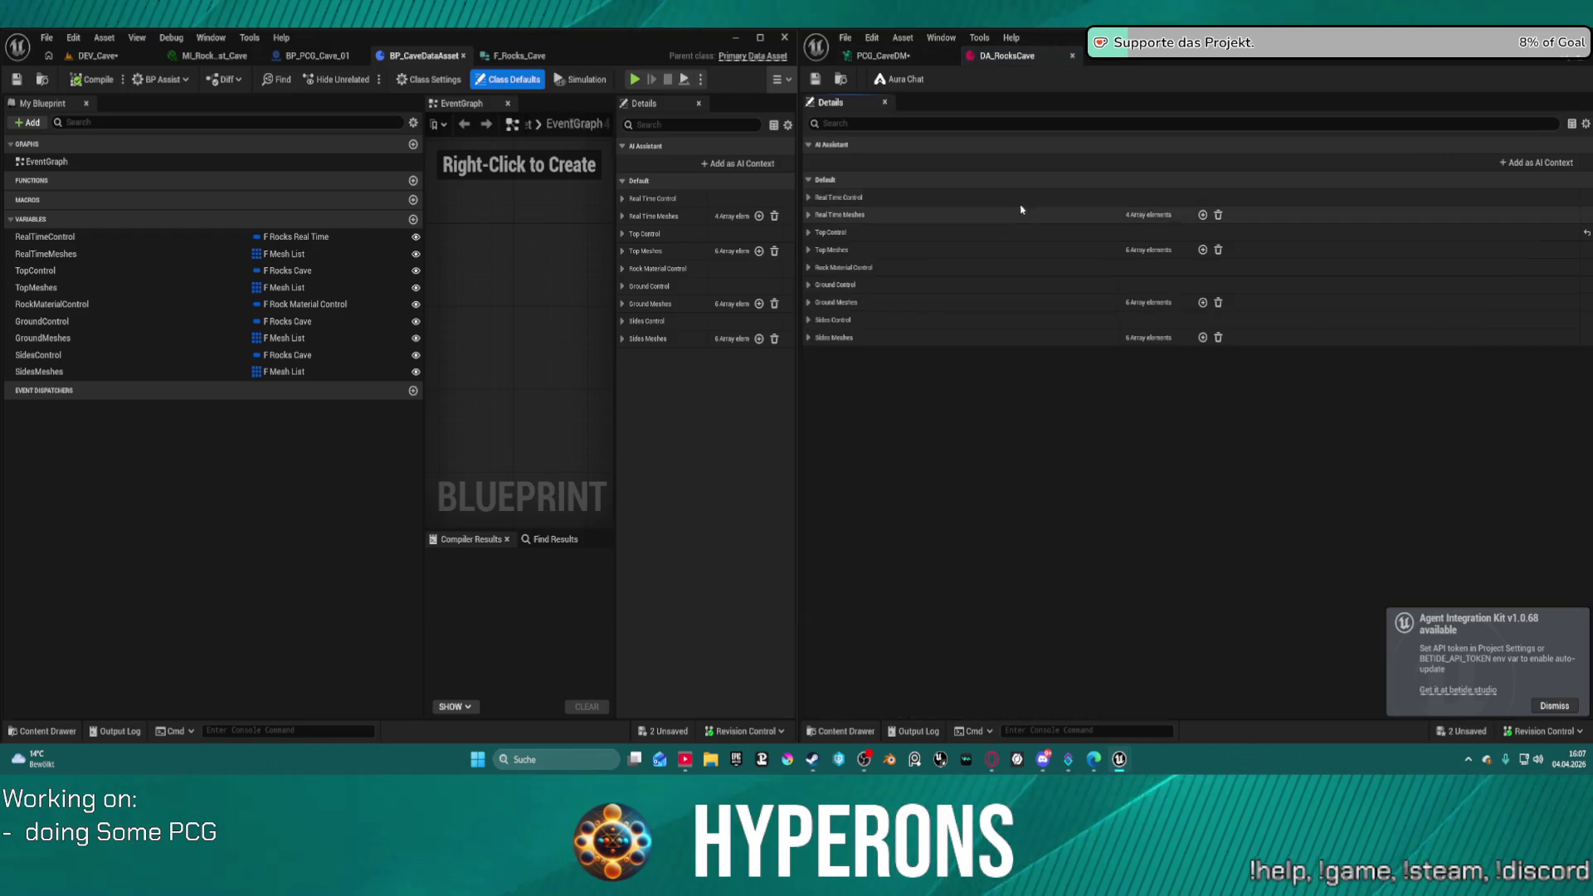
pyautogui.click(810, 234)
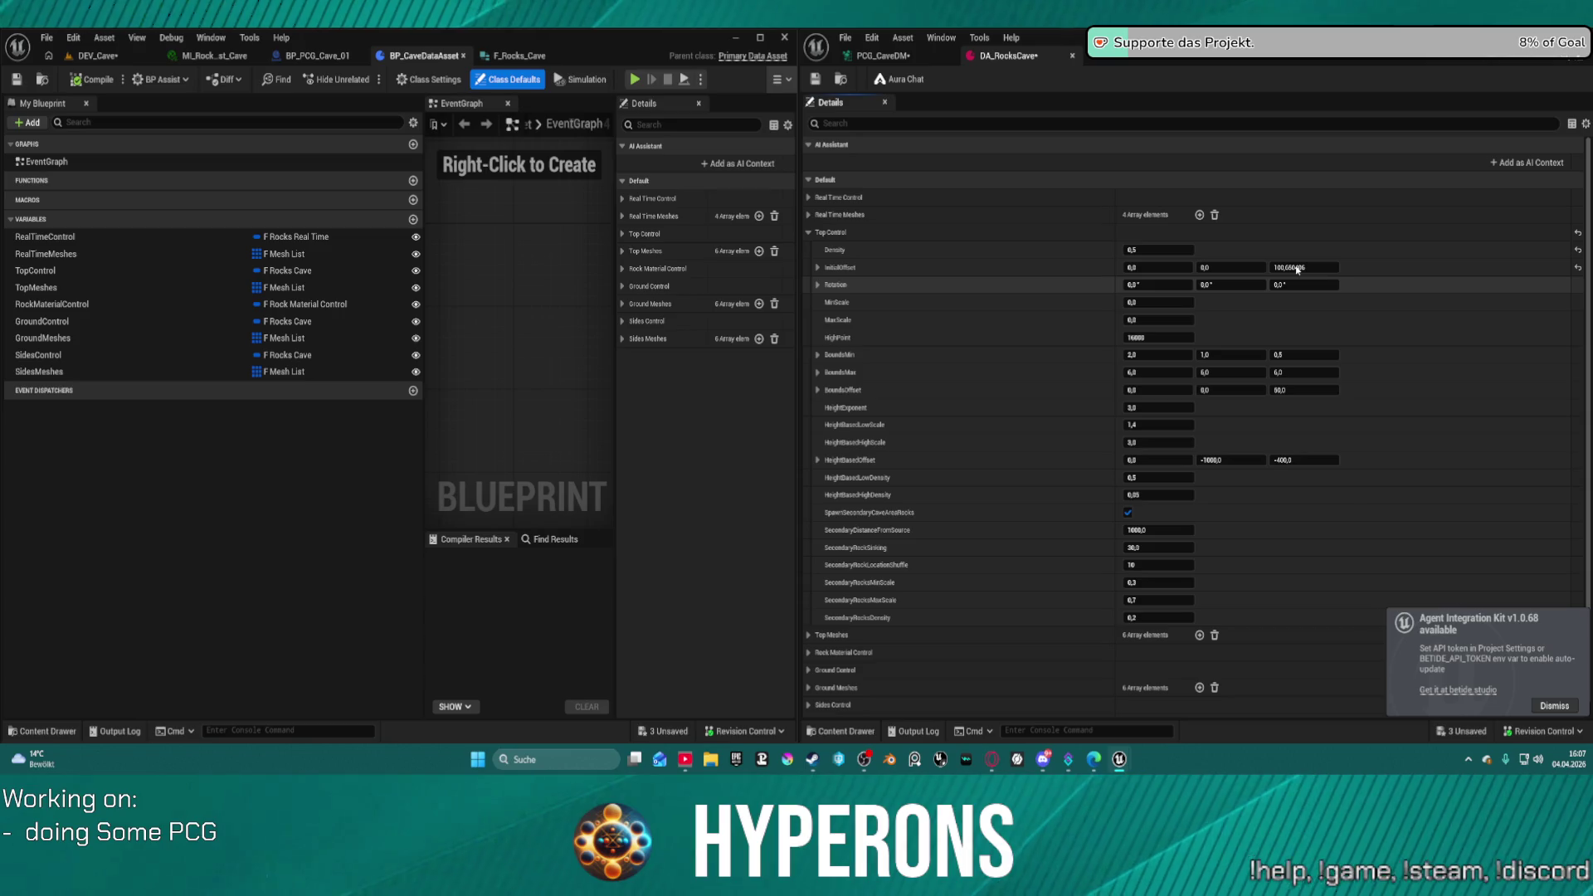
pyautogui.hotkey('ctrl', 's')
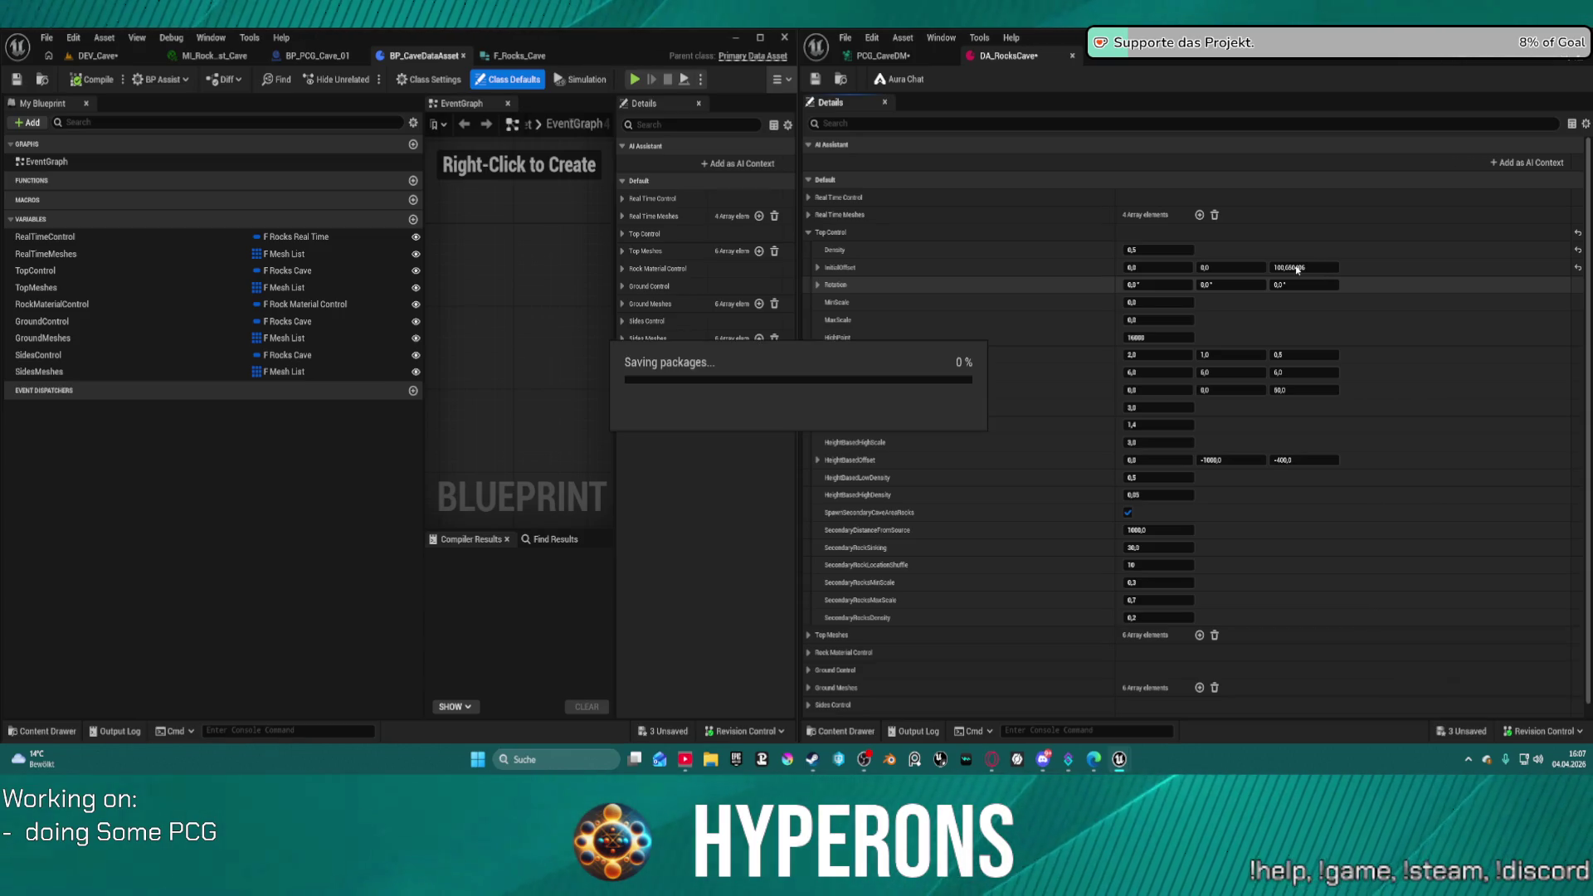
pyautogui.click(1294, 267)
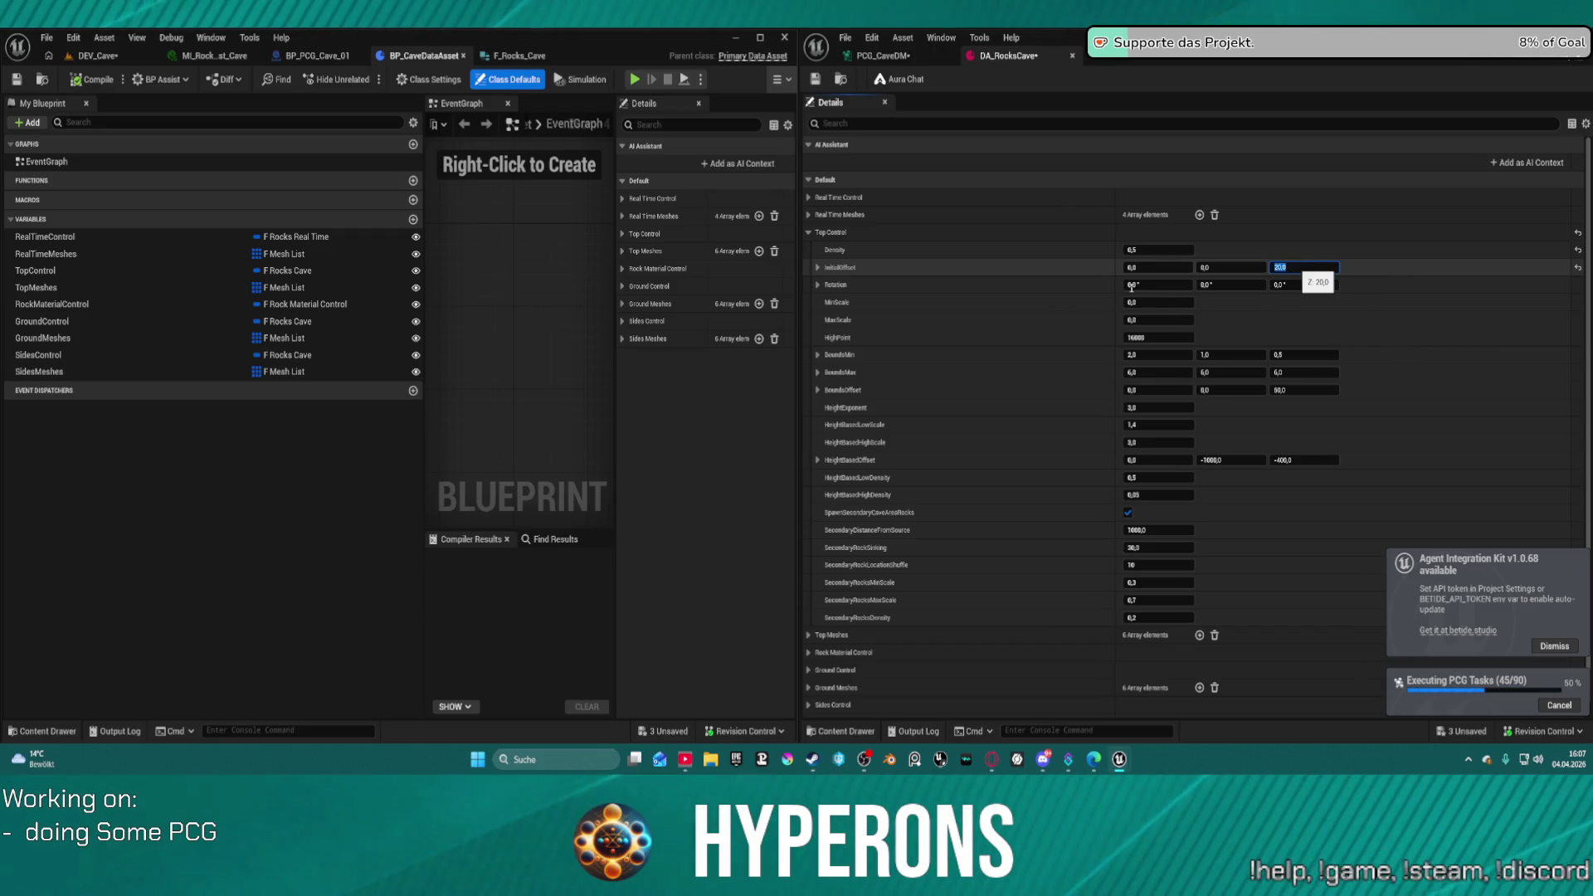
pyautogui.hotkey('ctrl', 's')
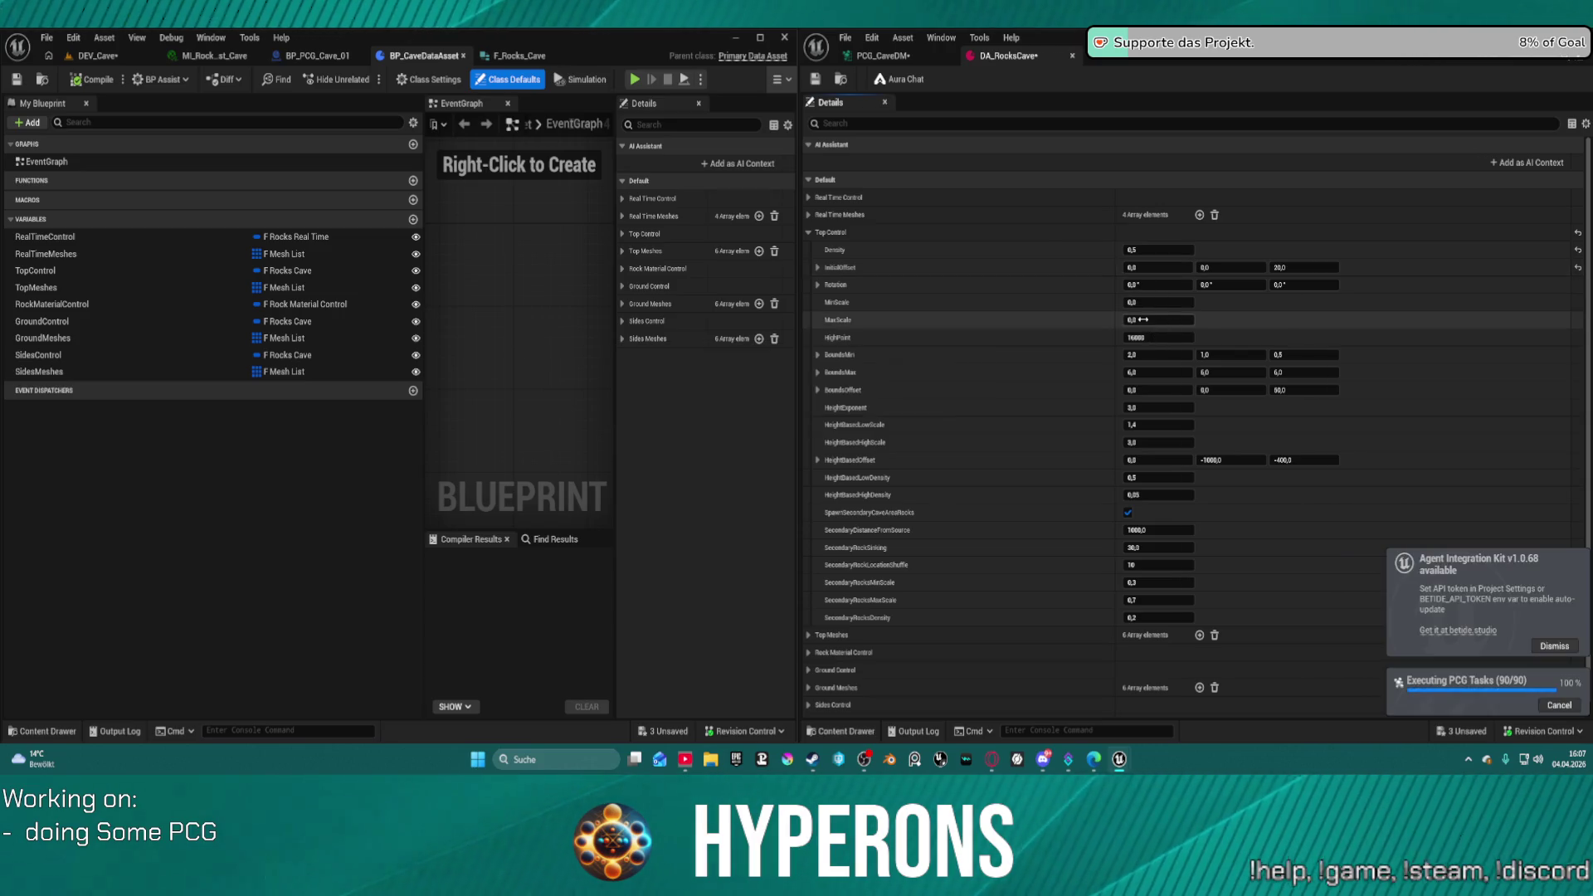
pyautogui.write('2')
pyautogui.hotkey('shift', 'Tab')
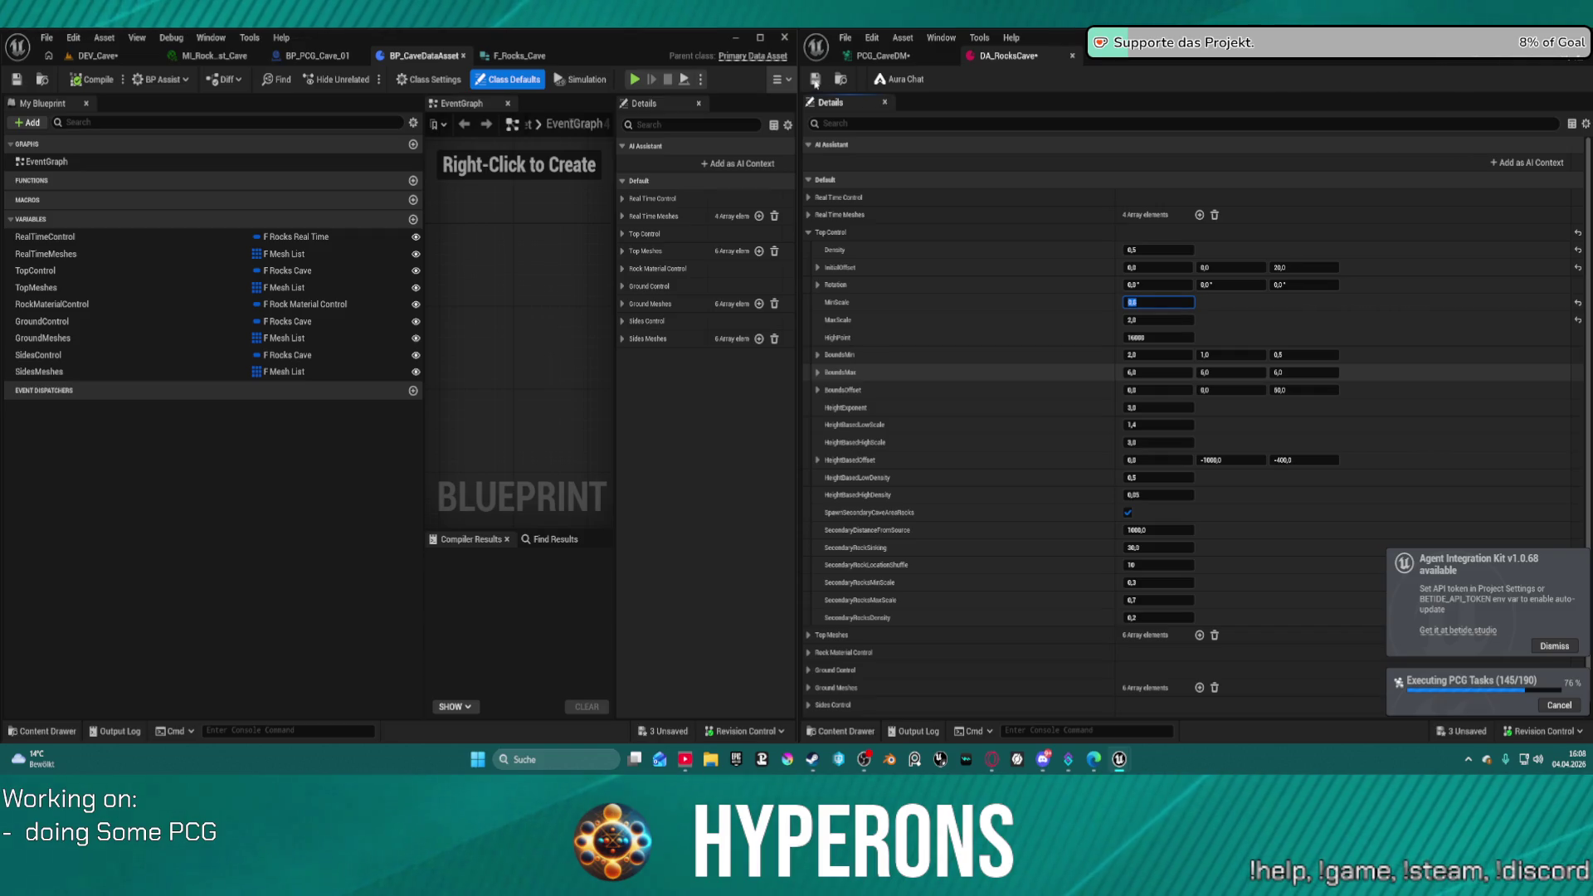
# - Save the data asset and return to the PCG_CaveDM graph and DEV_Cave level
pyautogui.click(814, 80)
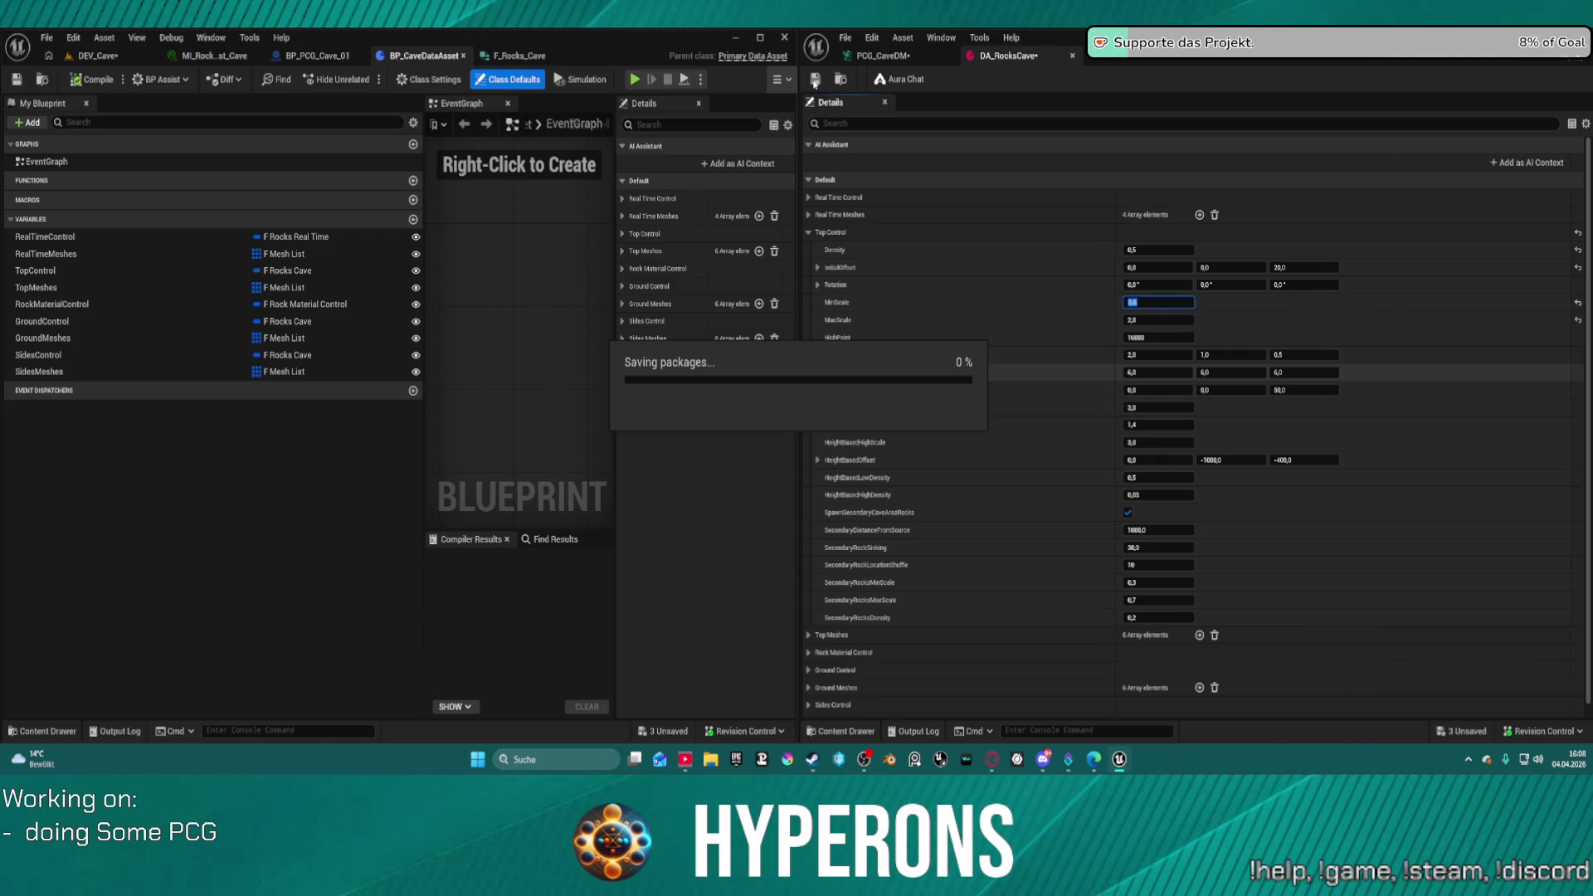
pyautogui.click(883, 56)
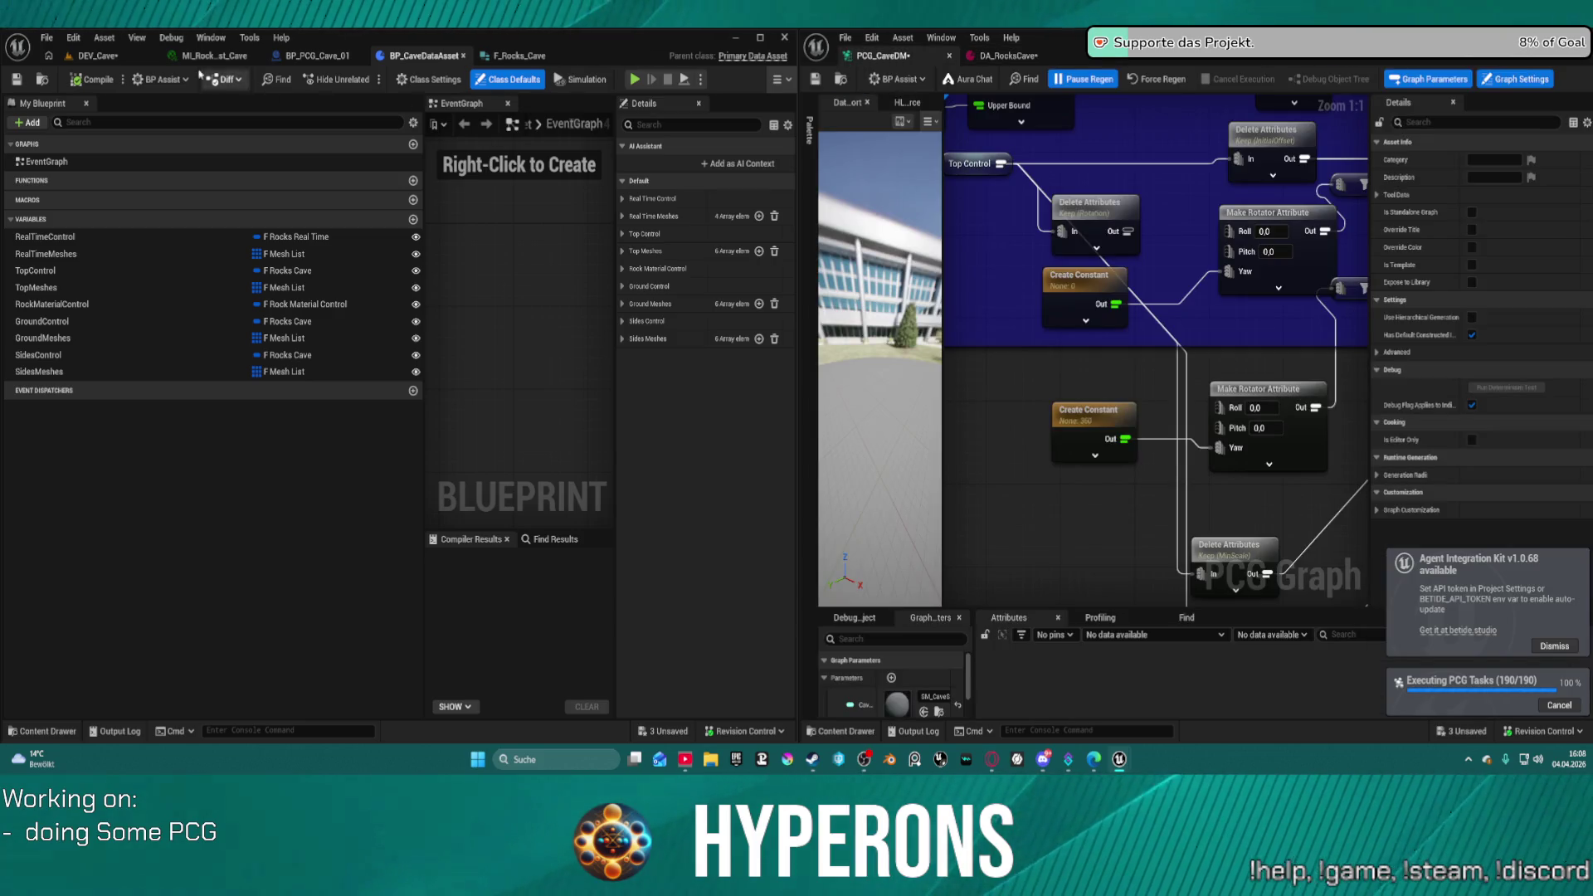
pyautogui.click(97, 56)
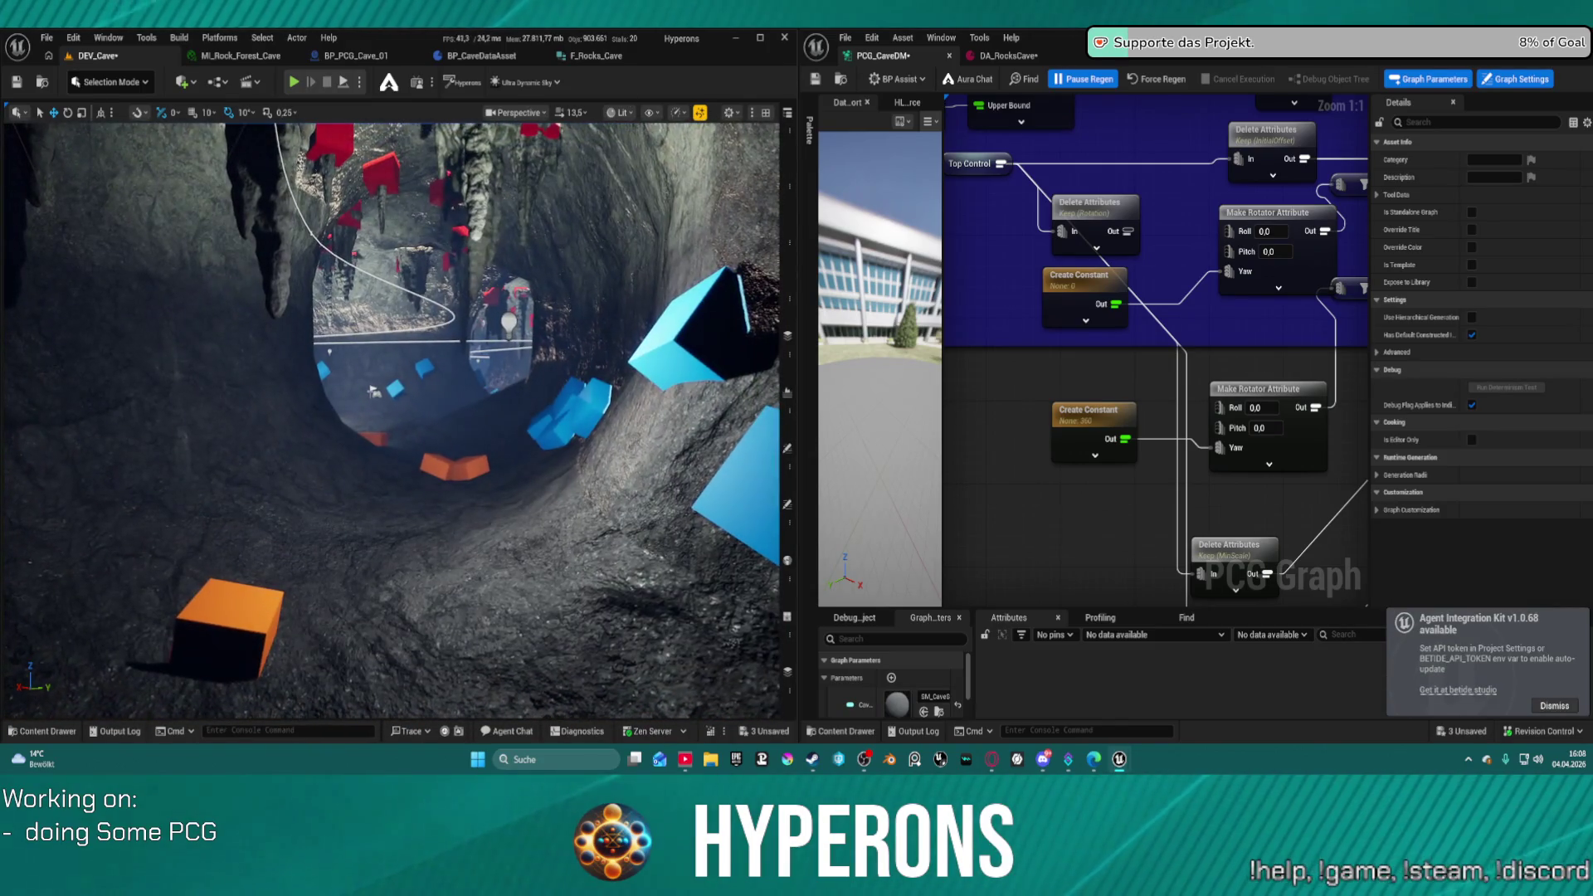
# - Set DA_RocksCave Top Control MaxScale to 2.5, save to regenerate, and frame the cave
pyautogui.click(1002, 55)
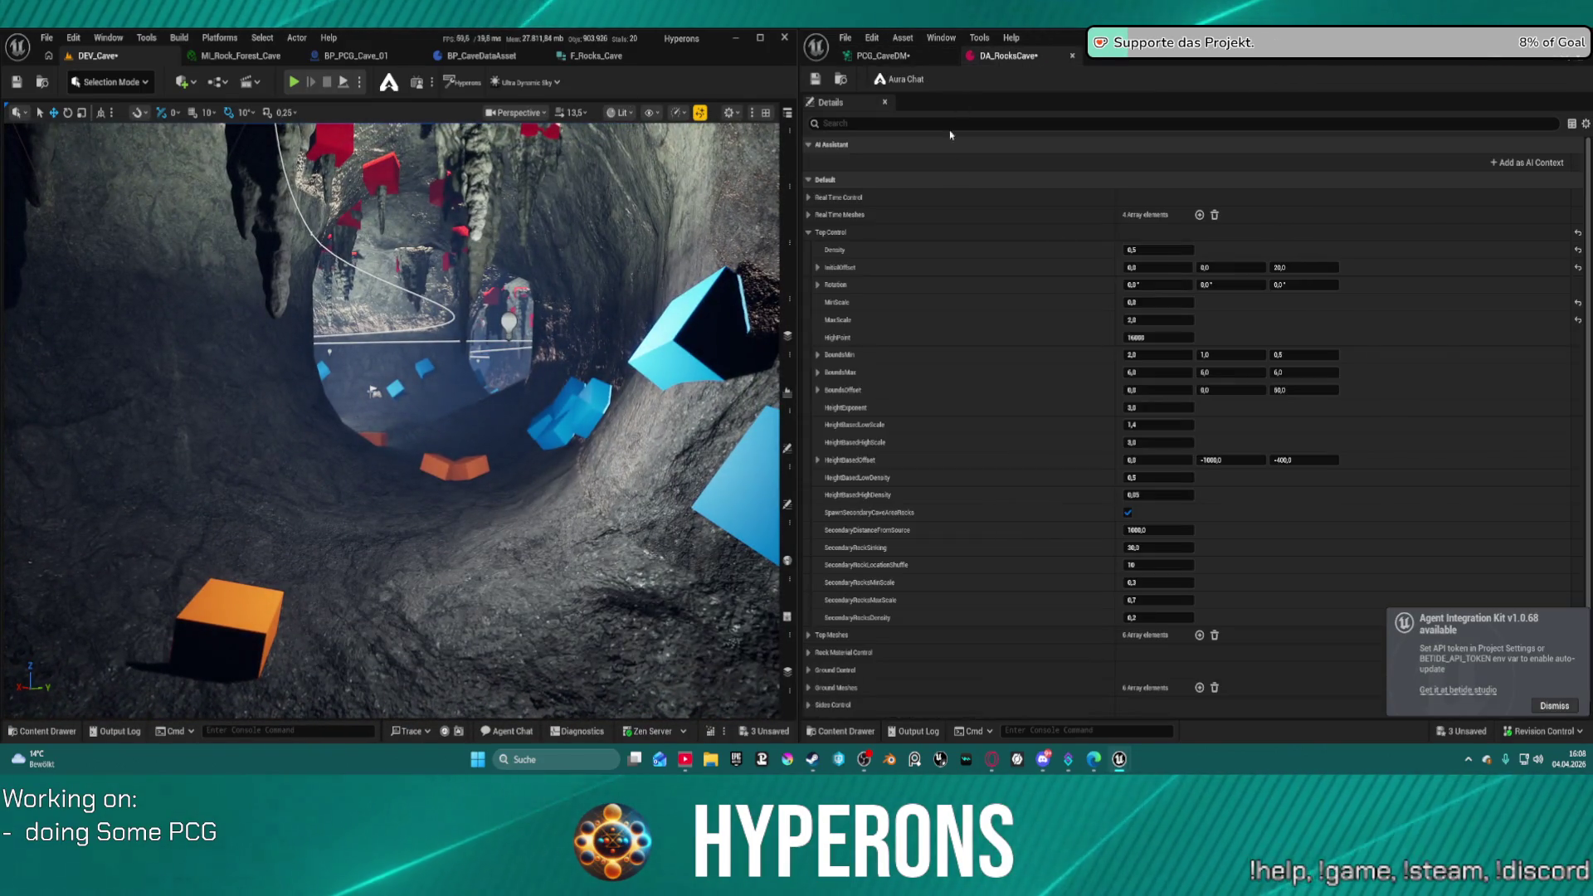
pyautogui.click(1158, 302)
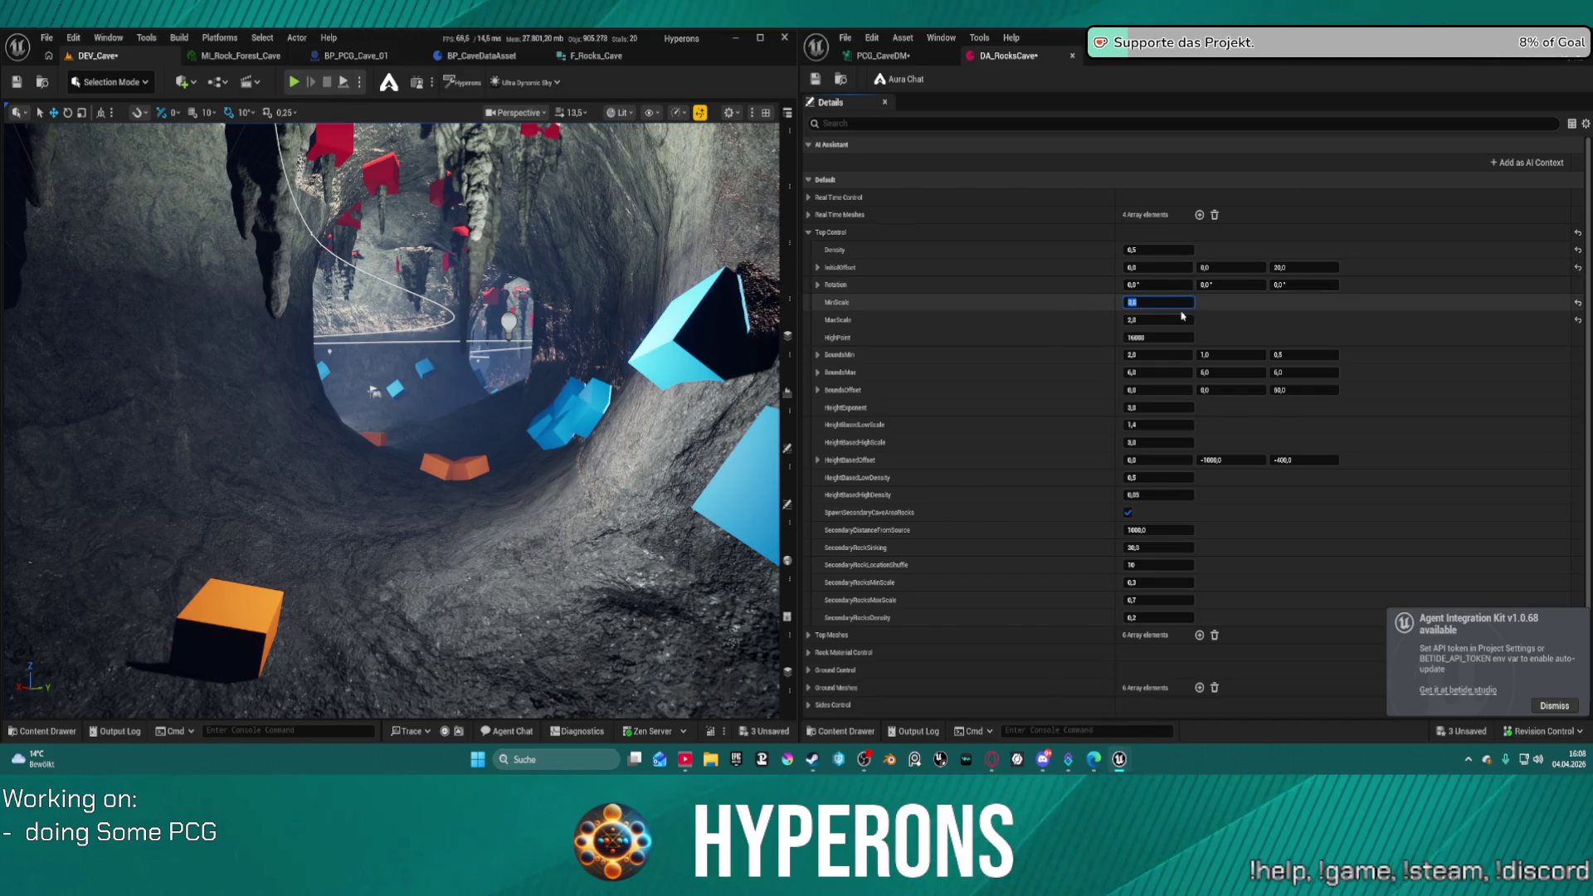
pyautogui.press('Return')
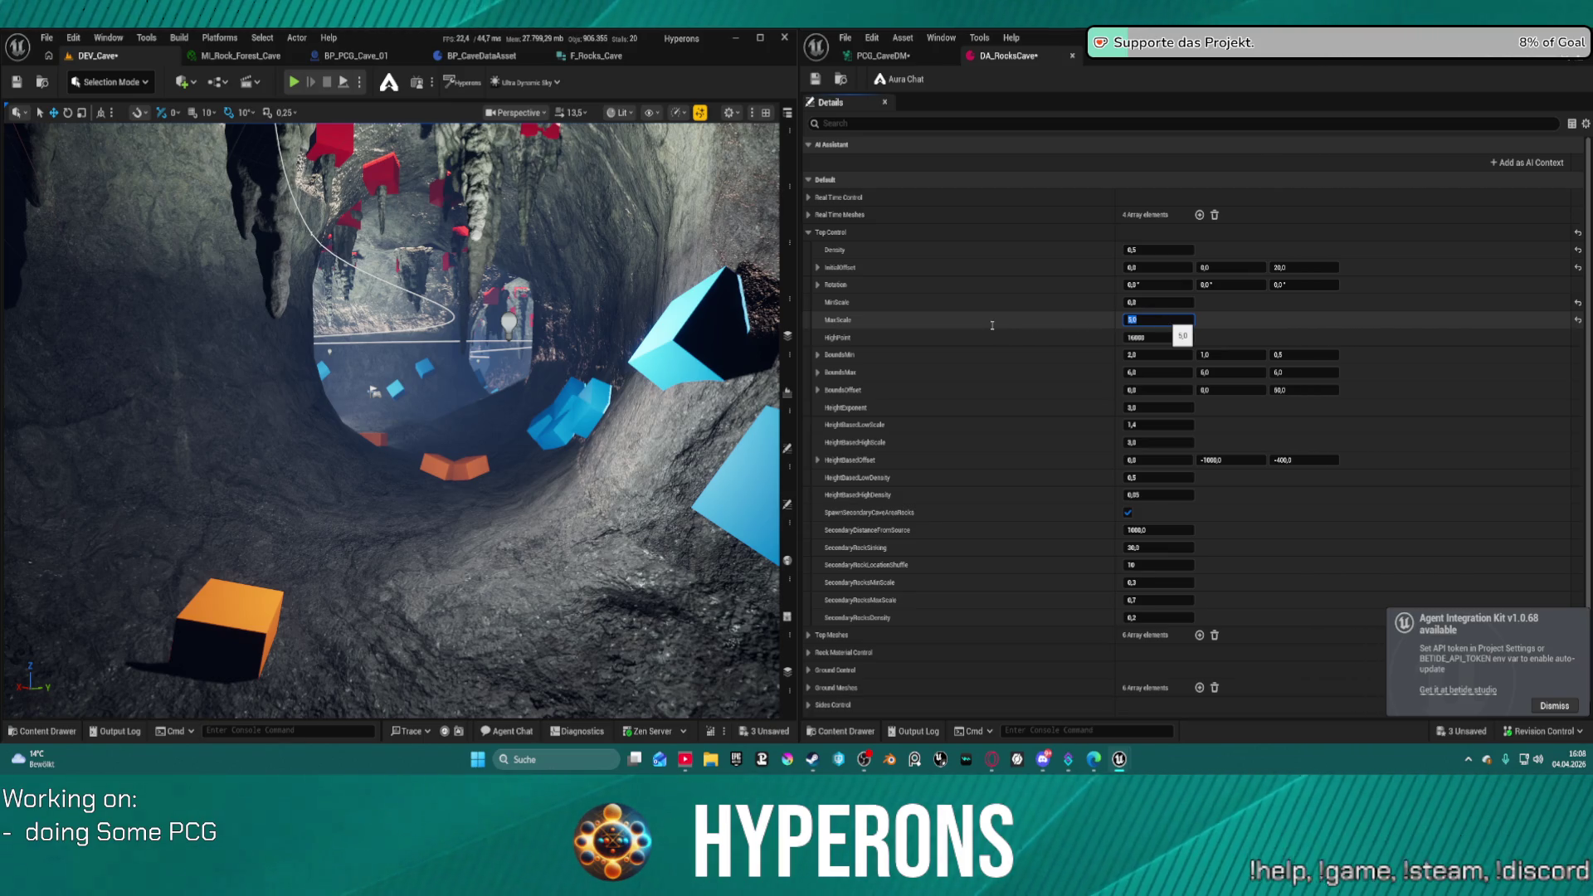
pyautogui.hotkey('ctrl', 's')
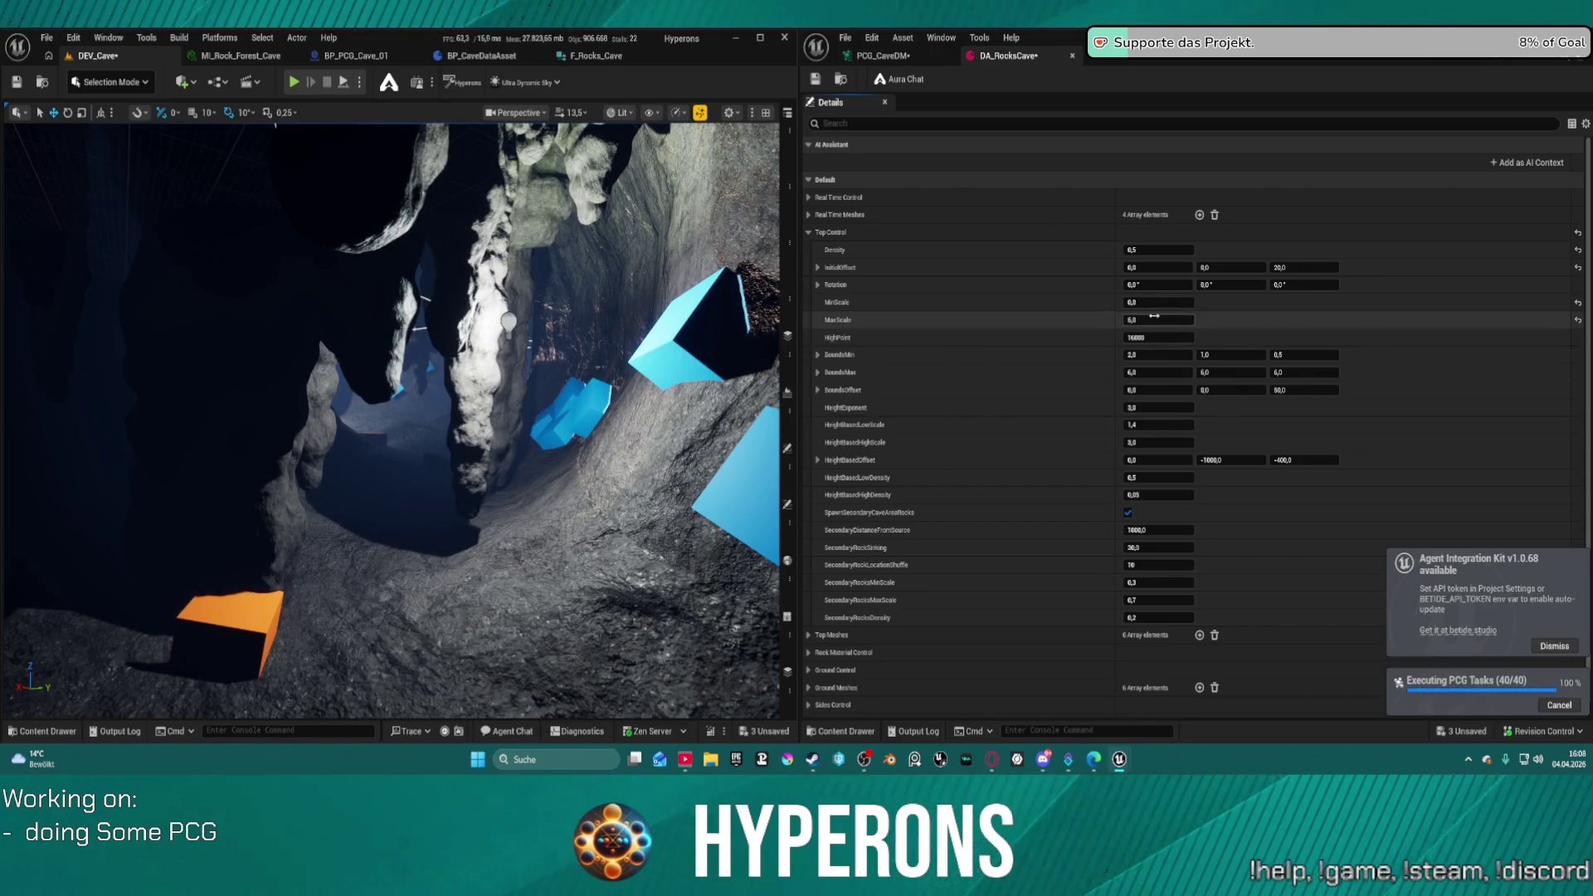
pyautogui.write('3')
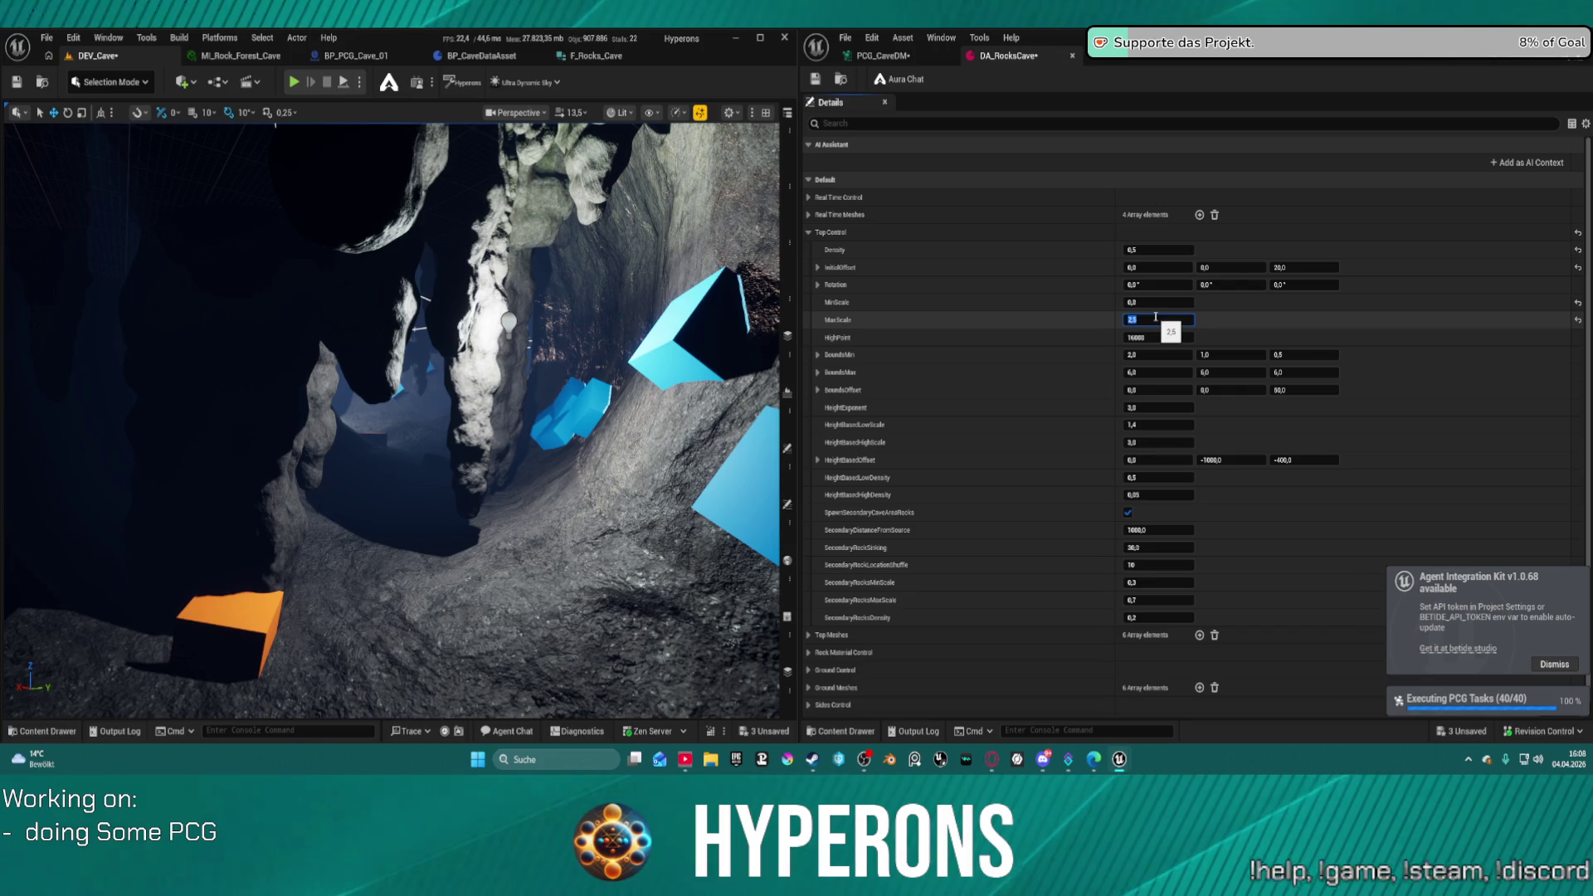
pyautogui.hotkey('ctrl', 's')
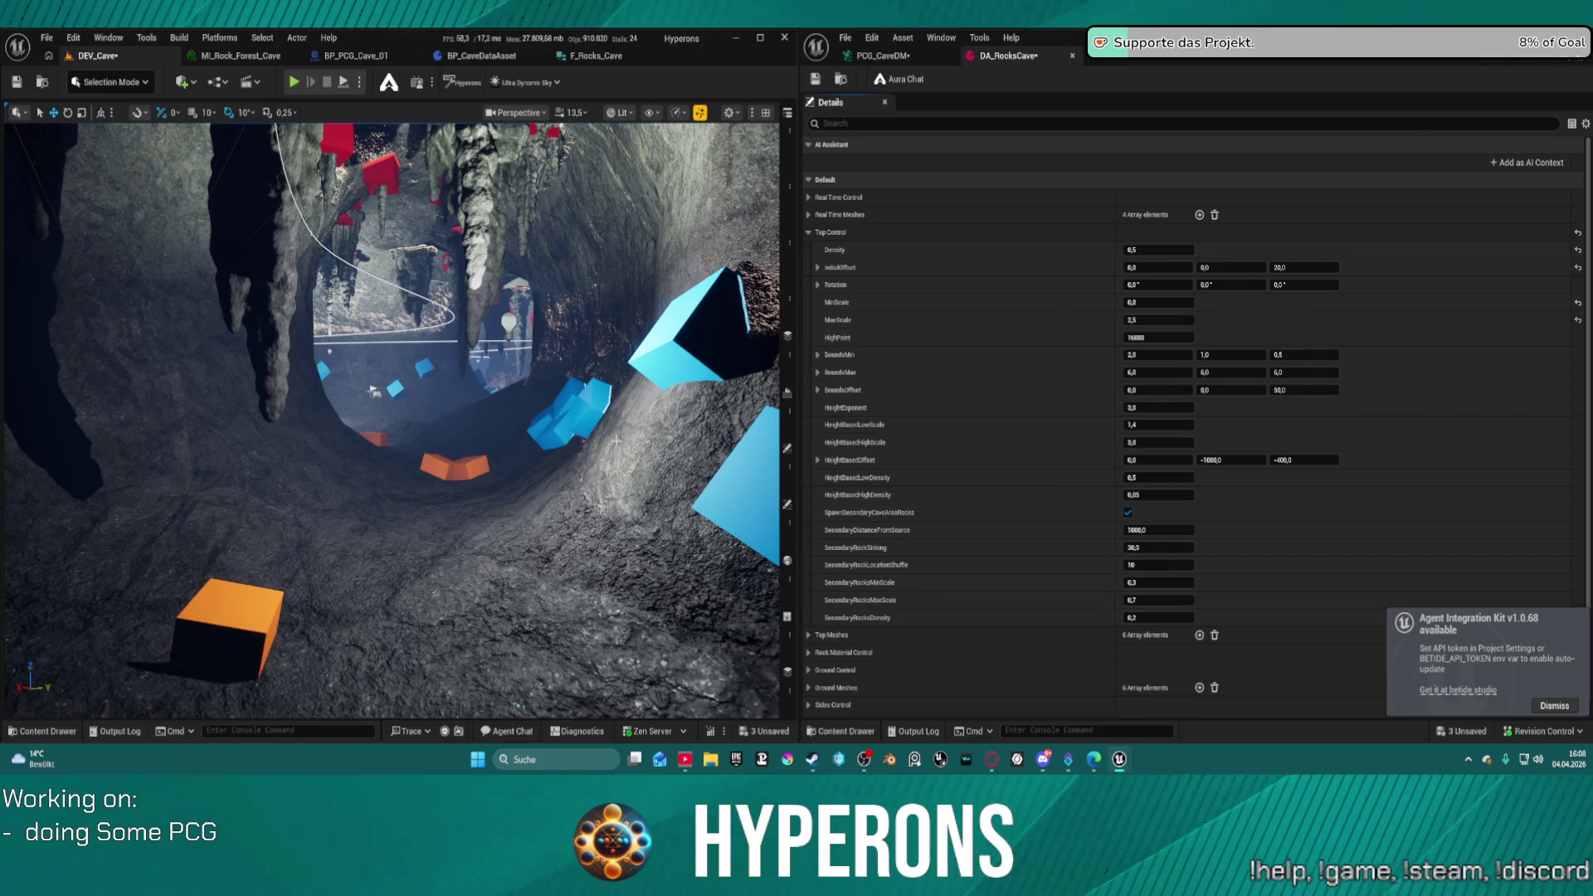
pyautogui.press('f')
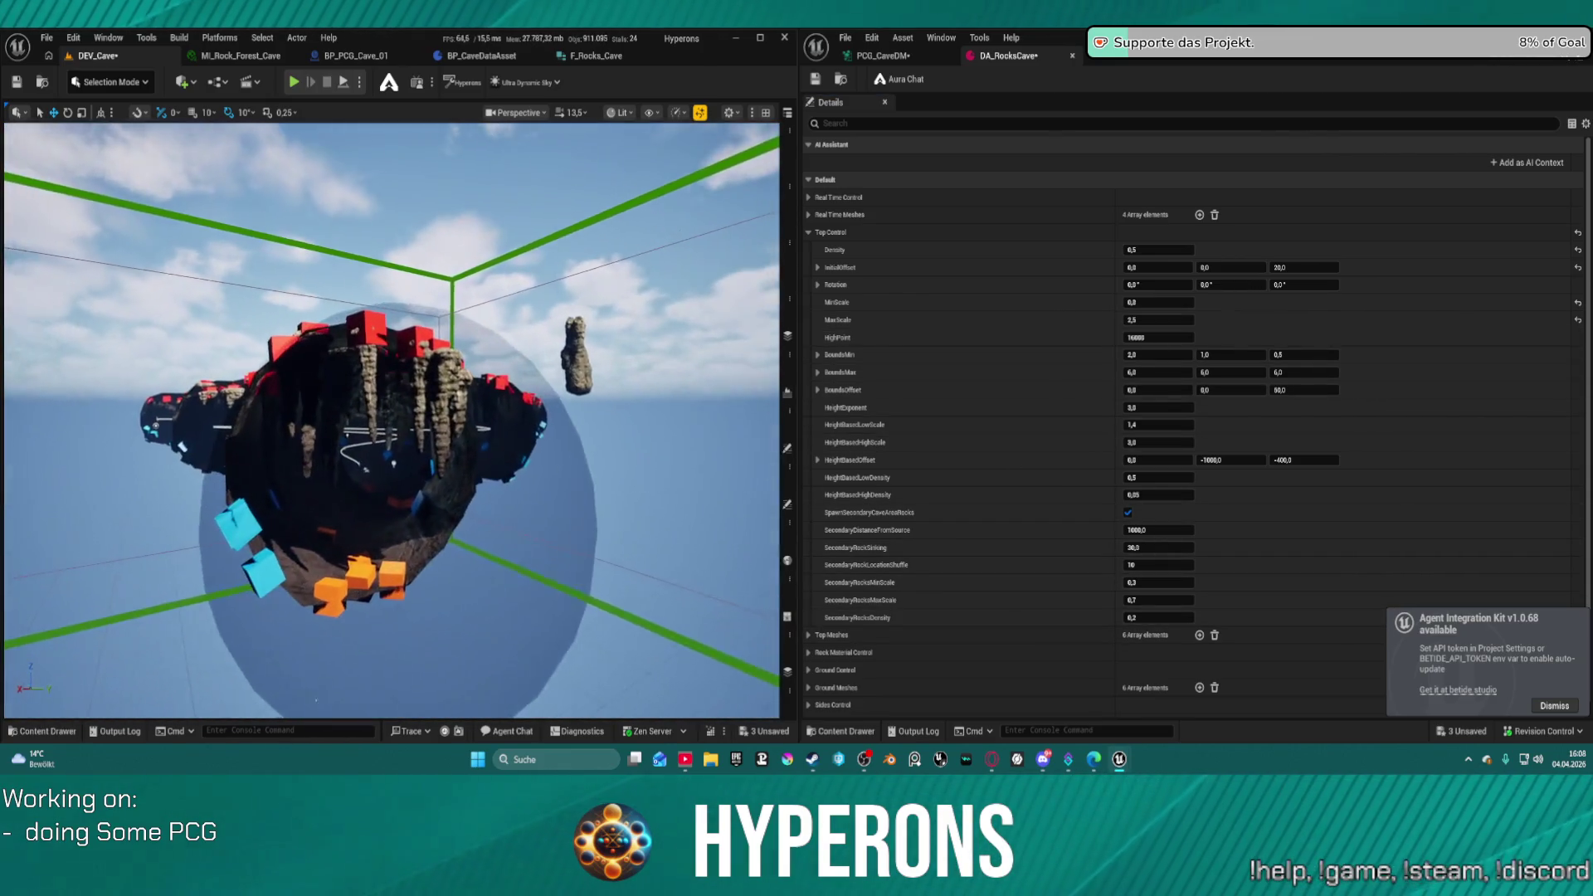
pyautogui.scroll(5, 391, 419)
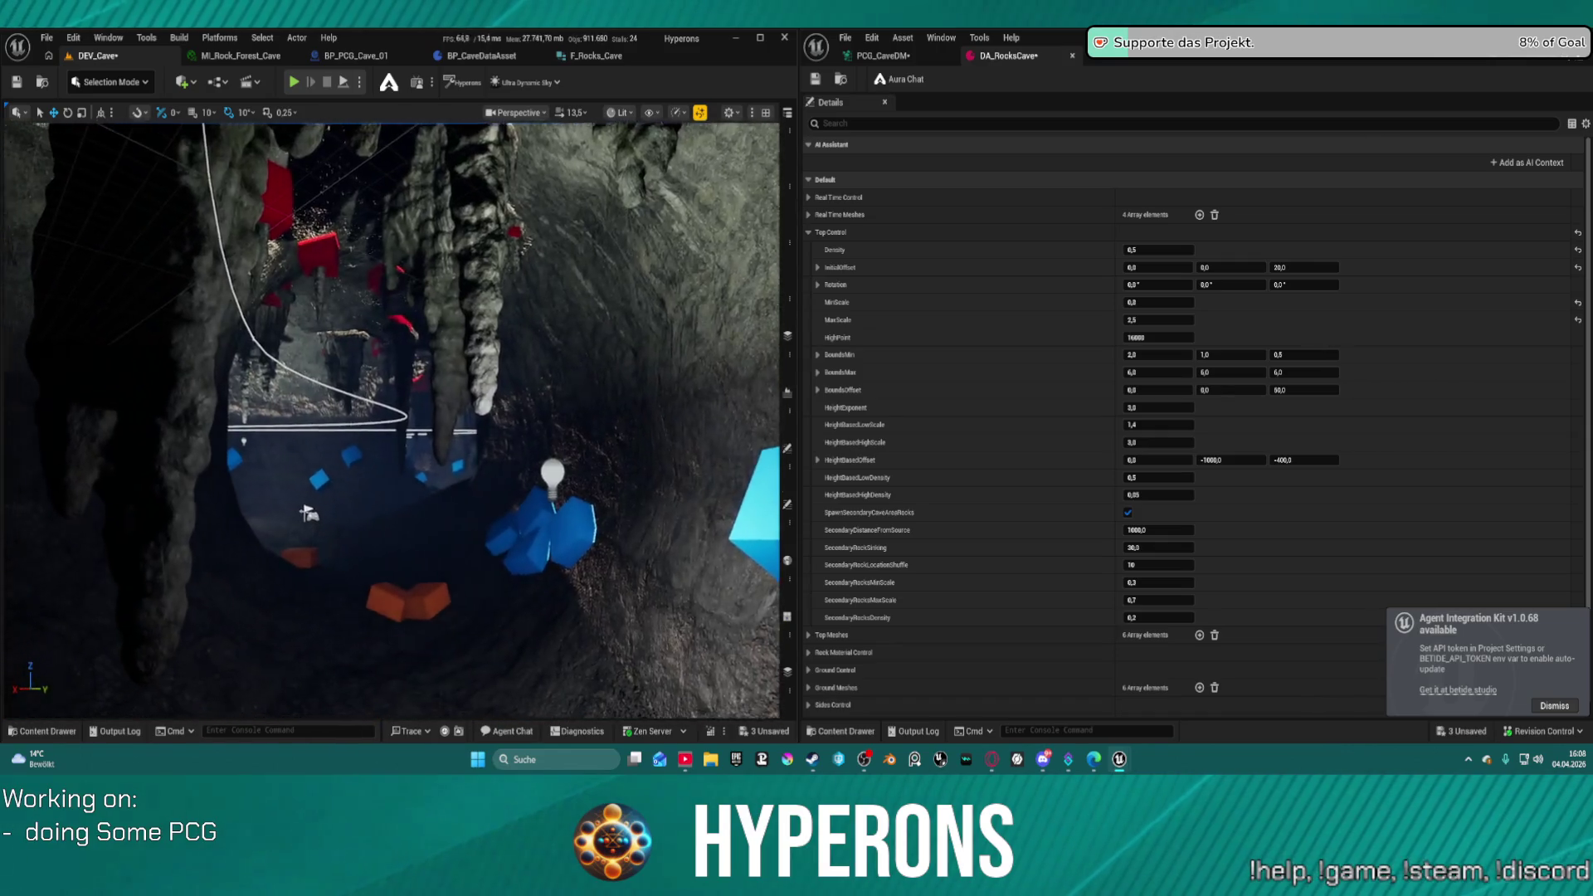
pyautogui.scroll(-5, 391, 420)
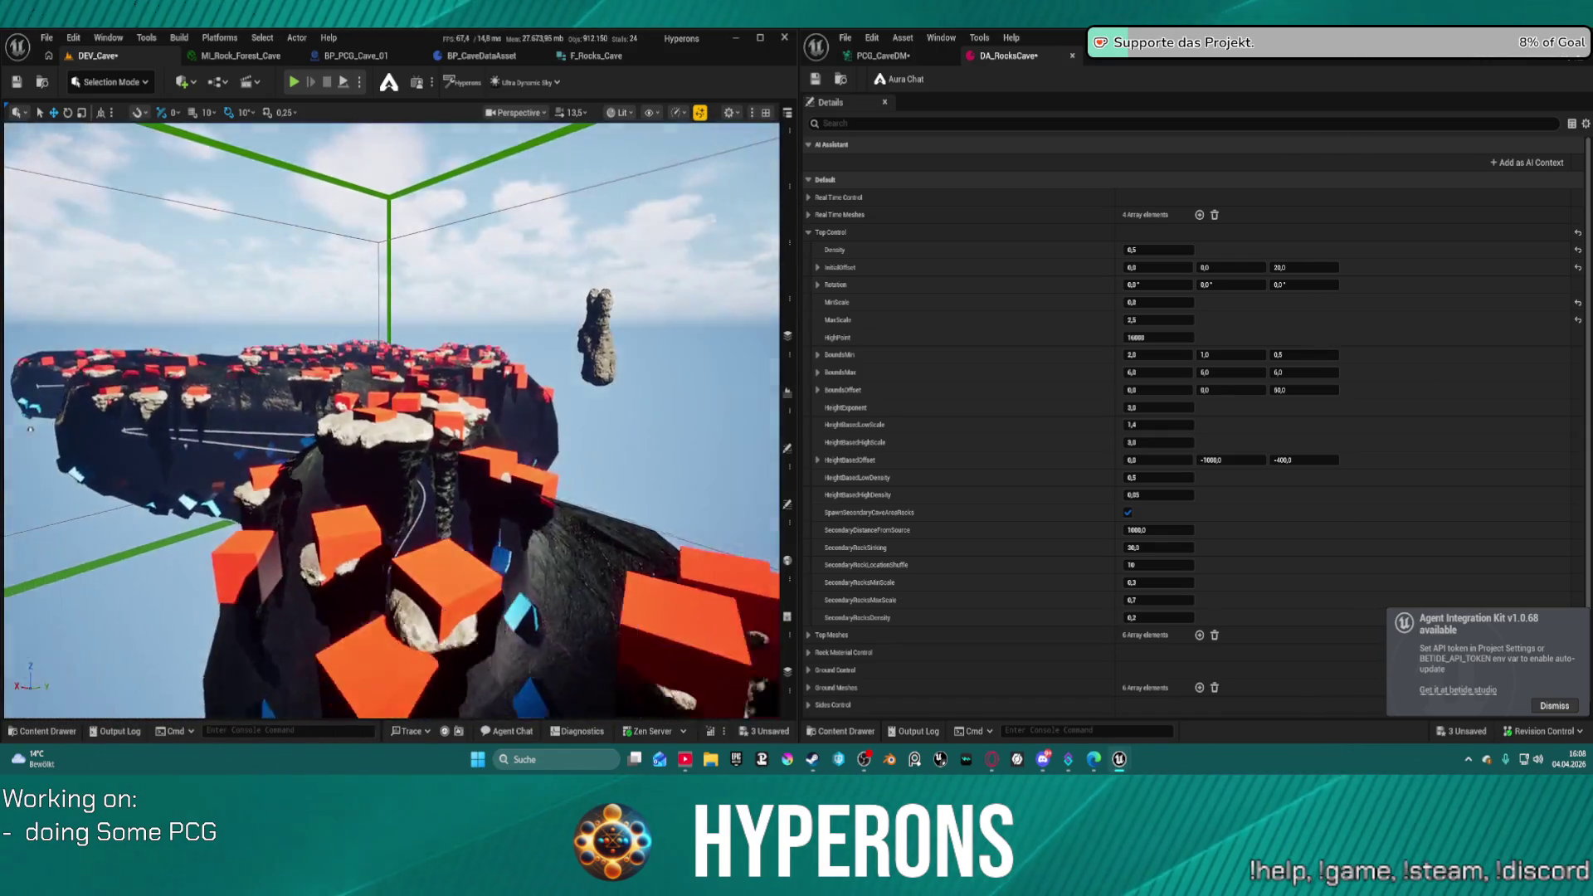
pyautogui.scroll(5, 392, 420)
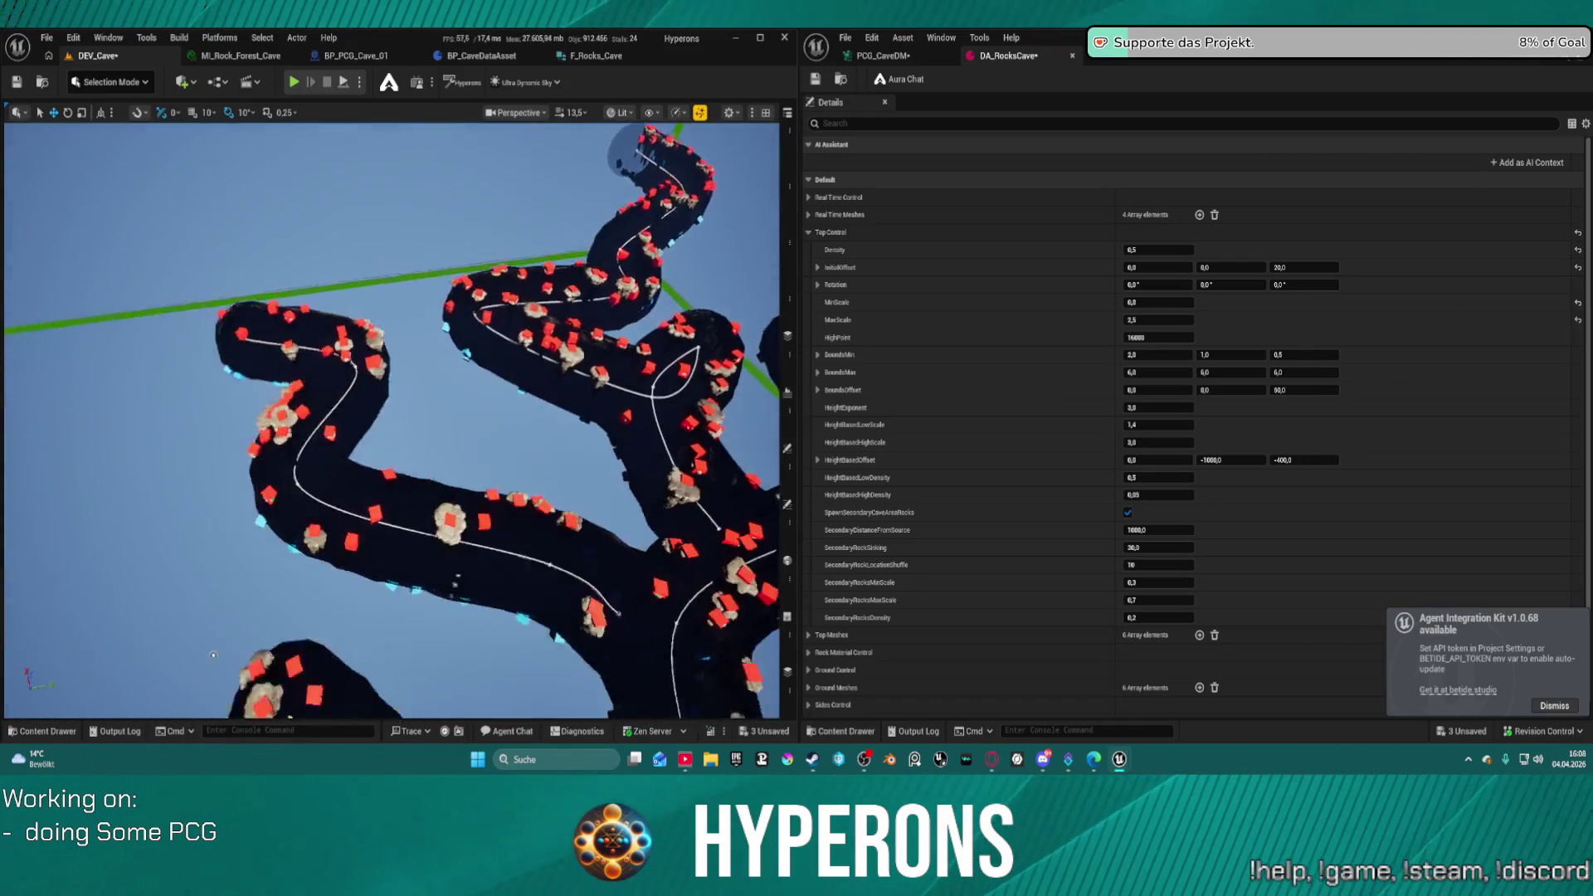
pyautogui.scroll(-3, 391, 420)
pyautogui.scroll(4, 392, 419)
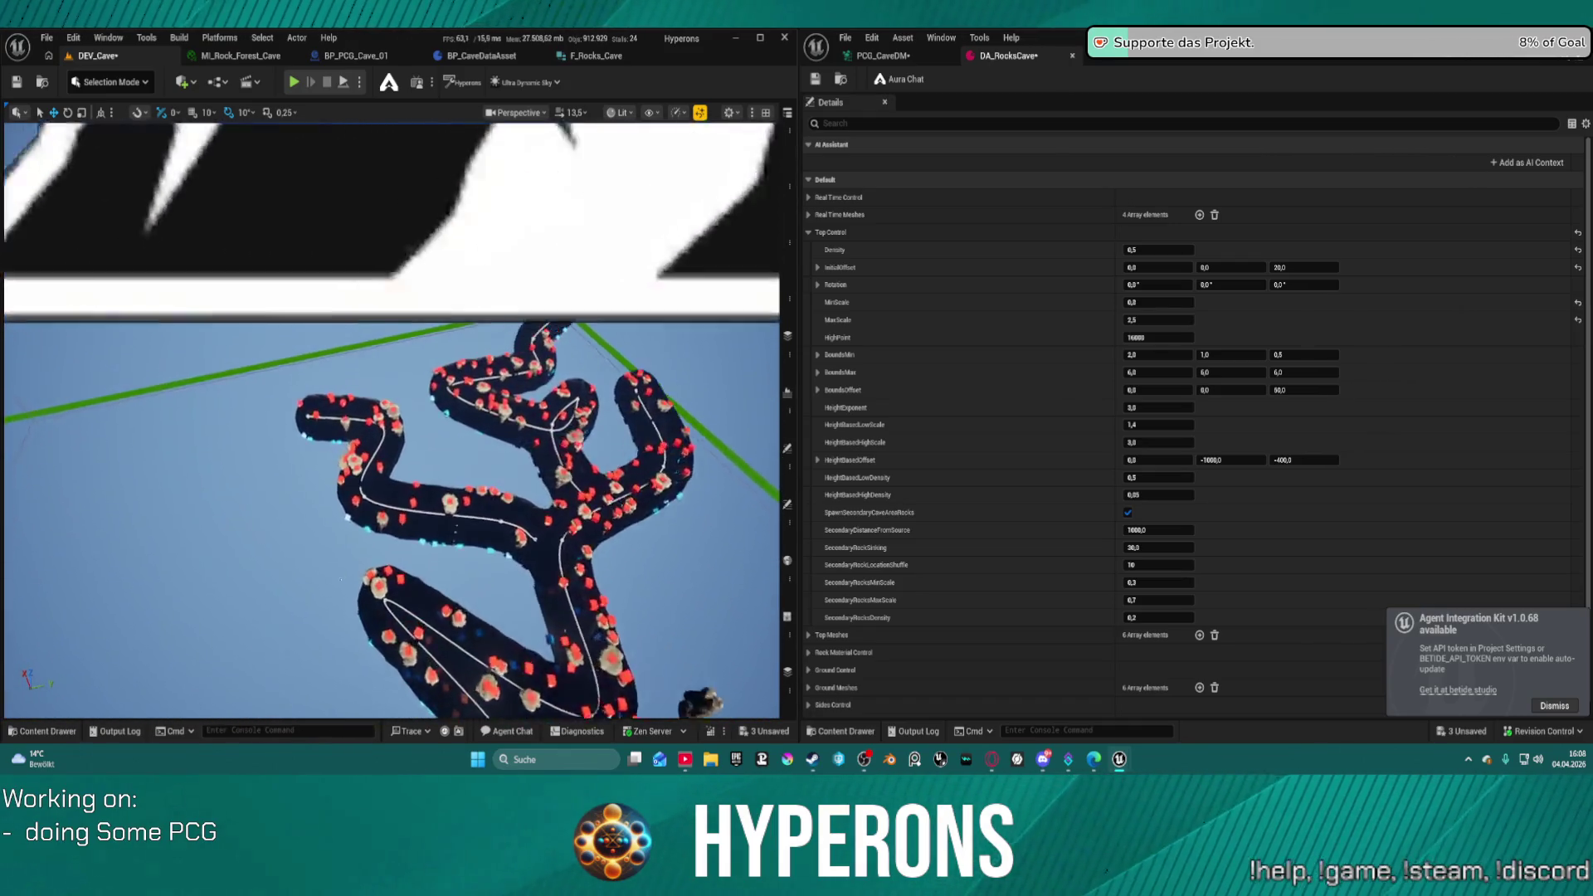
pyautogui.scroll(-3, 256, 655)
pyautogui.scroll(5, 222, 475)
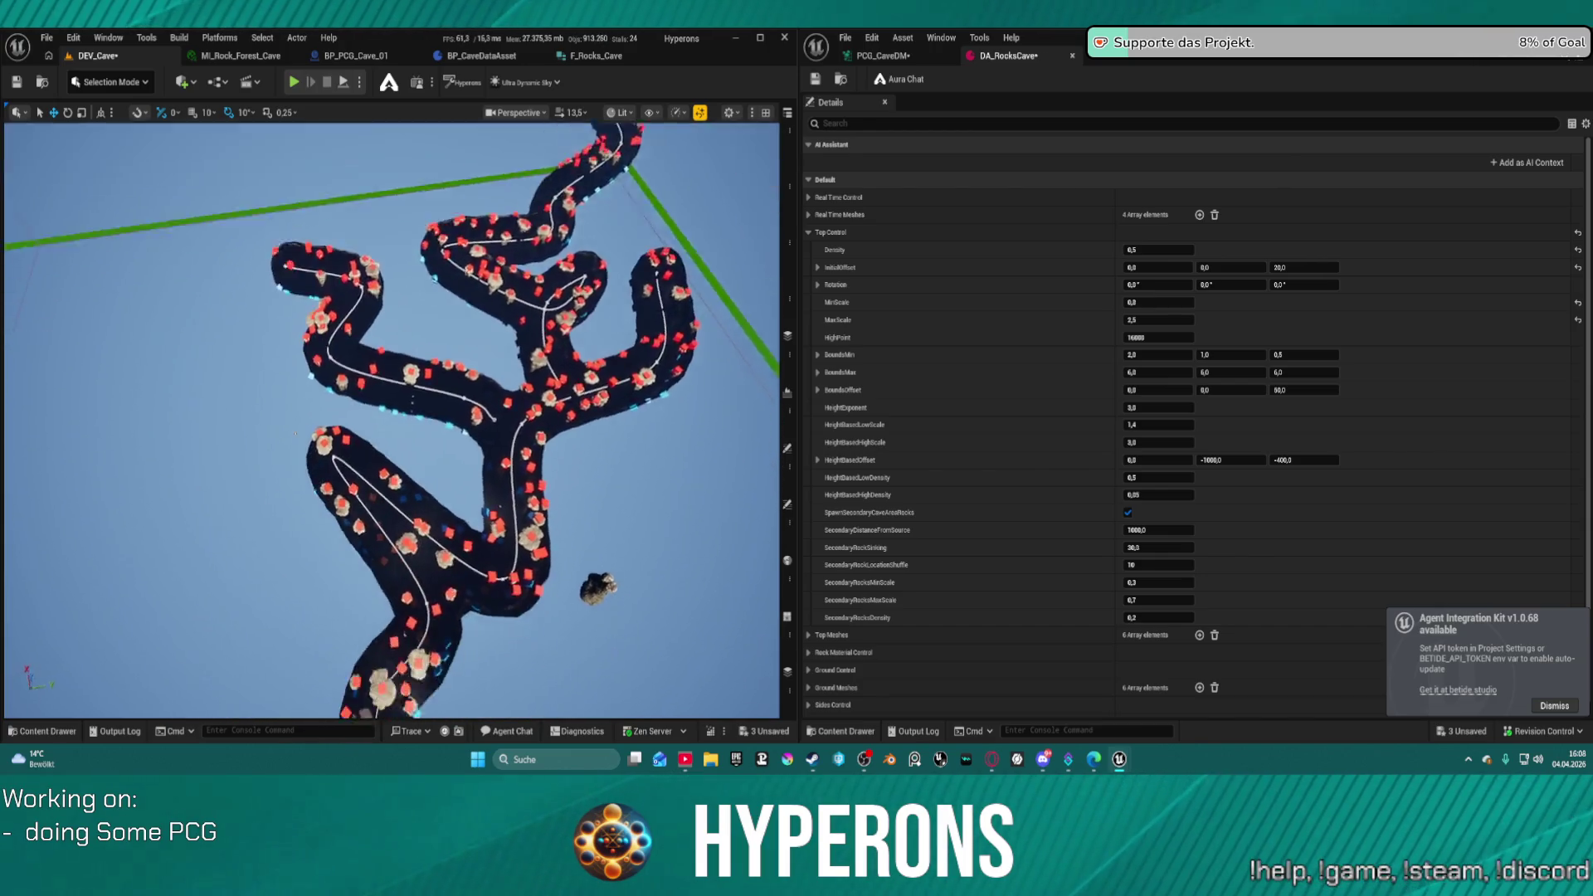
pyautogui.scroll(-3, 222, 475)
pyautogui.scroll(6, 596, 597)
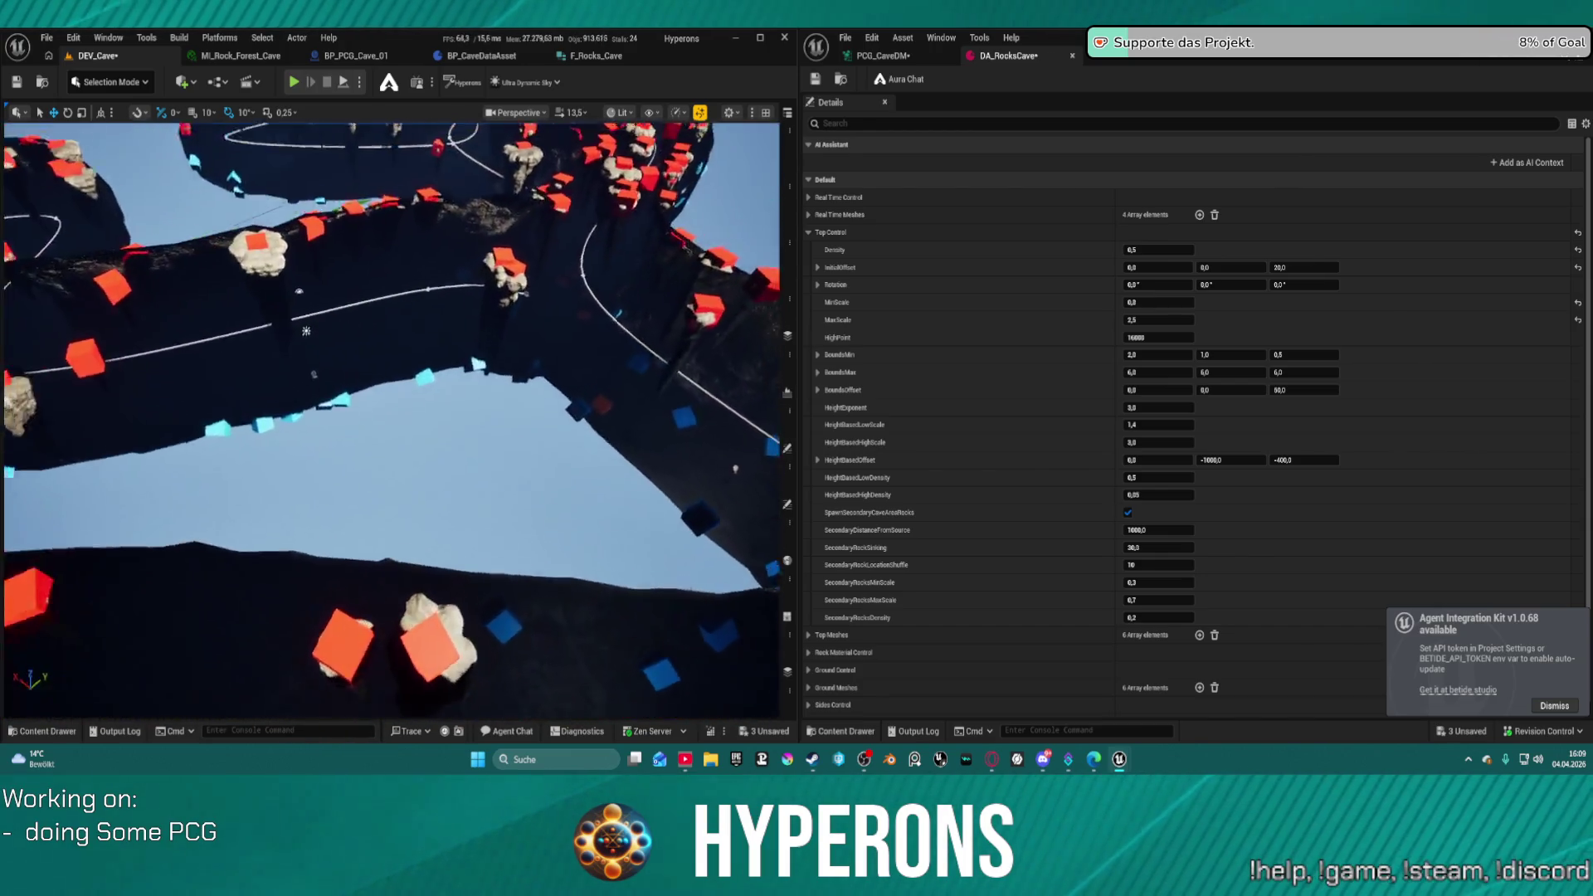
pyautogui.scroll(-3, 595, 597)
pyautogui.scroll(4, 596, 597)
pyautogui.scroll(-3, 596, 597)
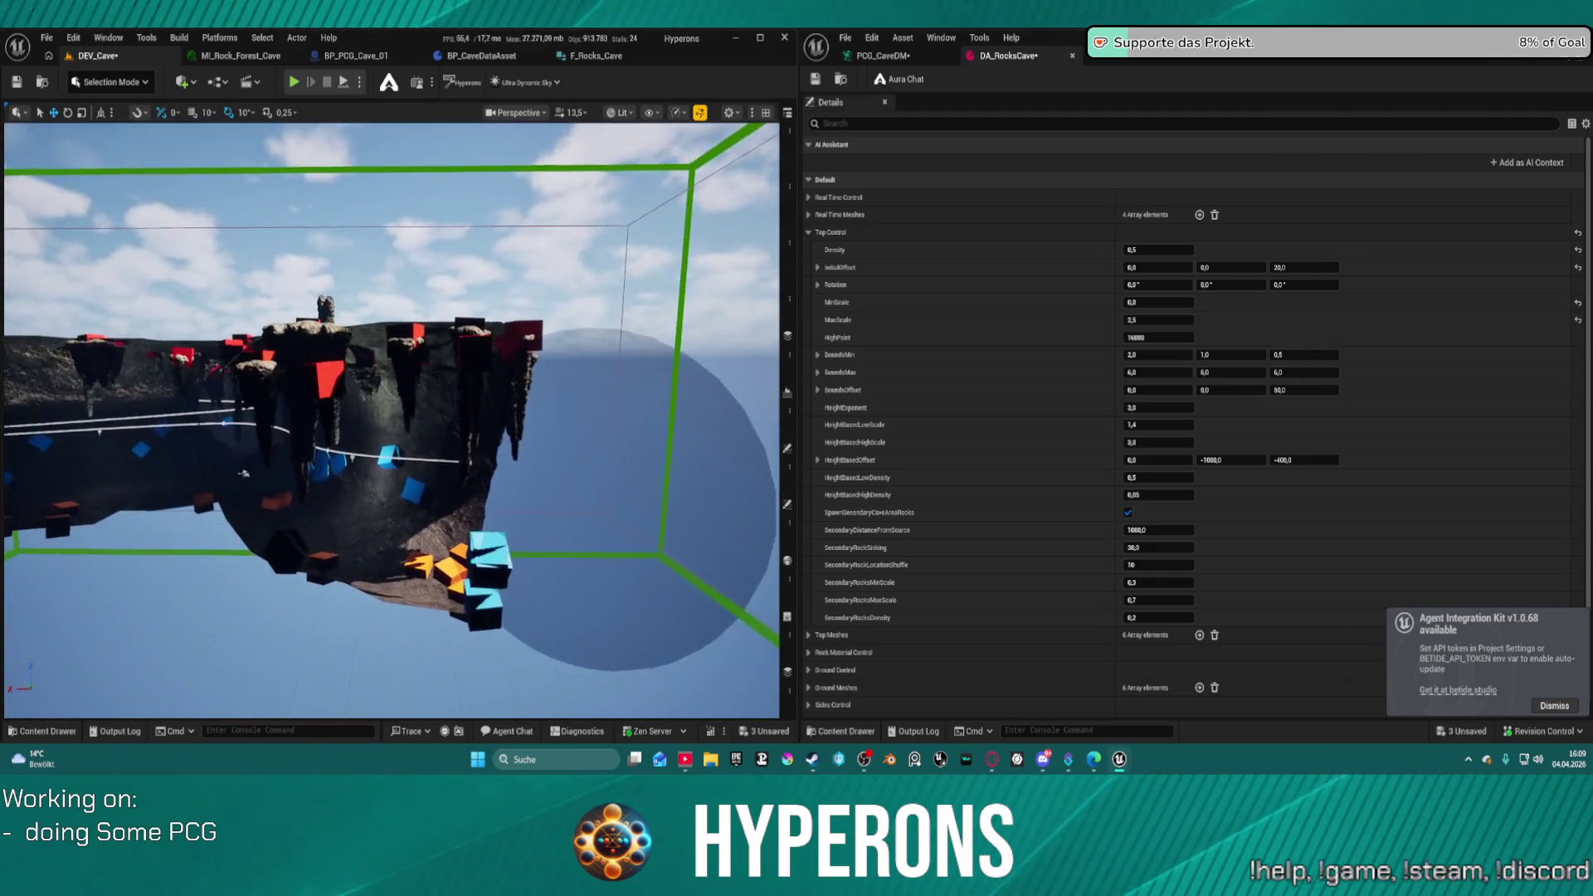
pyautogui.scroll(5, 595, 597)
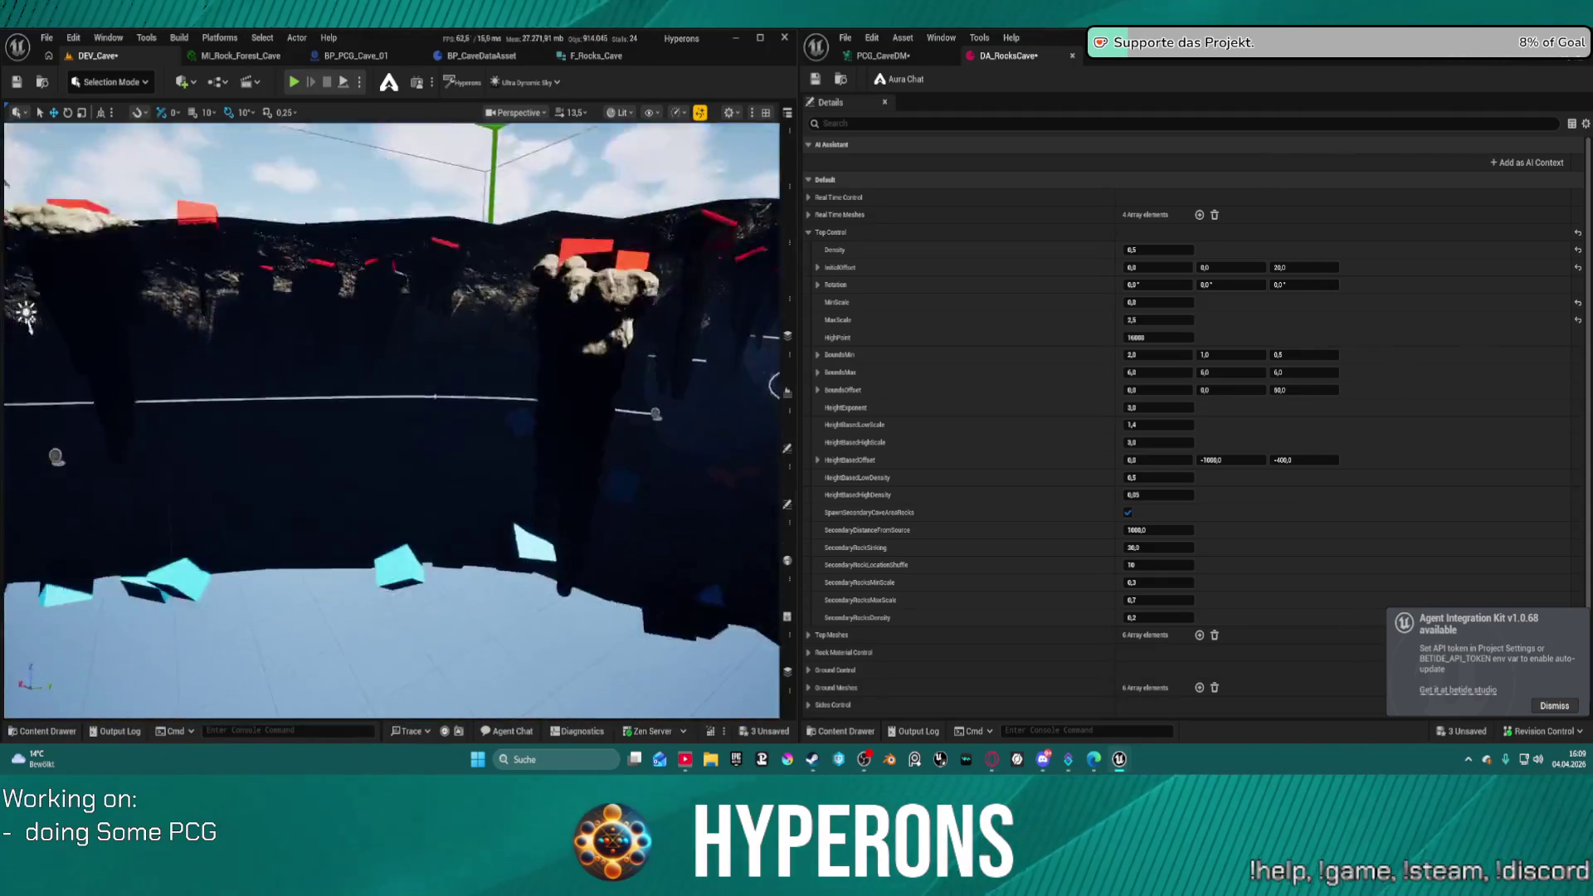
pyautogui.scroll(-4, 211, 457)
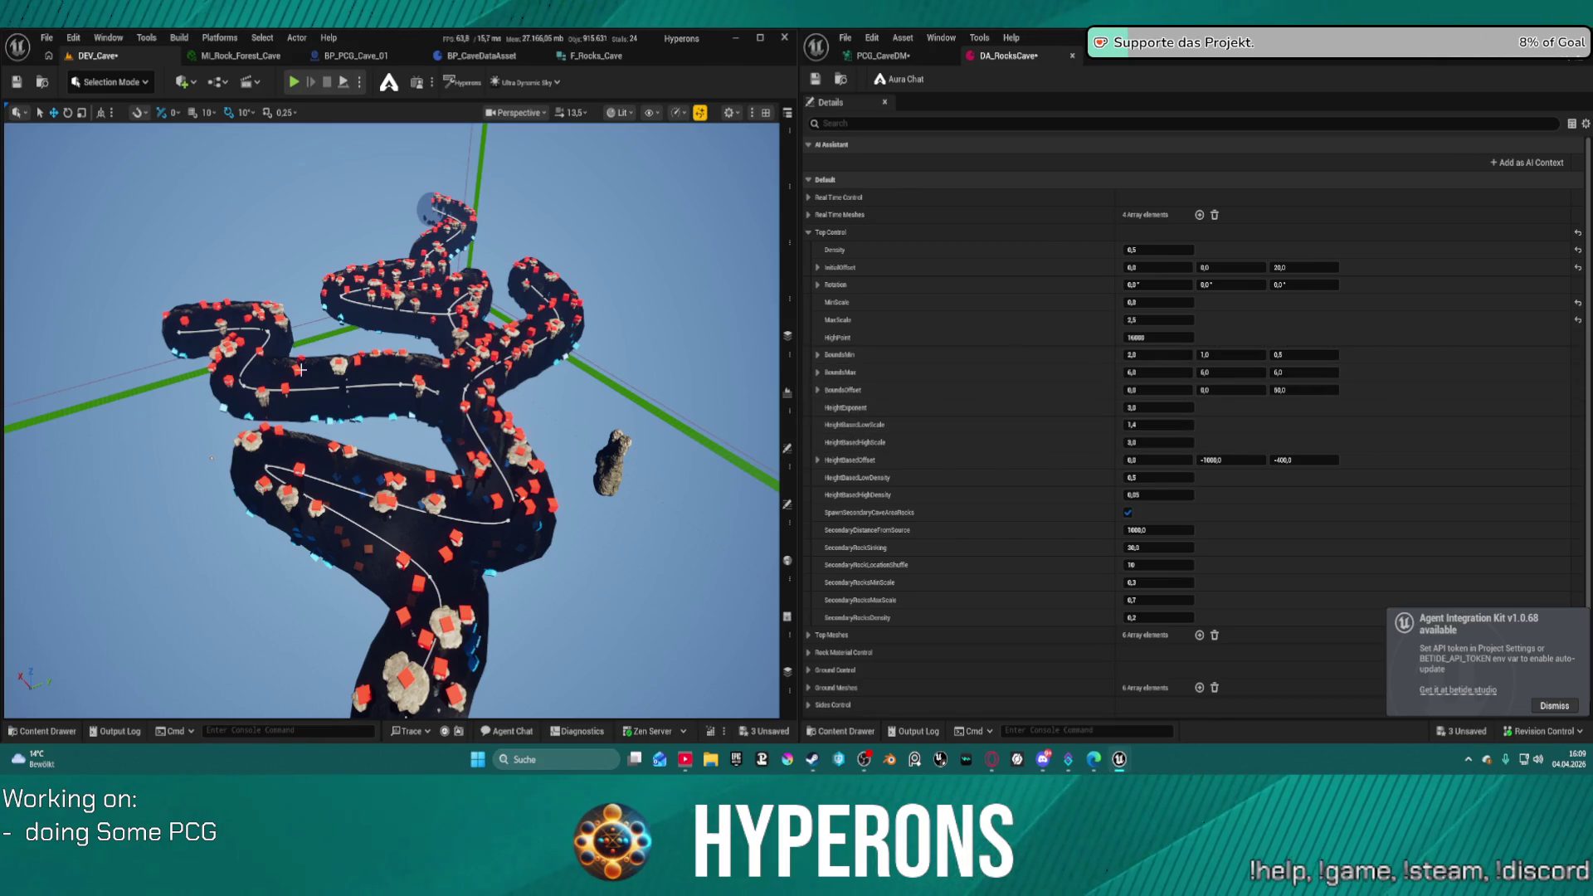
# - Select the cave spline and pull its end point out to the floating rock
pyautogui.click(351, 387)
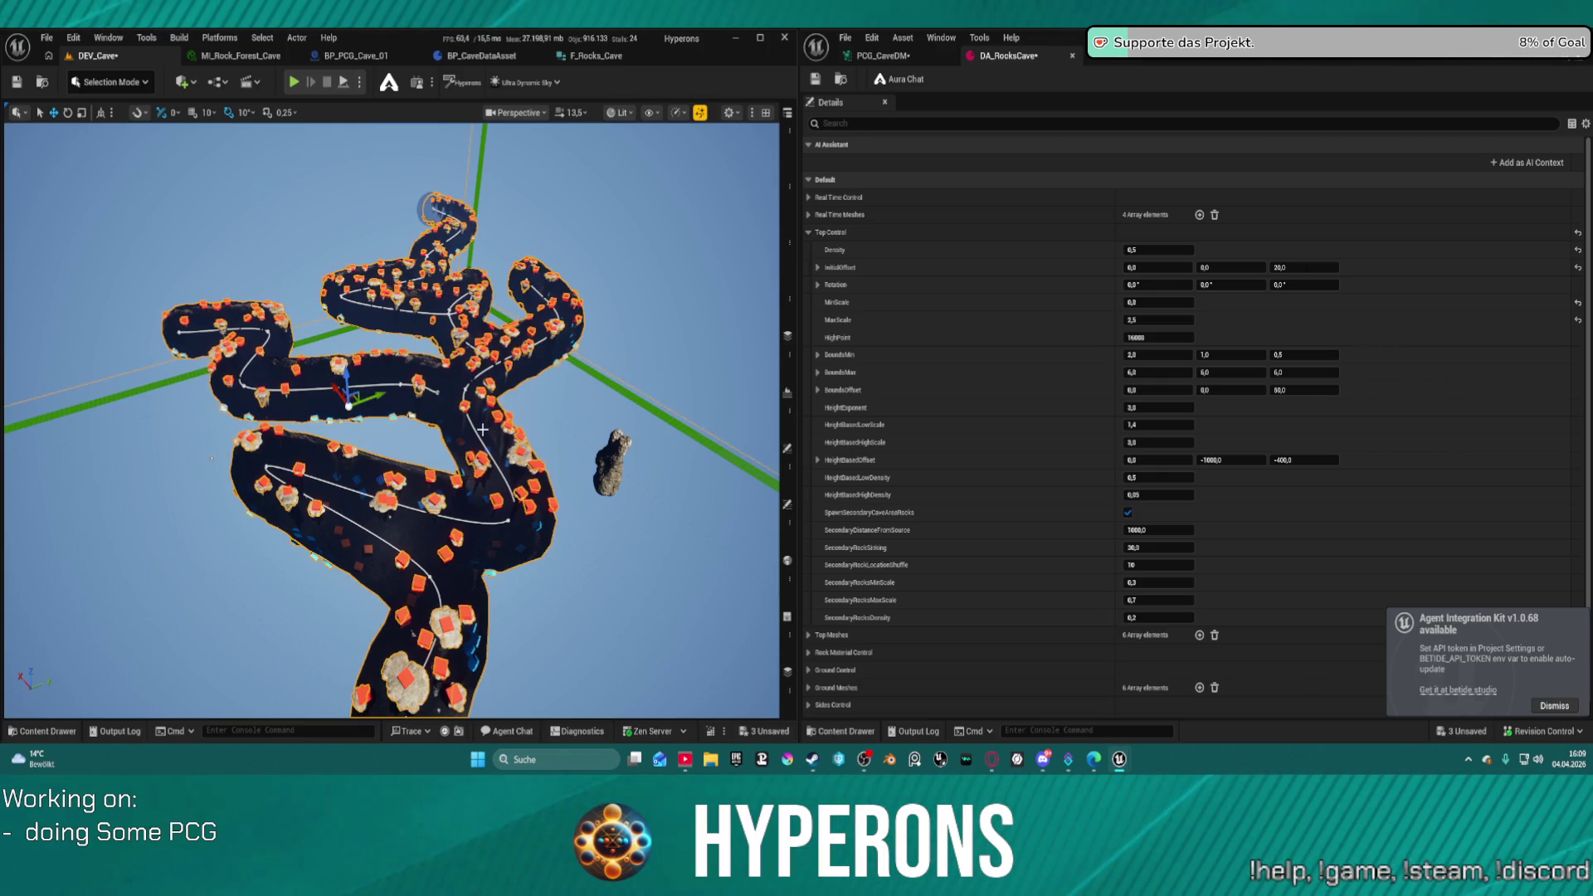
pyautogui.click(368, 385)
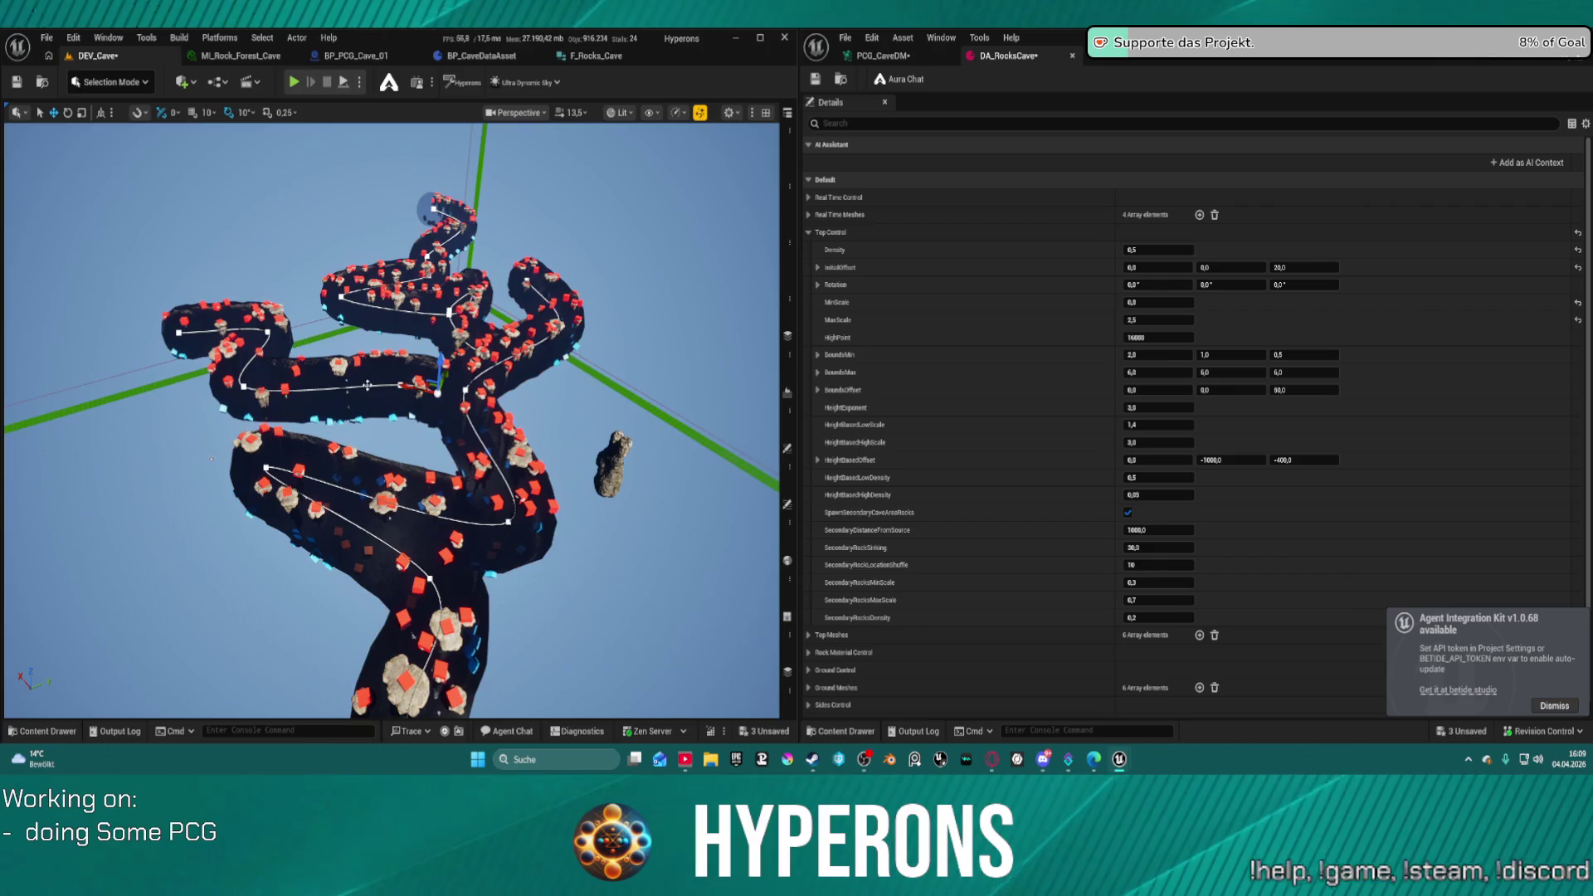
pyautogui.scroll(2, 393, 382)
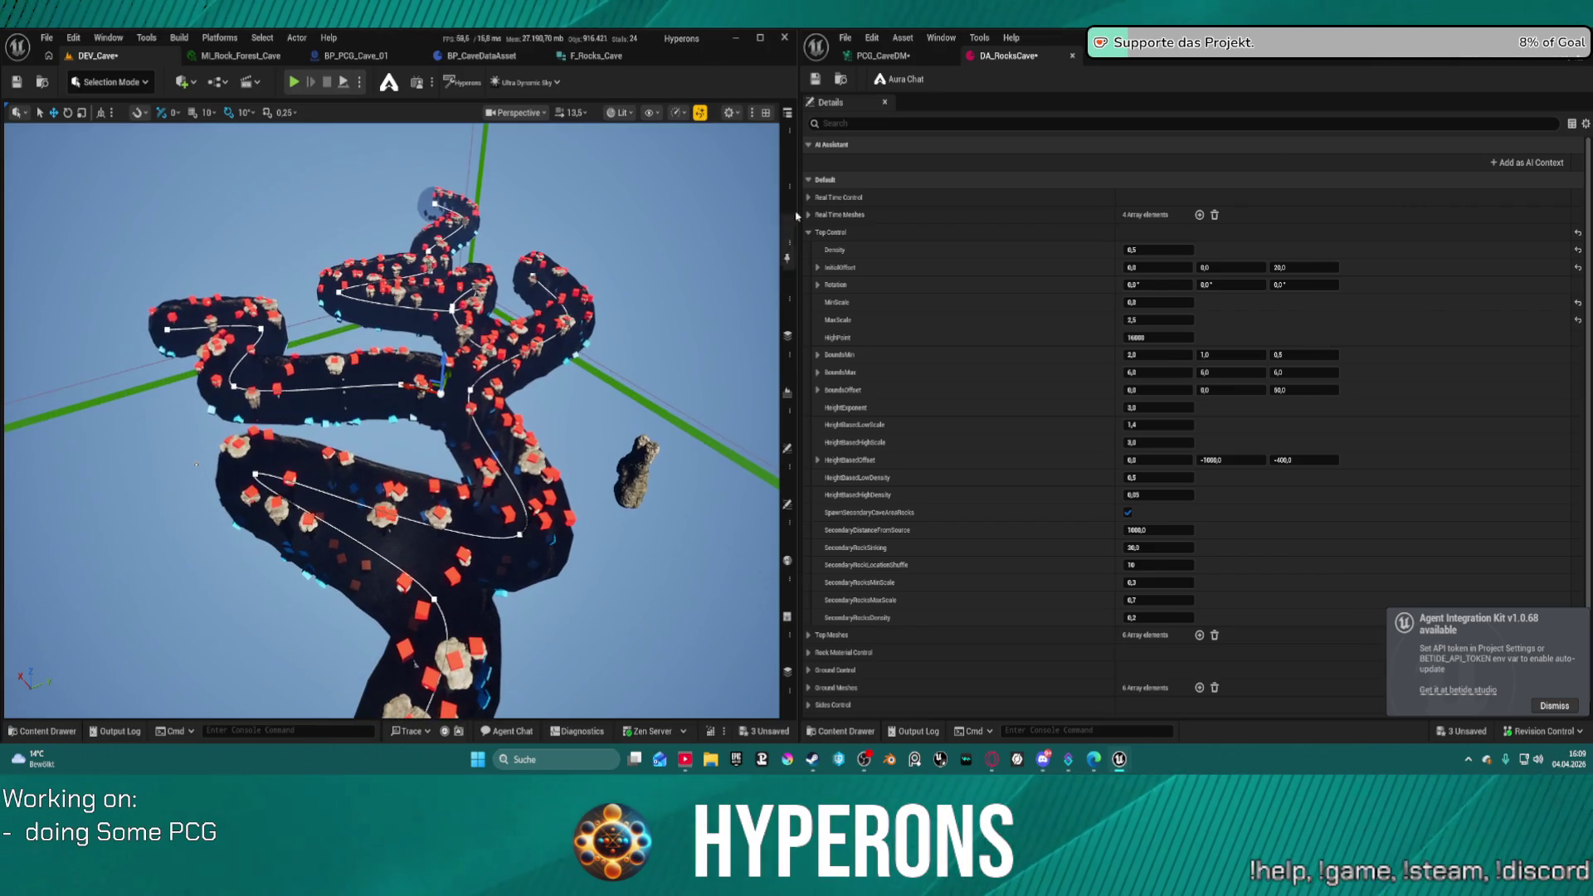
pyautogui.moveTo(414, 393); pyautogui.dragTo(685, 447)
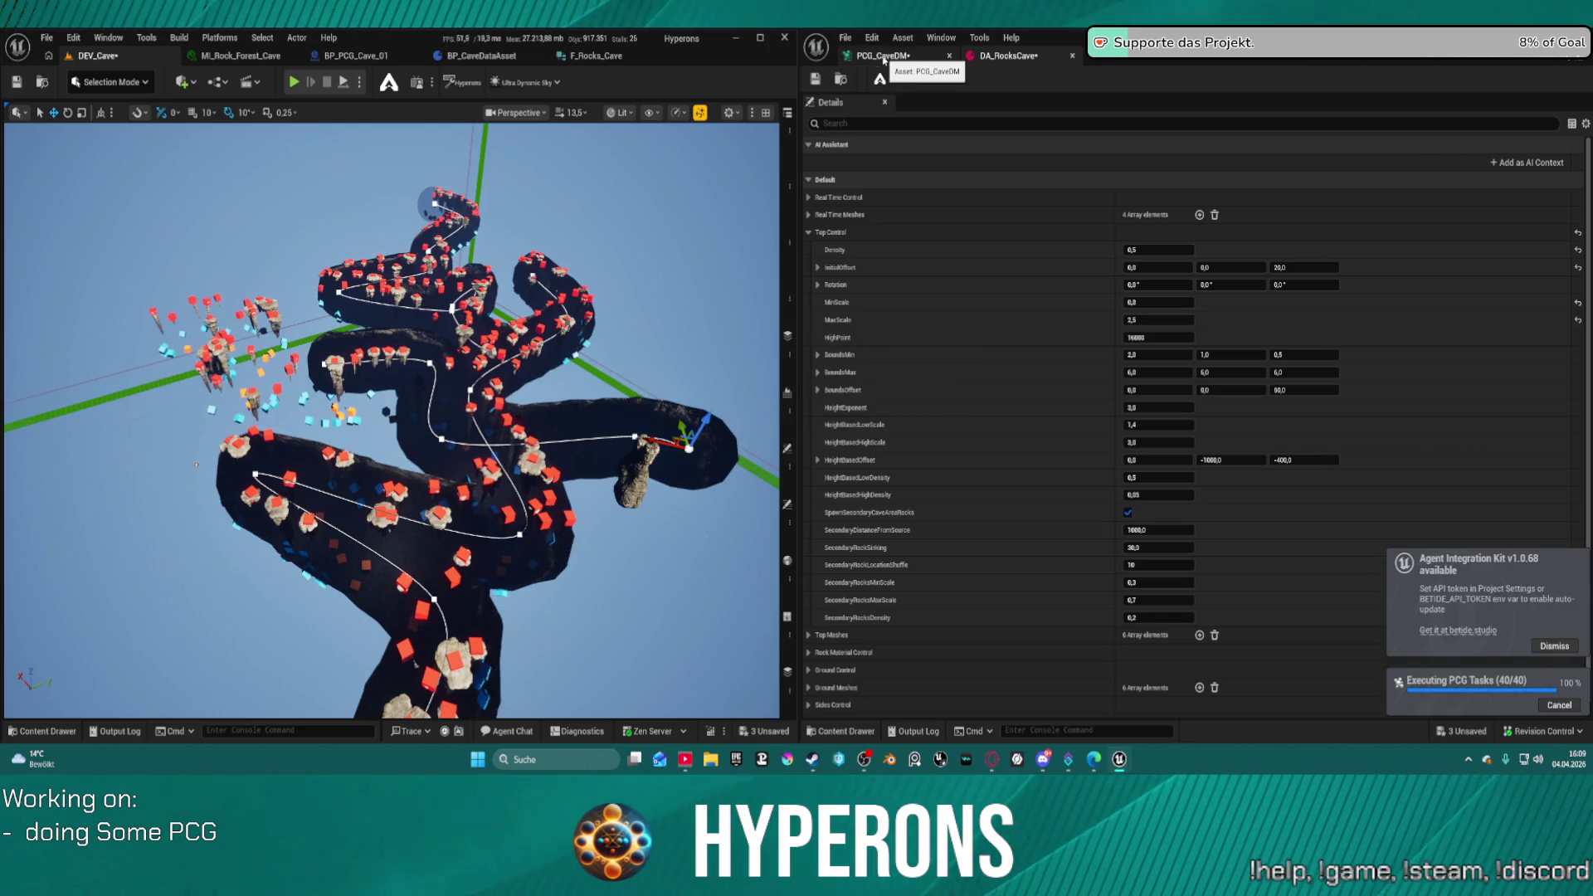
# - Move another cave spline point to reshape the cave path
pyautogui.scroll(10, 618, 383)
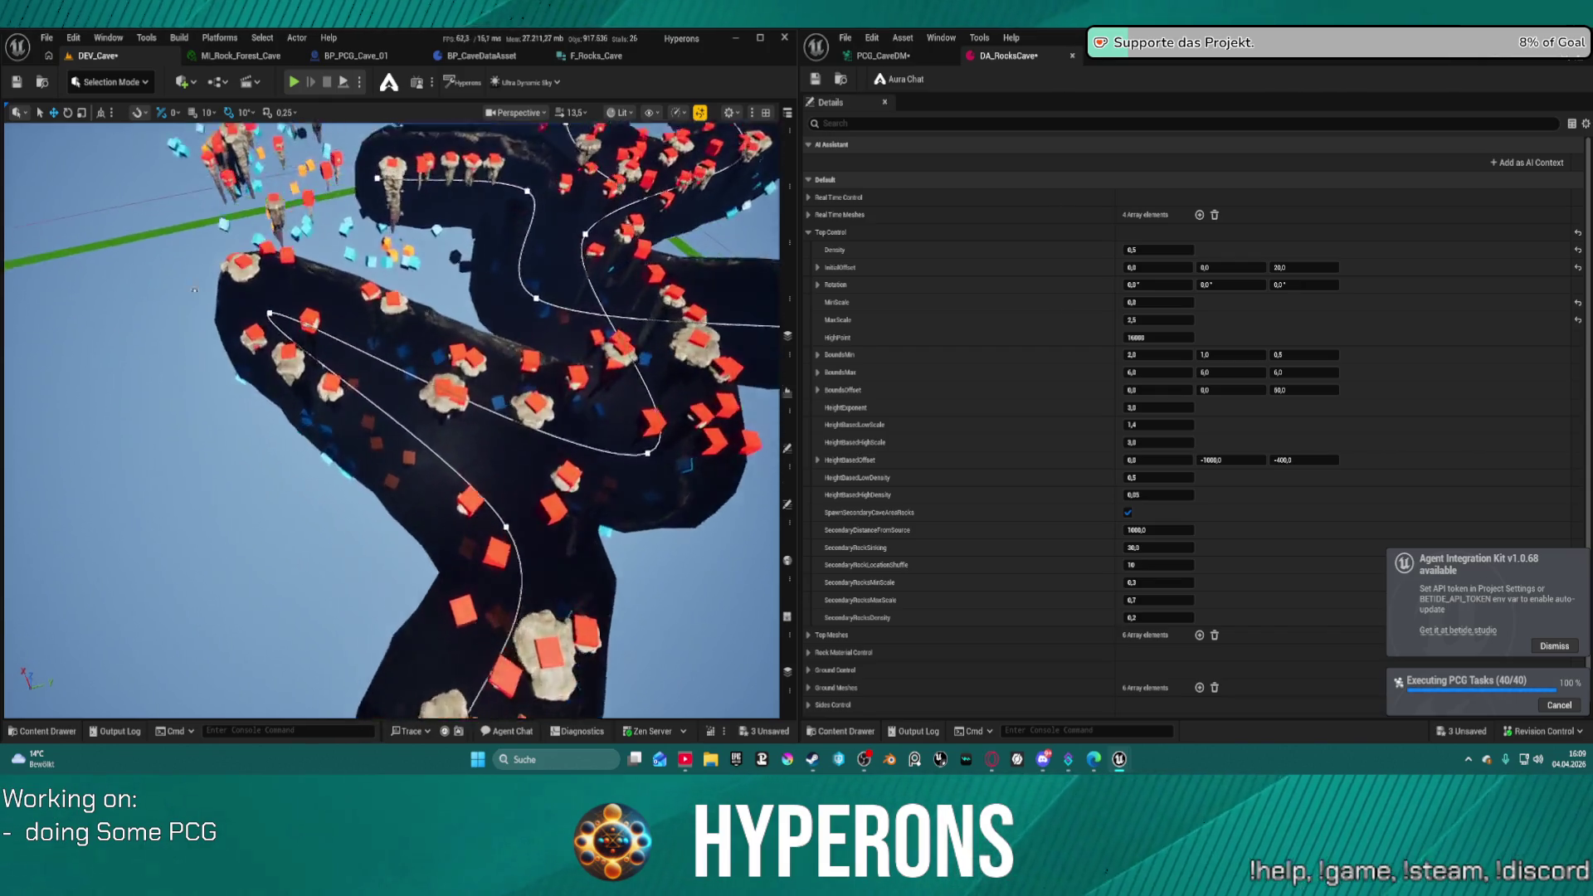
pyautogui.moveTo(390, 415)
pyautogui.mouseDown()
pyautogui.moveTo(465, 373)
pyautogui.moveTo(432, 315)
pyautogui.moveTo(382, 382)
pyautogui.moveTo(423, 332)
pyautogui.moveTo(439, 466)
pyautogui.mouseUp()
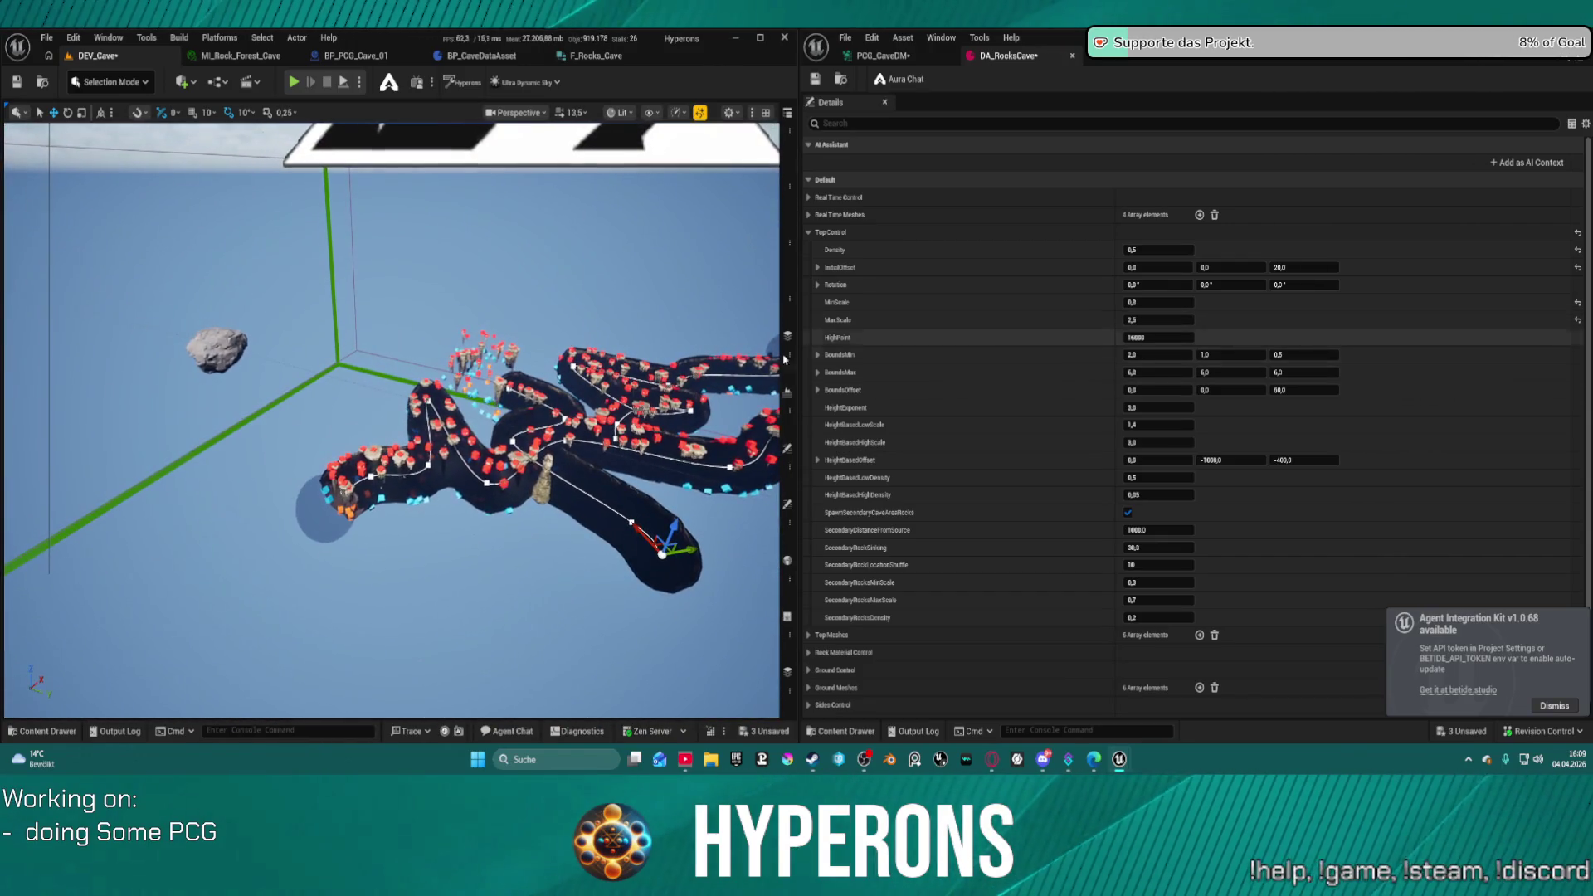
pyautogui.click(429, 467)
pyautogui.moveTo(463, 478); pyautogui.dragTo(377, 448)
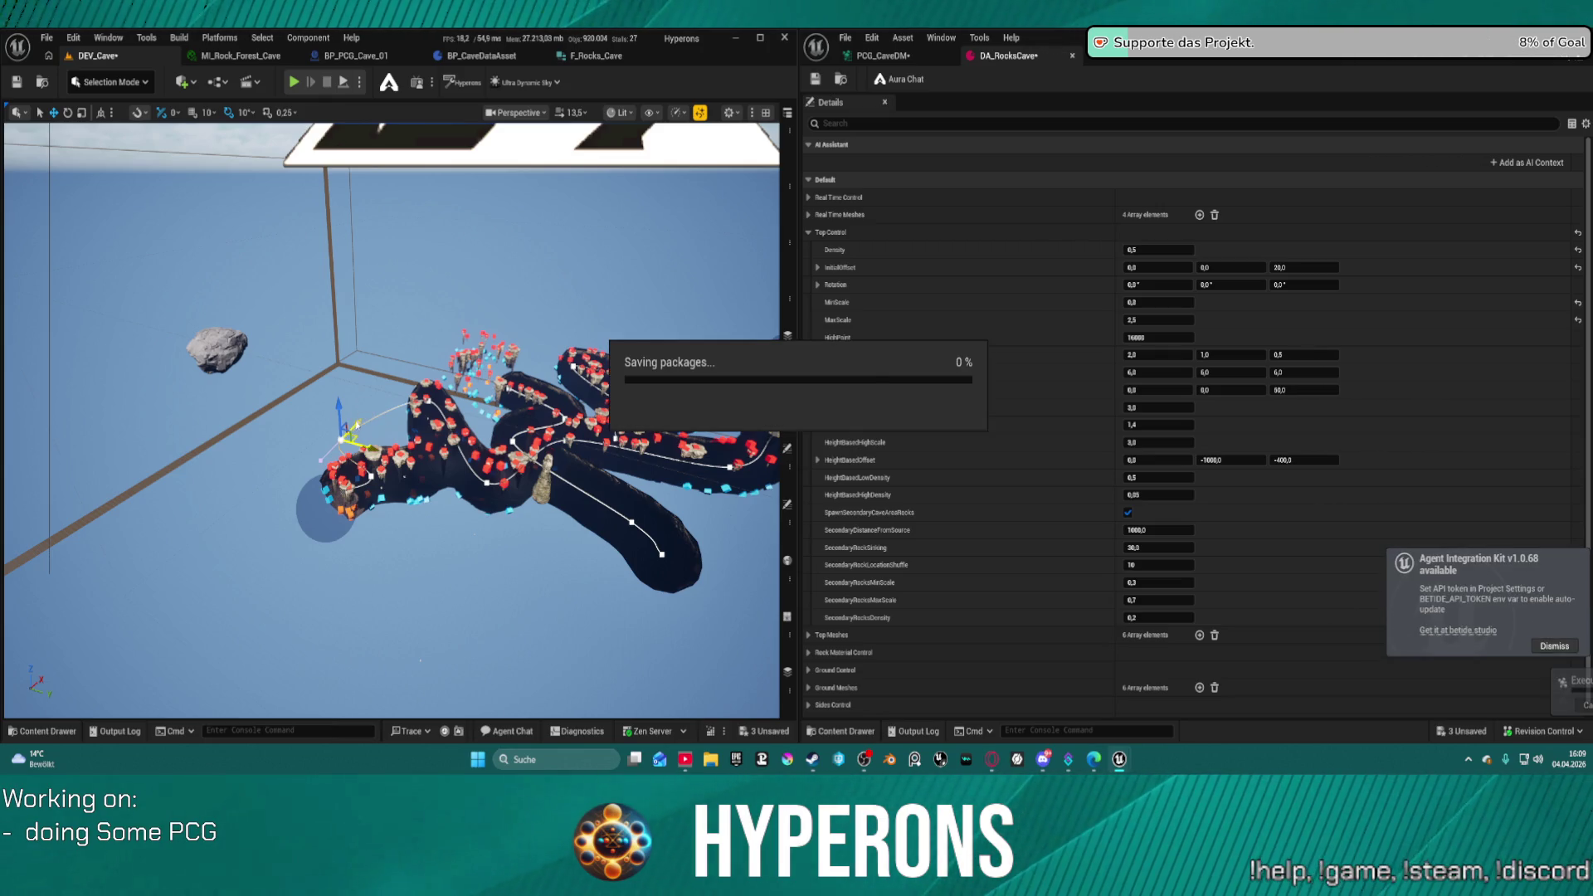
# - Select a cave spline point and drag it outward to lengthen the cave, then save
pyautogui.click(362, 427)
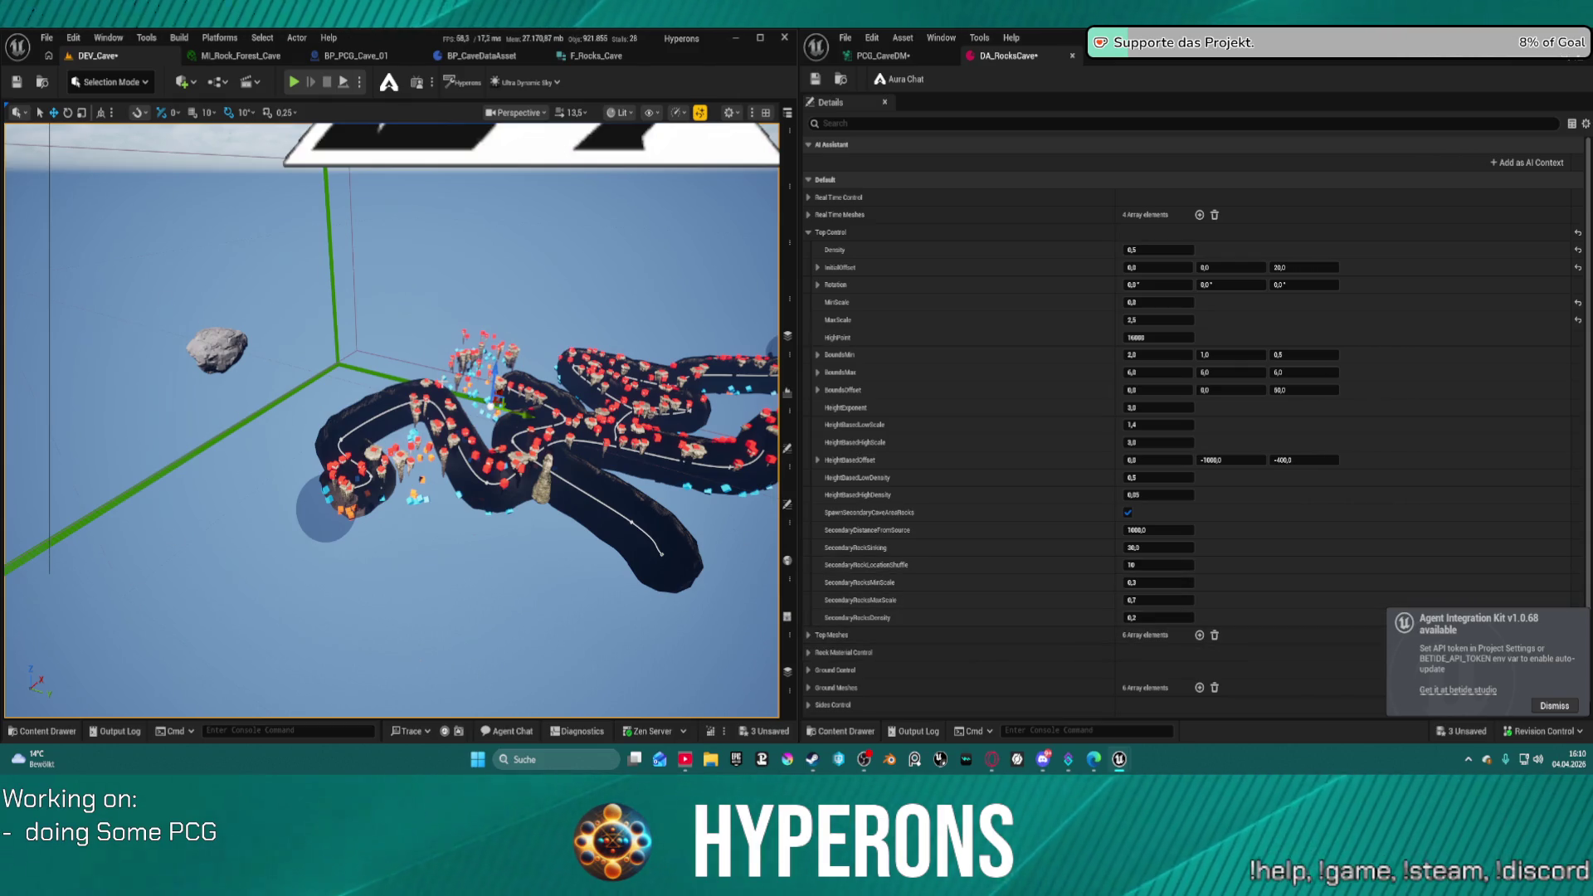
pyautogui.scroll(5, 131, 576)
pyautogui.scroll(5, 392, 419)
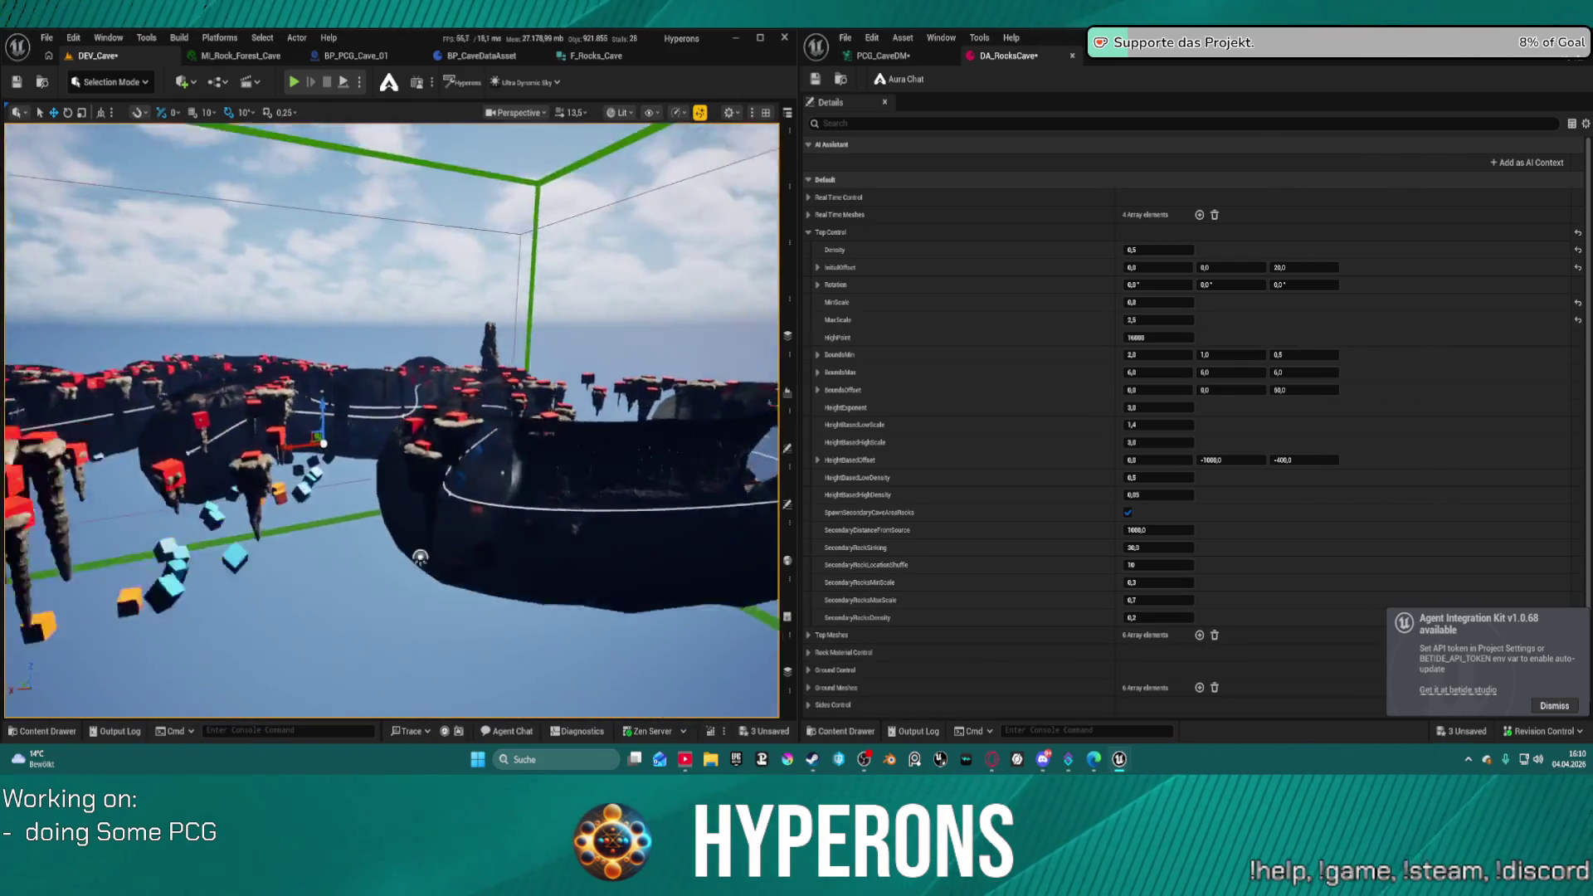
pyautogui.scroll(-10, 391, 419)
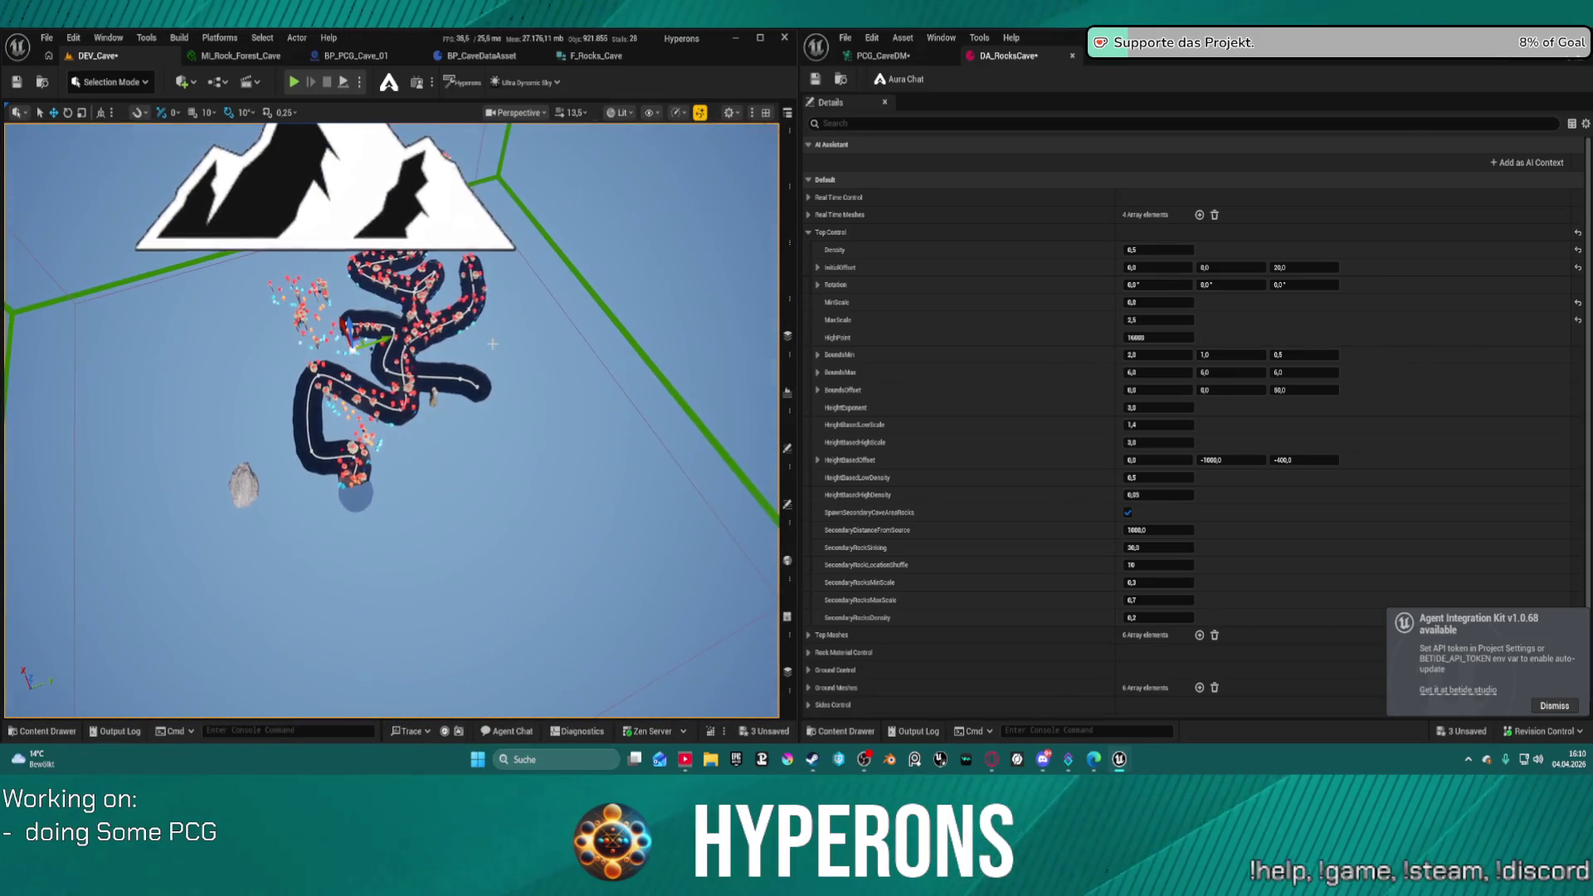
pyautogui.moveTo(398, 427); pyautogui.dragTo(354, 426)
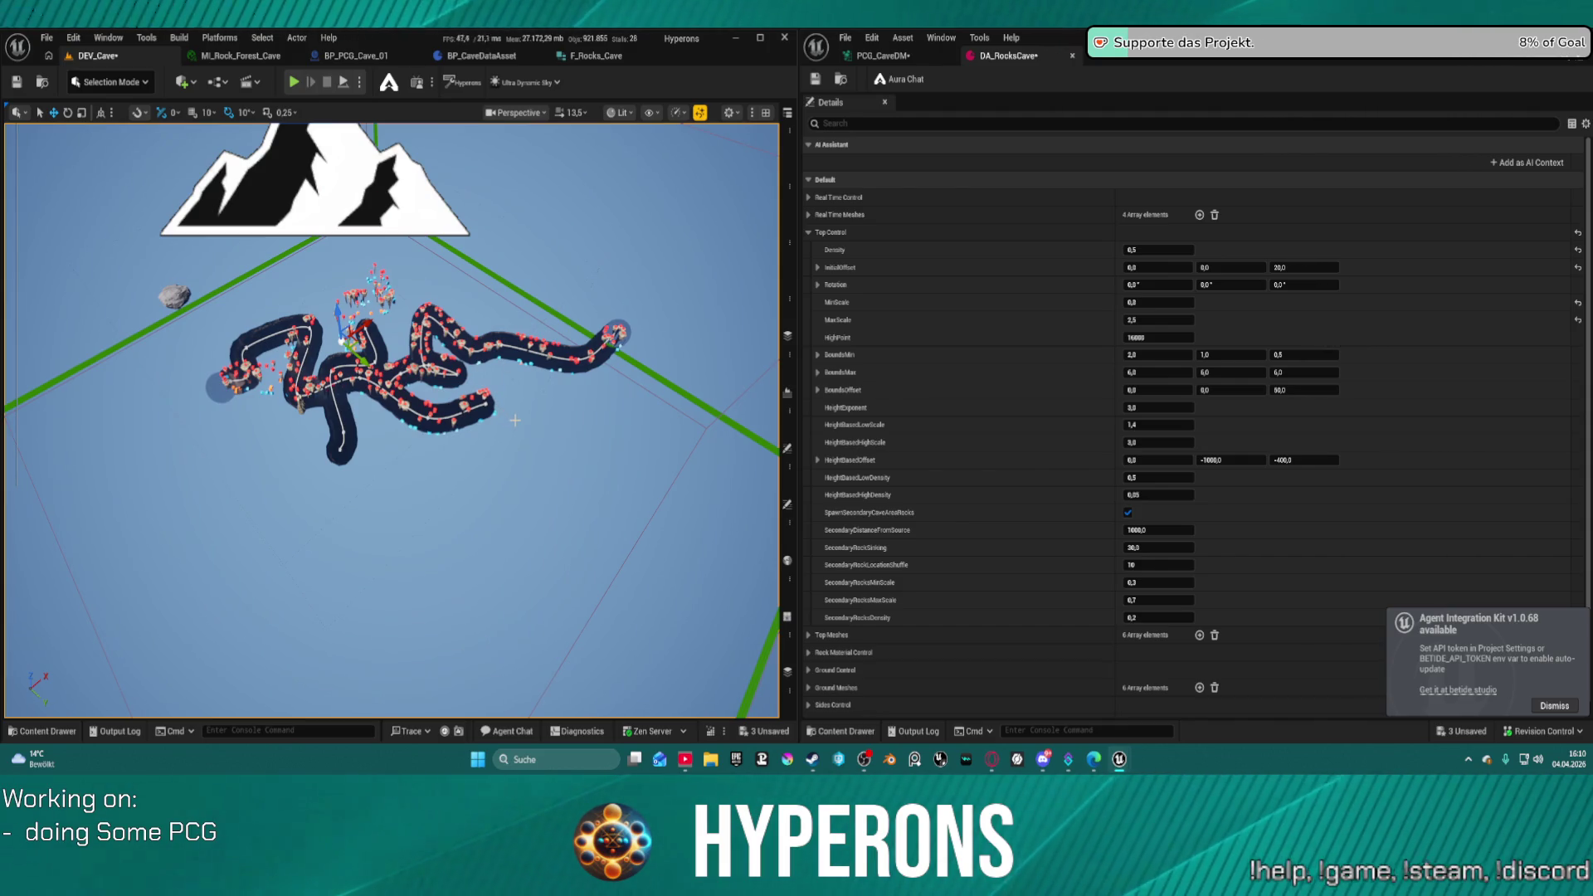
pyautogui.moveTo(662, 446)
pyautogui.mouseDown()
pyautogui.moveTo(661, 398)
pyautogui.moveTo(661, 423)
pyautogui.moveTo(639, 407)
pyautogui.moveTo(639, 432)
pyautogui.mouseUp()
pyautogui.moveTo(609, 249)
pyautogui.mouseDown()
pyautogui.moveTo(608, 278)
pyautogui.moveTo(572, 274)
pyautogui.moveTo(543, 294)
pyautogui.moveTo(510, 424)
pyautogui.mouseUp()
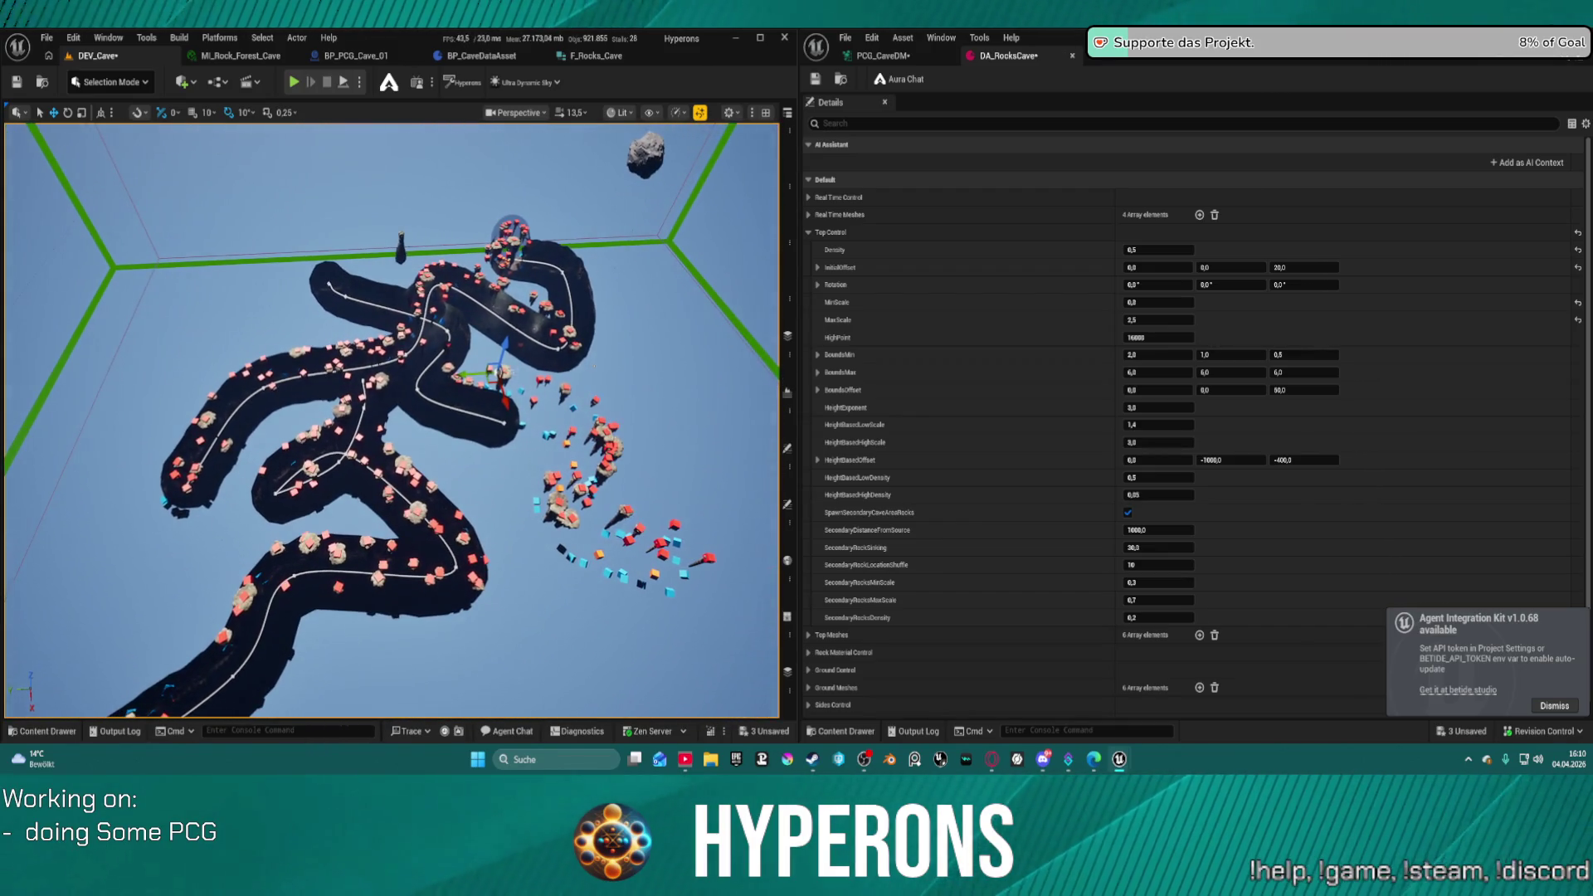
pyautogui.click(505, 425)
pyautogui.click(504, 423)
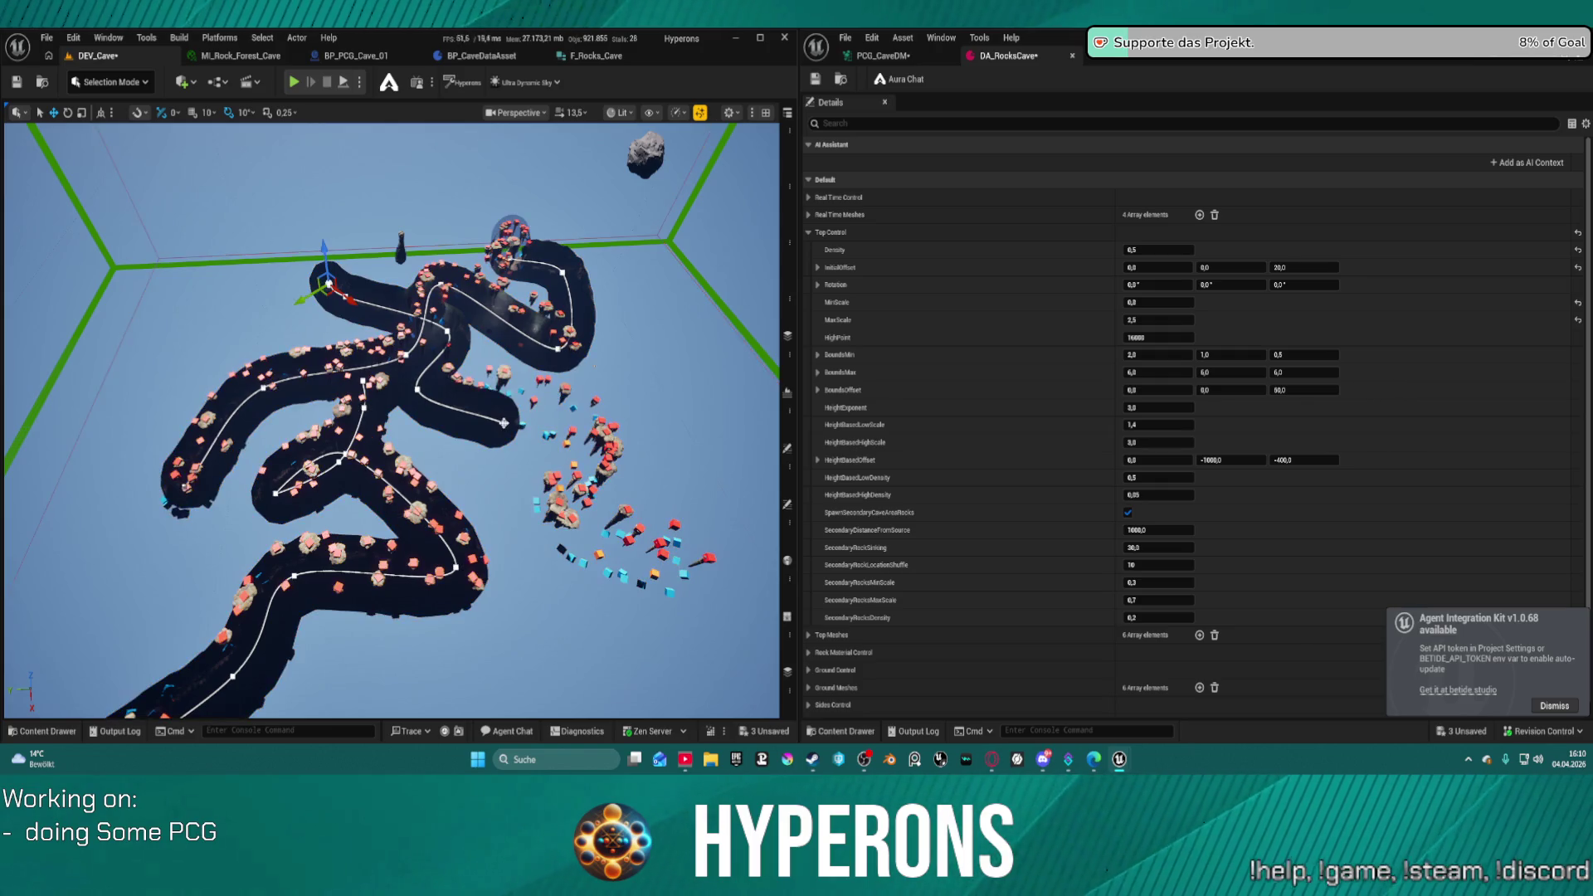
pyautogui.click(504, 424)
pyautogui.moveTo(538, 435); pyautogui.dragTo(737, 467)
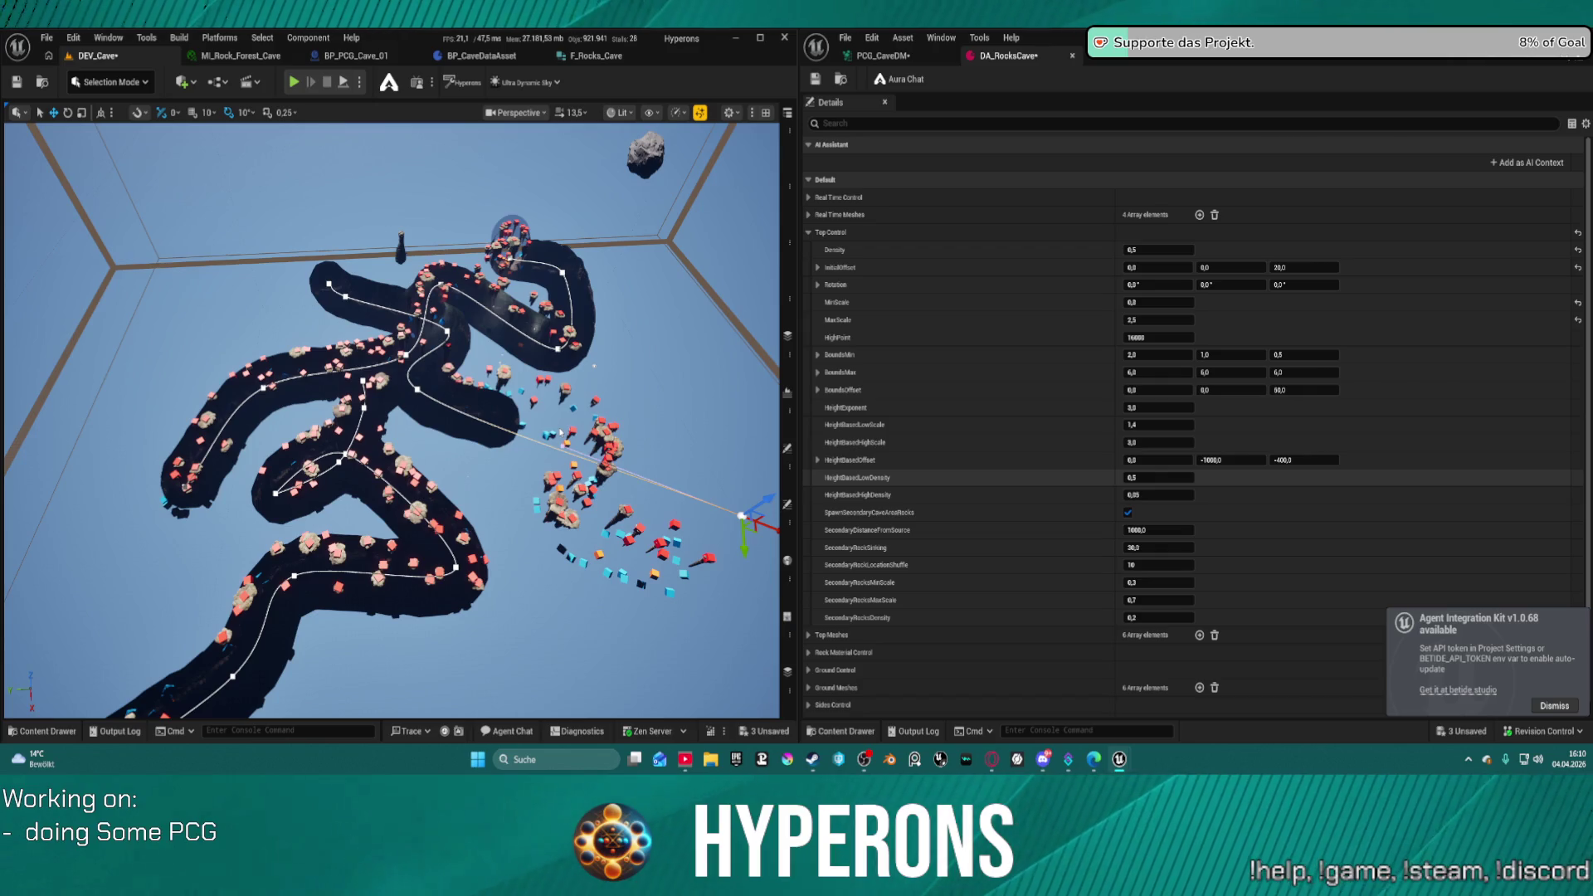
pyautogui.hotkey('ctrl', 's')
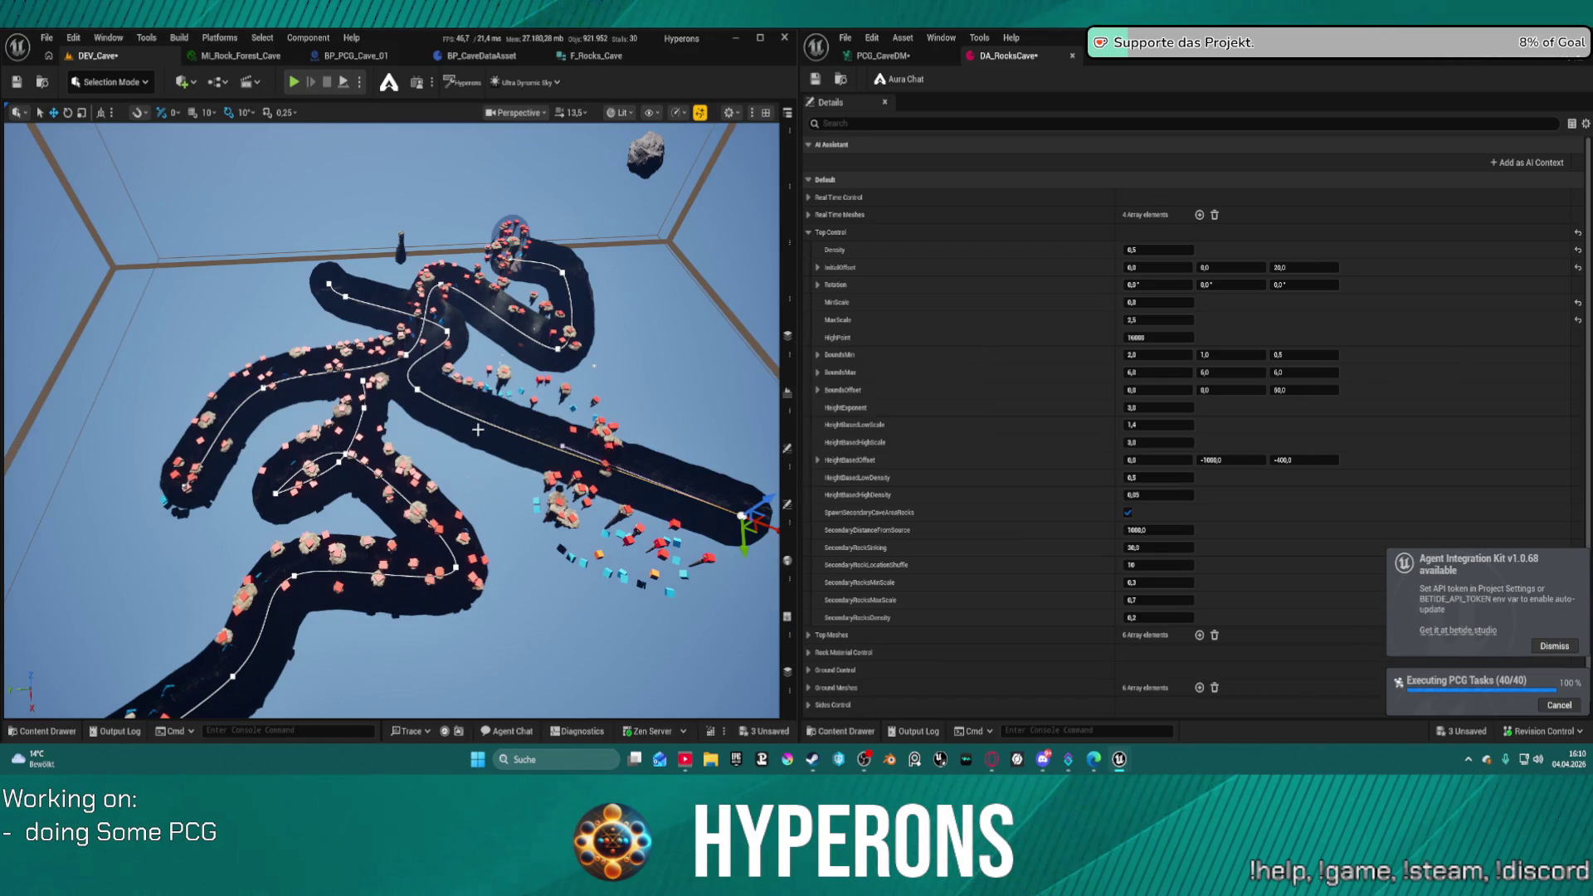
# - Pull another spline point further out and save again, then bring up the PCG_CaveDM graph
pyautogui.moveTo(572, 462); pyautogui.dragTo(617, 415)
pyautogui.click(431, 395)
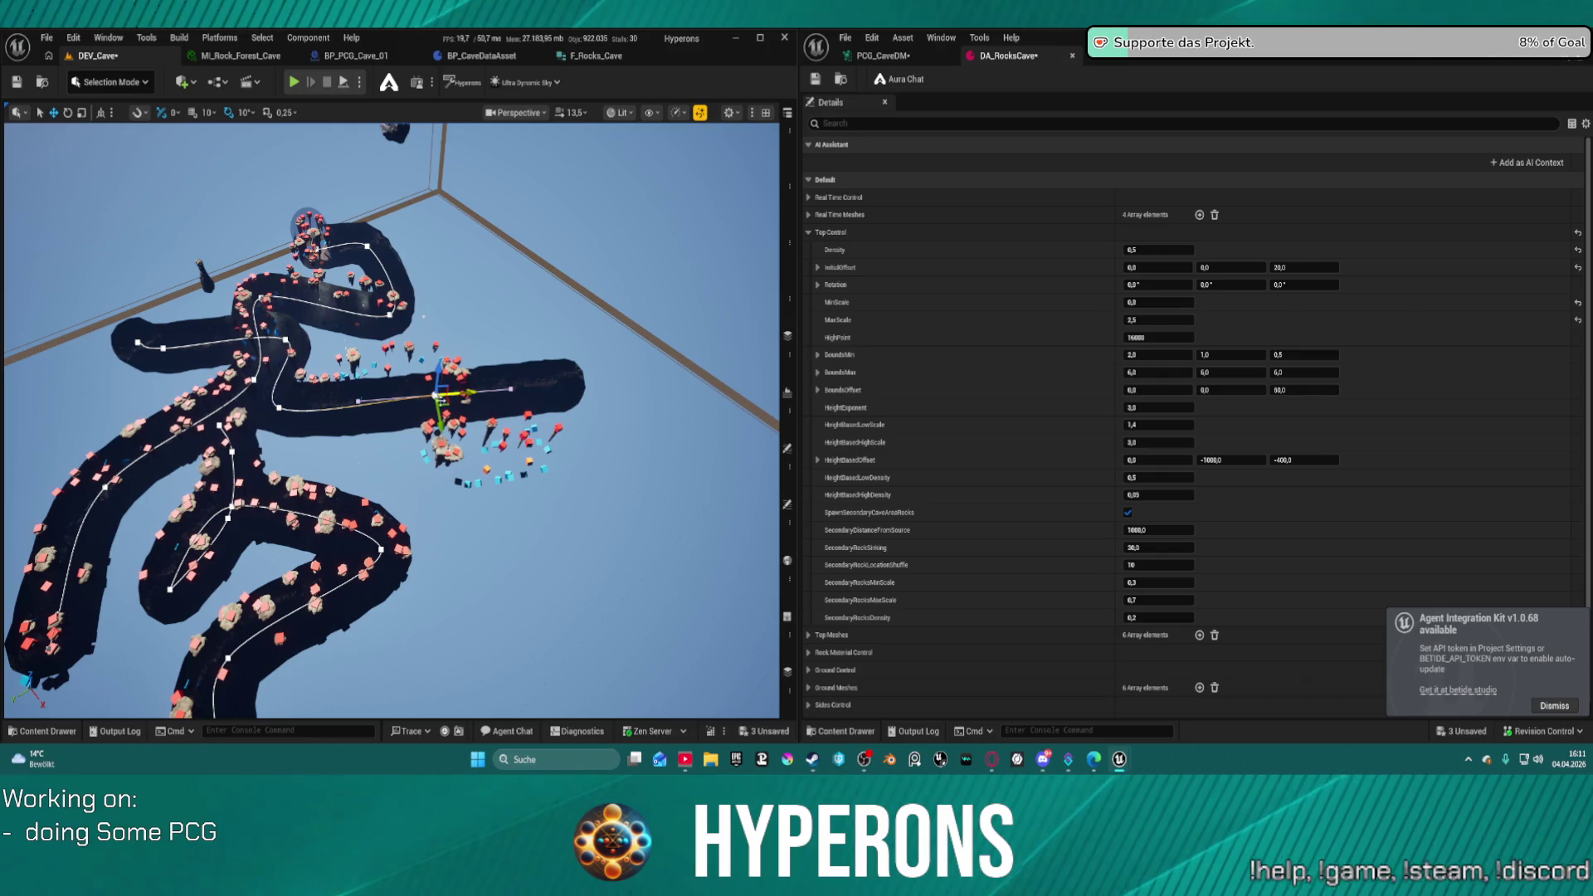
pyautogui.hotkey('ctrl', 's')
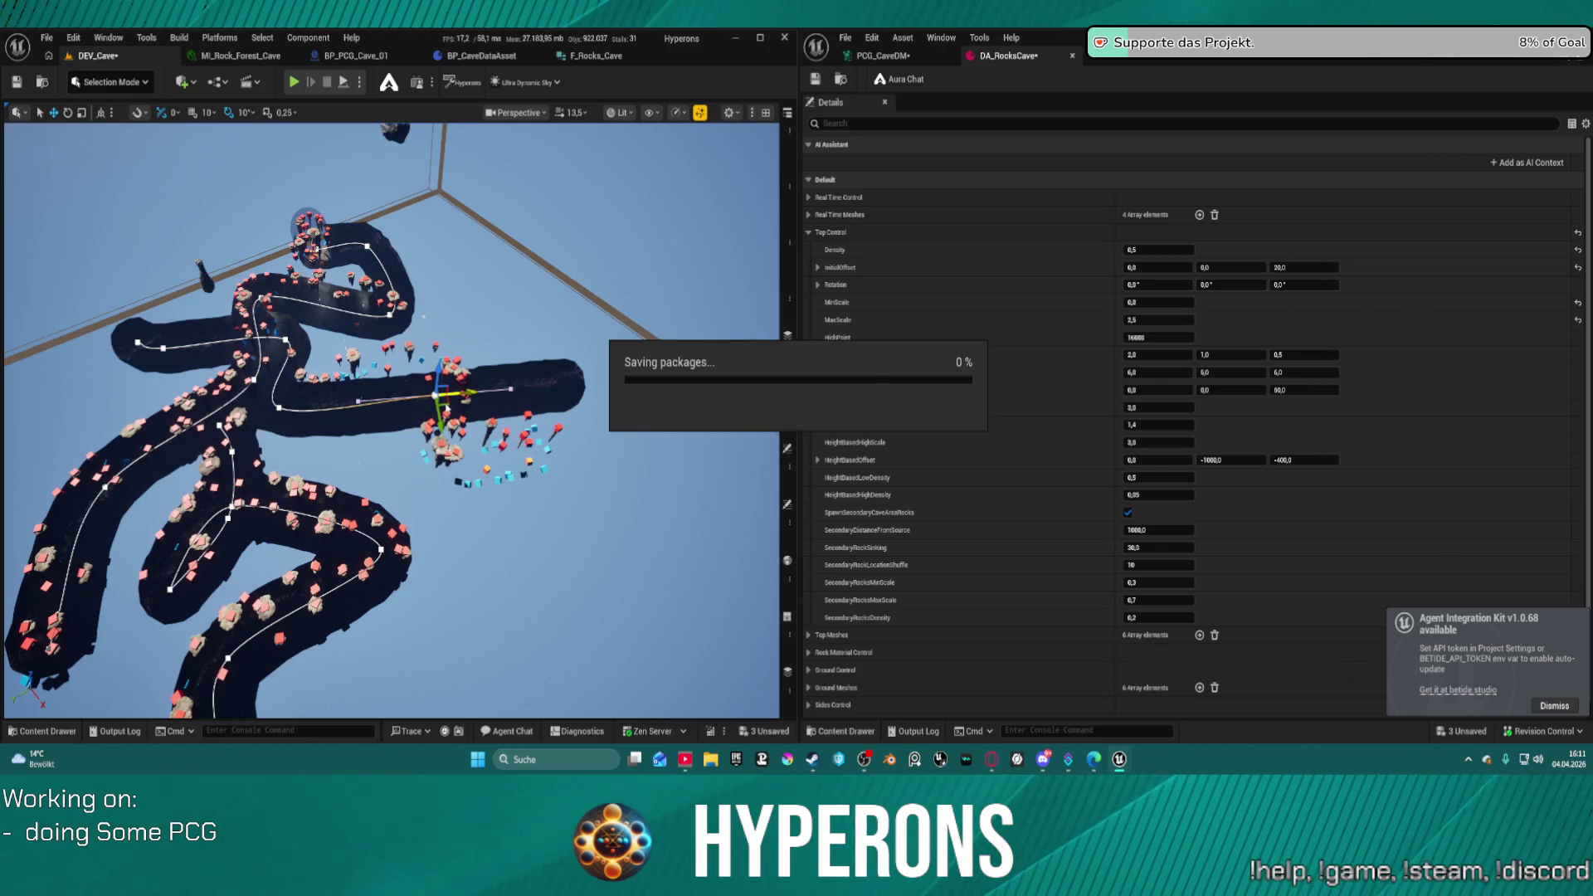
pyautogui.moveTo(439, 398)
pyautogui.mouseDown()
pyautogui.moveTo(444, 417)
pyautogui.moveTo(544, 455)
pyautogui.moveTo(571, 492)
pyautogui.moveTo(540, 503)
pyautogui.mouseUp()
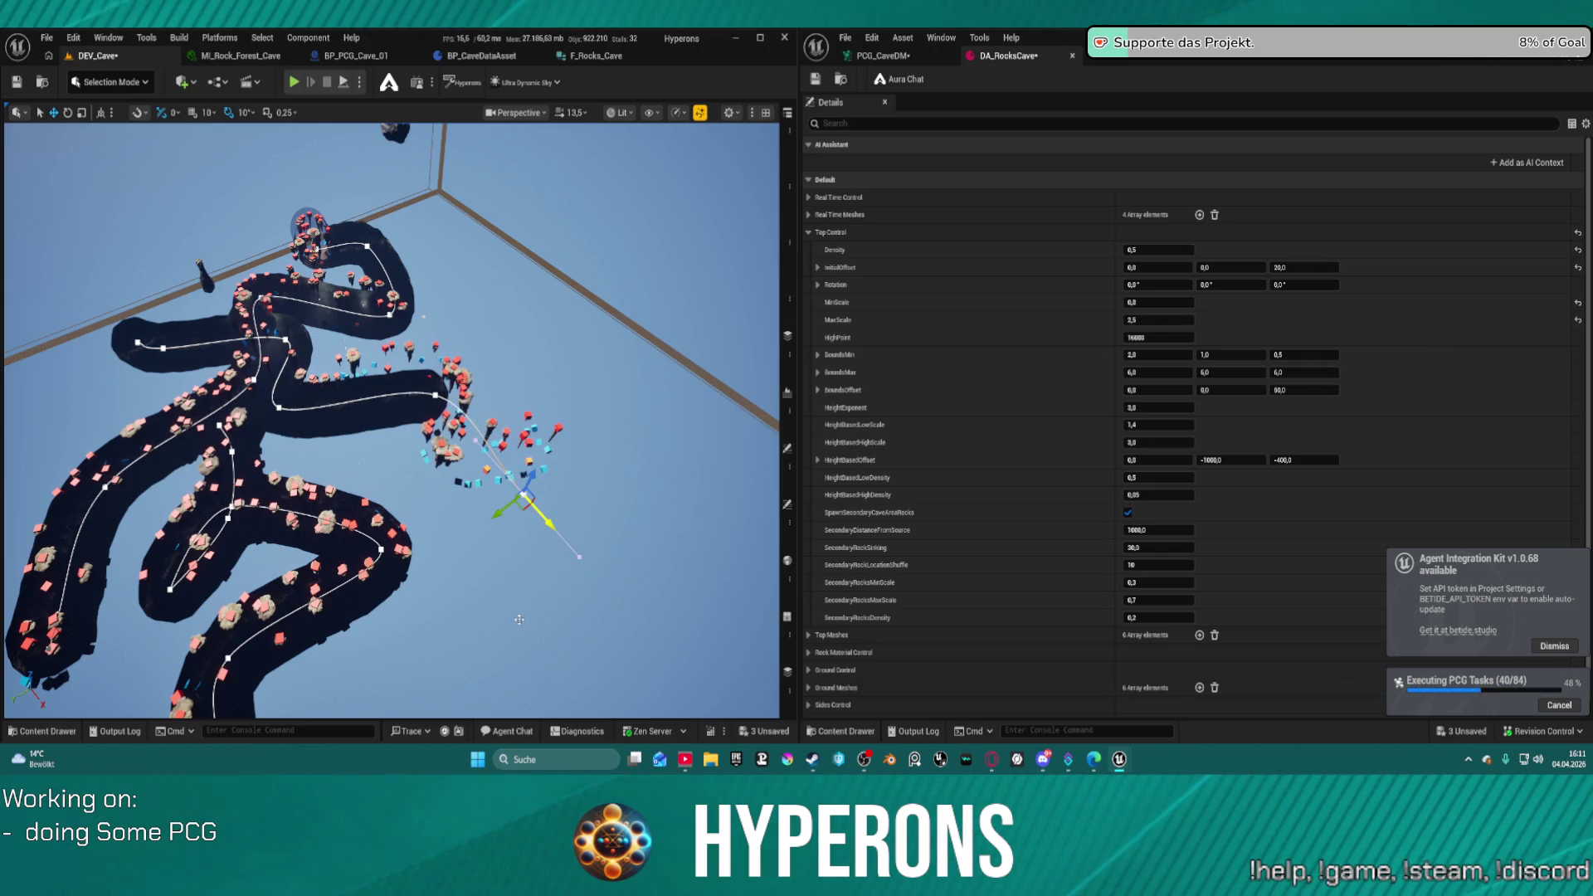
pyautogui.hotkey('ctrl', 's')
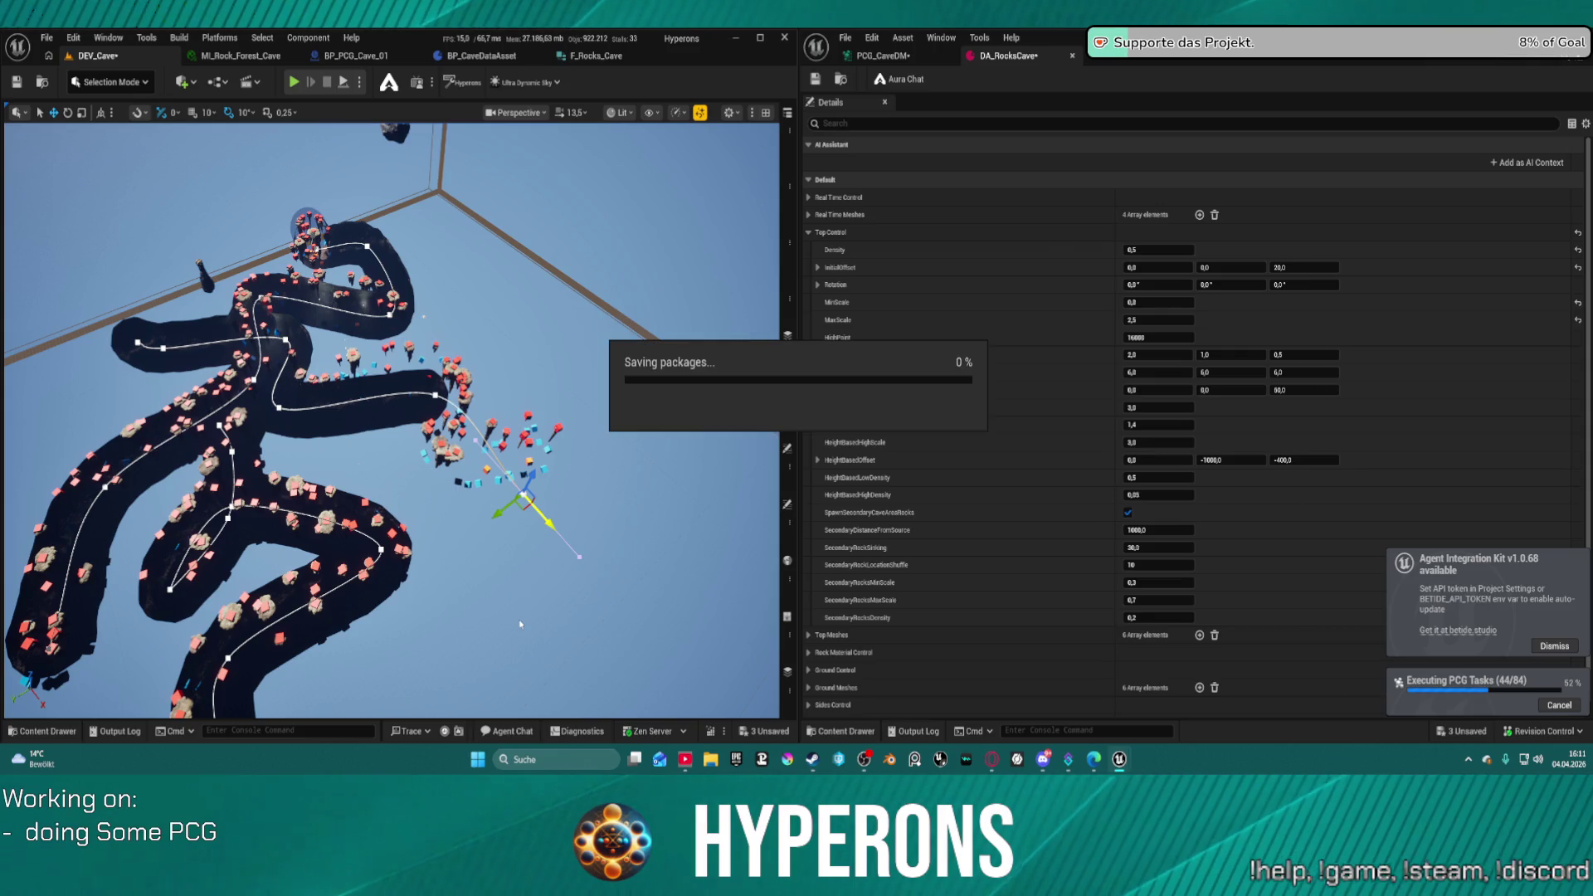
pyautogui.moveTo(516, 619)
pyautogui.mouseDown()
pyautogui.moveTo(515, 398)
pyautogui.moveTo(531, 390)
pyautogui.mouseUp()
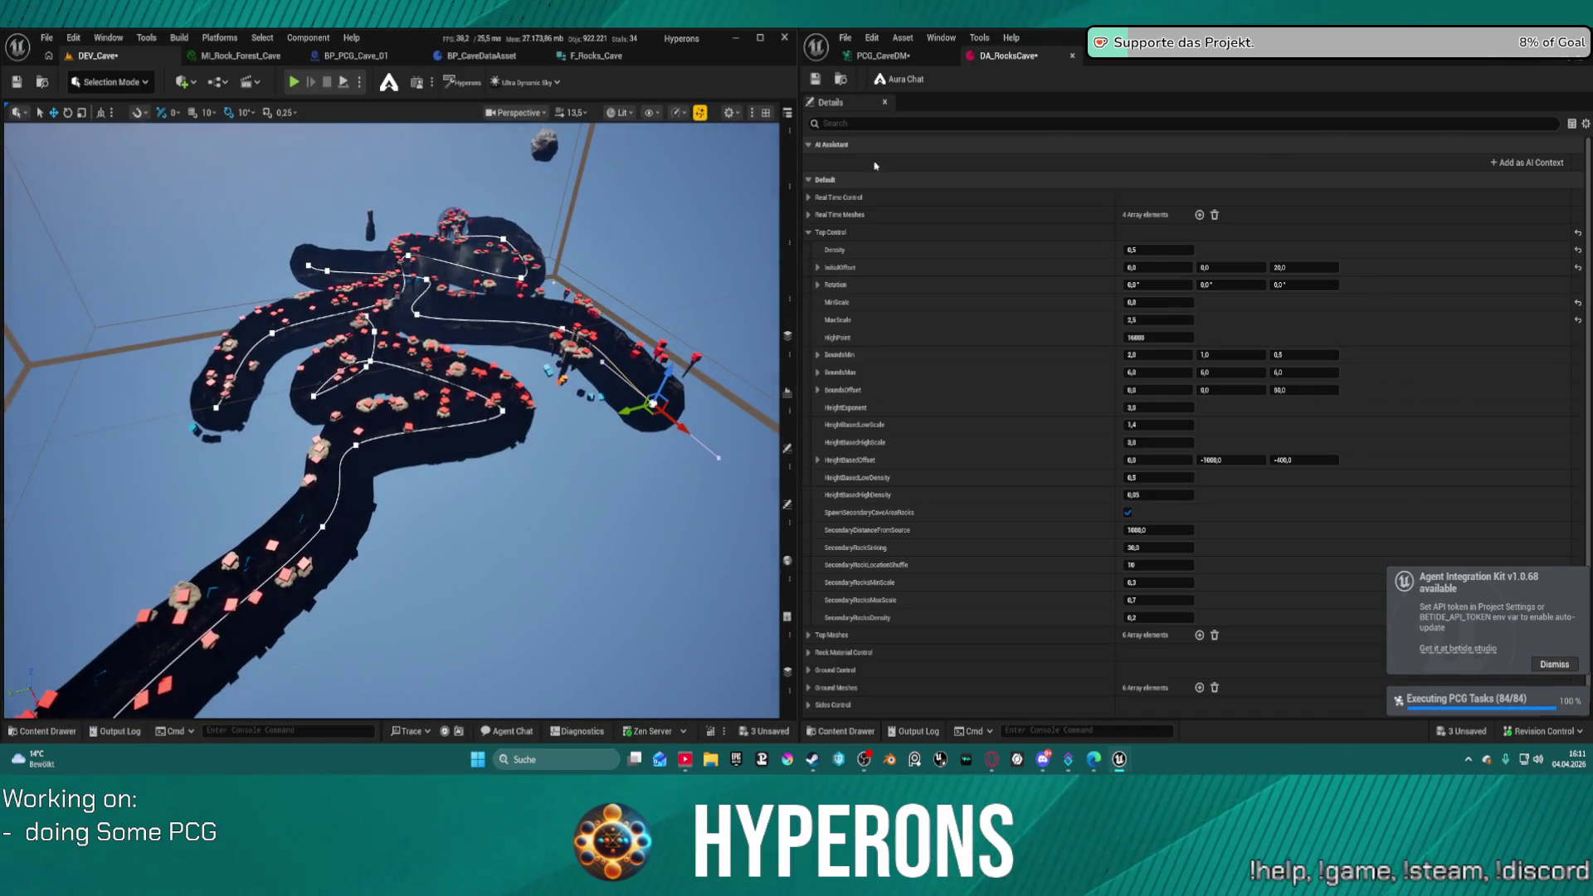
pyautogui.click(882, 55)
# - Tick Execution Dependency Required on the Mesh Sampler node, then inspect the regenerated cave interior
pyautogui.scroll(-4, 1298, 402)
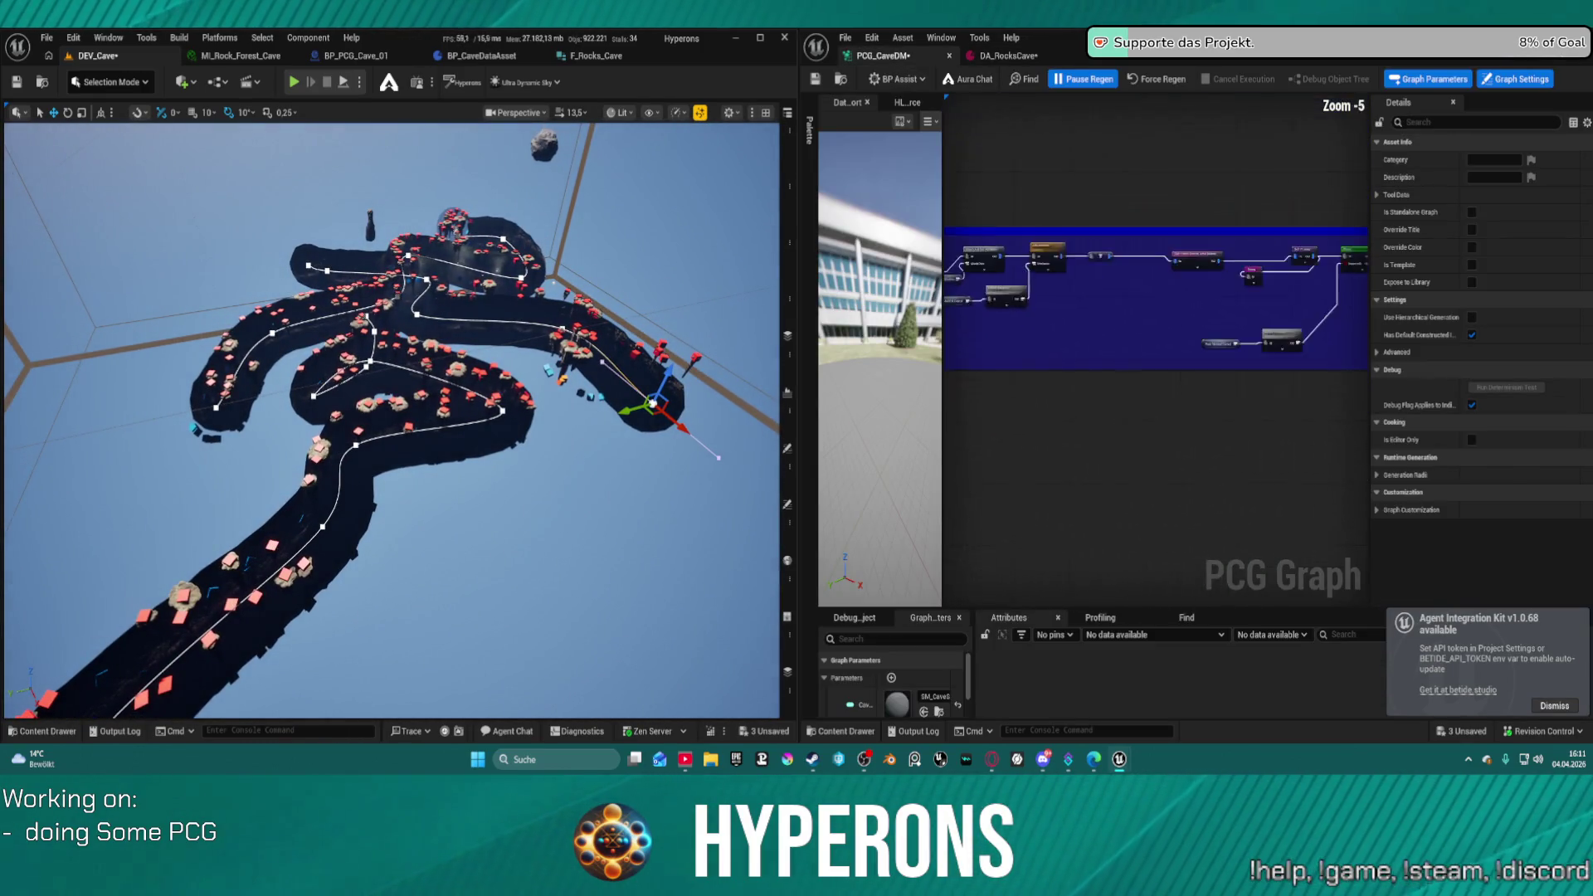
pyautogui.scroll(2, 1299, 402)
pyautogui.moveTo(1298, 401)
pyautogui.mouseDown()
pyautogui.moveTo(1261, 332)
pyautogui.moveTo(1261, 414)
pyautogui.moveTo(1368, 410)
pyautogui.mouseUp()
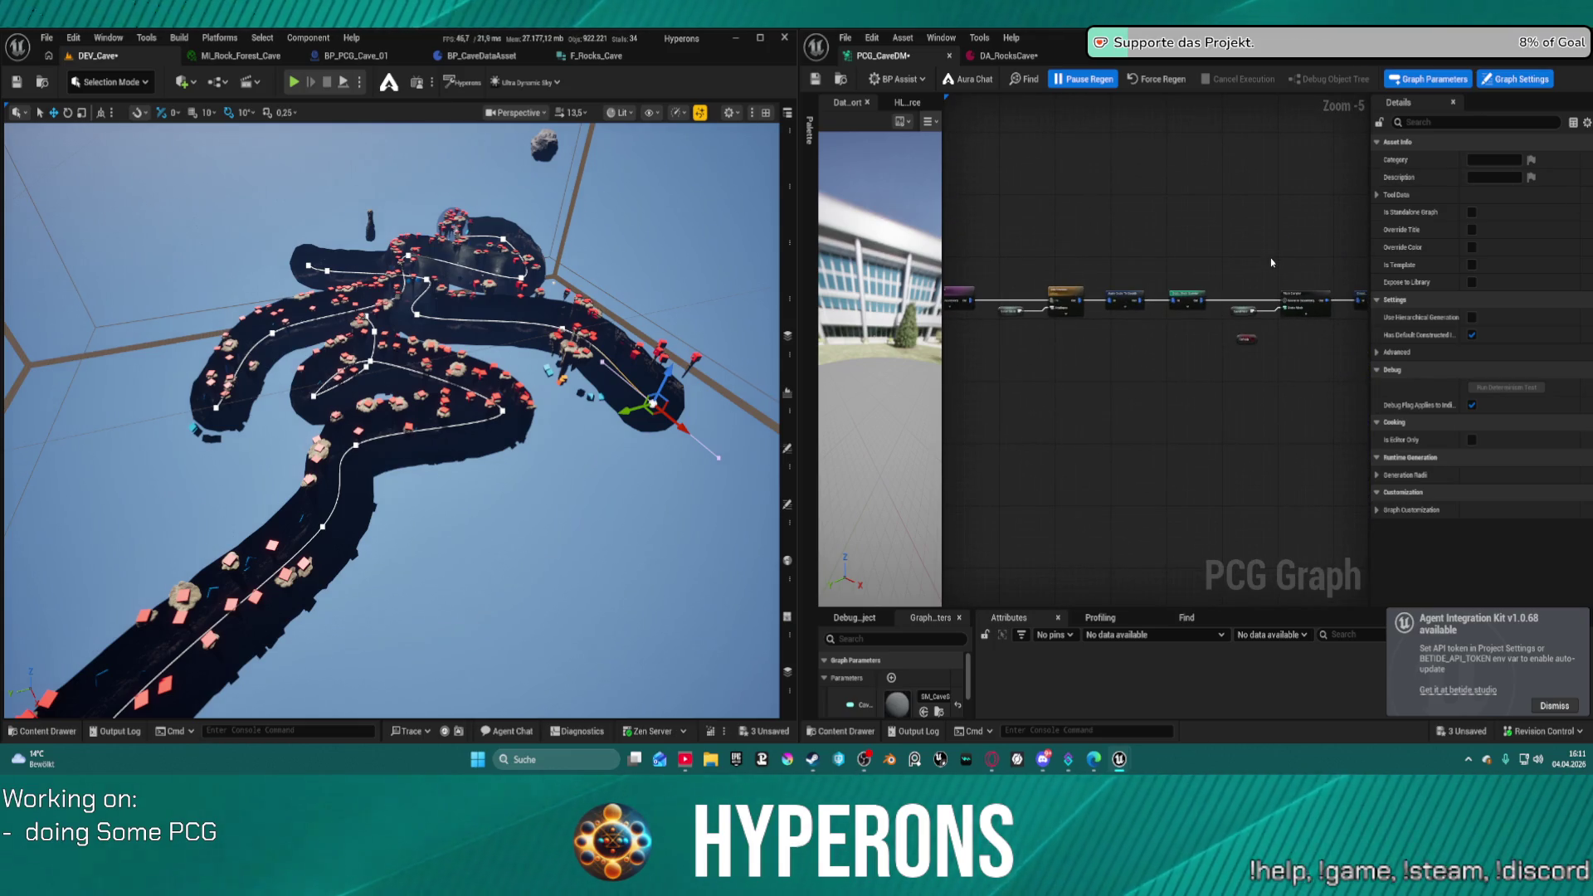
pyautogui.scroll(5, 1272, 262)
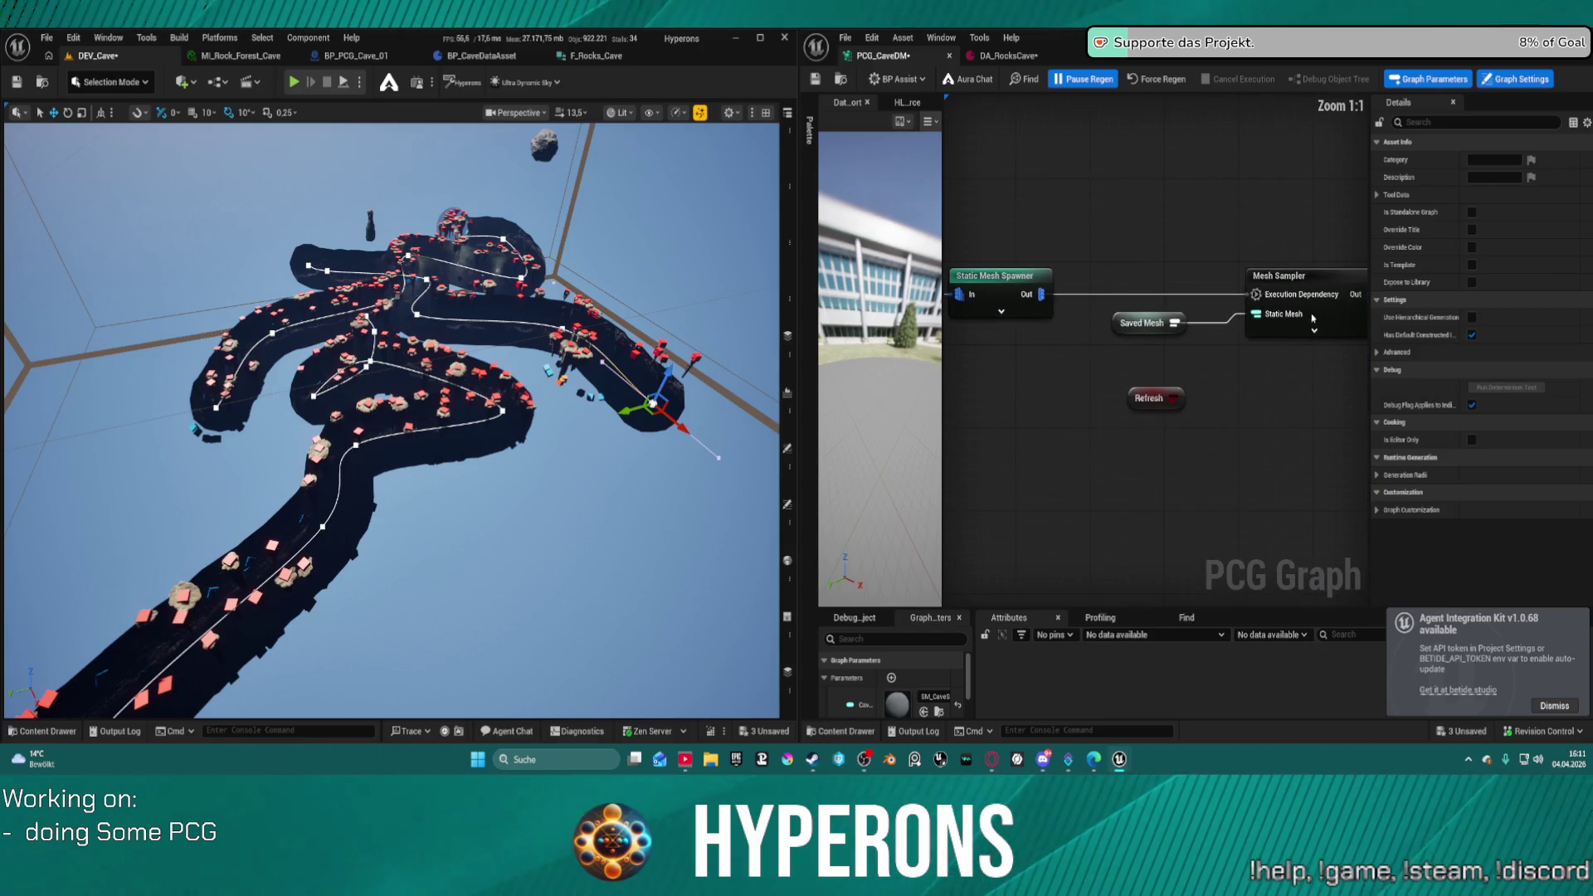
pyautogui.click(1312, 318)
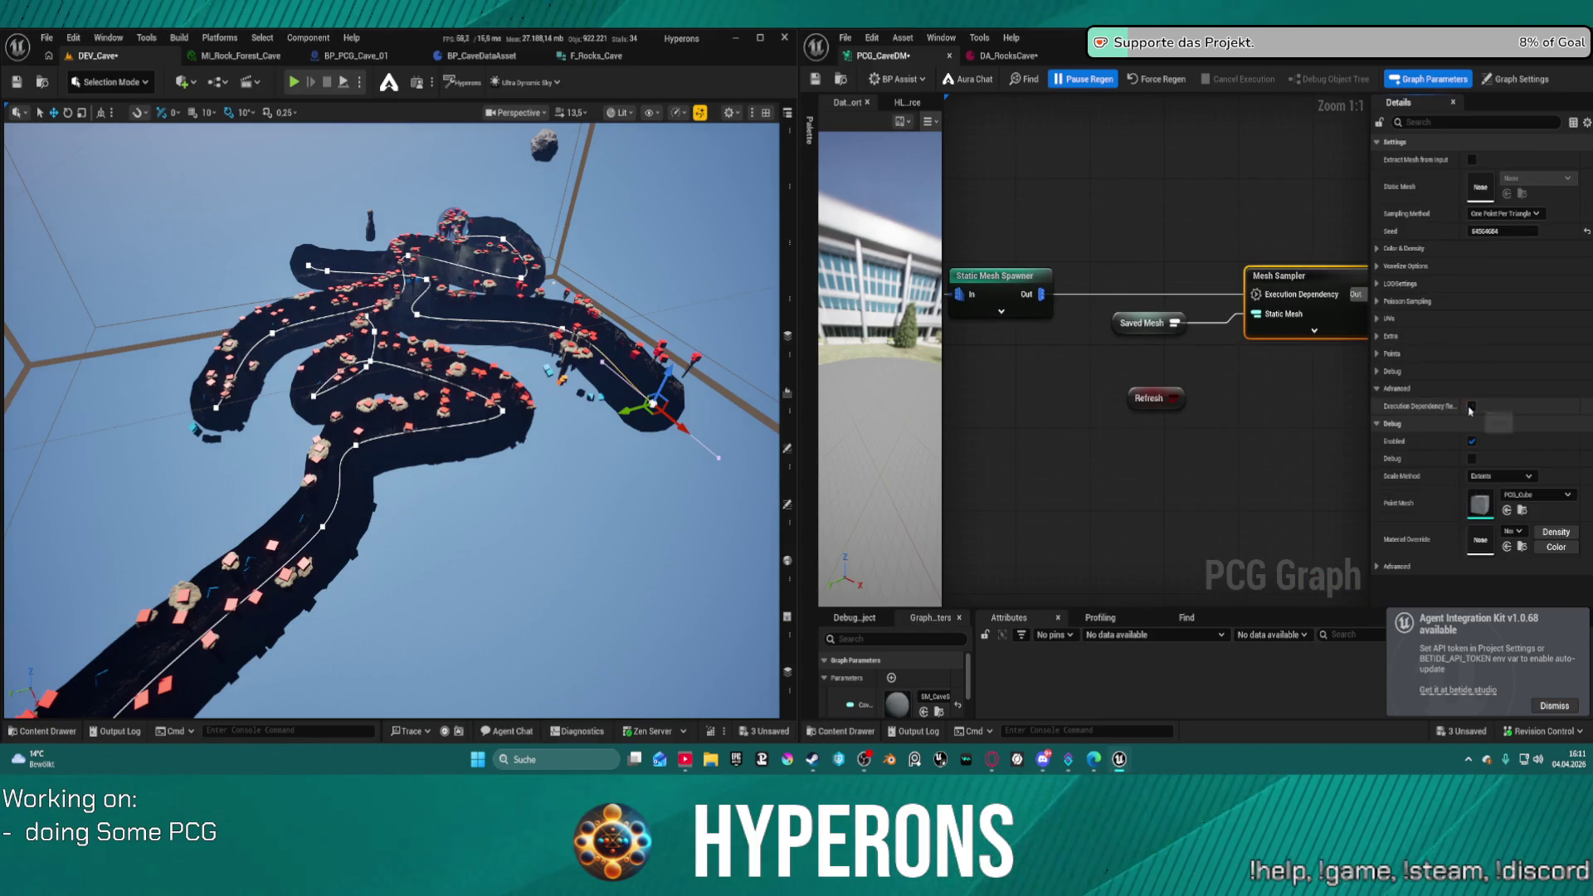
pyautogui.click(1156, 80)
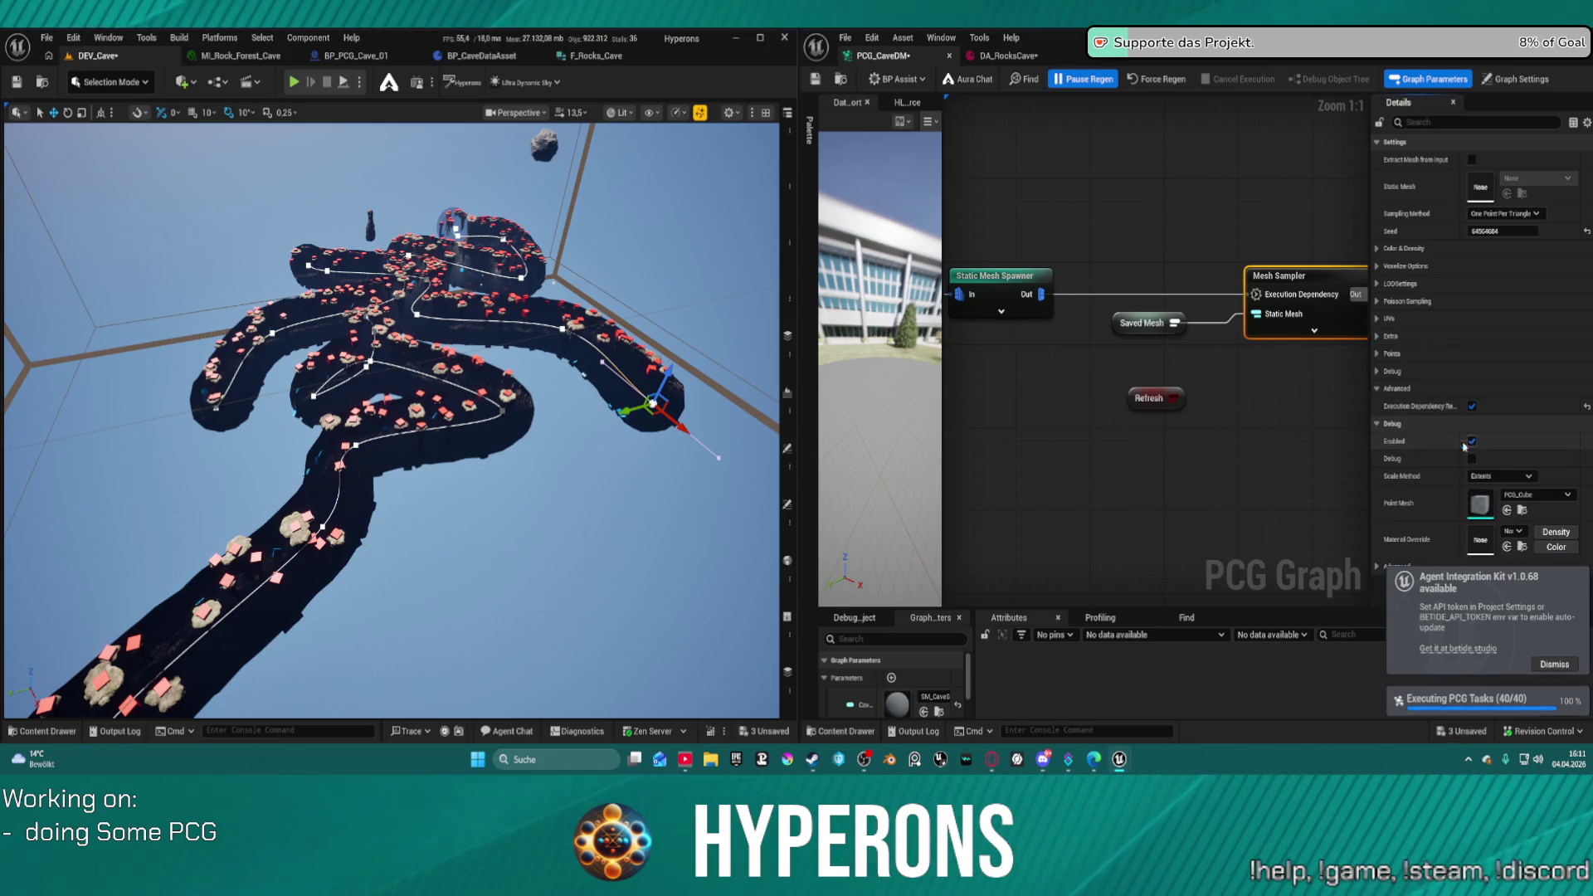
pyautogui.moveTo(390, 415)
pyautogui.mouseDown()
pyautogui.moveTo(431, 390)
pyautogui.moveTo(407, 299)
pyautogui.moveTo(378, 414)
pyautogui.moveTo(347, 372)
pyautogui.mouseUp()
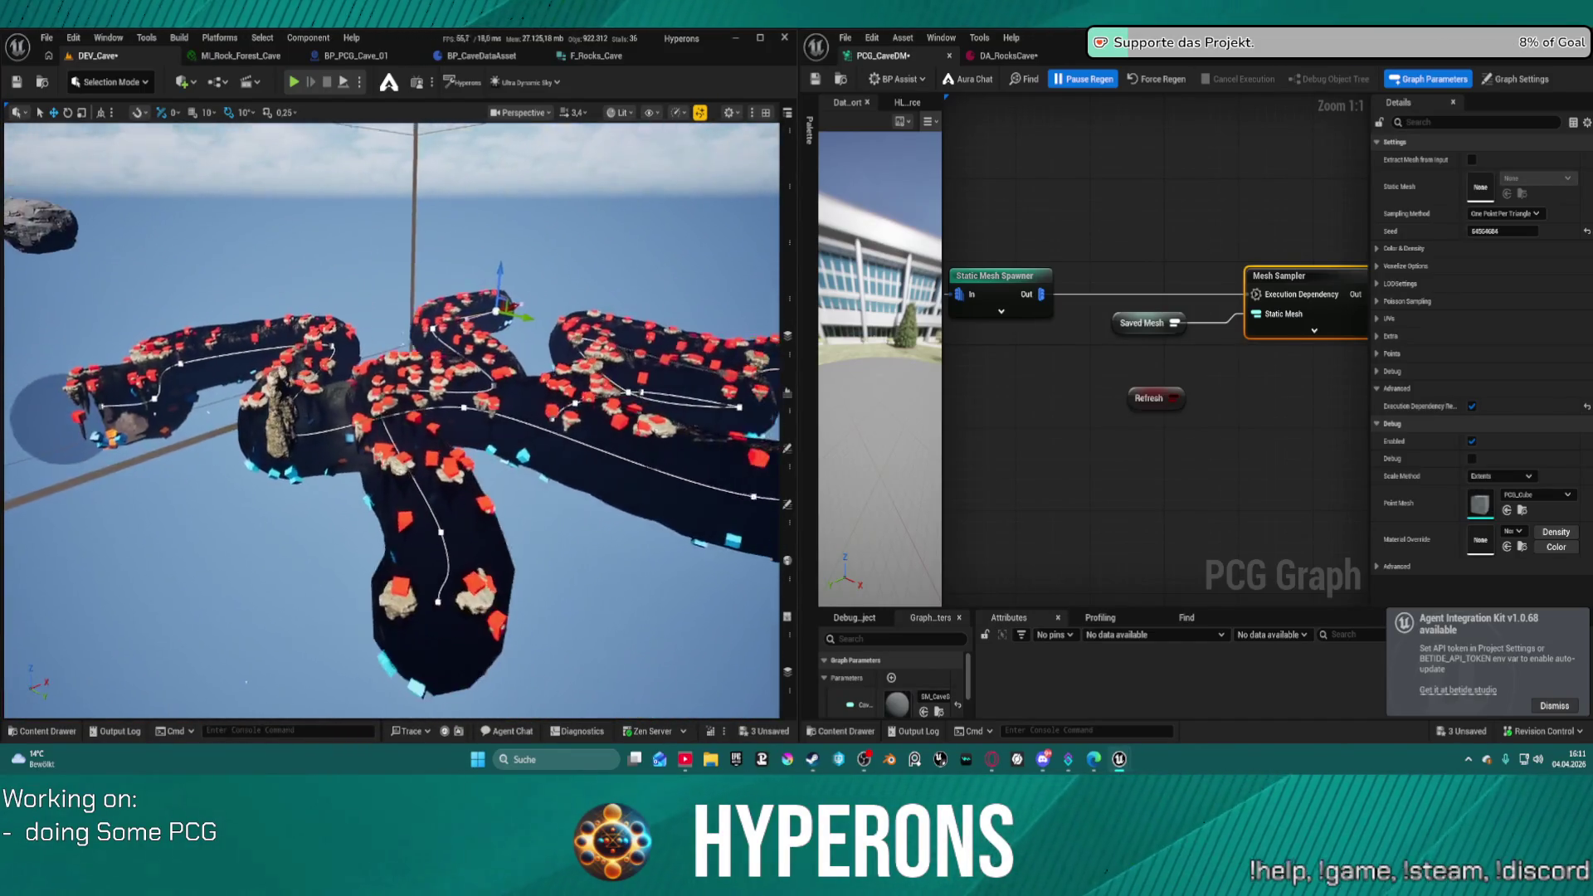
pyautogui.moveTo(347, 372); pyautogui.dragTo(314, 332)
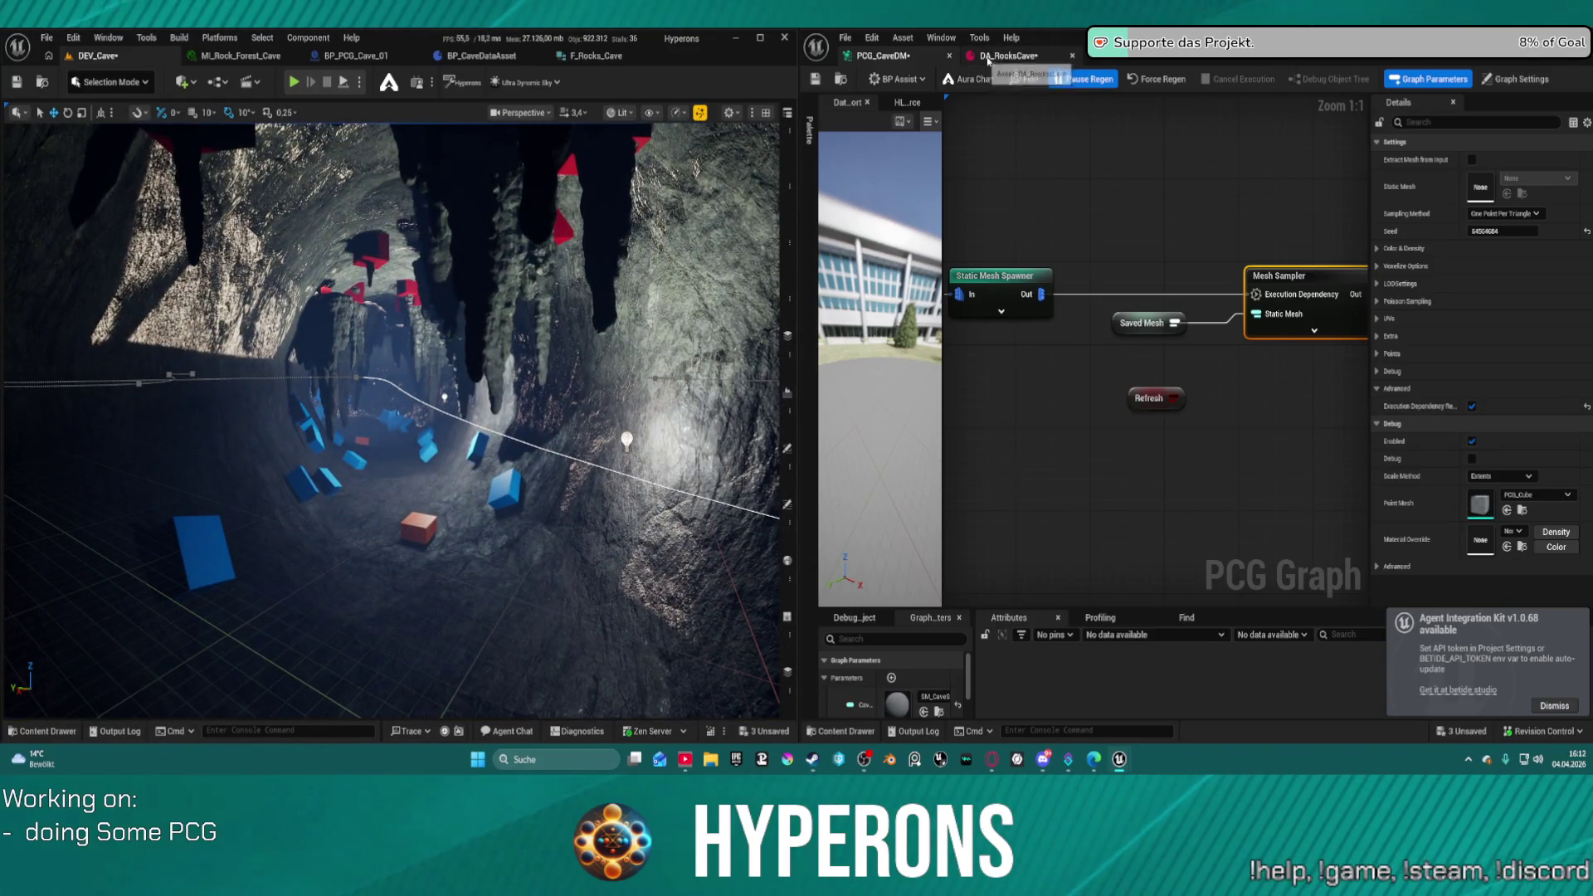
# - Resume graph regeneration, save with Ctrl+S, pause regeneration again, and save the DEV_Cave map and graph
pyautogui.click(987, 56)
pyautogui.click(883, 56)
pyautogui.scroll(-5, 1223, 335)
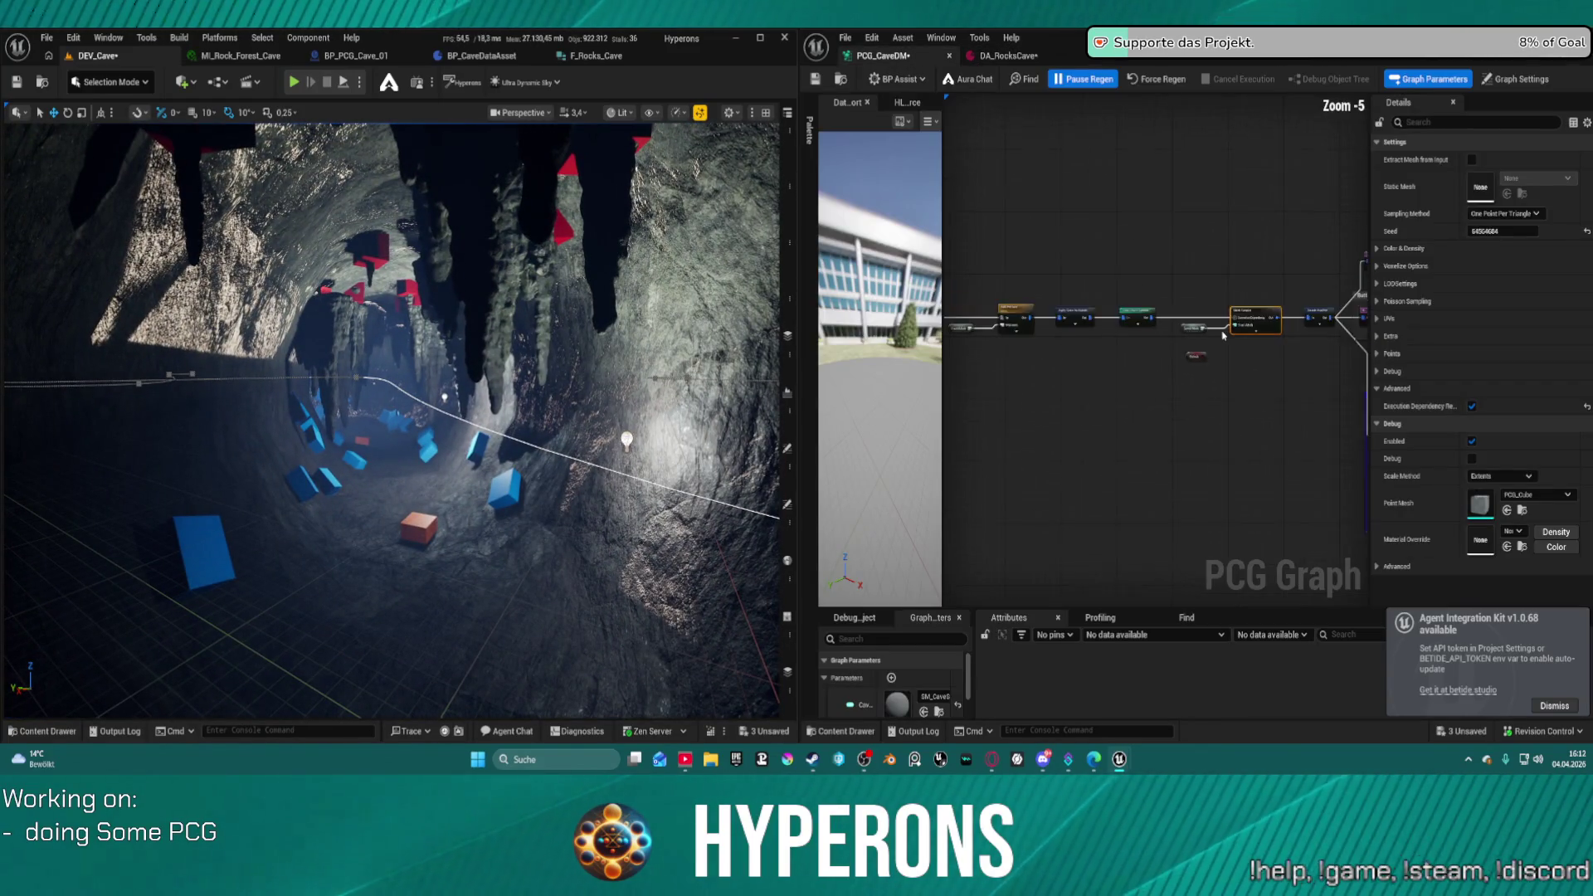
pyautogui.moveTo(1222, 335); pyautogui.dragTo(1013, 343)
pyautogui.moveTo(803, 239); pyautogui.dragTo(562, 249)
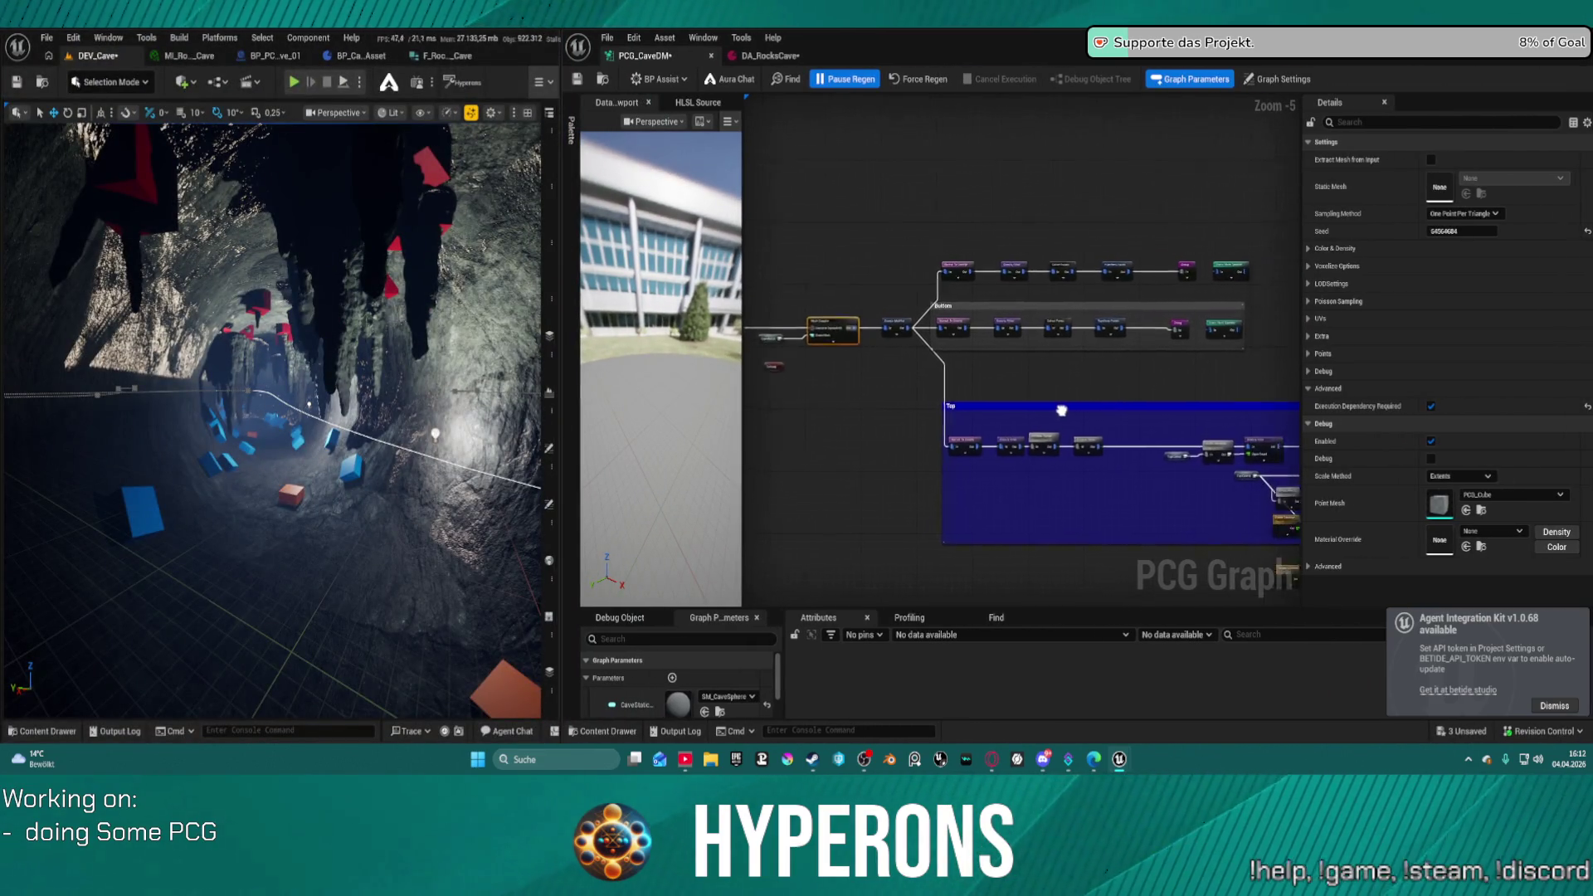
pyautogui.scroll(4, 982, 381)
pyautogui.click(844, 81)
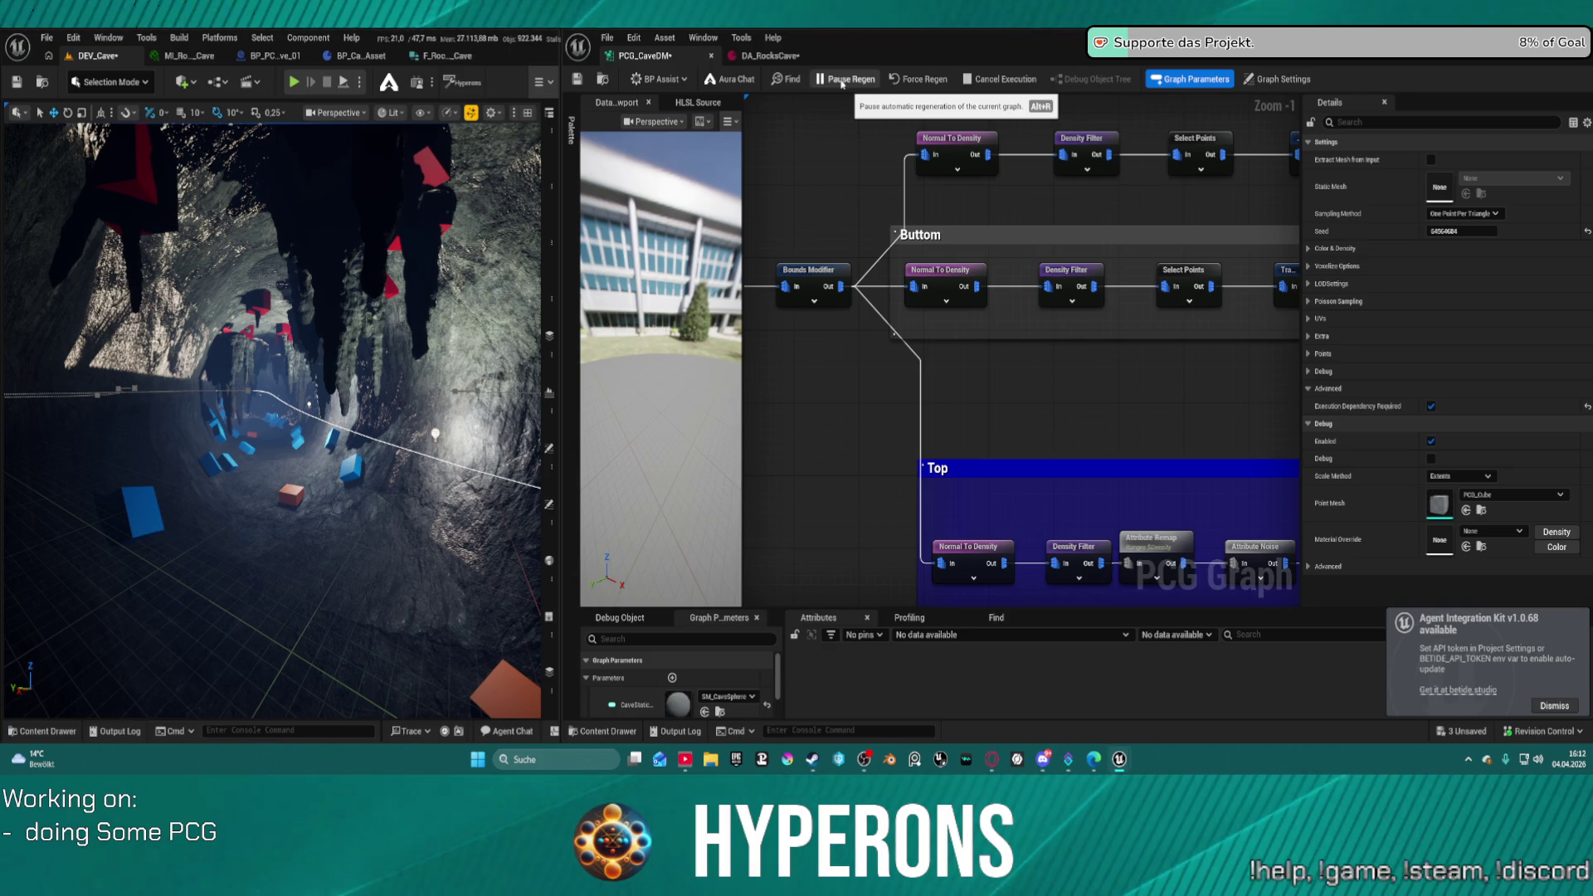
pyautogui.hotkey('ctrl', 's')
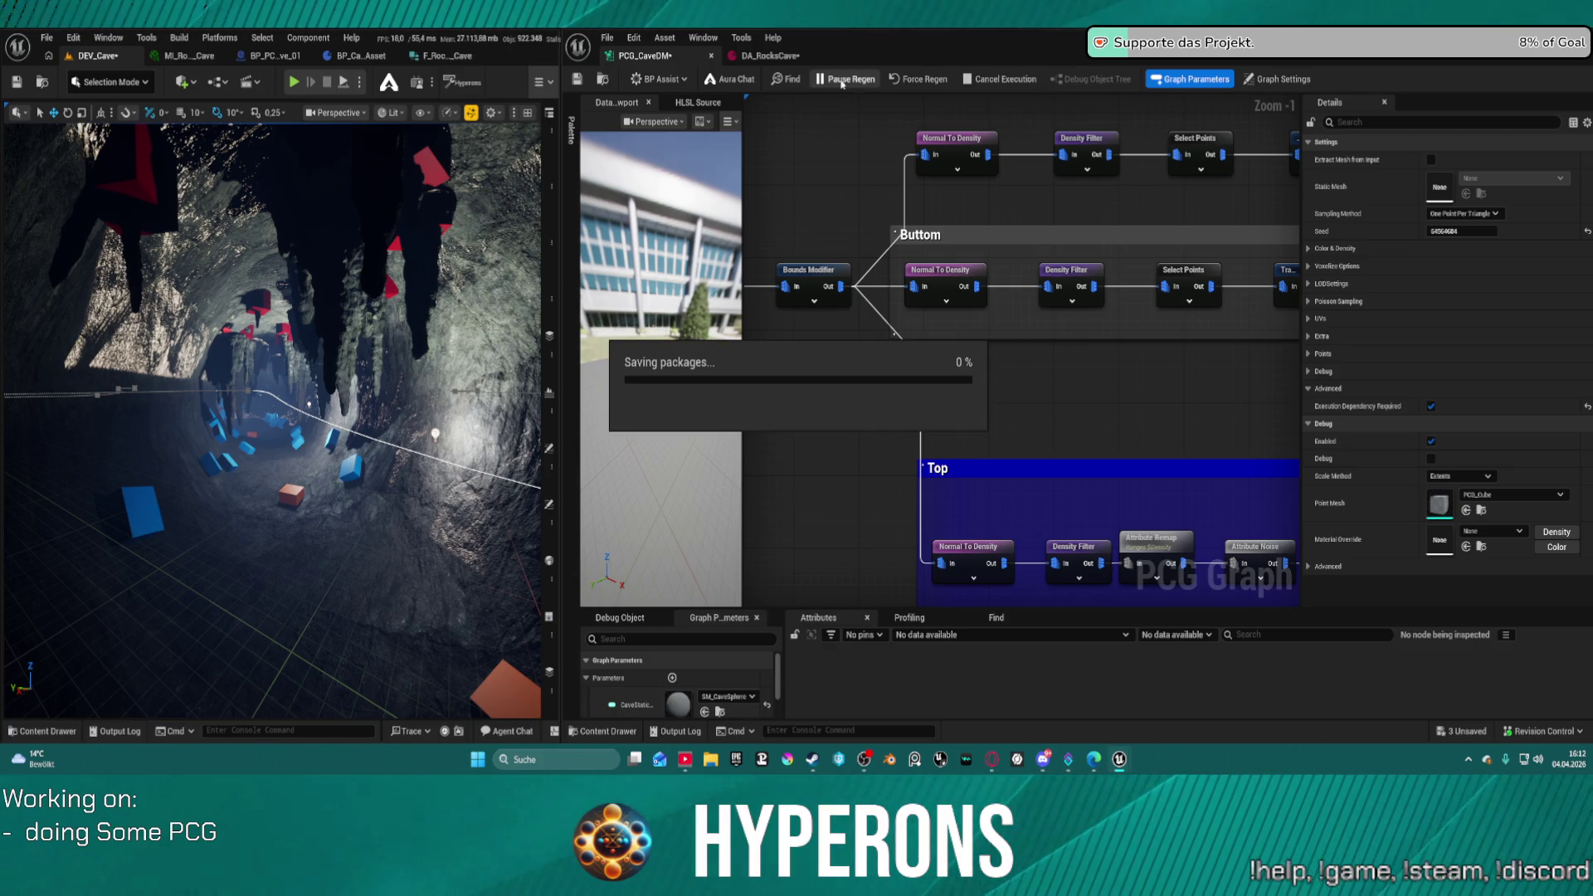
pyautogui.click(842, 81)
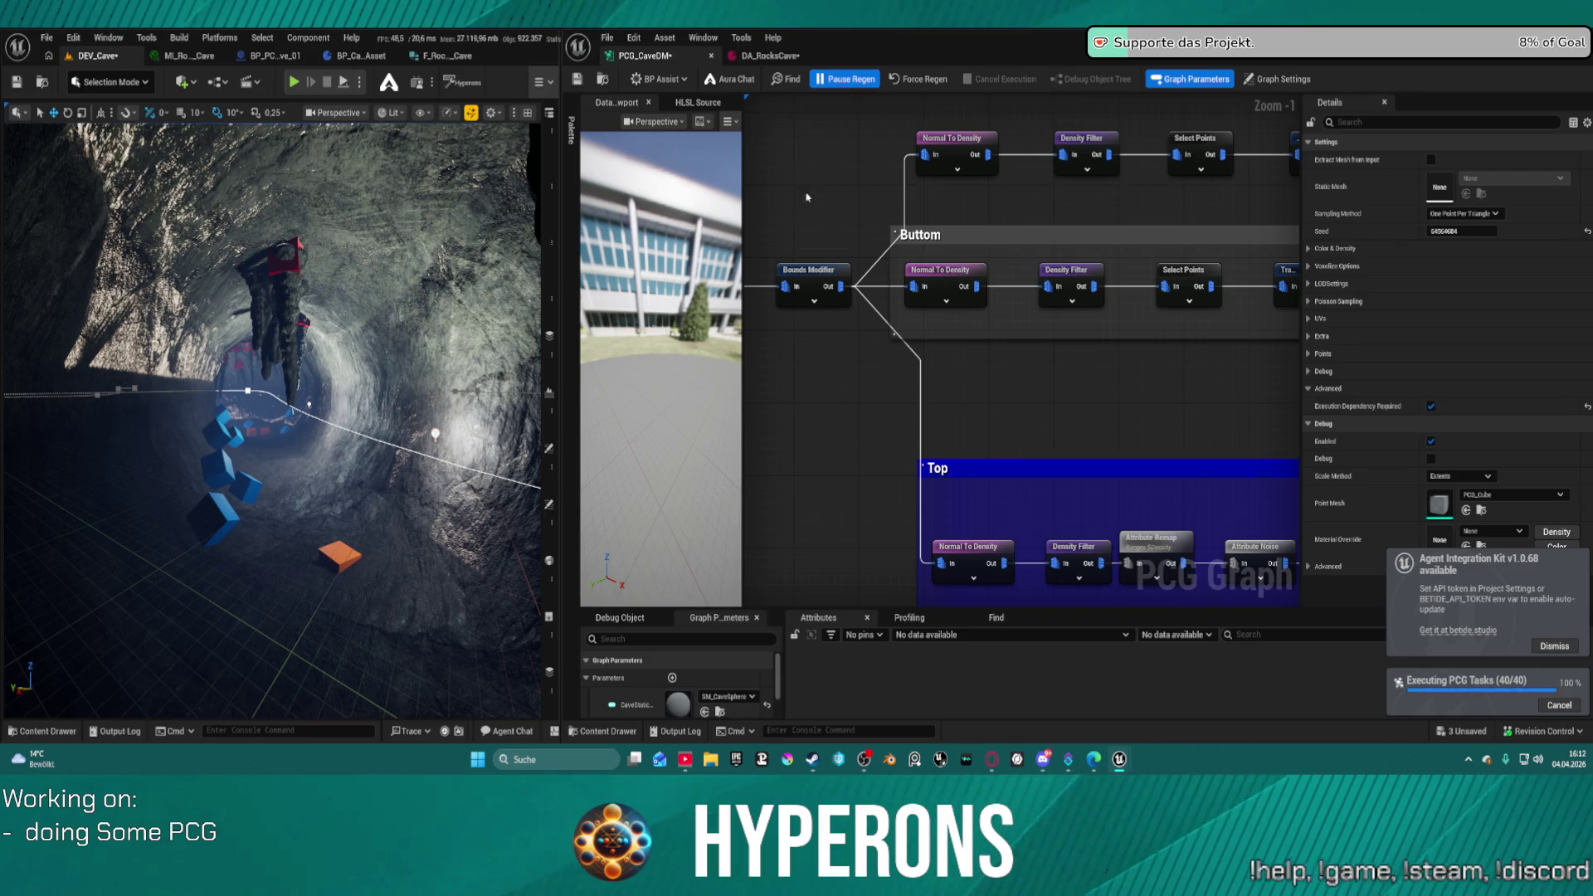
pyautogui.hotkey('ctrl', 'shift', 's')
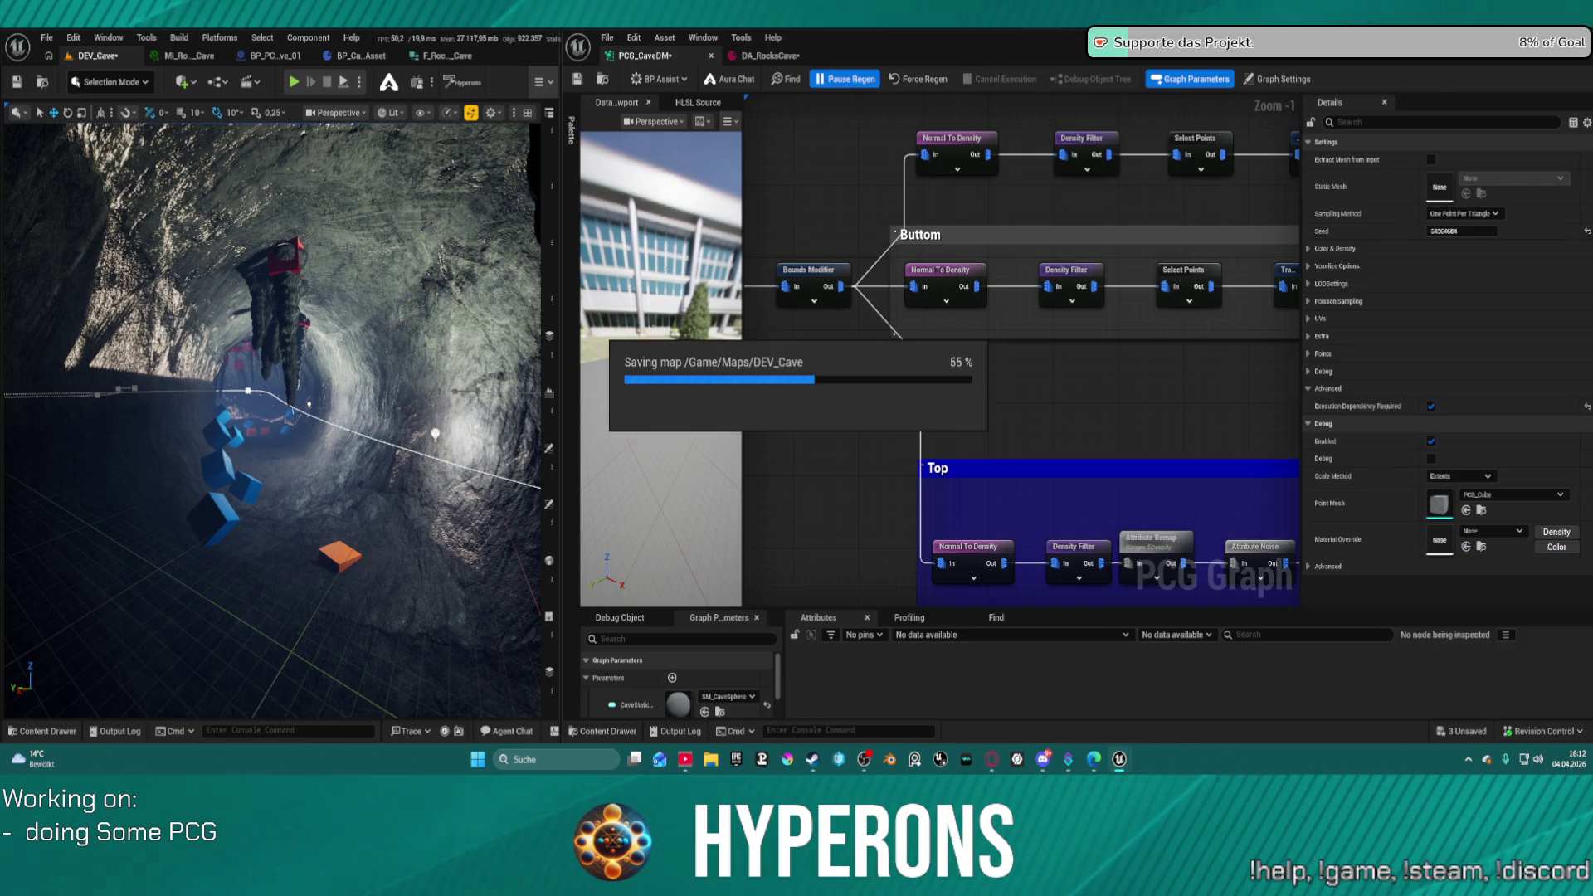
pyautogui.moveTo(942, 471); pyautogui.dragTo(777, 97)
# - Expand Transform Points and wire the Filter output into its Rotation Min pin
pyautogui.click(1128, 217)
pyautogui.moveTo(1283, 278); pyautogui.dragTo(1139, 289)
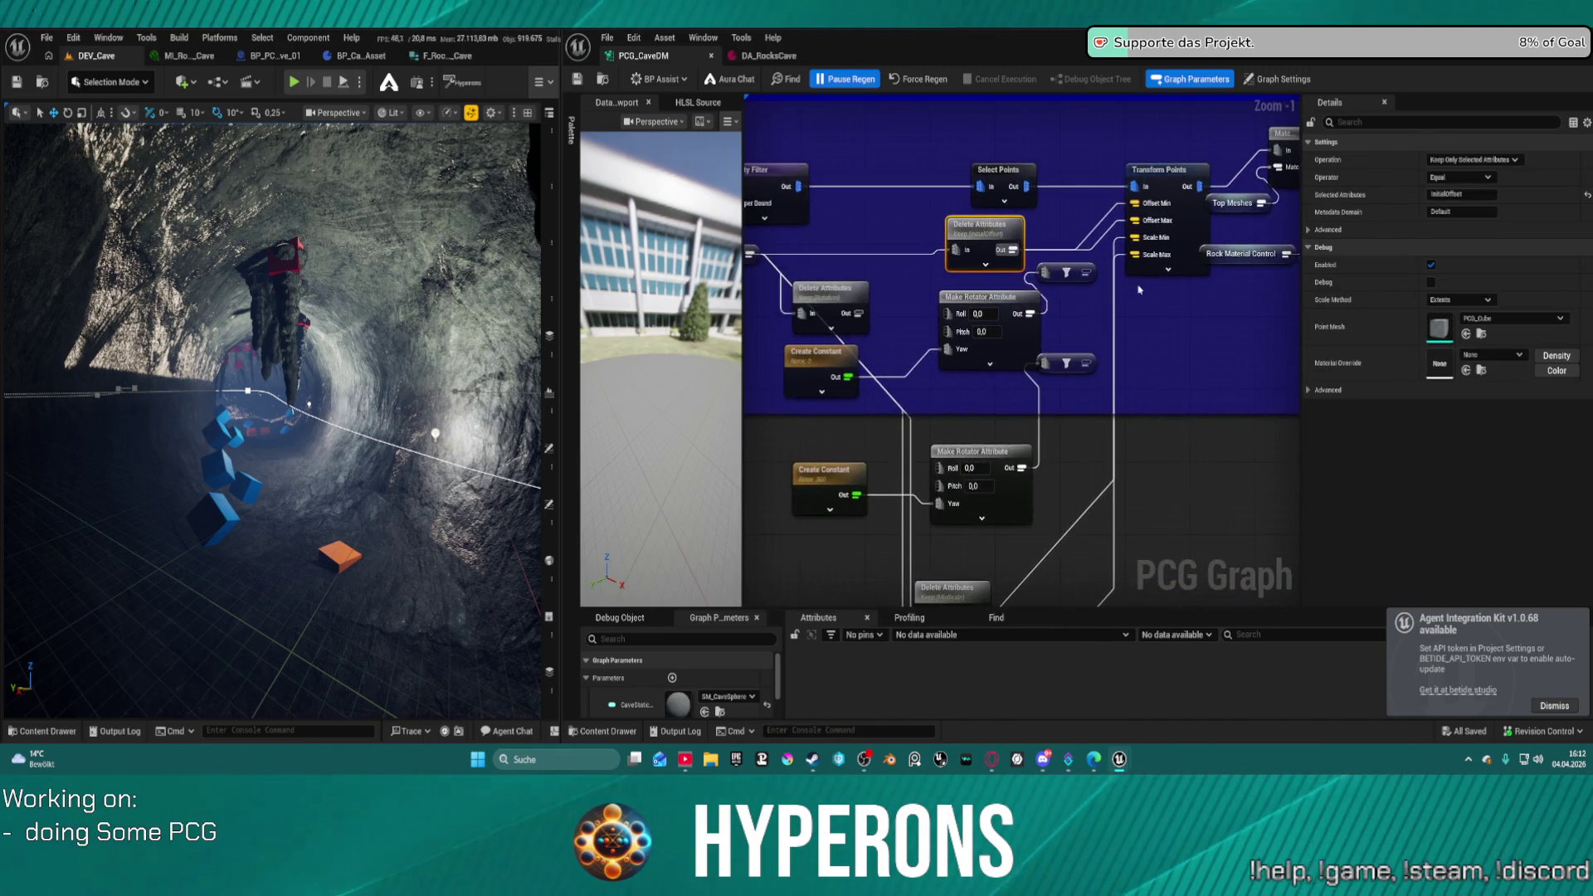
pyautogui.click(1186, 272)
pyautogui.moveTo(1169, 359); pyautogui.dragTo(1238, 231)
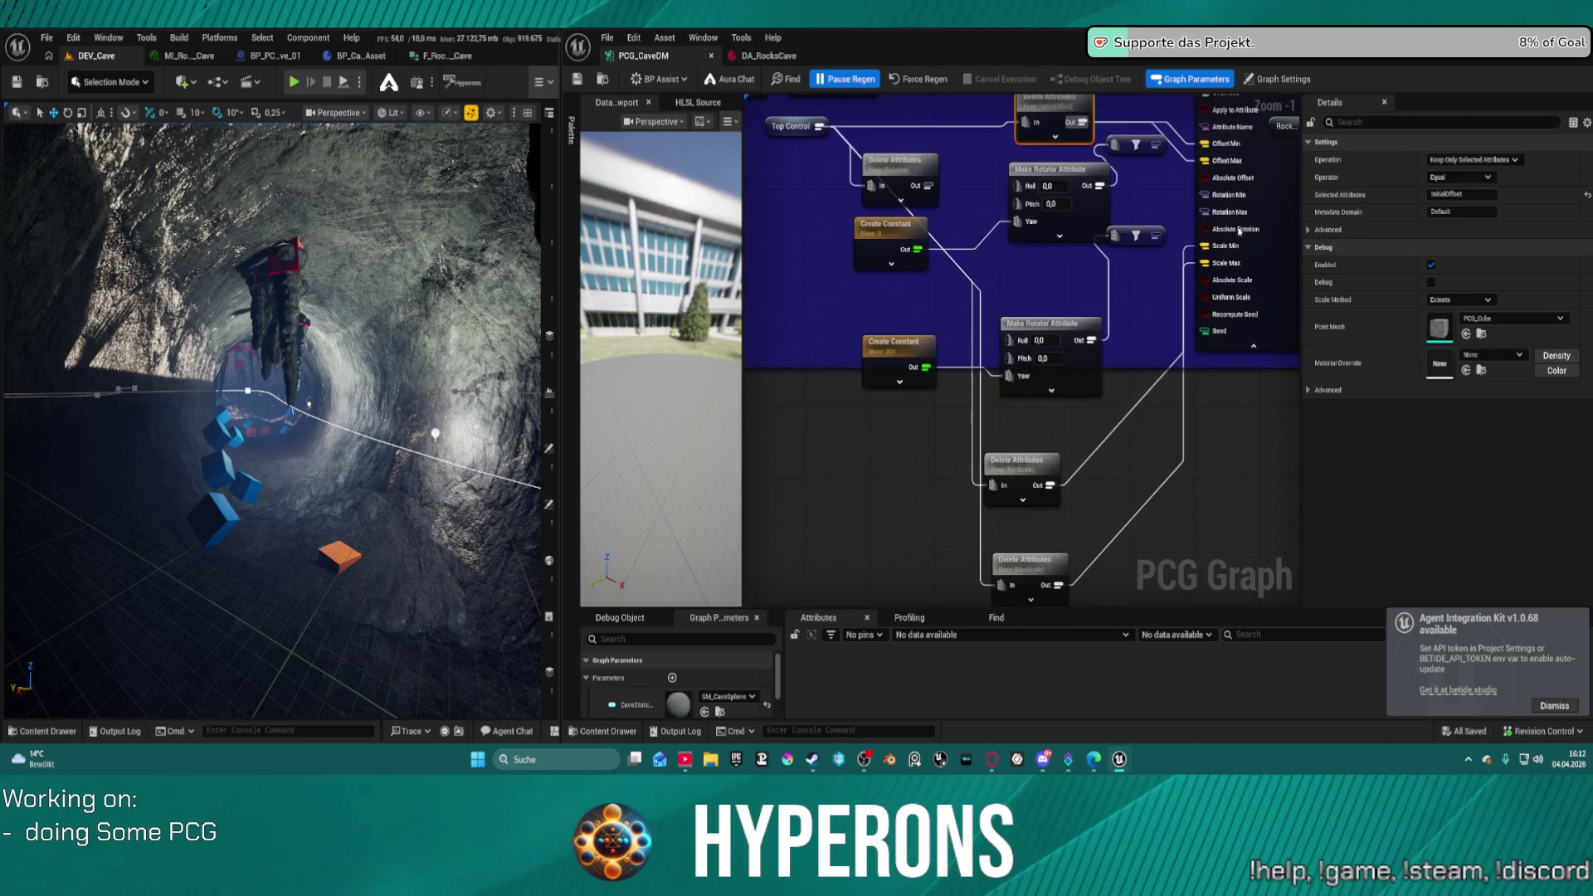
pyautogui.moveTo(1073, 172); pyautogui.dragTo(1040, 172)
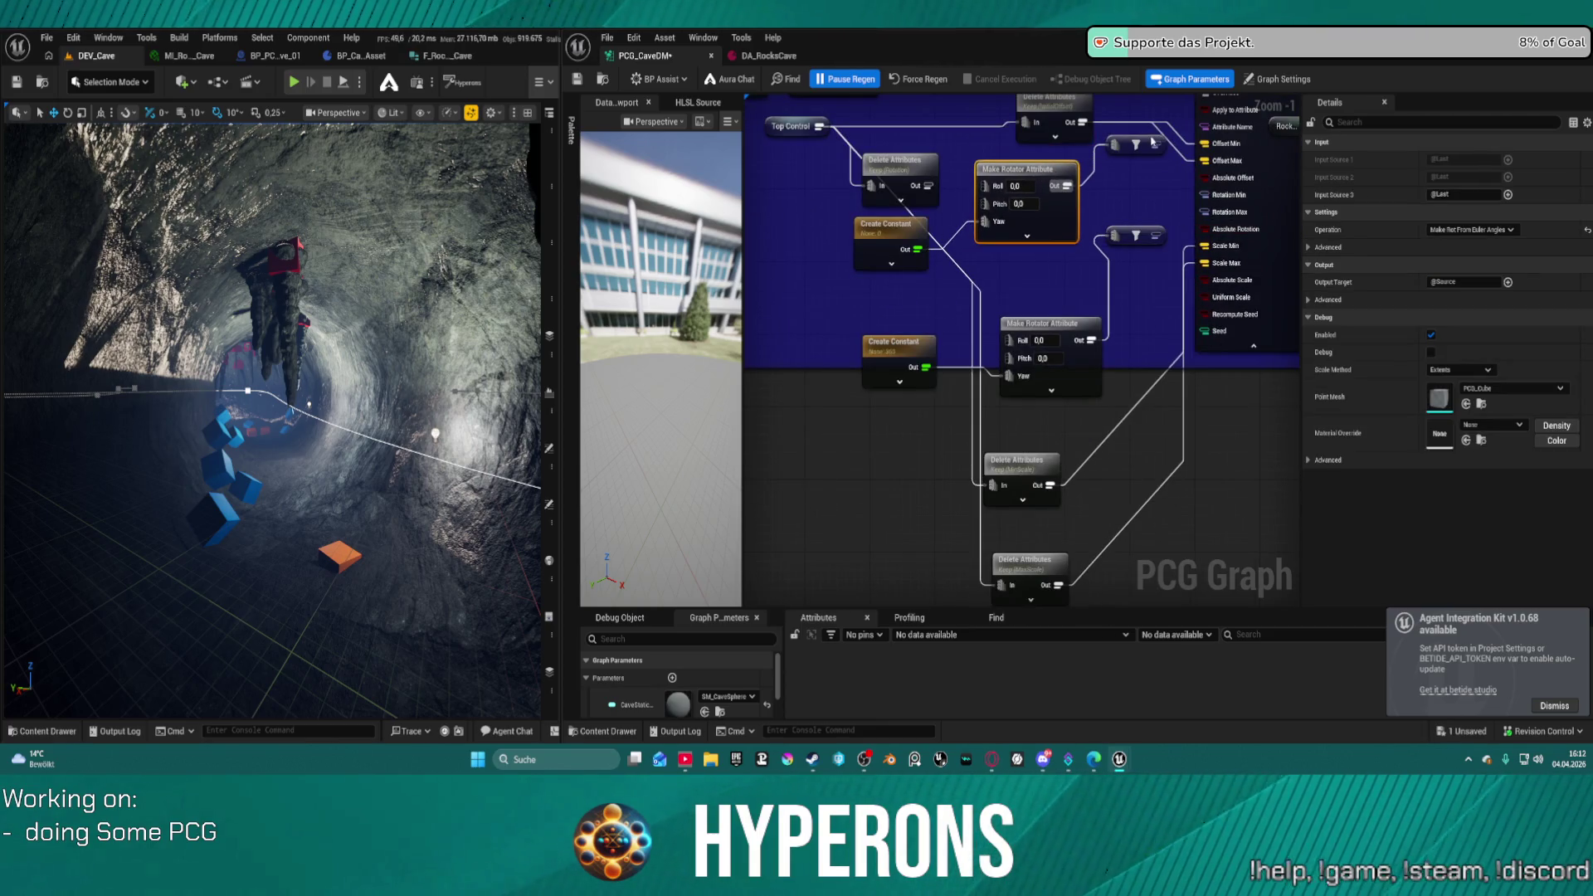
pyautogui.click(1135, 144)
pyautogui.moveTo(1206, 197); pyautogui.dragTo(1328, 213)
pyautogui.click(1207, 213)
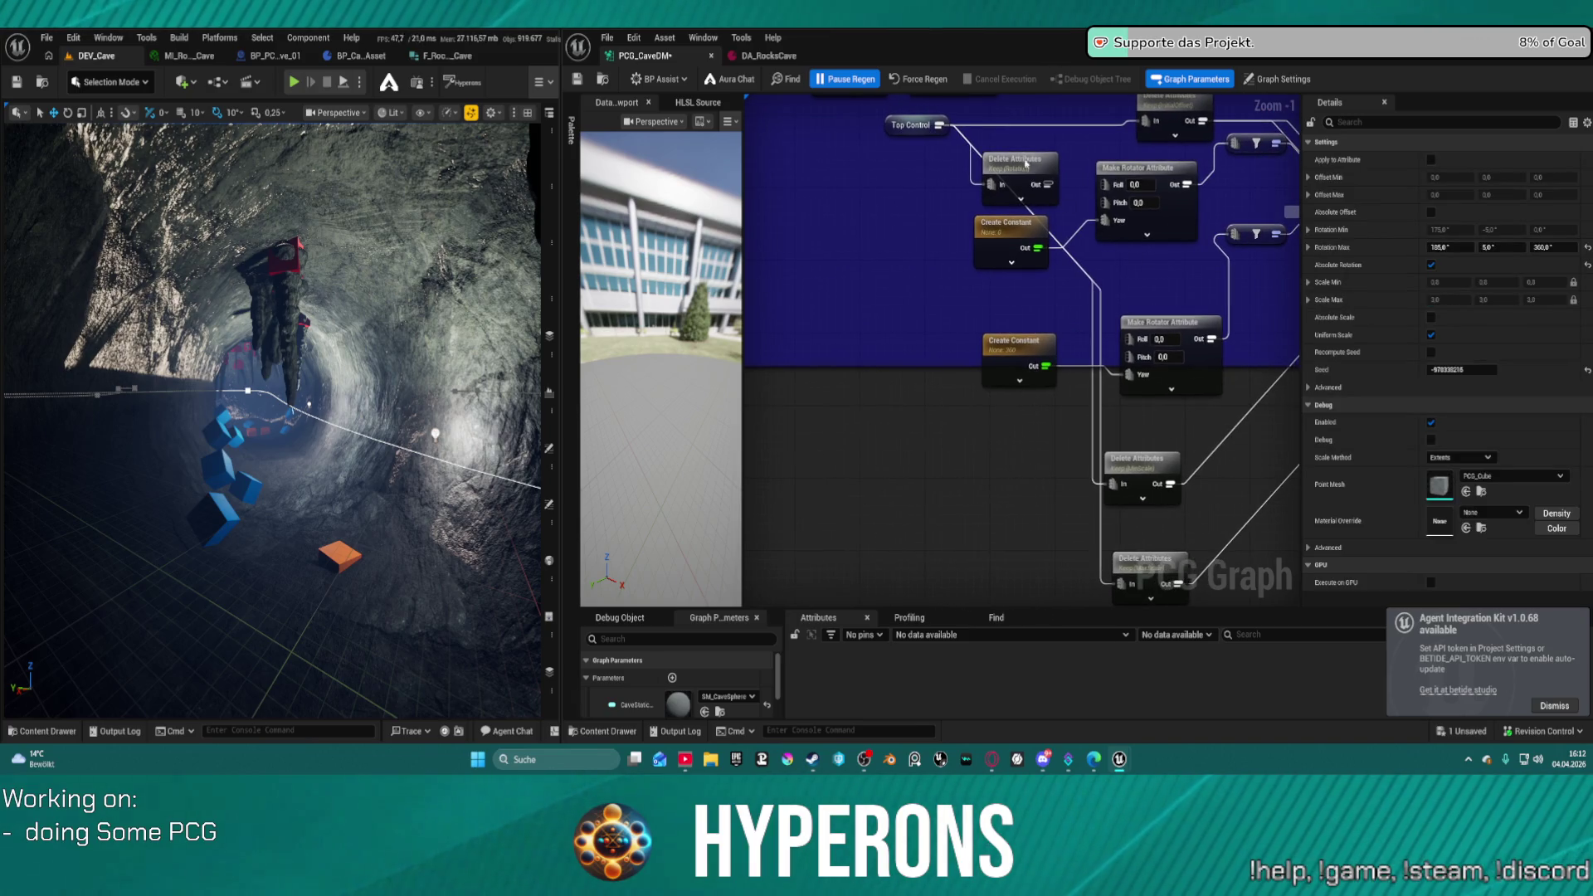
# - Move the Top Control and Delete Attributes nodes to the left to make room
pyautogui.moveTo(911, 124); pyautogui.dragTo(821, 124)
pyautogui.moveTo(1009, 161)
pyautogui.mouseDown()
pyautogui.moveTo(864, 159)
pyautogui.moveTo(837, 187)
pyautogui.moveTo(871, 217)
pyautogui.mouseUp()
pyautogui.moveTo(806, 126); pyautogui.dragTo(765, 126)
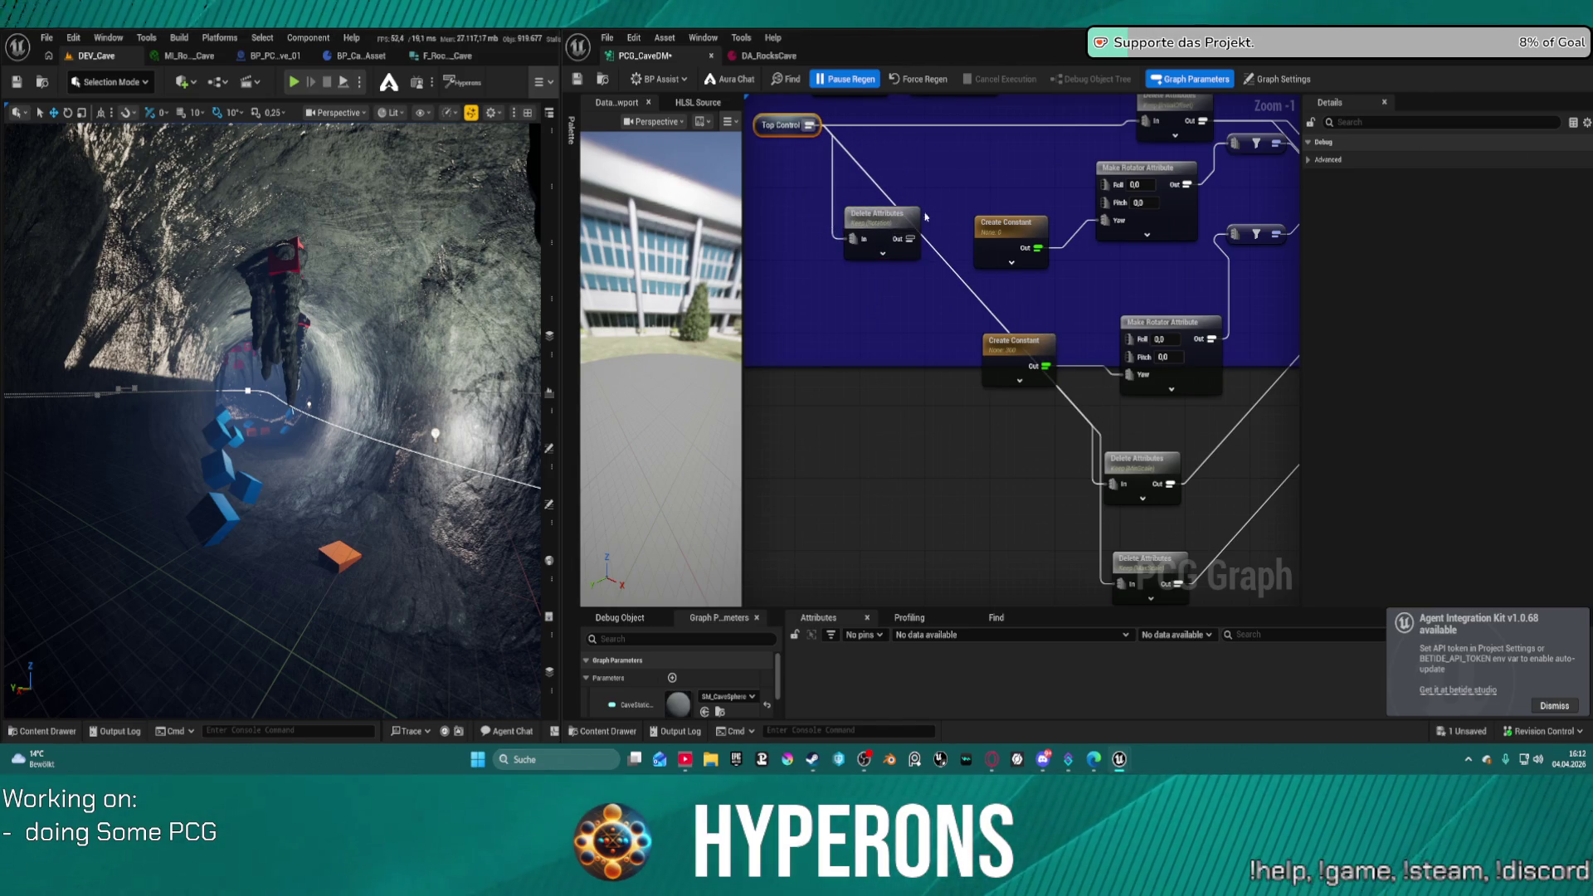
pyautogui.moveTo(874, 222); pyautogui.dragTo(899, 168)
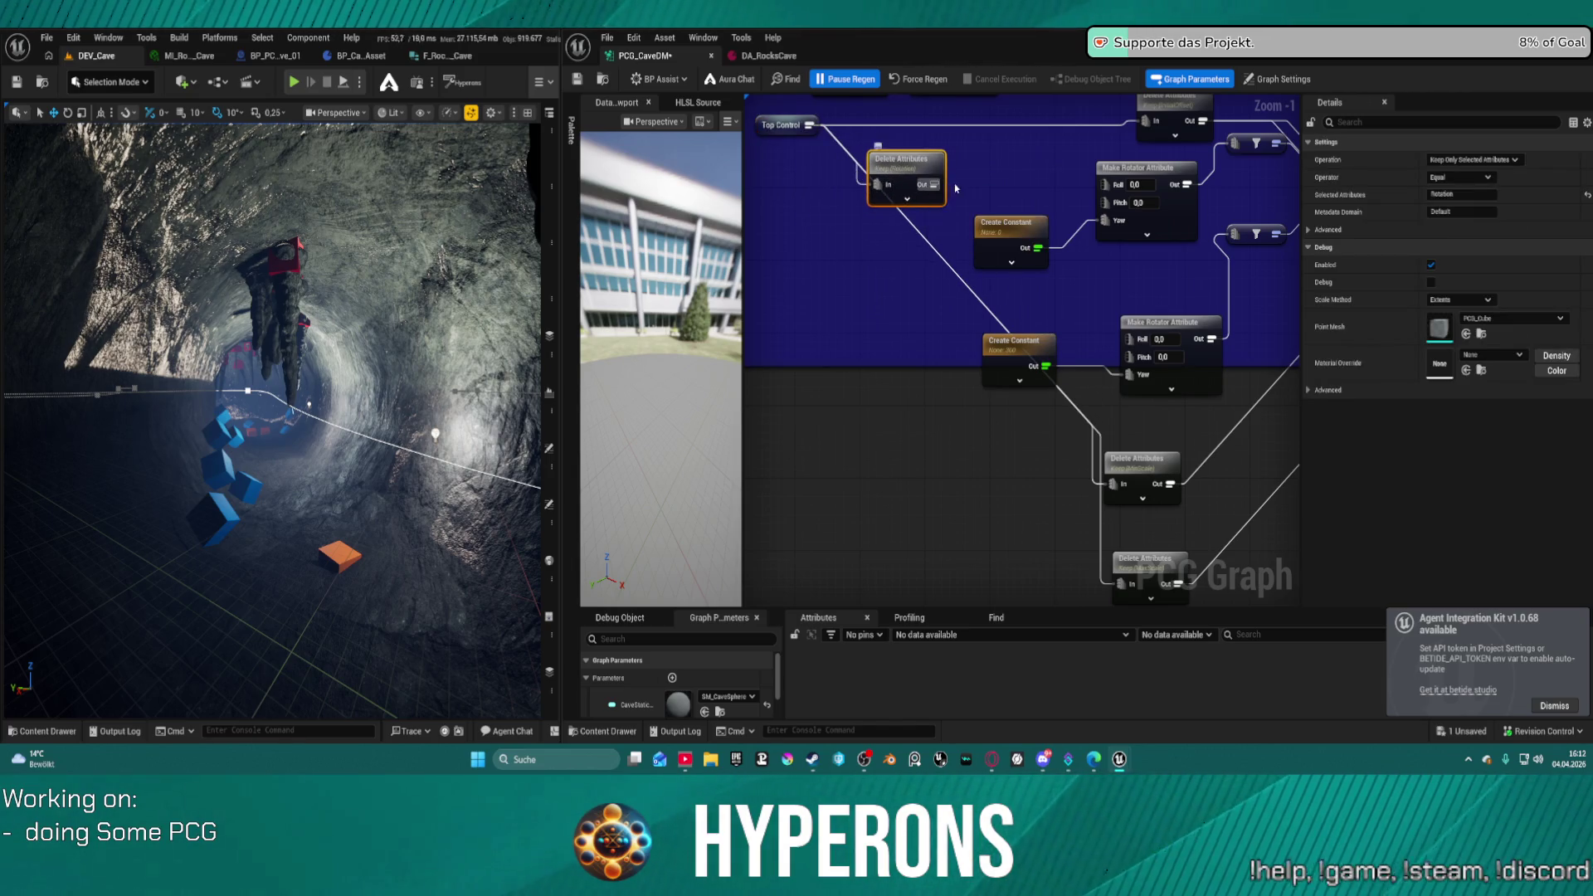
pyautogui.moveTo(913, 162)
pyautogui.mouseDown()
pyautogui.moveTo(854, 172)
pyautogui.moveTo(938, 178)
pyautogui.mouseUp()
# - Add a Break Vector Attribute node after Delete Attributes, replacing a mistaken Break Transform node
pyautogui.write('bre')
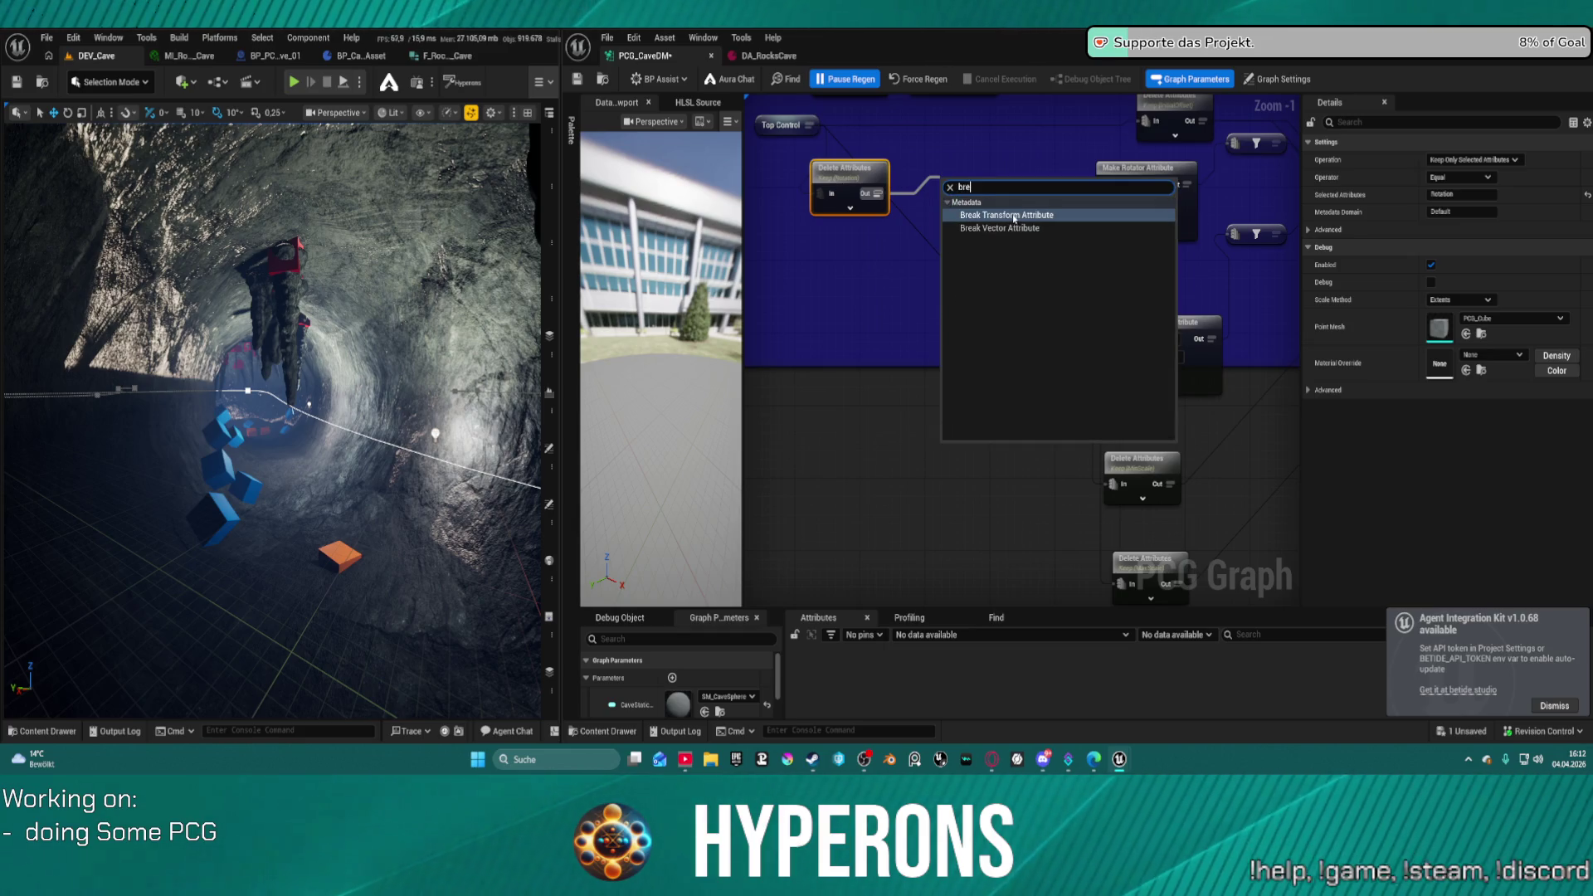
pyautogui.click(1024, 219)
pyautogui.moveTo(975, 170)
pyautogui.mouseDown()
pyautogui.moveTo(946, 150)
pyautogui.moveTo(829, 269)
pyautogui.mouseUp()
pyautogui.press('Delete')
pyautogui.moveTo(876, 193); pyautogui.dragTo(911, 205)
pyautogui.write('bre')
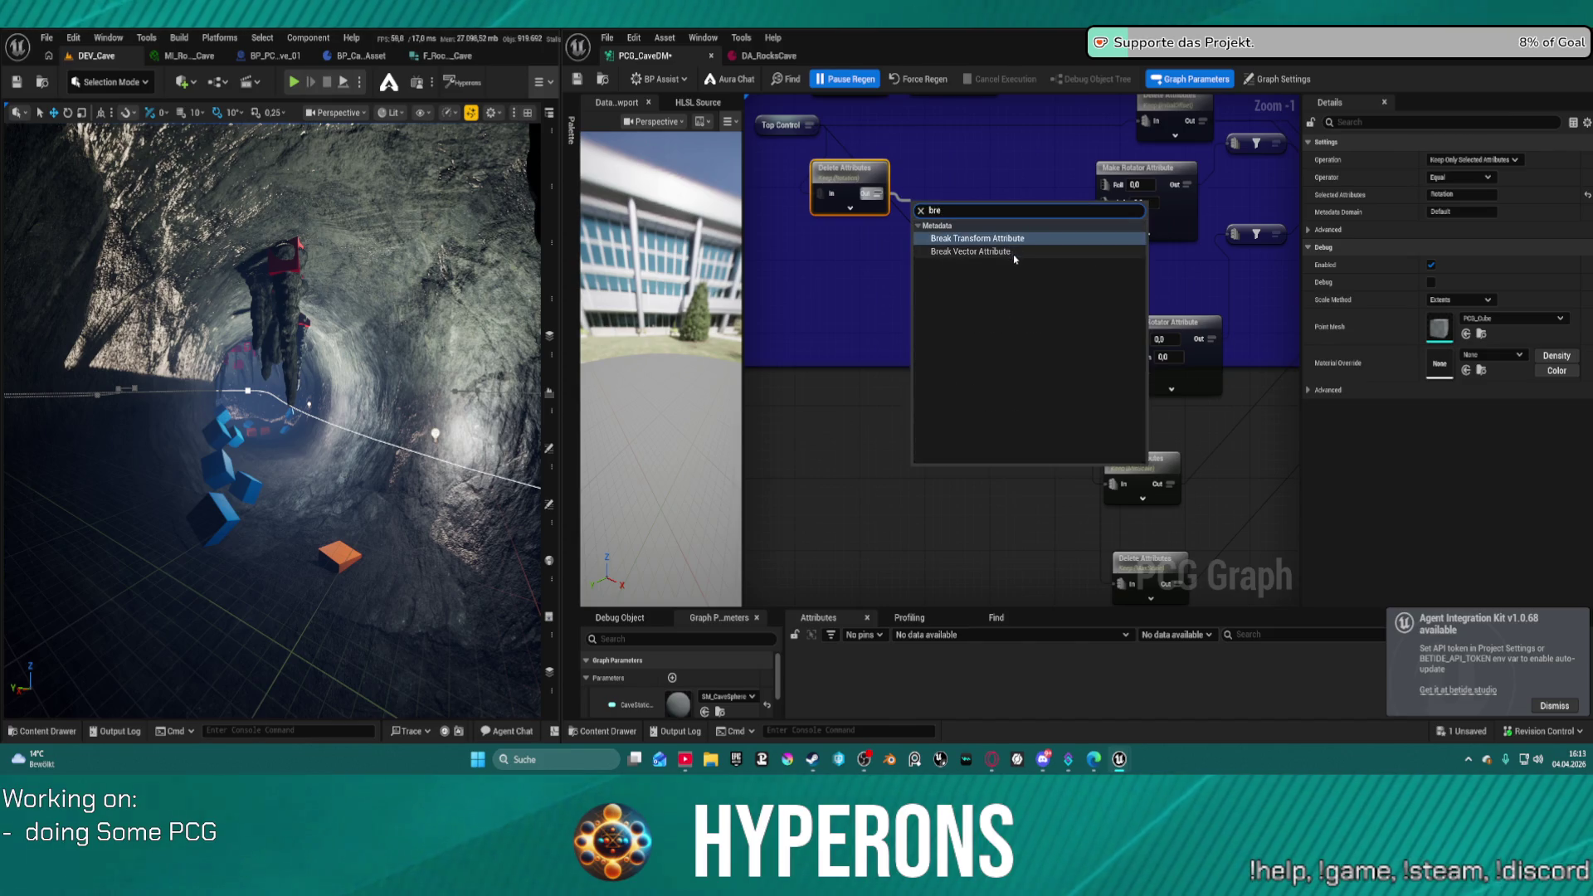
pyautogui.click(1014, 251)
pyautogui.click(1004, 259)
pyautogui.moveTo(1003, 259); pyautogui.dragTo(1009, 268)
pyautogui.moveTo(944, 202)
pyautogui.mouseDown()
pyautogui.moveTo(861, 226)
pyautogui.moveTo(918, 159)
pyautogui.mouseUp()
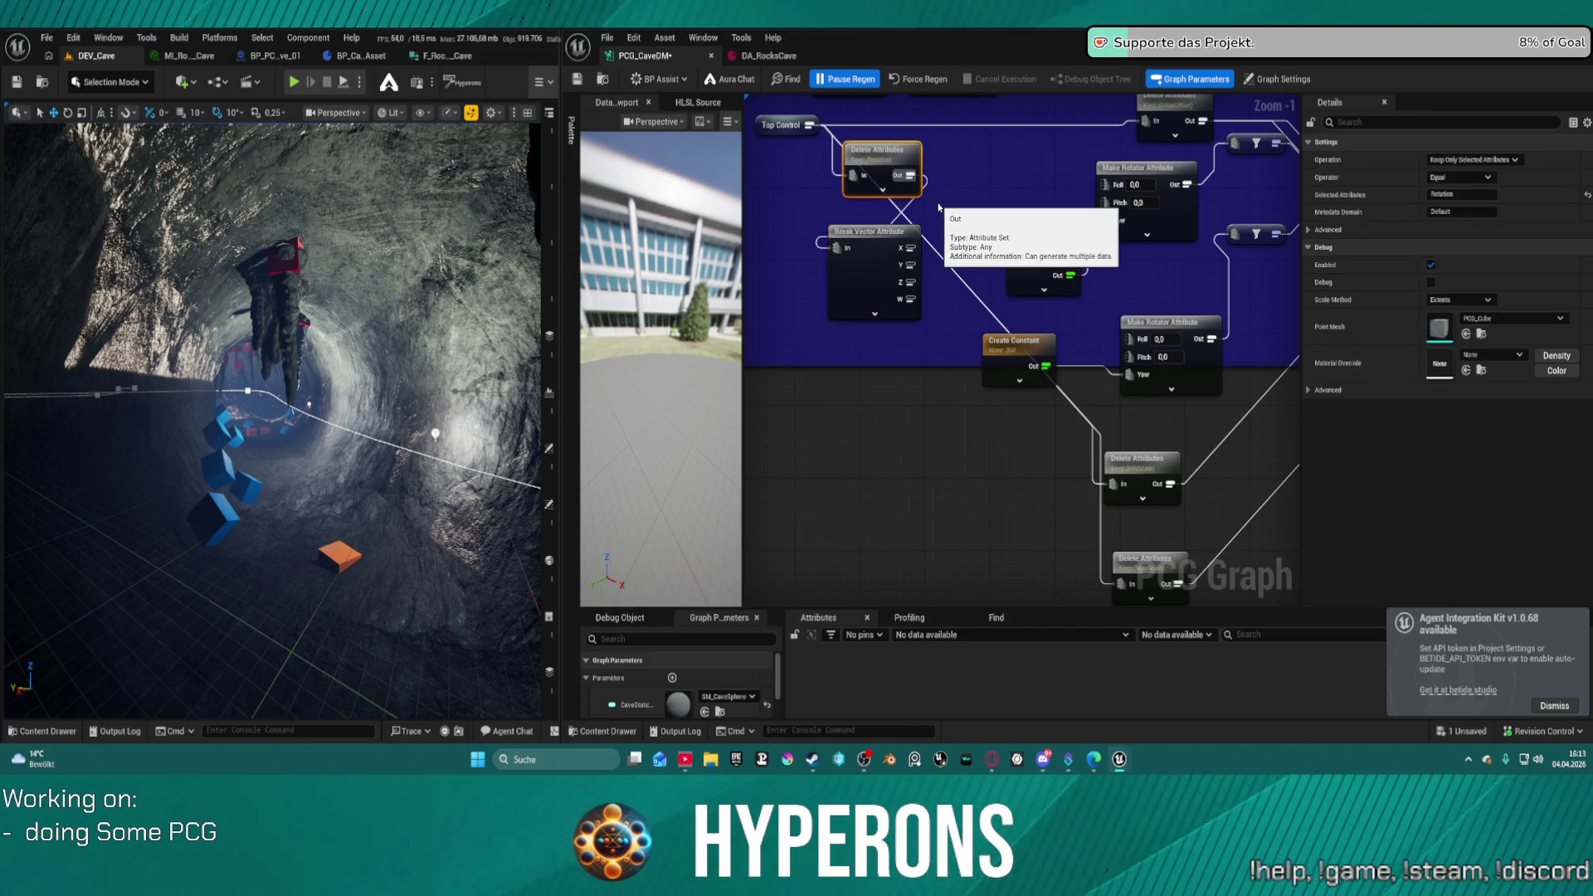
# - Add an Add Attribute Maths Op node from Delete Attributes' output and place it lower left
pyautogui.scroll(1, 939, 207)
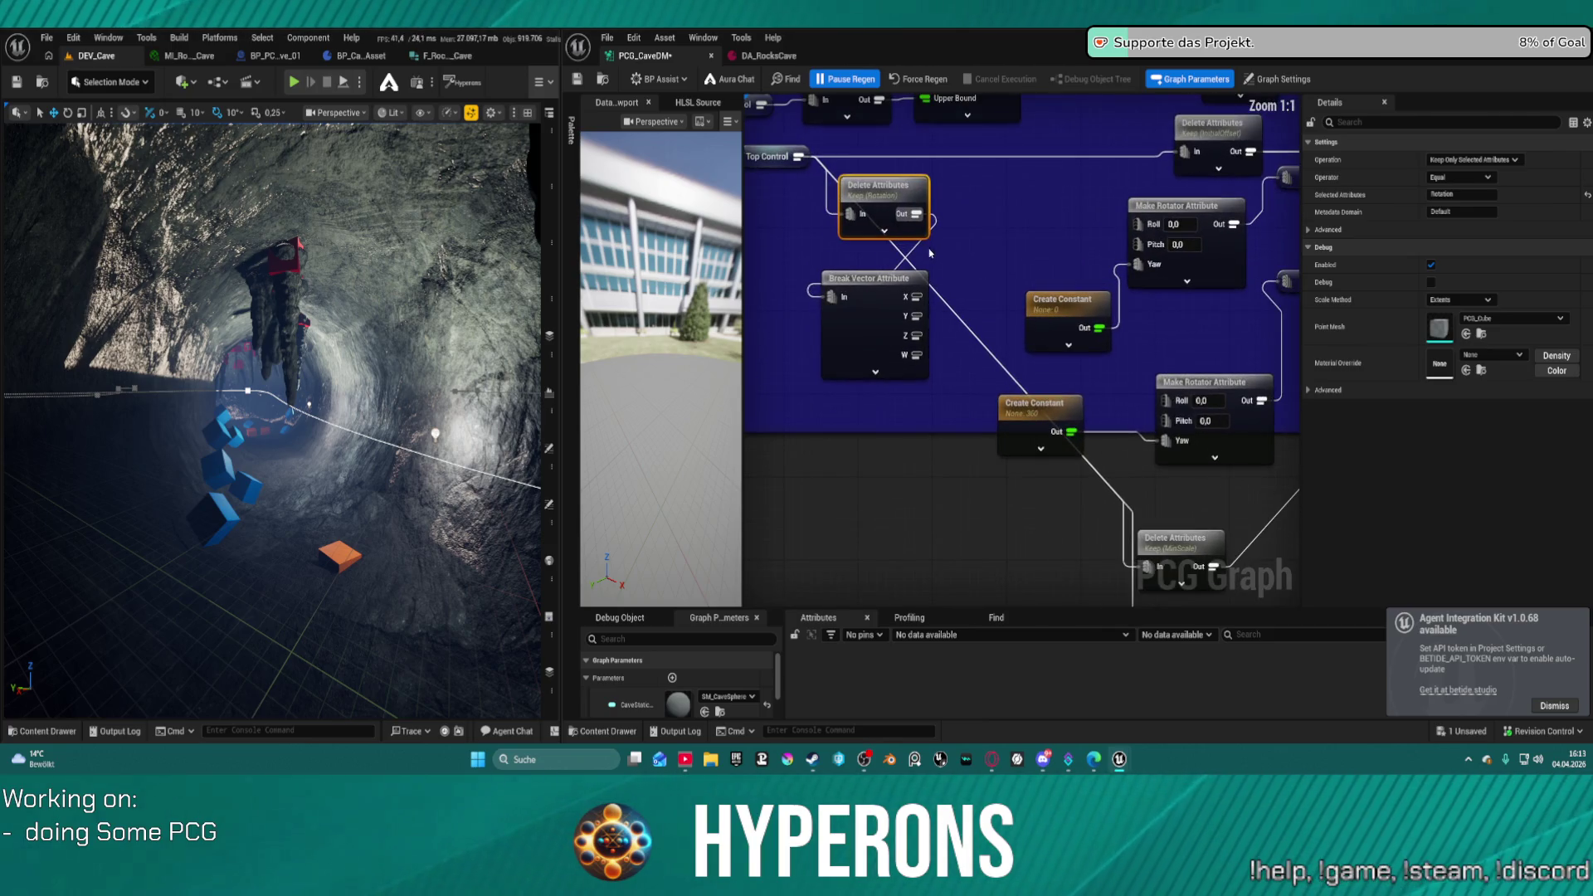
pyautogui.moveTo(912, 213); pyautogui.dragTo(983, 243)
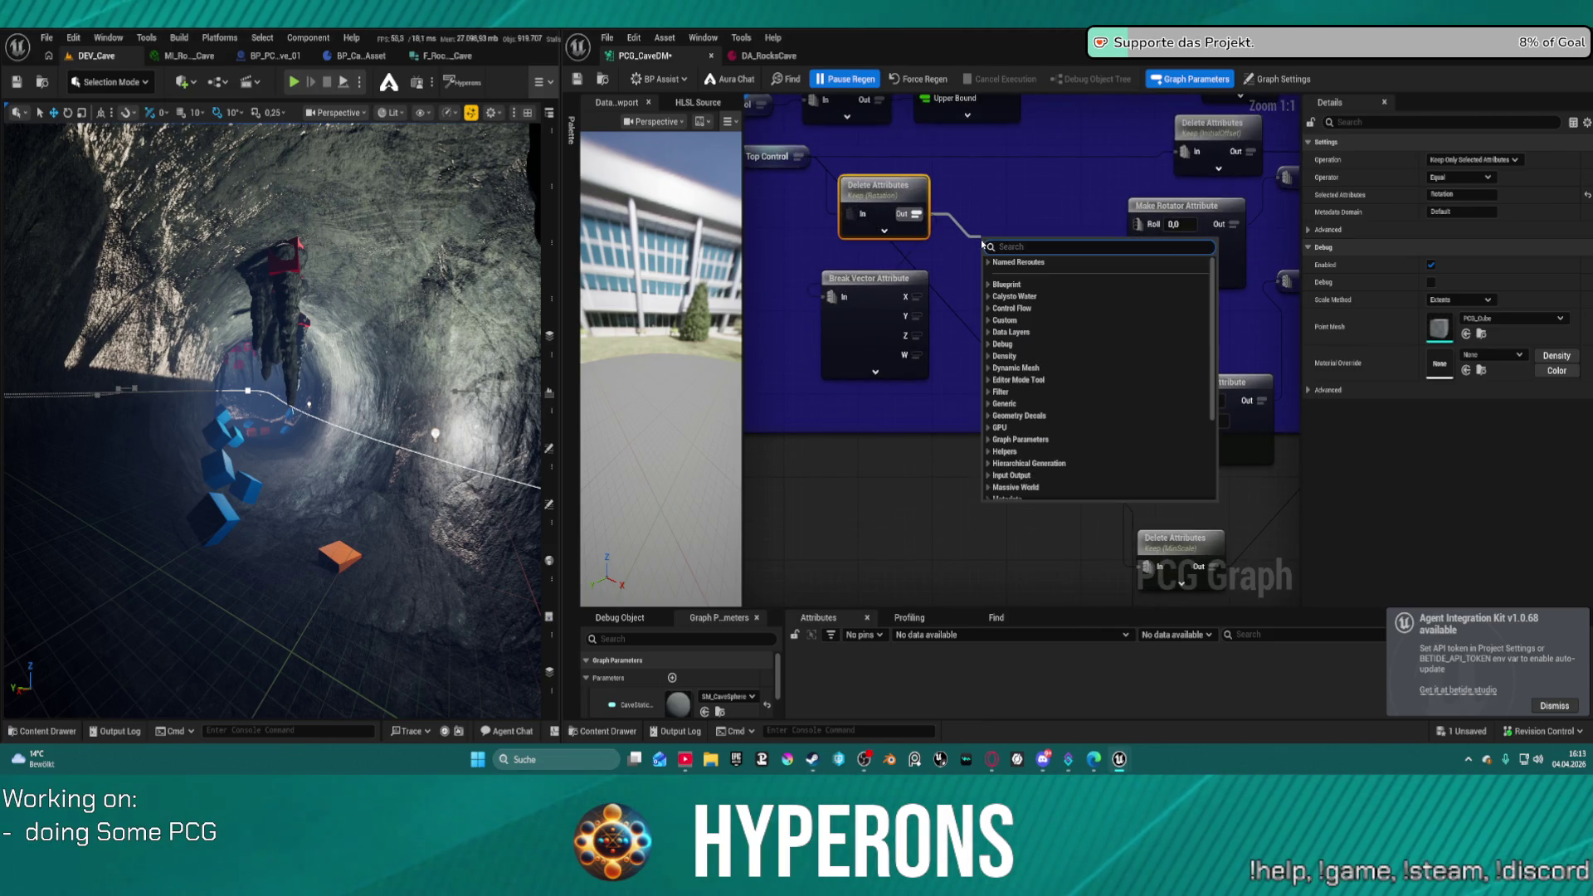
pyautogui.write('br')
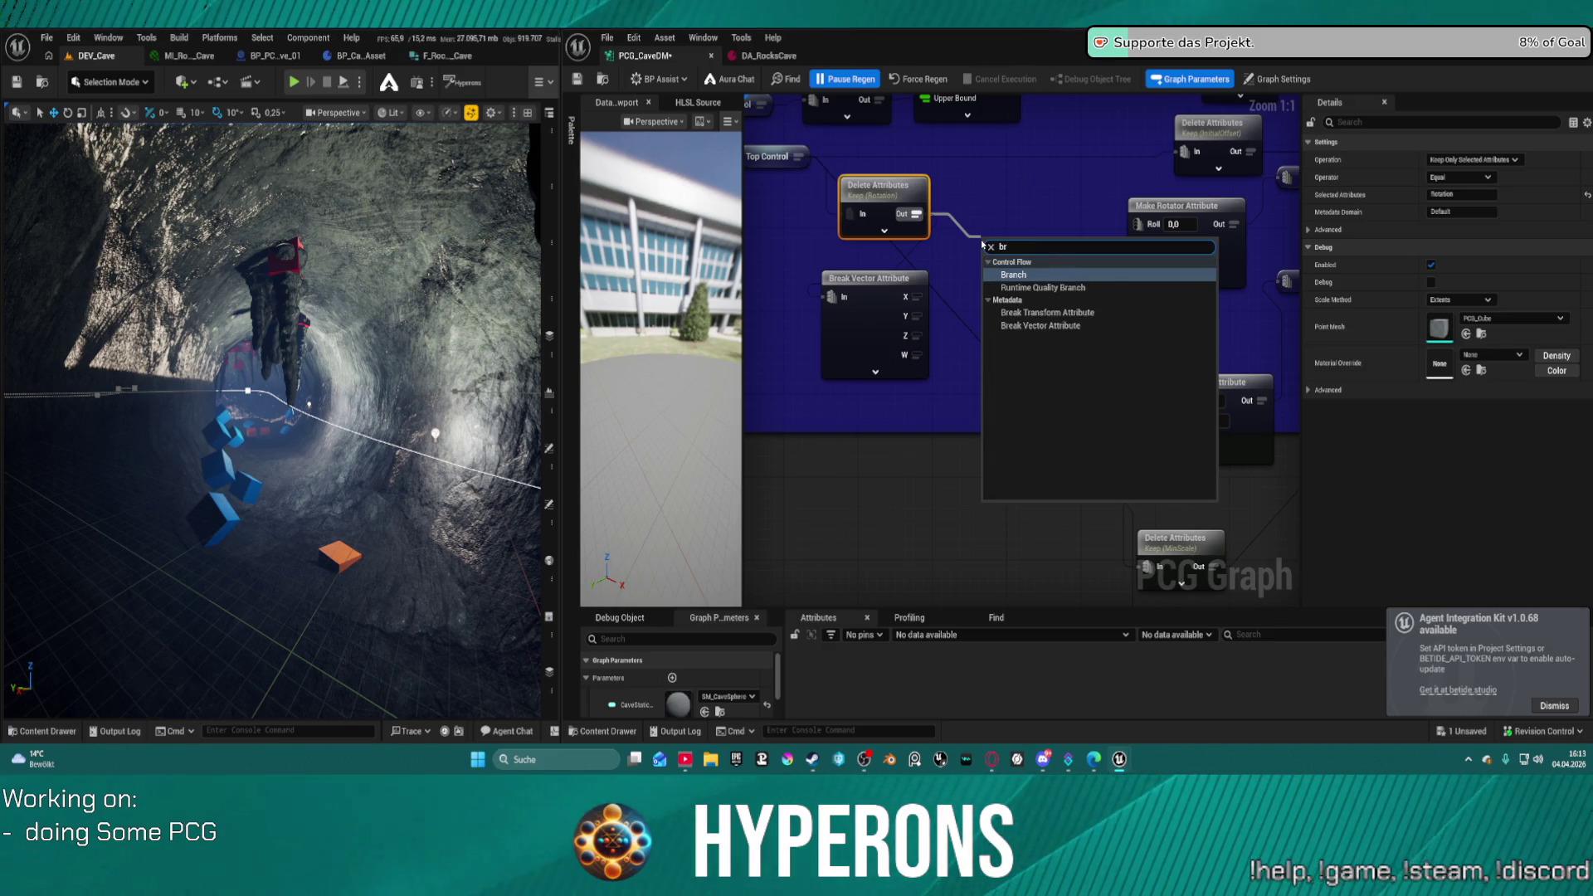
pyautogui.click(998, 218)
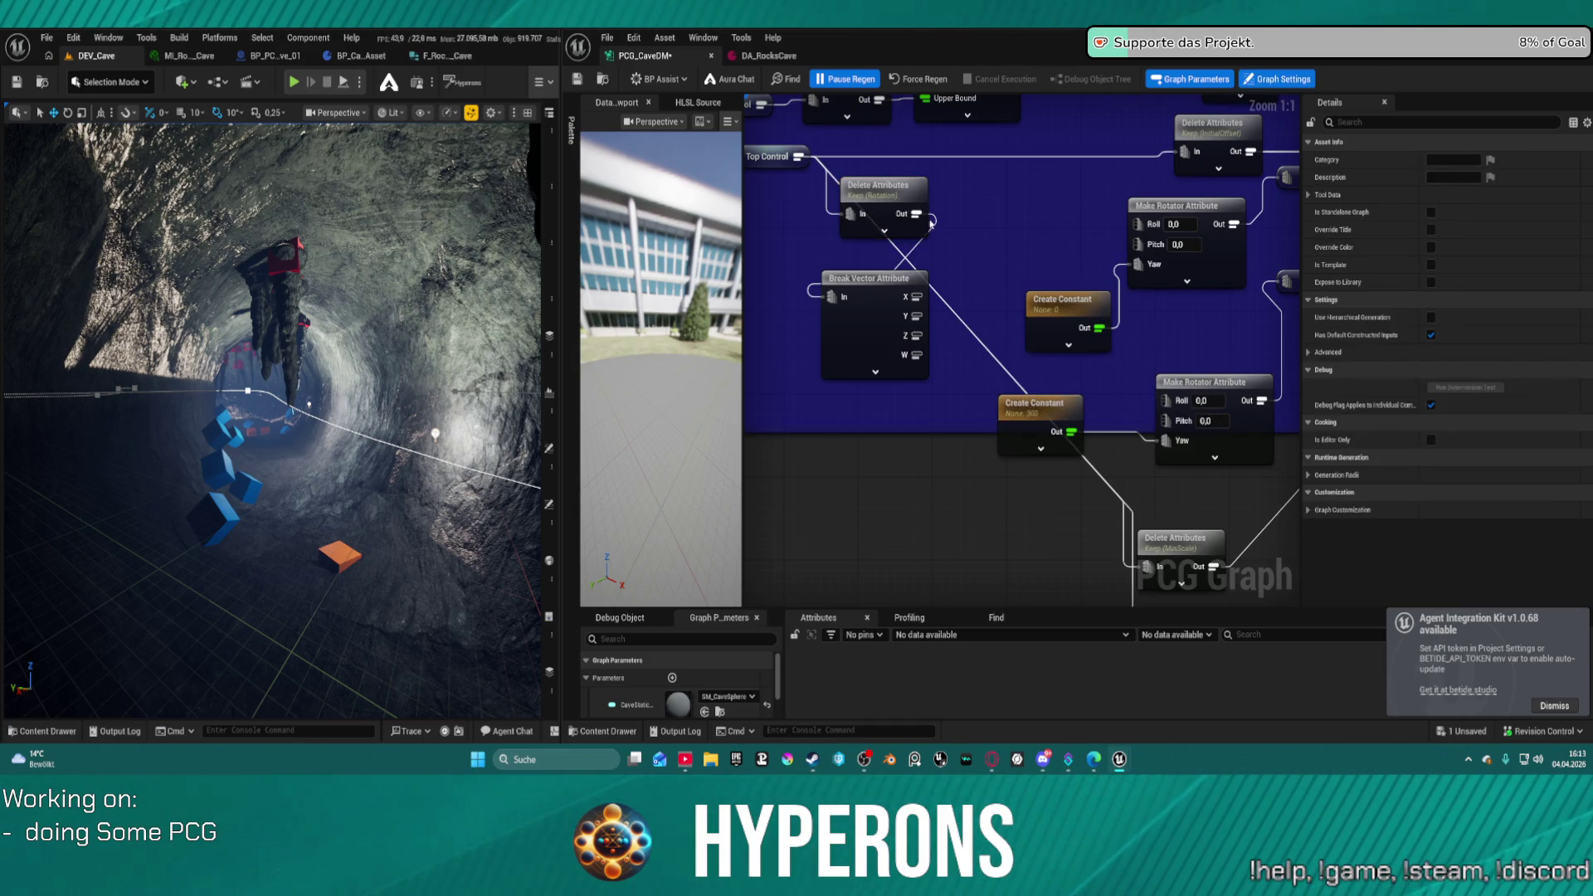
pyautogui.moveTo(1059, 300); pyautogui.dragTo(1031, 310)
pyautogui.moveTo(1048, 232)
pyautogui.mouseDown()
pyautogui.moveTo(906, 222)
pyautogui.moveTo(998, 229)
pyautogui.mouseUp()
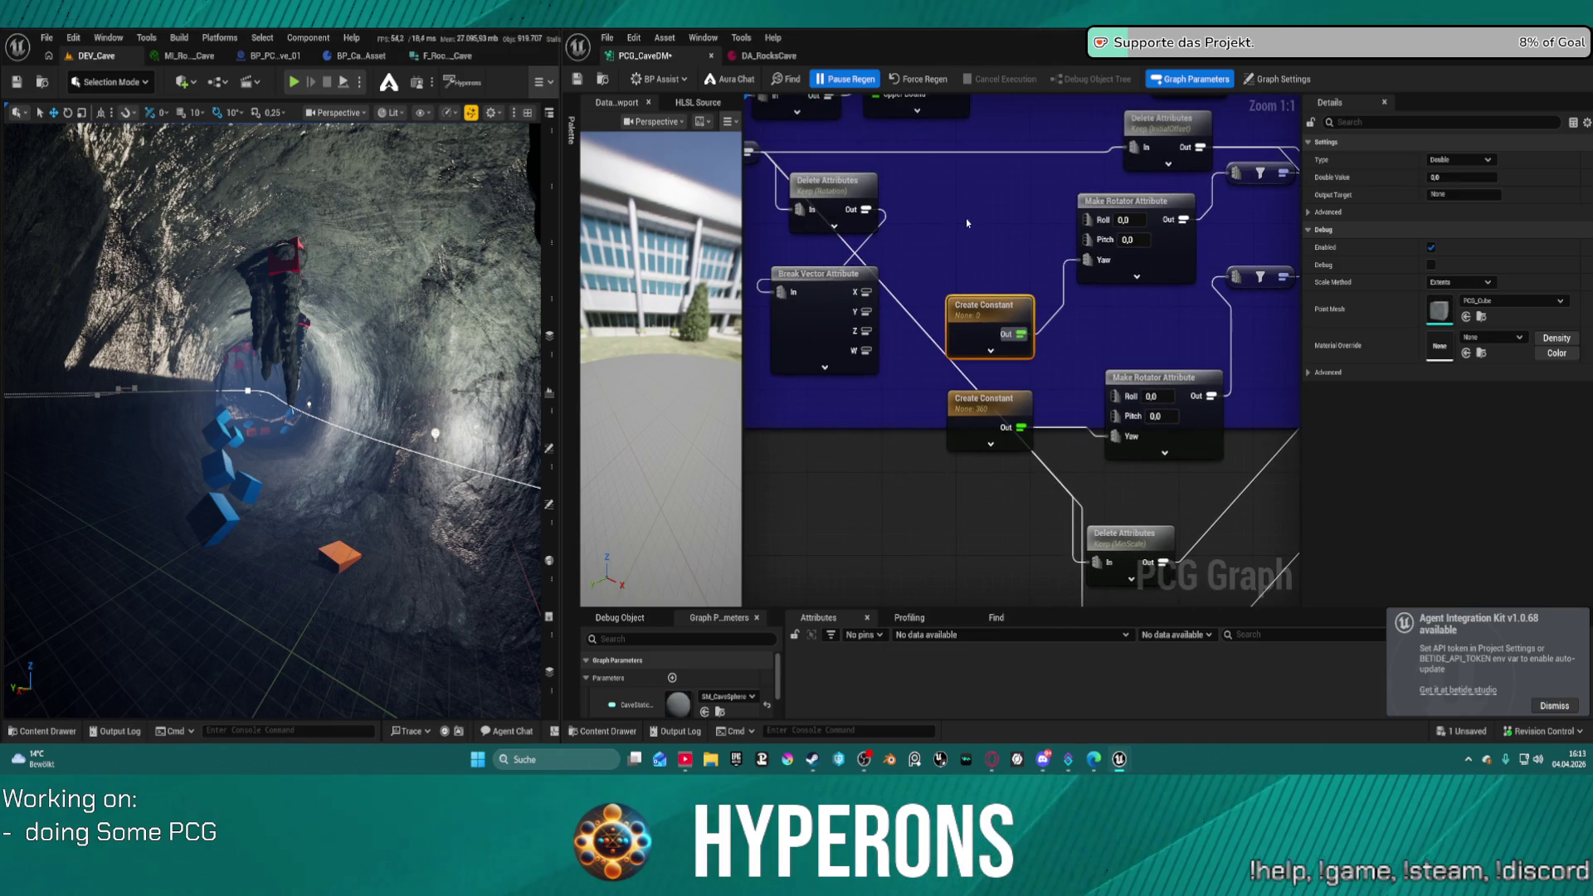
pyautogui.moveTo(867, 209); pyautogui.dragTo(965, 212)
pyautogui.write('ad')
pyautogui.press('Return')
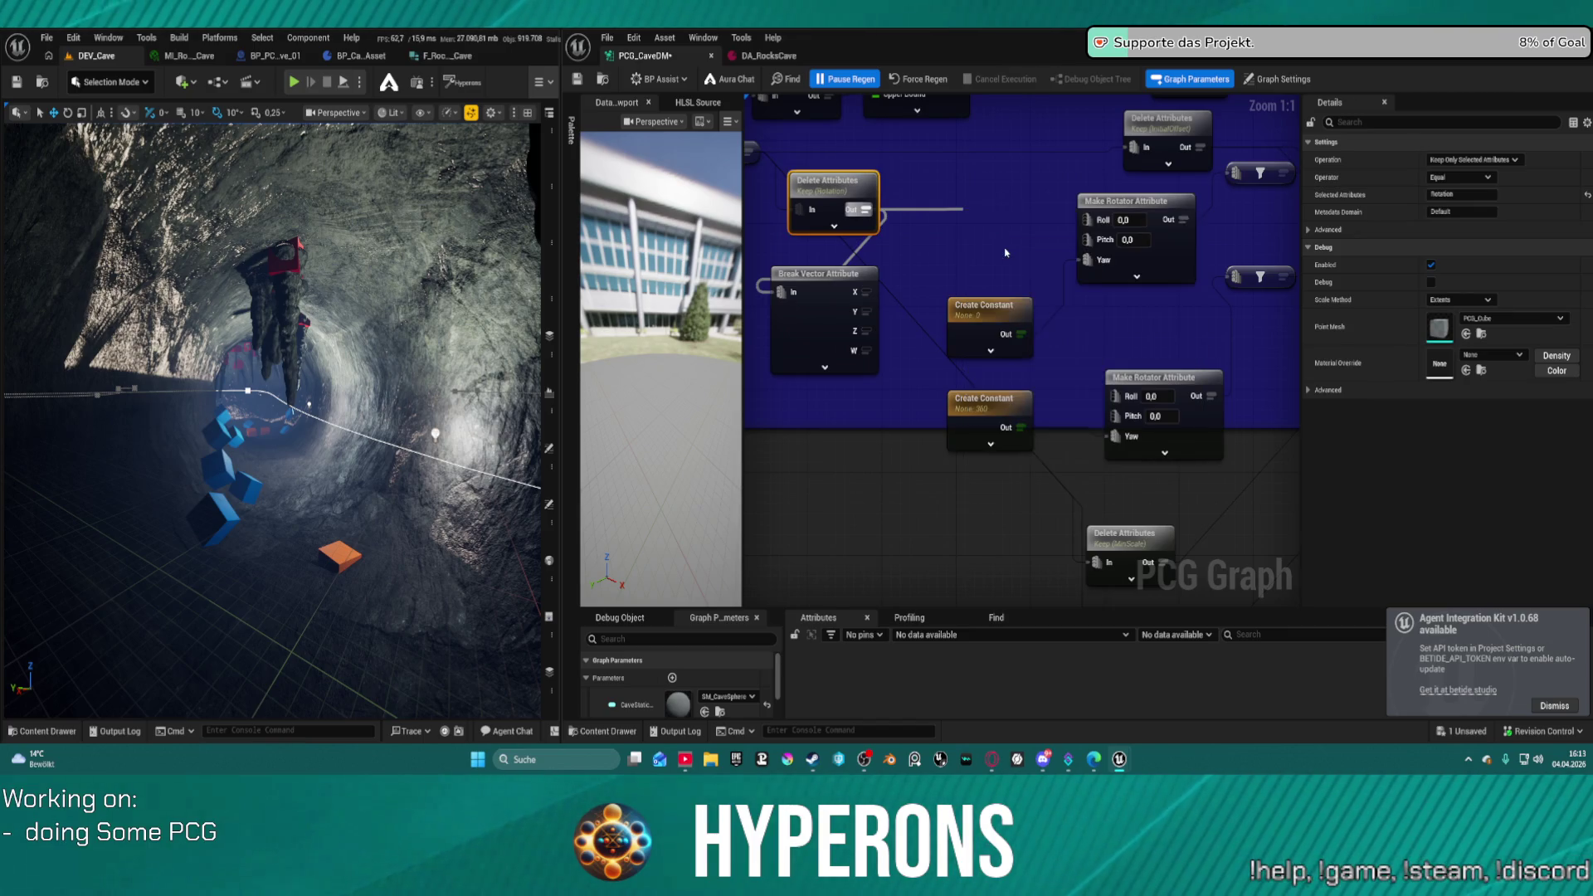
pyautogui.moveTo(1013, 274)
pyautogui.mouseDown()
pyautogui.moveTo(966, 317)
pyautogui.moveTo(920, 544)
pyautogui.mouseUp()
# - Add a Subtract maths node and feed Break Vector's X output into its In A
pyautogui.moveTo(863, 207); pyautogui.dragTo(946, 218)
pyautogui.write('subt')
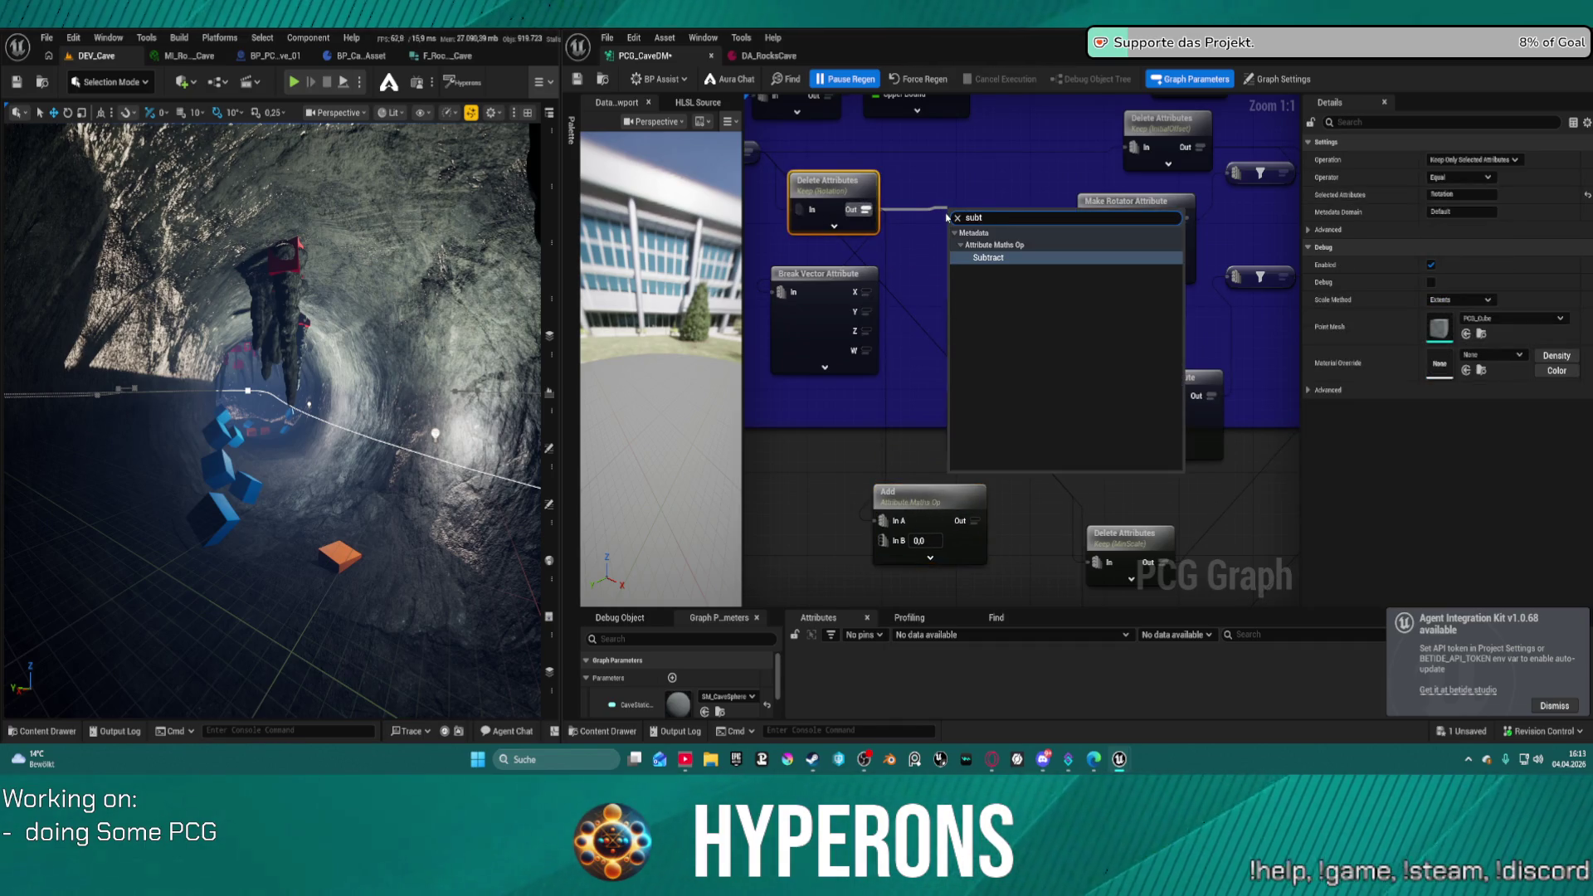
pyautogui.press('Return')
pyautogui.moveTo(960, 246)
pyautogui.mouseDown()
pyautogui.moveTo(929, 299)
pyautogui.moveTo(863, 291)
pyautogui.mouseUp()
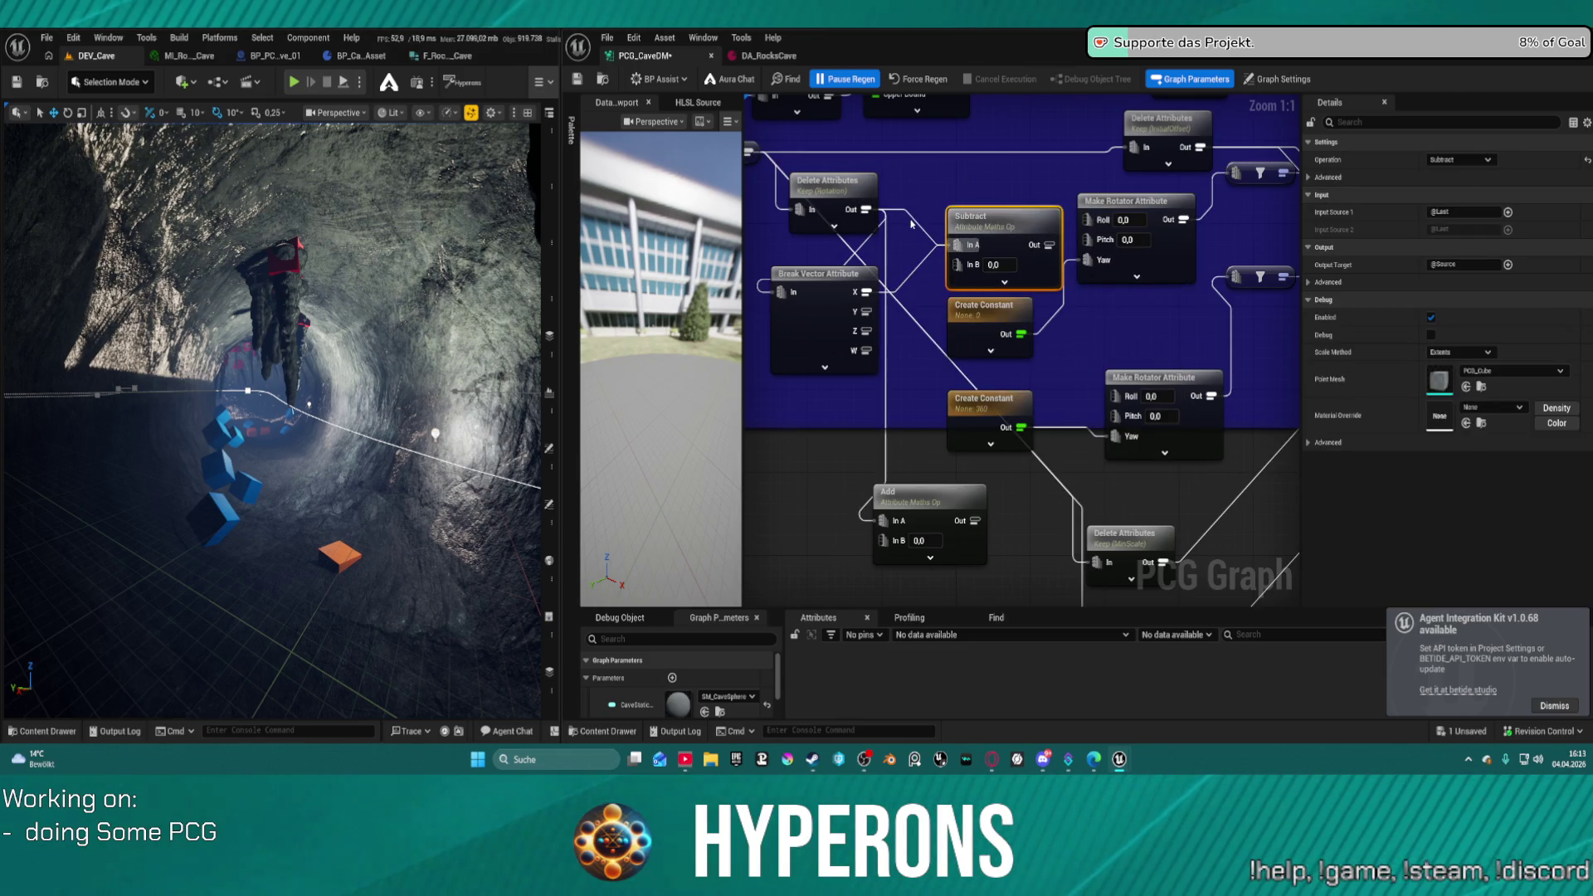
pyautogui.click(799, 180)
pyautogui.scroll(-5, 799, 181)
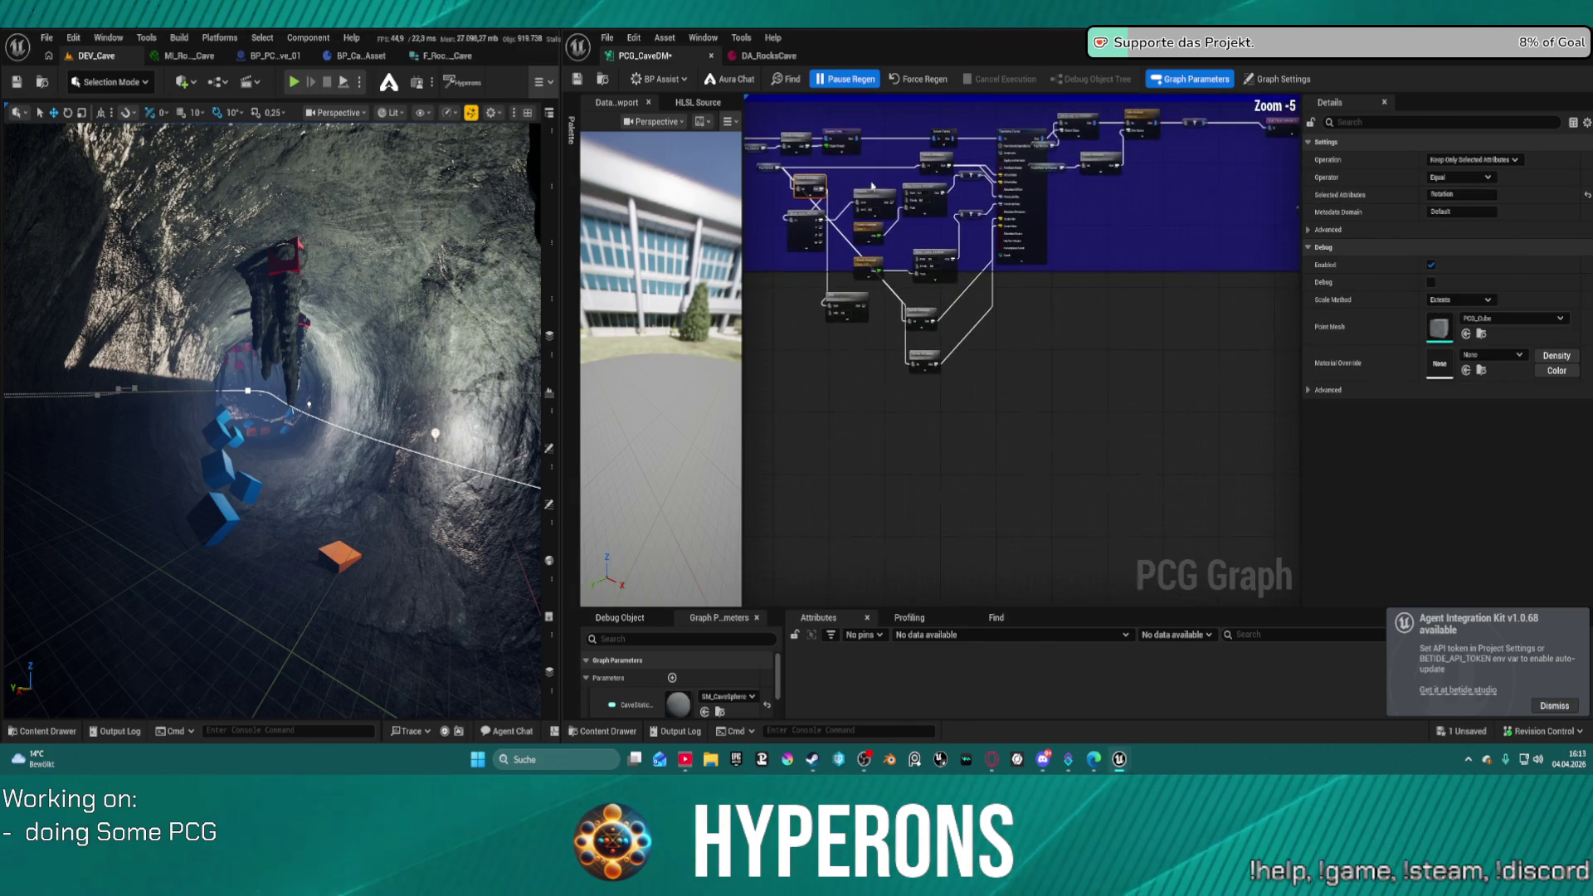
# - Shift the middle nodes left, reposition Break Vector and Add, and wire Break Vector X to Add In A
pyautogui.moveTo(863, 174)
pyautogui.mouseDown()
pyautogui.moveTo(979, 319)
pyautogui.moveTo(1025, 349)
pyautogui.mouseUp()
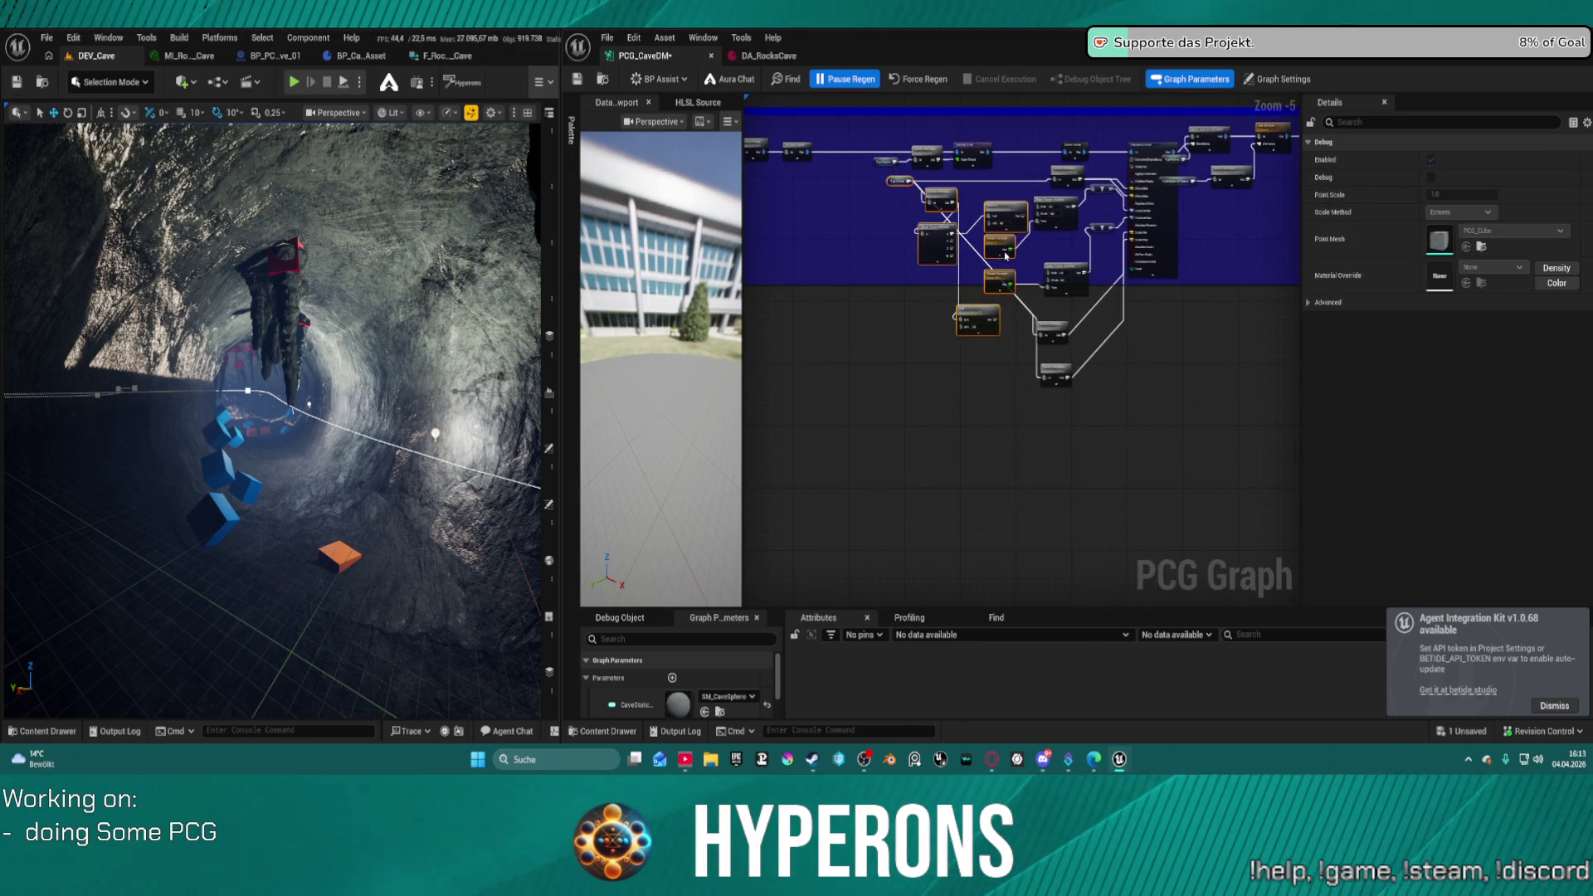
pyautogui.moveTo(1003, 217); pyautogui.dragTo(834, 218)
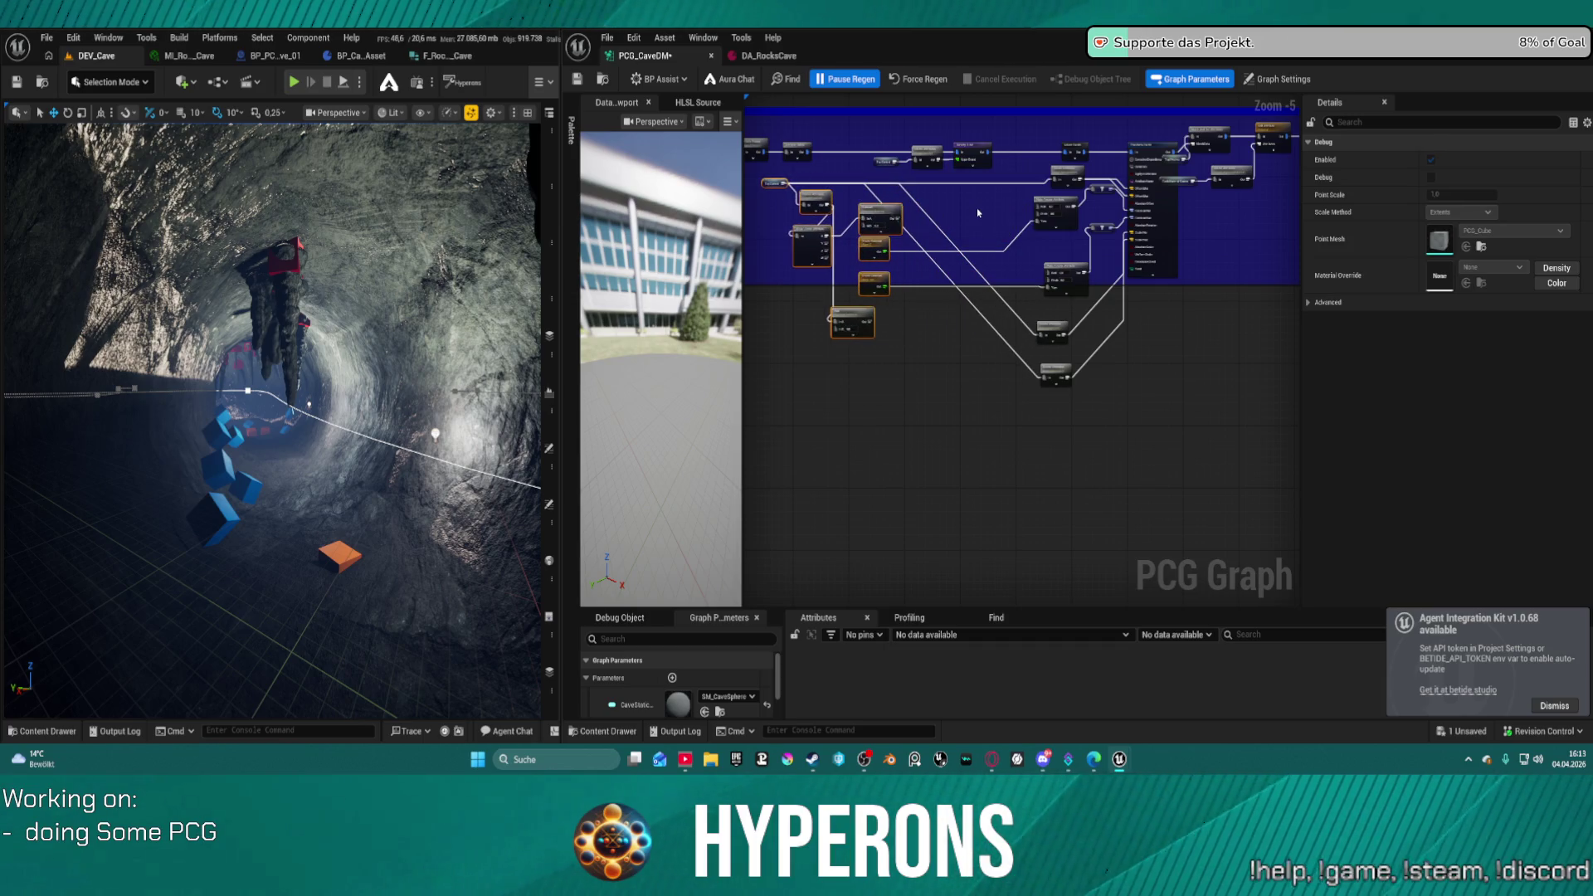
pyautogui.click(1043, 229)
pyautogui.scroll(2, 1043, 229)
pyautogui.scroll(1, 1042, 229)
pyautogui.moveTo(849, 304); pyautogui.dragTo(976, 255)
pyautogui.moveTo(882, 323)
pyautogui.mouseDown()
pyautogui.moveTo(1009, 249)
pyautogui.moveTo(980, 268)
pyautogui.mouseUp()
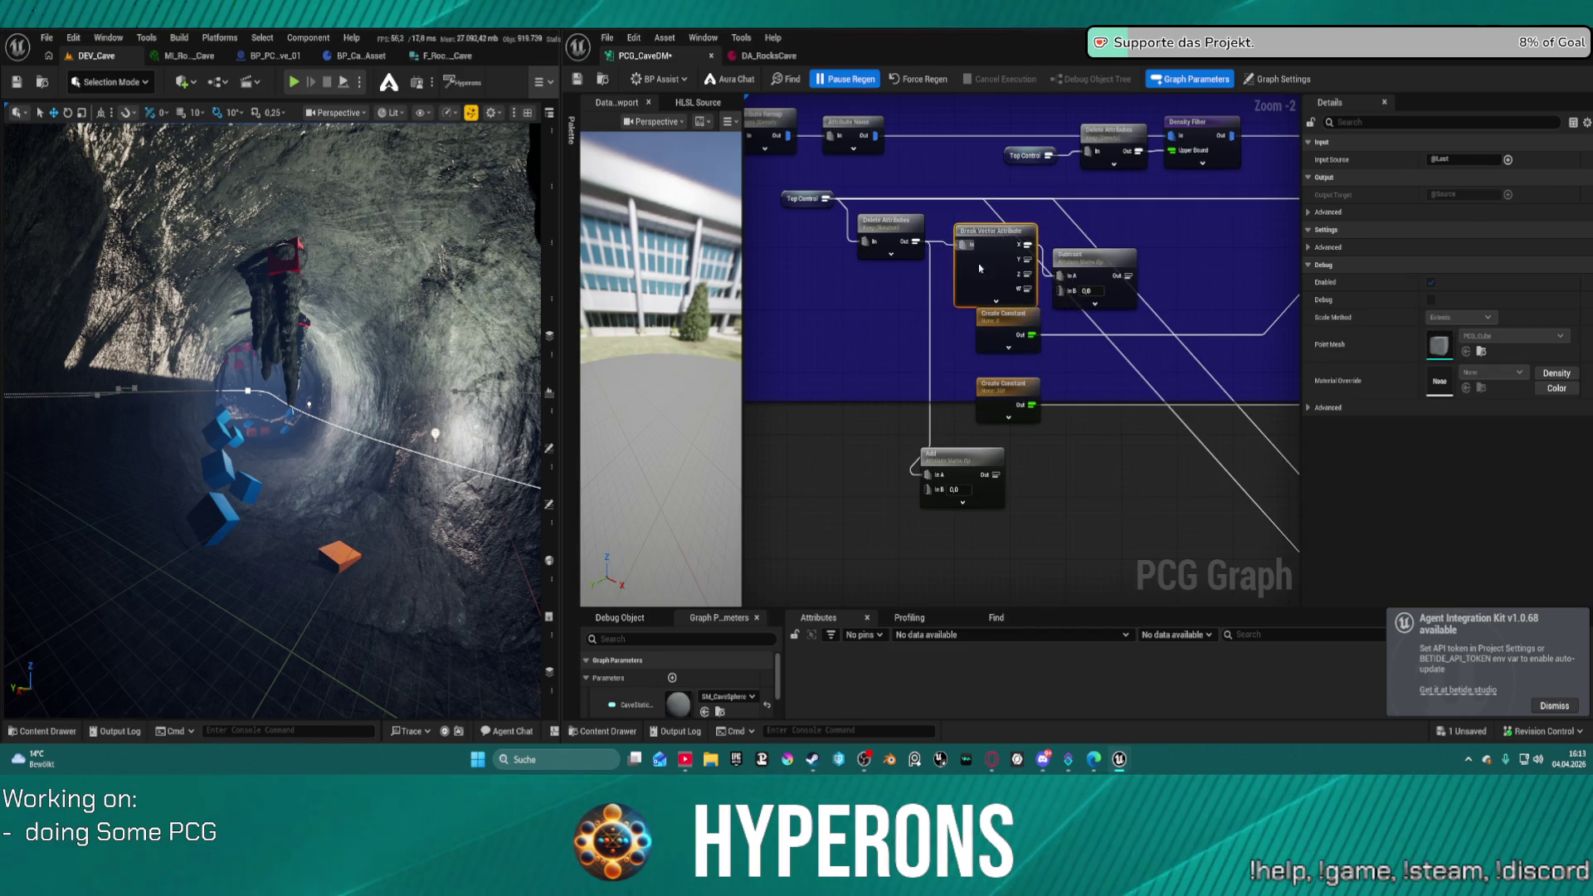
pyautogui.moveTo(949, 471)
pyautogui.mouseDown()
pyautogui.moveTo(1109, 466)
pyautogui.moveTo(1152, 308)
pyautogui.mouseUp()
pyautogui.moveTo(1027, 242); pyautogui.dragTo(1055, 254)
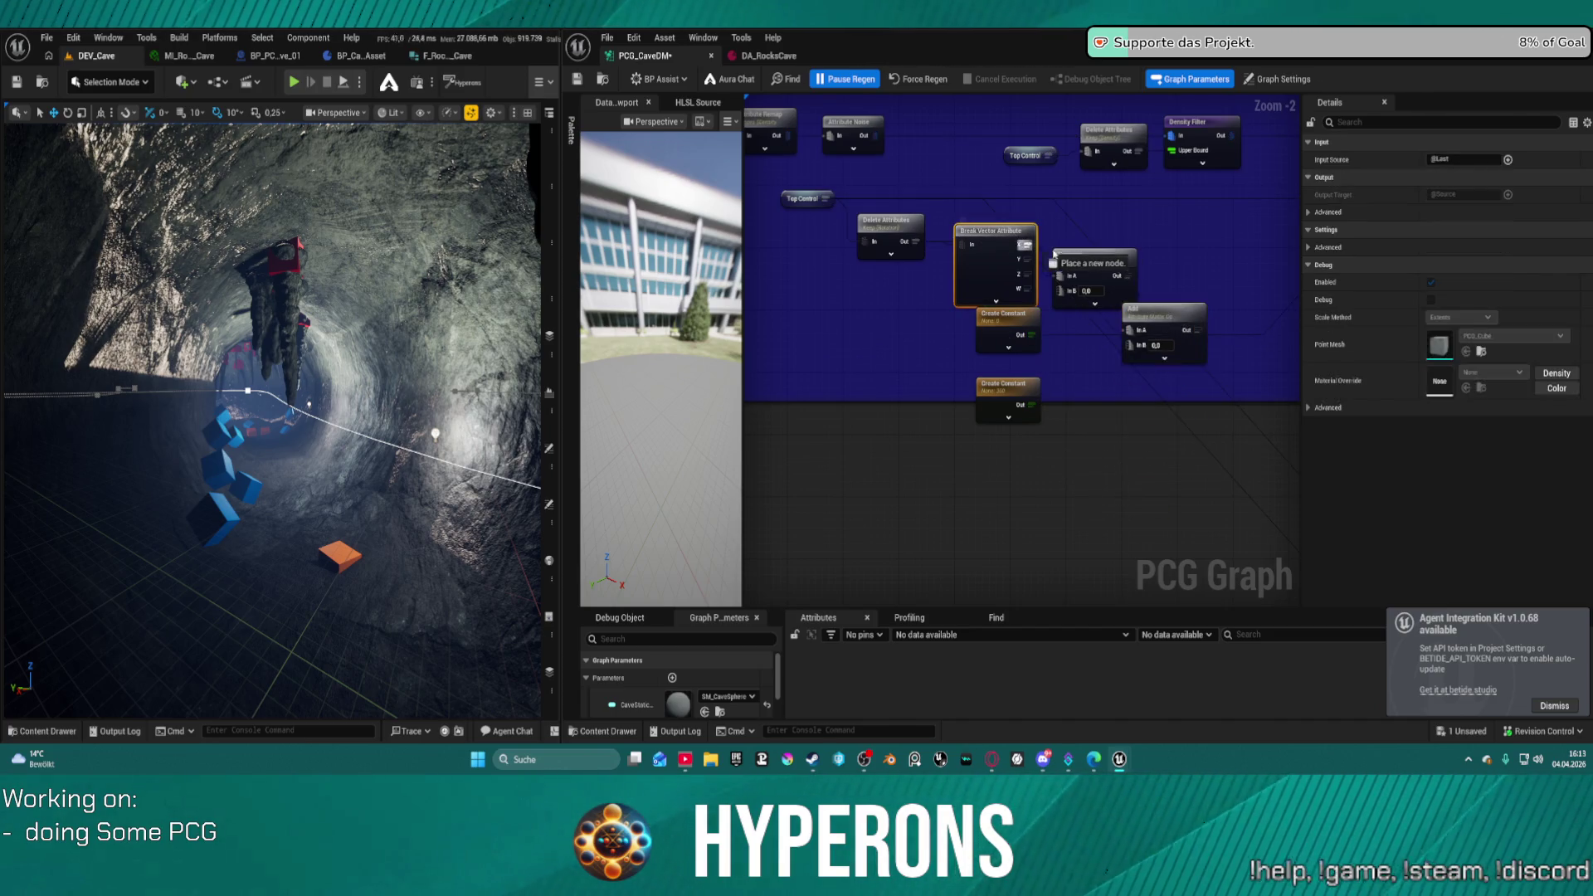
pyautogui.moveTo(1130, 329); pyautogui.dragTo(1130, 330)
pyautogui.moveTo(1079, 255); pyautogui.dragTo(1148, 222)
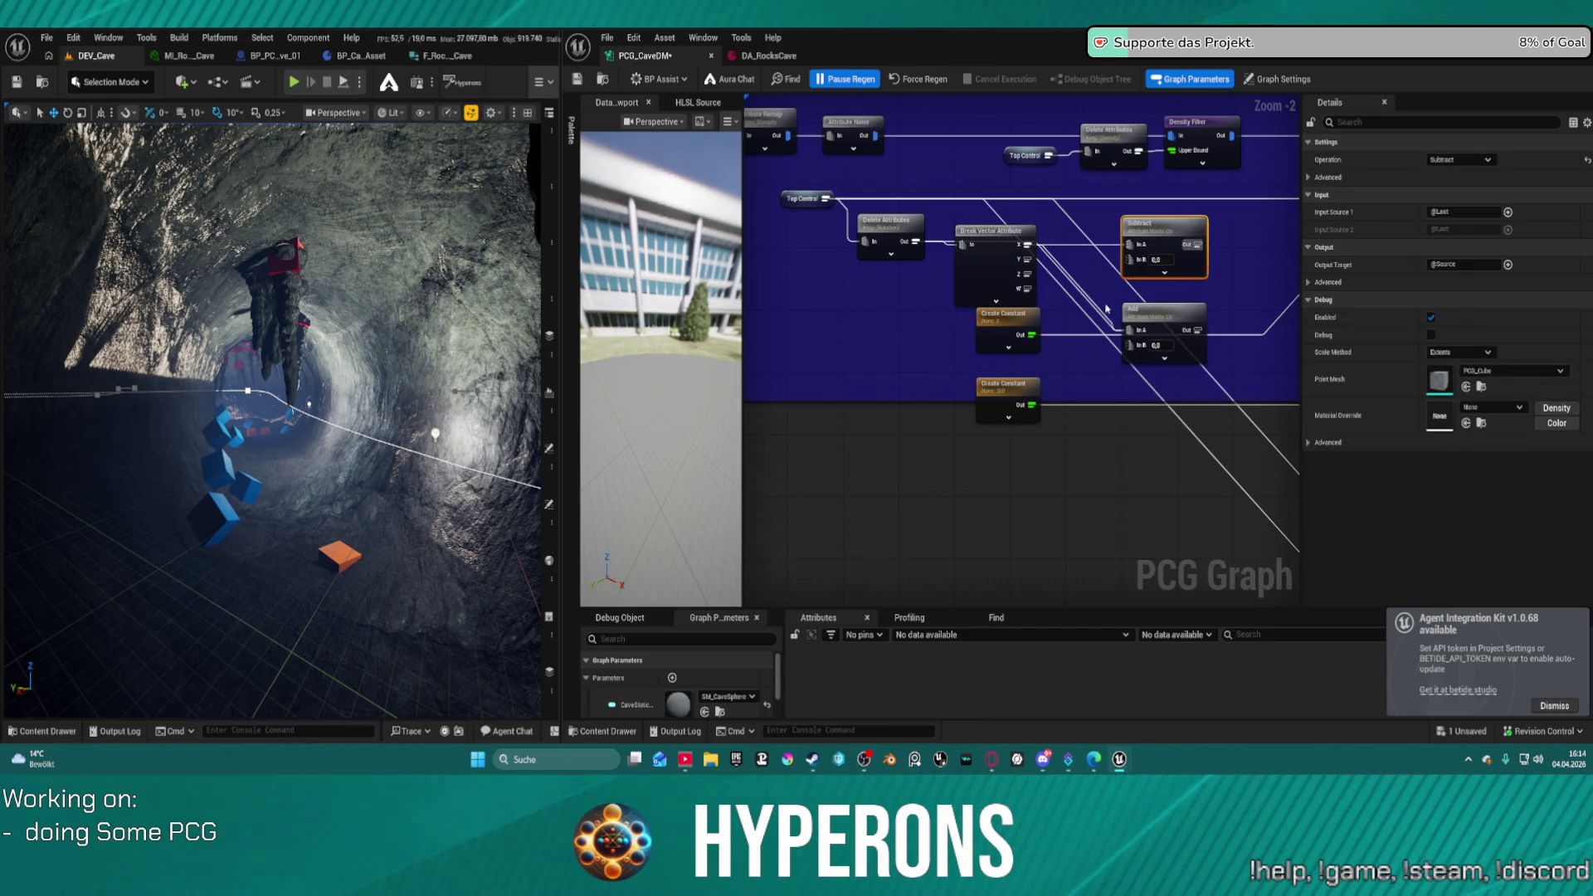
# - Remove a stray reroute point and set the Subtract node's In B value to 5
pyautogui.hotkey('ctrl', 'z')
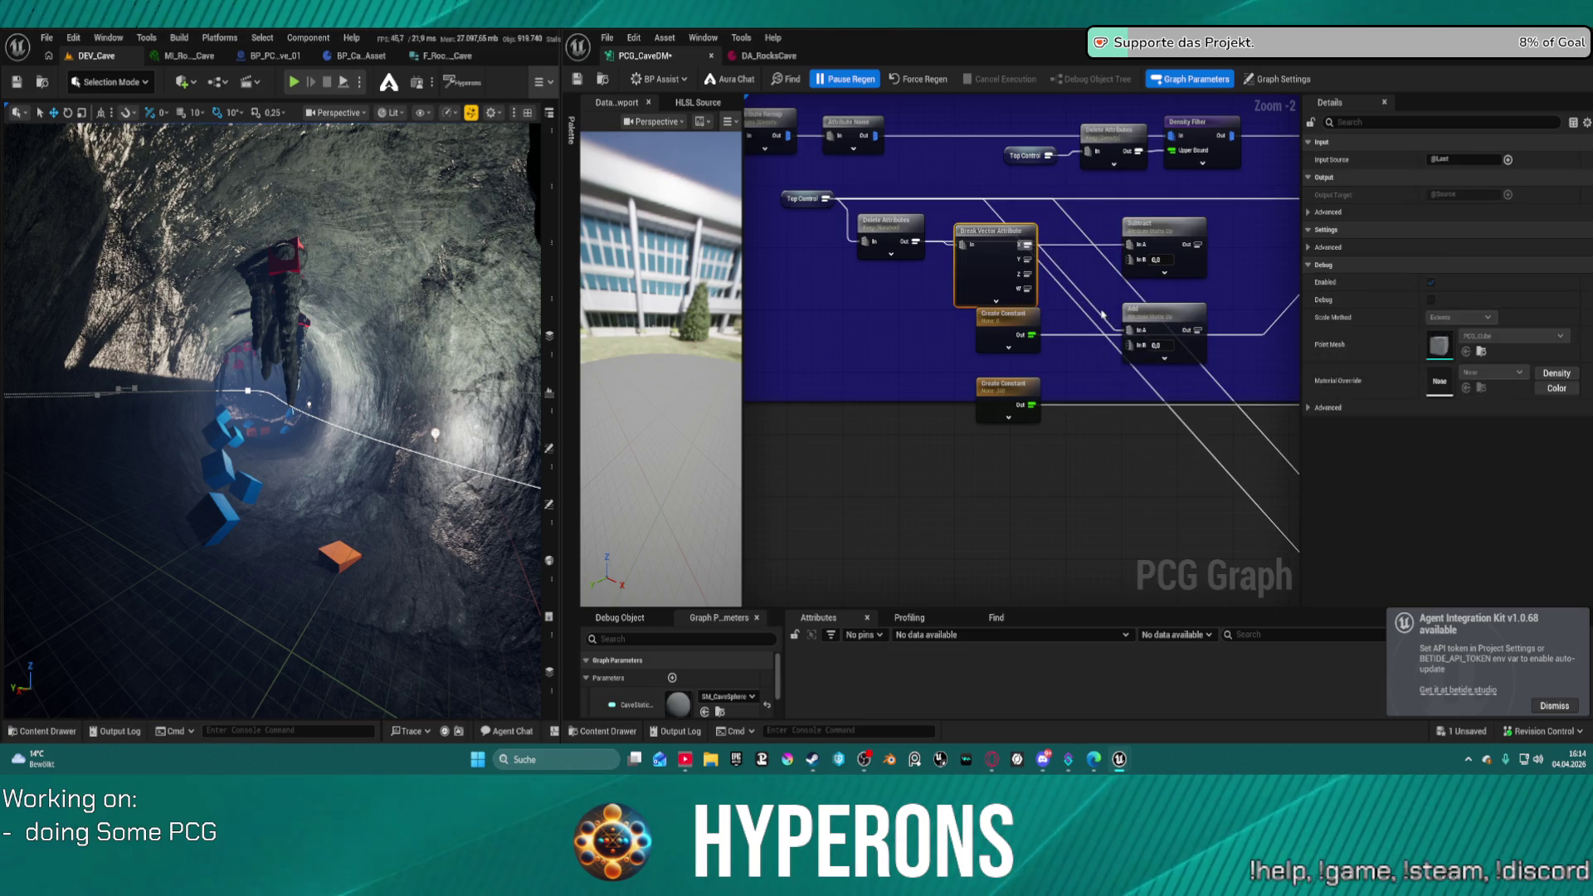
pyautogui.doubleClick(1101, 313)
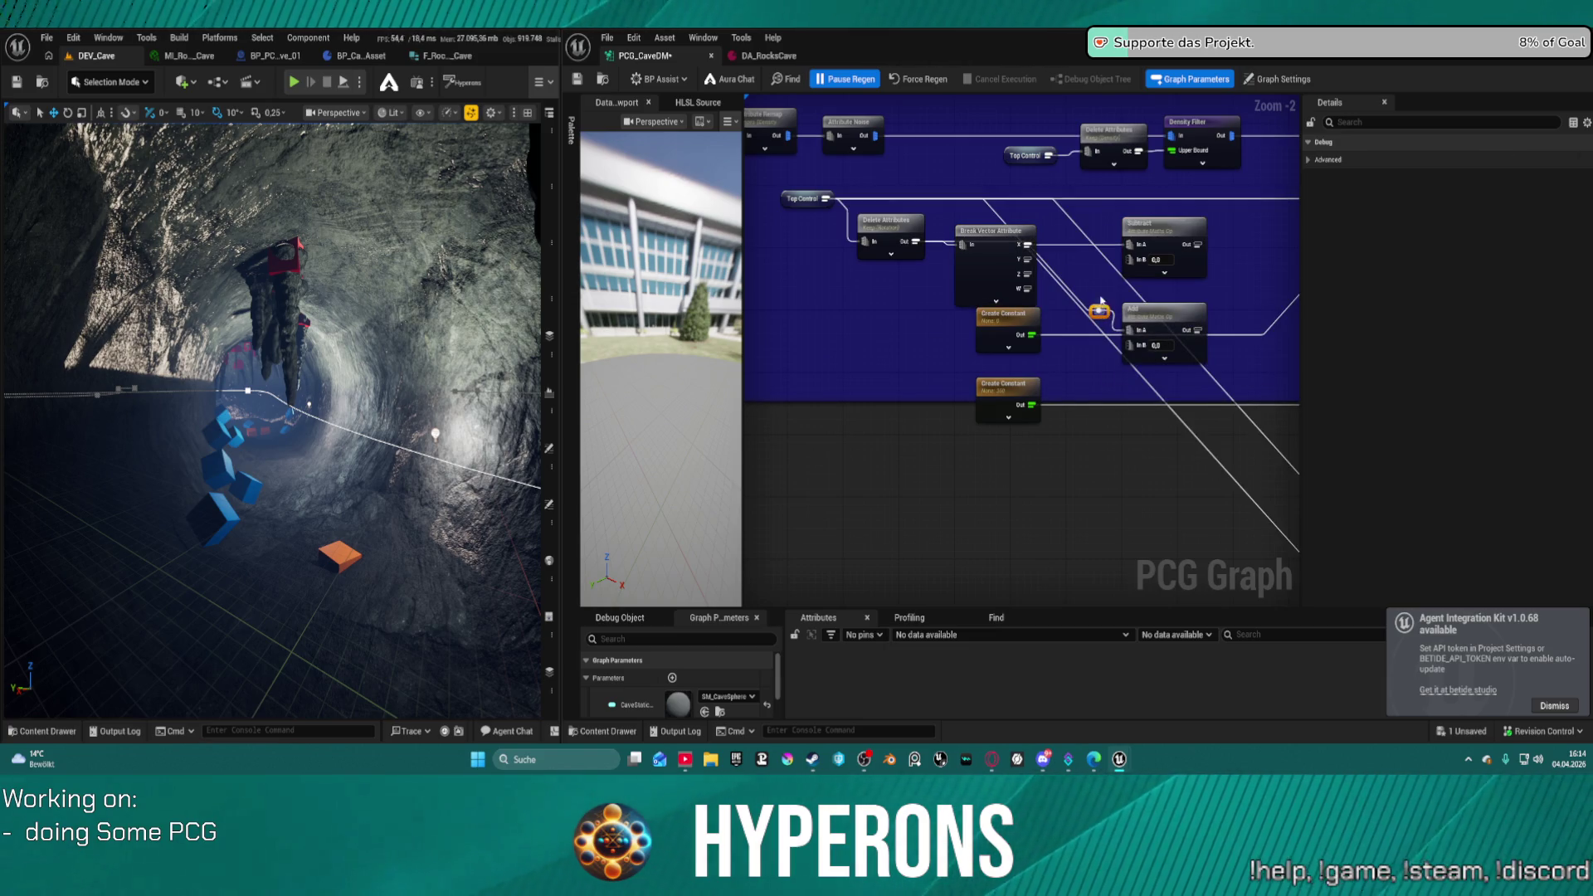
pyautogui.press('Delete')
pyautogui.click(1129, 334)
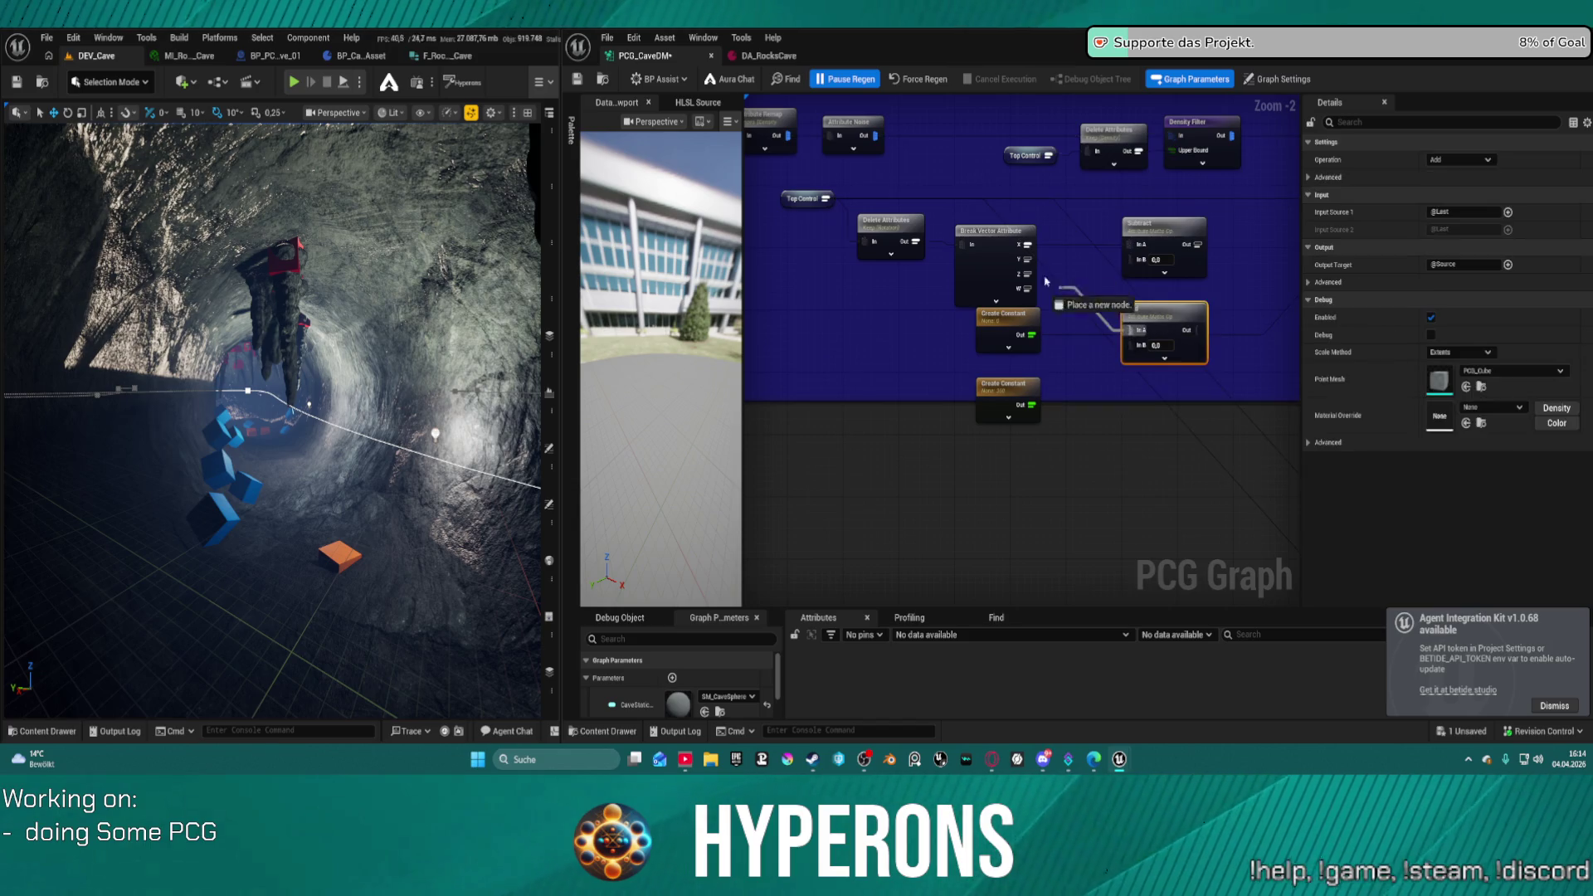
pyautogui.moveTo(912, 318); pyautogui.dragTo(860, 314)
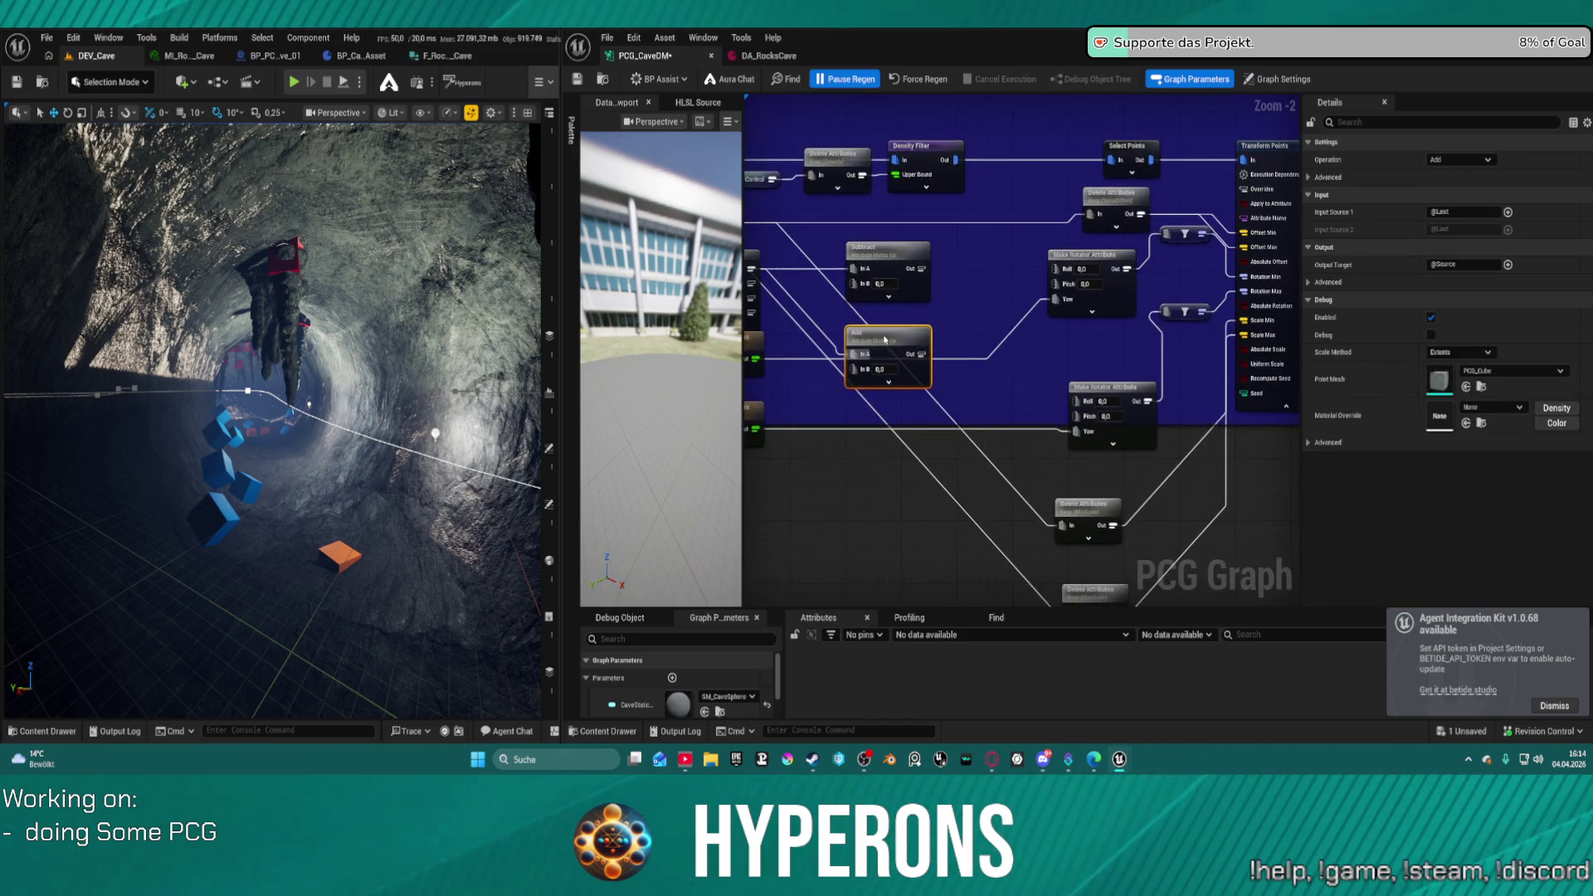
pyautogui.click(879, 284)
pyautogui.write('5')
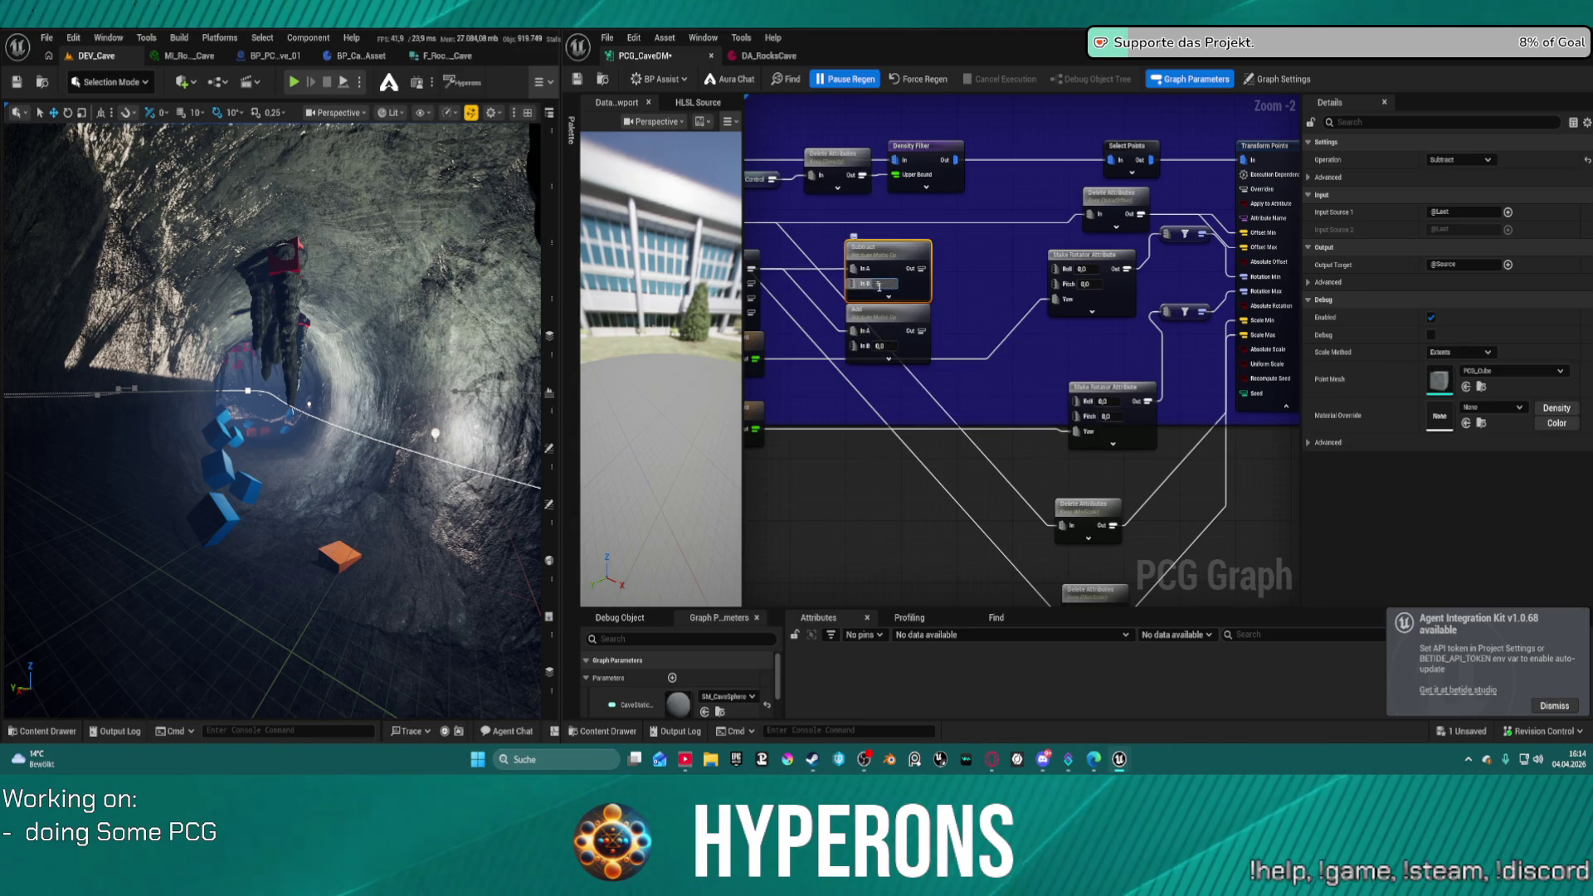
pyautogui.moveTo(851, 285)
pyautogui.mouseDown()
pyautogui.moveTo(805, 330)
pyautogui.moveTo(930, 287)
pyautogui.moveTo(991, 289)
pyautogui.mouseUp()
pyautogui.click(861, 285)
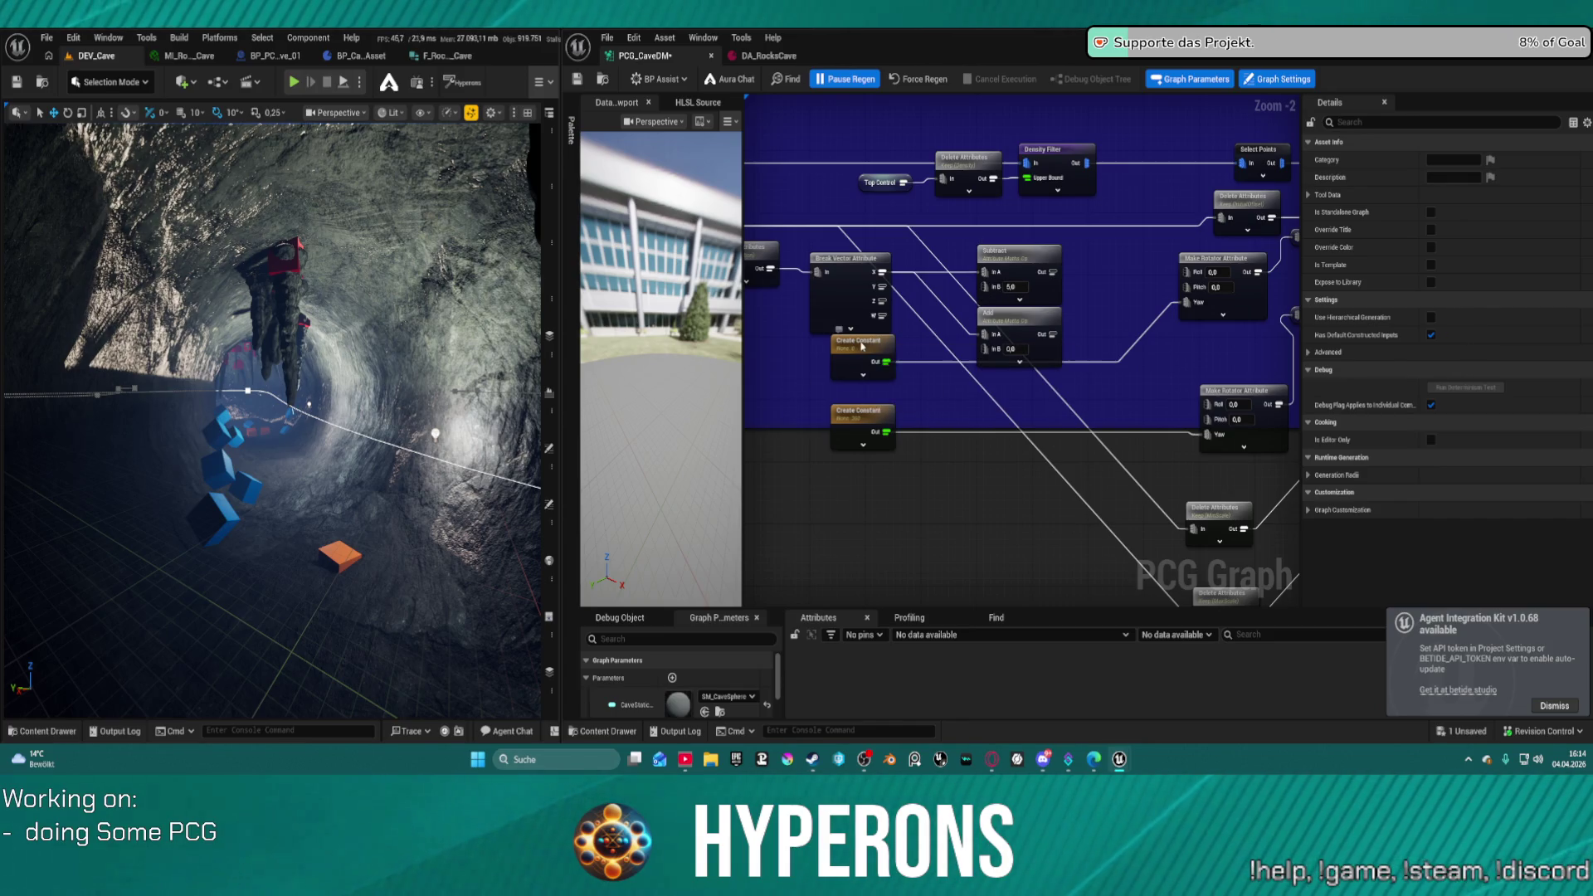
# - Wire a Create Constant into Subtract and Add In B, and feed their results into both rotators' Roll
pyautogui.click(862, 347)
pyautogui.hotkey('ctrl', 'c')
pyautogui.hotkey('ctrl', 'v')
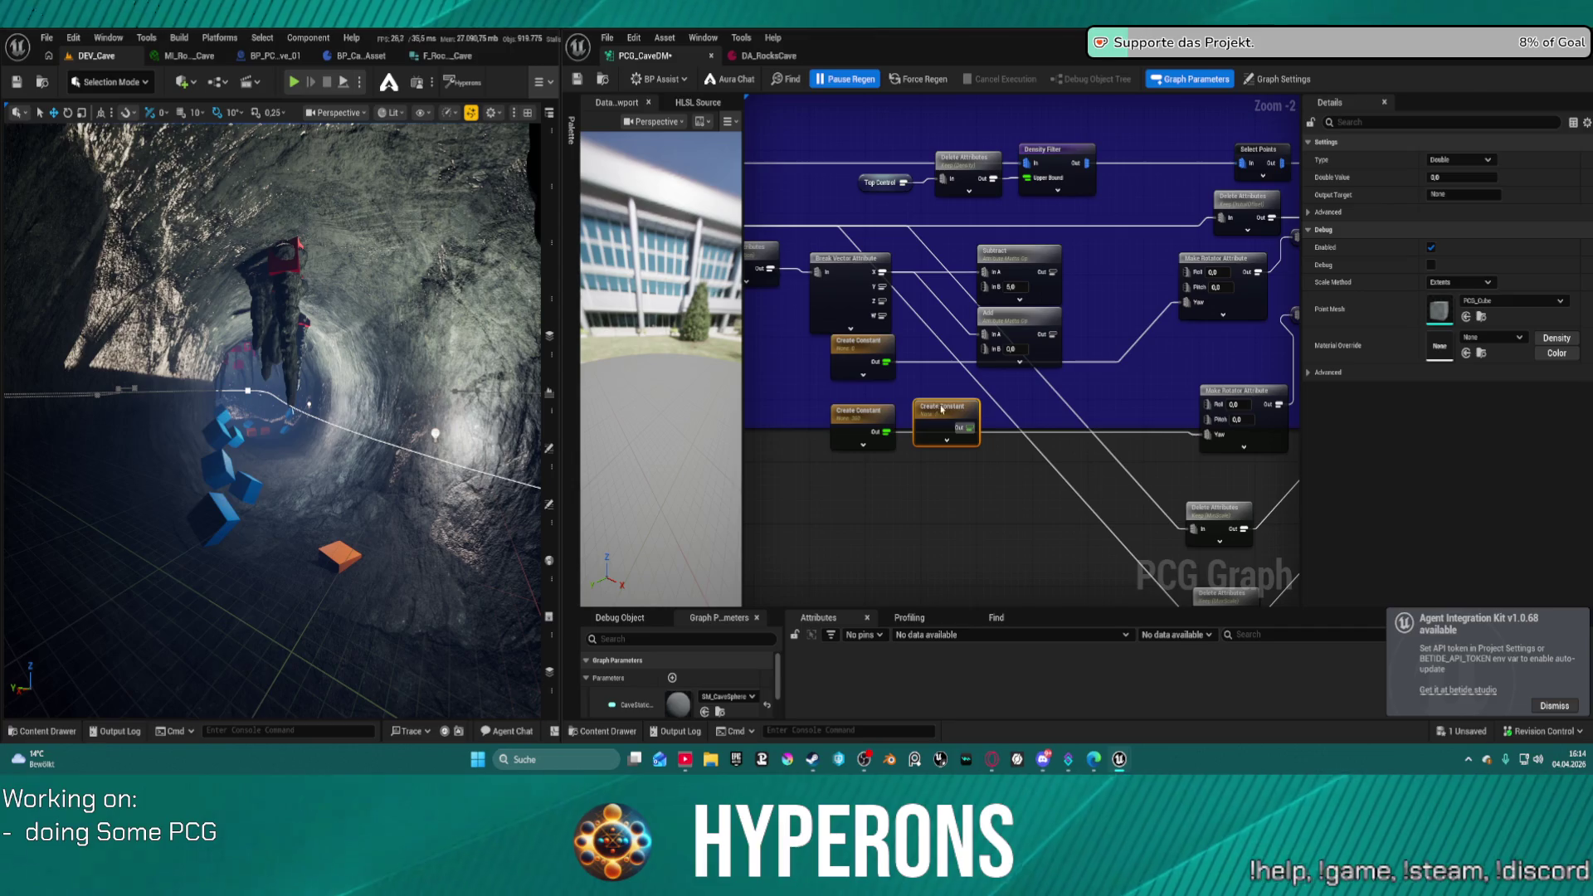
pyautogui.click(1448, 178)
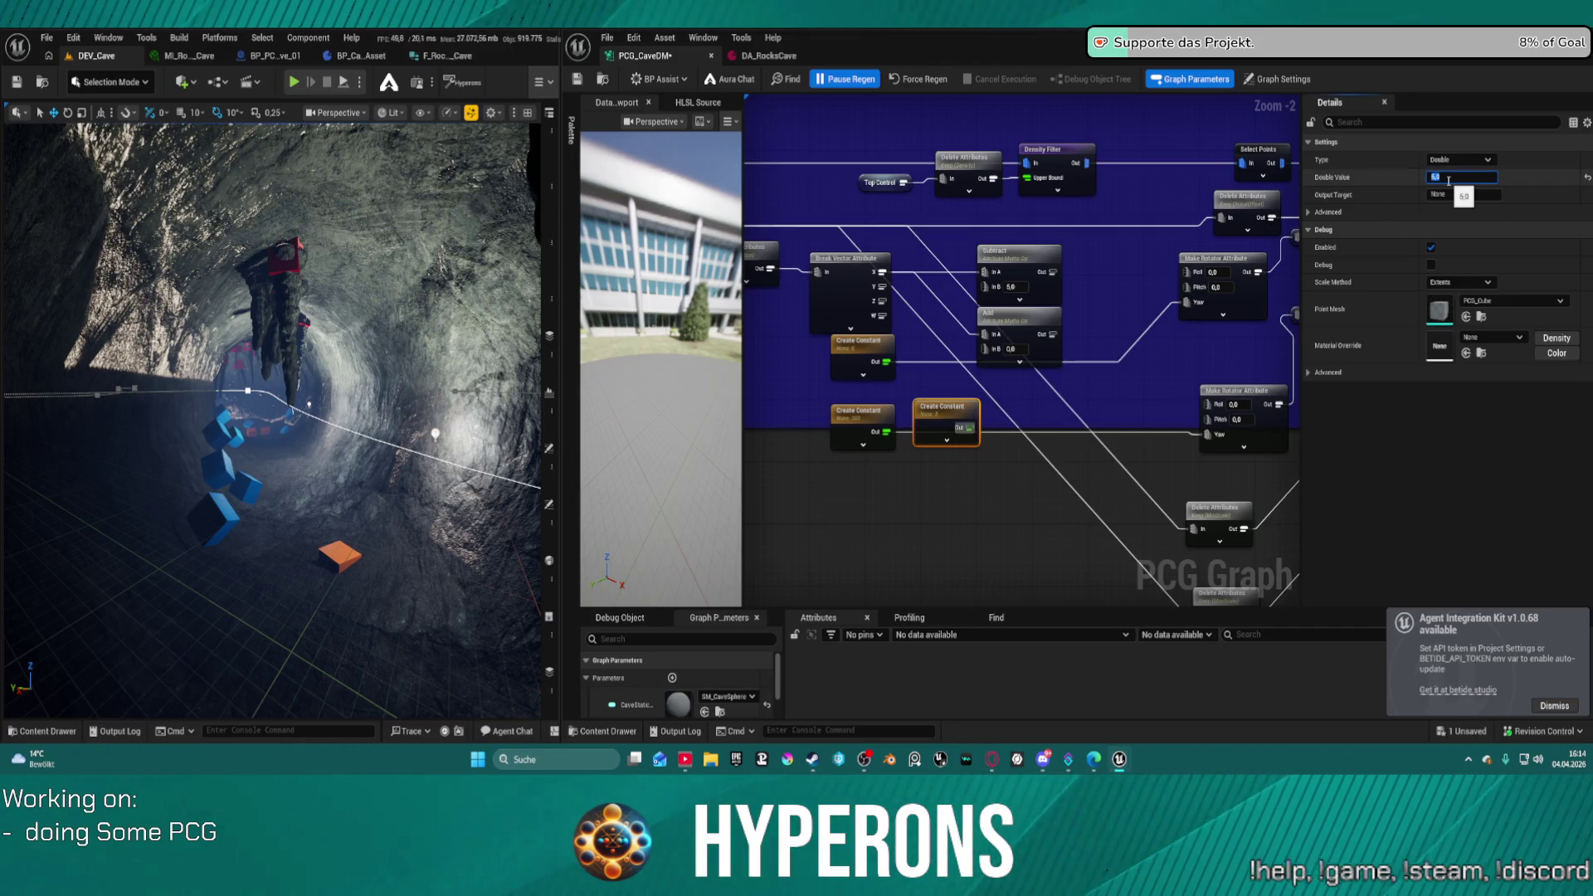
pyautogui.moveTo(971, 427); pyautogui.dragTo(984, 287)
pyautogui.moveTo(971, 430); pyautogui.dragTo(984, 349)
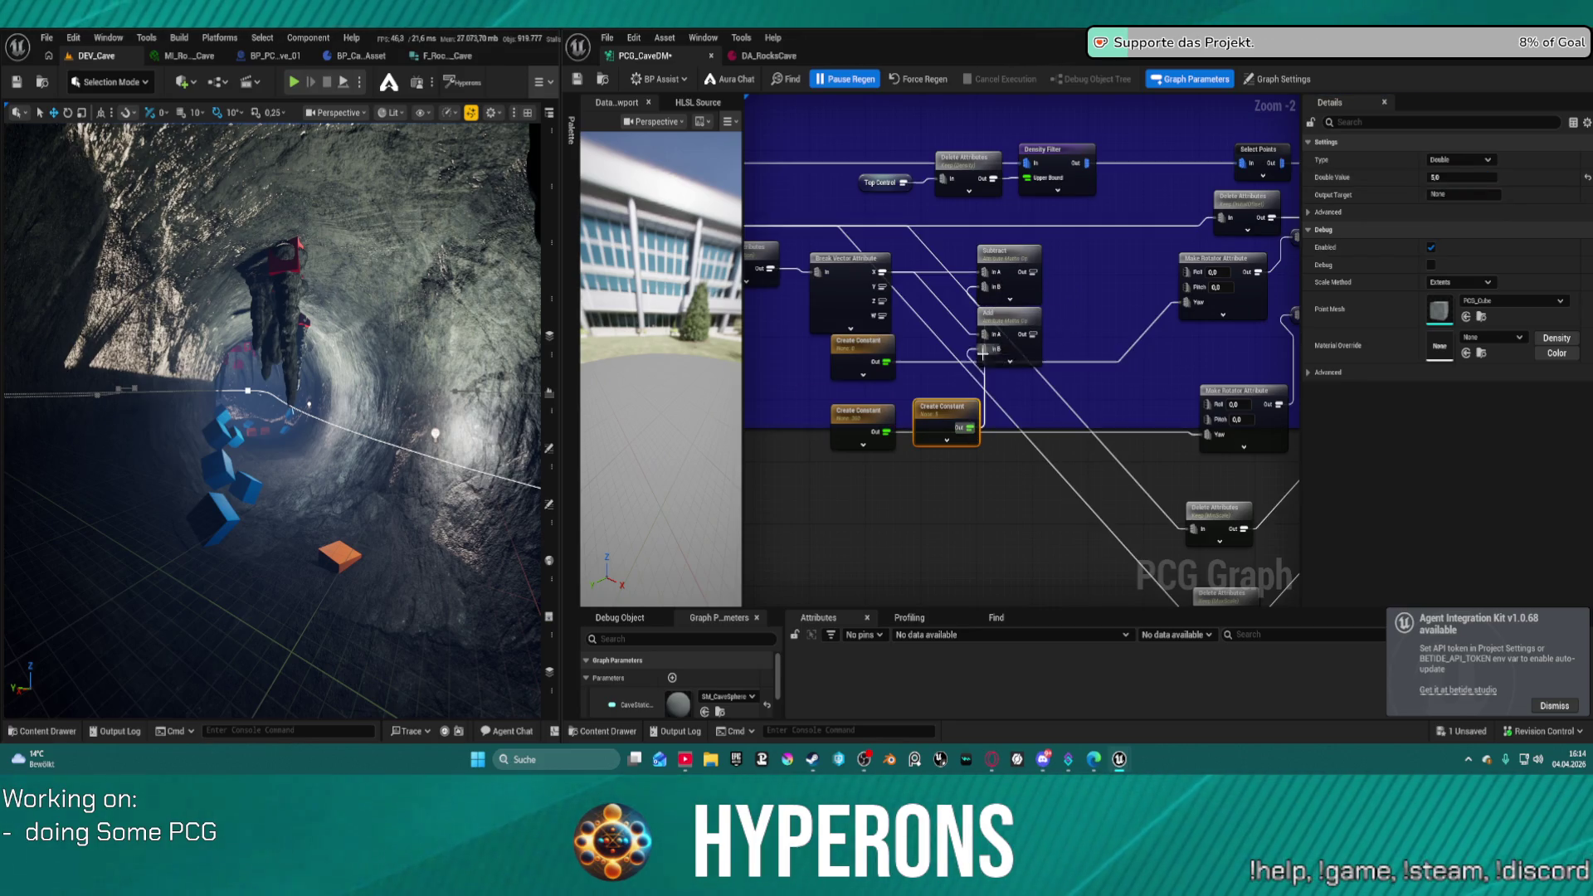
pyautogui.moveTo(948, 413)
pyautogui.mouseDown()
pyautogui.moveTo(933, 296)
pyautogui.moveTo(1062, 292)
pyautogui.moveTo(1018, 320)
pyautogui.moveTo(1032, 321)
pyautogui.mouseUp()
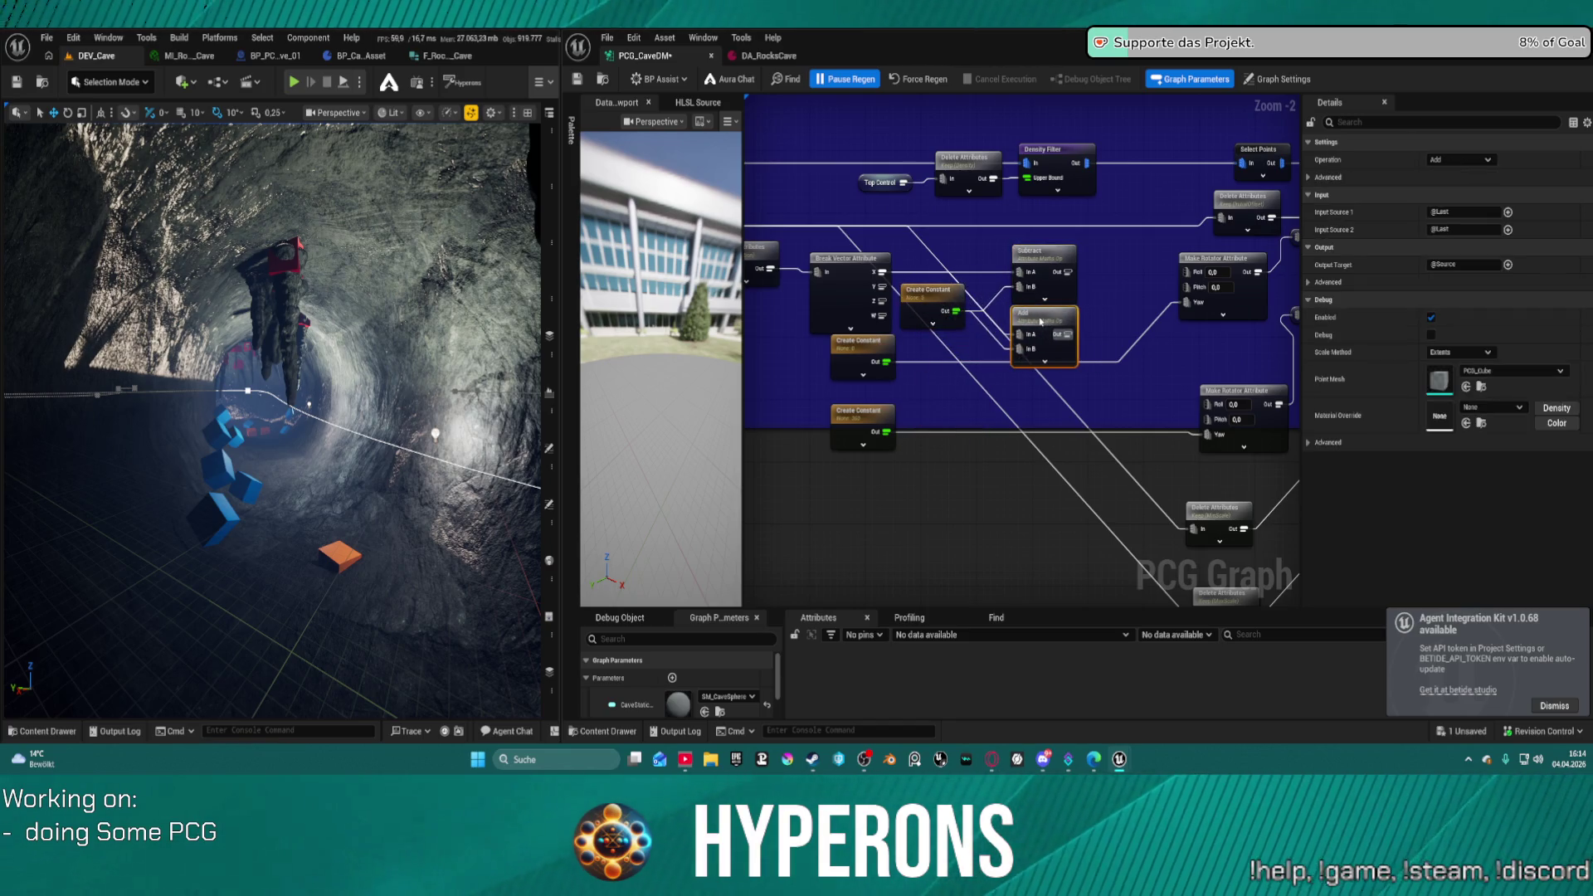
pyautogui.moveTo(1138, 330)
pyautogui.mouseDown()
pyautogui.moveTo(991, 326)
pyautogui.moveTo(1065, 403)
pyautogui.mouseUp()
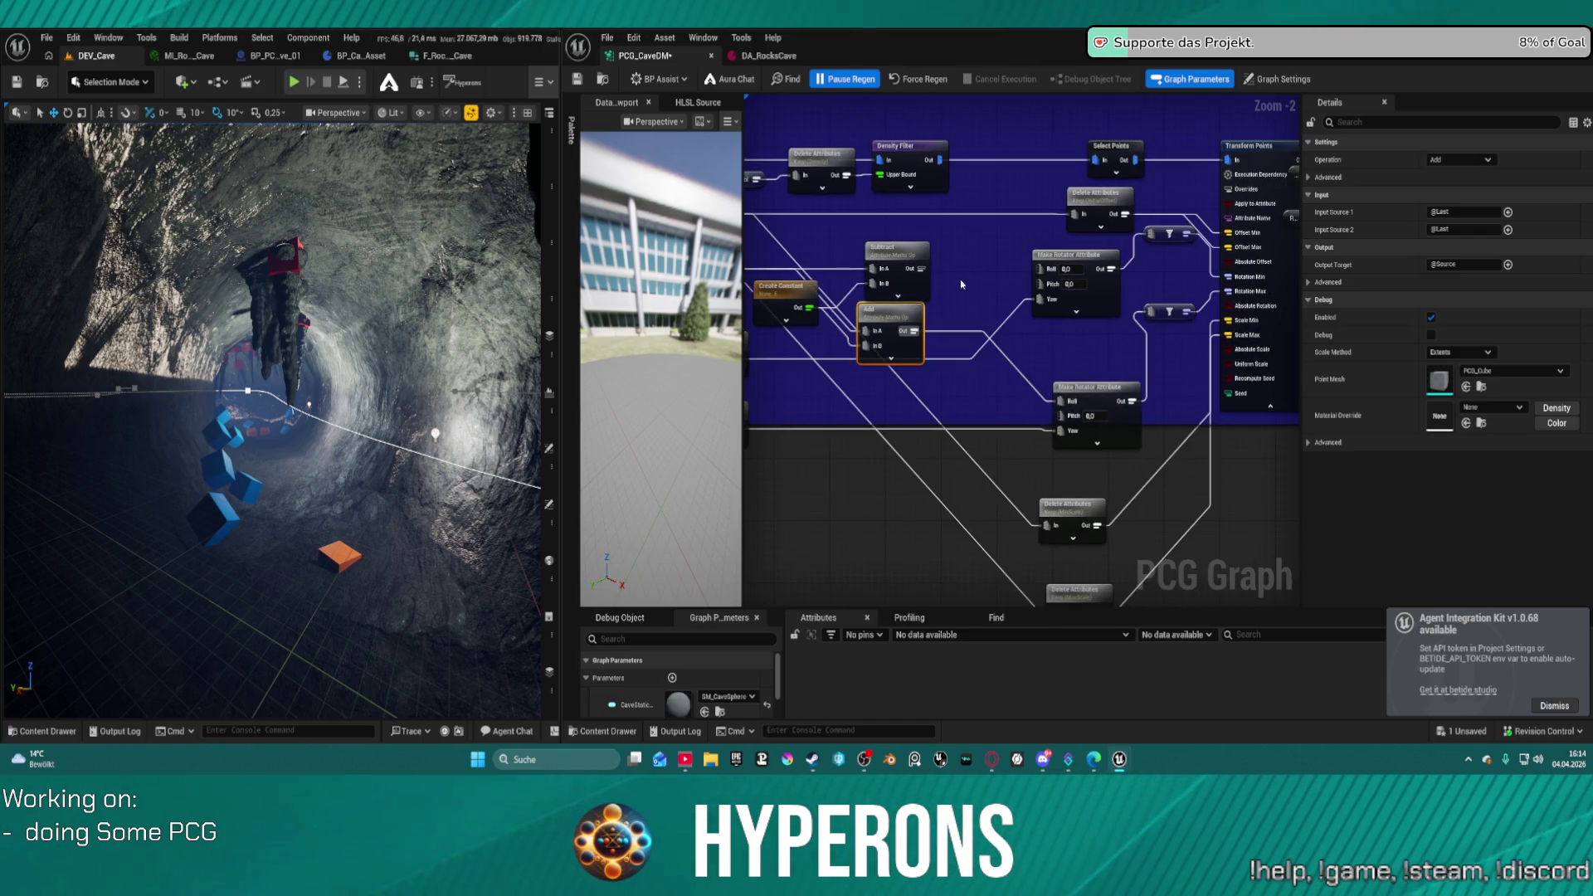
pyautogui.moveTo(919, 268); pyautogui.dragTo(1039, 269)
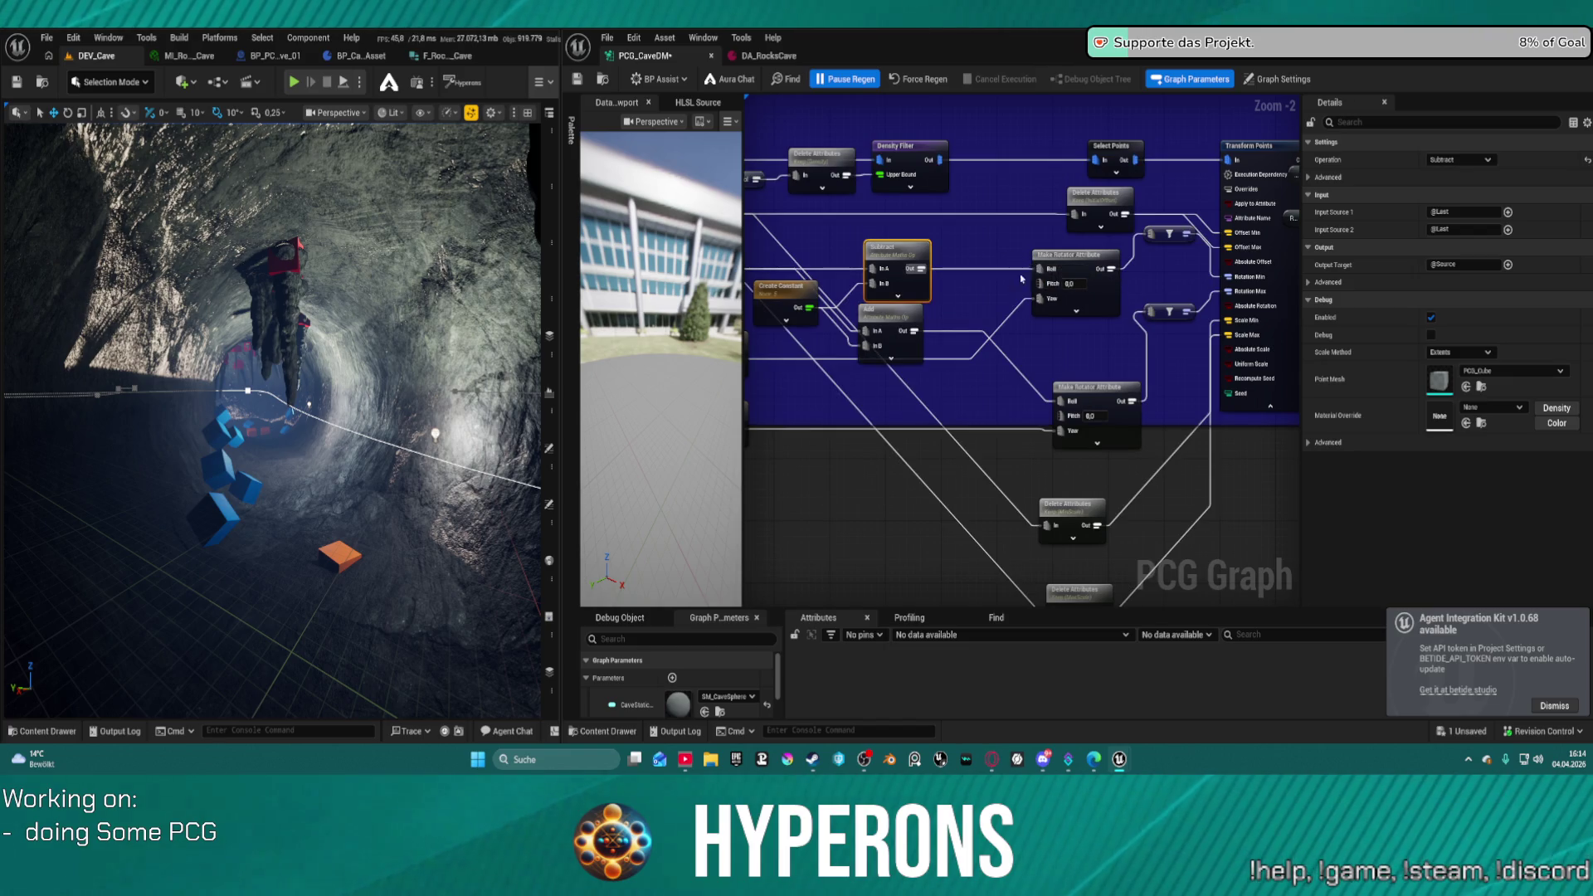
pyautogui.moveTo(817, 287); pyautogui.dragTo(953, 272)
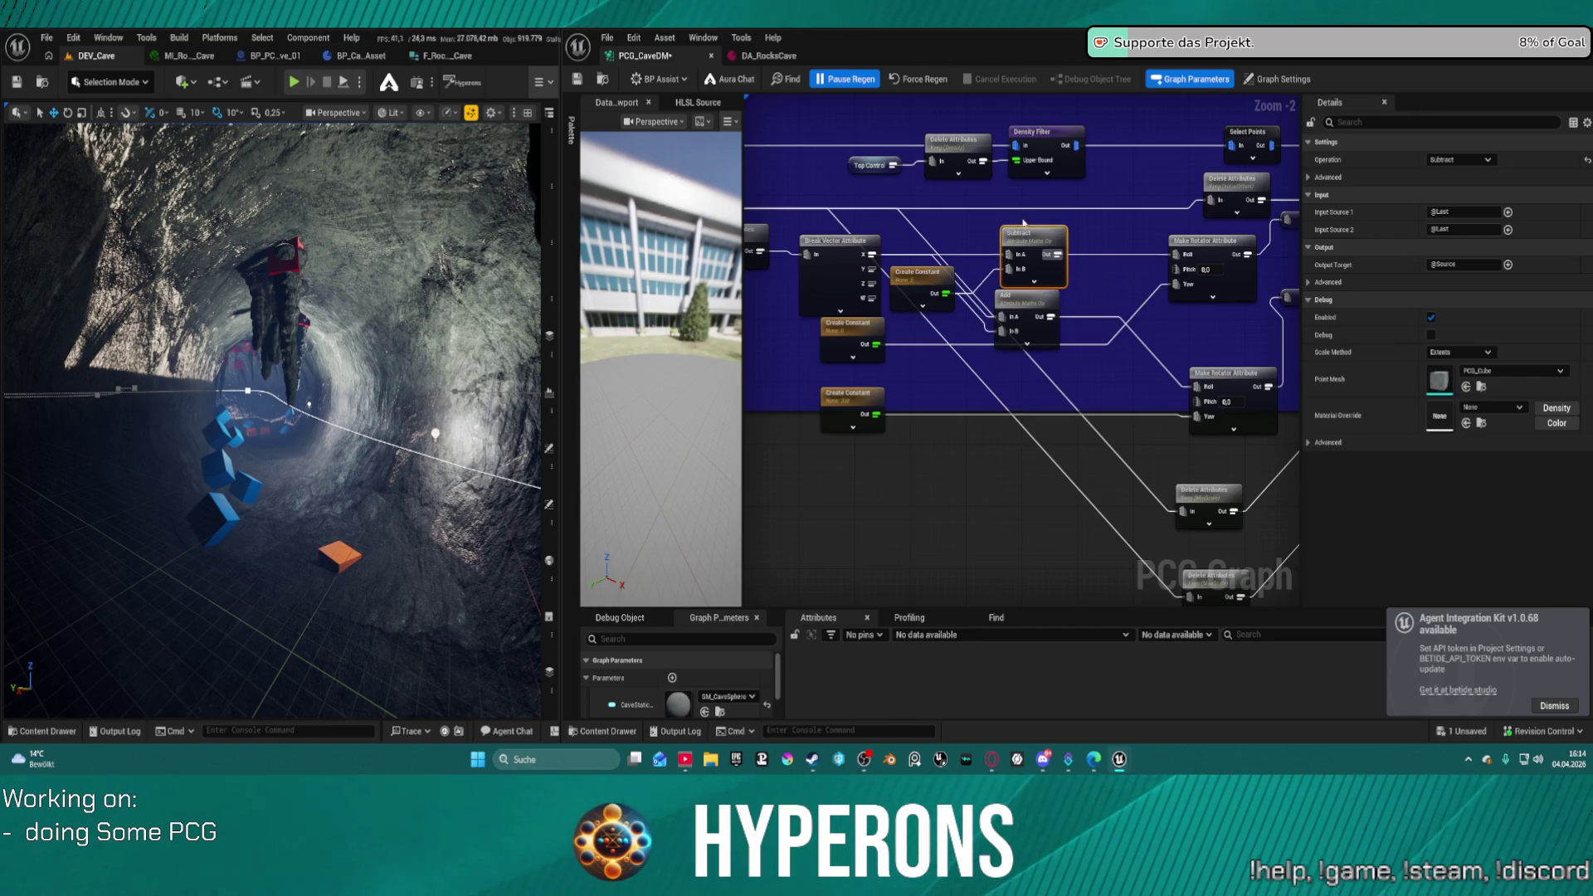
# - Duplicate the Subtract and Add pair, feed it the constant, and wire outputs into both rotators' Pitch
pyautogui.hotkey('ctrl', 'v')
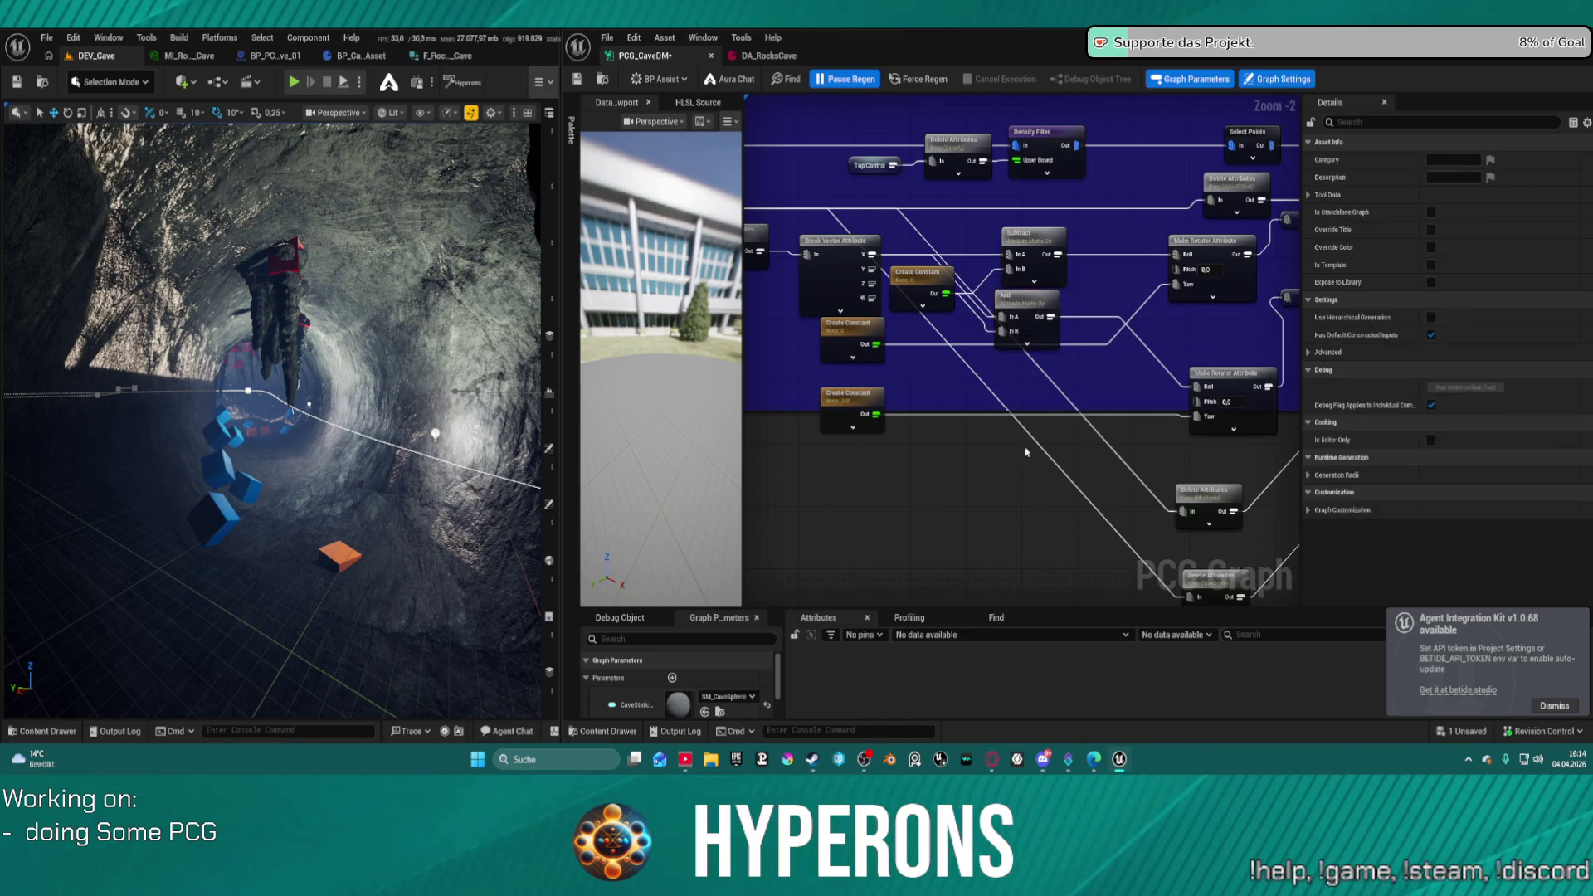
pyautogui.hotkey('ctrl', 'd')
pyautogui.moveTo(946, 293); pyautogui.dragTo(1037, 448)
pyautogui.moveTo(1033, 510)
pyautogui.mouseDown()
pyautogui.moveTo(979, 345)
pyautogui.moveTo(946, 298)
pyautogui.moveTo(885, 281)
pyautogui.moveTo(1062, 444)
pyautogui.moveTo(989, 445)
pyautogui.moveTo(873, 284)
pyautogui.mouseUp()
pyautogui.moveTo(1074, 433)
pyautogui.mouseDown()
pyautogui.moveTo(1111, 448)
pyautogui.moveTo(1219, 419)
pyautogui.moveTo(1194, 415)
pyautogui.moveTo(1150, 274)
pyautogui.moveTo(1175, 268)
pyautogui.mouseUp()
pyautogui.moveTo(1195, 402); pyautogui.dragTo(1083, 495)
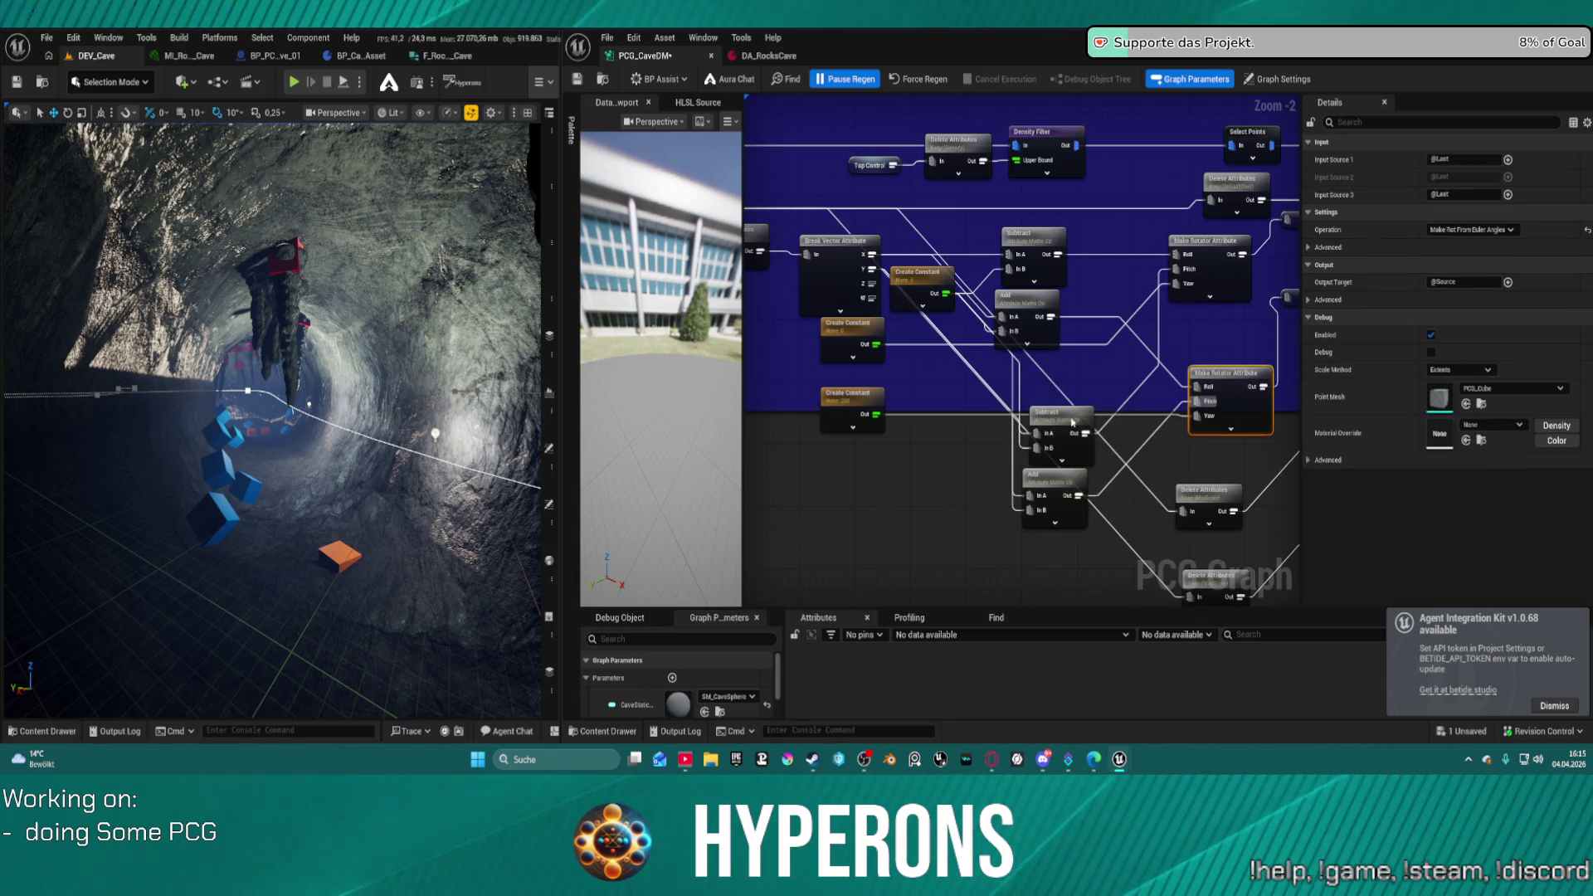
pyautogui.moveTo(1099, 398)
pyautogui.mouseDown()
pyautogui.moveTo(1040, 481)
pyautogui.moveTo(1006, 419)
pyautogui.mouseUp()
pyautogui.moveTo(990, 244); pyautogui.dragTo(1044, 452)
pyautogui.hotkey('ctrl', 'a')
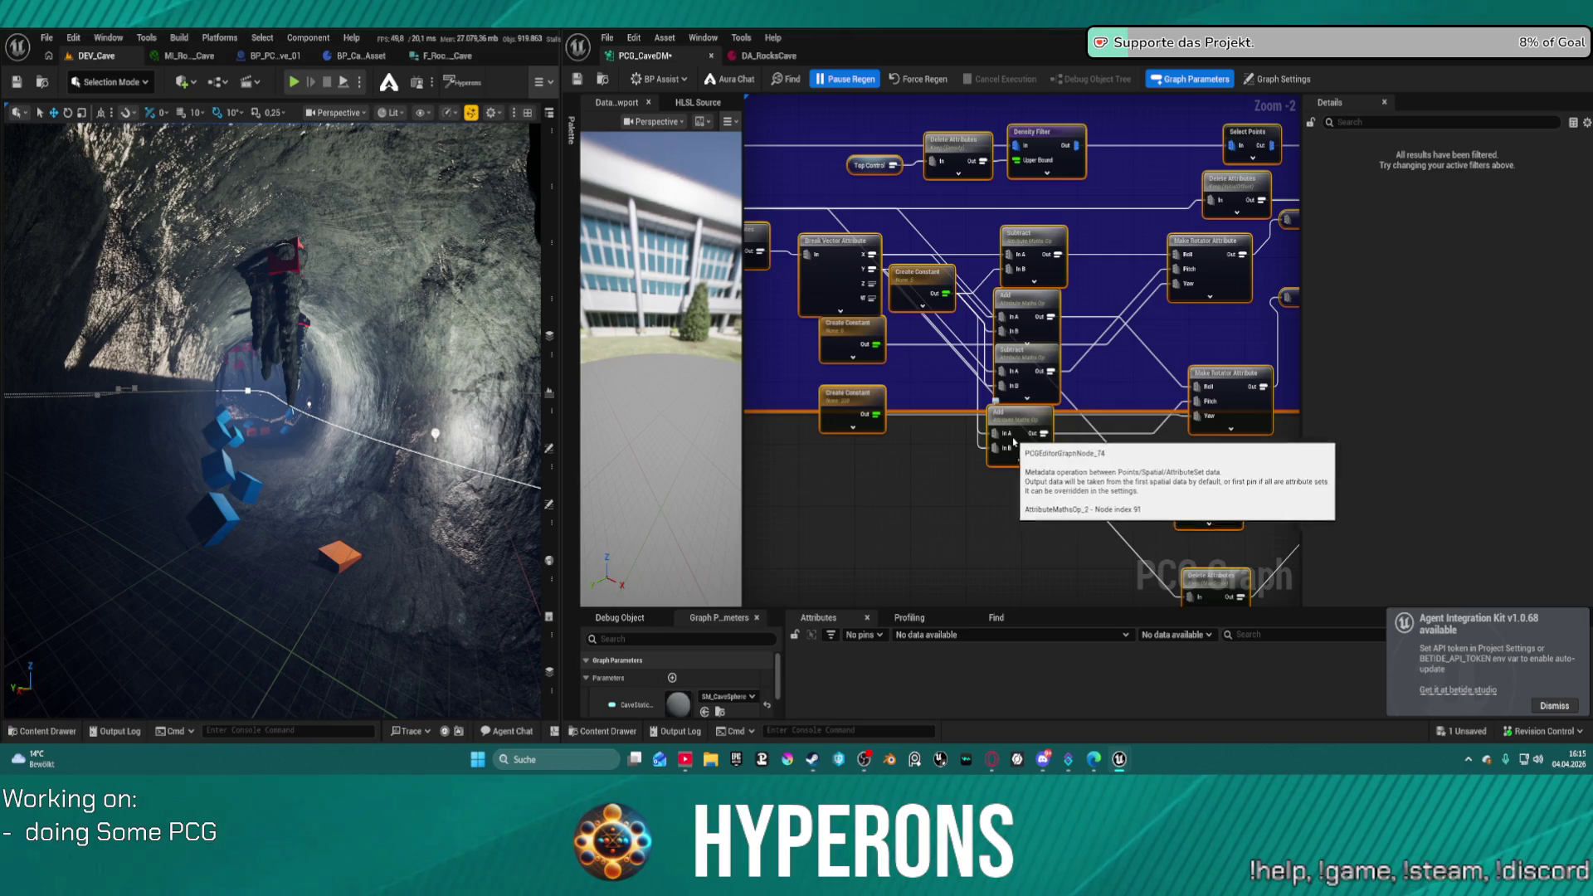
# - Undo the accidental deletion of all nodes and save the PCG_CaveDM graph
pyautogui.press('Delete')
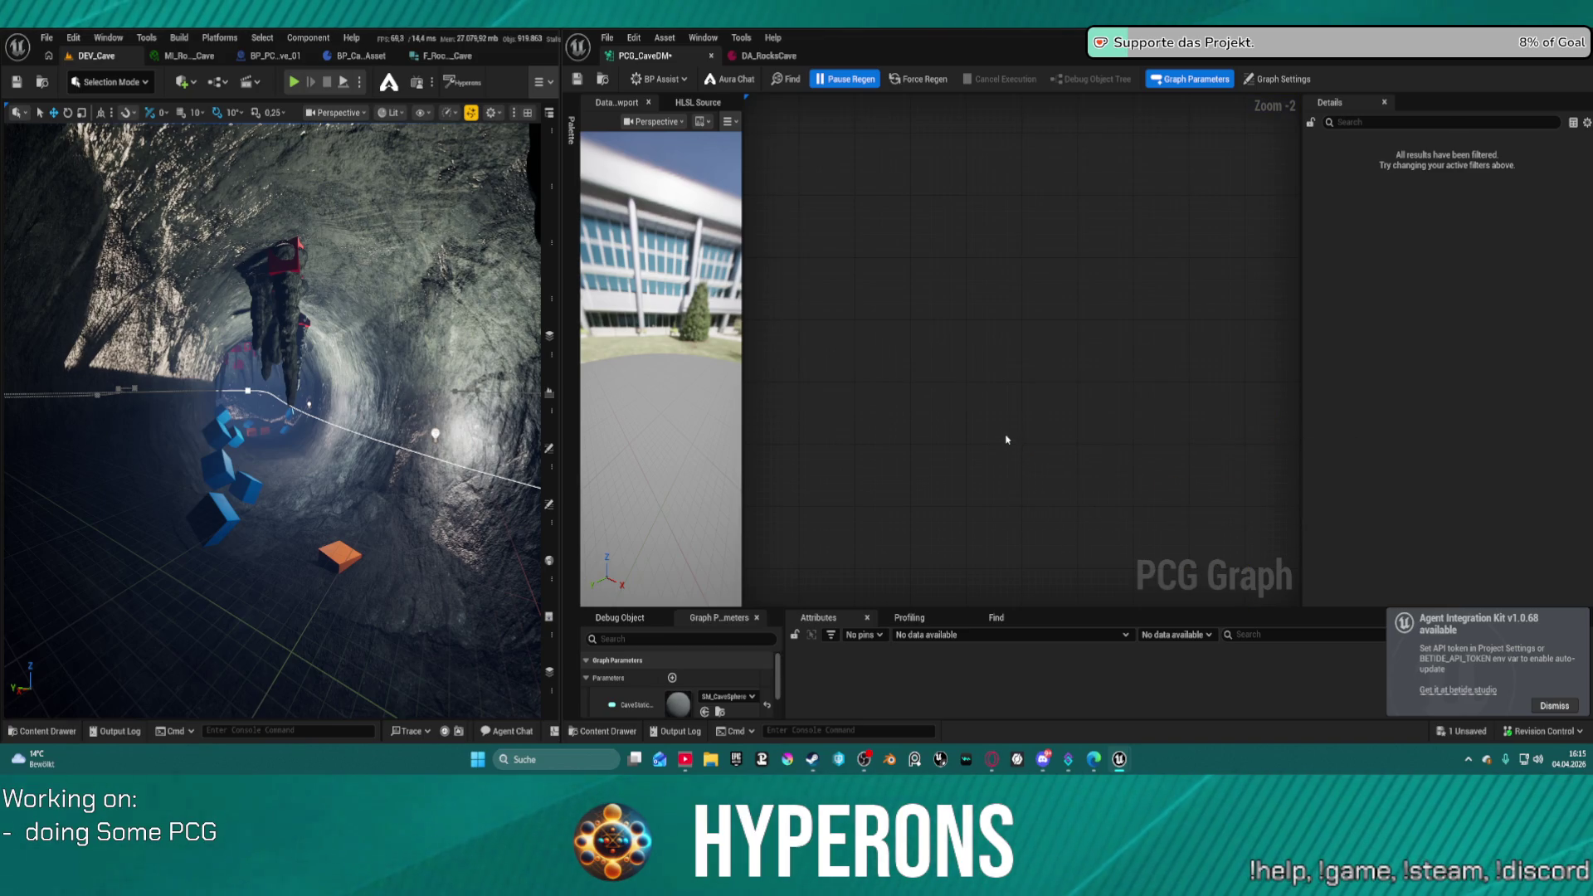
pyautogui.hotkey('ctrl', 'z')
pyautogui.scroll(-4, 1037, 398)
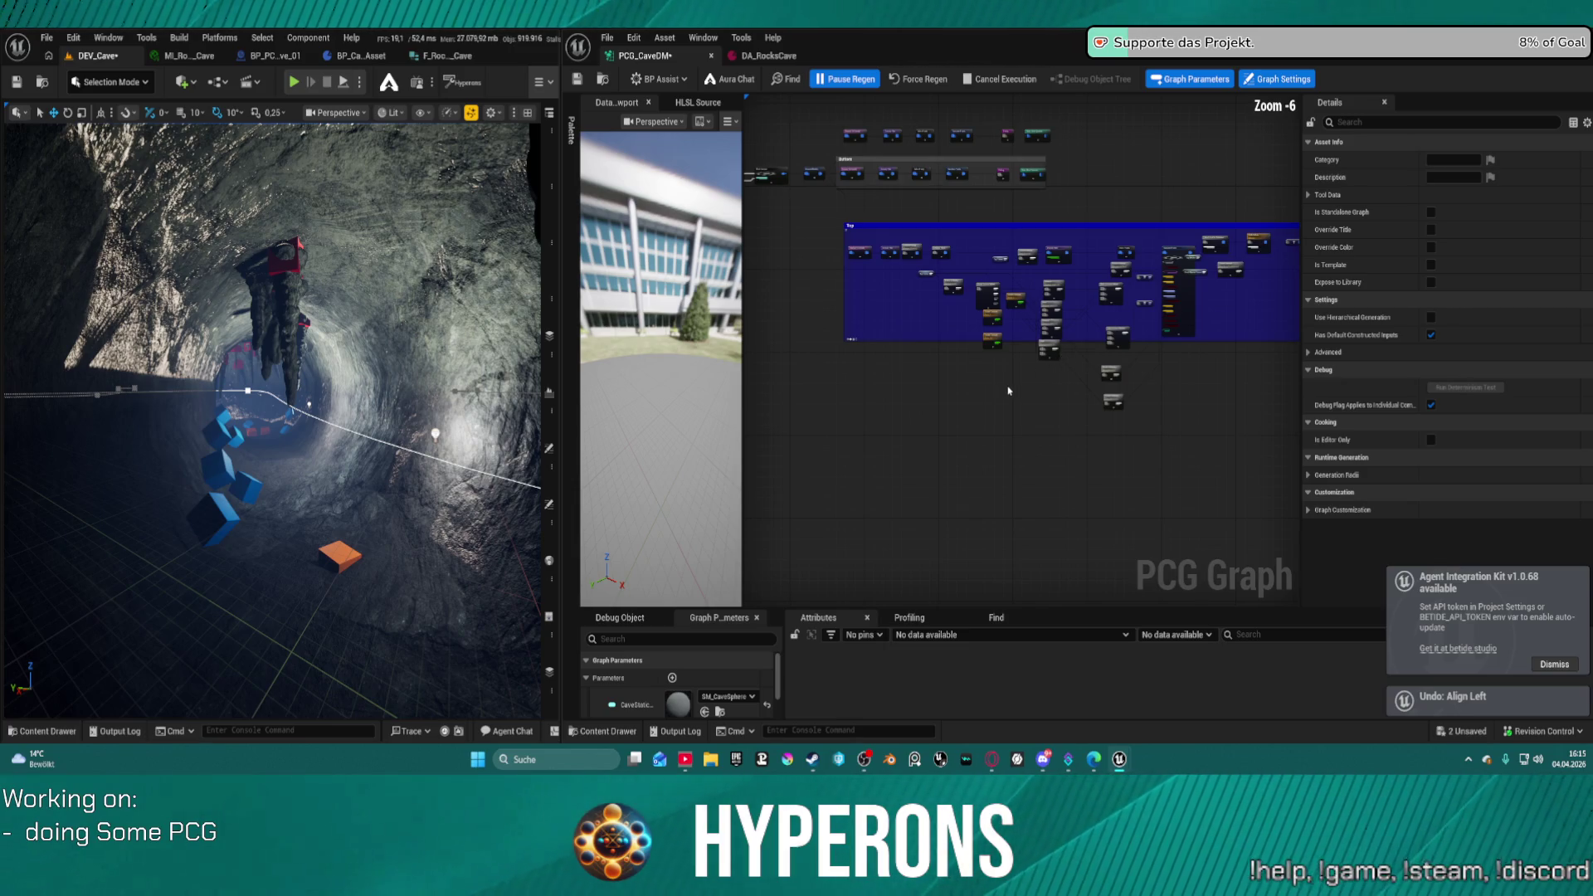
pyautogui.hotkey('ctrl', 's')
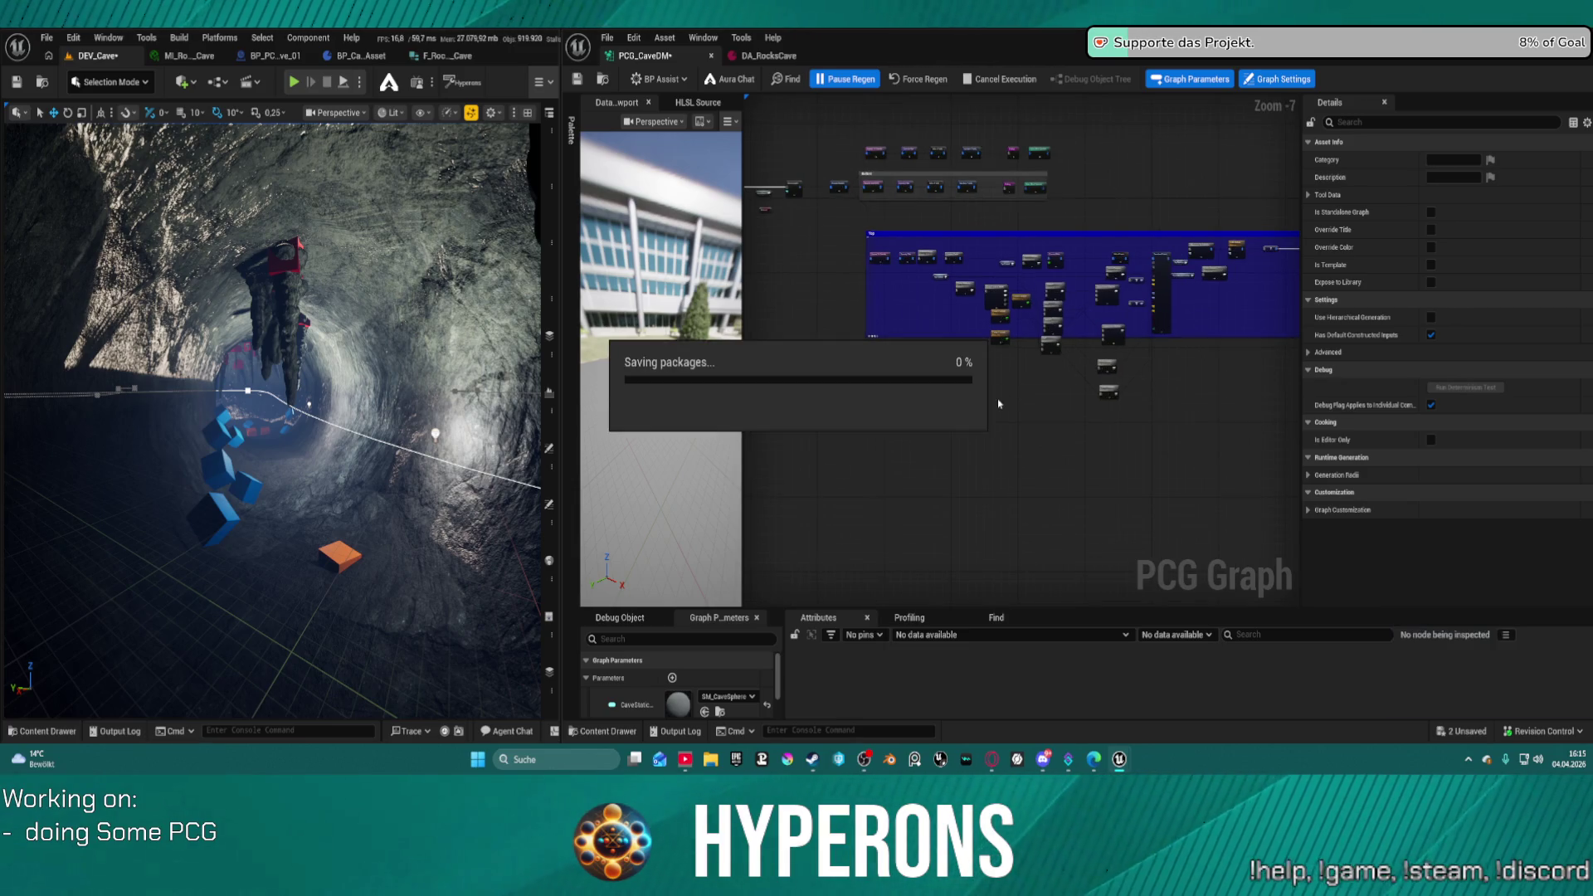
pyautogui.scroll(6, 1028, 390)
pyautogui.hotkey('ctrl', 's')
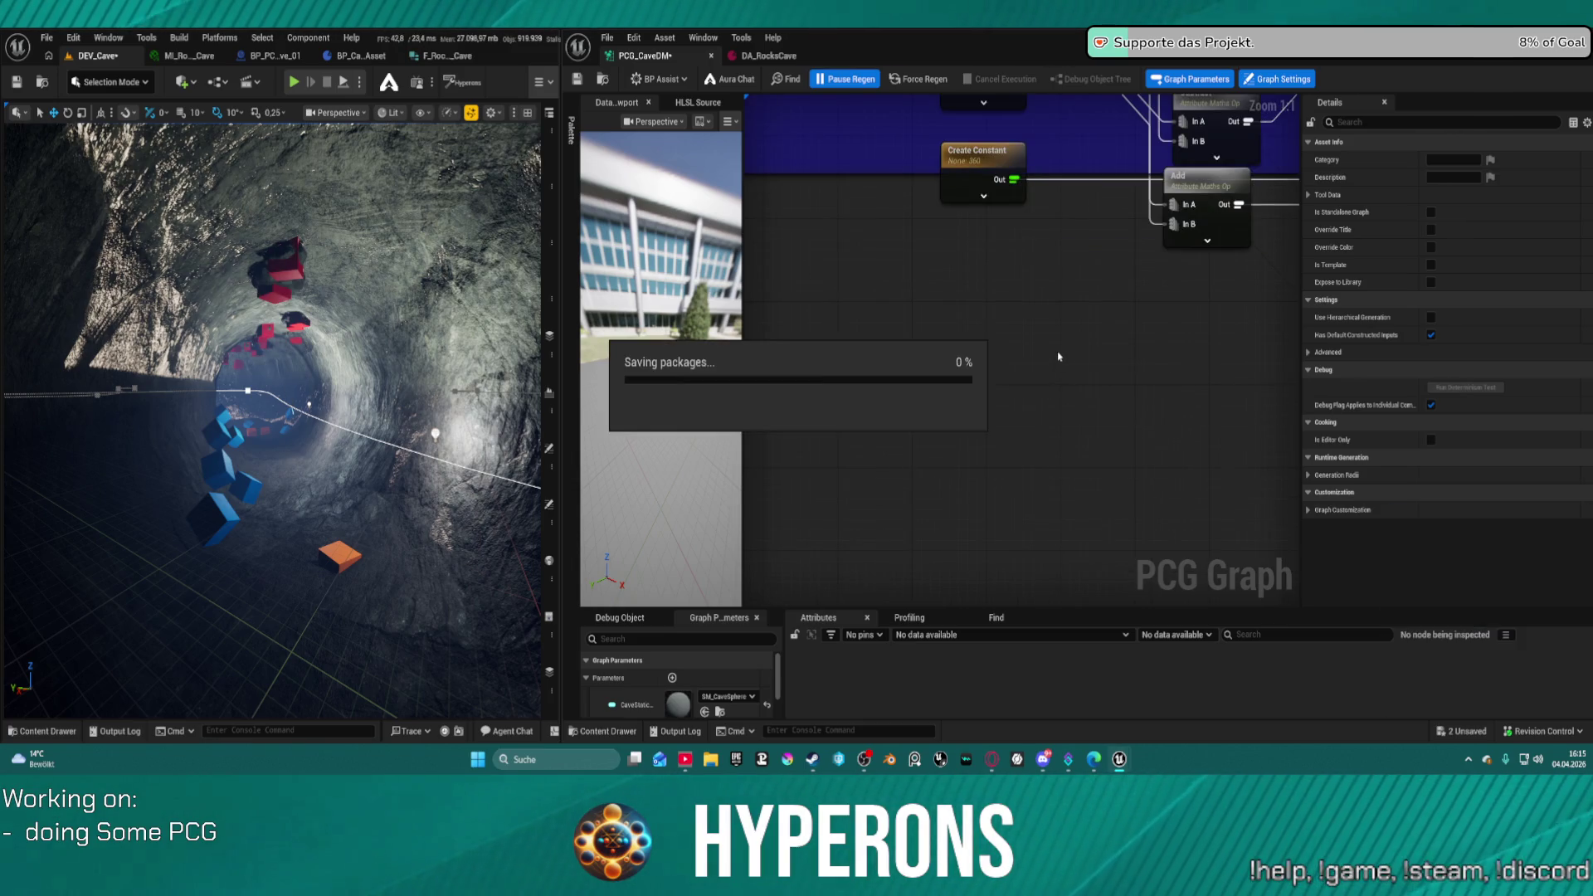
pyautogui.moveTo(1086, 322)
pyautogui.mouseDown()
pyautogui.moveTo(908, 462)
pyautogui.moveTo(960, 547)
pyautogui.moveTo(1000, 362)
pyautogui.moveTo(995, 220)
pyautogui.mouseUp()
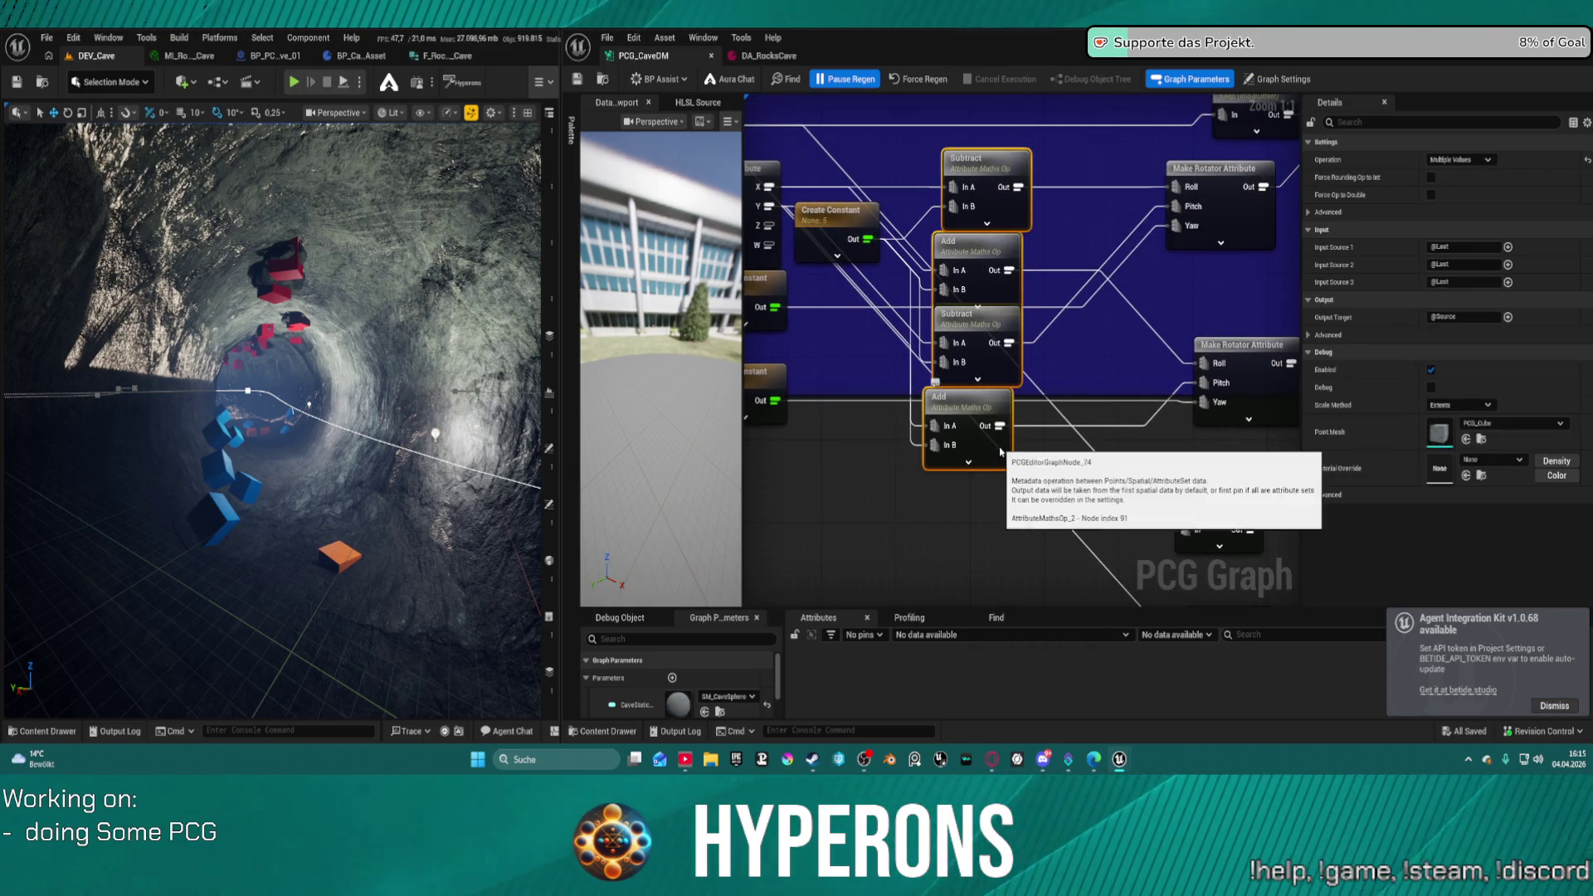
# - Align the four Subtract and Add nodes in one column and move them and the constant down
pyautogui.click(941, 490)
pyautogui.moveTo(977, 497); pyautogui.dragTo(1028, 150)
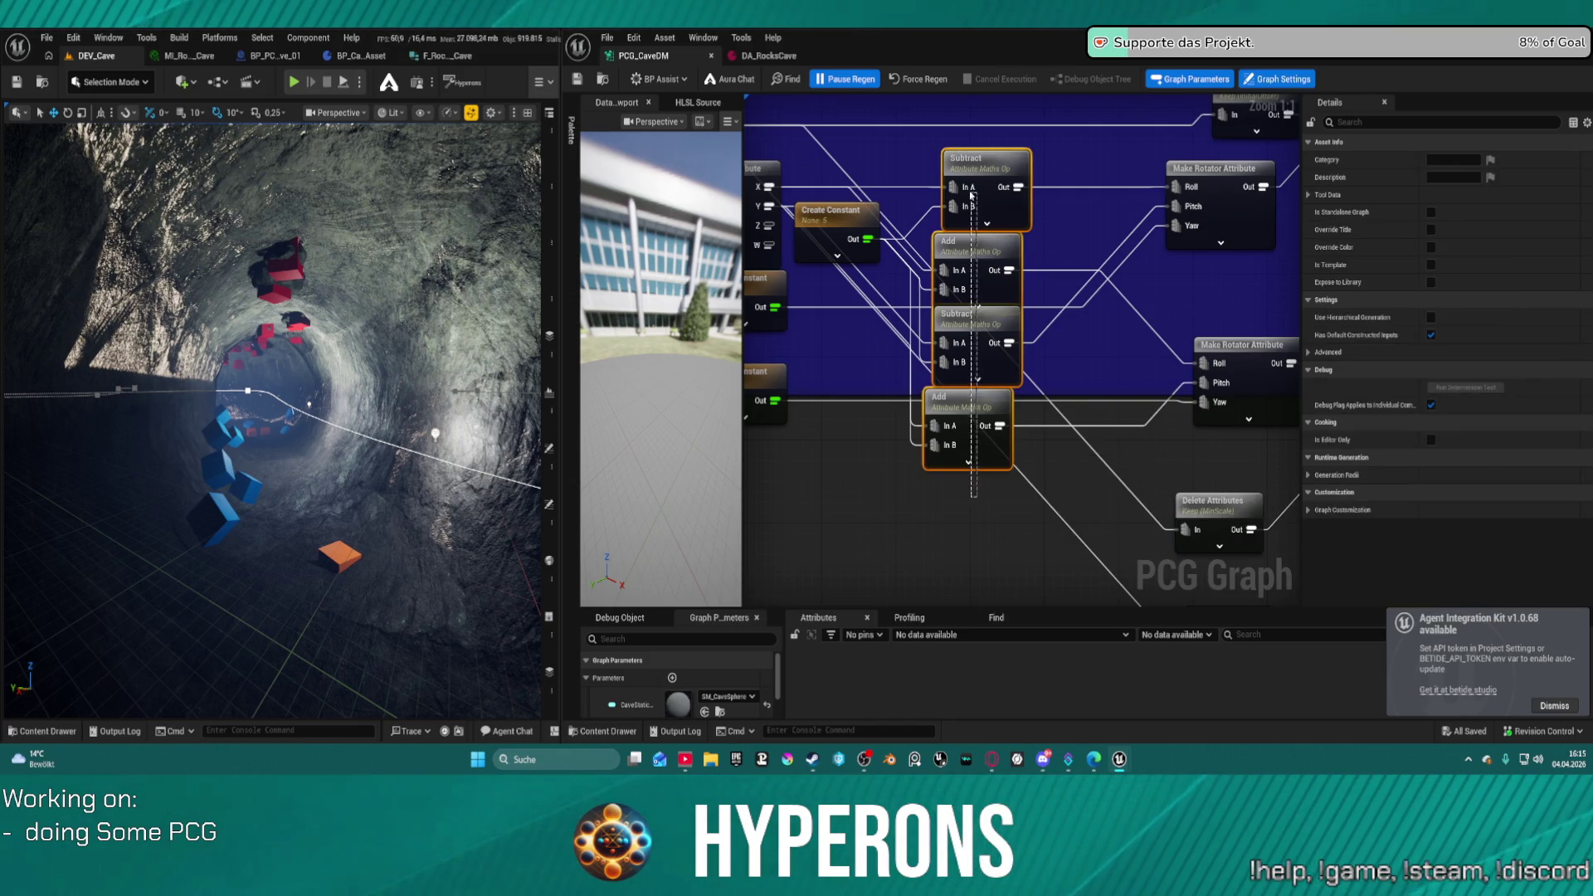
pyautogui.hotkey('shift', 'a')
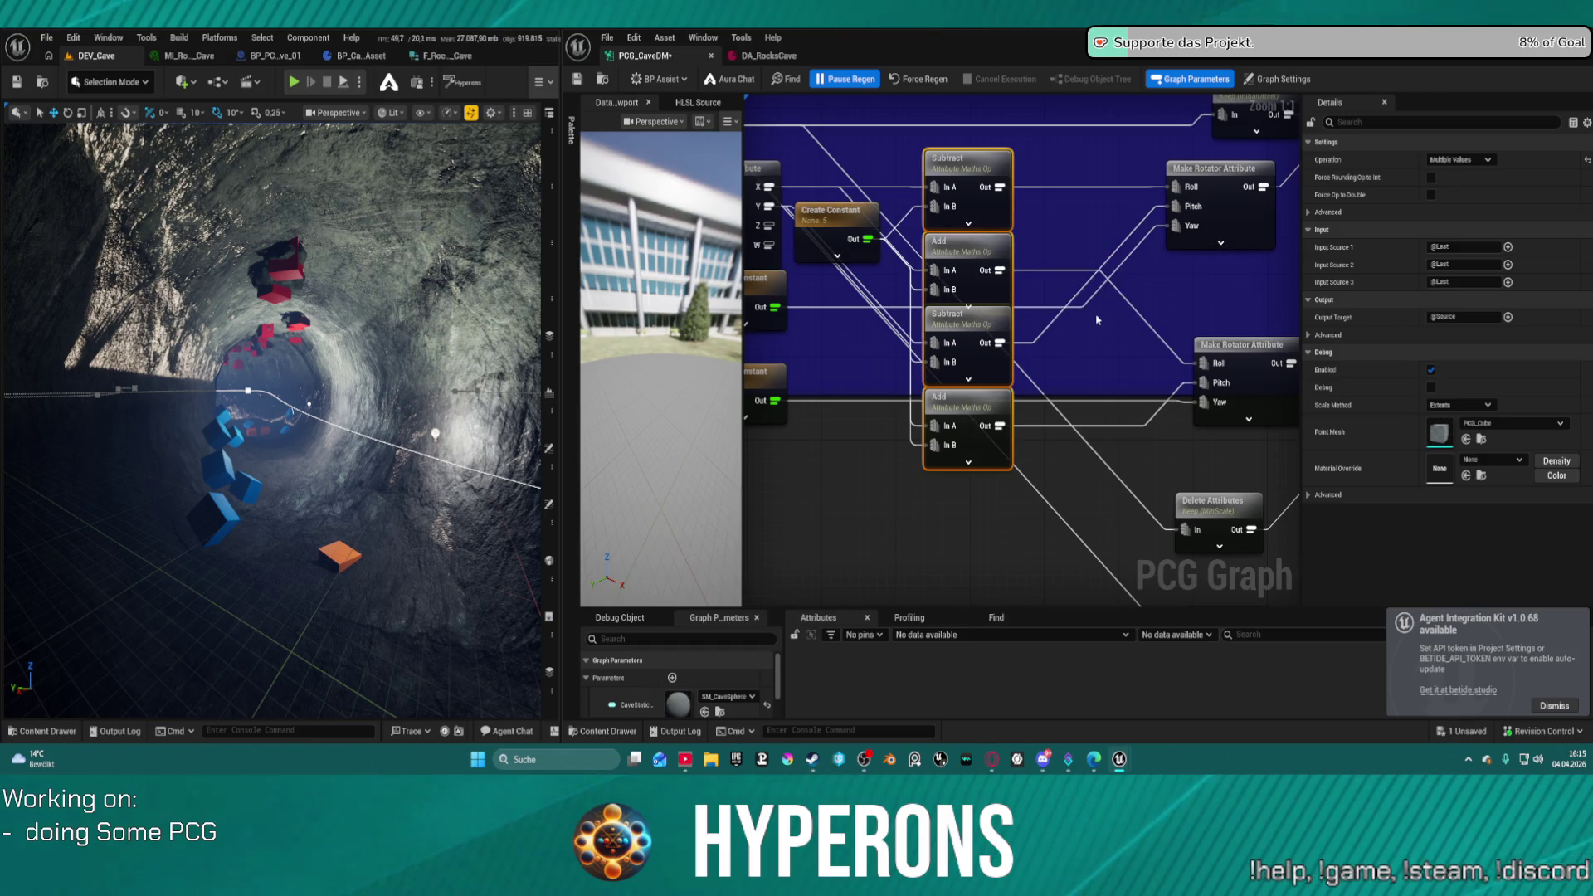
pyautogui.scroll(-1, 1043, 308)
pyautogui.moveTo(985, 491)
pyautogui.mouseDown()
pyautogui.moveTo(946, 171)
pyautogui.moveTo(830, 170)
pyautogui.mouseUp()
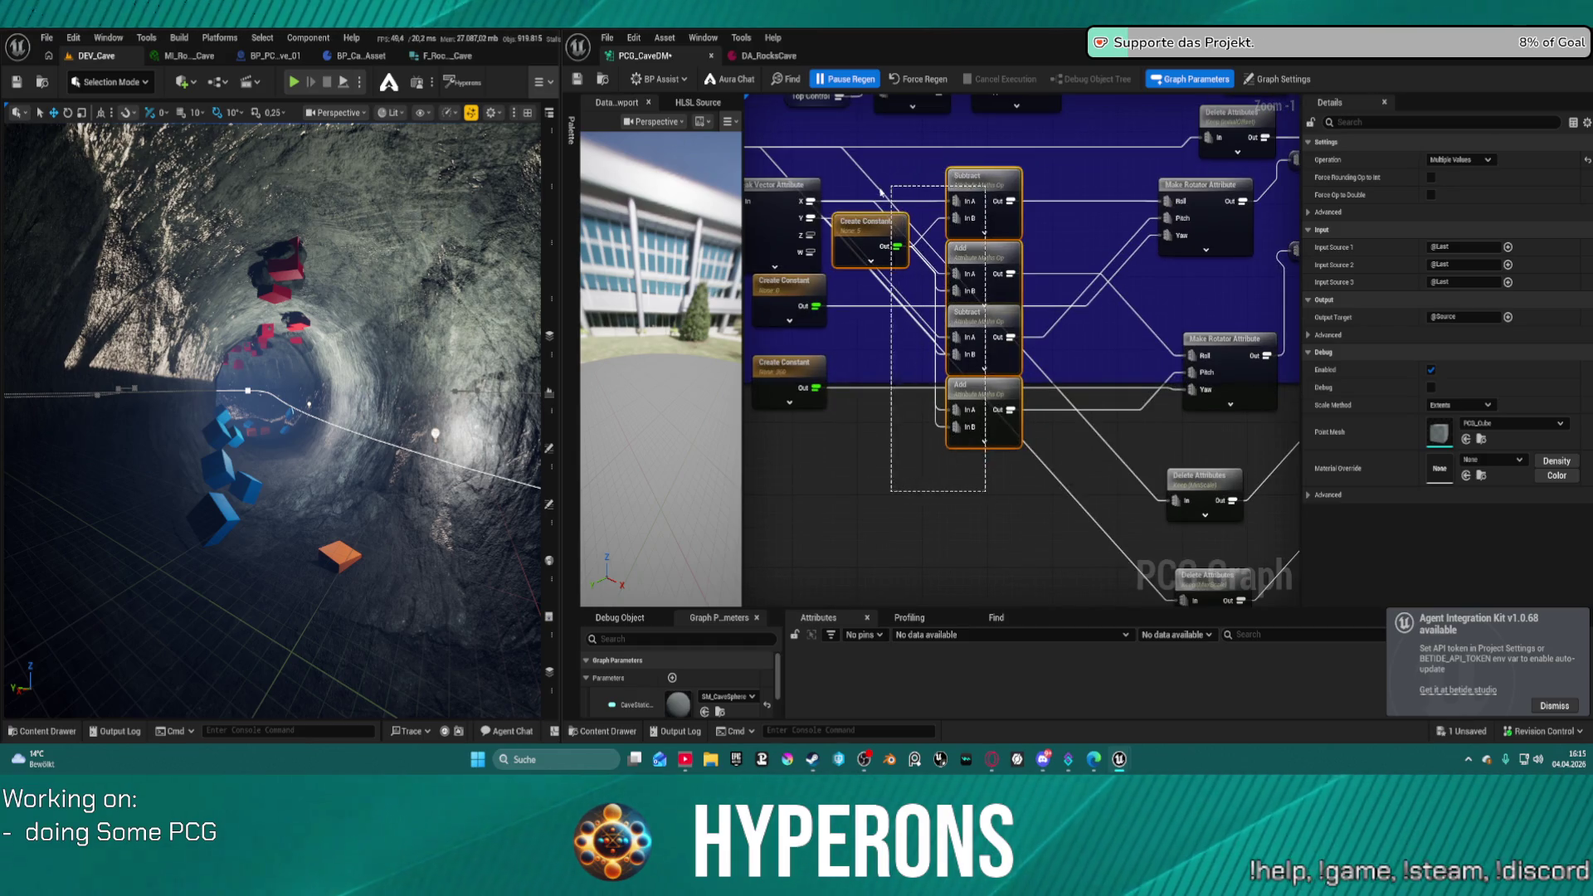
pyautogui.moveTo(979, 167)
pyautogui.mouseDown()
pyautogui.moveTo(979, 349)
pyautogui.moveTo(979, 312)
pyautogui.mouseUp()
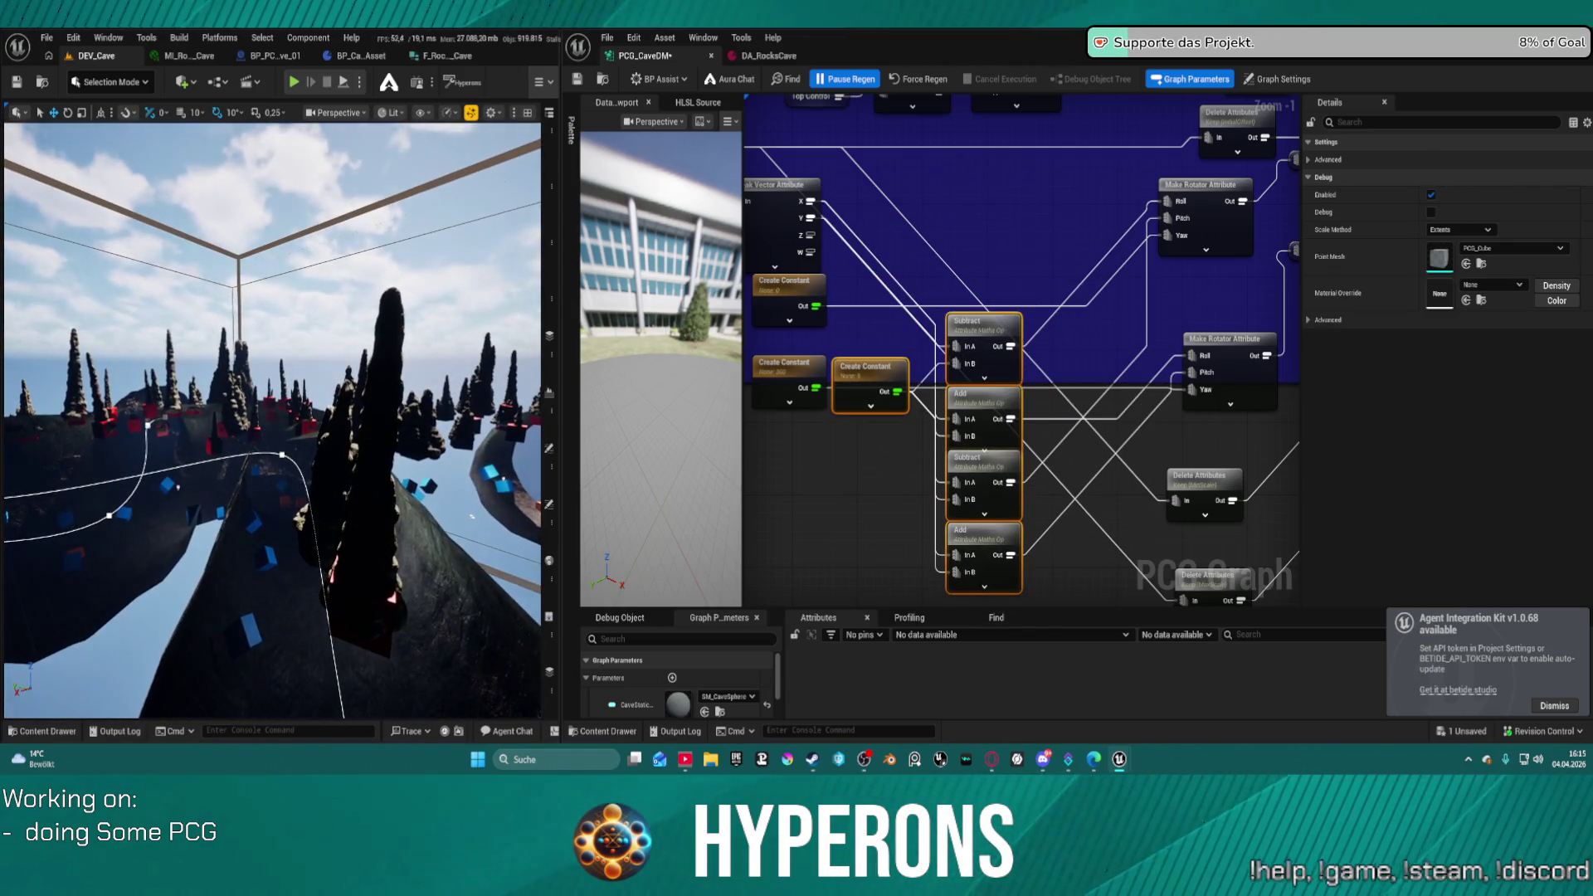
pyautogui.moveTo(842, 225)
pyautogui.mouseDown()
pyautogui.moveTo(895, 190)
pyautogui.moveTo(917, 203)
pyautogui.moveTo(825, 266)
pyautogui.moveTo(1032, 380)
pyautogui.moveTo(924, 294)
pyautogui.moveTo(948, 181)
pyautogui.moveTo(976, 173)
pyautogui.mouseUp()
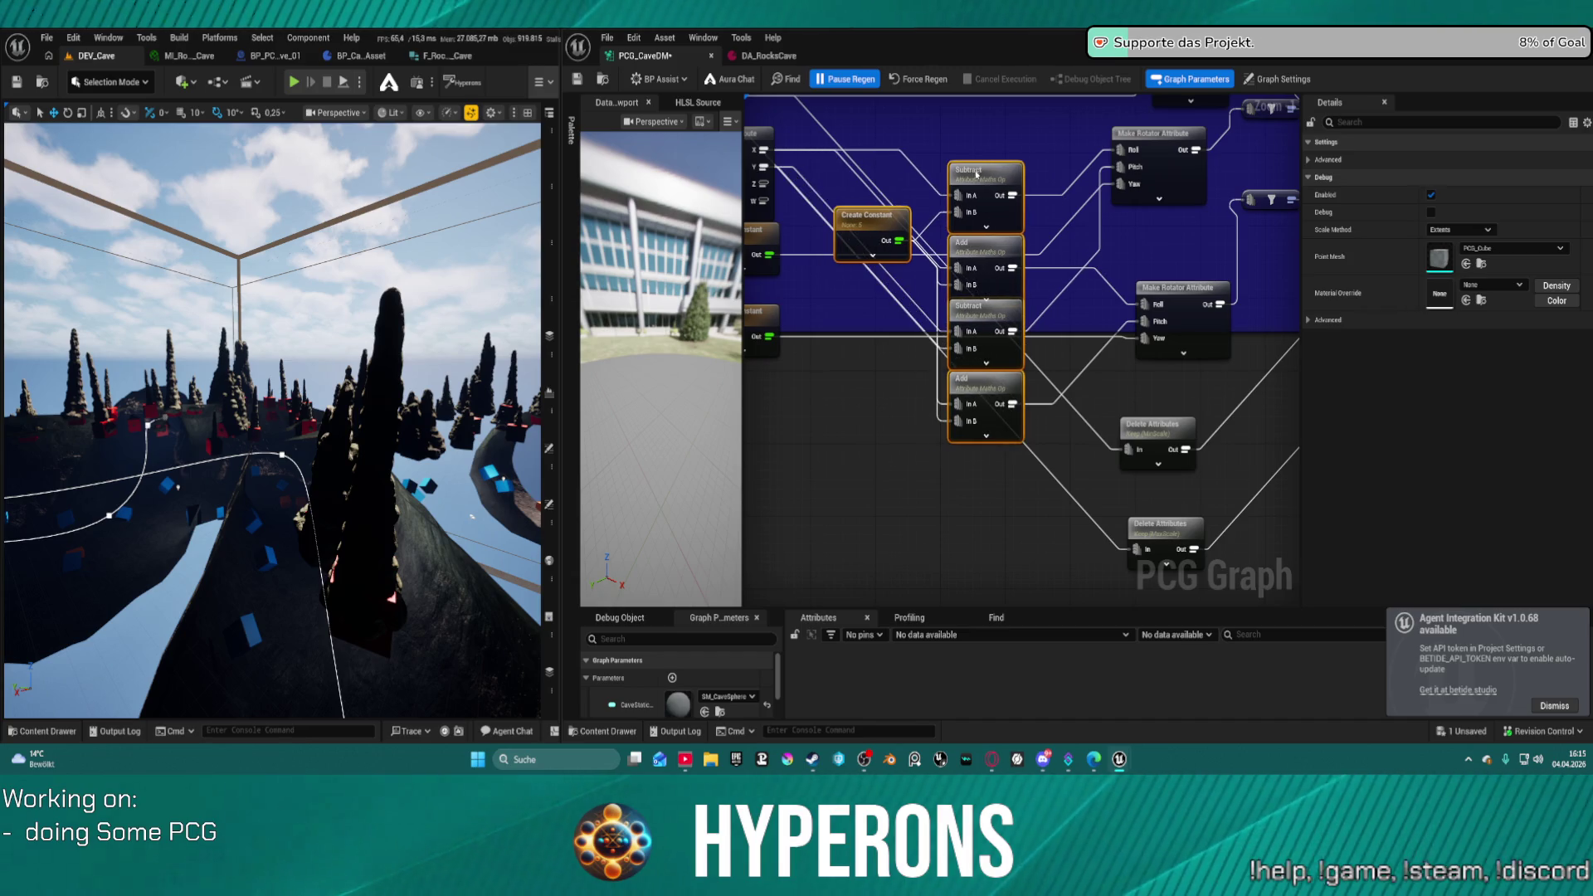
pyautogui.moveTo(866, 229)
pyautogui.mouseDown()
pyautogui.moveTo(821, 319)
pyautogui.moveTo(826, 381)
pyautogui.moveTo(781, 397)
pyautogui.mouseUp()
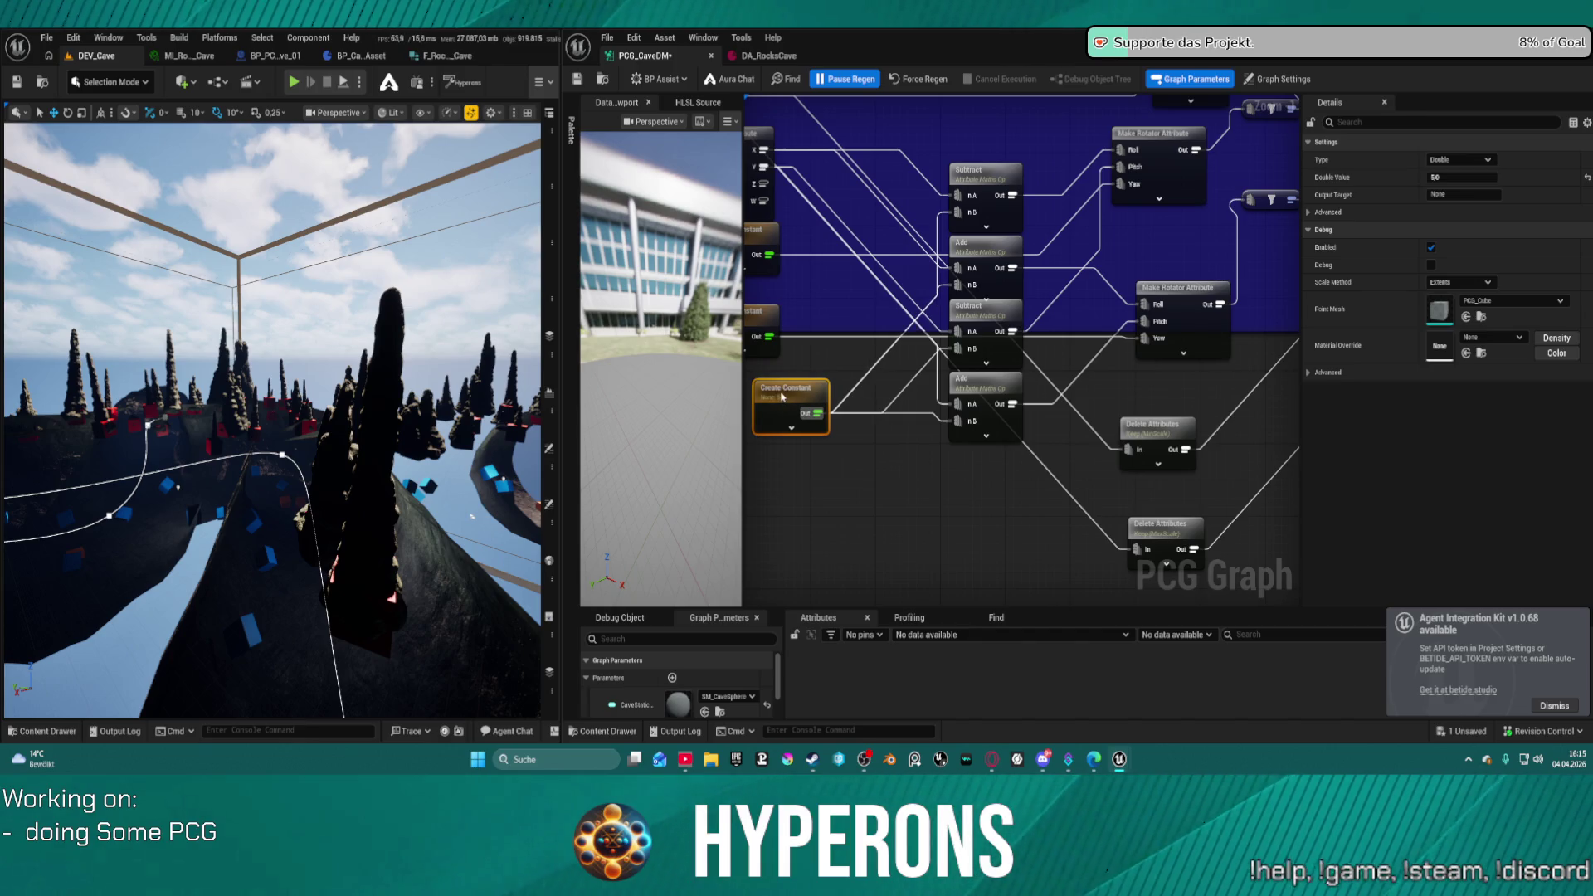
# - Check the Transform Points rotation settings, then bring up the DA_RocksCave data asset
pyautogui.click(769, 56)
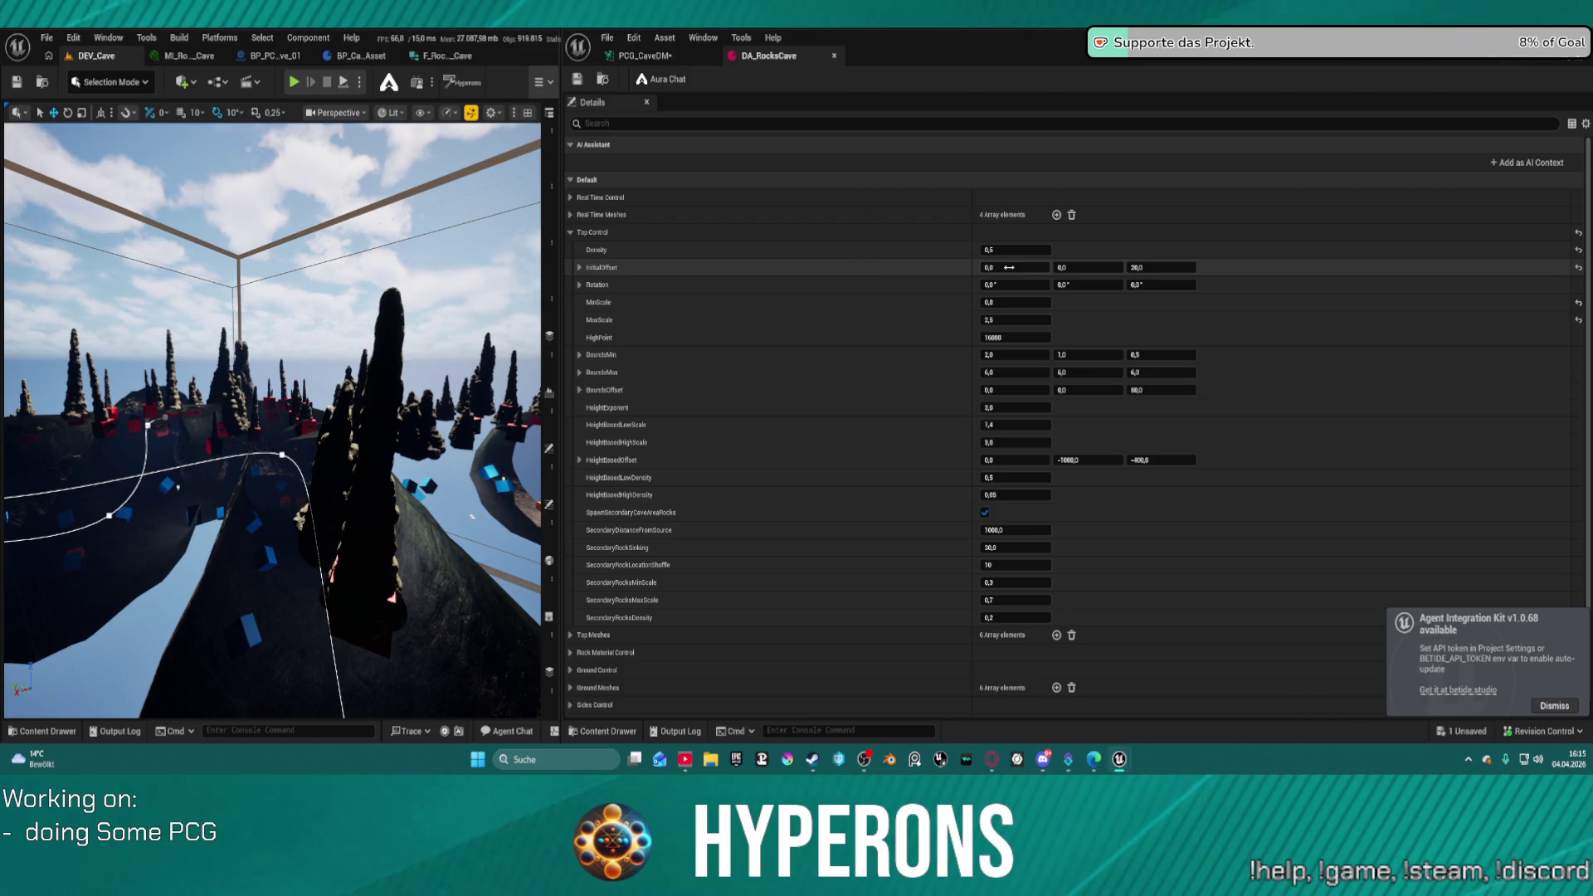
pyautogui.click(641, 55)
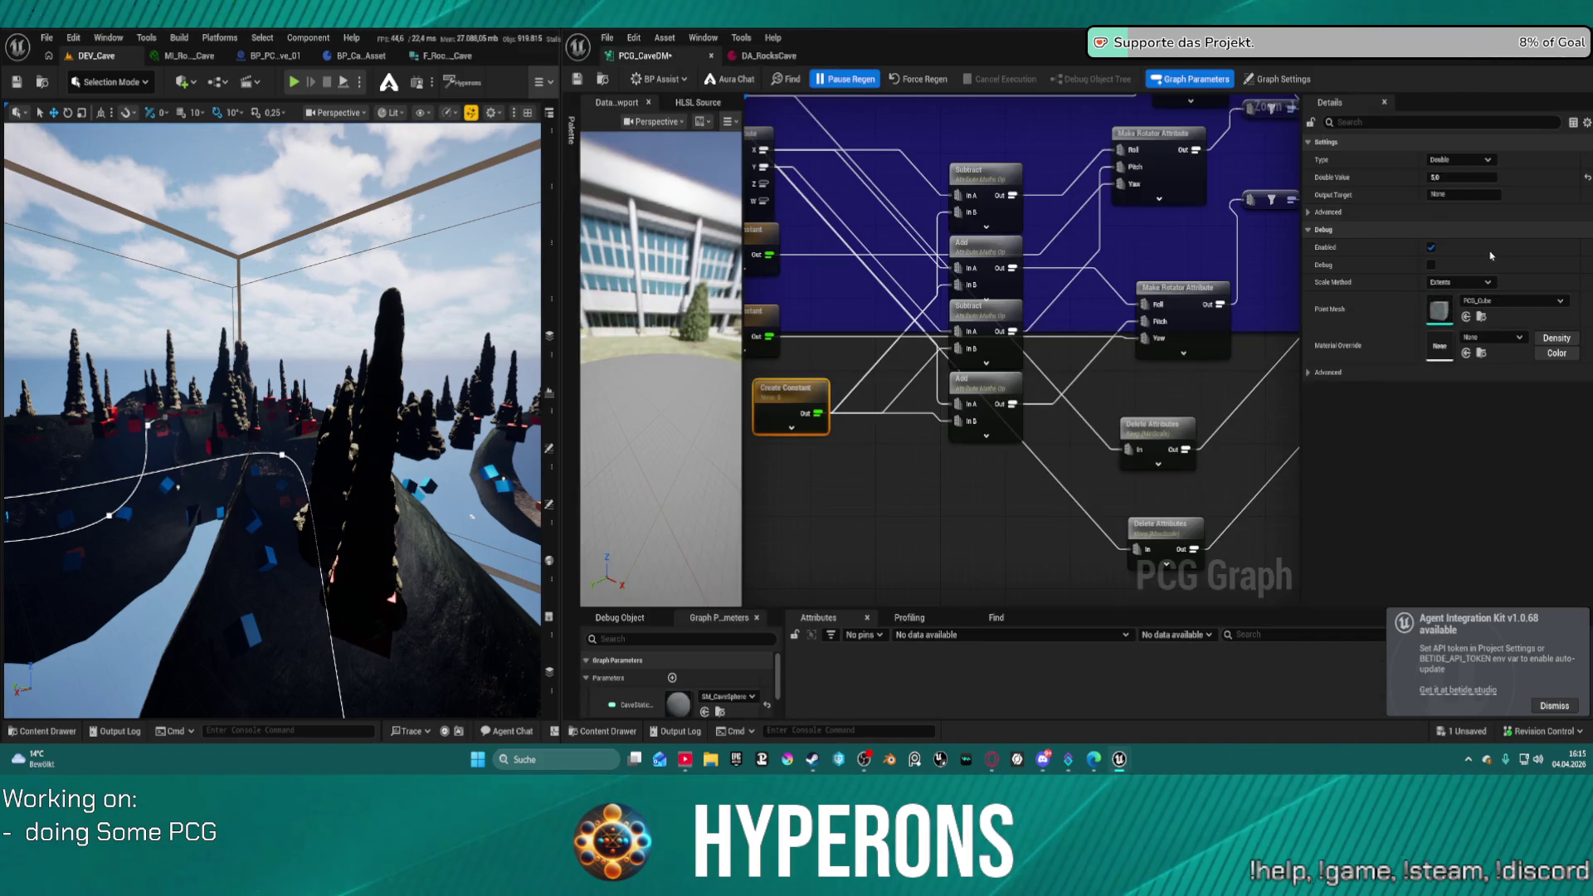
pyautogui.moveTo(1217, 194); pyautogui.dragTo(970, 184)
pyautogui.click(1161, 208)
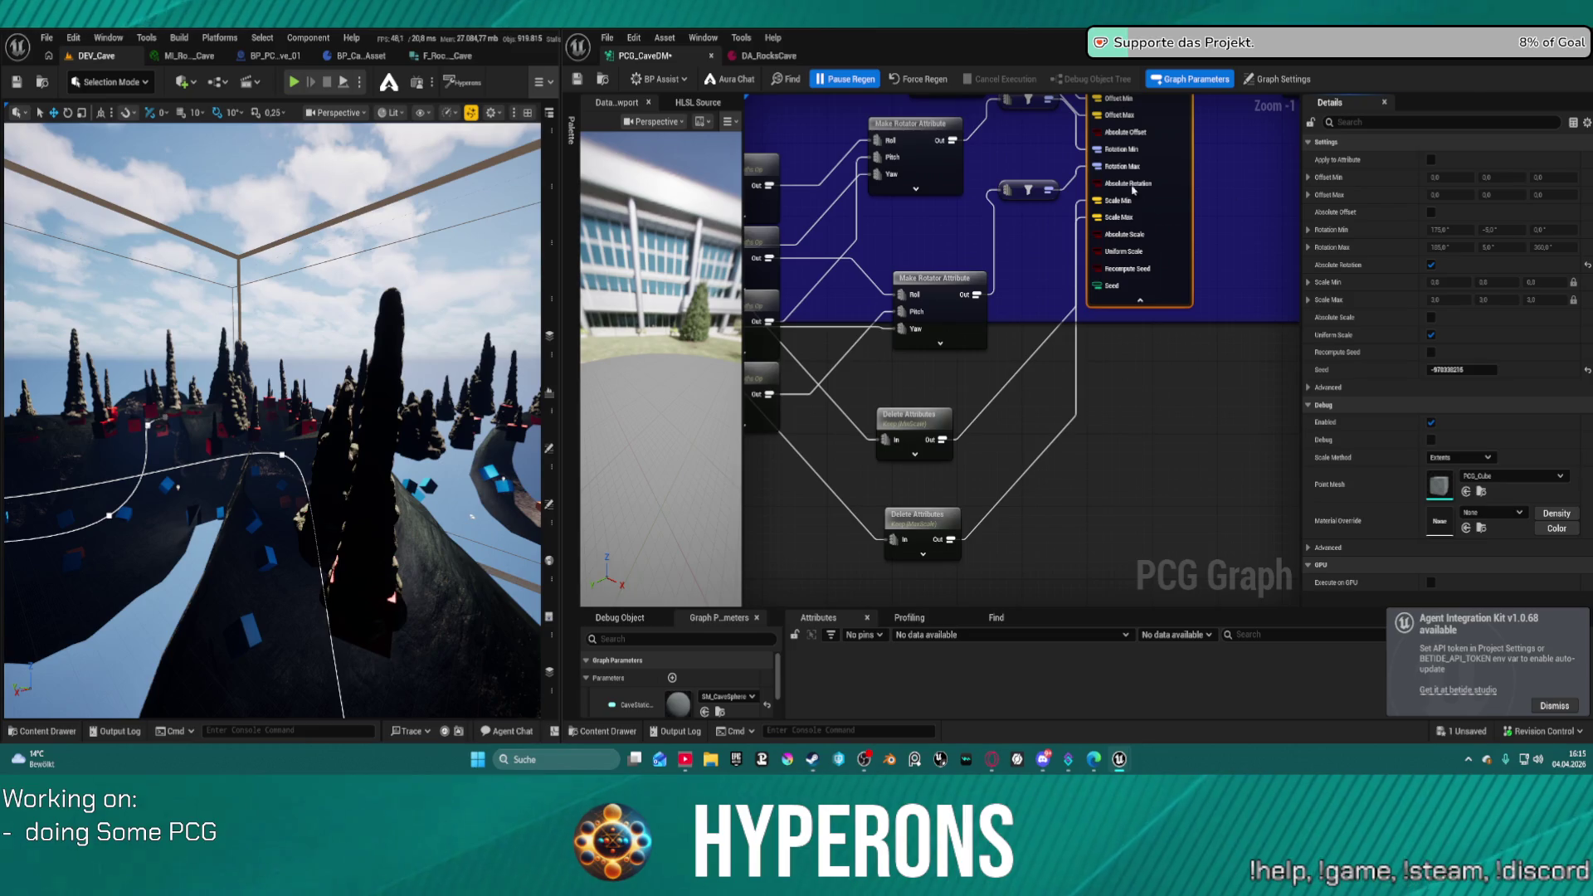
pyautogui.click(768, 55)
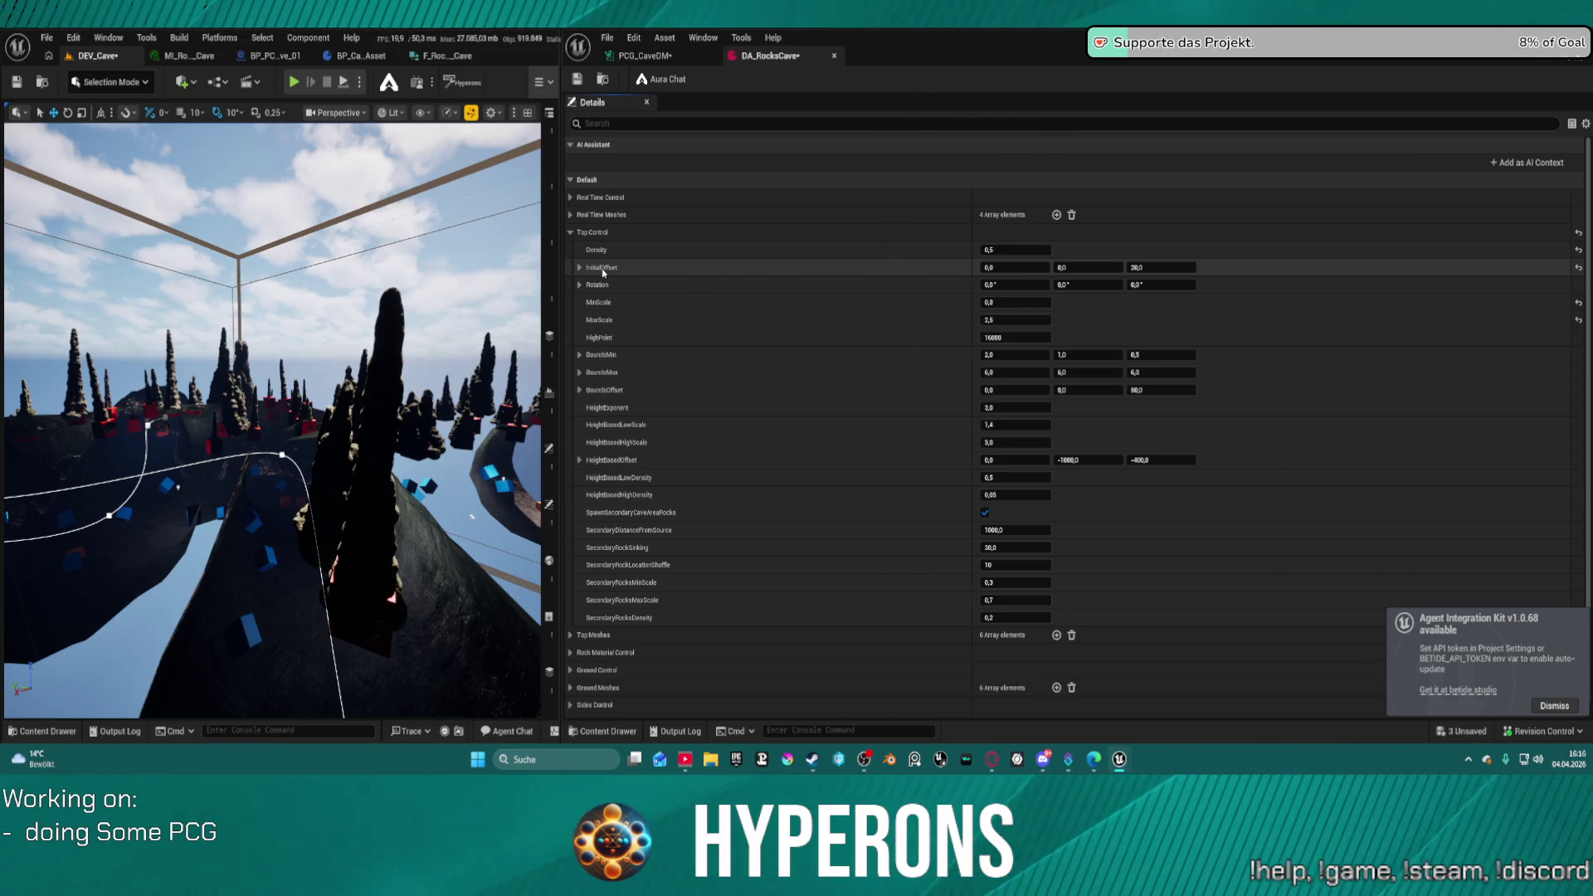
# - Paste DA_RocksCave's rotation as 165°, 5°, 360° and save the data asset
pyautogui.hotkey('ctrl', 's')
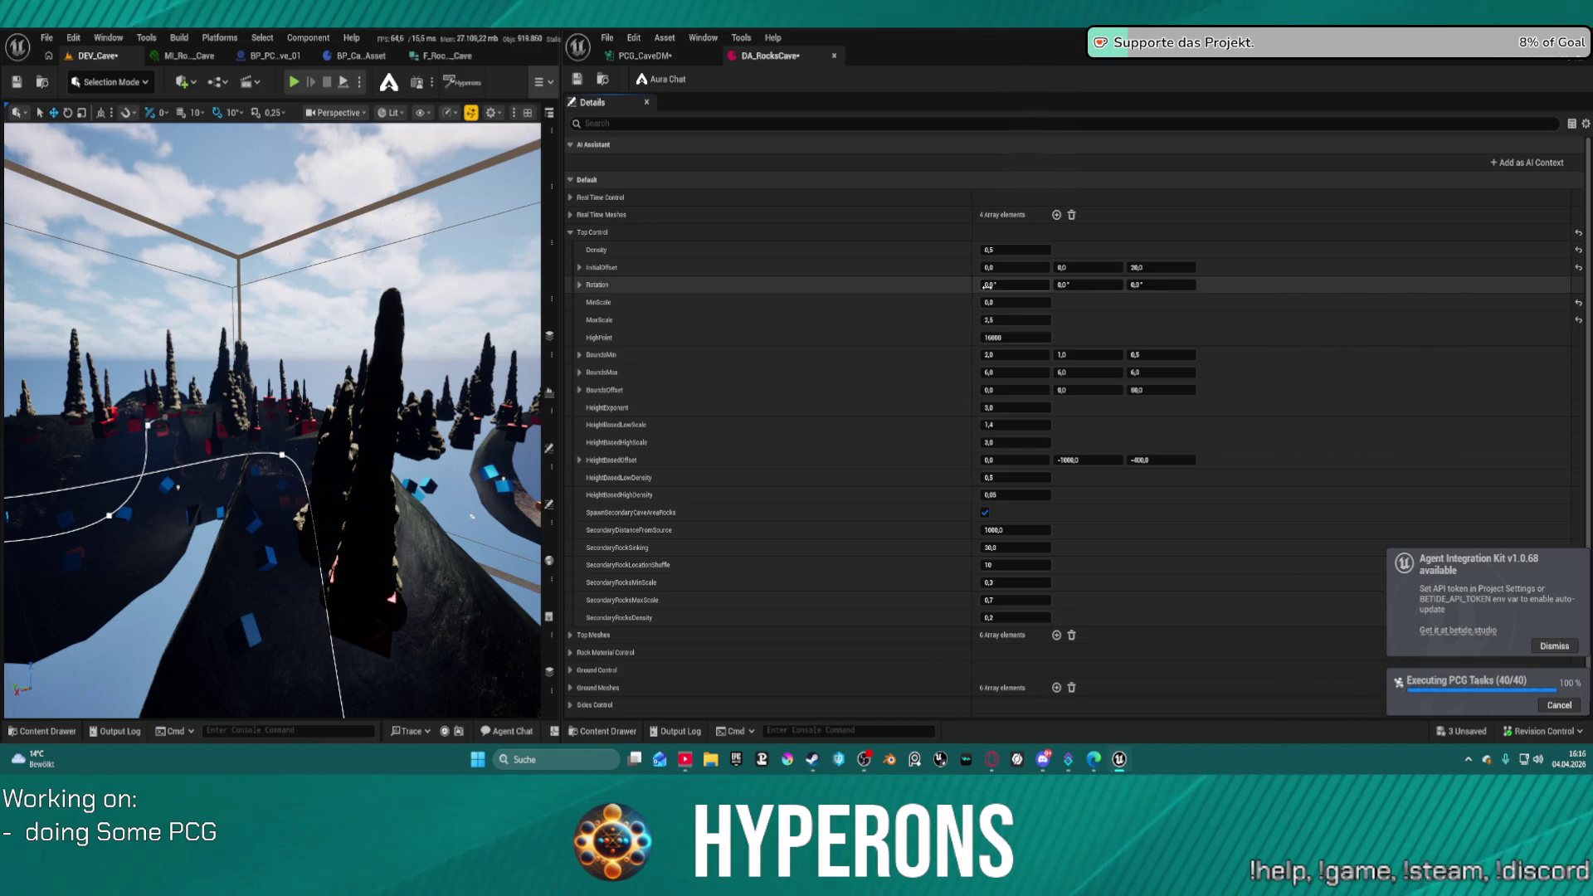
pyautogui.hotkey('ctrl', 'v')
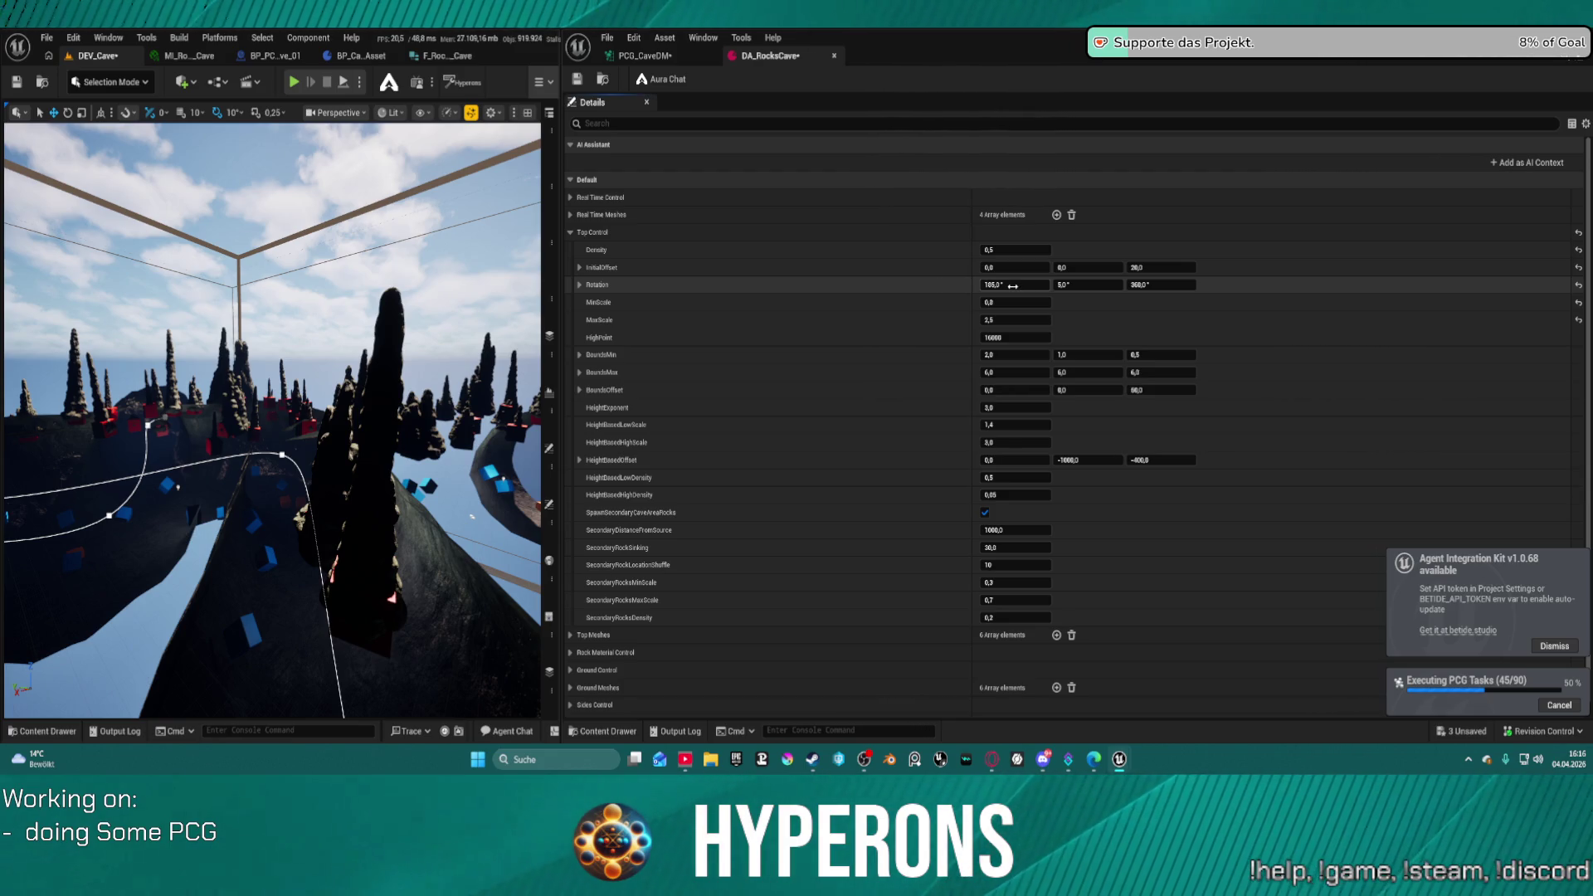
pyautogui.hotkey('ctrl', 's')
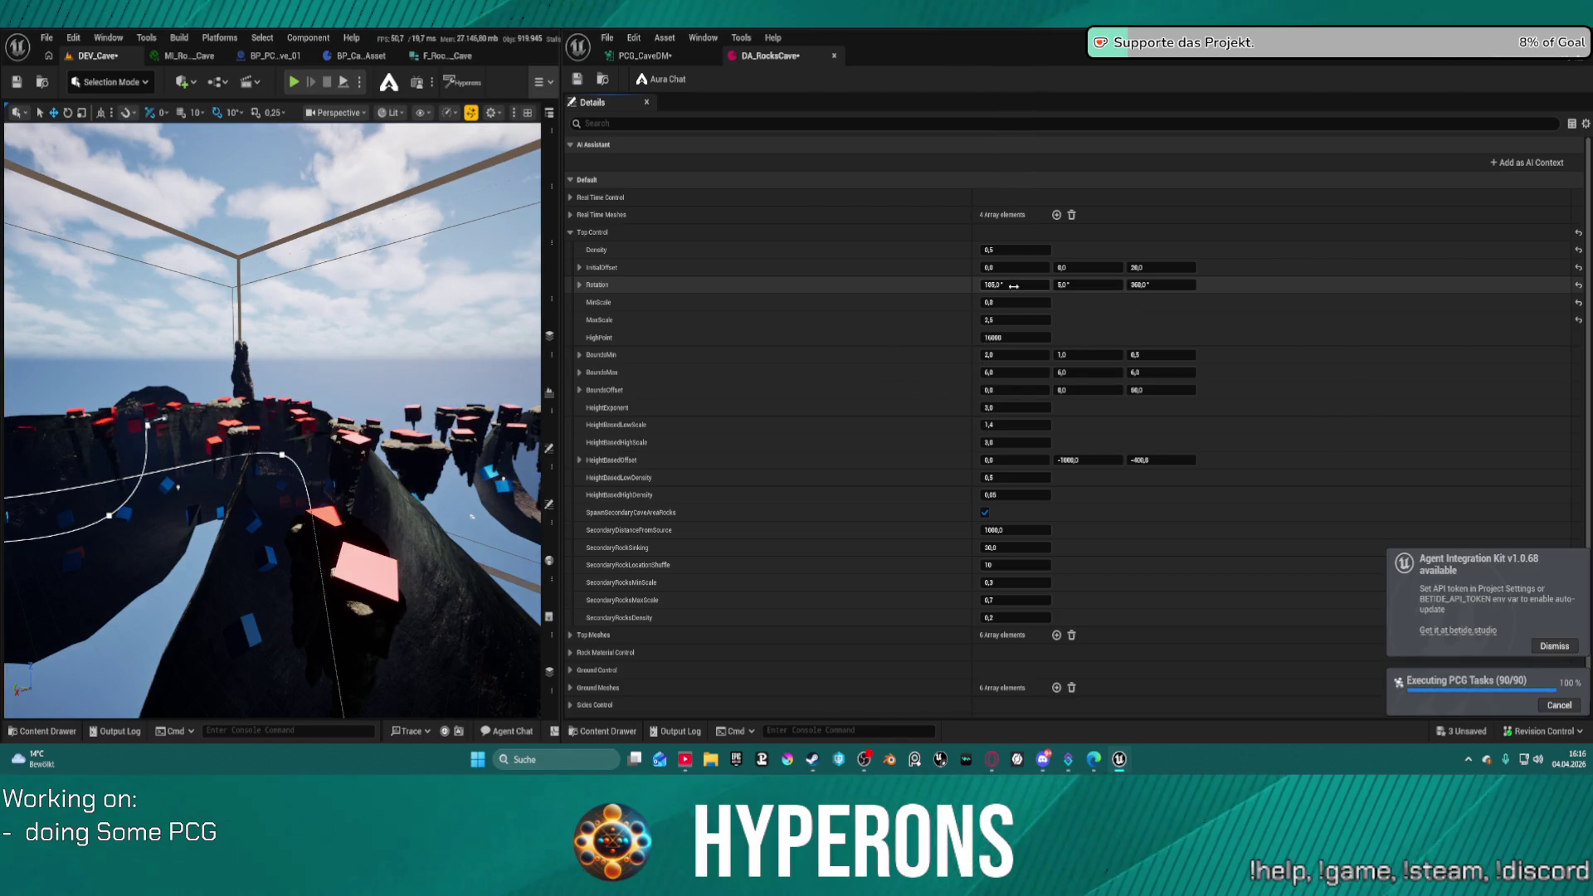
# - Change Rotation X to 180°, save, and return to the PCG_CaveDM graph
pyautogui.click(1013, 286)
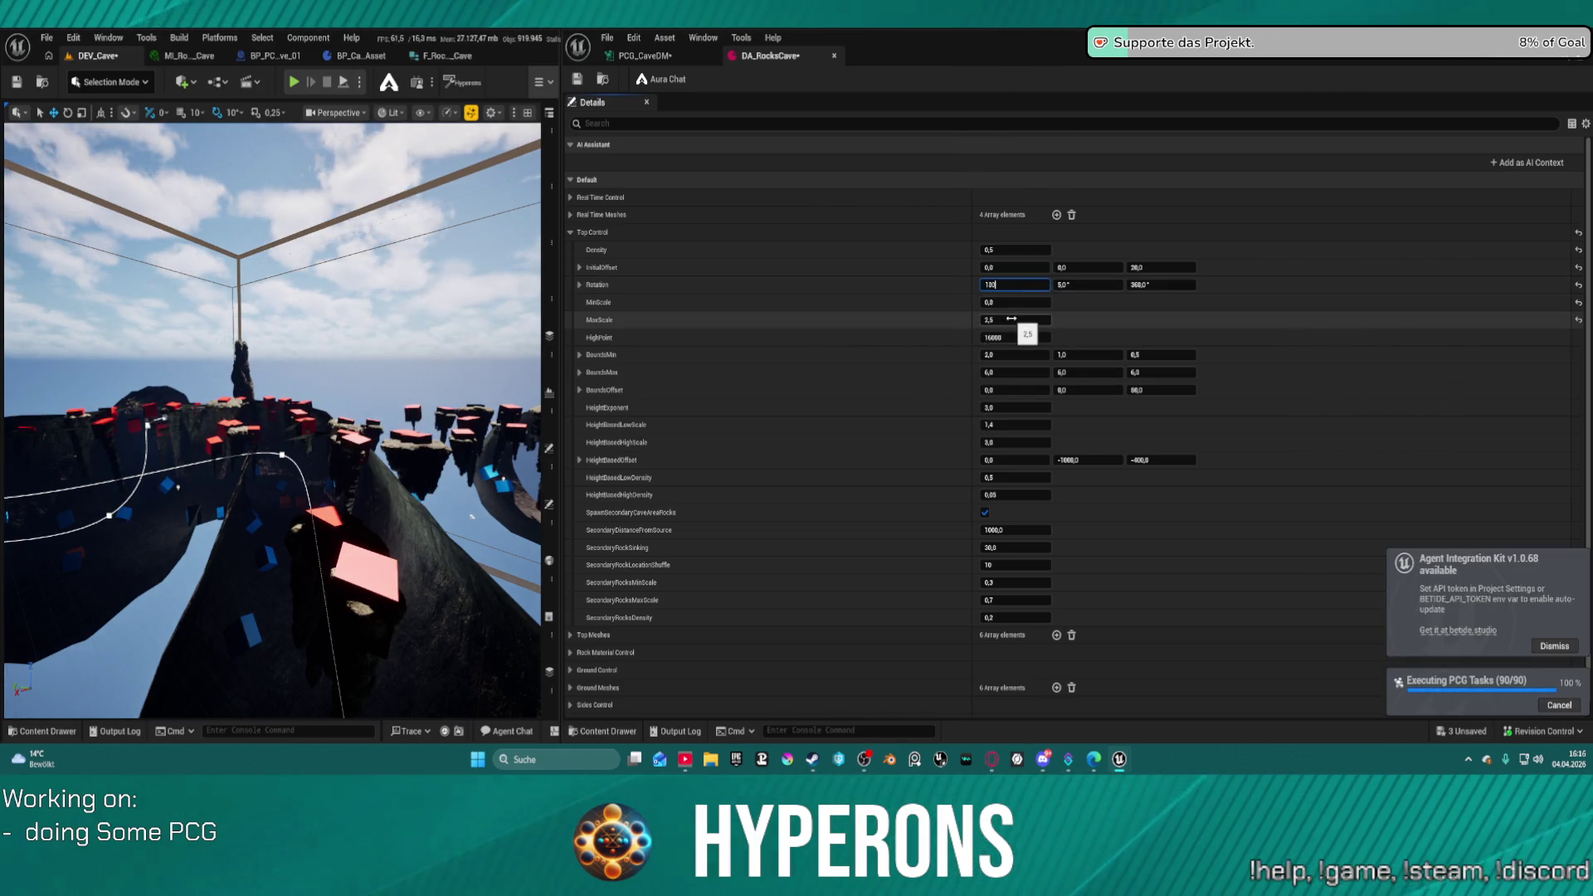
pyautogui.press('Tab')
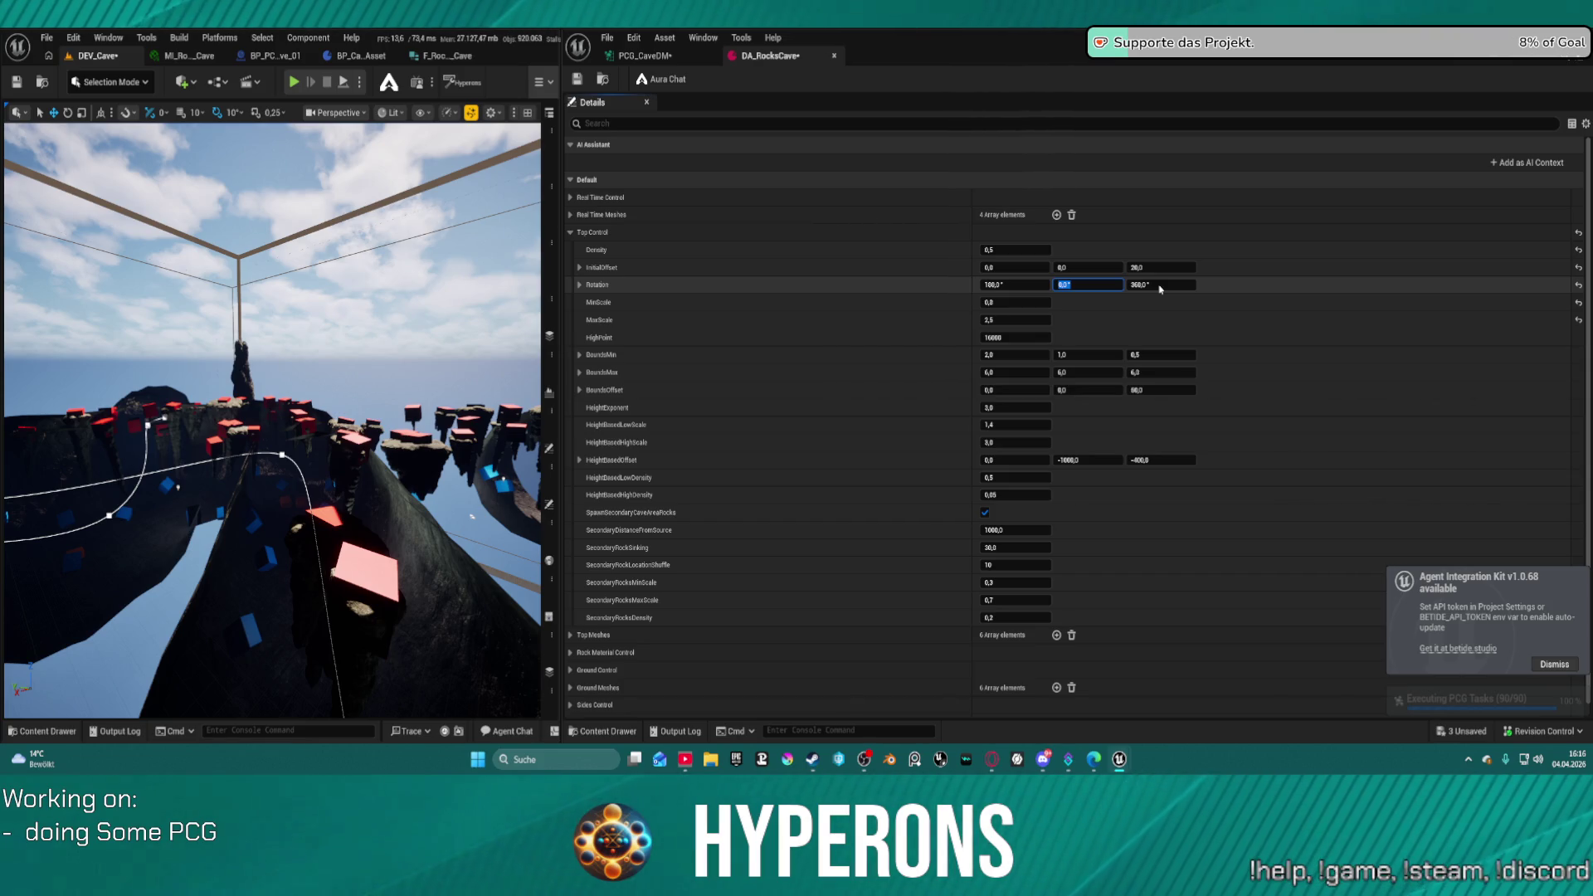
pyautogui.hotkey('ctrl', 's')
pyautogui.click(667, 57)
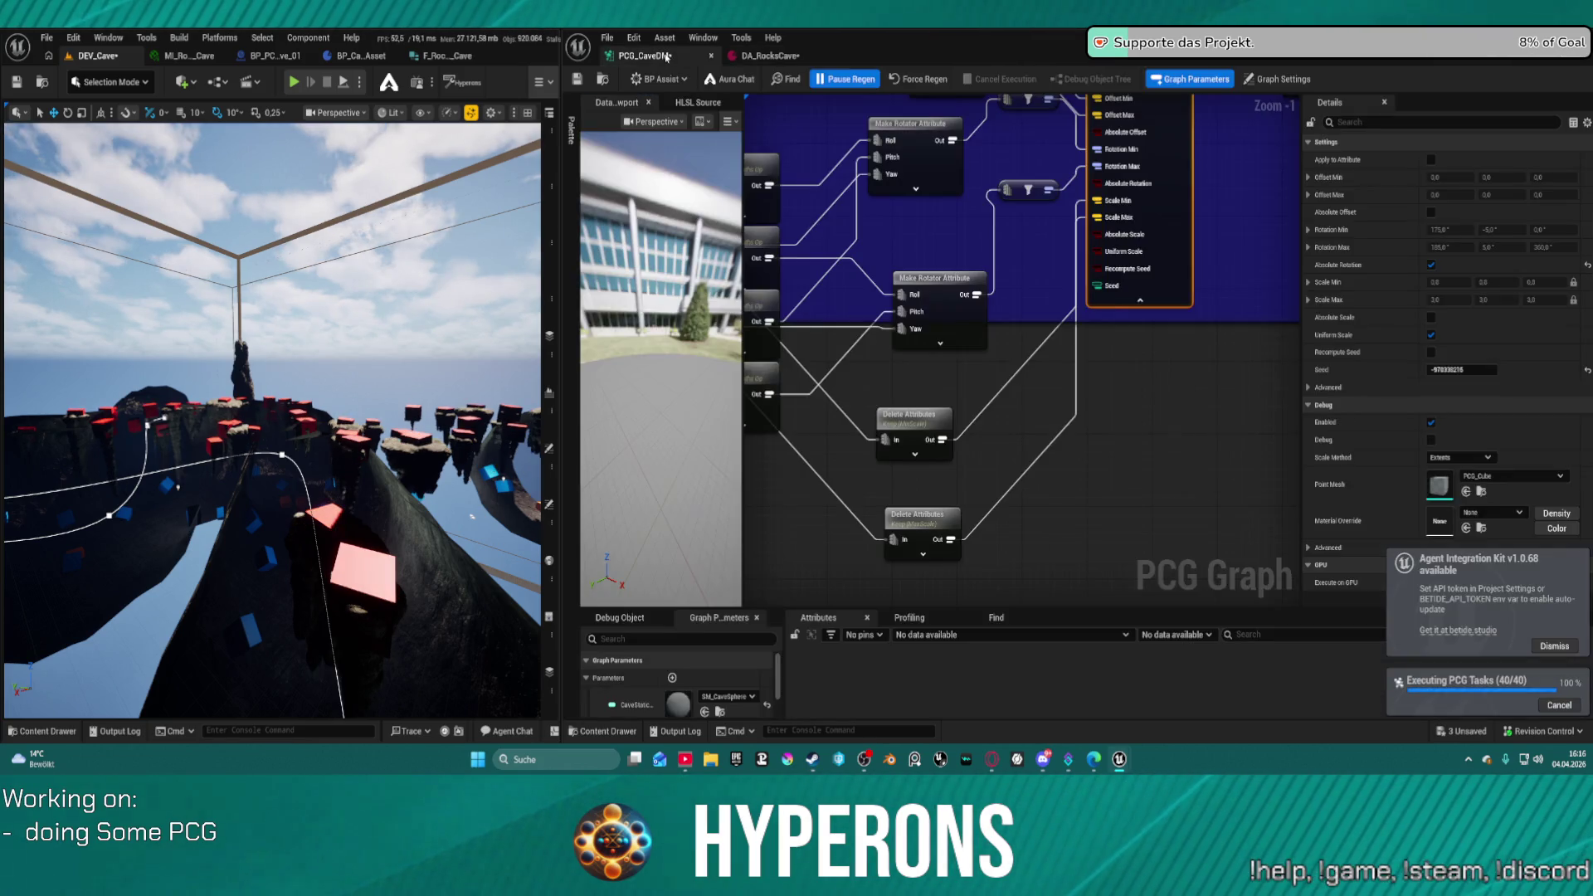
# - Delete the extra Create Constant node valued 360 next to the maths nodes
pyautogui.moveTo(755, 273); pyautogui.dragTo(1002, 278)
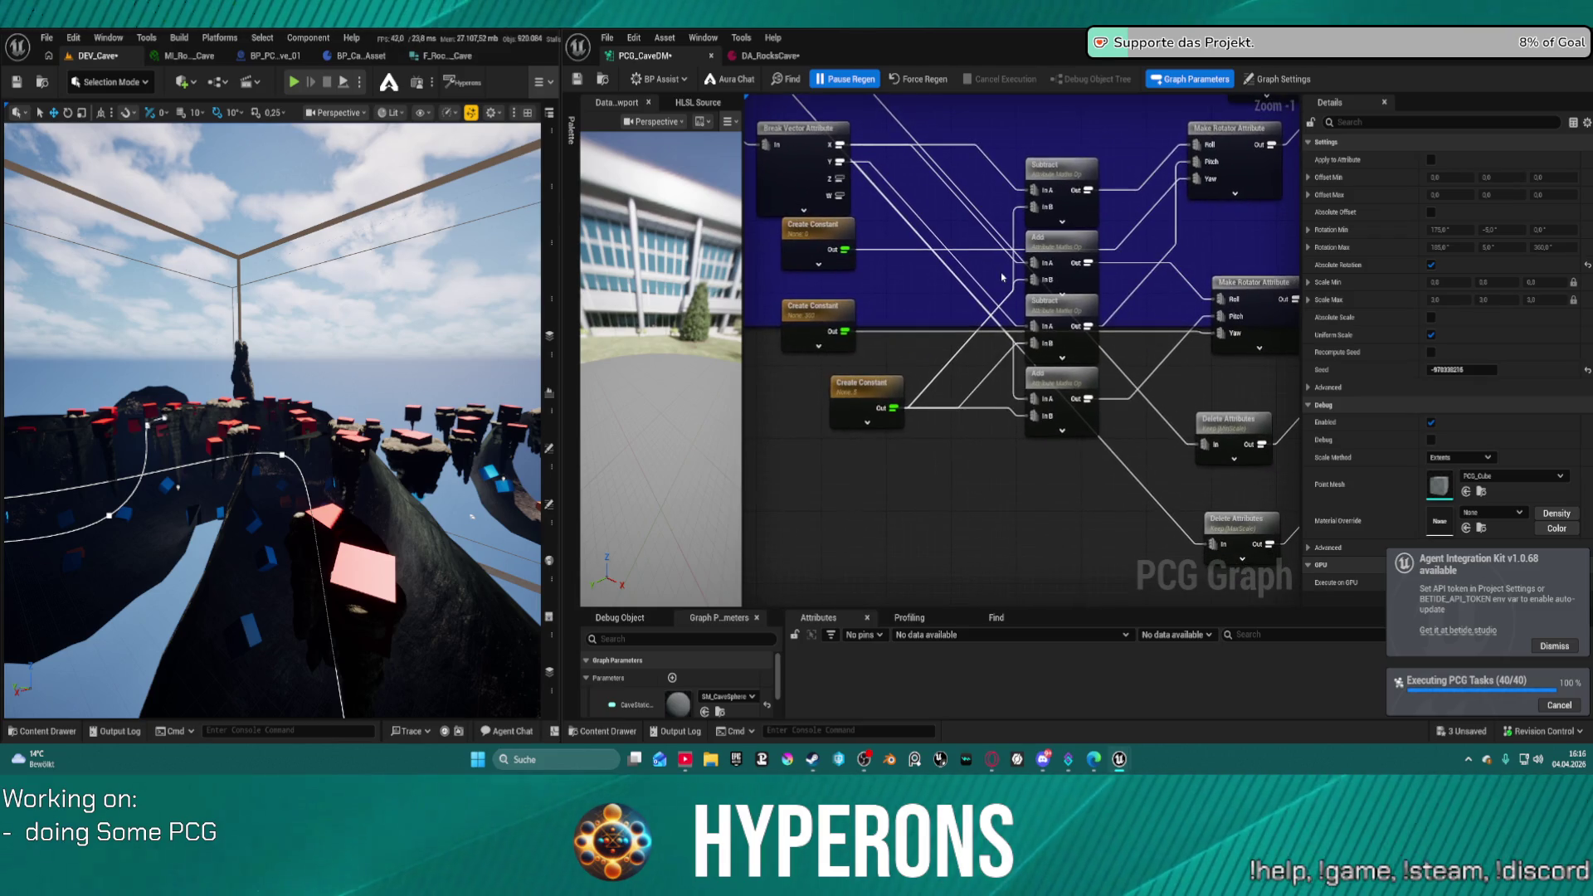
pyautogui.moveTo(863, 390)
pyautogui.mouseDown()
pyautogui.moveTo(821, 396)
pyautogui.moveTo(810, 373)
pyautogui.moveTo(849, 346)
pyautogui.moveTo(826, 186)
pyautogui.moveTo(822, 260)
pyautogui.mouseUp()
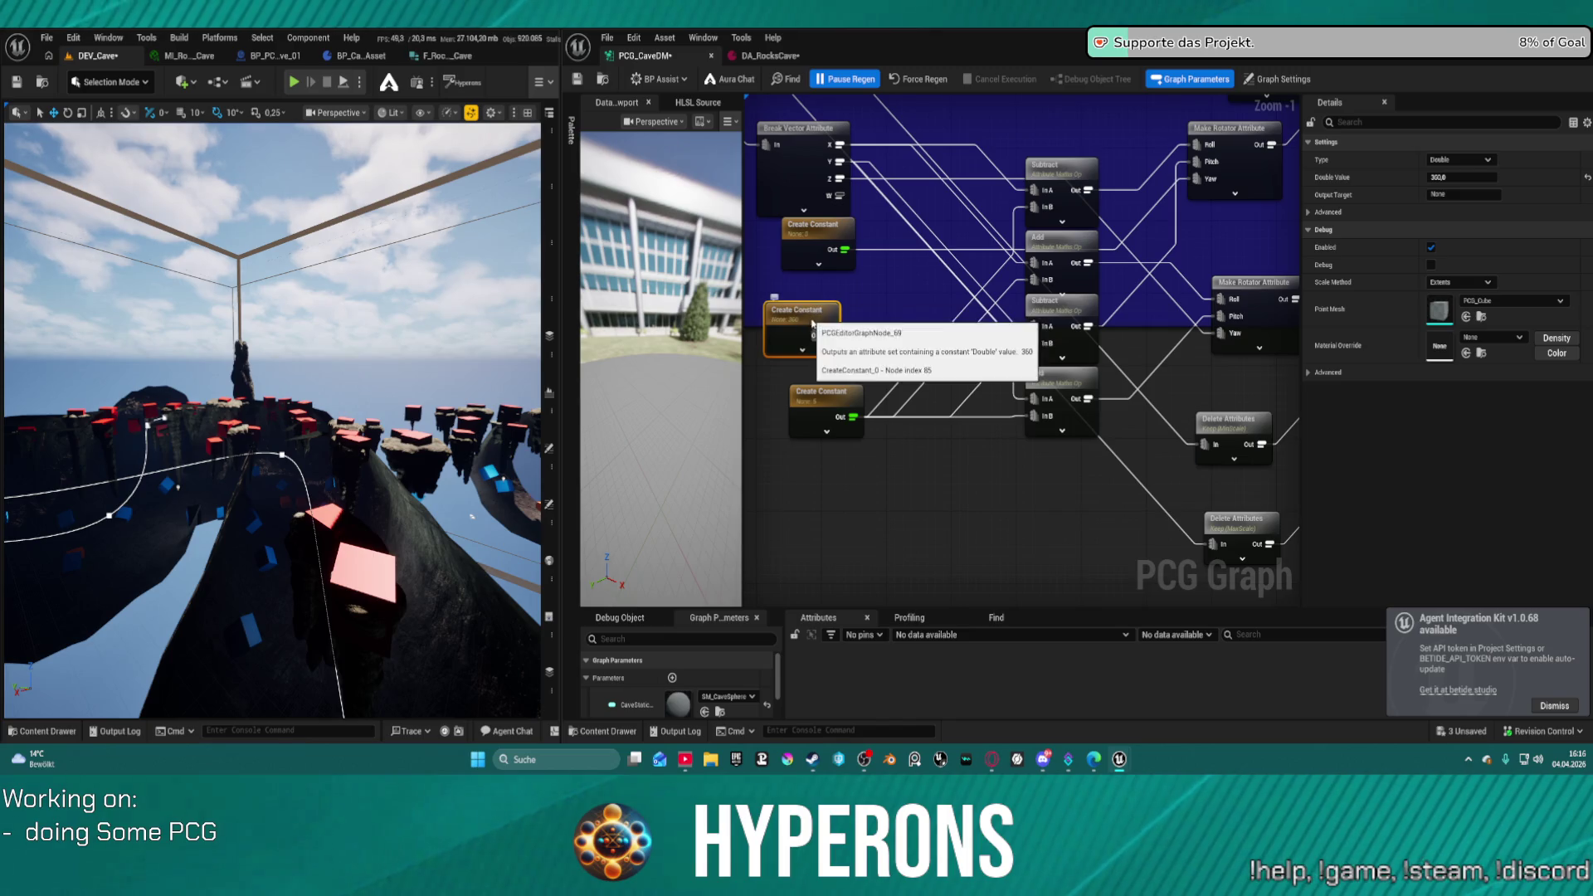
pyautogui.press('Delete')
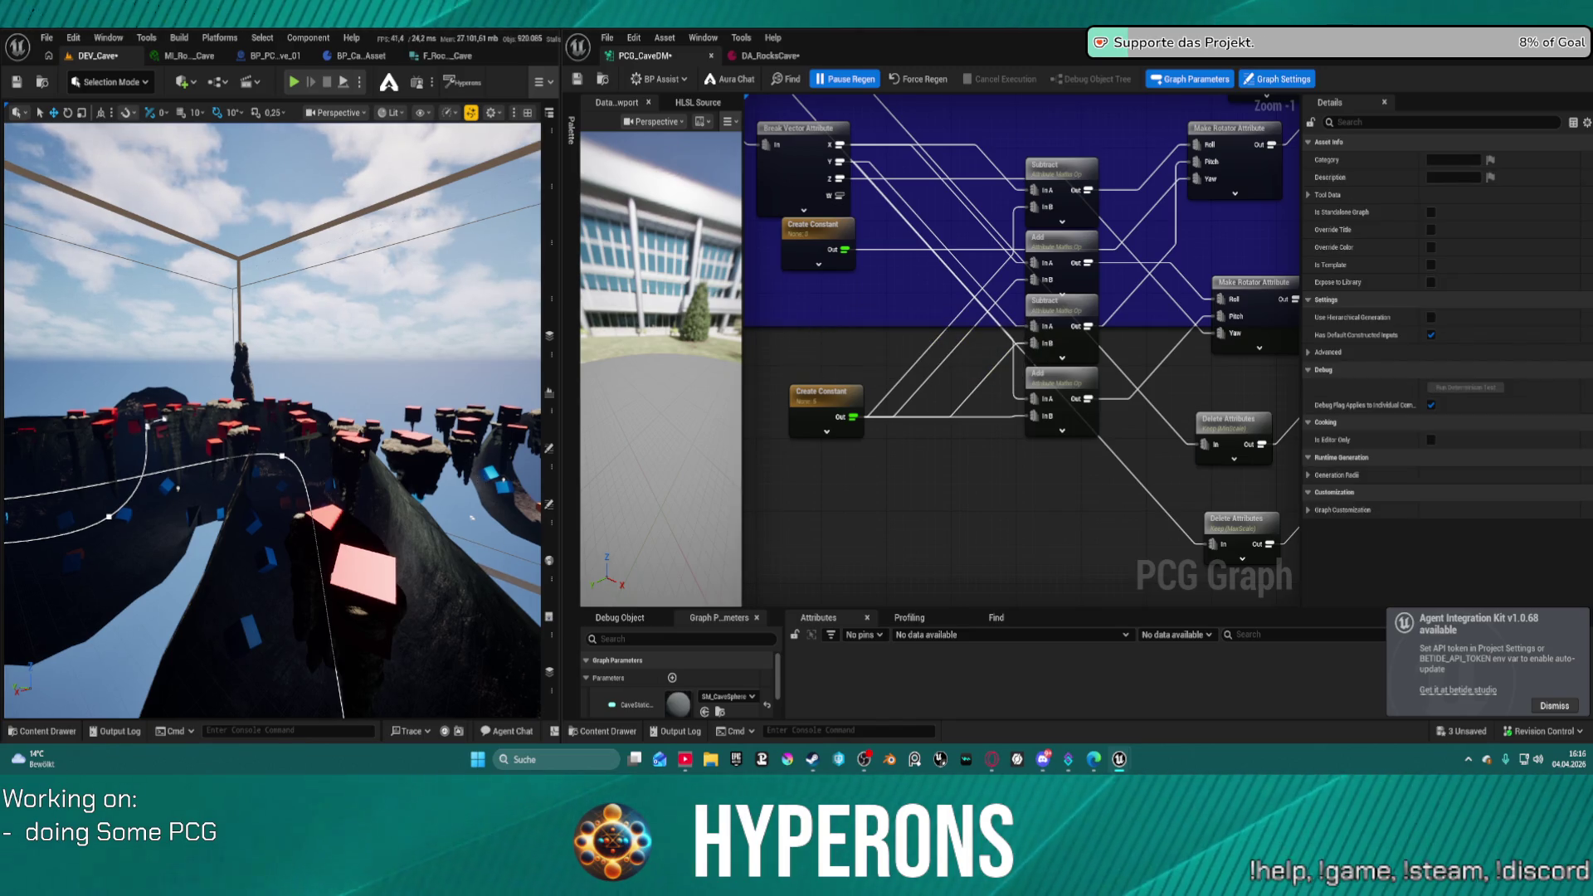
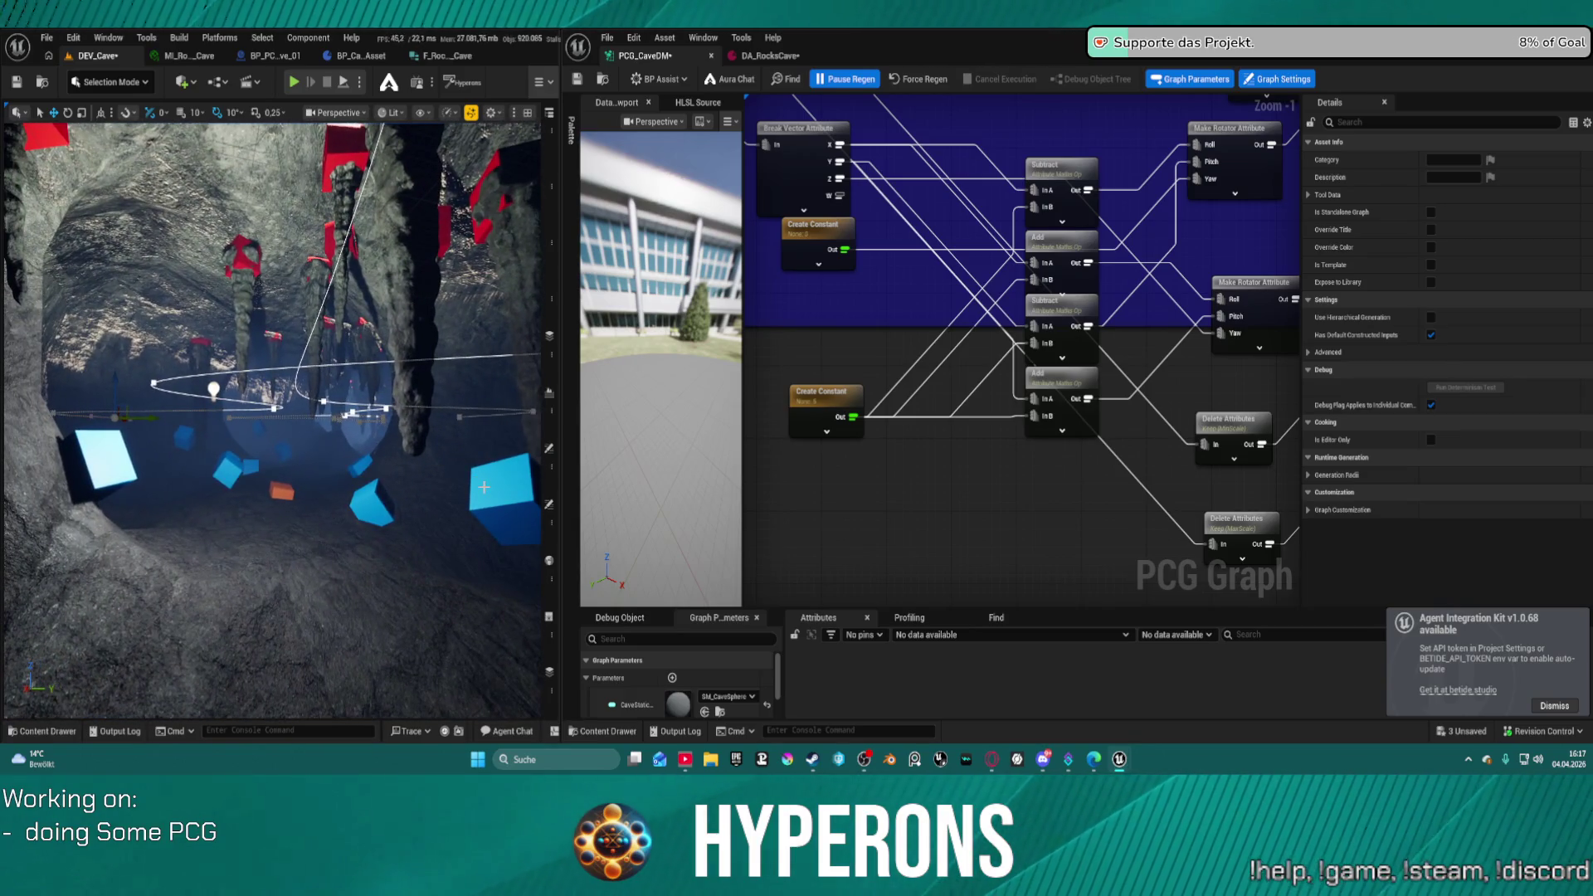
# - Realign the two Make Rotator Attribute nodes one above the other and move the filter node down
pyautogui.scroll(-2, 984, 297)
pyautogui.moveTo(951, 320)
pyautogui.mouseDown()
pyautogui.moveTo(1051, 466)
pyautogui.moveTo(1117, 482)
pyautogui.mouseUp()
pyautogui.scroll(6, 1207, 397)
pyautogui.moveTo(1207, 397); pyautogui.dragTo(1169, 517)
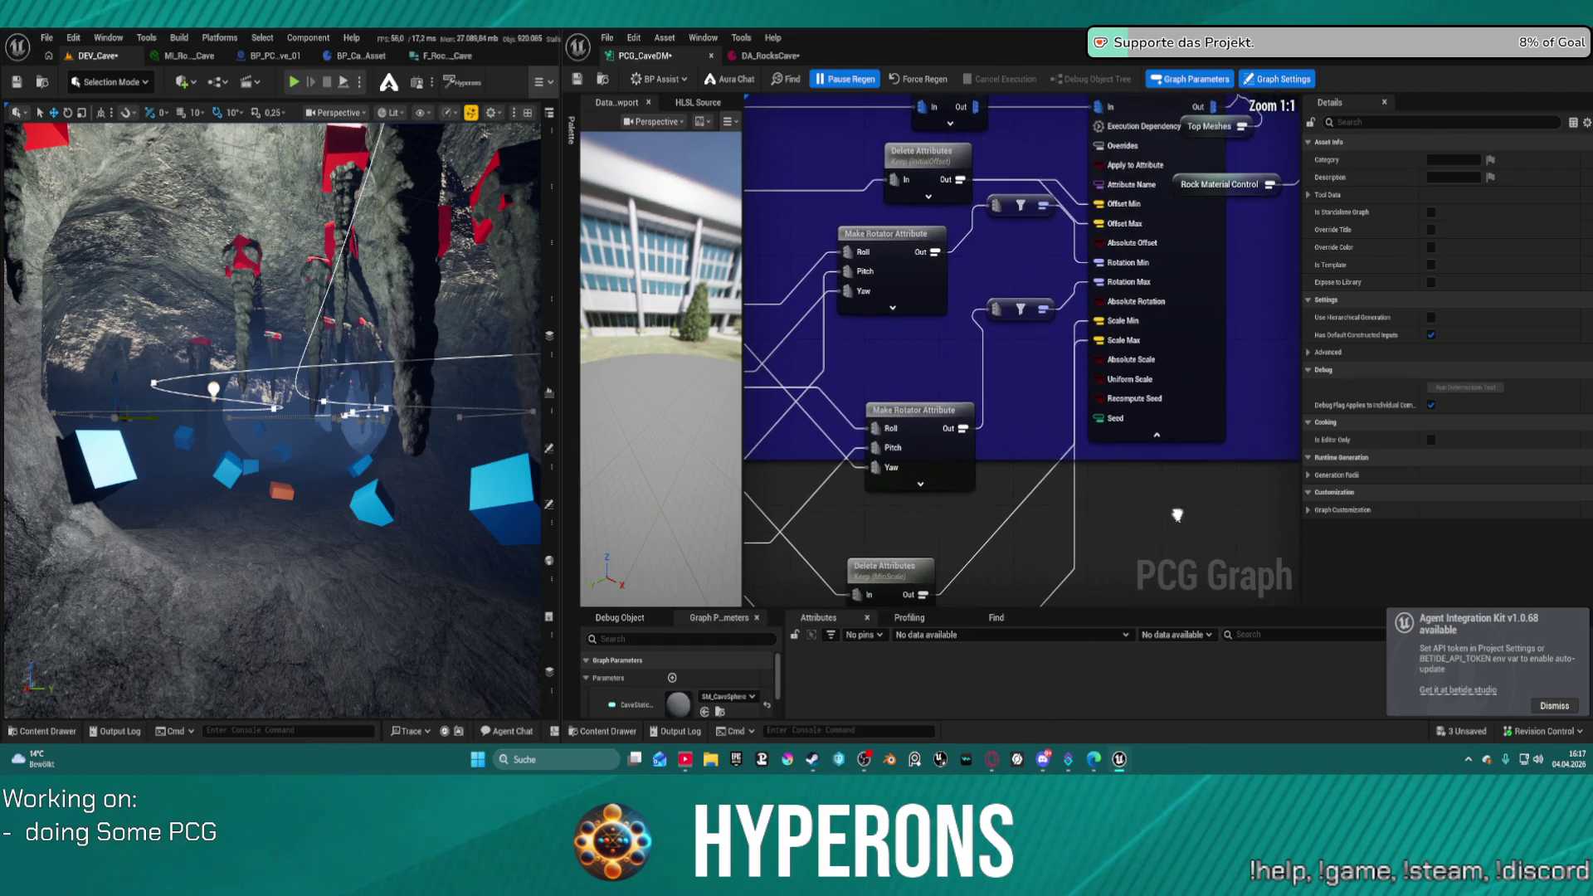
pyautogui.moveTo(934, 414); pyautogui.dragTo(920, 328)
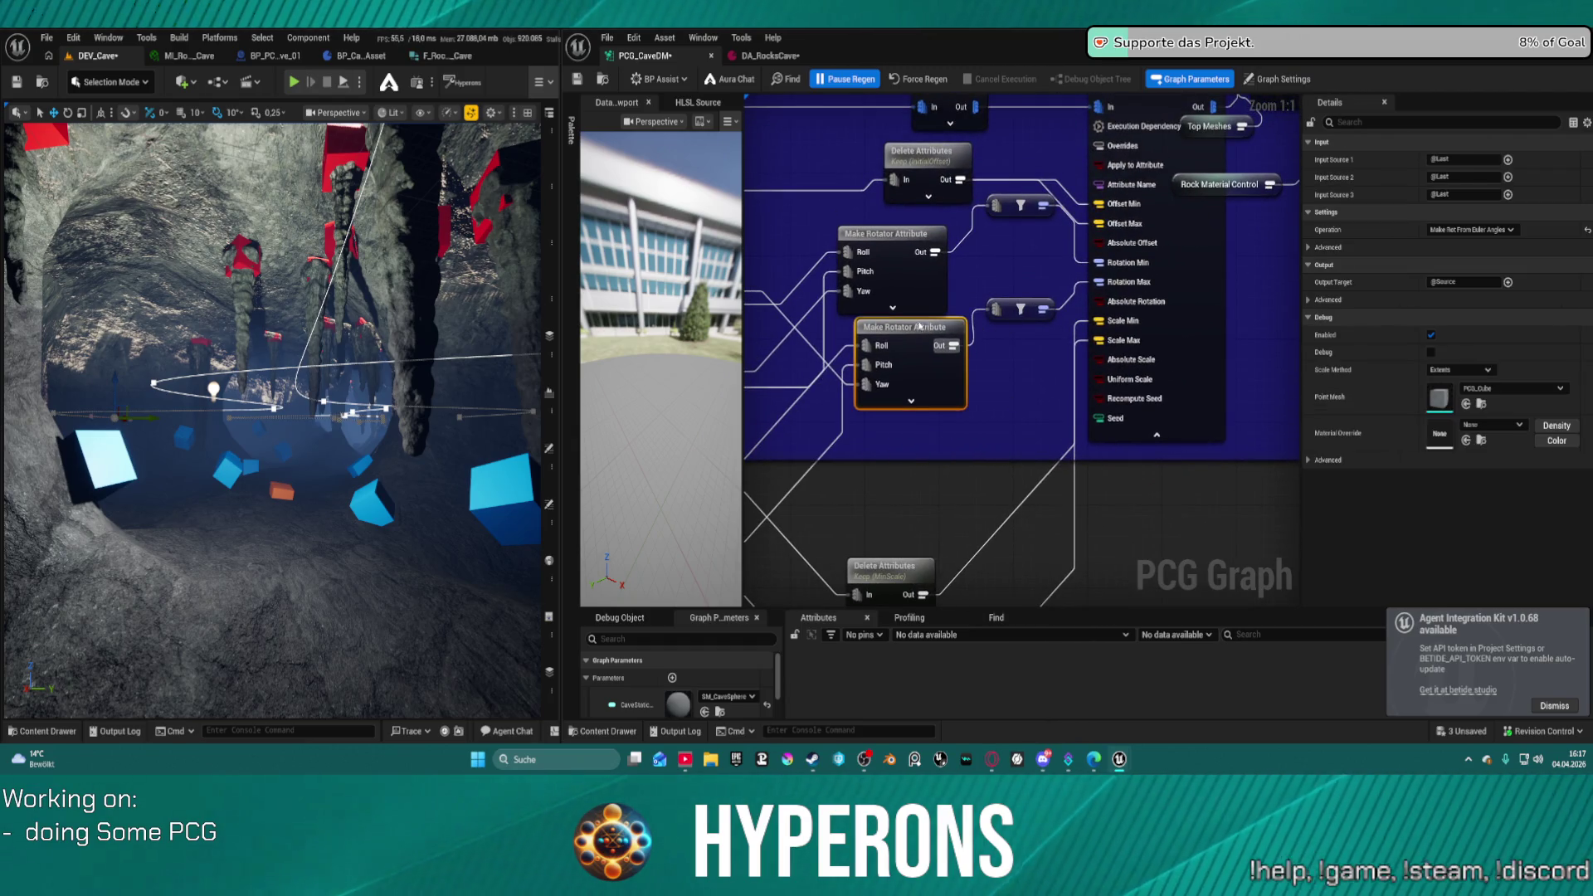
pyautogui.moveTo(902, 241); pyautogui.dragTo(918, 240)
pyautogui.moveTo(1012, 199); pyautogui.dragTo(1021, 251)
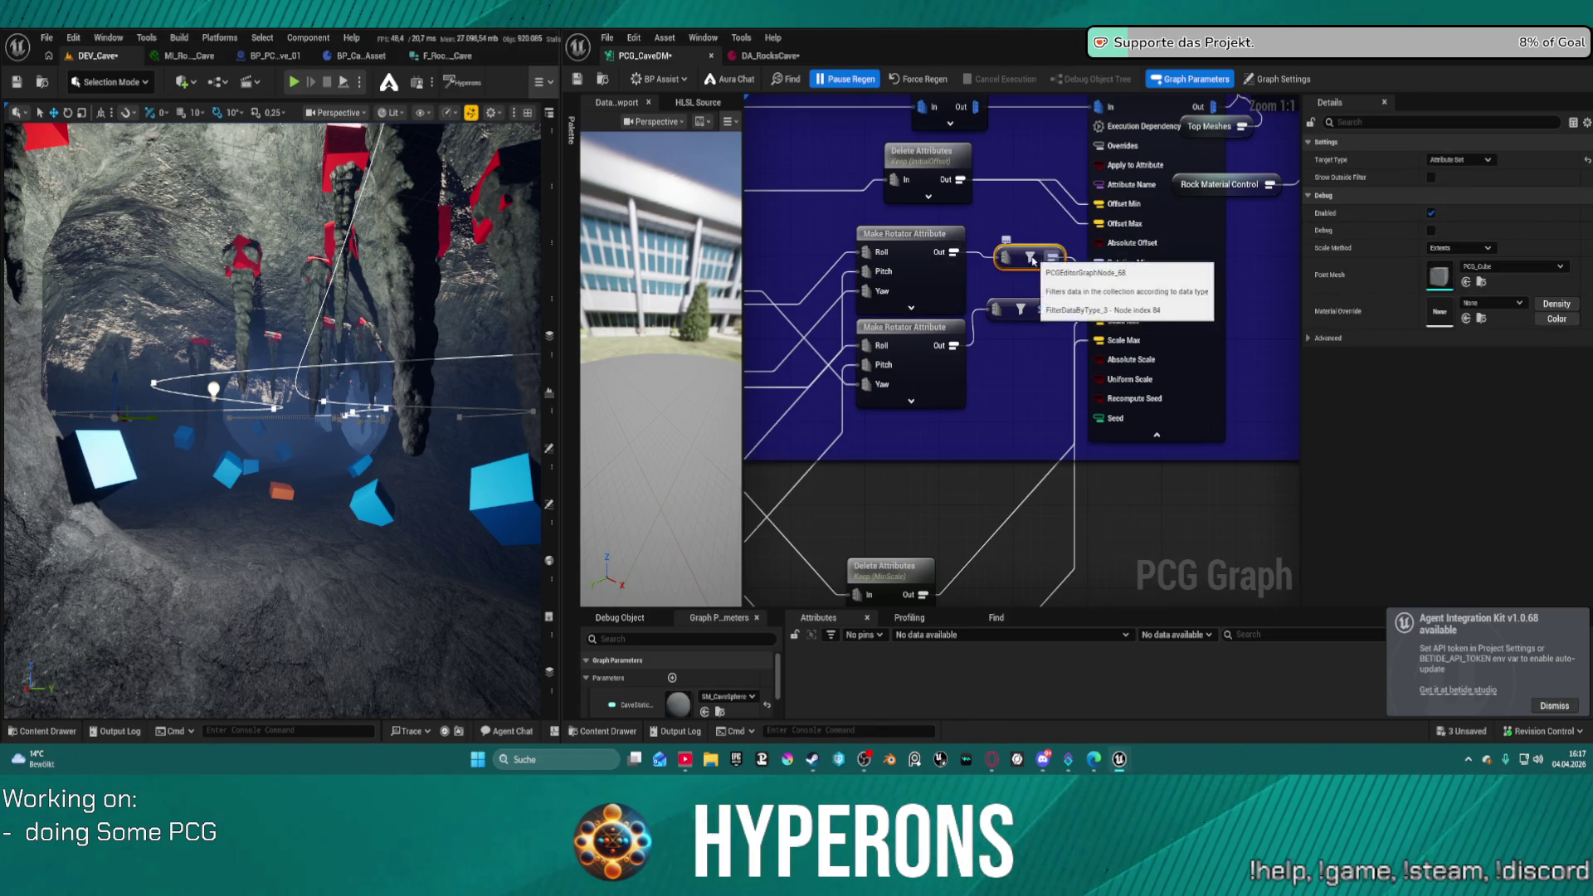
# - Set the upper Make Rotator Attribute's Output Data from Pin to Roll
pyautogui.click(913, 240)
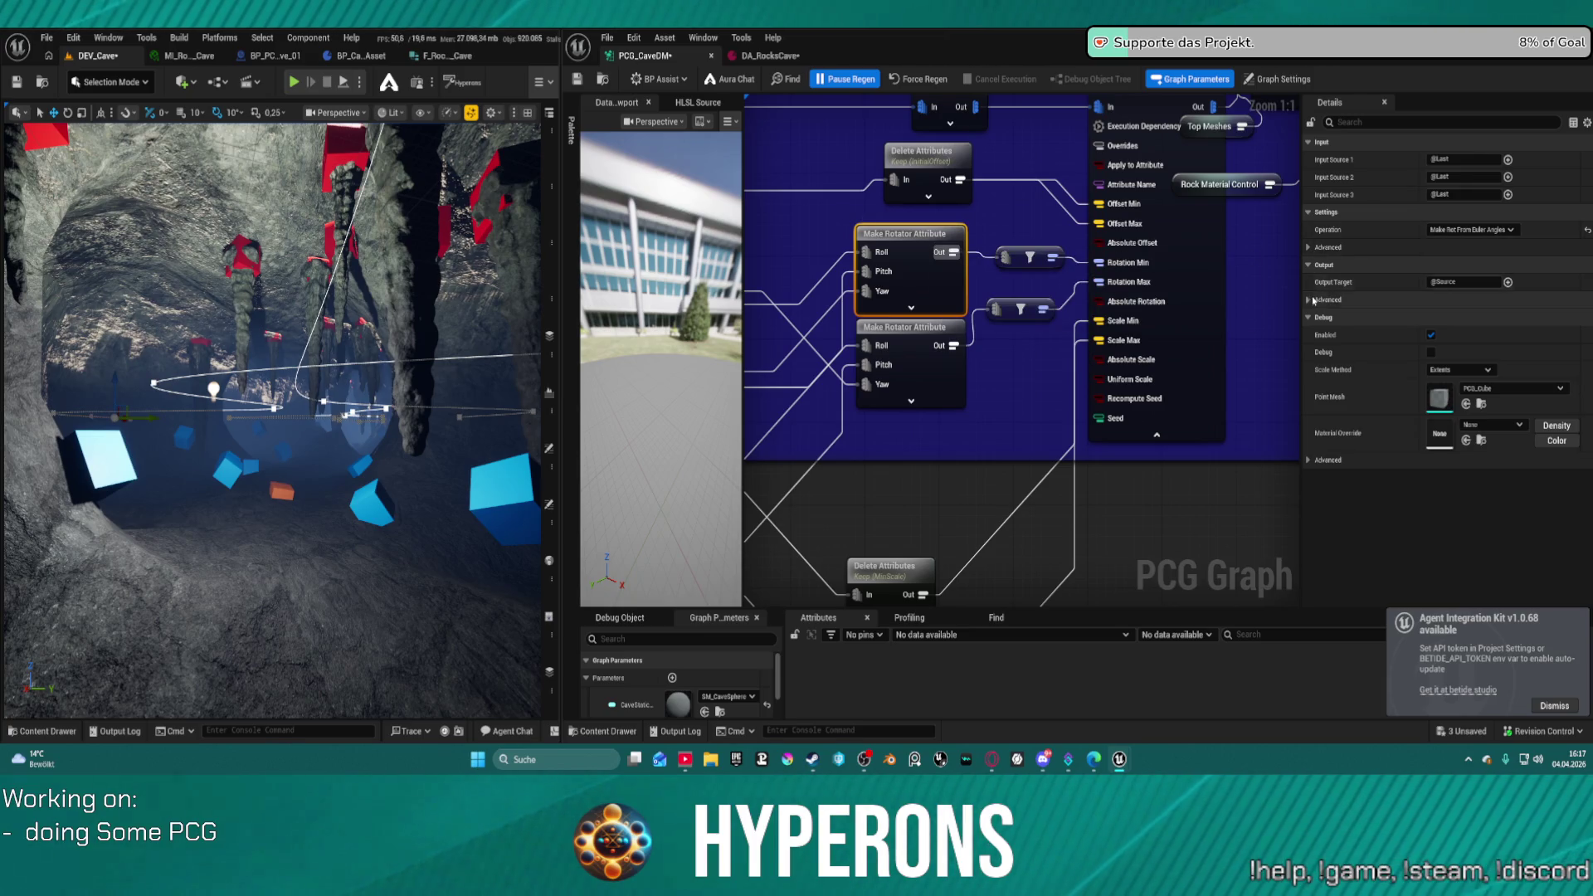
pyautogui.click(1313, 300)
pyautogui.click(1461, 317)
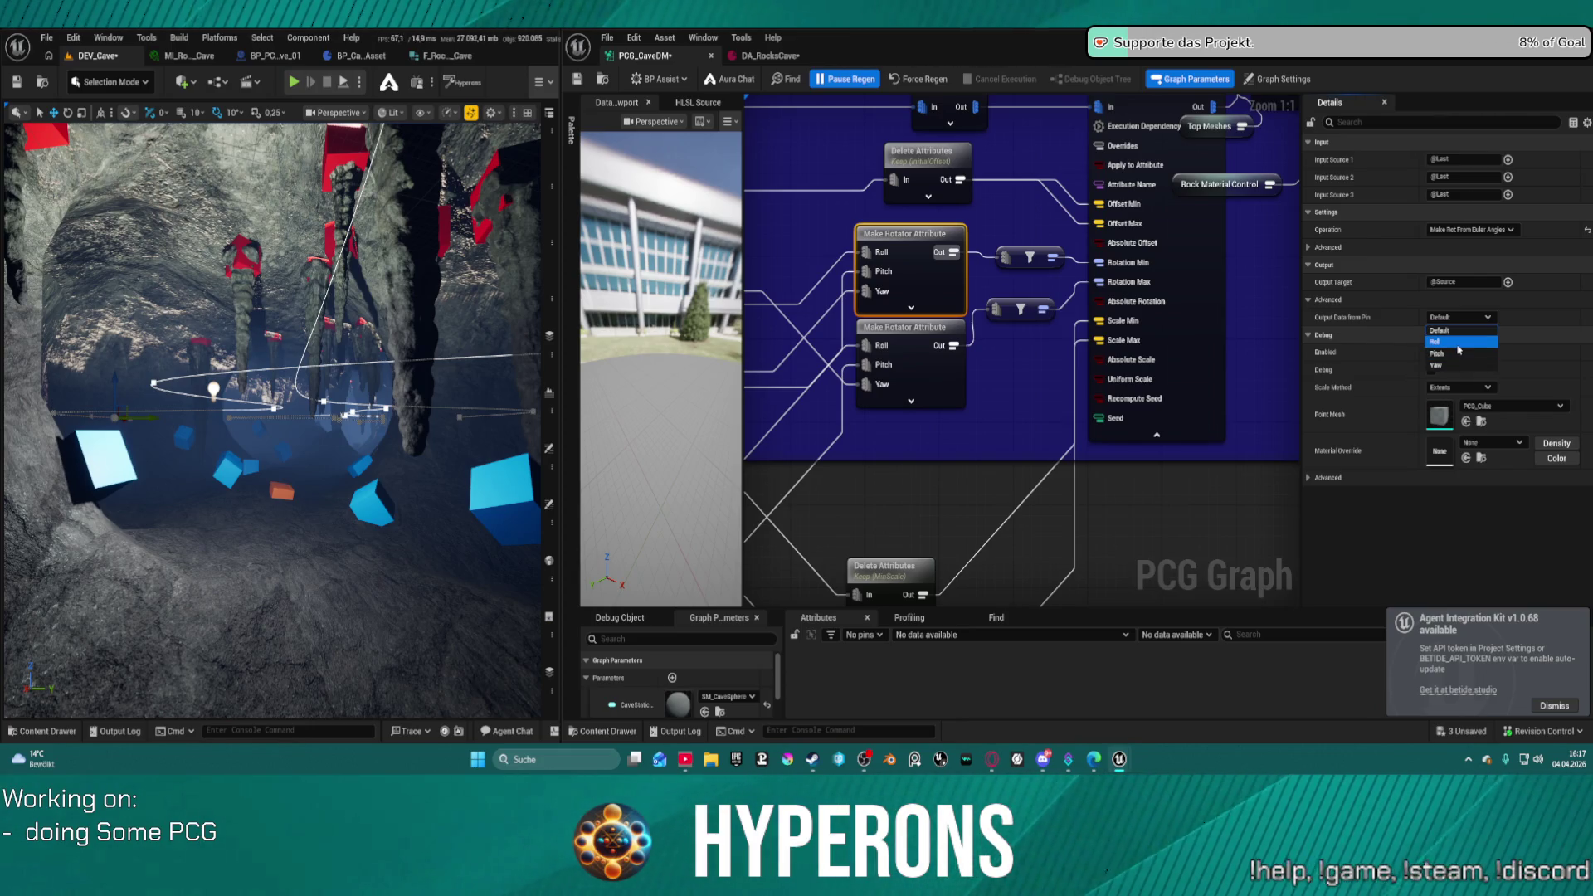
pyautogui.click(1459, 342)
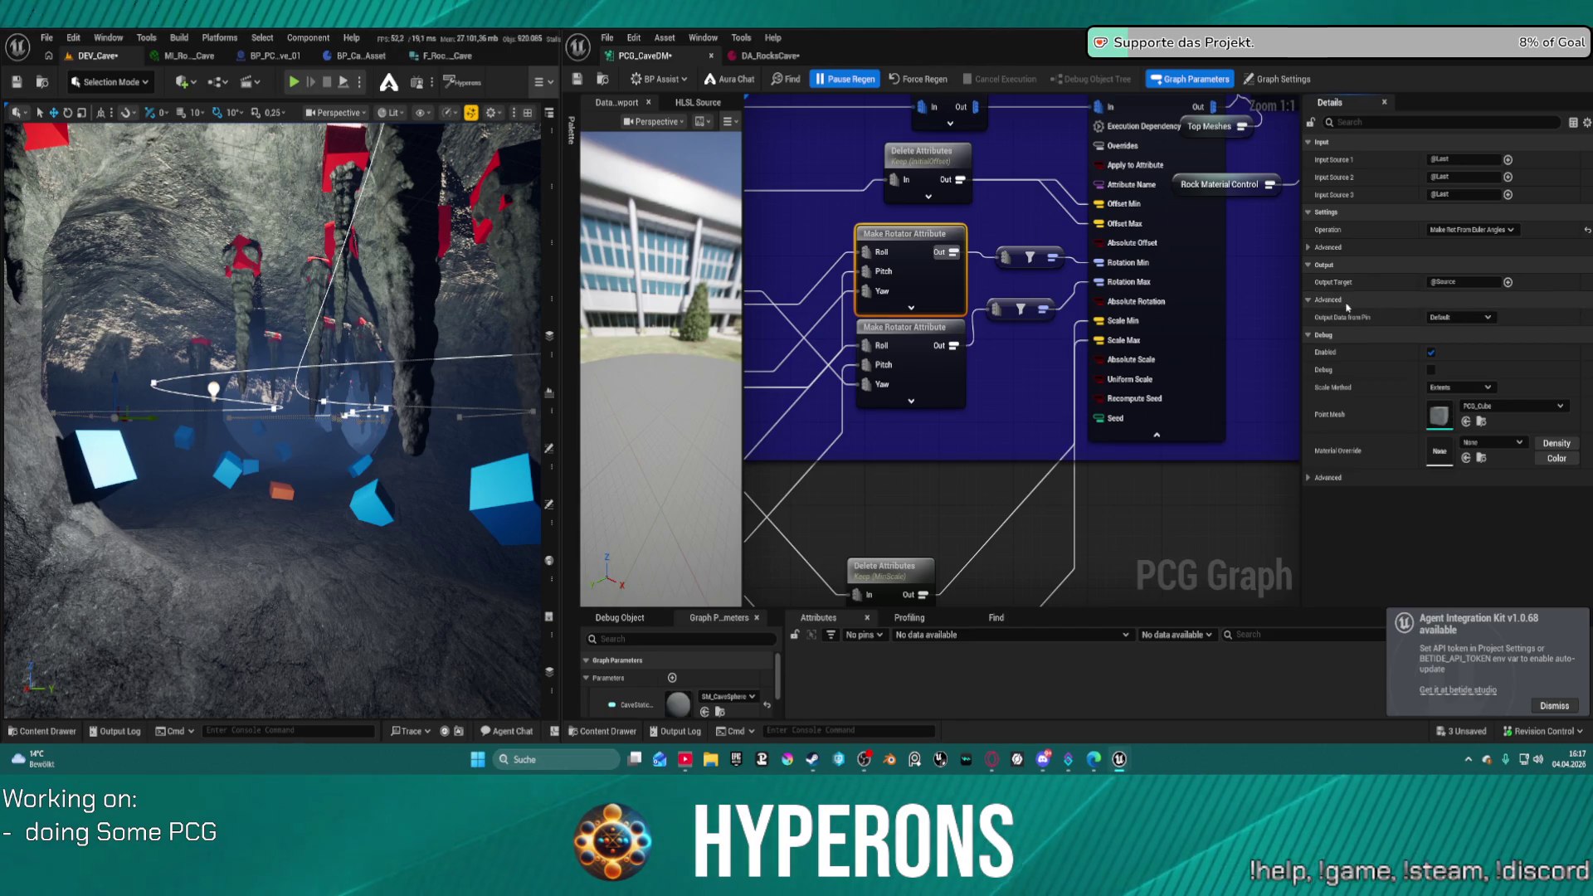
pyautogui.click(1308, 248)
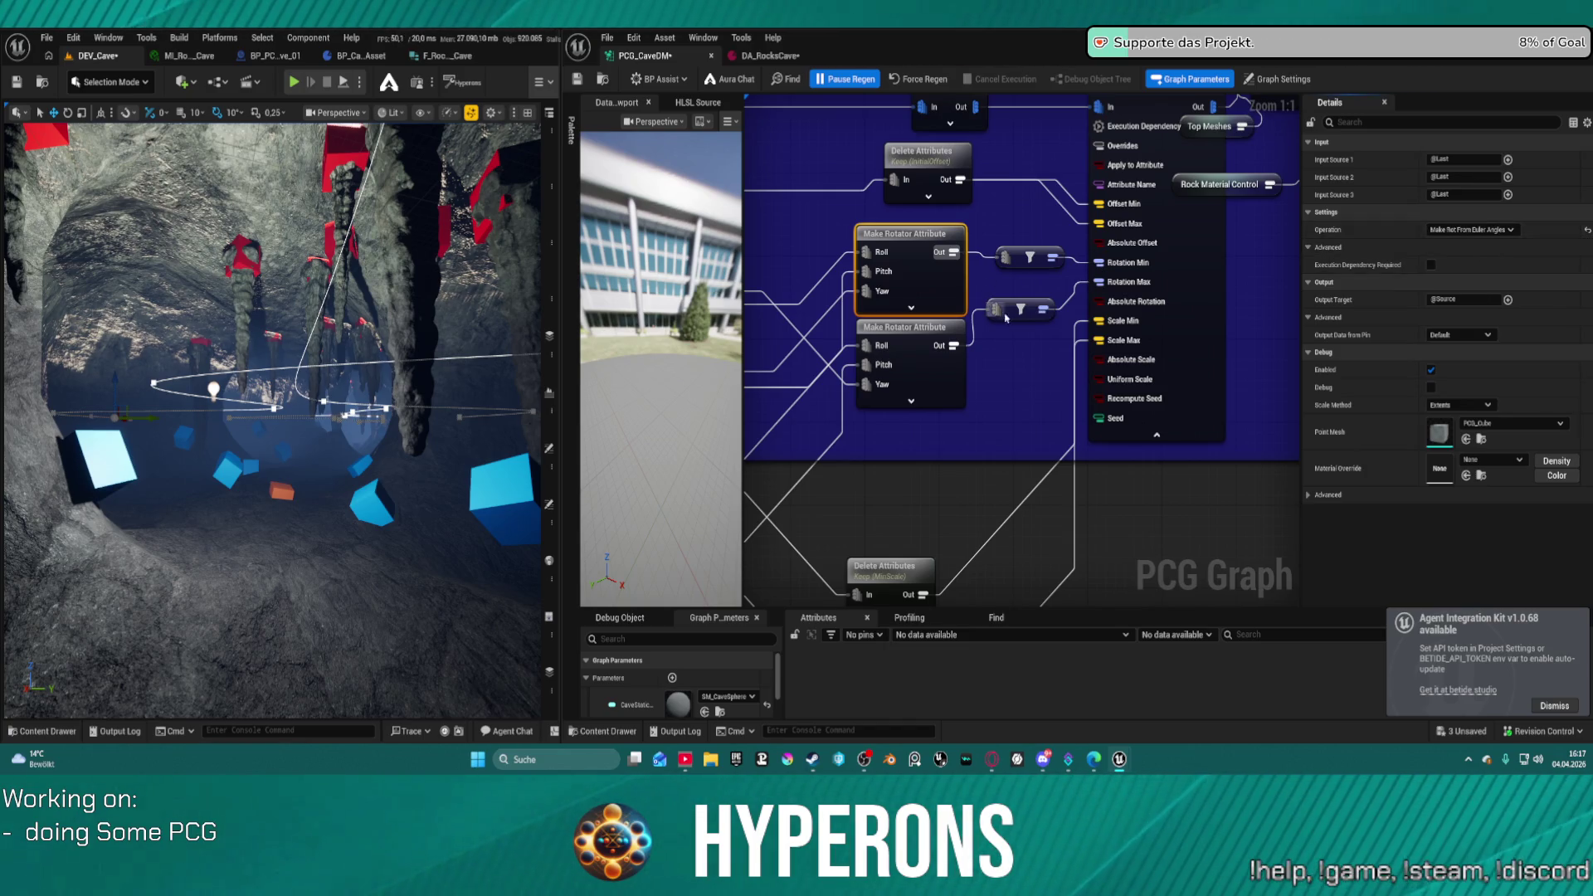
# - Lower both filter nodes and wire the second rotator's Out to the transform's Rotation Max
pyautogui.moveTo(1024, 315); pyautogui.dragTo(1033, 347)
pyautogui.moveTo(1052, 257); pyautogui.dragTo(1072, 267)
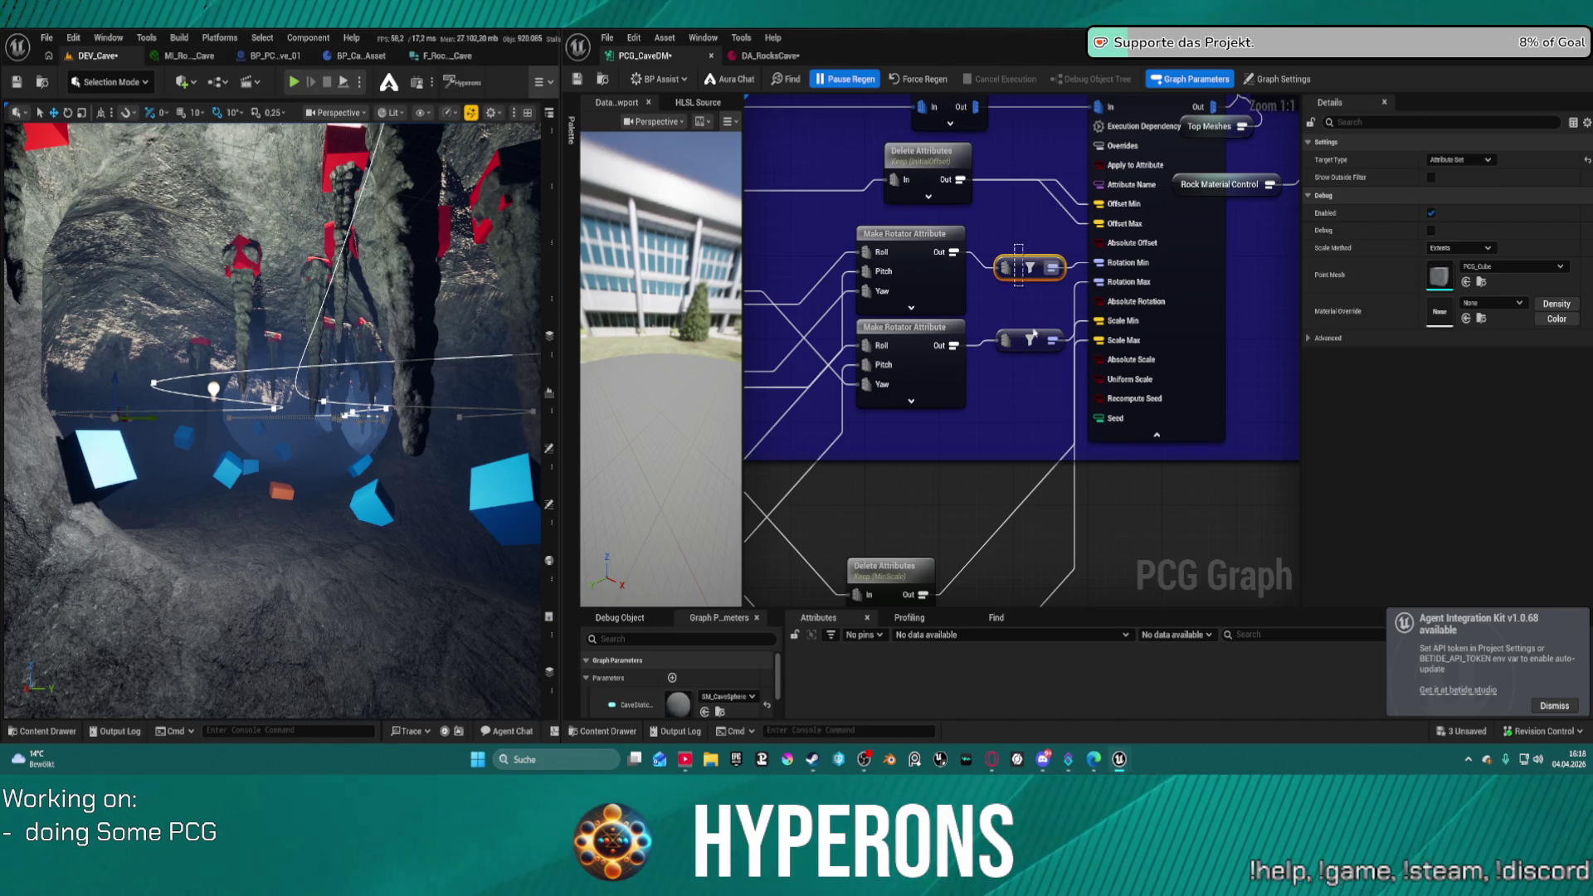
pyautogui.moveTo(1097, 262); pyautogui.dragTo(952, 253)
pyautogui.moveTo(1097, 282); pyautogui.dragTo(954, 345)
# - Move the MinScale and MaxScale filter nodes up and the Rotation filter node down
pyautogui.scroll(-5, 1006, 366)
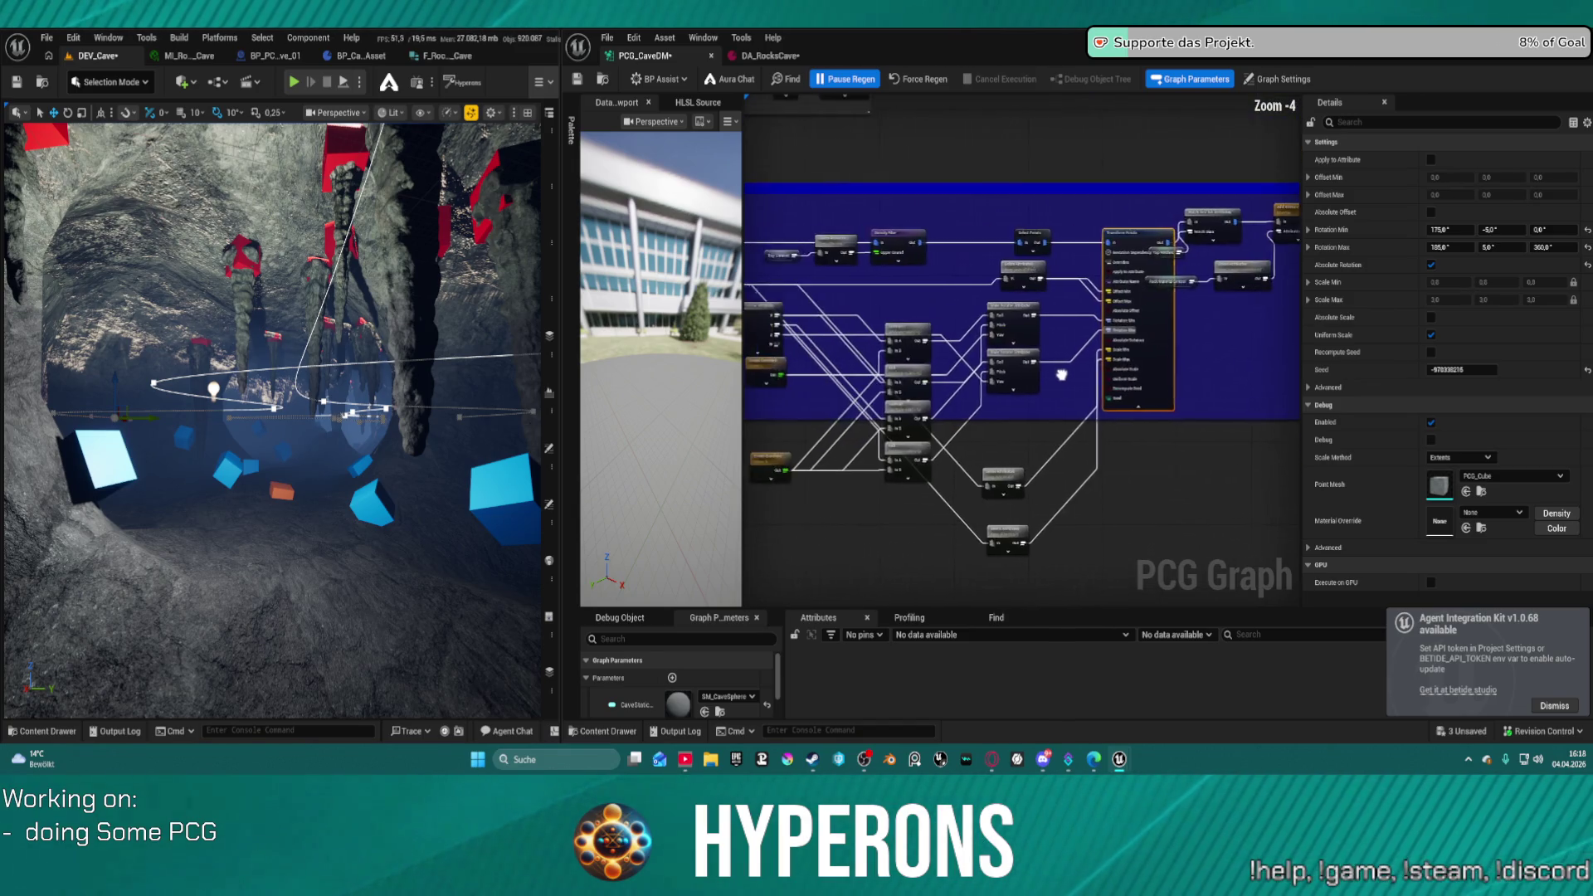
pyautogui.moveTo(1061, 374); pyautogui.dragTo(1193, 339)
pyautogui.click(1133, 247)
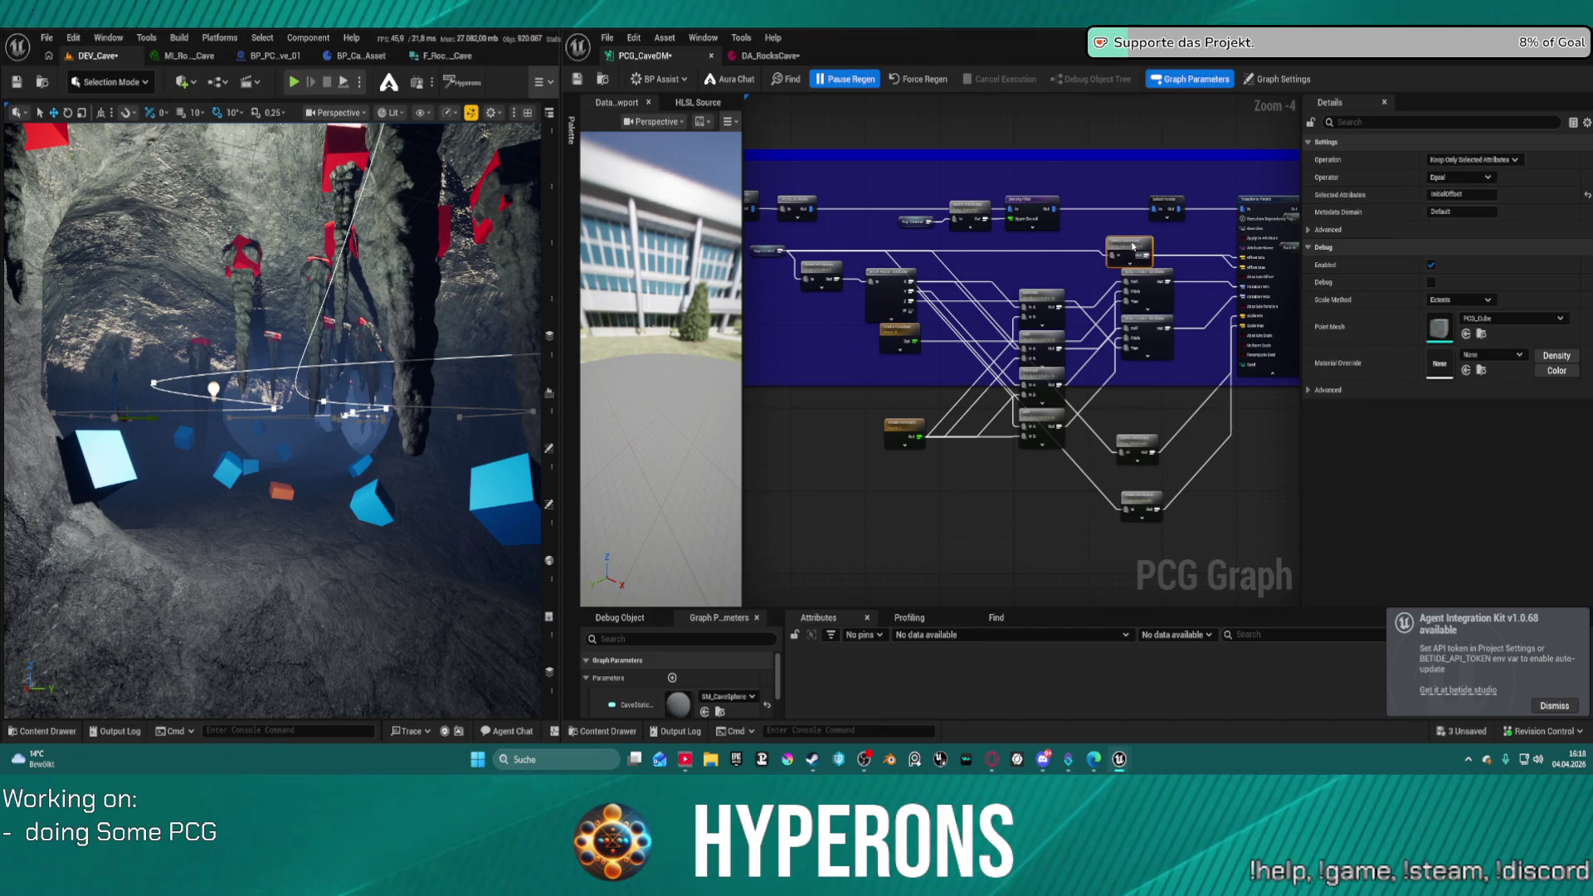
pyautogui.moveTo(1129, 454); pyautogui.dragTo(1148, 386)
pyautogui.moveTo(1149, 512); pyautogui.dragTo(1165, 397)
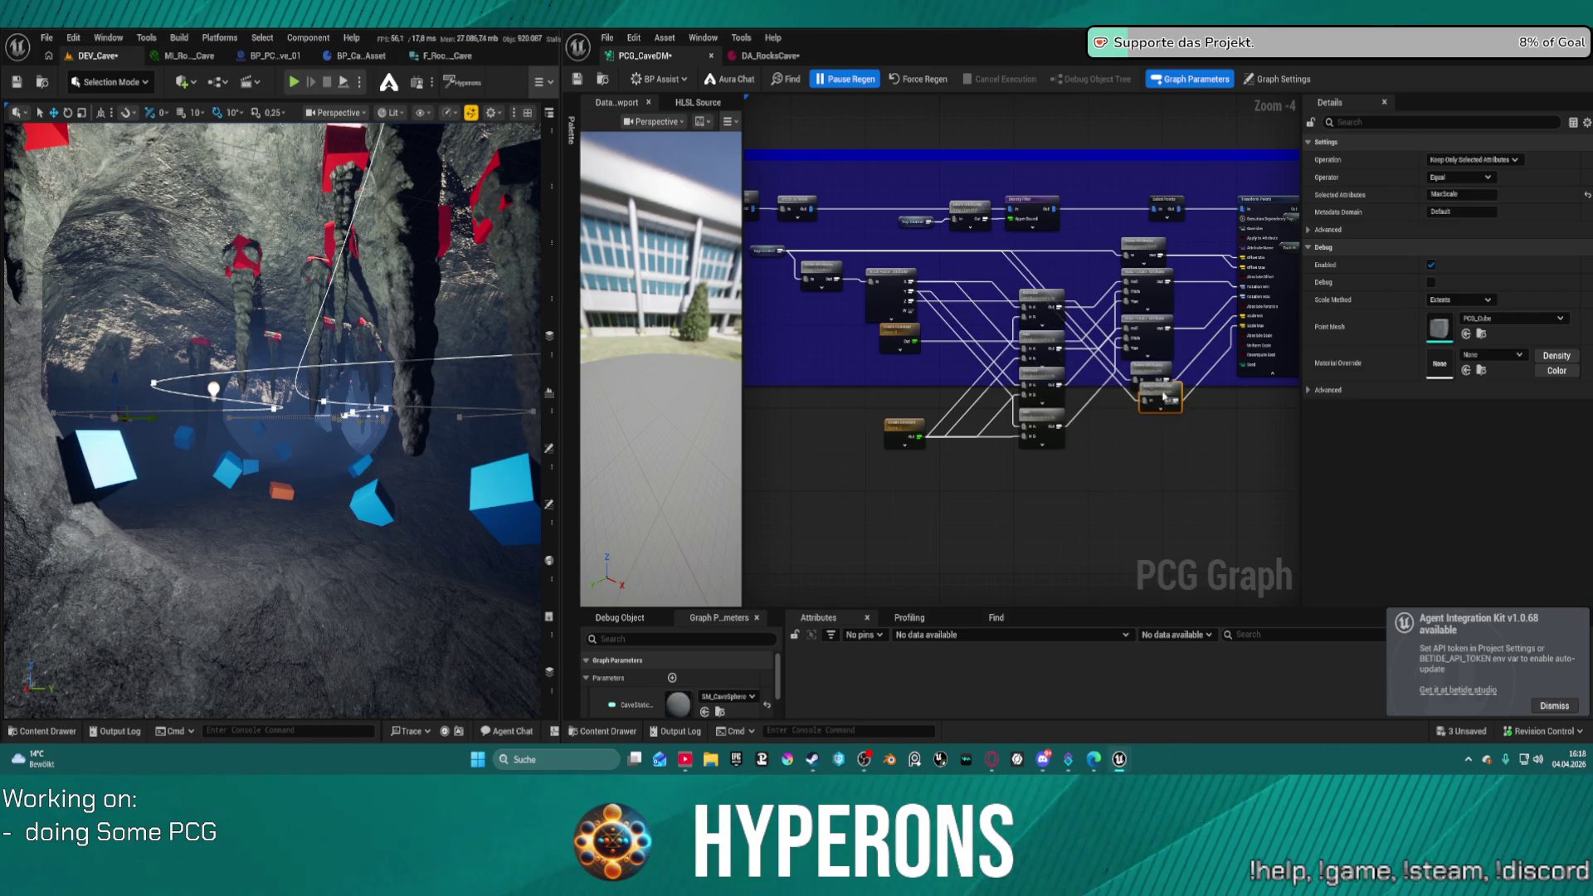
pyautogui.moveTo(845, 281); pyautogui.dragTo(852, 416)
pyautogui.moveTo(1161, 399); pyautogui.dragTo(1153, 413)
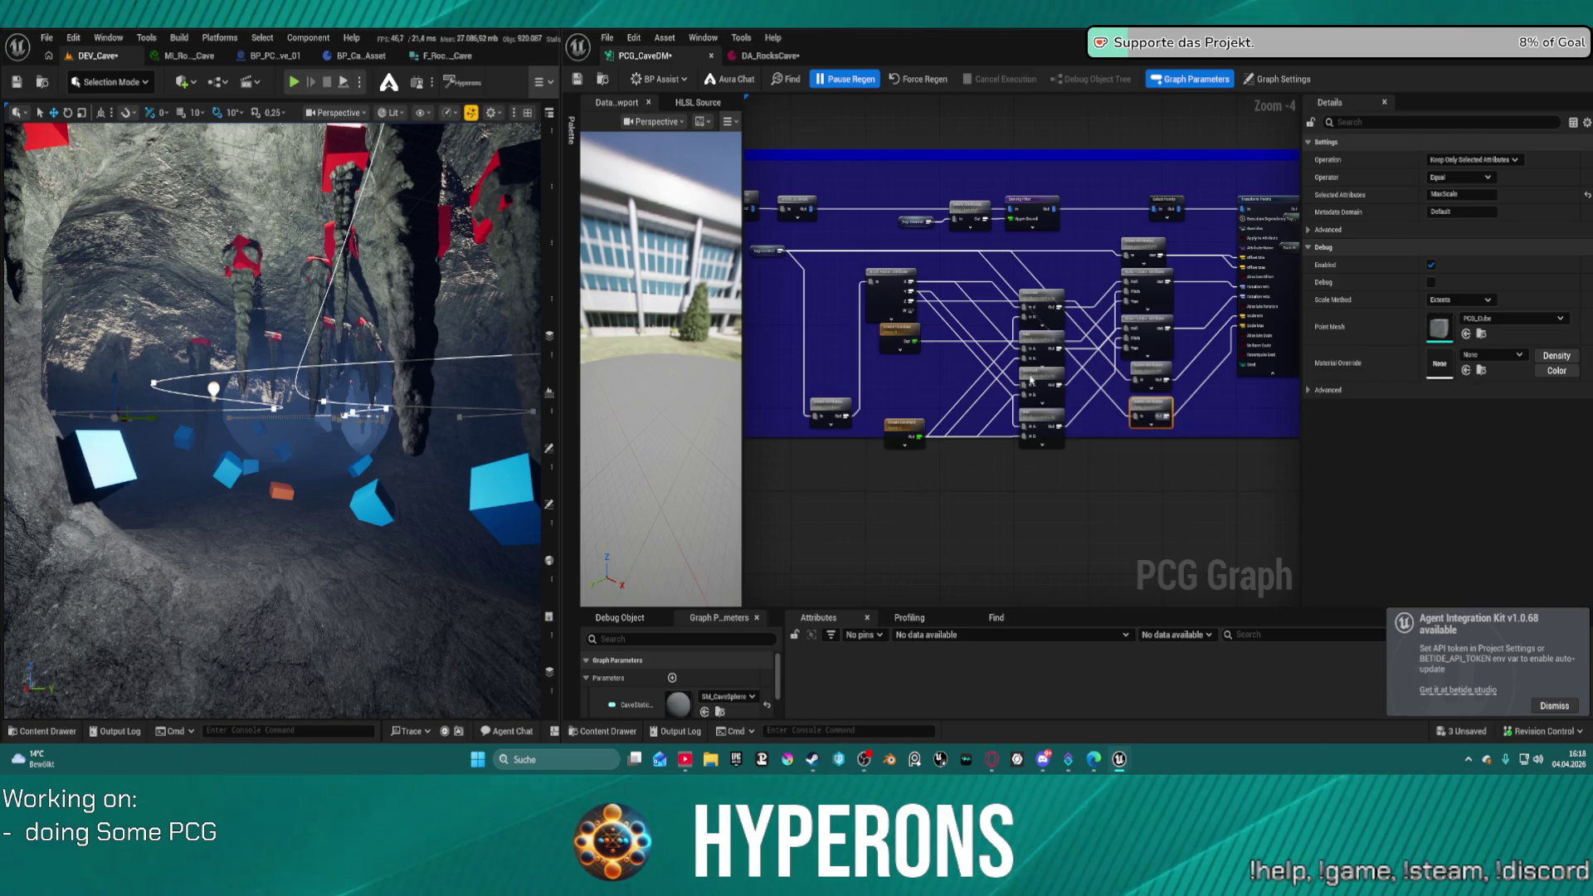
# - Shift the constant and rotator column into line and raise the bottom-left attribute filter node
pyautogui.moveTo(1012, 365)
pyautogui.mouseDown()
pyautogui.moveTo(937, 427)
pyautogui.moveTo(899, 363)
pyautogui.mouseUp()
pyautogui.moveTo(892, 276); pyautogui.dragTo(897, 272)
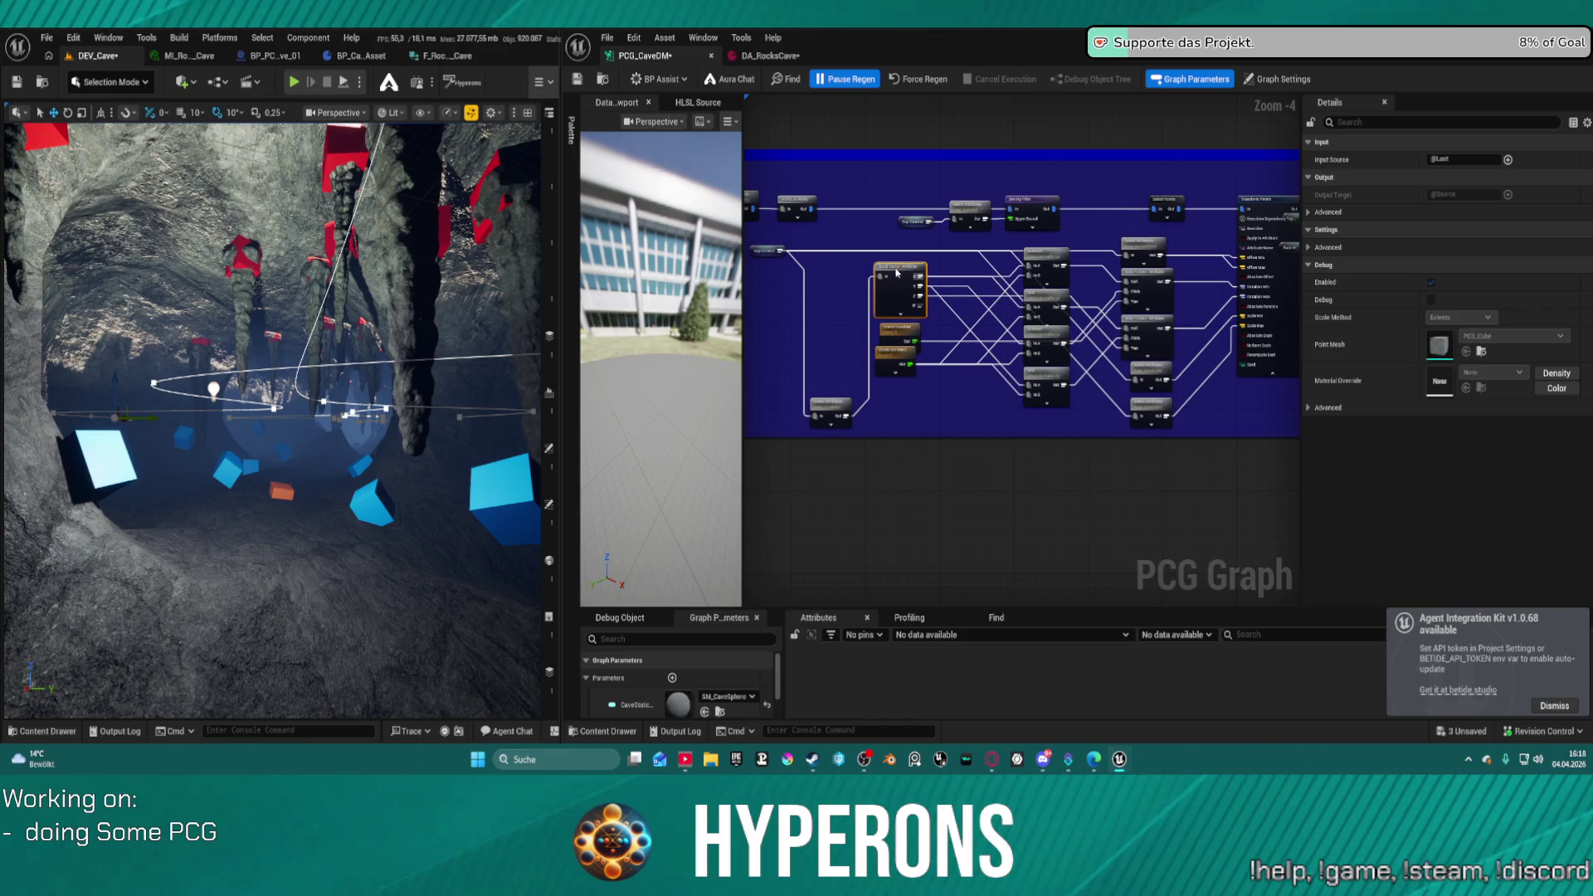
pyautogui.moveTo(898, 365); pyautogui.dragTo(908, 366)
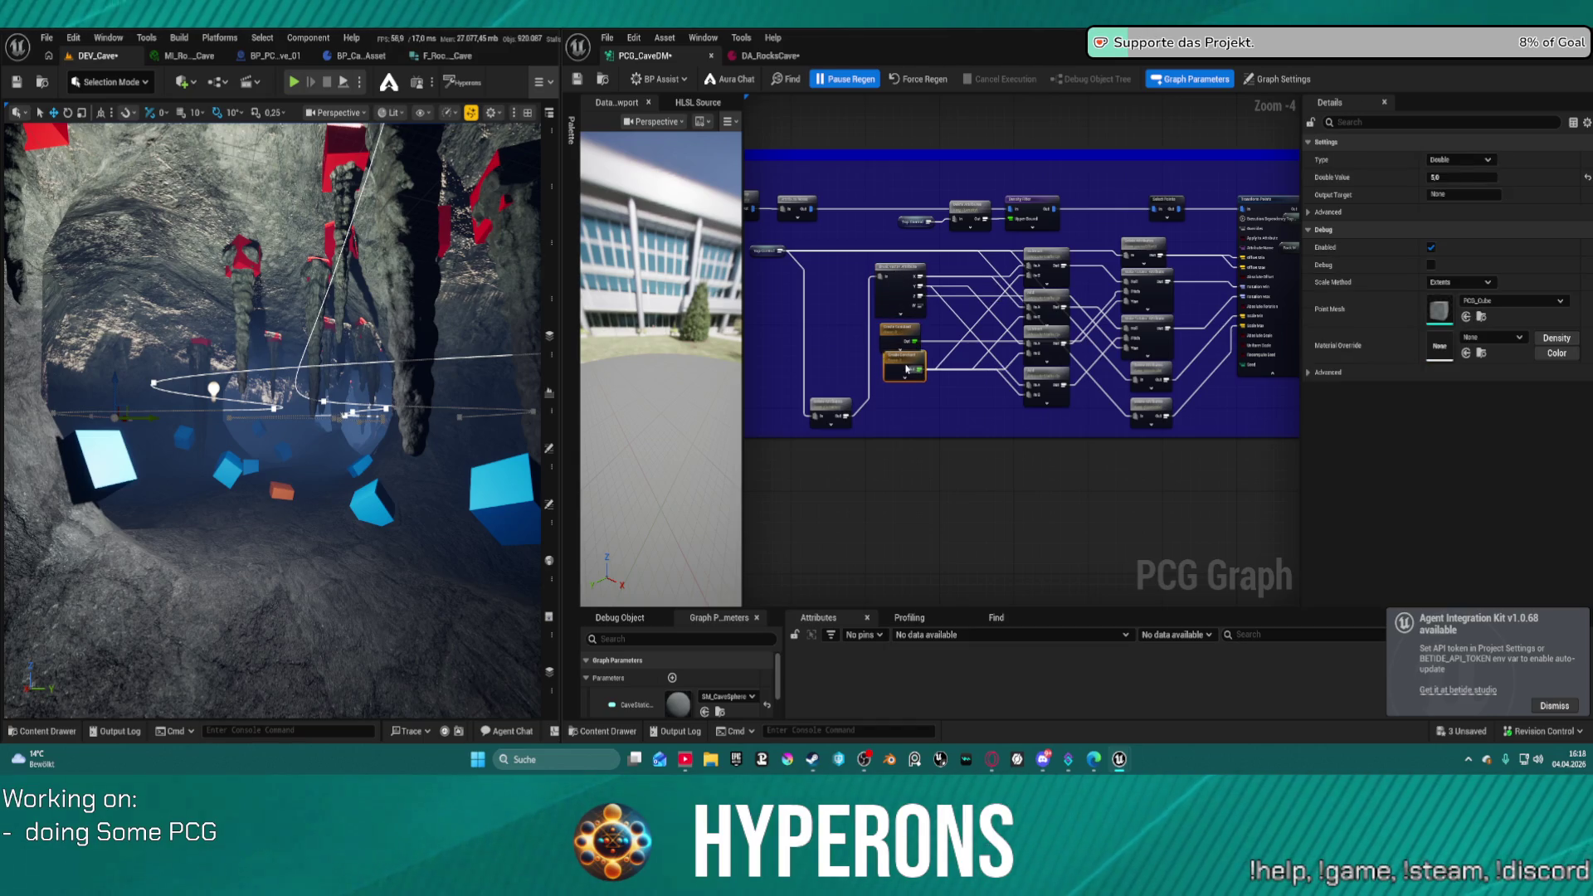
pyautogui.moveTo(827, 404)
pyautogui.mouseDown()
pyautogui.moveTo(828, 276)
pyautogui.moveTo(1270, 415)
pyautogui.mouseUp()
pyautogui.scroll(-7, 828, 272)
pyautogui.scroll(11, 971, 313)
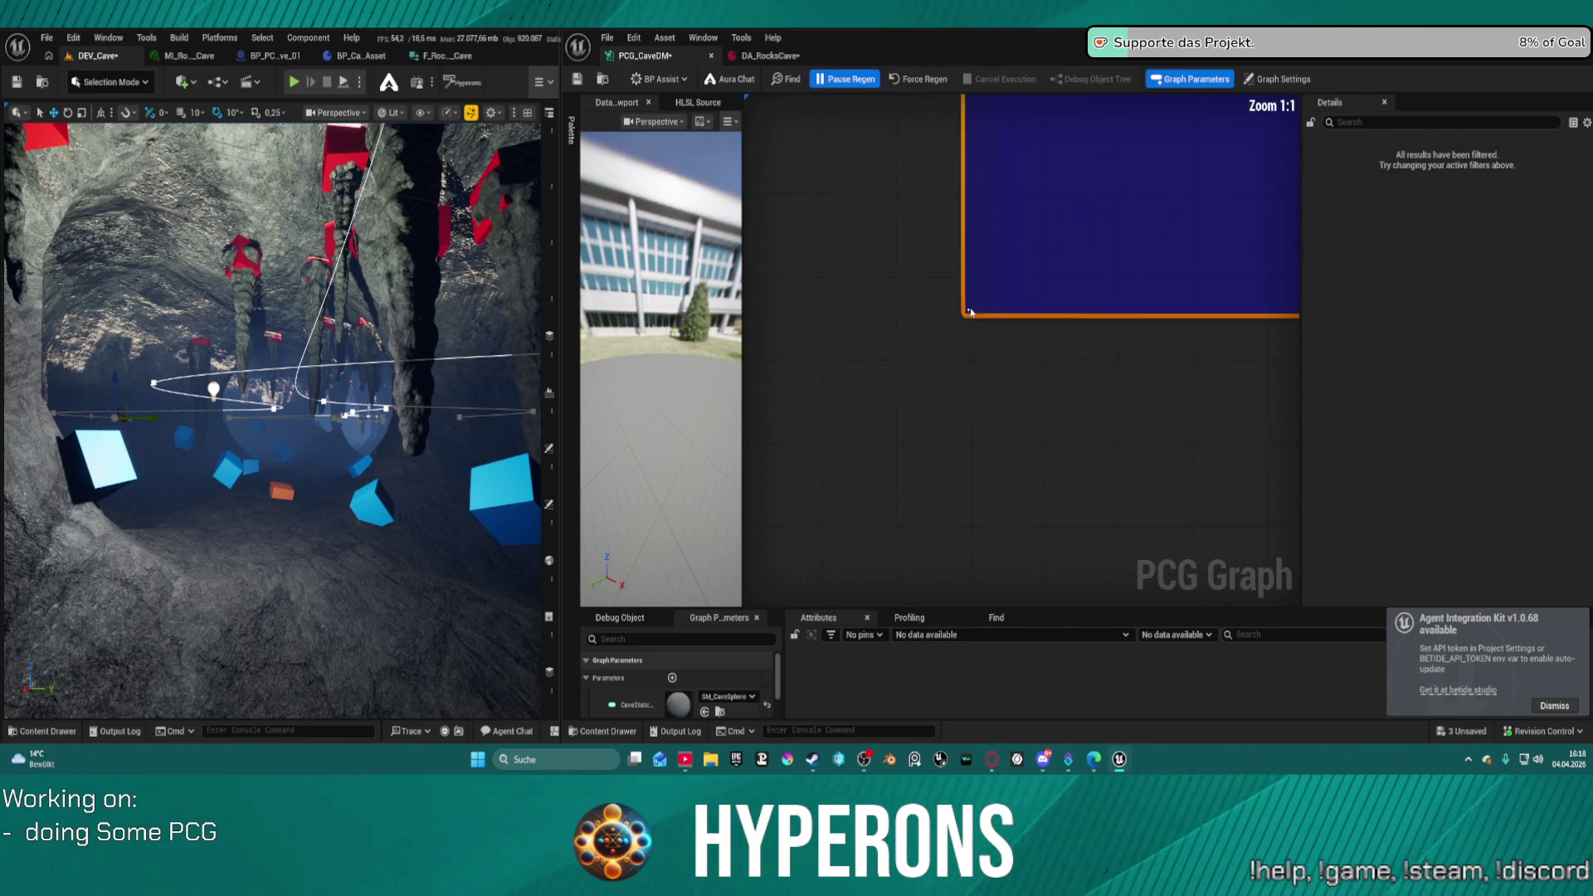
# - Extend the blue comment box downward and save everything with Ctrl+Shift+S
pyautogui.moveTo(990, 308); pyautogui.dragTo(1089, 388)
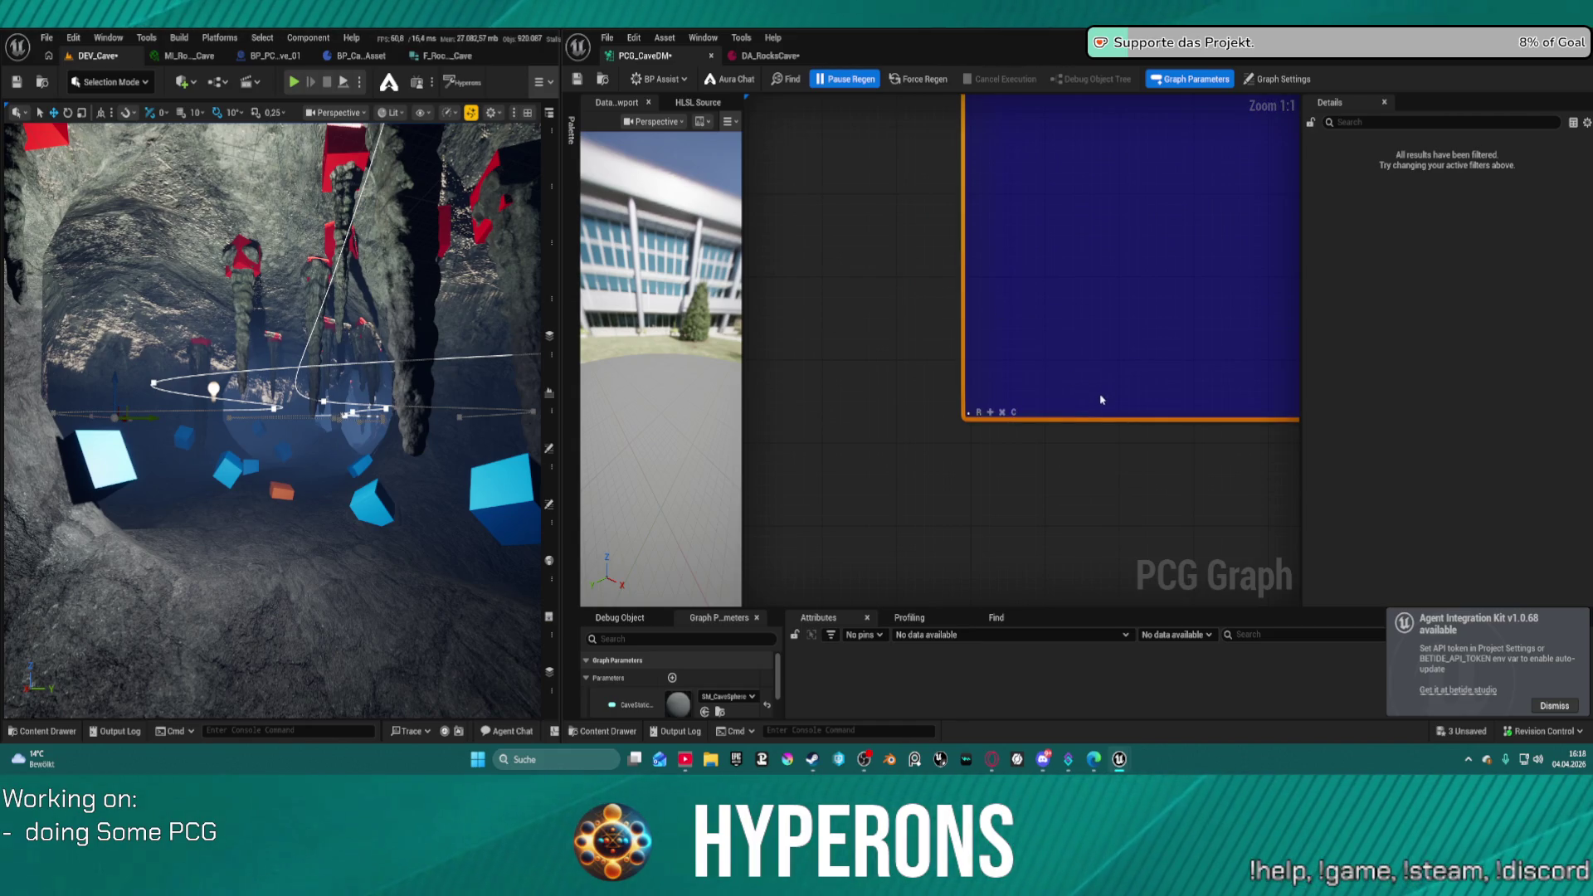
pyautogui.hotkey('ctrl', 'shift', 's')
pyautogui.scroll(-6, 1098, 340)
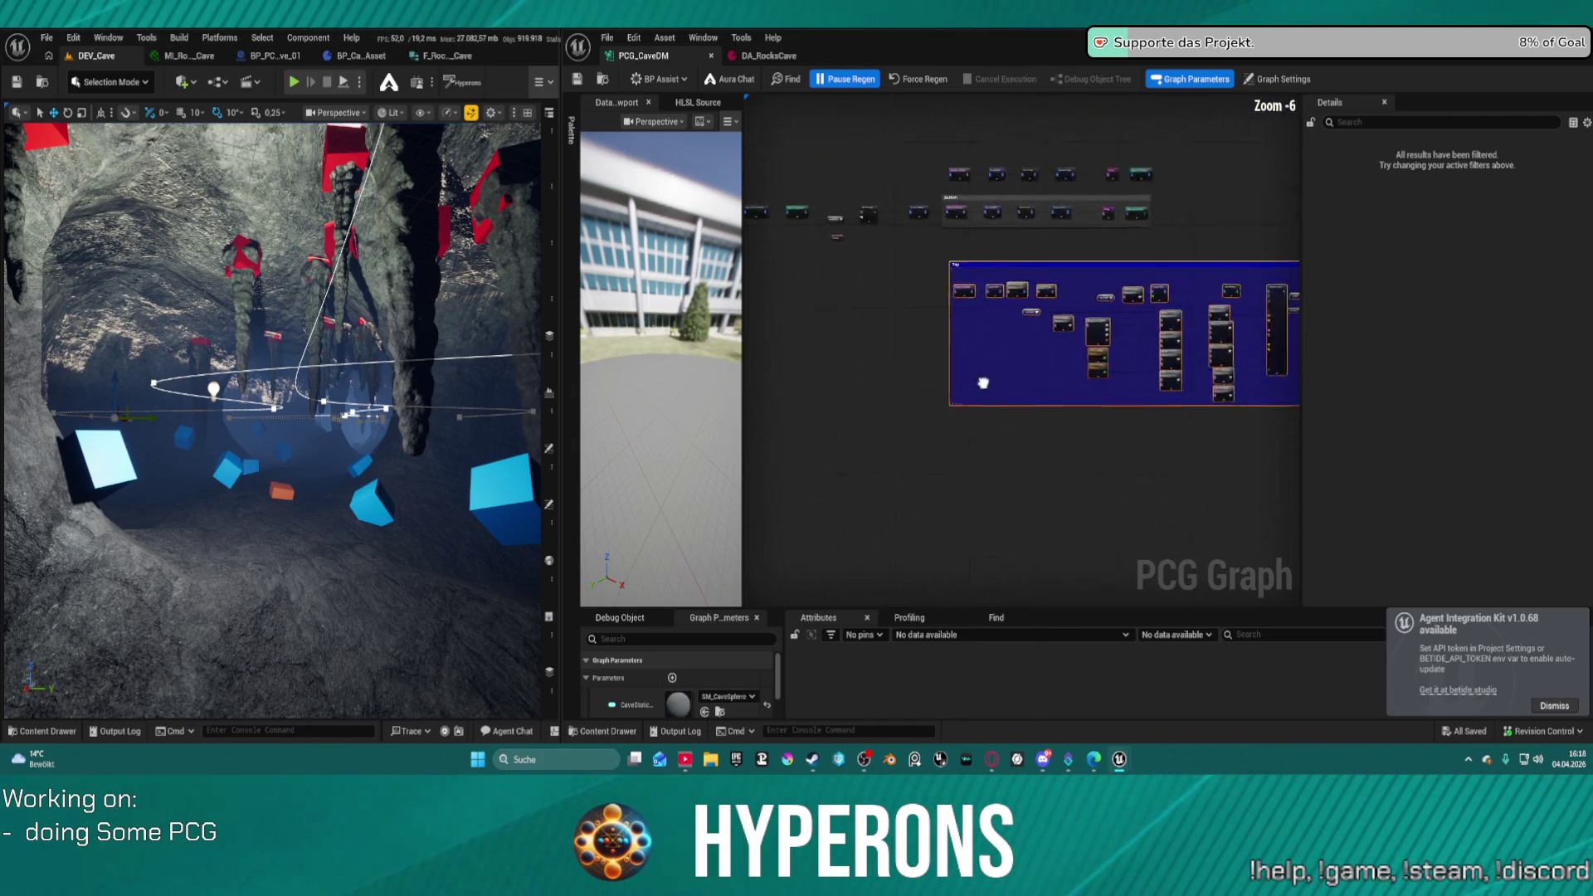
pyautogui.moveTo(1012, 263); pyautogui.dragTo(1123, 227)
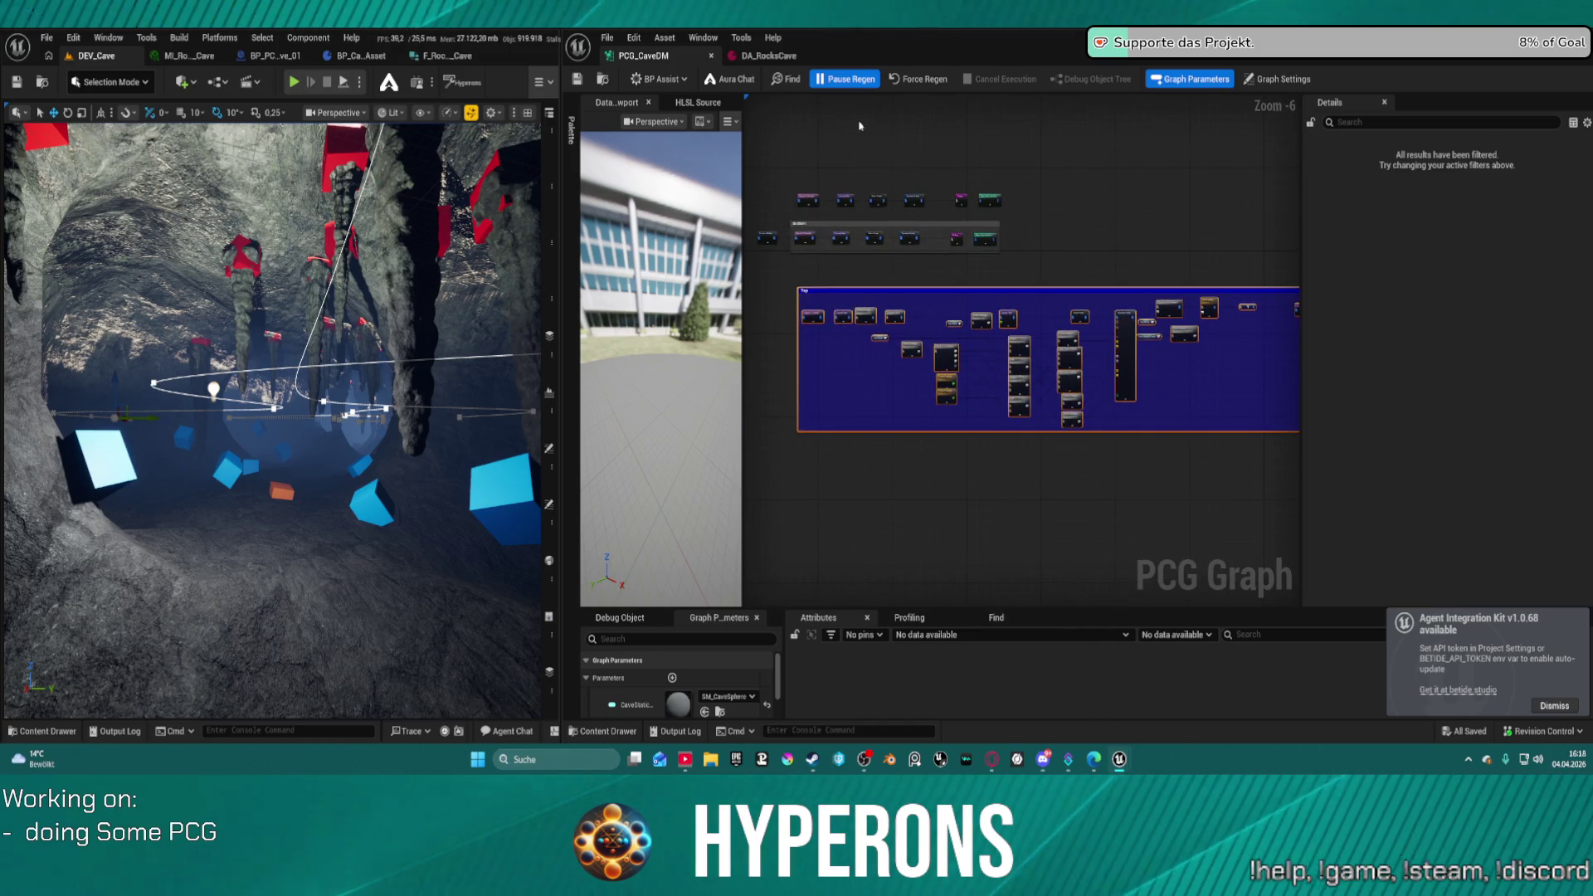
# - Check the DA_RocksCave data asset, then return to the PCG_CaveDM graph
pyautogui.click(755, 56)
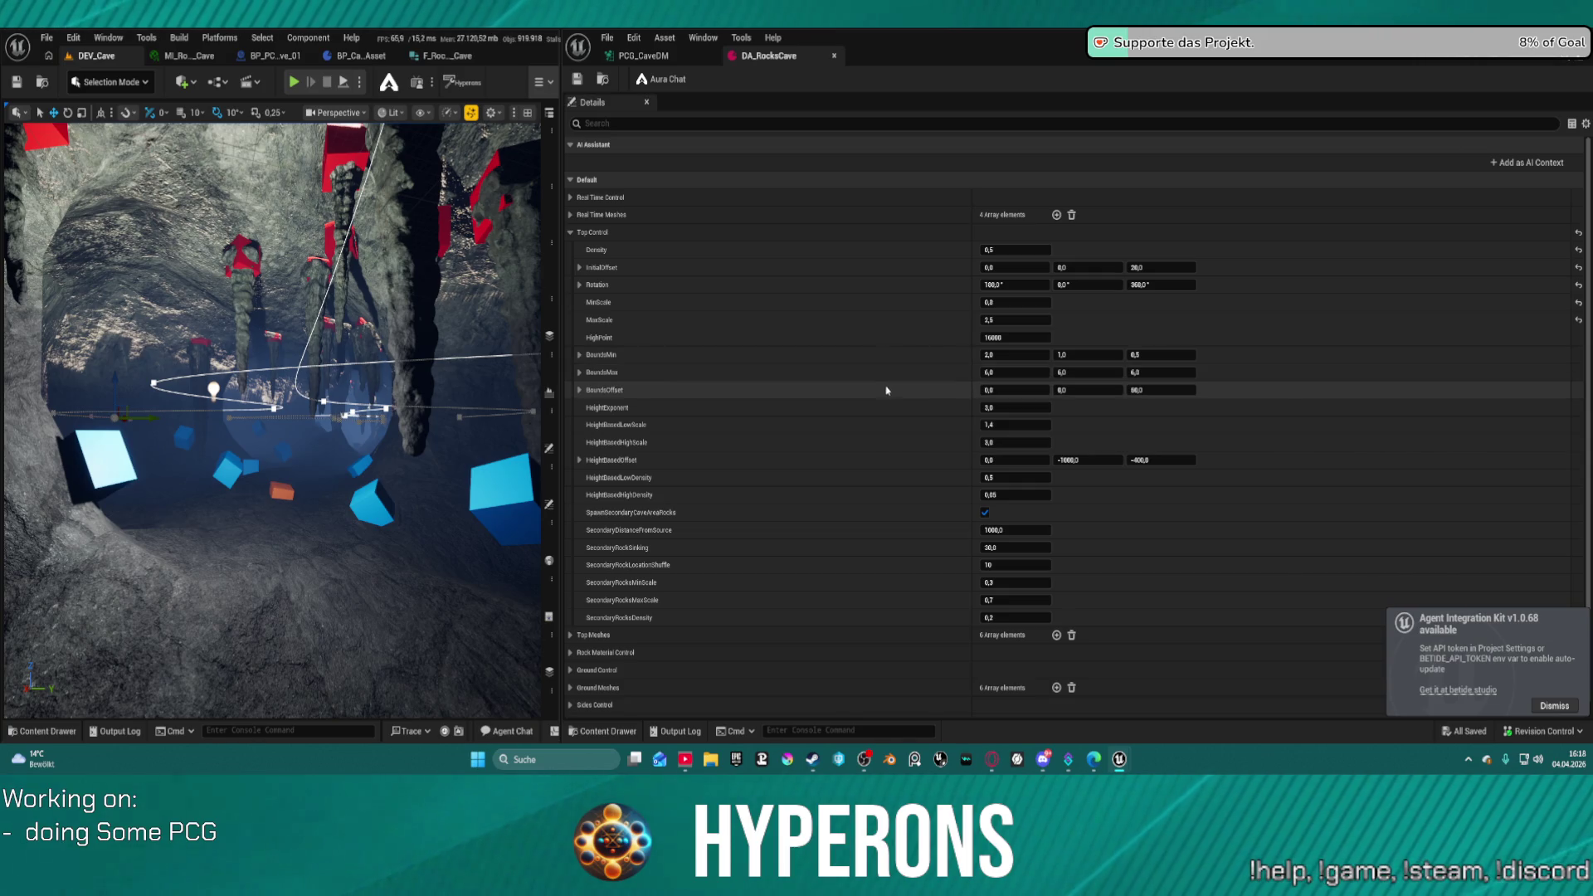
pyautogui.click(652, 57)
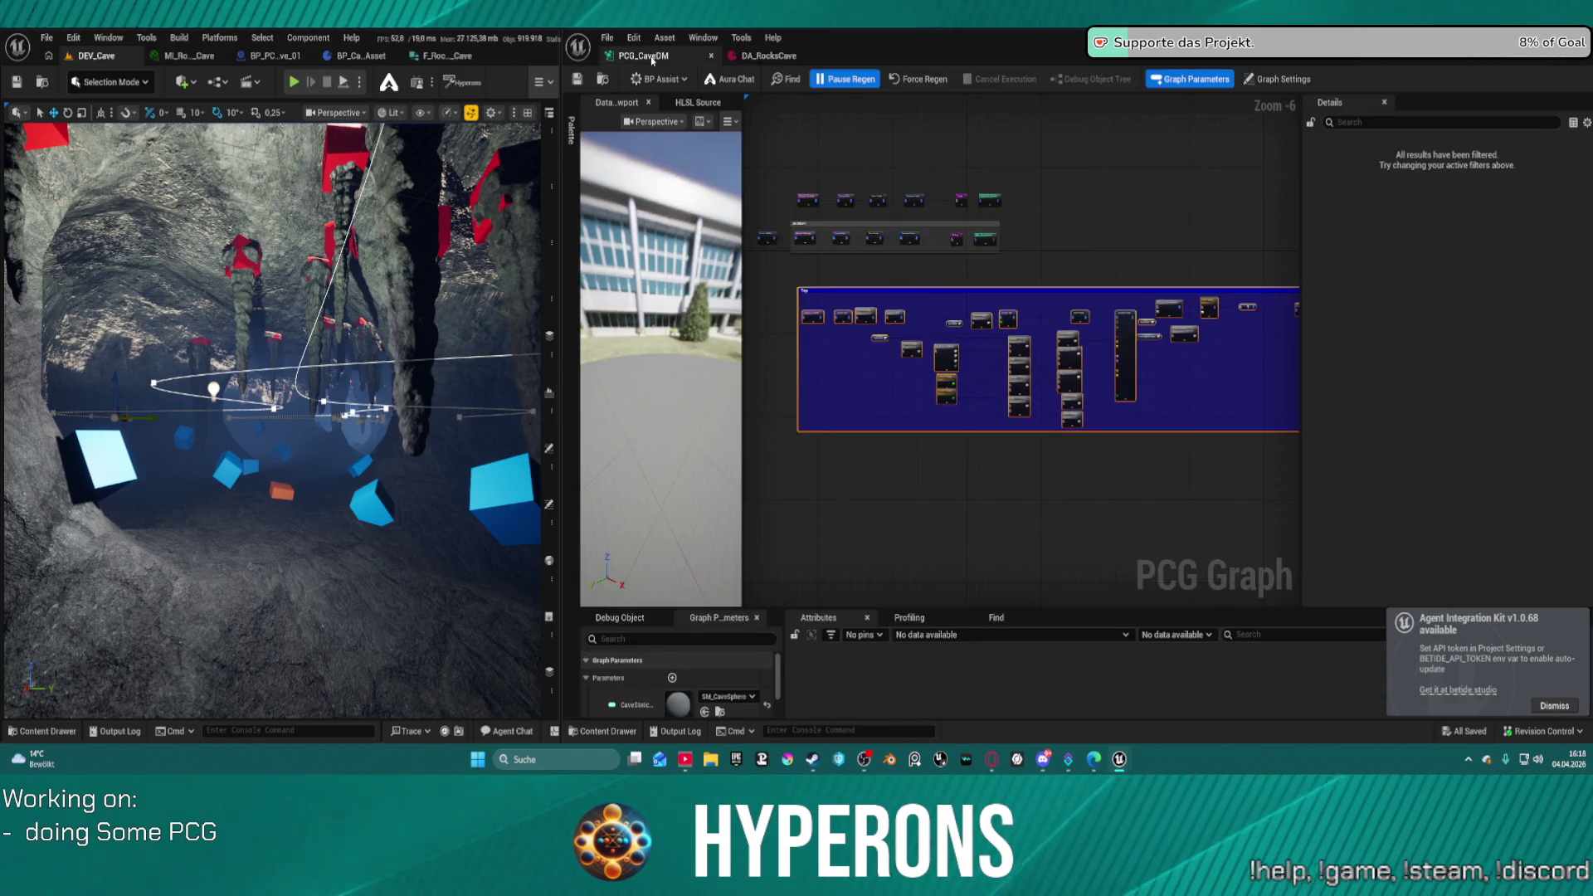
pyautogui.scroll(4, 1004, 270)
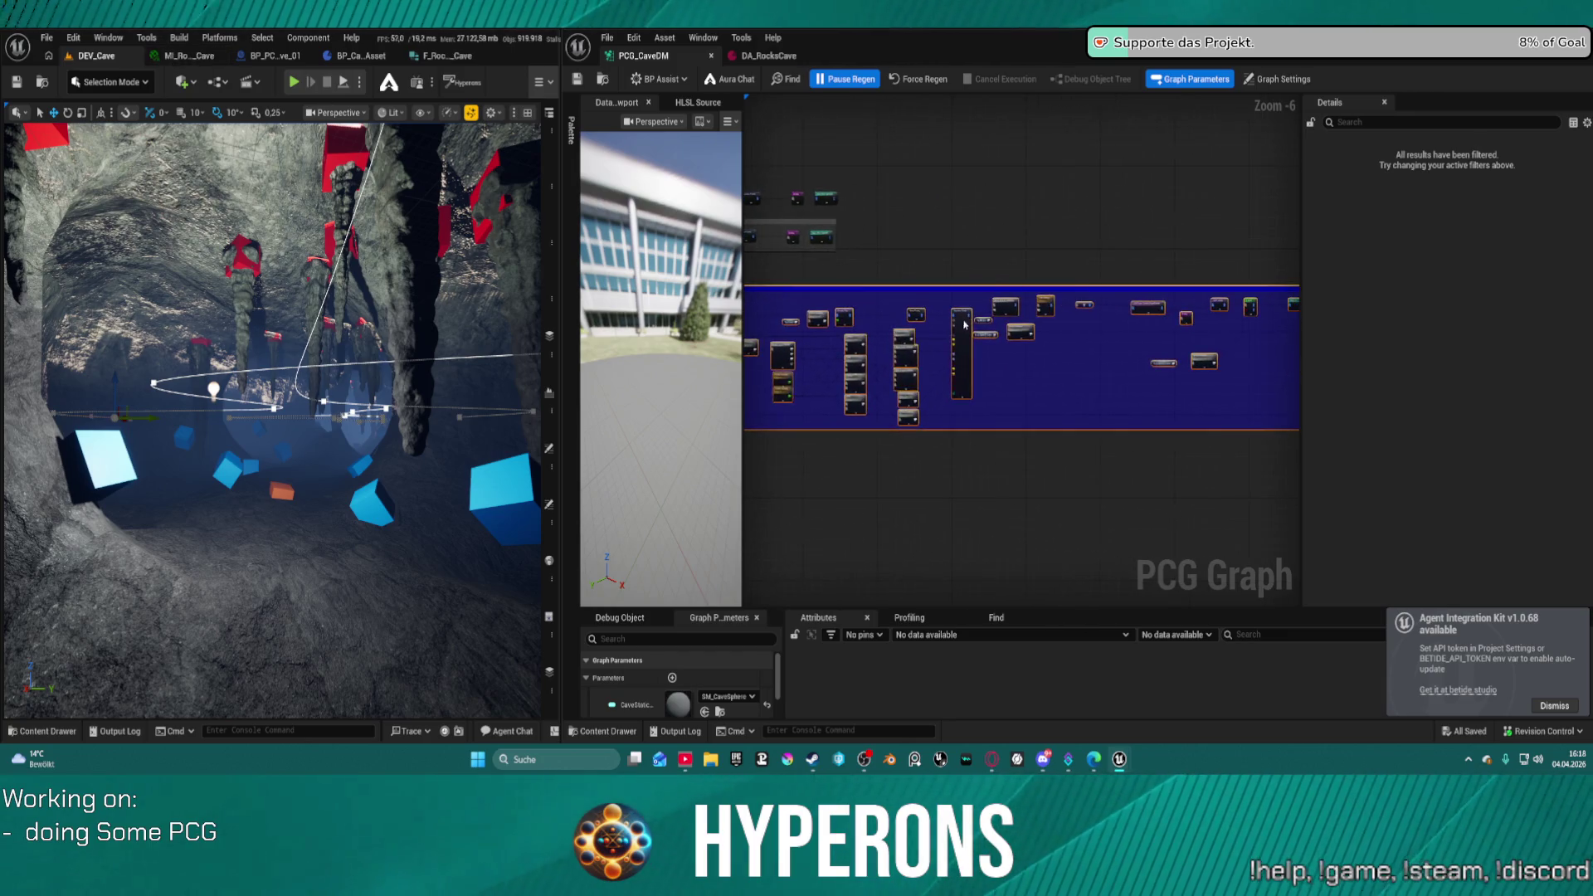
# - Place the lower Static Mesh Spawner beside the upper one near Self Pruning
pyautogui.moveTo(924, 317); pyautogui.dragTo(356, 311)
pyautogui.moveTo(970, 254)
pyautogui.mouseDown()
pyautogui.moveTo(1112, 244)
pyautogui.moveTo(1001, 255)
pyautogui.mouseUp()
pyautogui.moveTo(804, 366)
pyautogui.mouseDown()
pyautogui.moveTo(838, 395)
pyautogui.moveTo(960, 425)
pyautogui.mouseUp()
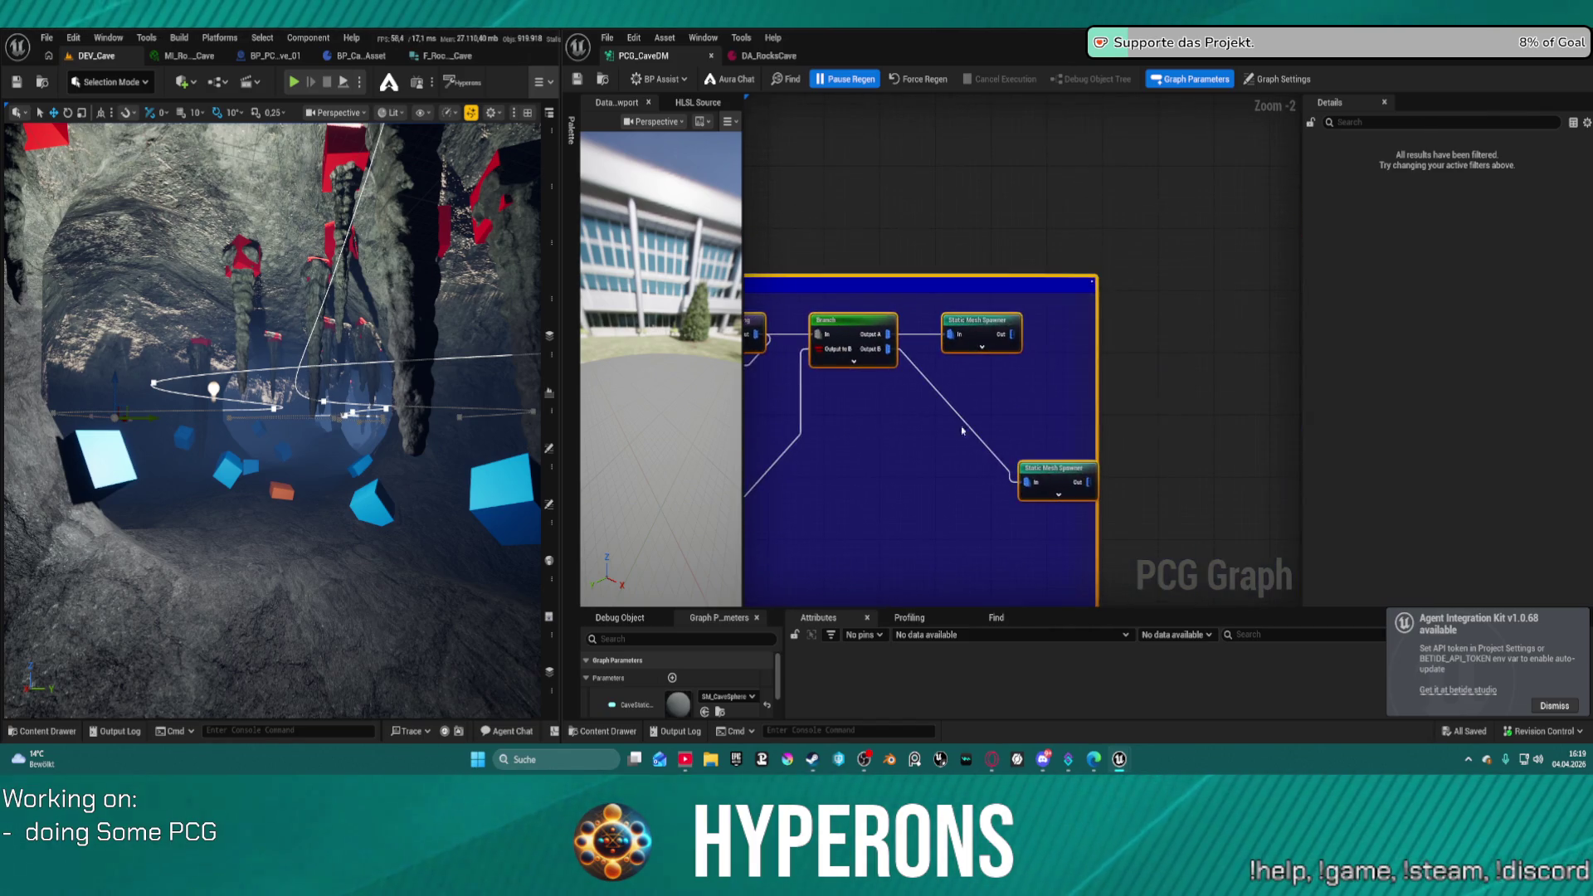
pyautogui.click(1044, 423)
pyautogui.moveTo(1056, 469); pyautogui.dragTo(1006, 375)
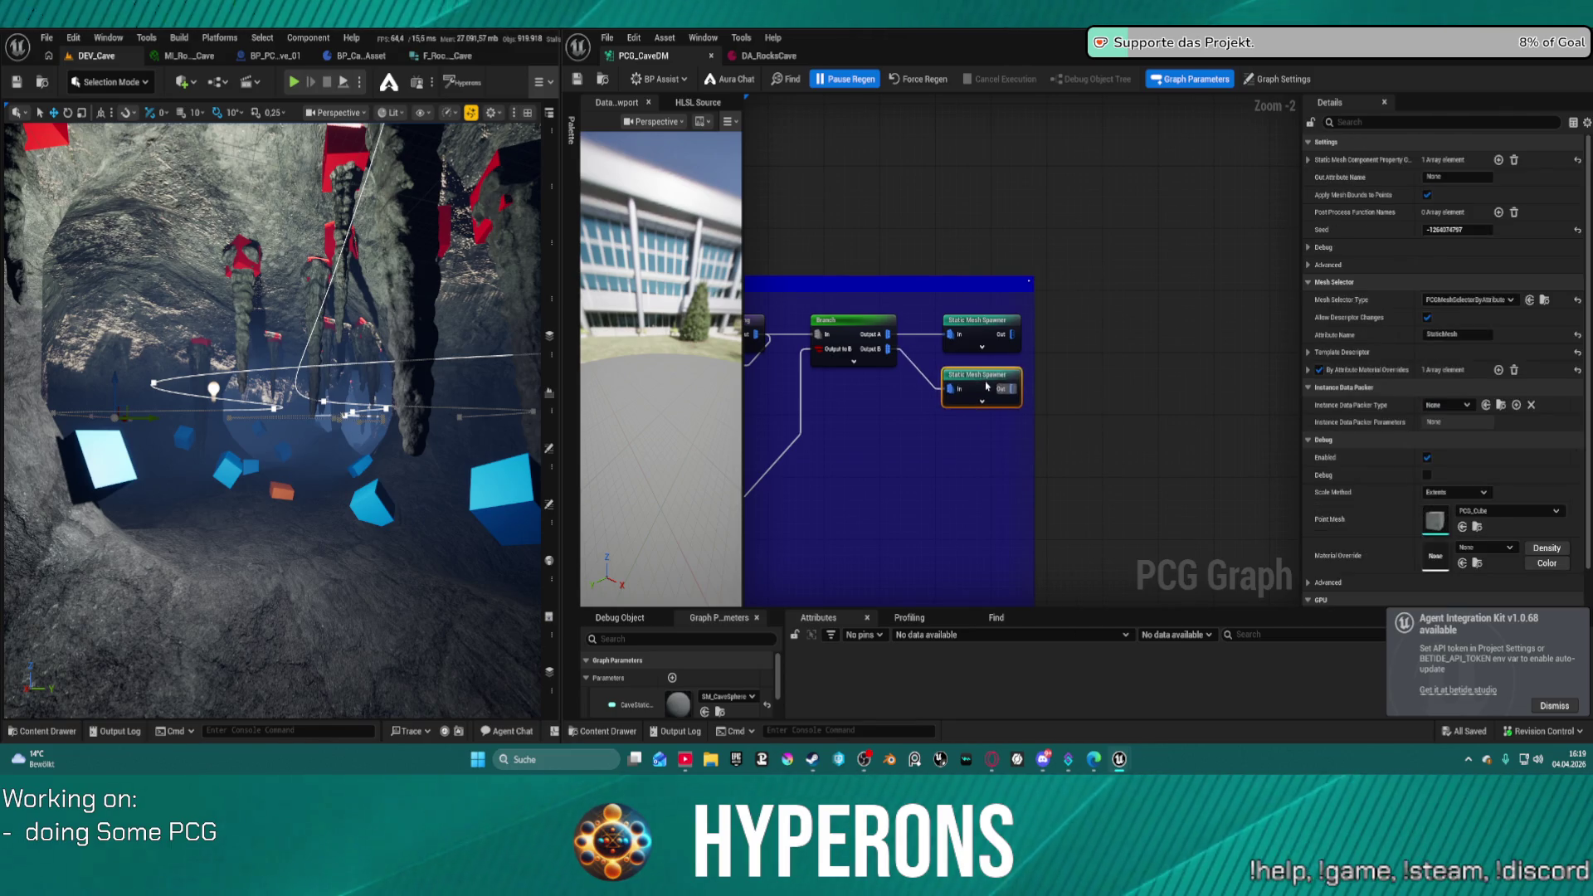
pyautogui.moveTo(796, 482); pyautogui.dragTo(985, 450)
# - Reposition Rock Material Control and Delete Attributes, with the red Debug node beside Delete Attributes
pyautogui.moveTo(866, 465)
pyautogui.mouseDown()
pyautogui.moveTo(1049, 514)
pyautogui.moveTo(985, 532)
pyautogui.moveTo(1103, 540)
pyautogui.mouseUp()
pyautogui.moveTo(1049, 505)
pyautogui.mouseDown()
pyautogui.moveTo(1197, 415)
pyautogui.moveTo(1101, 399)
pyautogui.moveTo(1056, 367)
pyautogui.mouseUp()
pyautogui.moveTo(962, 357); pyautogui.dragTo(1144, 407)
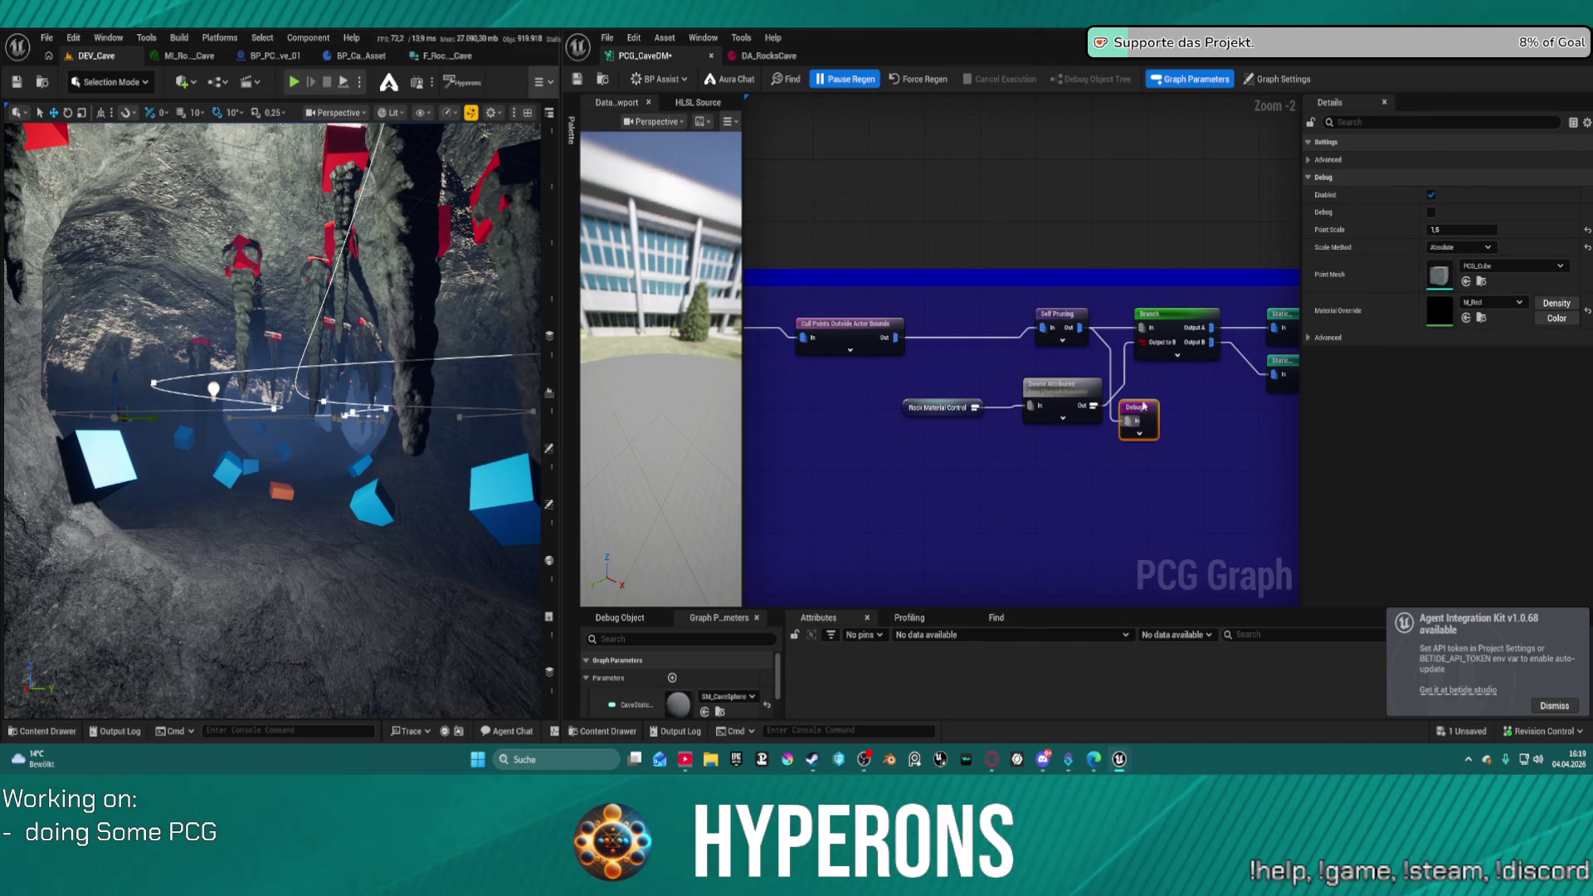
pyautogui.moveTo(1067, 325); pyautogui.dragTo(1061, 323)
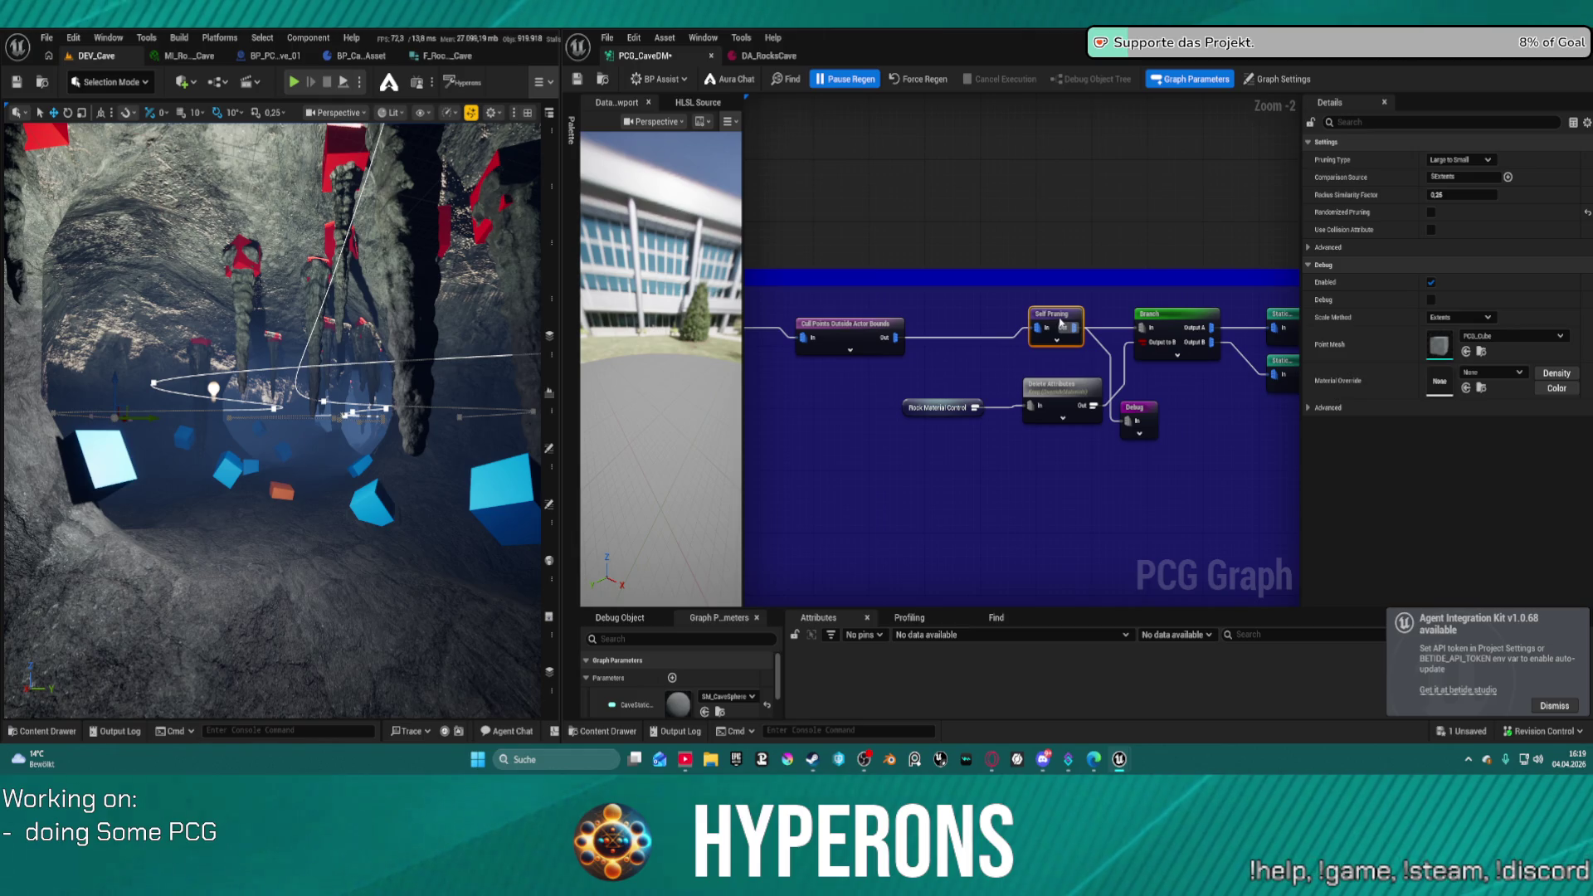
# - Move the node group left of the pruning nodes right, restoring accidentally deleted nodes with Ctrl+Z
pyautogui.click(846, 323)
pyautogui.moveTo(963, 317)
pyautogui.mouseDown()
pyautogui.moveTo(771, 268)
pyautogui.moveTo(963, 397)
pyautogui.moveTo(1165, 415)
pyautogui.mouseUp()
pyautogui.moveTo(1107, 282); pyautogui.dragTo(1365, 274)
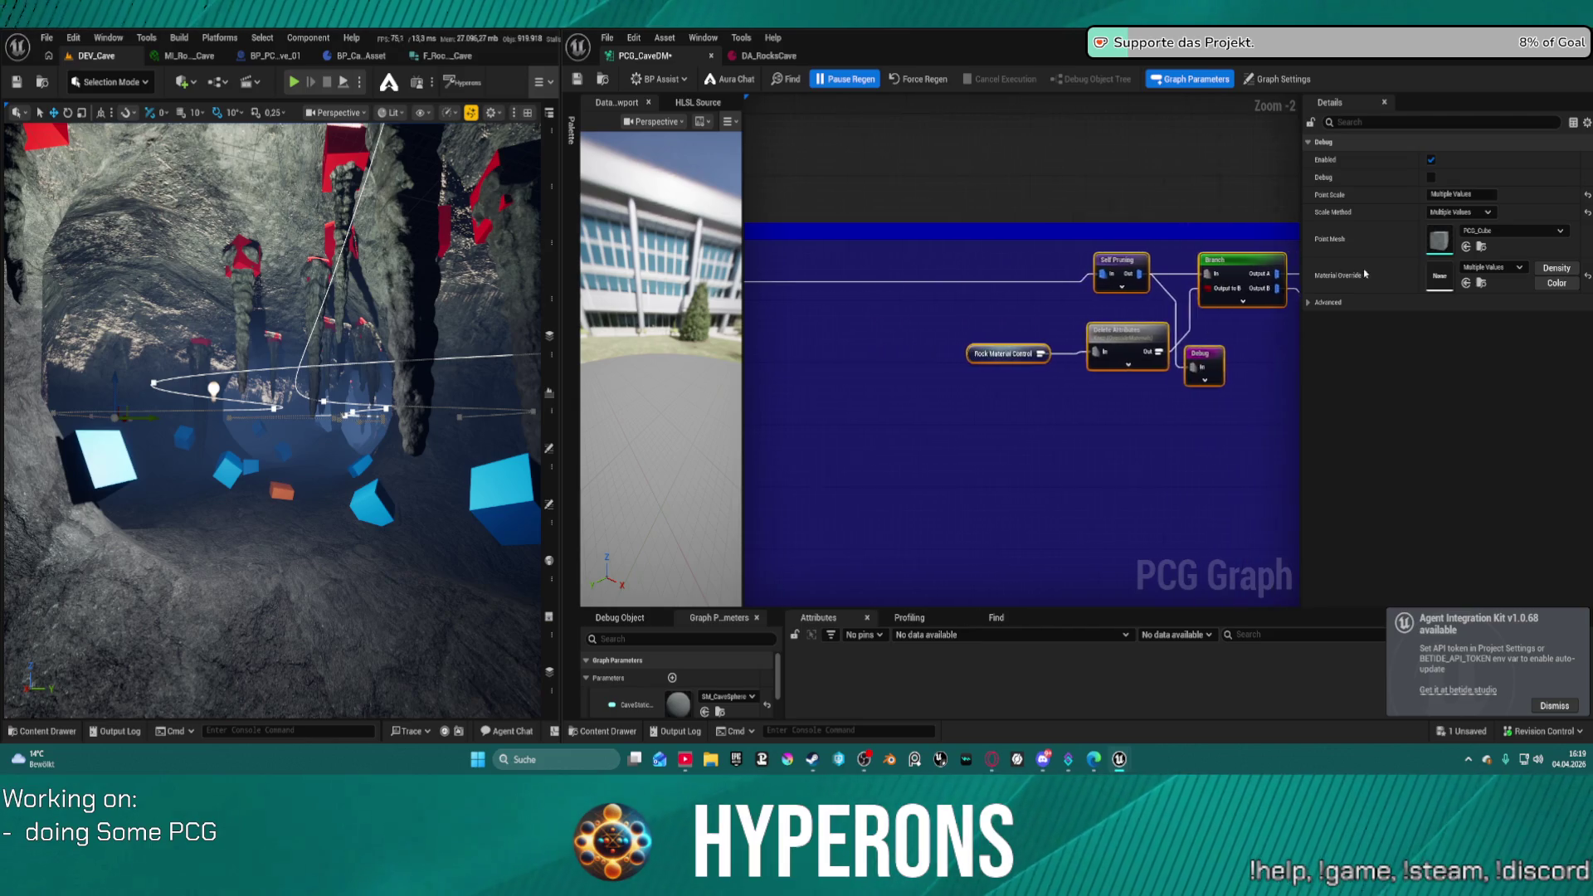
pyautogui.press('Delete')
pyautogui.rightClick(550, 322)
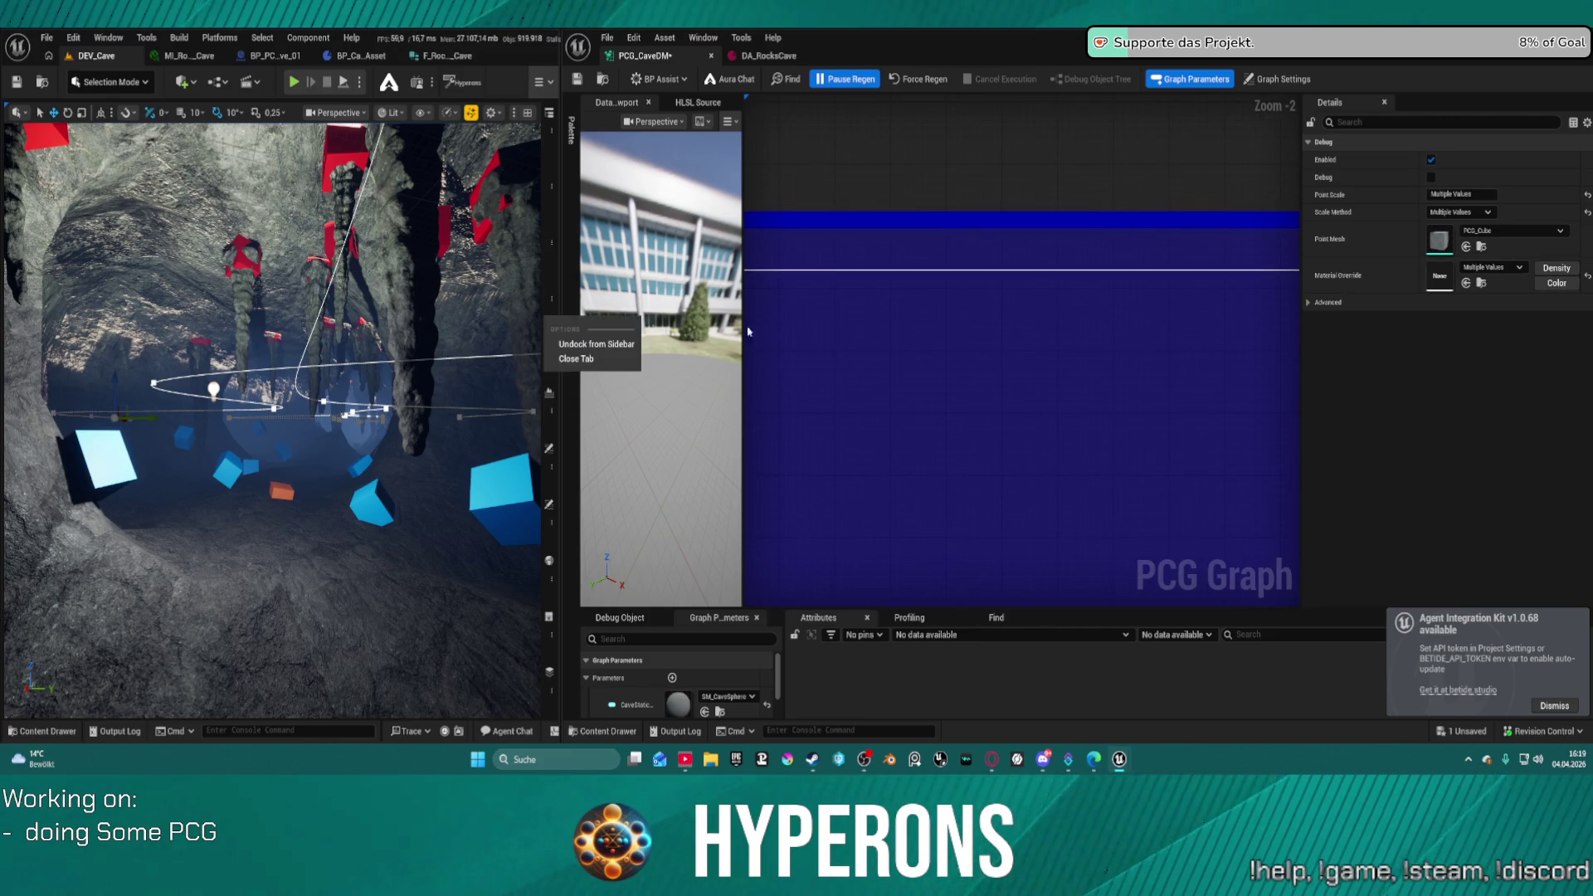
pyautogui.click(748, 331)
pyautogui.hotkey('ctrl', 'z')
pyautogui.click(1210, 313)
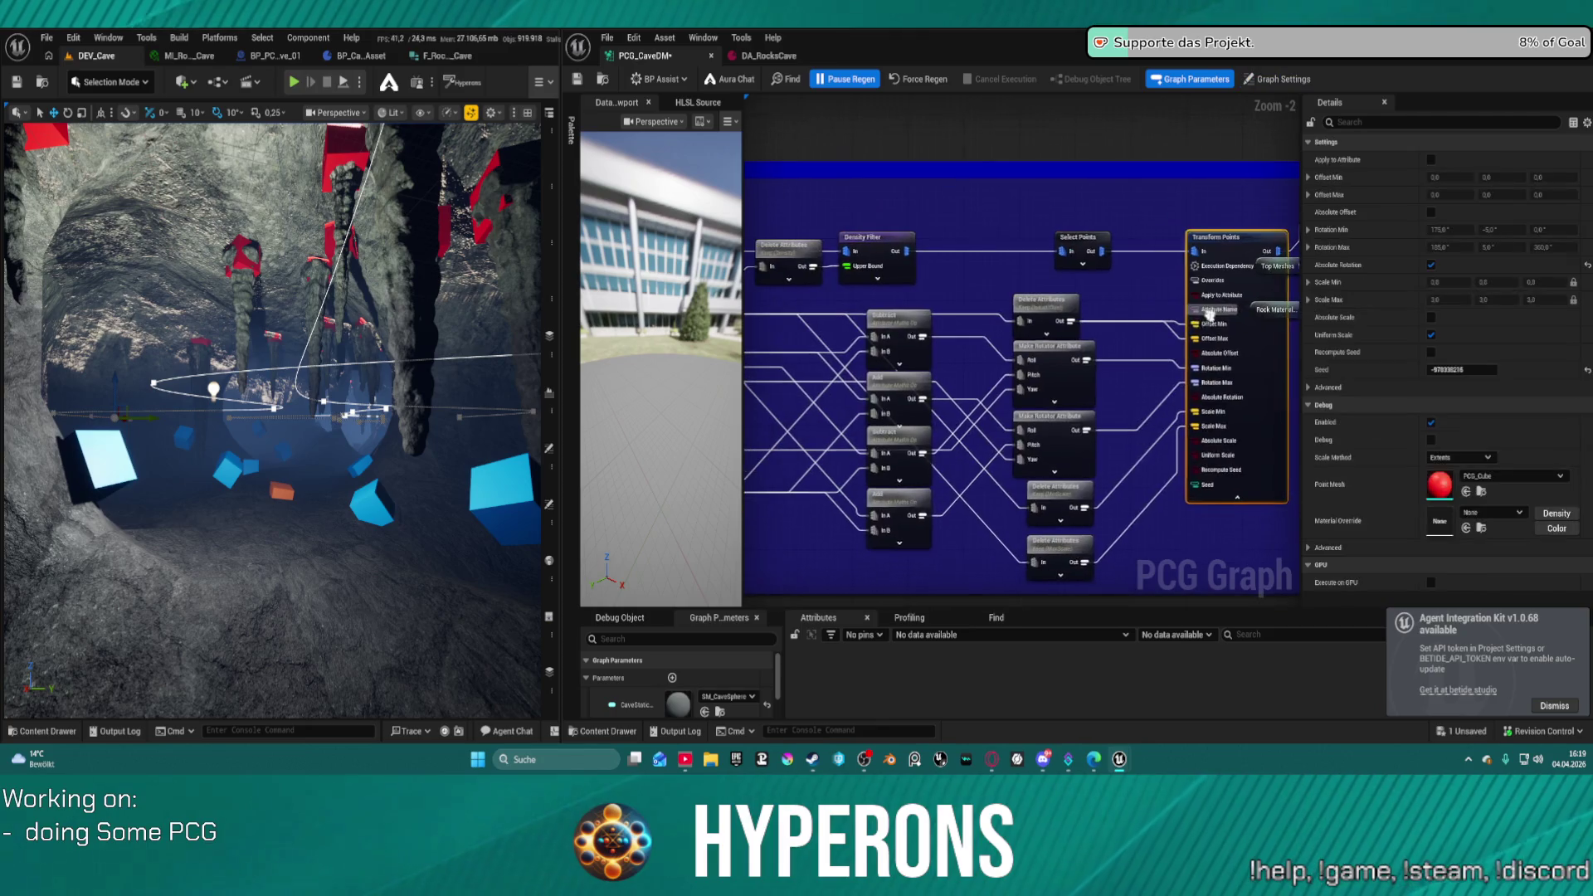
# - Connect Add Attribute's Out pin to the Cull Points Outside Actor Bounds In pin
pyautogui.moveTo(1209, 314); pyautogui.dragTo(1052, 296)
pyautogui.click(1175, 208)
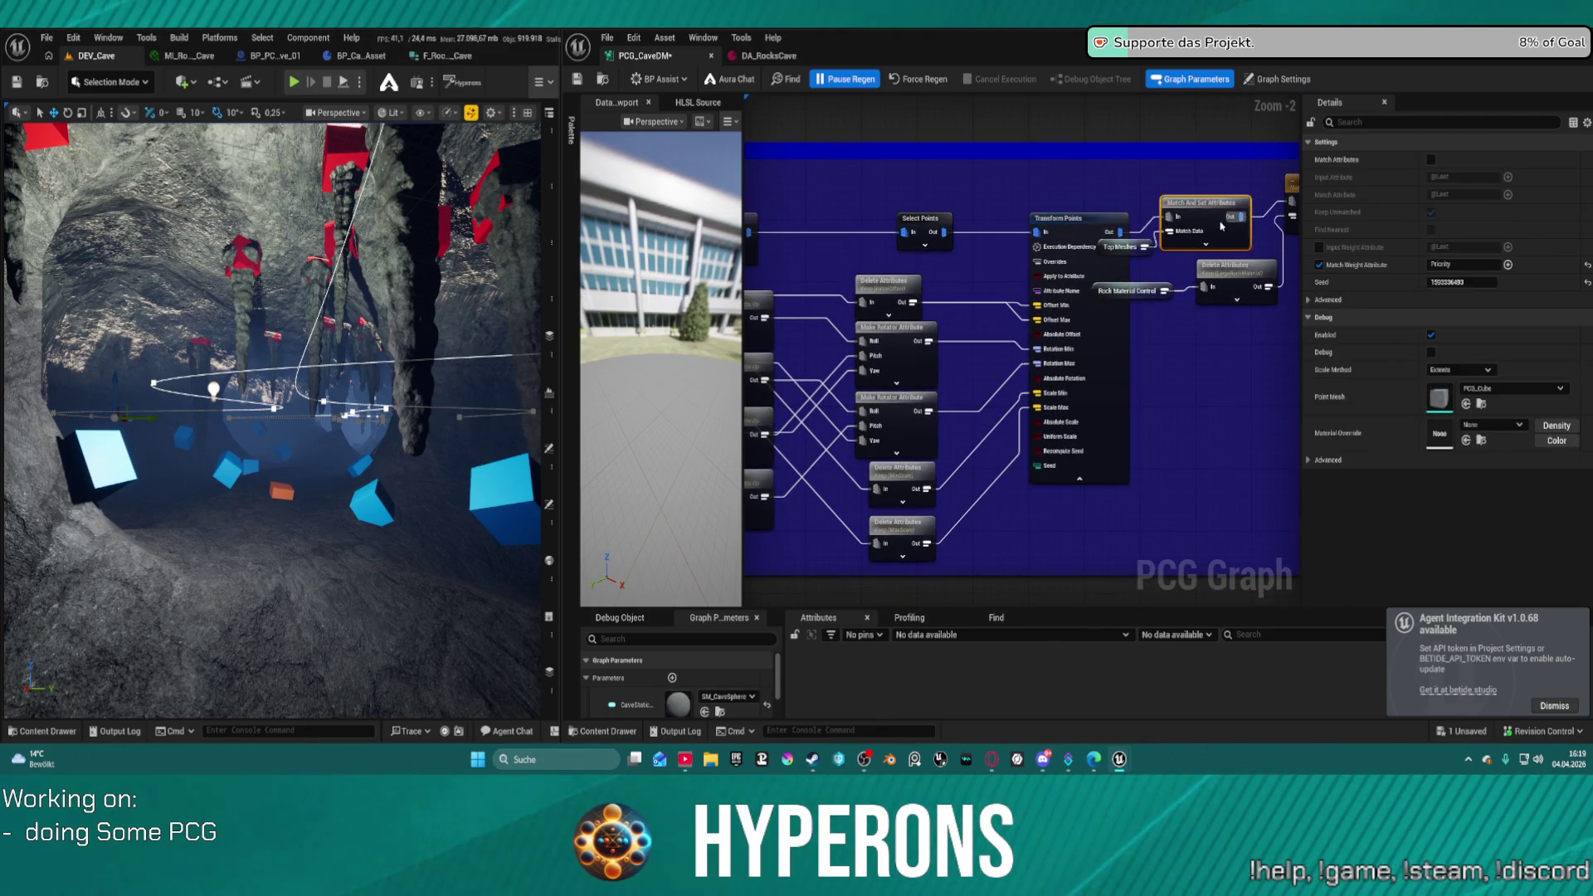
pyautogui.scroll(-2, 906, 210)
pyautogui.scroll(-2, 1223, 303)
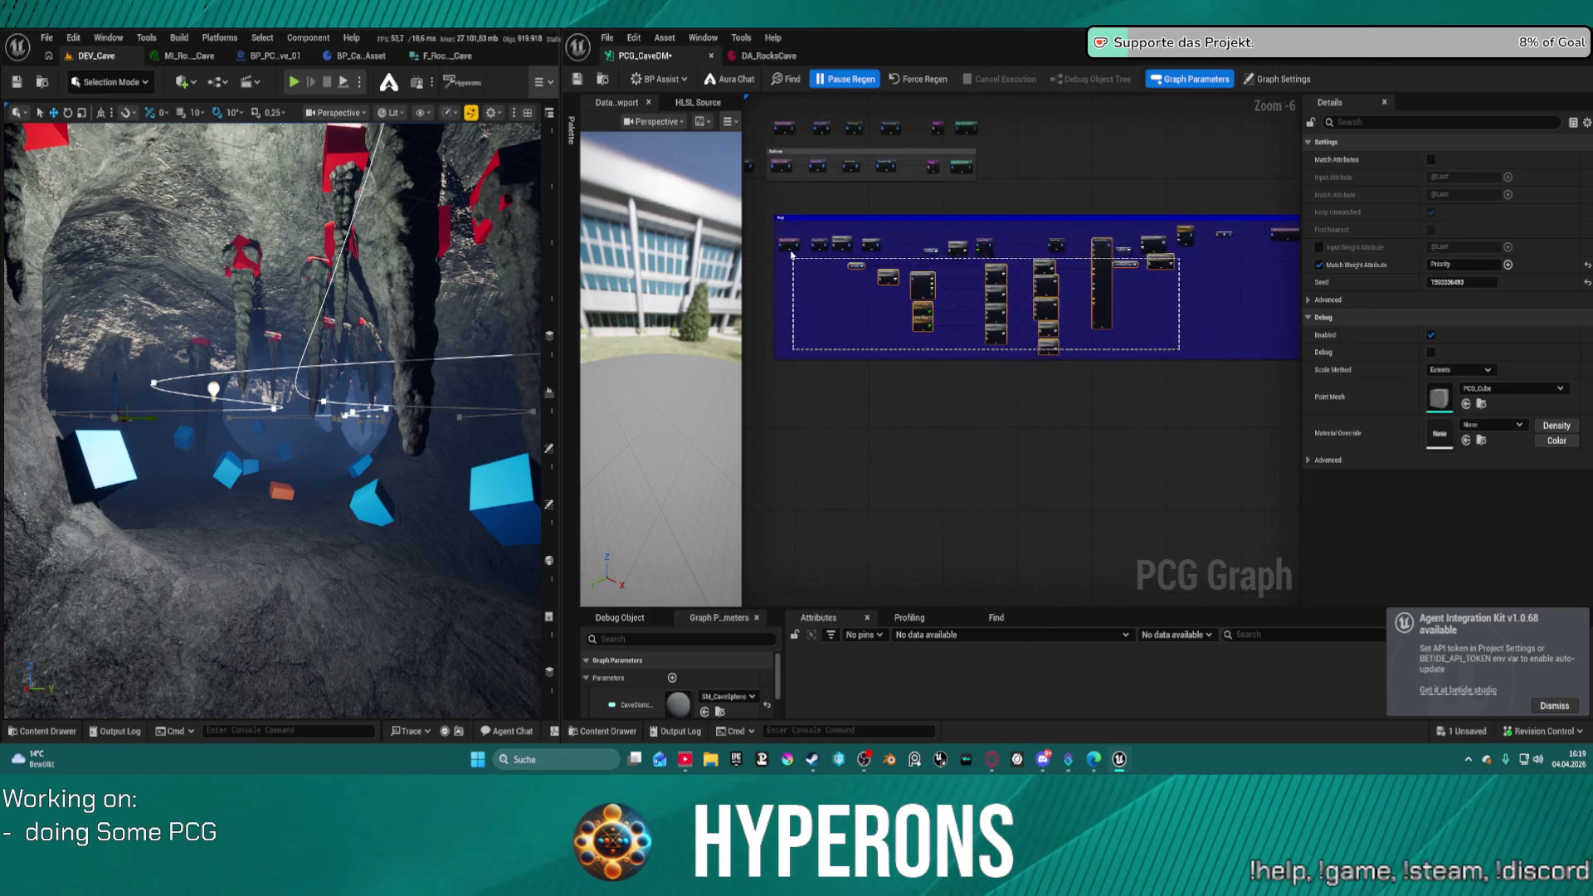
pyautogui.click(787, 243)
pyautogui.moveTo(787, 243); pyautogui.dragTo(793, 247)
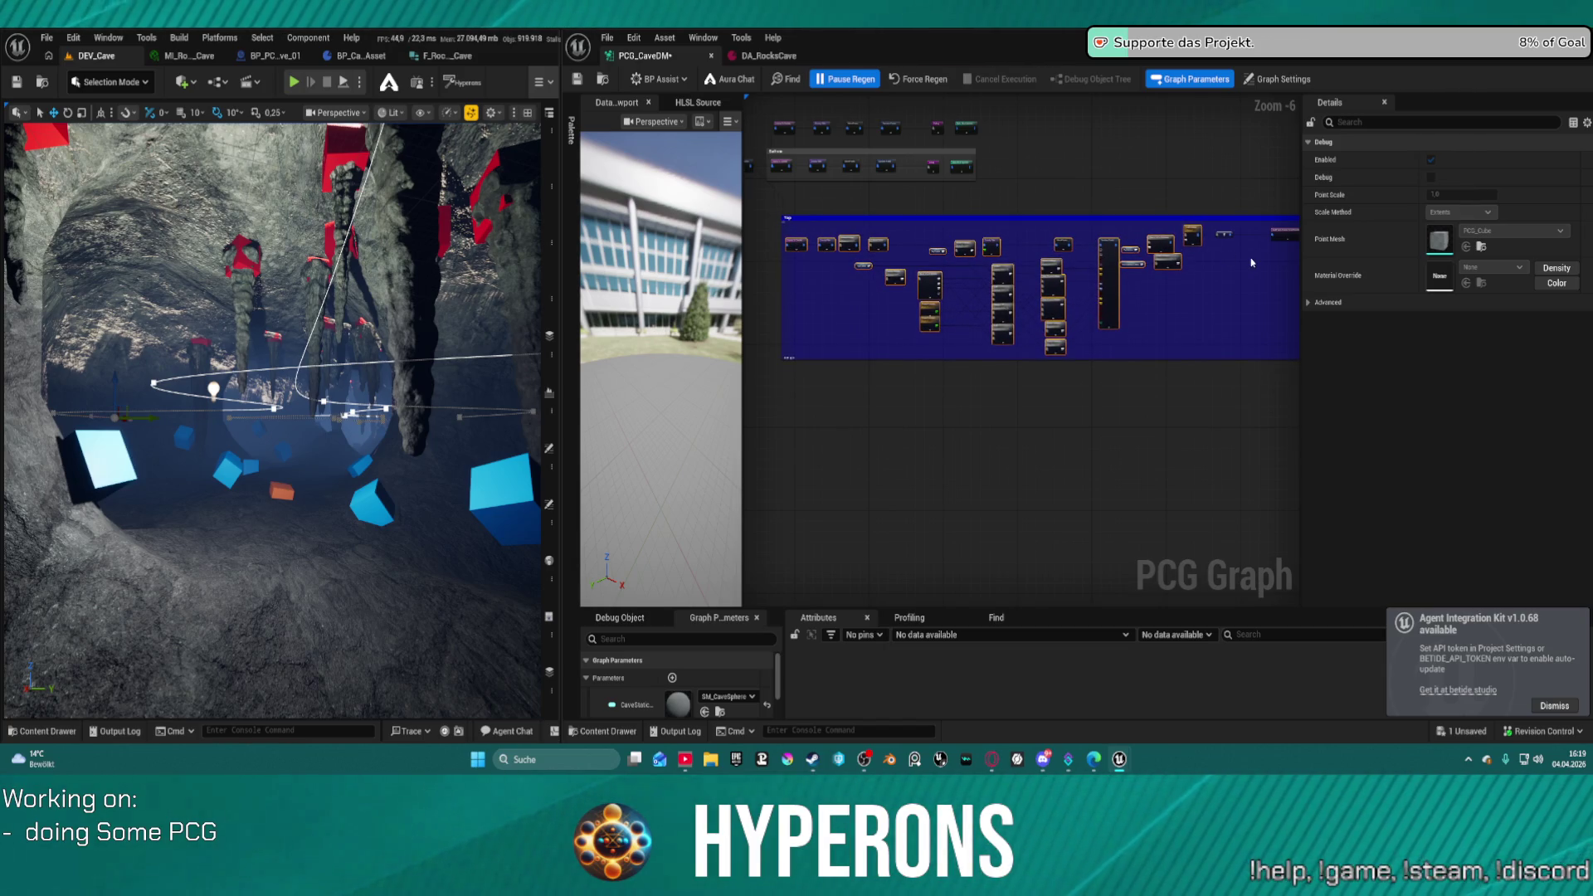
pyautogui.scroll(5, 1244, 259)
pyautogui.click(914, 349)
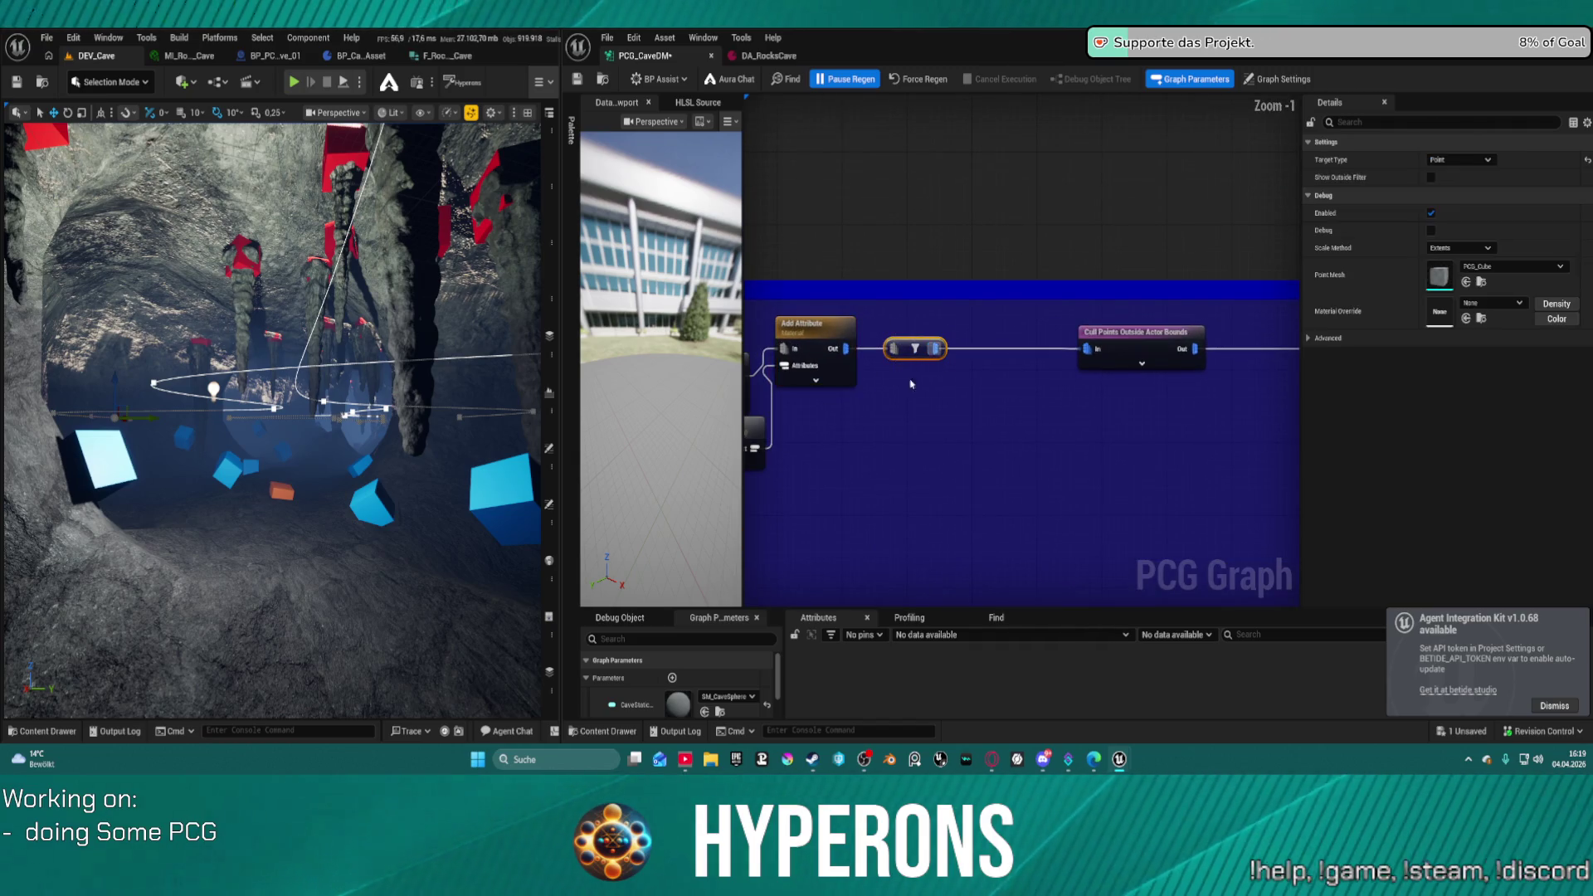
pyautogui.moveTo(849, 349); pyautogui.dragTo(1089, 355)
pyautogui.click(905, 441)
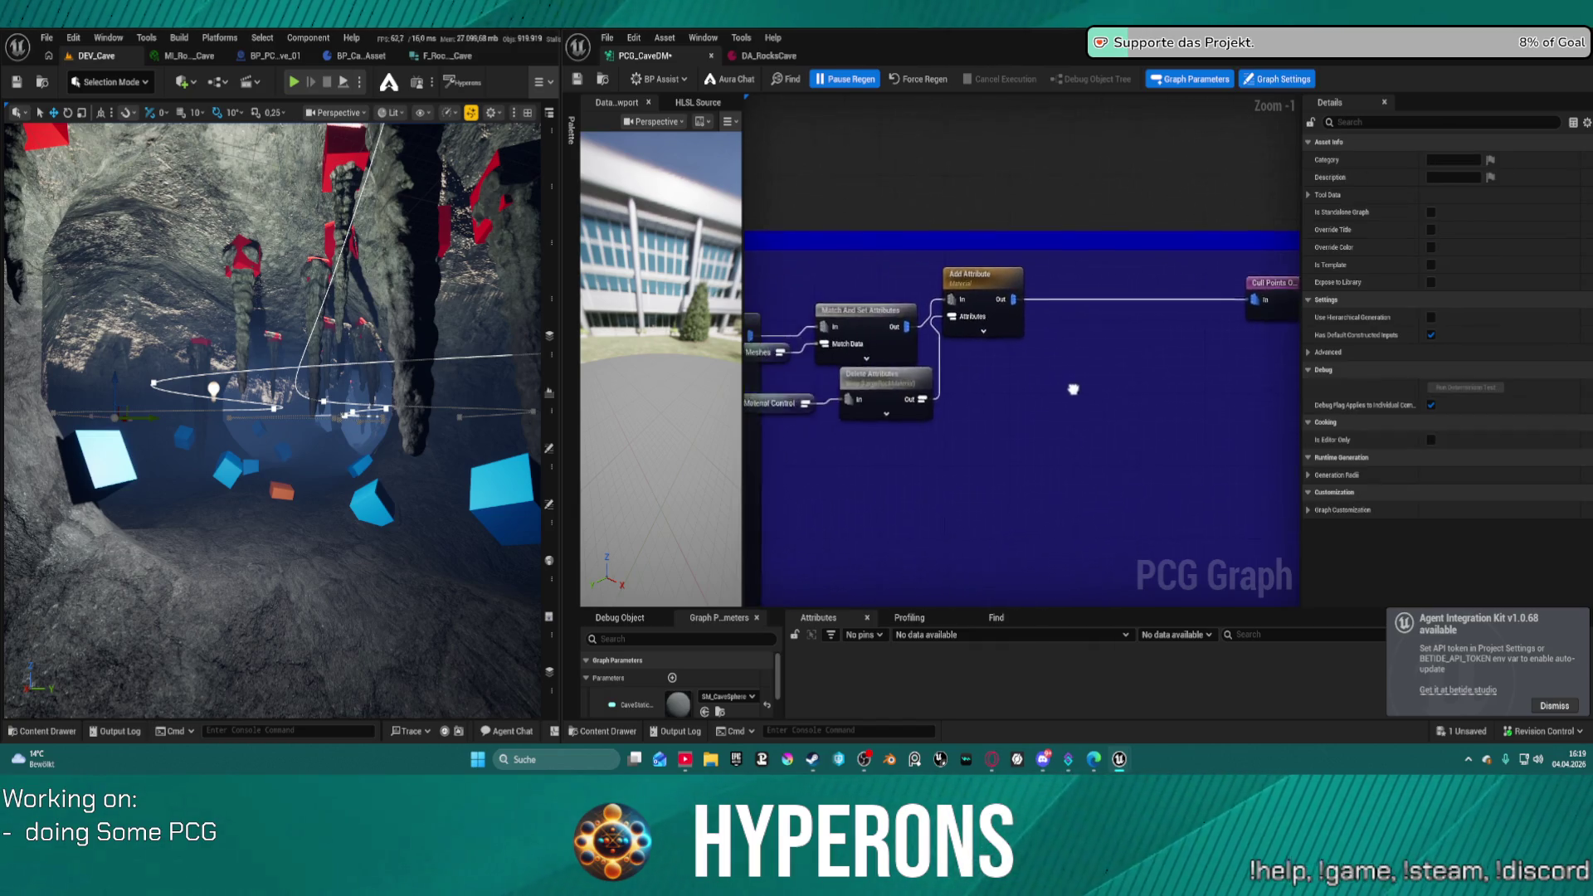
# - Move the Top Meshes through Add Attributes nodes right and nudge the two material nodes
pyautogui.scroll(-2, 1103, 407)
pyautogui.moveTo(1153, 381); pyautogui.dragTo(946, 241)
pyautogui.moveTo(1125, 264)
pyautogui.mouseDown()
pyautogui.moveTo(1200, 264)
pyautogui.moveTo(910, 255)
pyautogui.moveTo(935, 256)
pyautogui.moveTo(974, 331)
pyautogui.mouseUp()
pyautogui.click(997, 376)
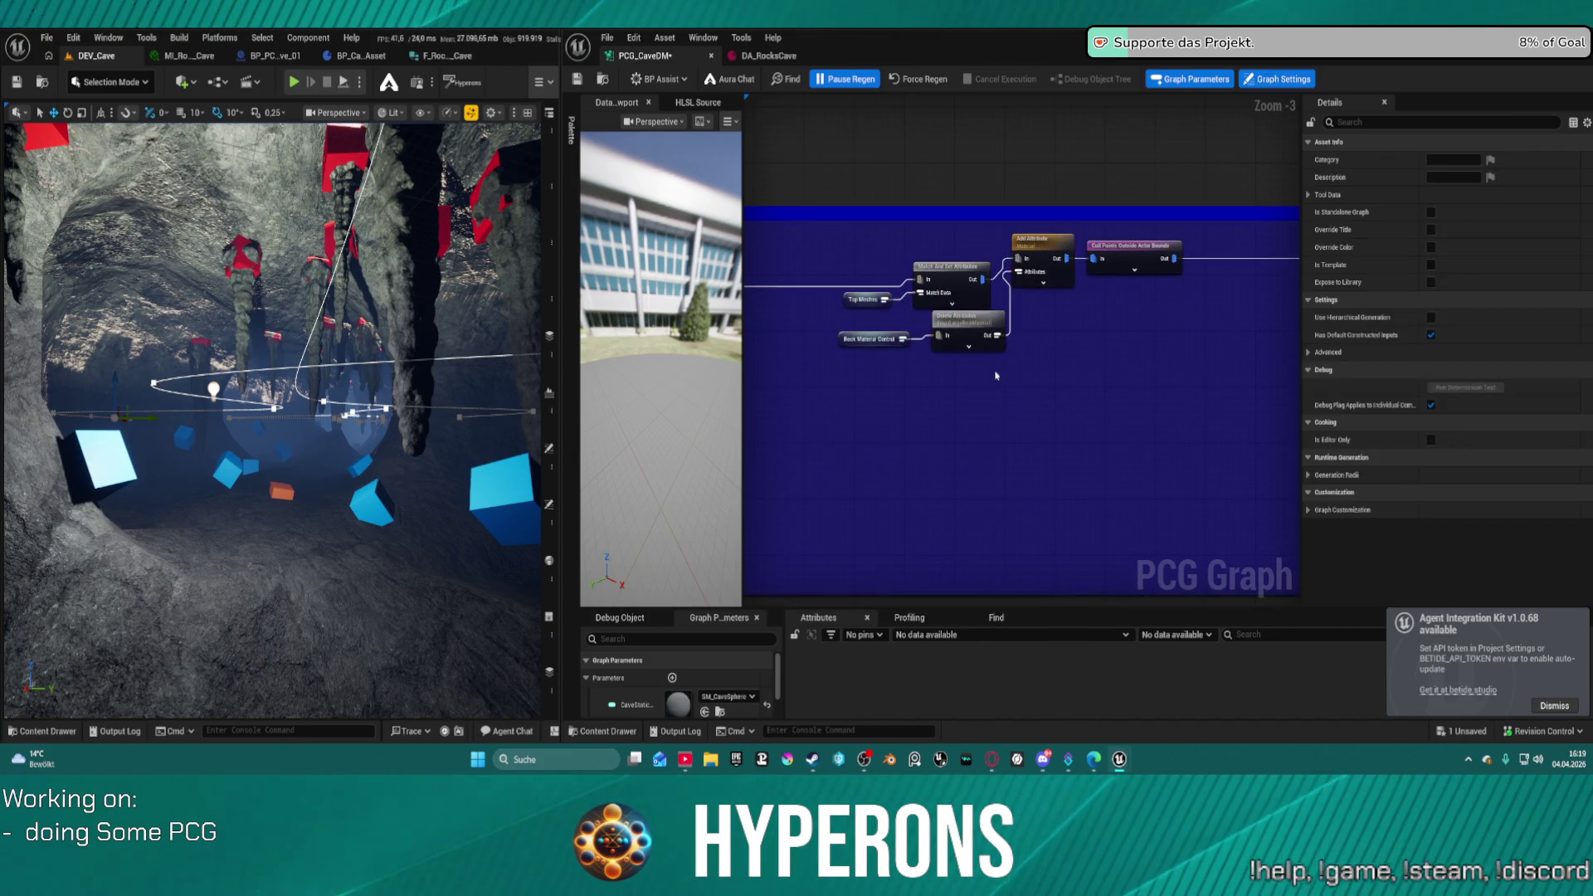
pyautogui.moveTo(859, 329); pyautogui.dragTo(931, 323)
pyautogui.moveTo(836, 347); pyautogui.dragTo(845, 334)
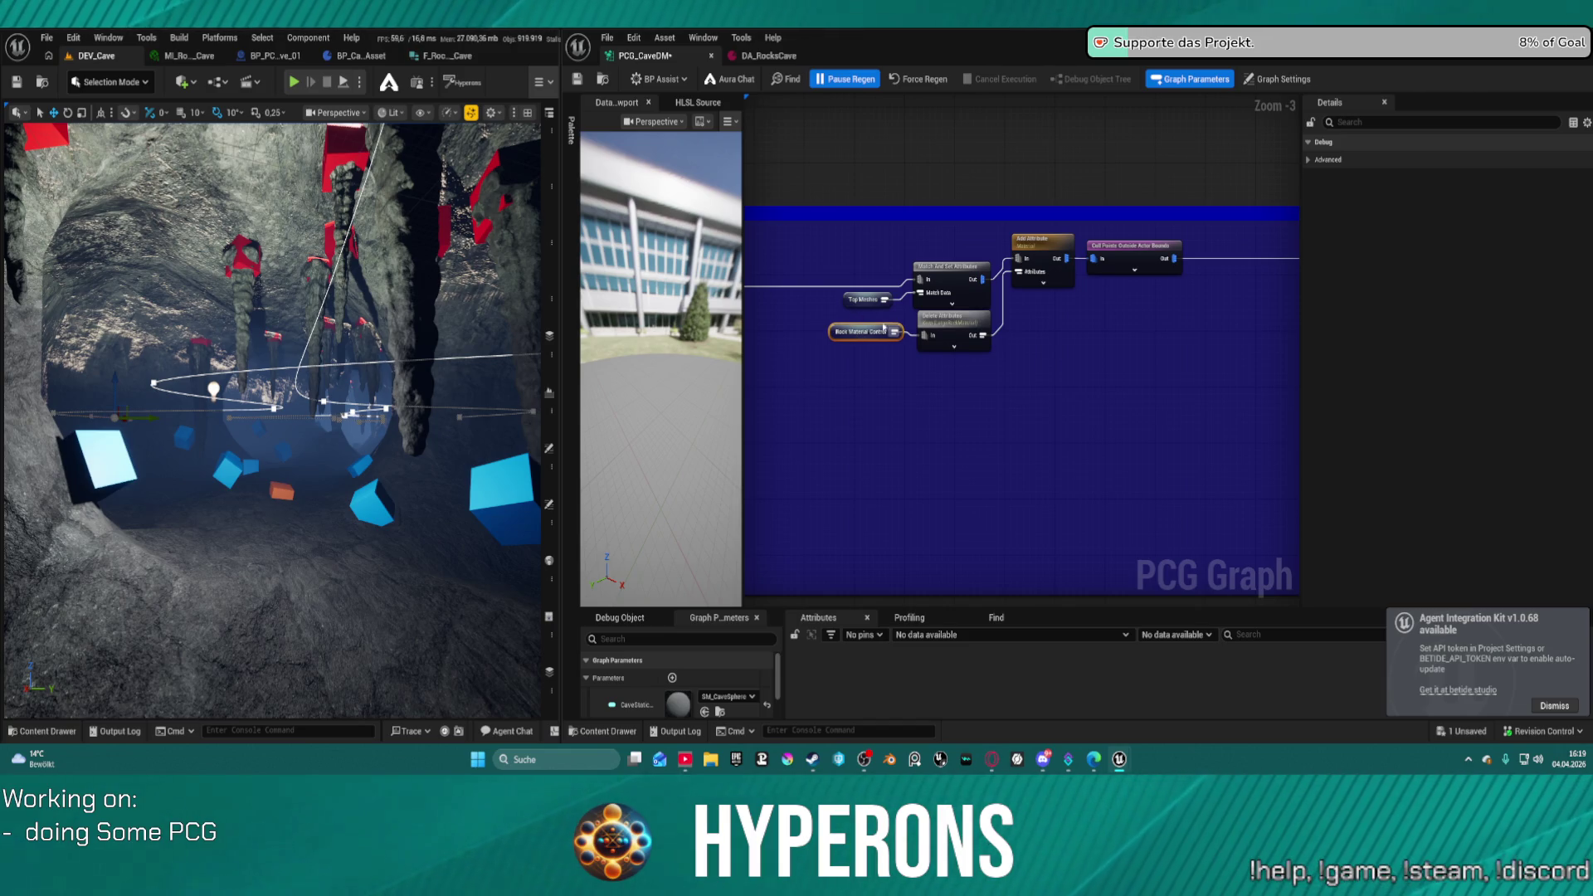
pyautogui.moveTo(946, 318); pyautogui.dragTo(946, 314)
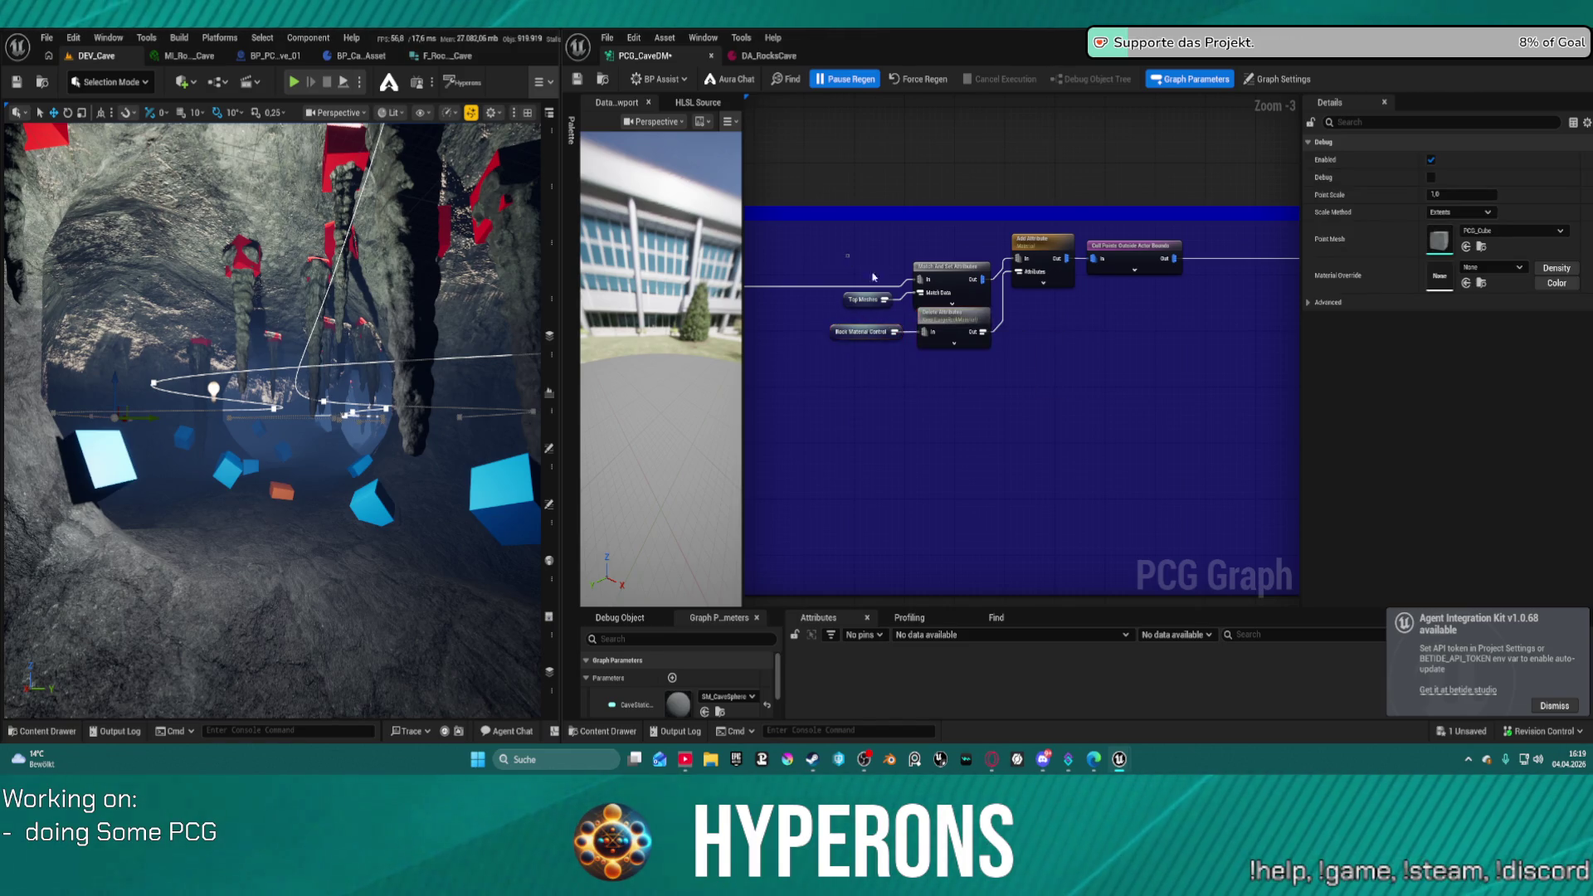
# - Straighten the nodes left of Cull Points and separate overlapping Match And Set, Tag and Delete Attributes
pyautogui.moveTo(846, 249)
pyautogui.mouseDown()
pyautogui.moveTo(1013, 366)
pyautogui.moveTo(1053, 363)
pyautogui.mouseUp()
pyautogui.press('q')
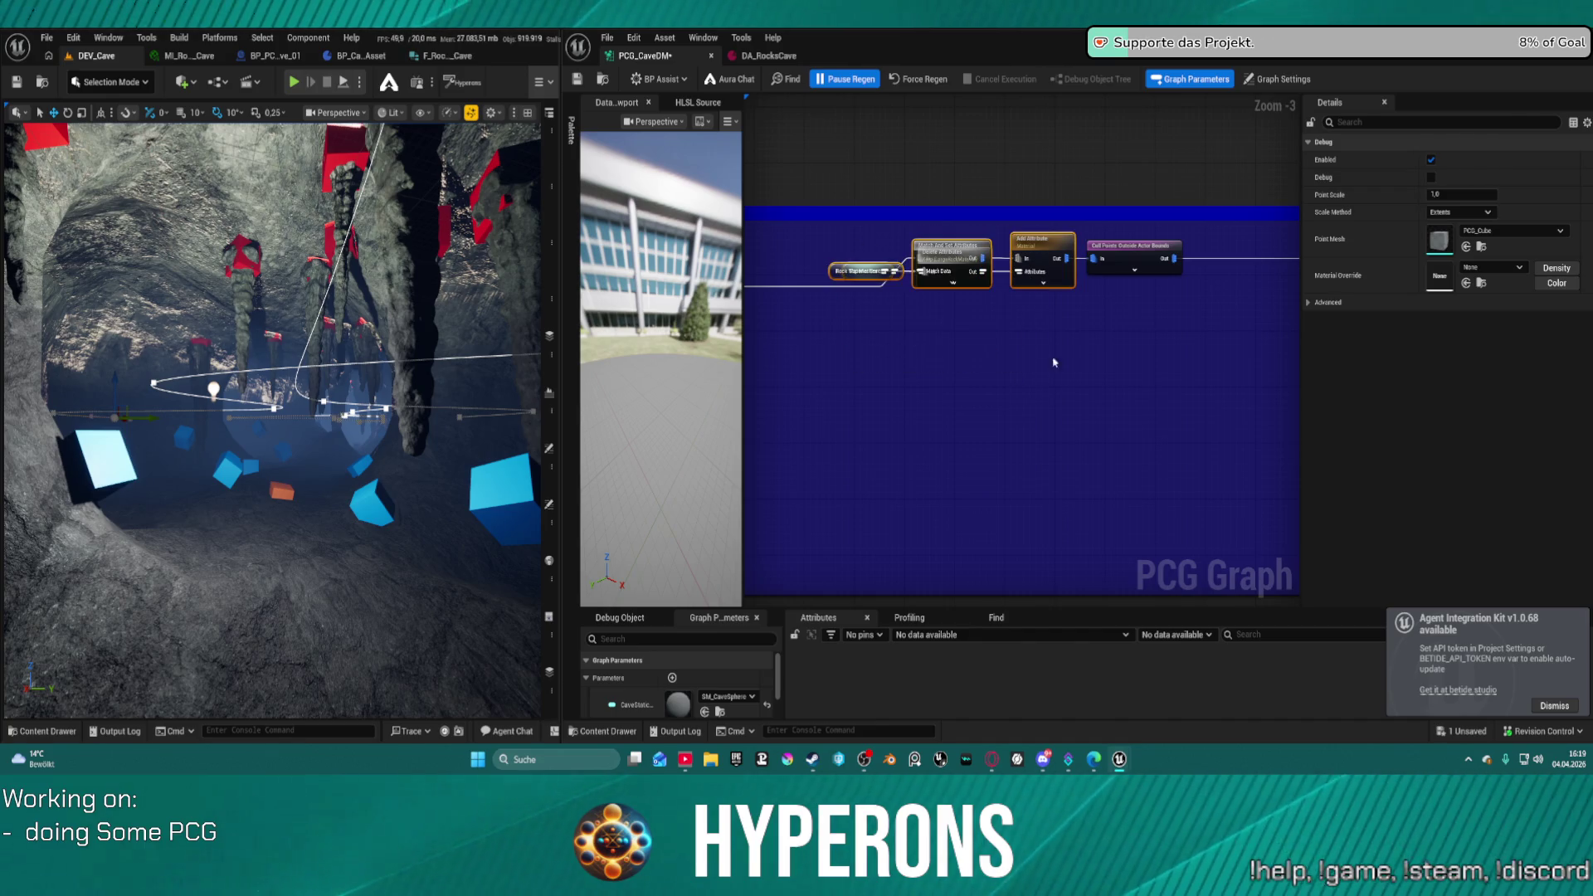
pyautogui.click(948, 282)
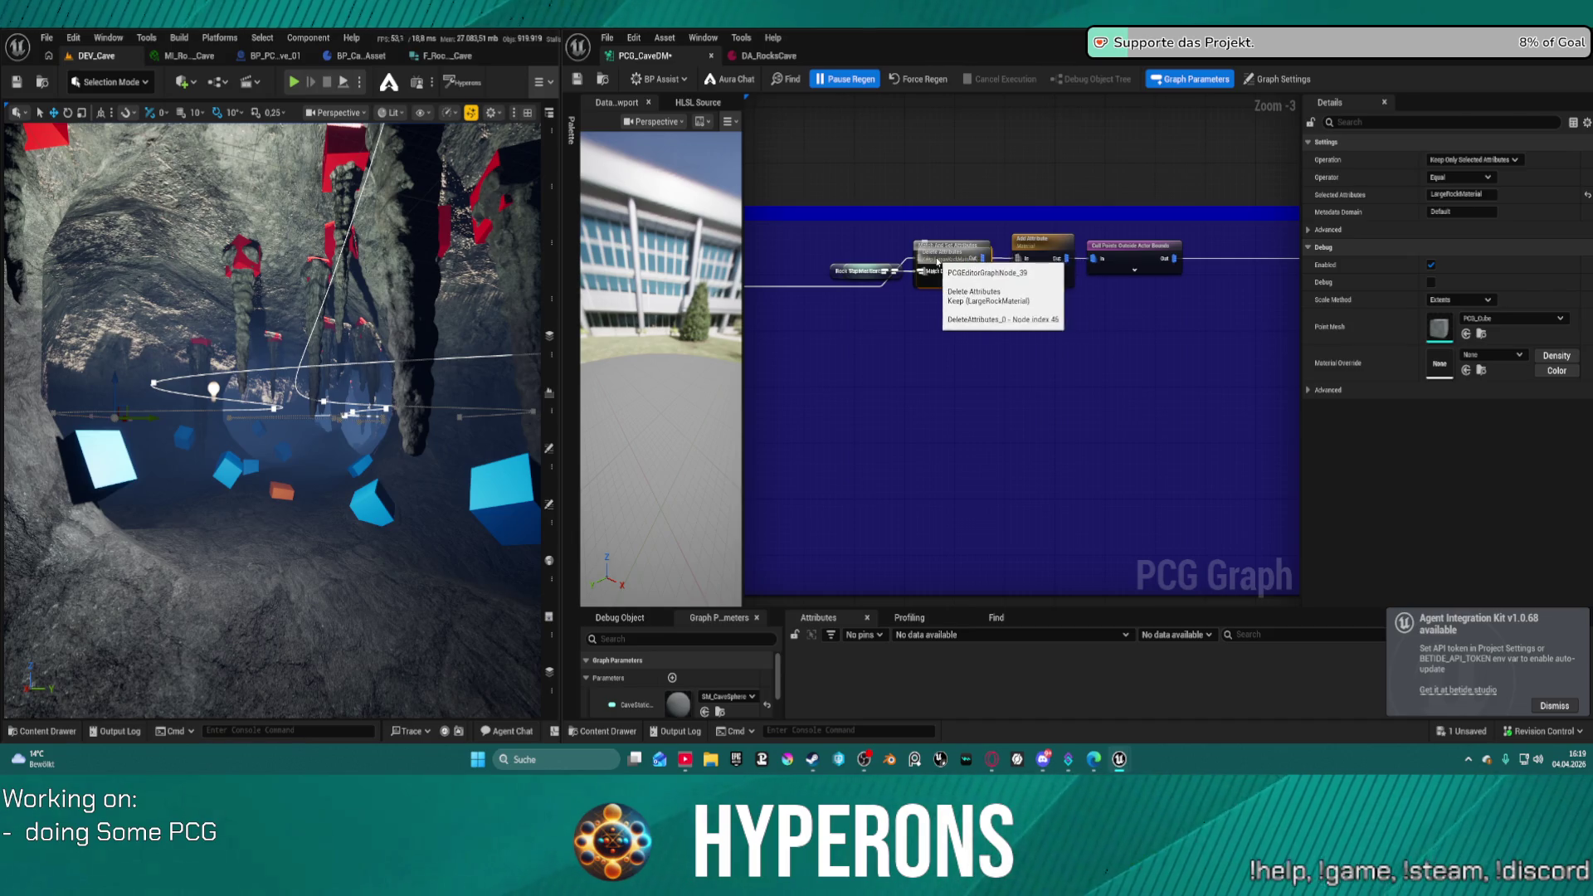
pyautogui.click(954, 257)
pyautogui.moveTo(948, 255)
pyautogui.mouseDown()
pyautogui.moveTo(950, 331)
pyautogui.moveTo(951, 313)
pyautogui.mouseUp()
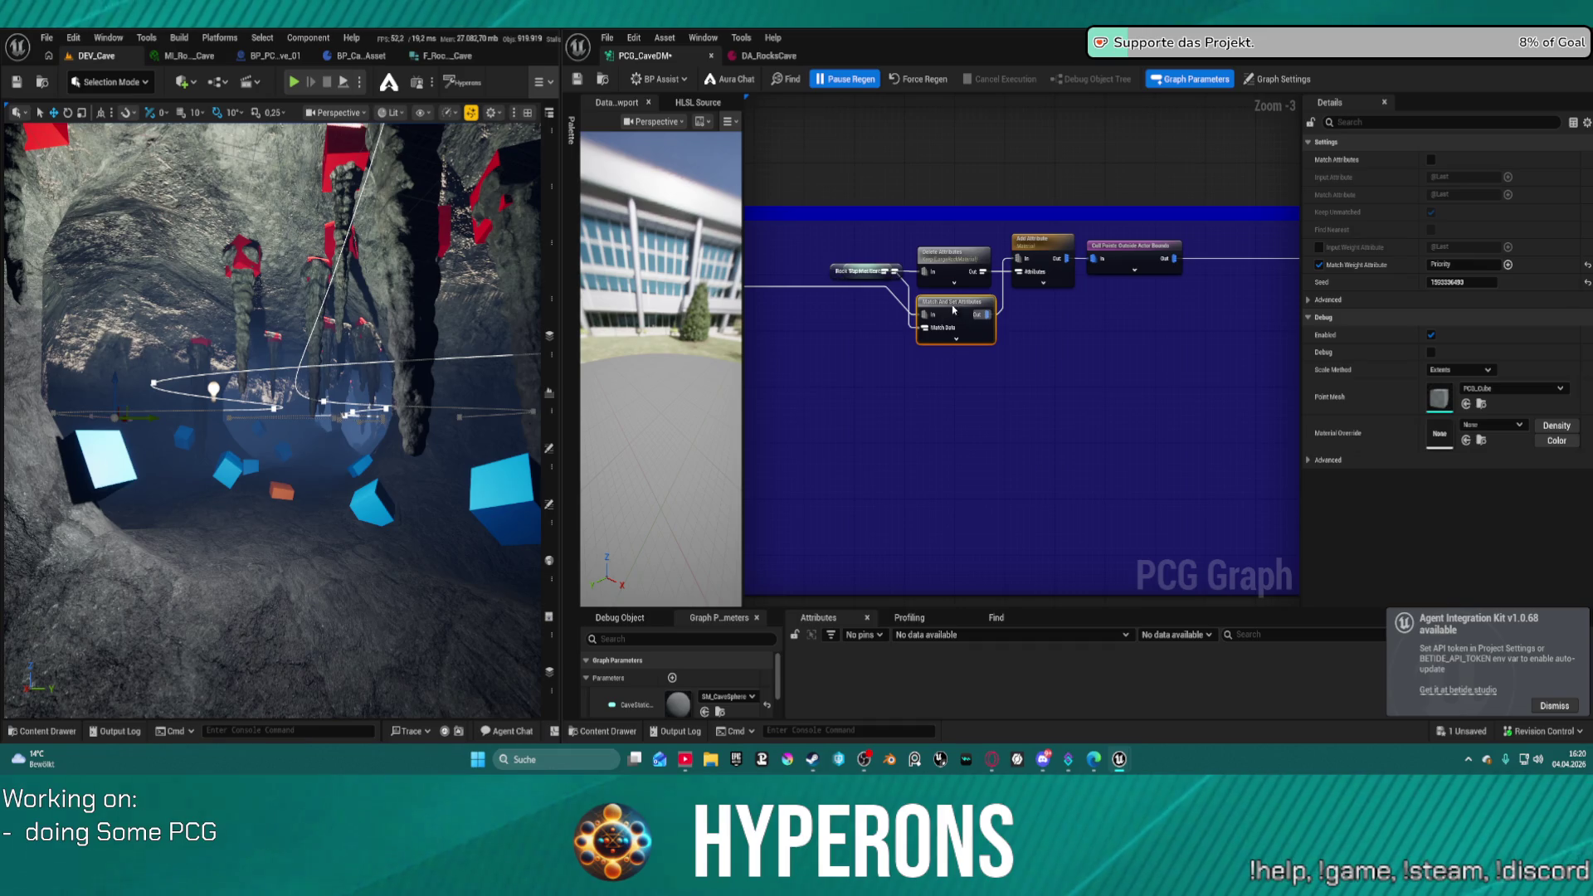
pyautogui.click(840, 271)
pyautogui.moveTo(863, 272)
pyautogui.mouseDown()
pyautogui.moveTo(846, 247)
pyautogui.moveTo(858, 316)
pyautogui.mouseUp()
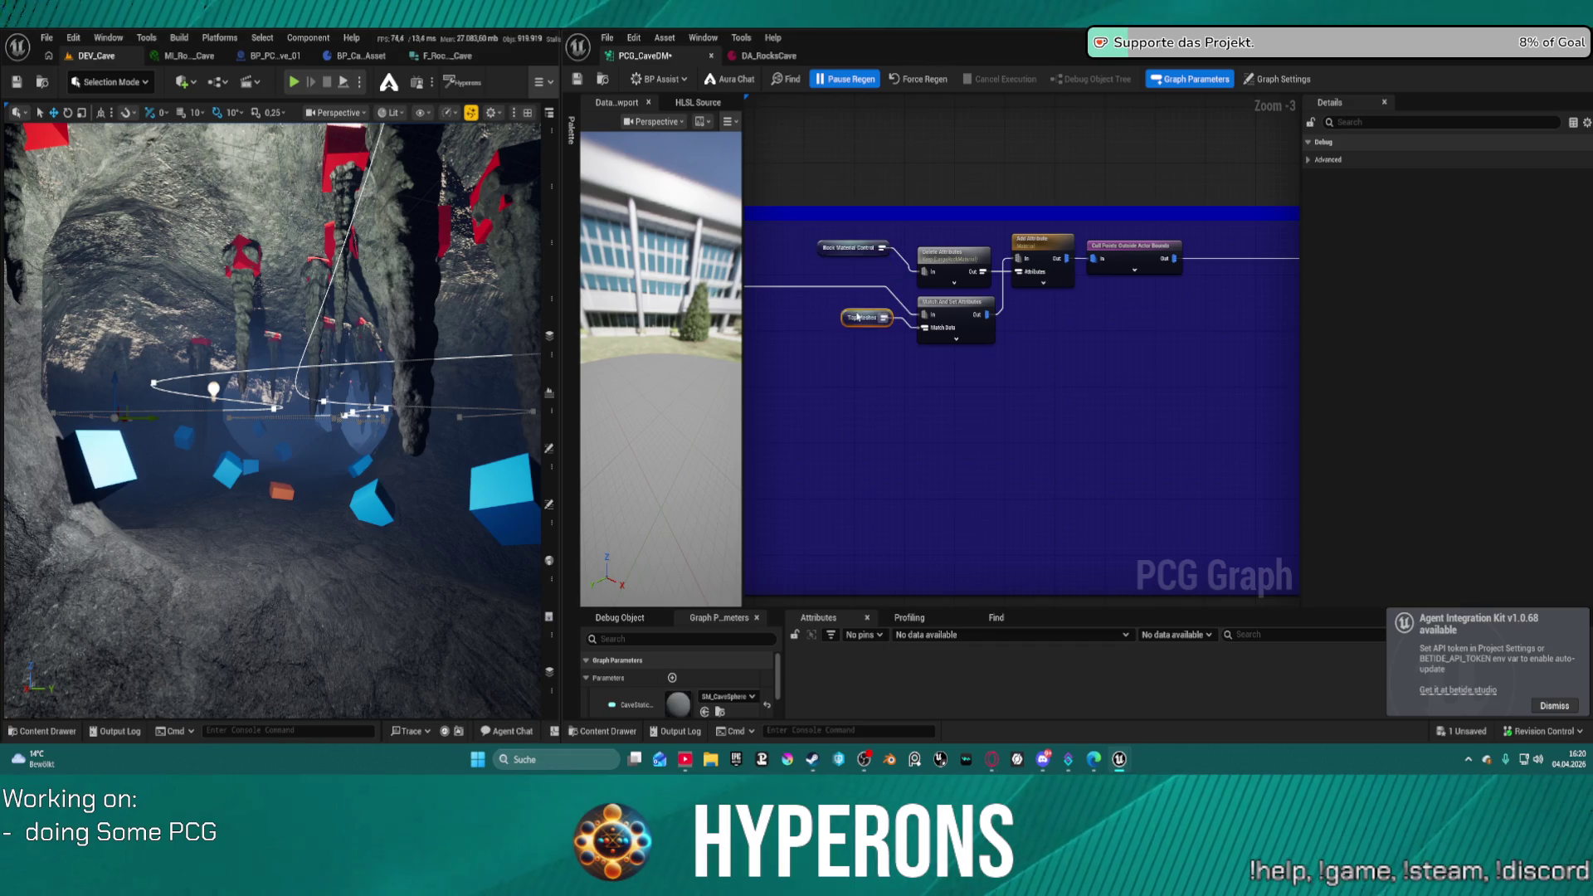
pyautogui.click(850, 248)
pyautogui.moveTo(954, 253)
pyautogui.mouseDown()
pyautogui.moveTo(952, 229)
pyautogui.moveTo(982, 394)
pyautogui.mouseUp()
pyautogui.moveTo(955, 295); pyautogui.dragTo(954, 242)
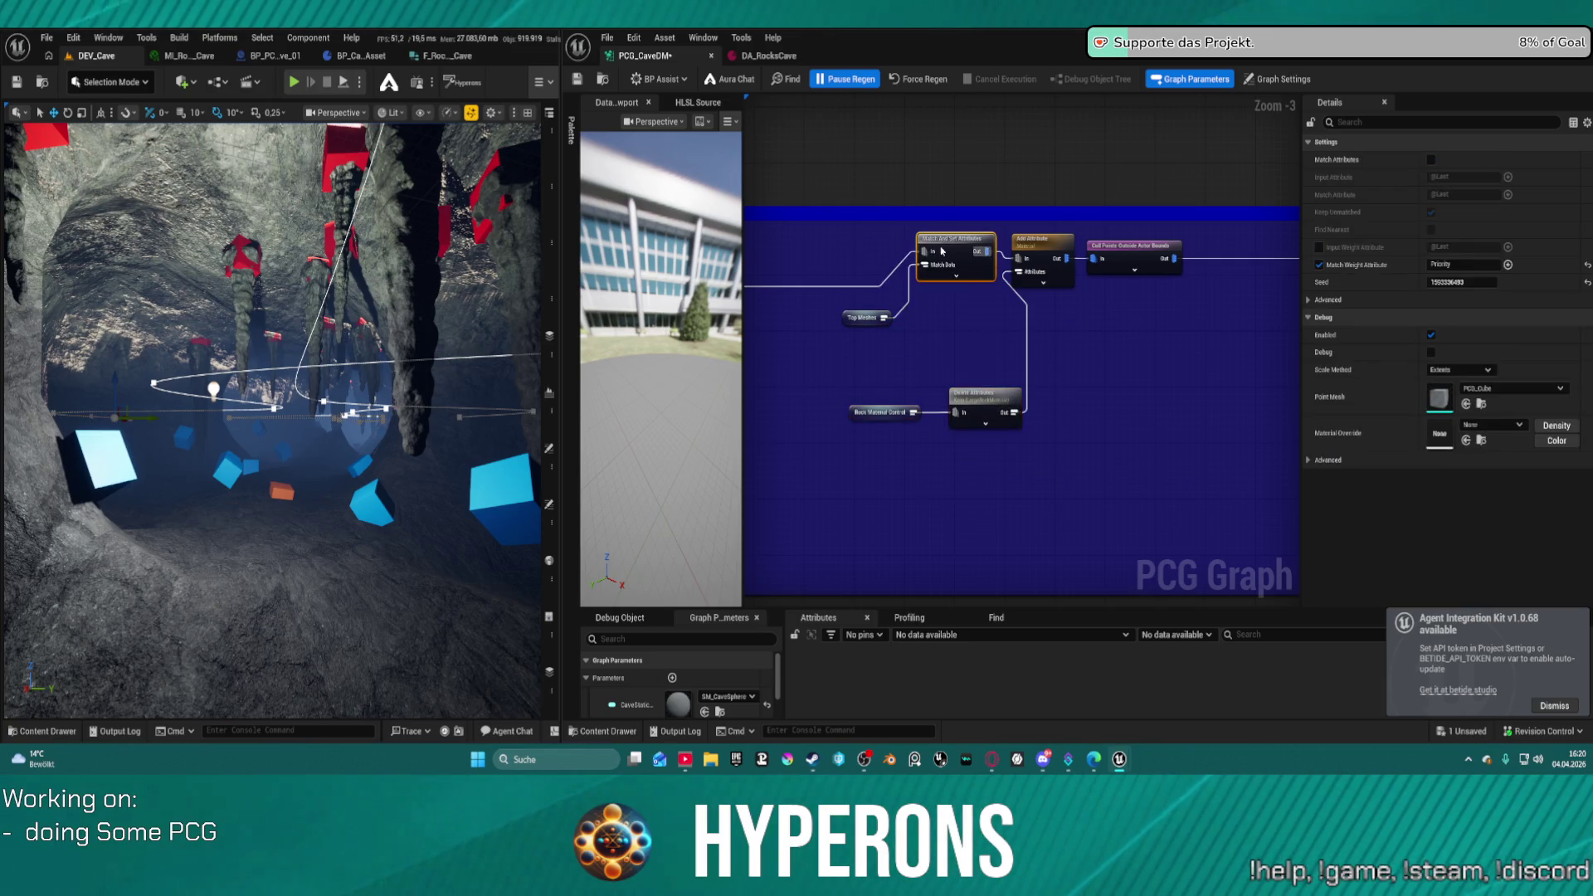
# - Try straightening the comment's right-end row, undo it, and shift the blue comment block left
pyautogui.moveTo(871, 277); pyautogui.dragTo(1063, 321)
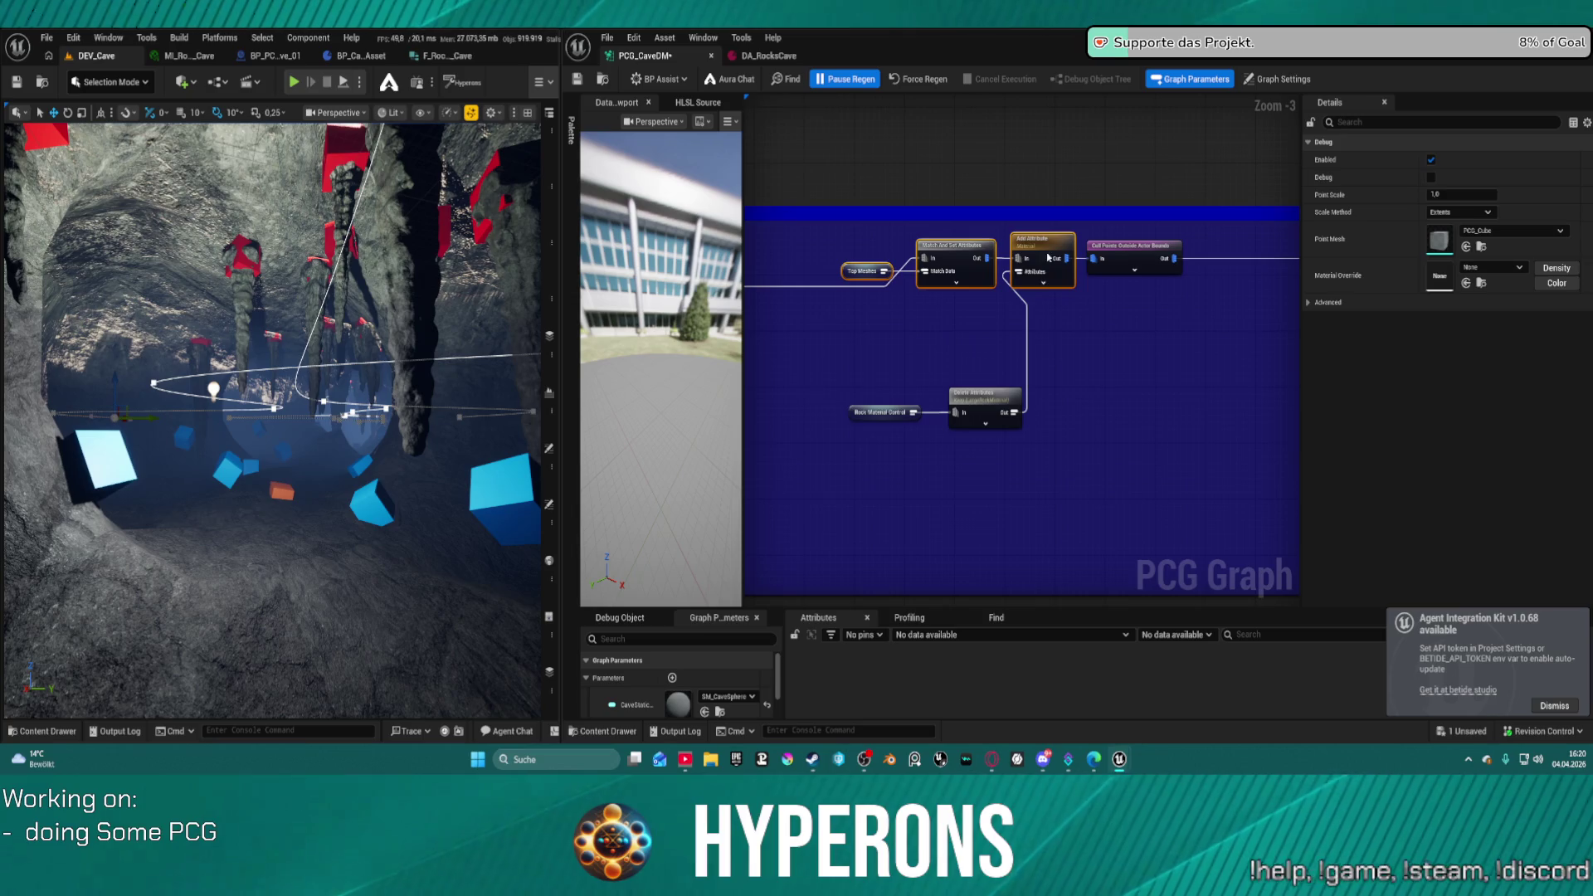
pyautogui.scroll(-3, 884, 388)
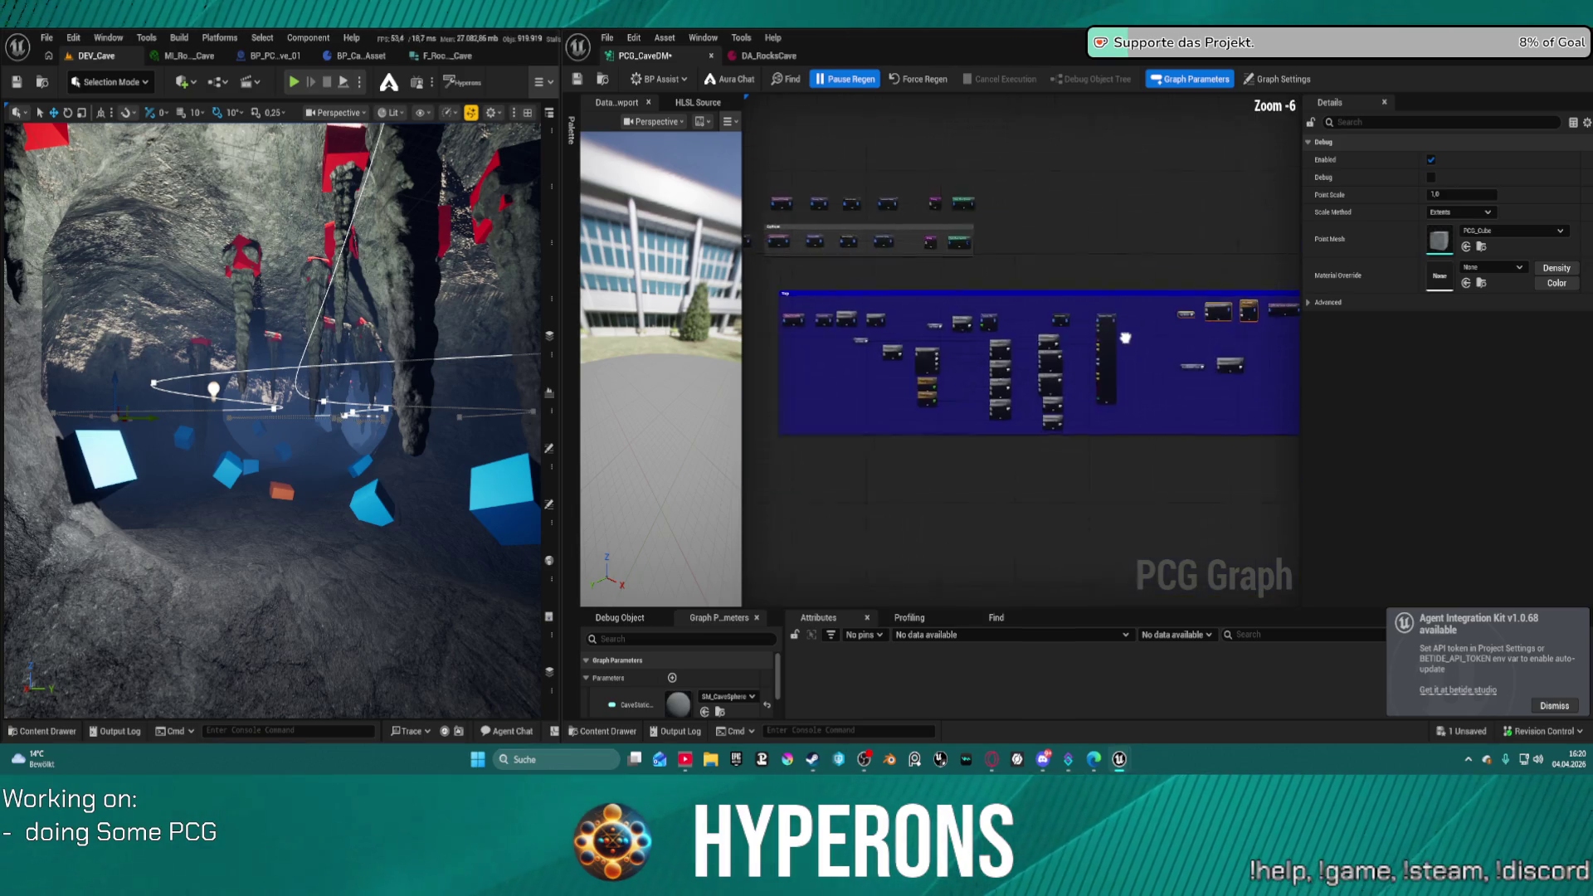
pyautogui.moveTo(915, 303); pyautogui.dragTo(1139, 315)
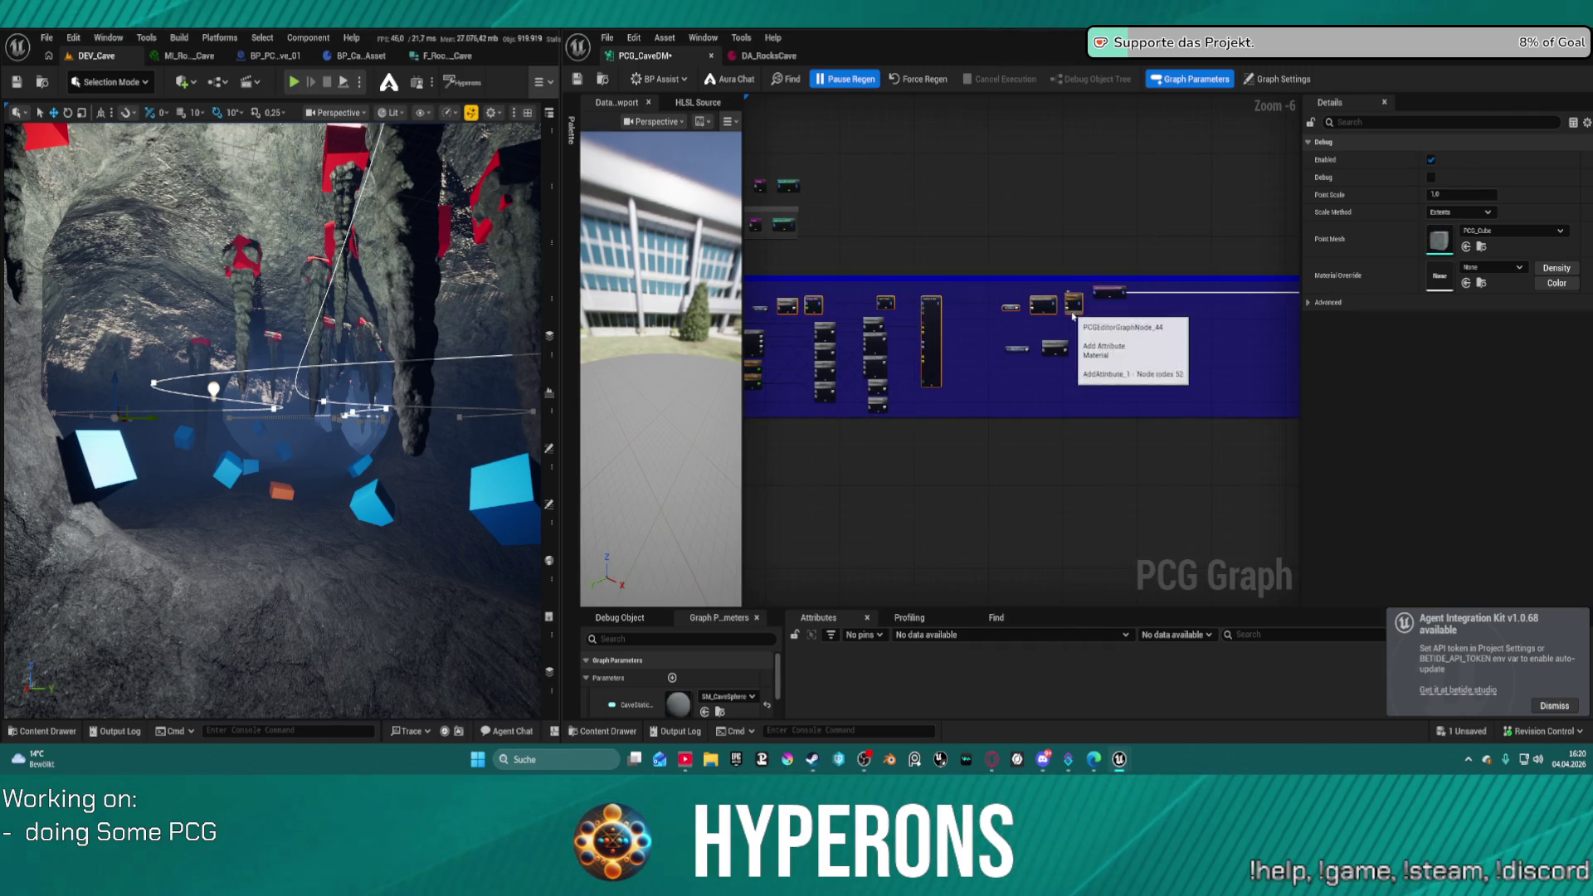
pyautogui.moveTo(1064, 308); pyautogui.dragTo(756, 292)
pyautogui.scroll(-1, 1064, 309)
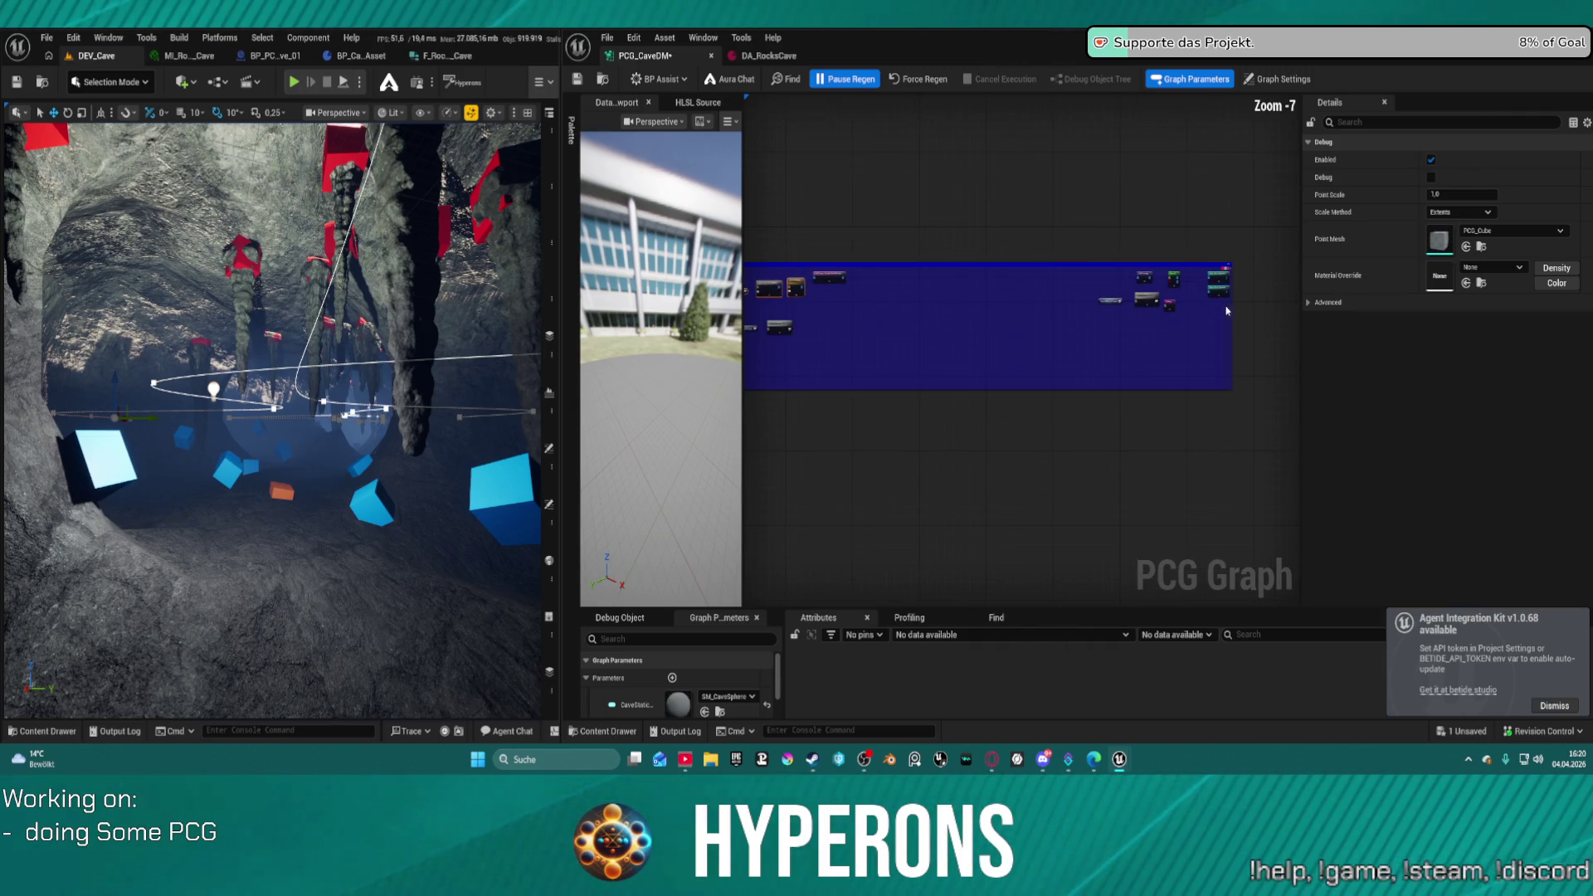
pyautogui.moveTo(1232, 308)
pyautogui.mouseDown()
pyautogui.moveTo(813, 270)
pyautogui.moveTo(855, 284)
pyautogui.mouseUp()
pyautogui.press('q')
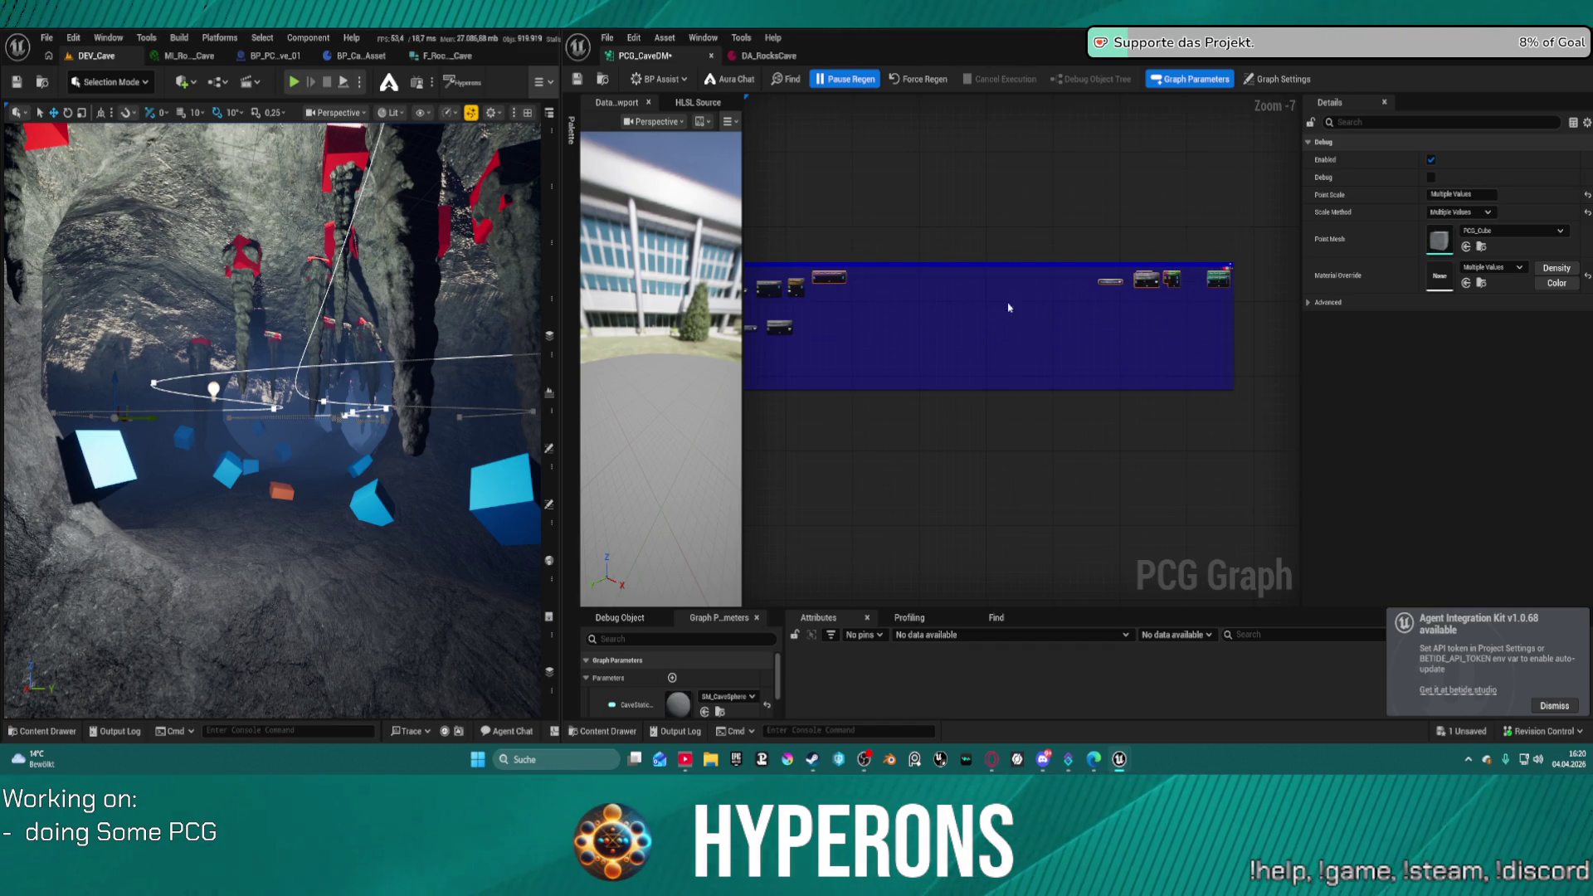
pyautogui.hotkey('ctrl', 'z')
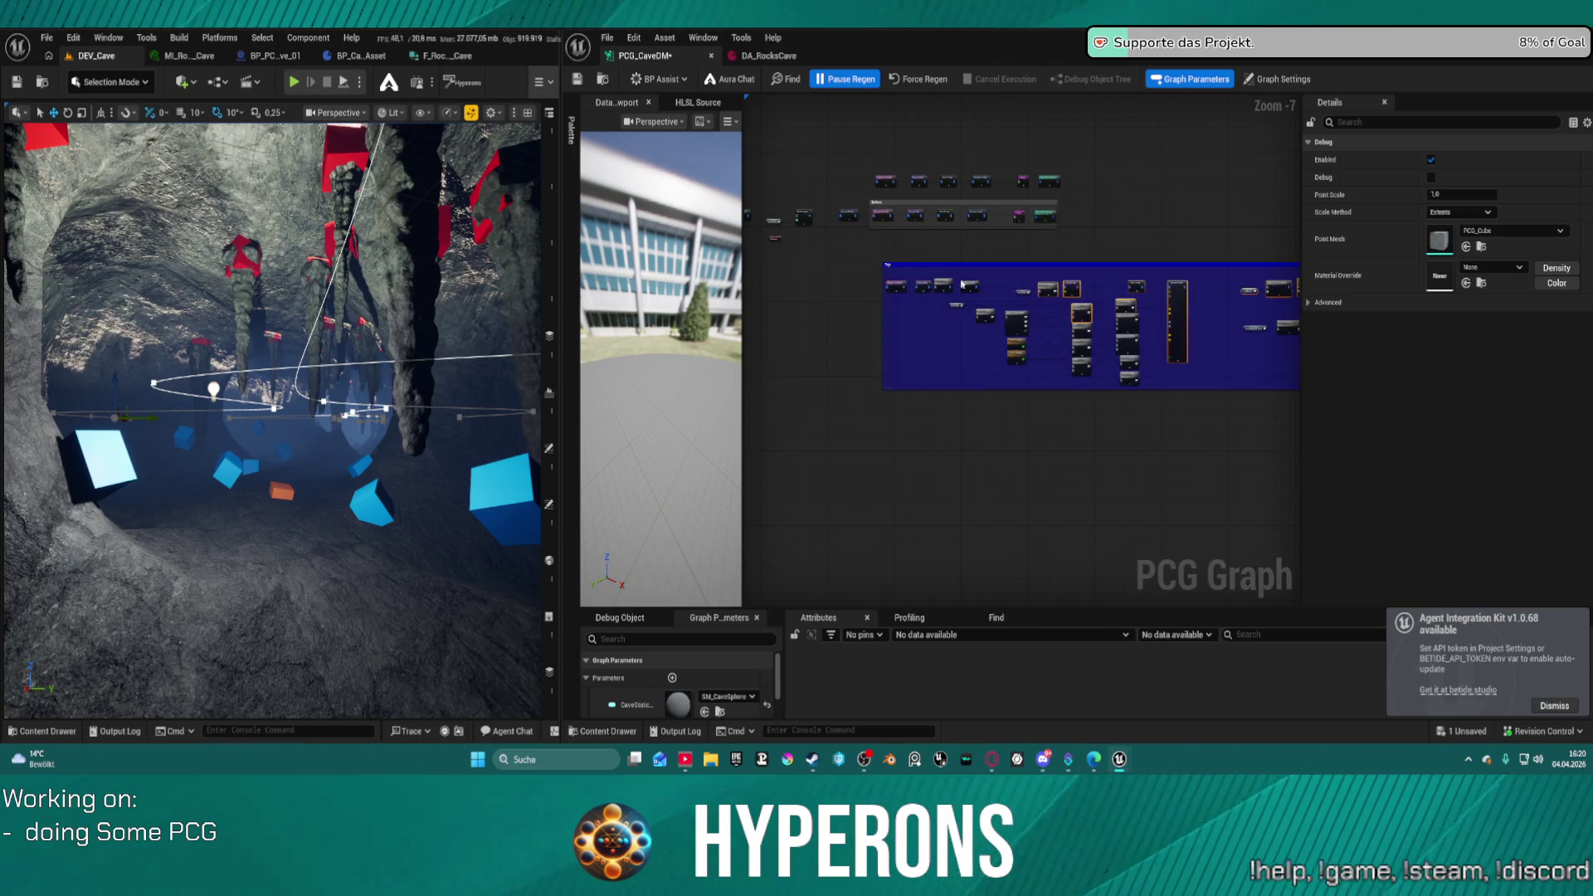
pyautogui.moveTo(891, 272)
pyautogui.mouseDown()
pyautogui.moveTo(878, 271)
pyautogui.moveTo(1113, 291)
pyautogui.mouseUp()
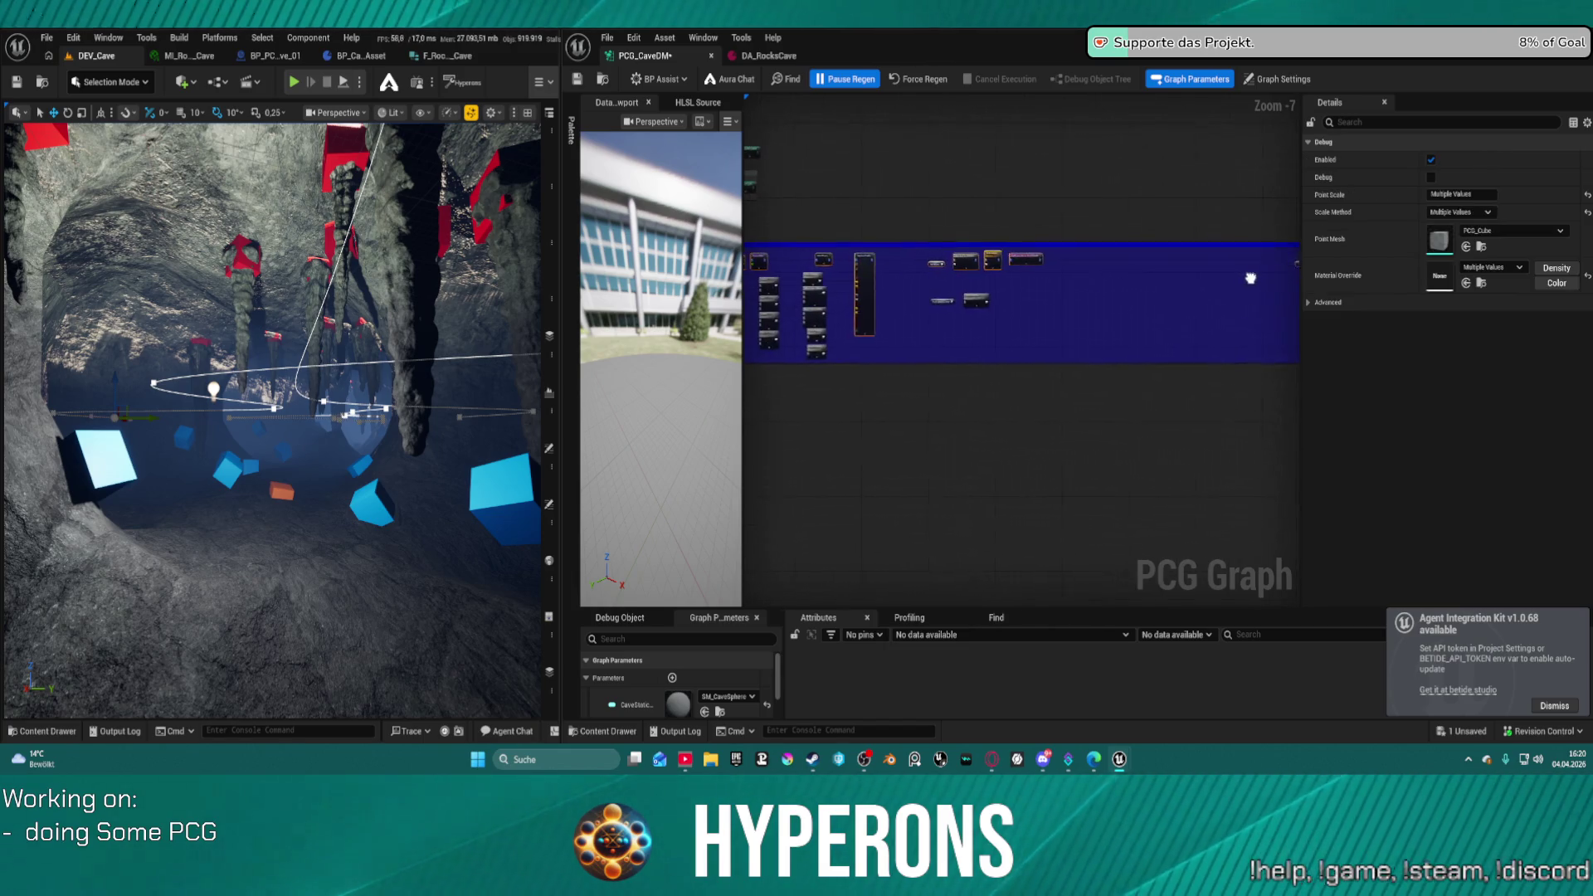
# - Pull Rock Material Control, Delete Attributes and Debug off the Self Pruning and Branch nodes
pyautogui.click(1161, 282)
pyautogui.scroll(4, 1138, 285)
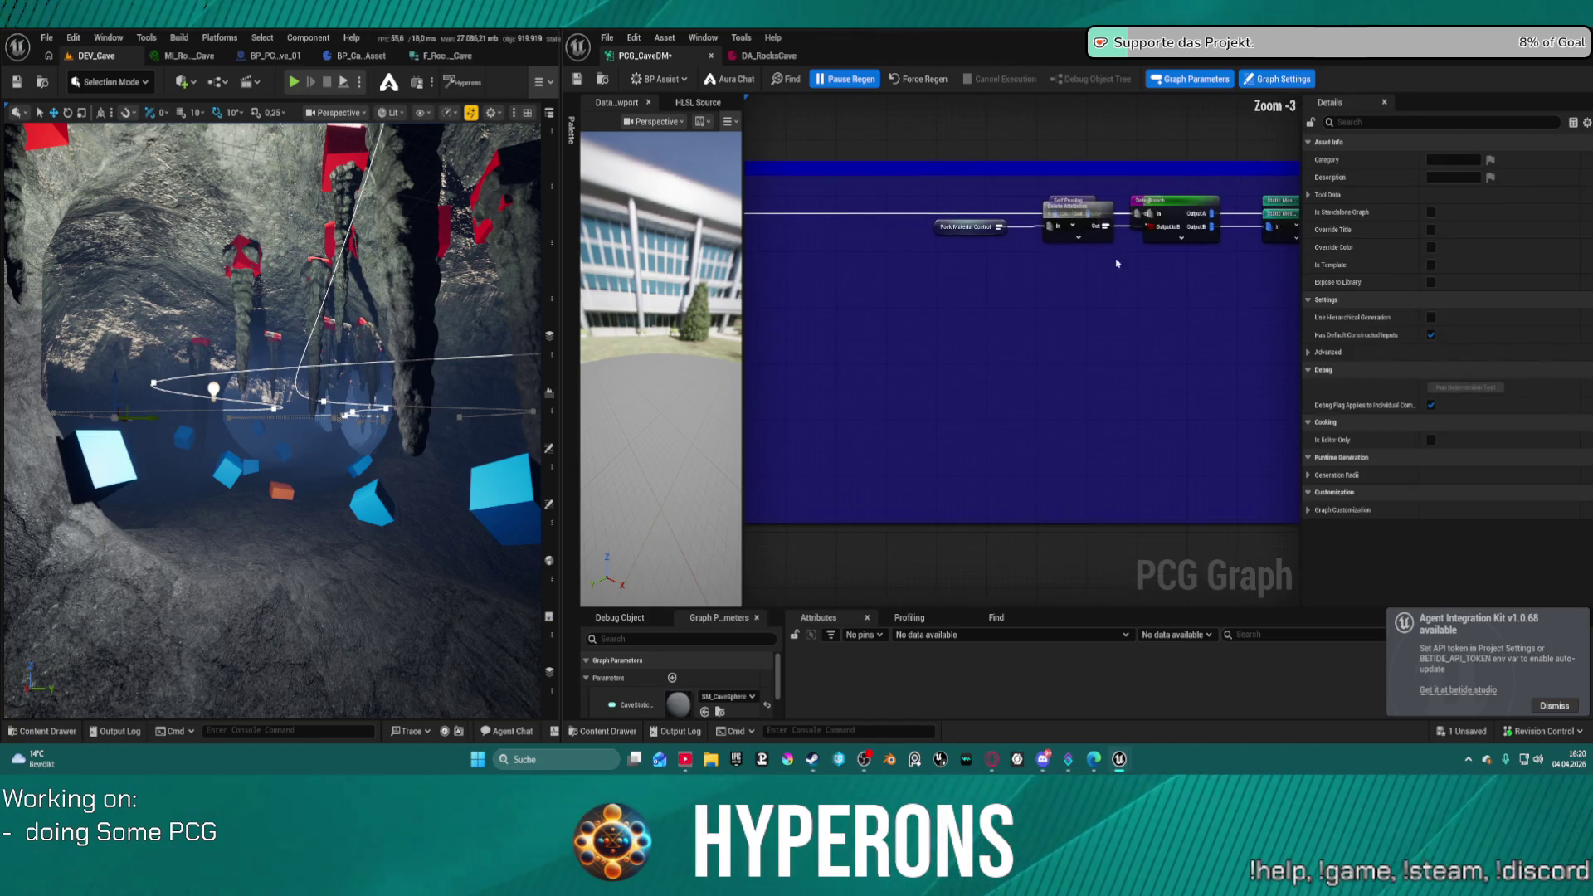
pyautogui.moveTo(944, 231); pyautogui.dragTo(967, 313)
pyautogui.moveTo(1106, 207); pyautogui.dragTo(1110, 323)
pyautogui.moveTo(1140, 204)
pyautogui.mouseDown()
pyautogui.moveTo(1149, 278)
pyautogui.moveTo(1108, 255)
pyautogui.mouseUp()
pyautogui.moveTo(1079, 347); pyautogui.dragTo(1085, 318)
pyautogui.moveTo(988, 315); pyautogui.dragTo(961, 315)
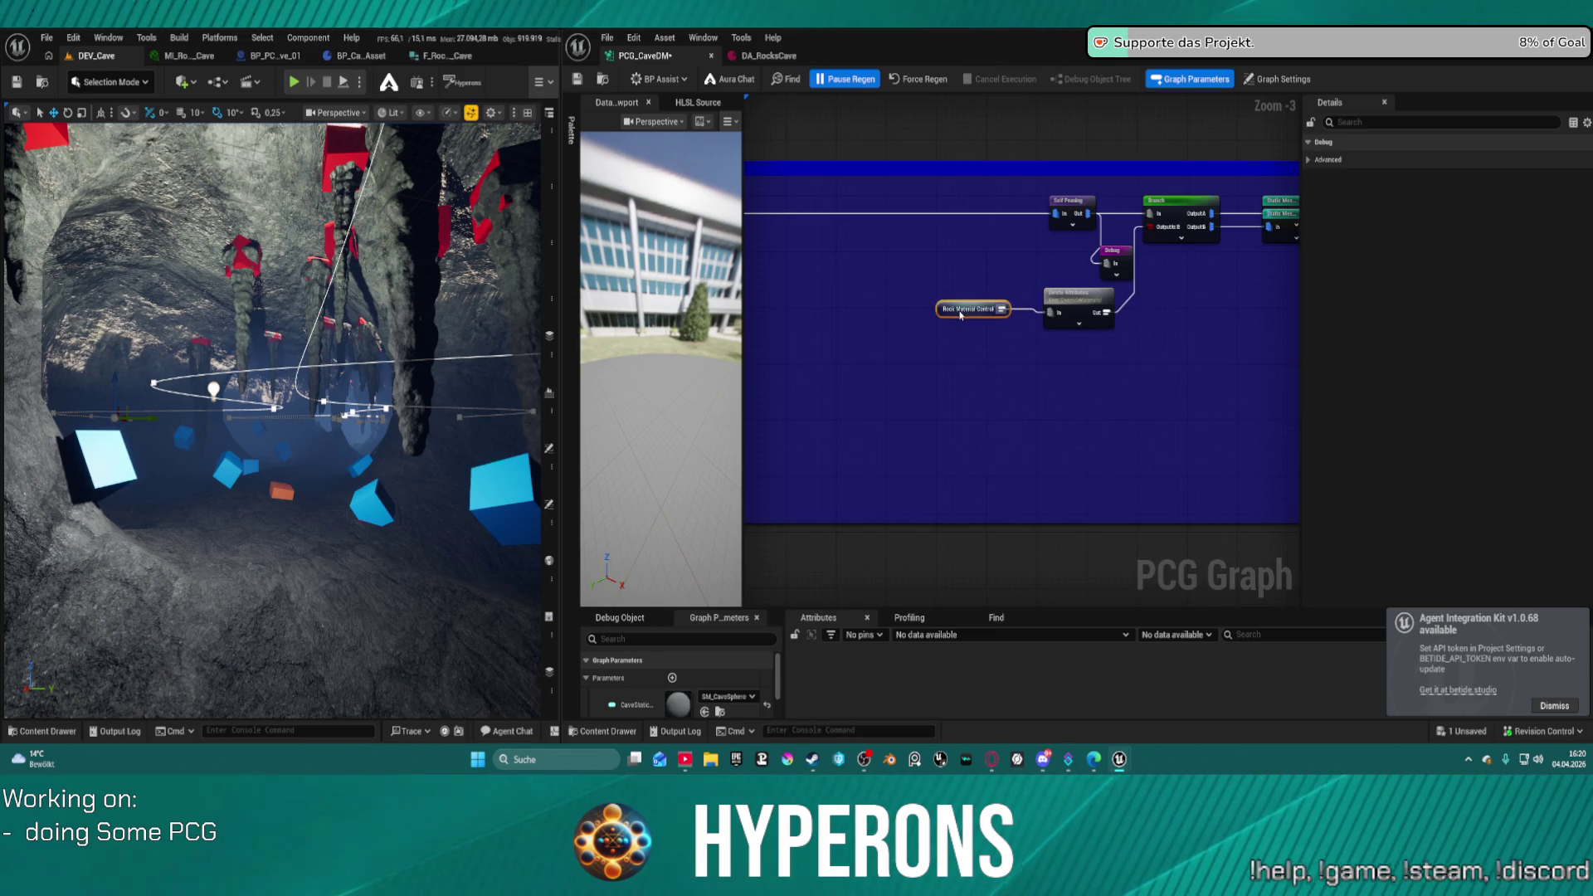
pyautogui.click(1070, 319)
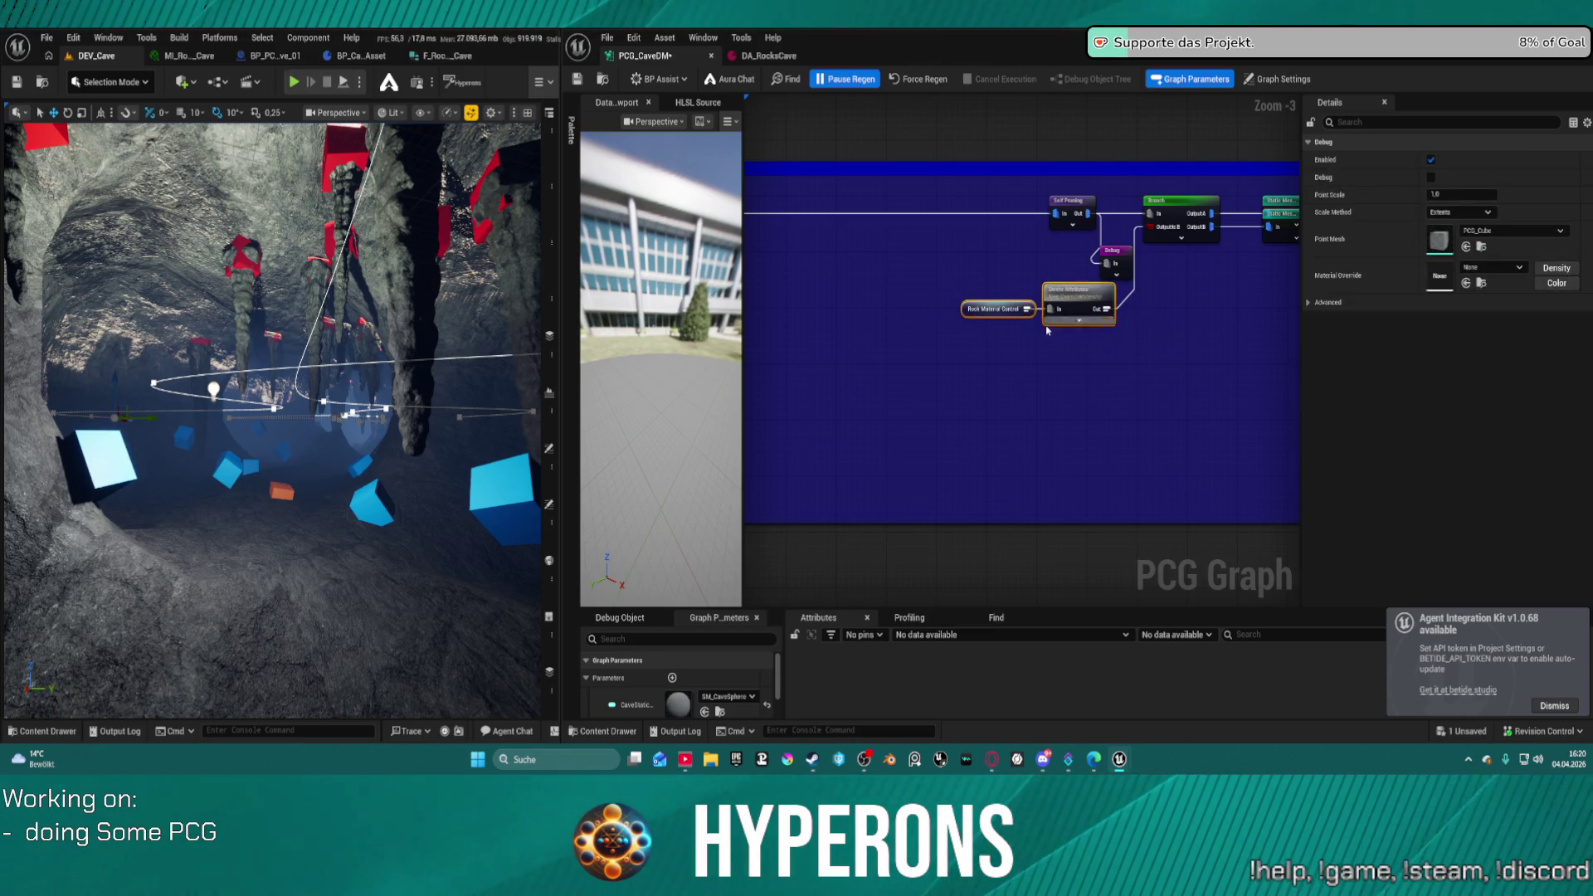
# - Move the overlapping Static Mesh Spawner below the other one
pyautogui.moveTo(1066, 336); pyautogui.dragTo(783, 337)
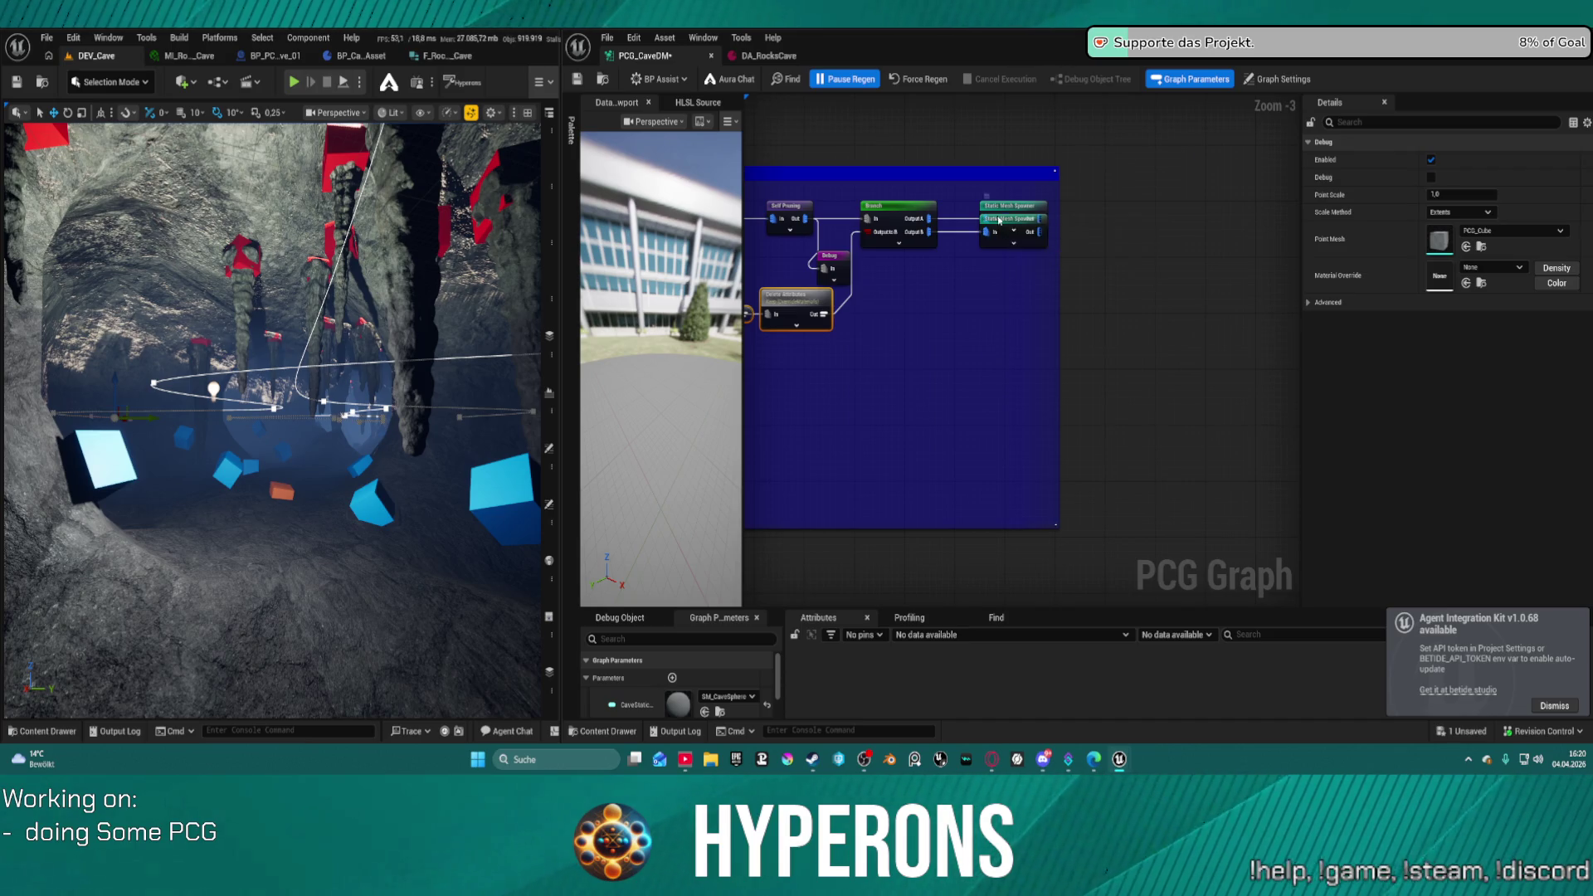
pyautogui.click(1000, 220)
pyautogui.moveTo(1000, 220); pyautogui.dragTo(1014, 253)
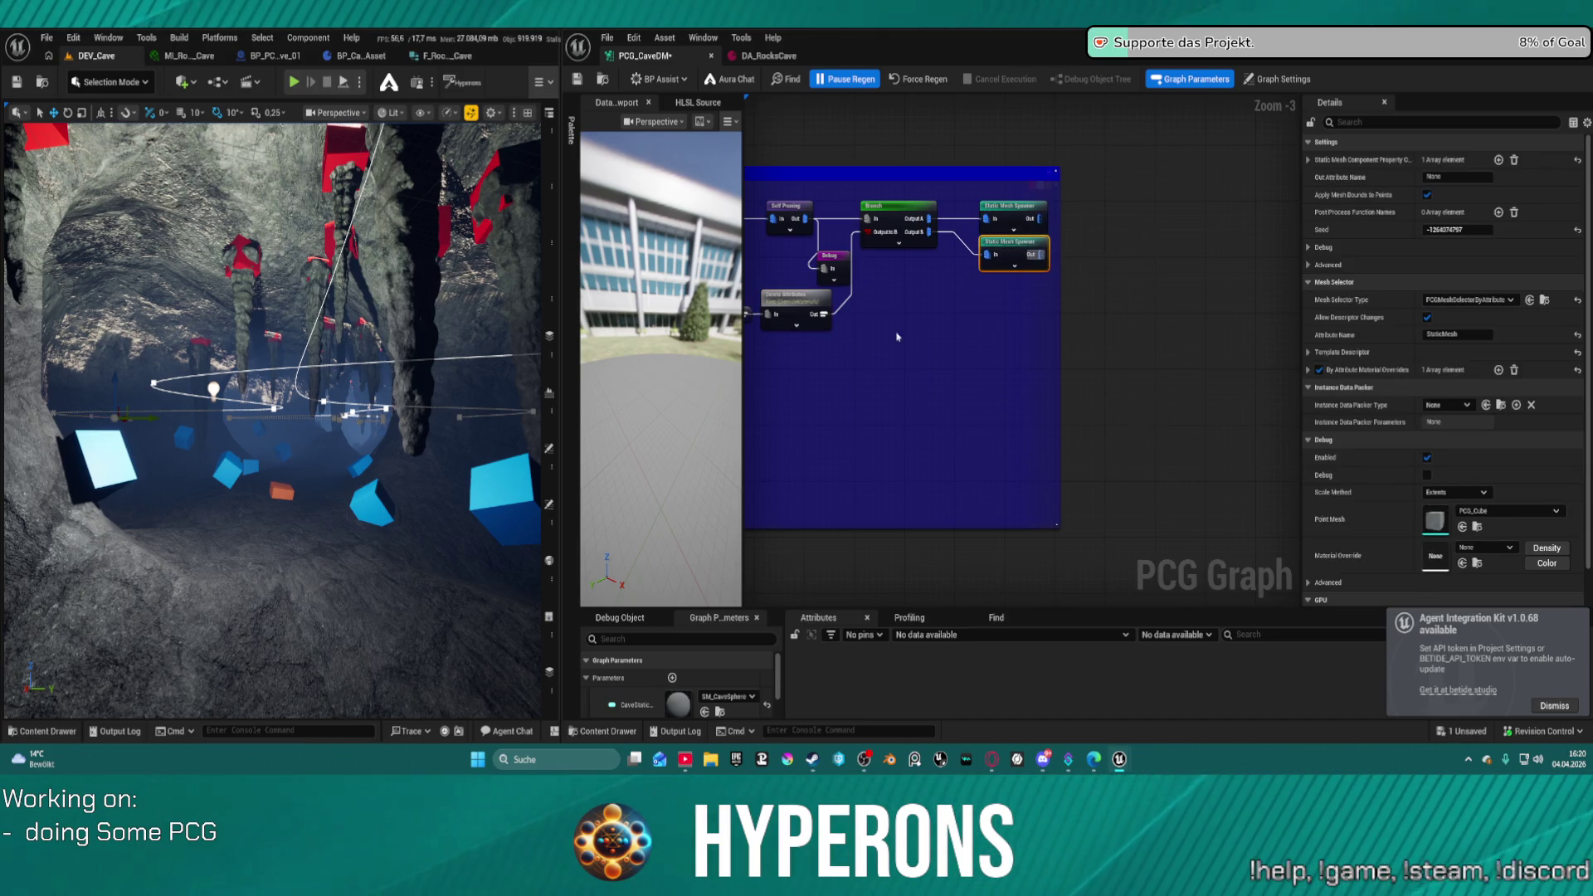
pyautogui.scroll(-2, 897, 337)
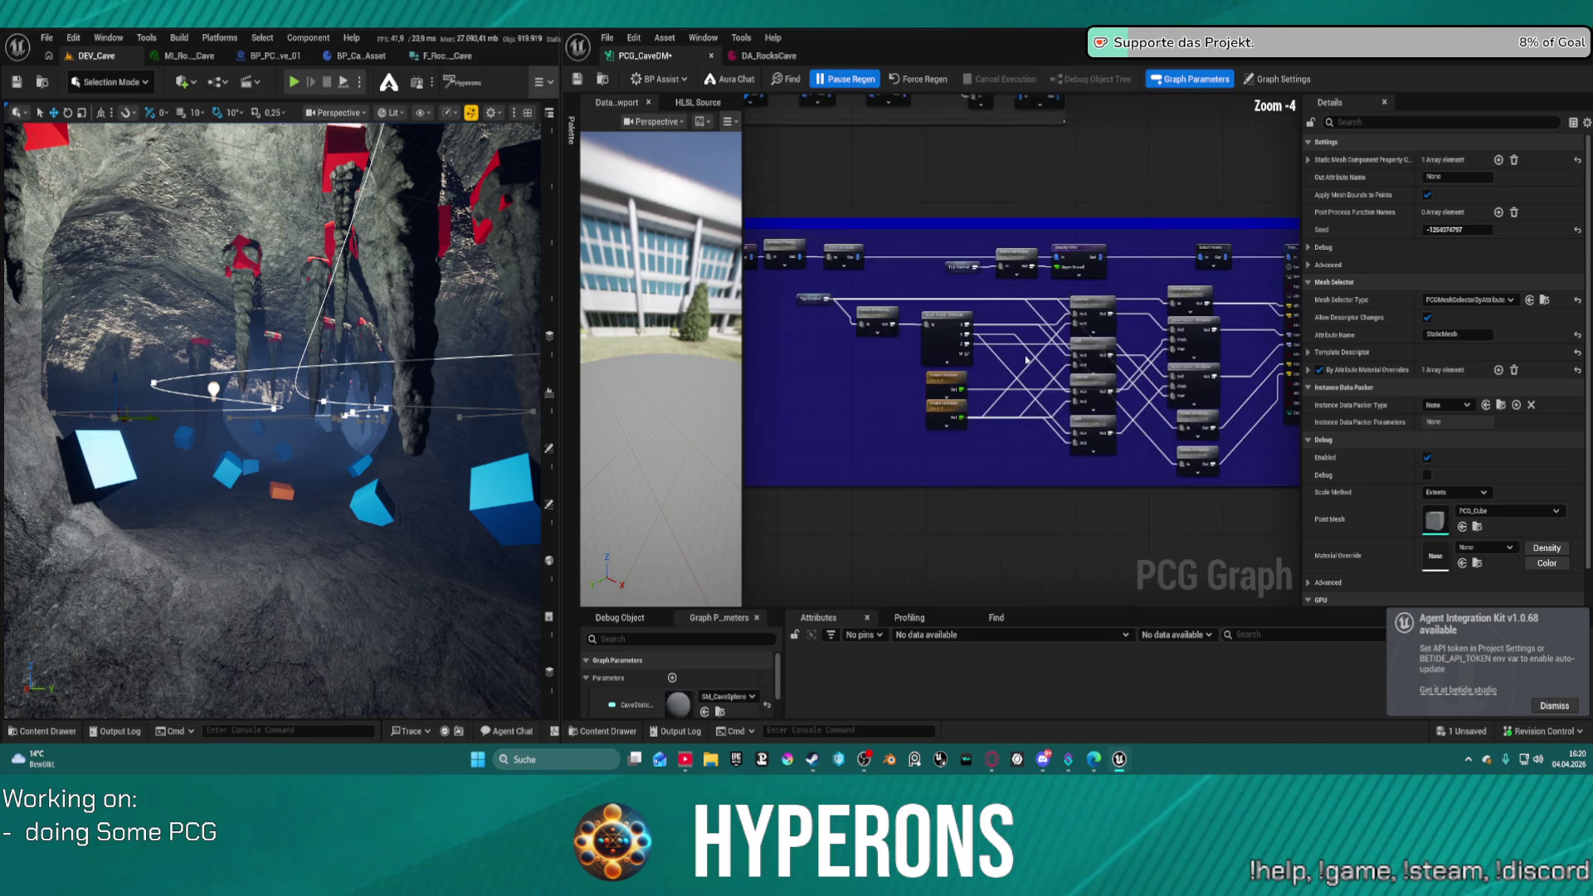
pyautogui.scroll(1, 1078, 415)
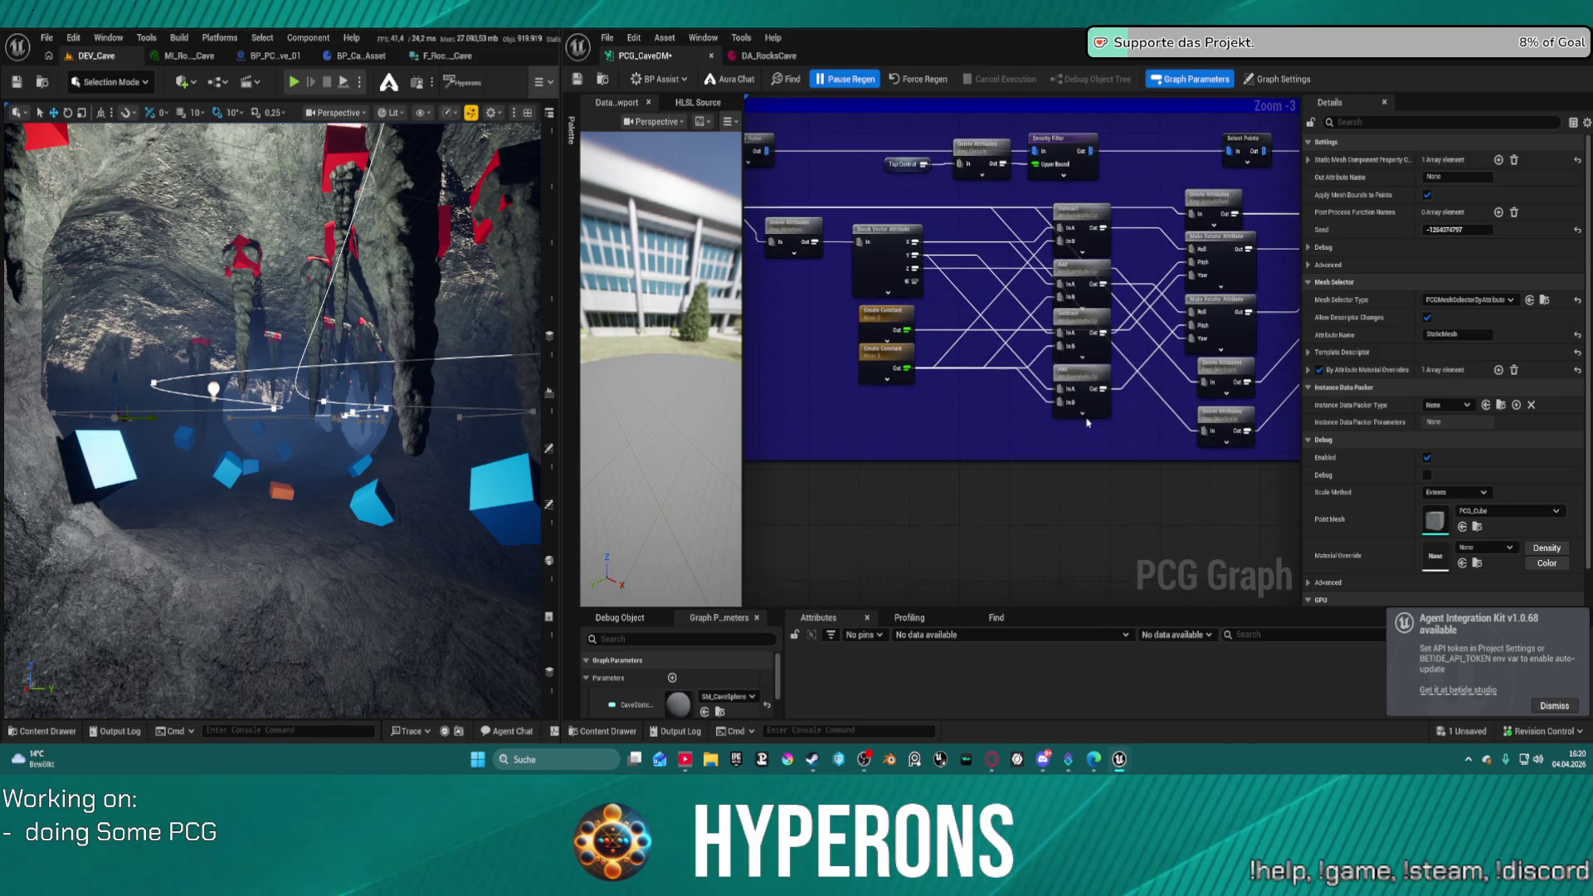
pyautogui.scroll(2, 1059, 437)
# - Move the top Create Constant node toward the Add node and save the cave graph
pyautogui.moveTo(912, 259)
pyautogui.mouseDown()
pyautogui.moveTo(1195, 166)
pyautogui.moveTo(1196, 208)
pyautogui.mouseUp()
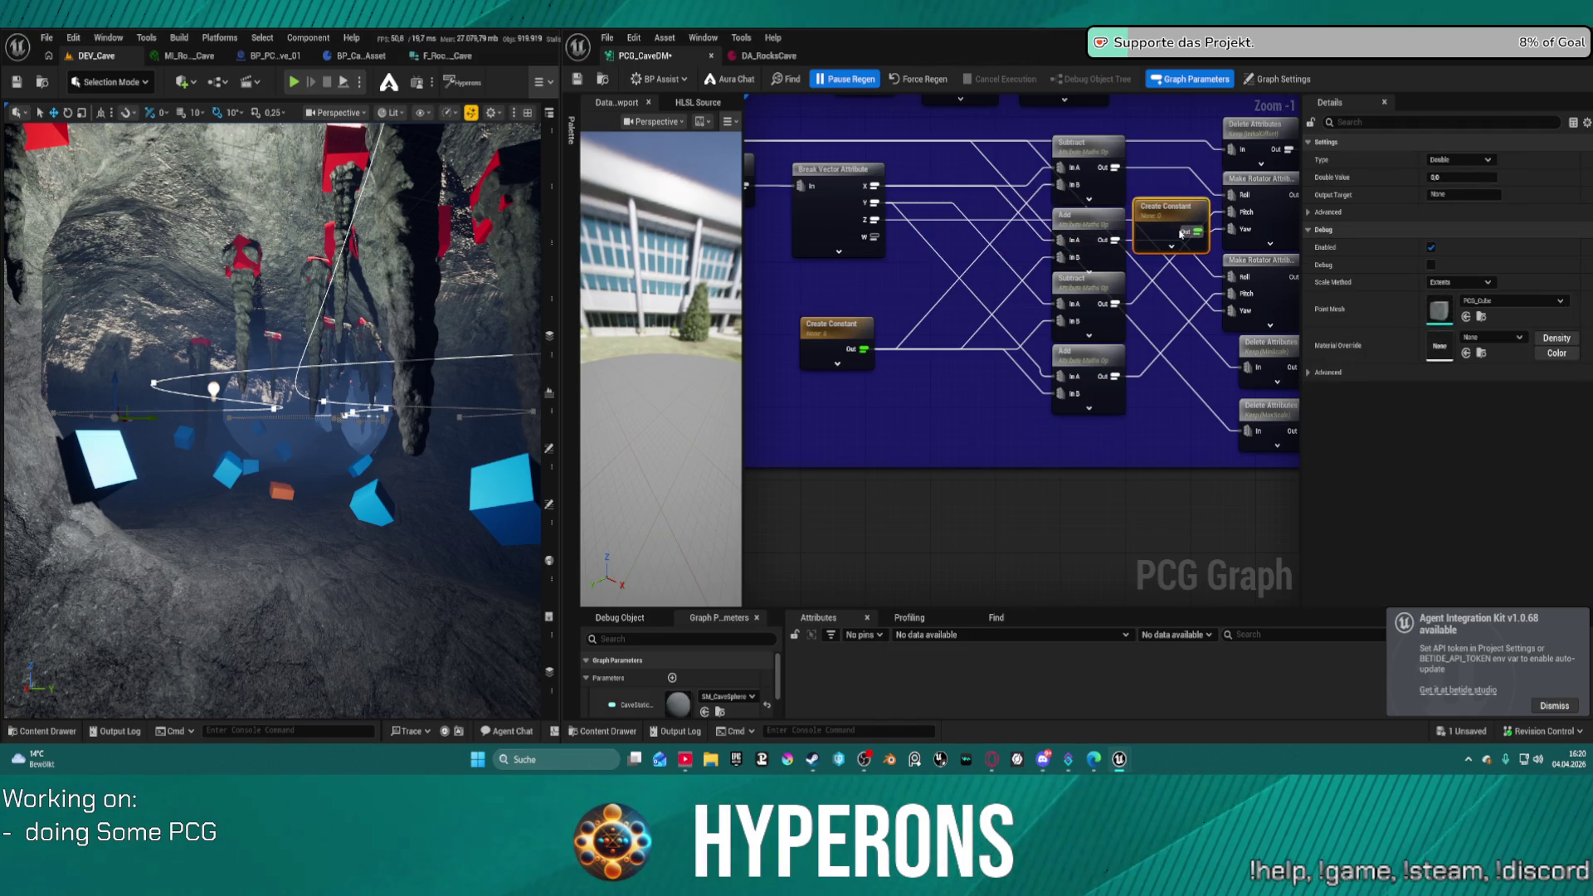
pyautogui.click(1040, 260)
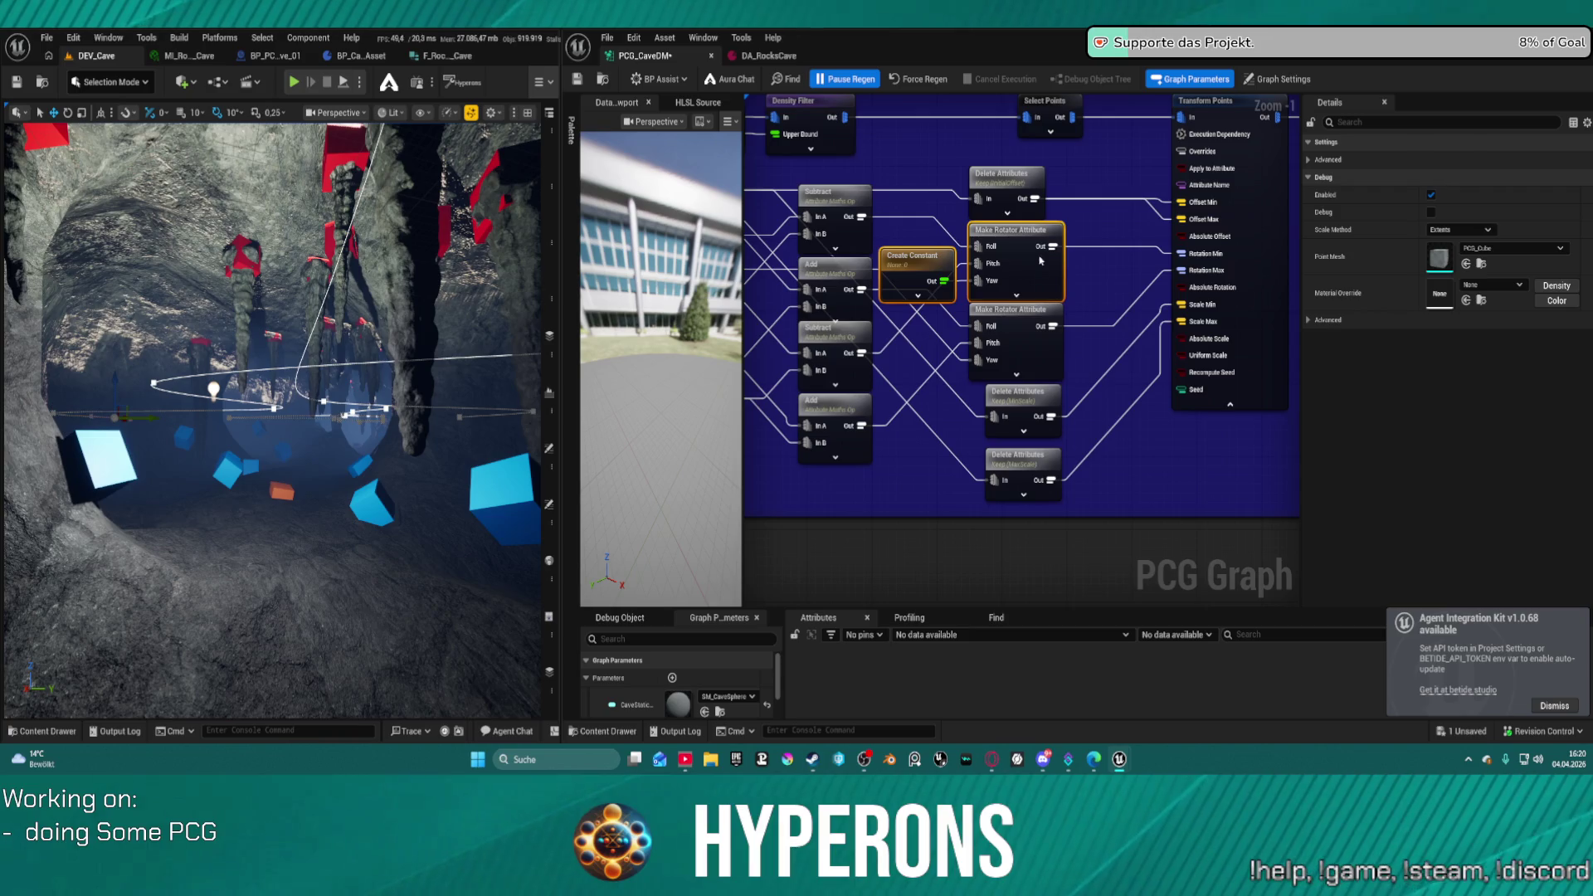
pyautogui.scroll(-3, 1010, 190)
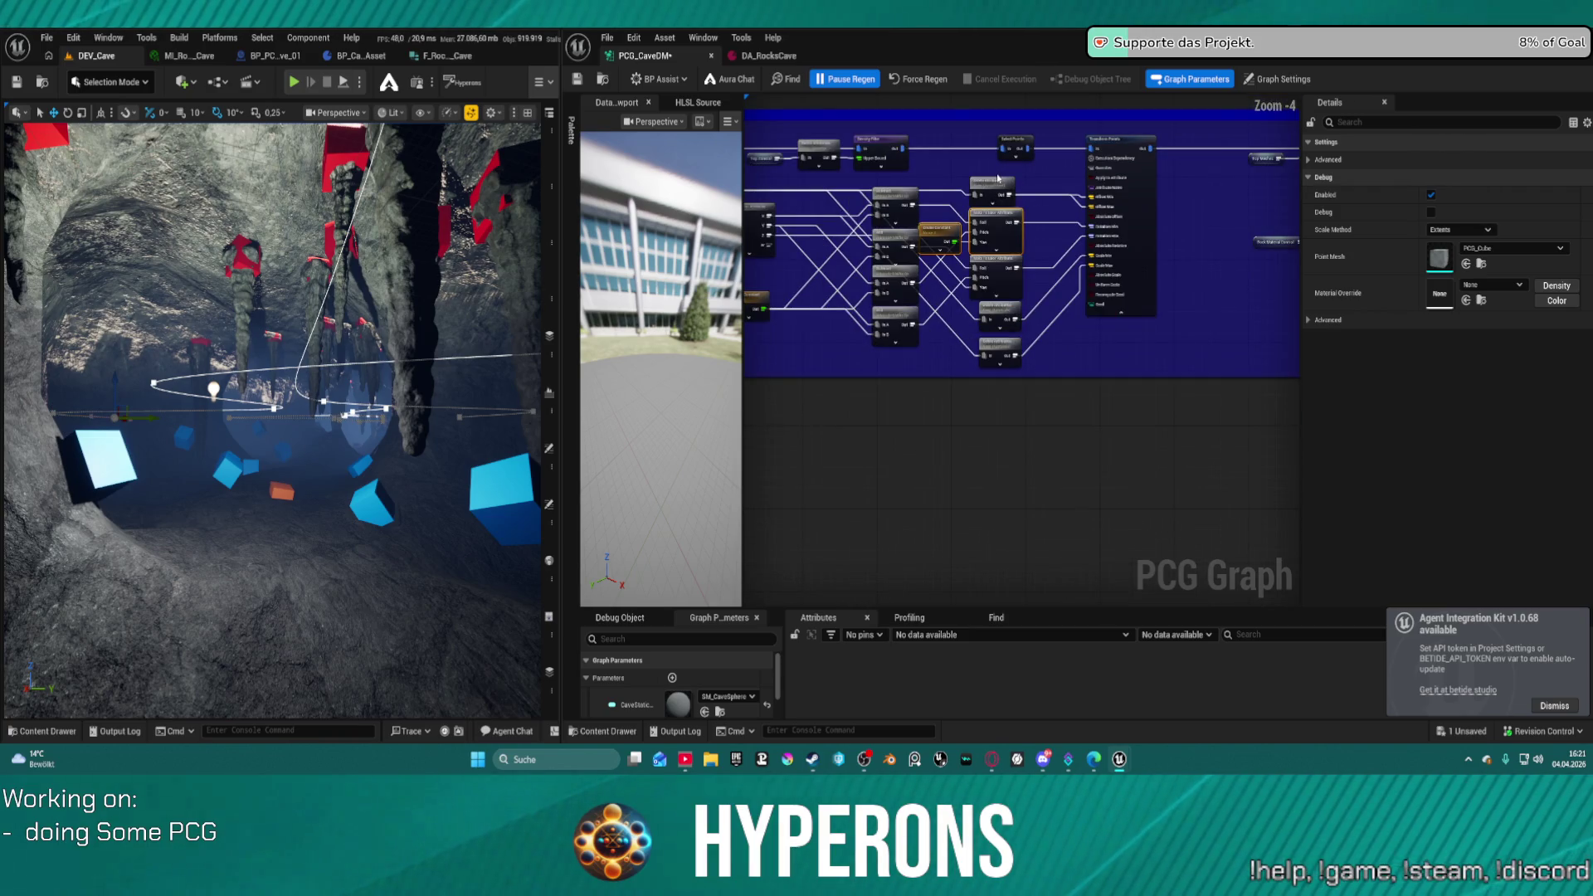
pyautogui.click(1103, 274)
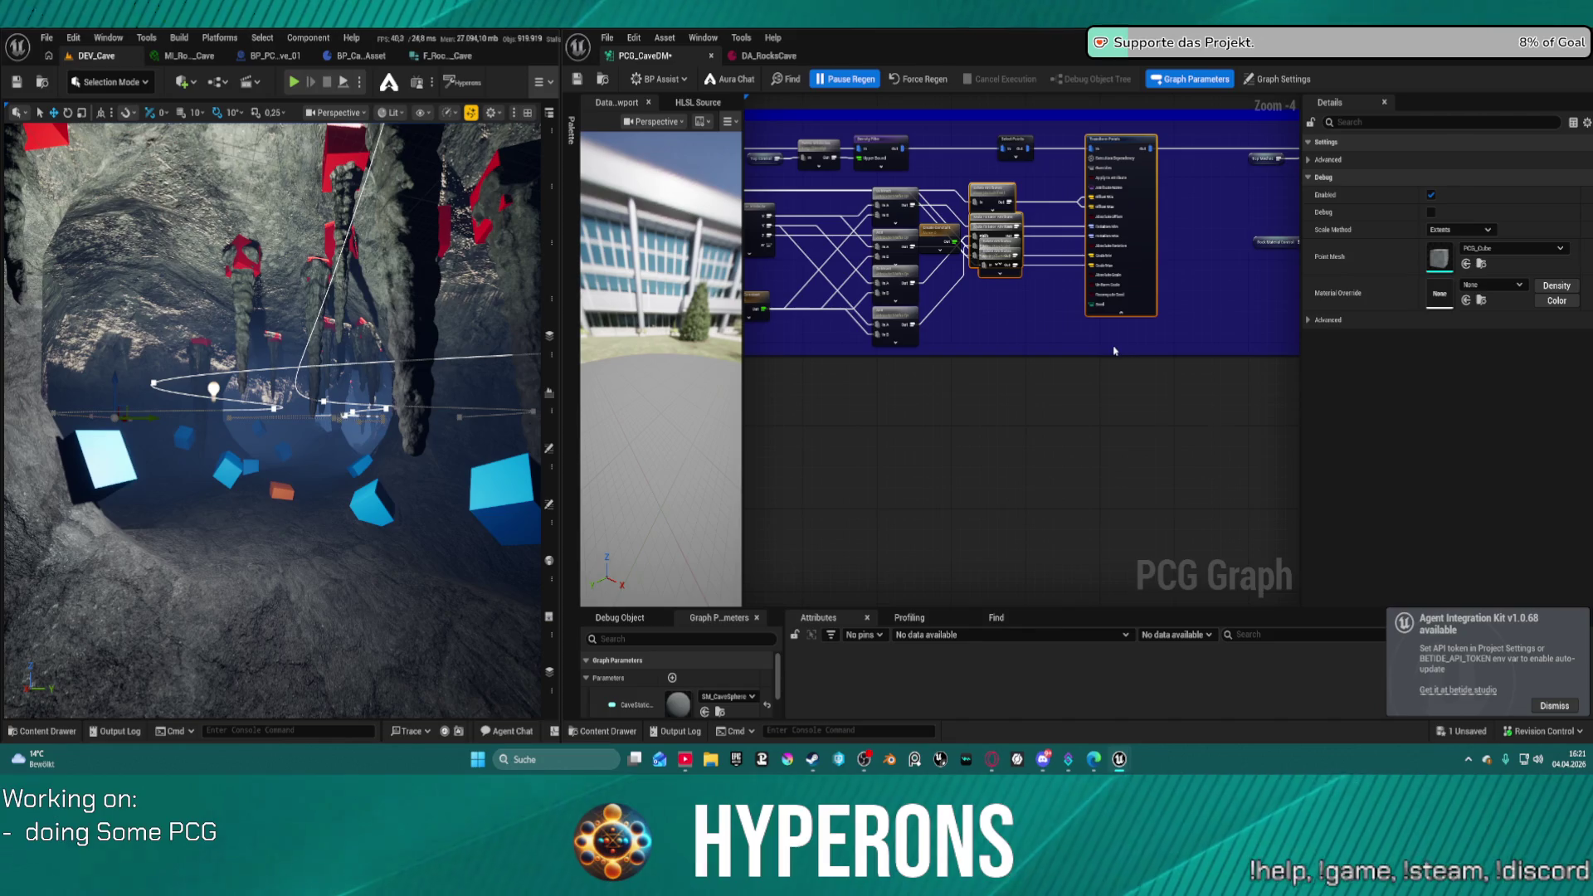
pyautogui.click(973, 323)
pyautogui.hotkey('ctrl', 's')
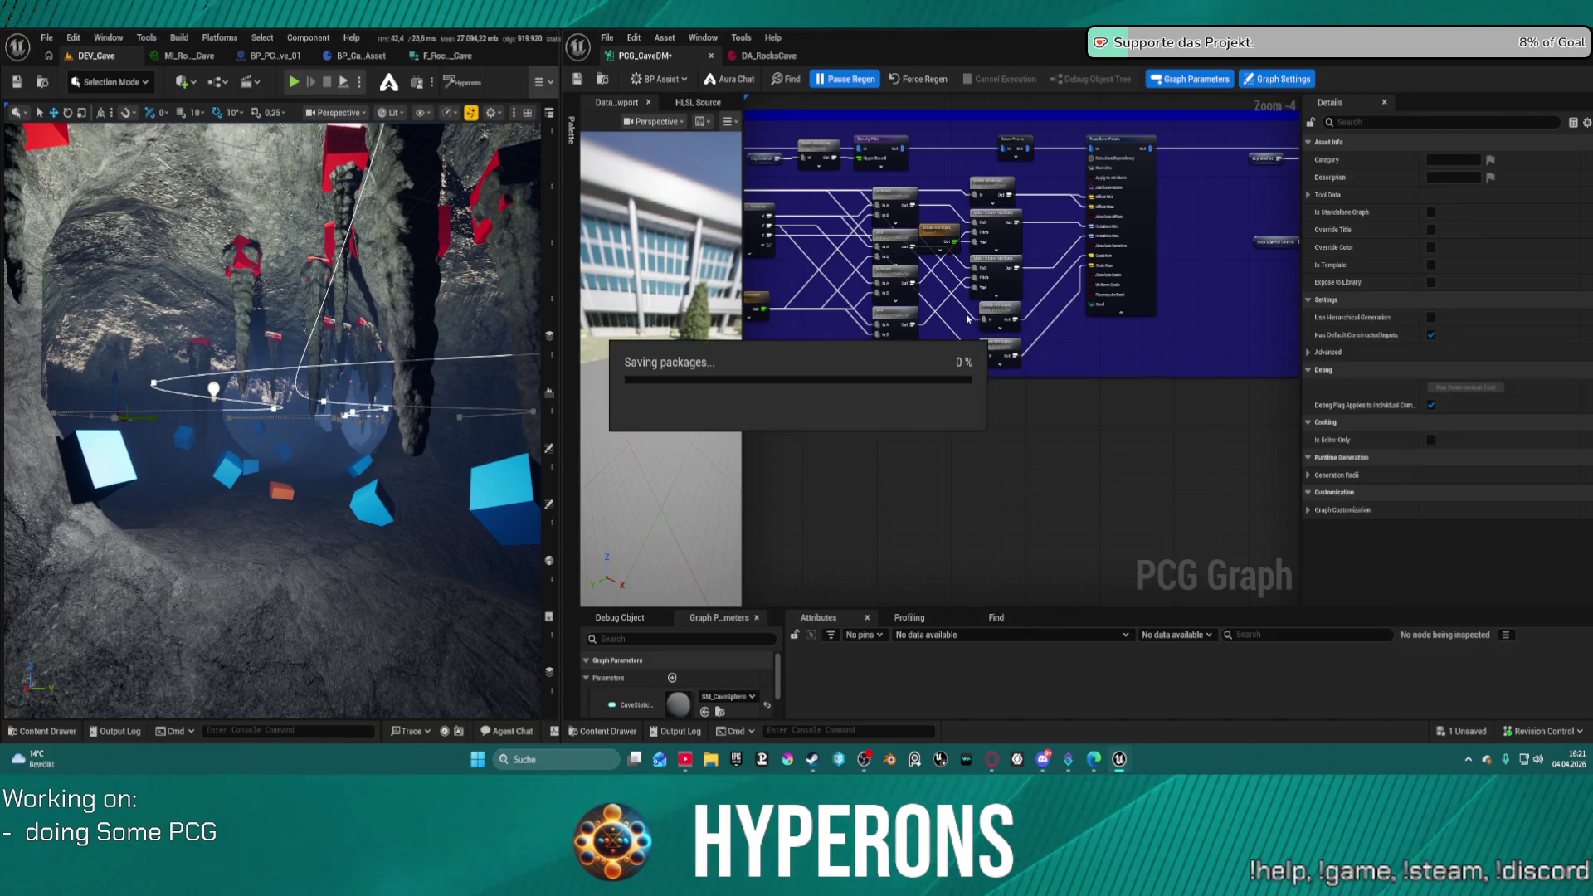
# - Undo the accidental connection straightening and inspect nodes in the blue box
pyautogui.hotkey('ctrl', 'z')
pyautogui.hotkey('ctrl', 'z')
pyautogui.hotkey('ctrl', 'z')
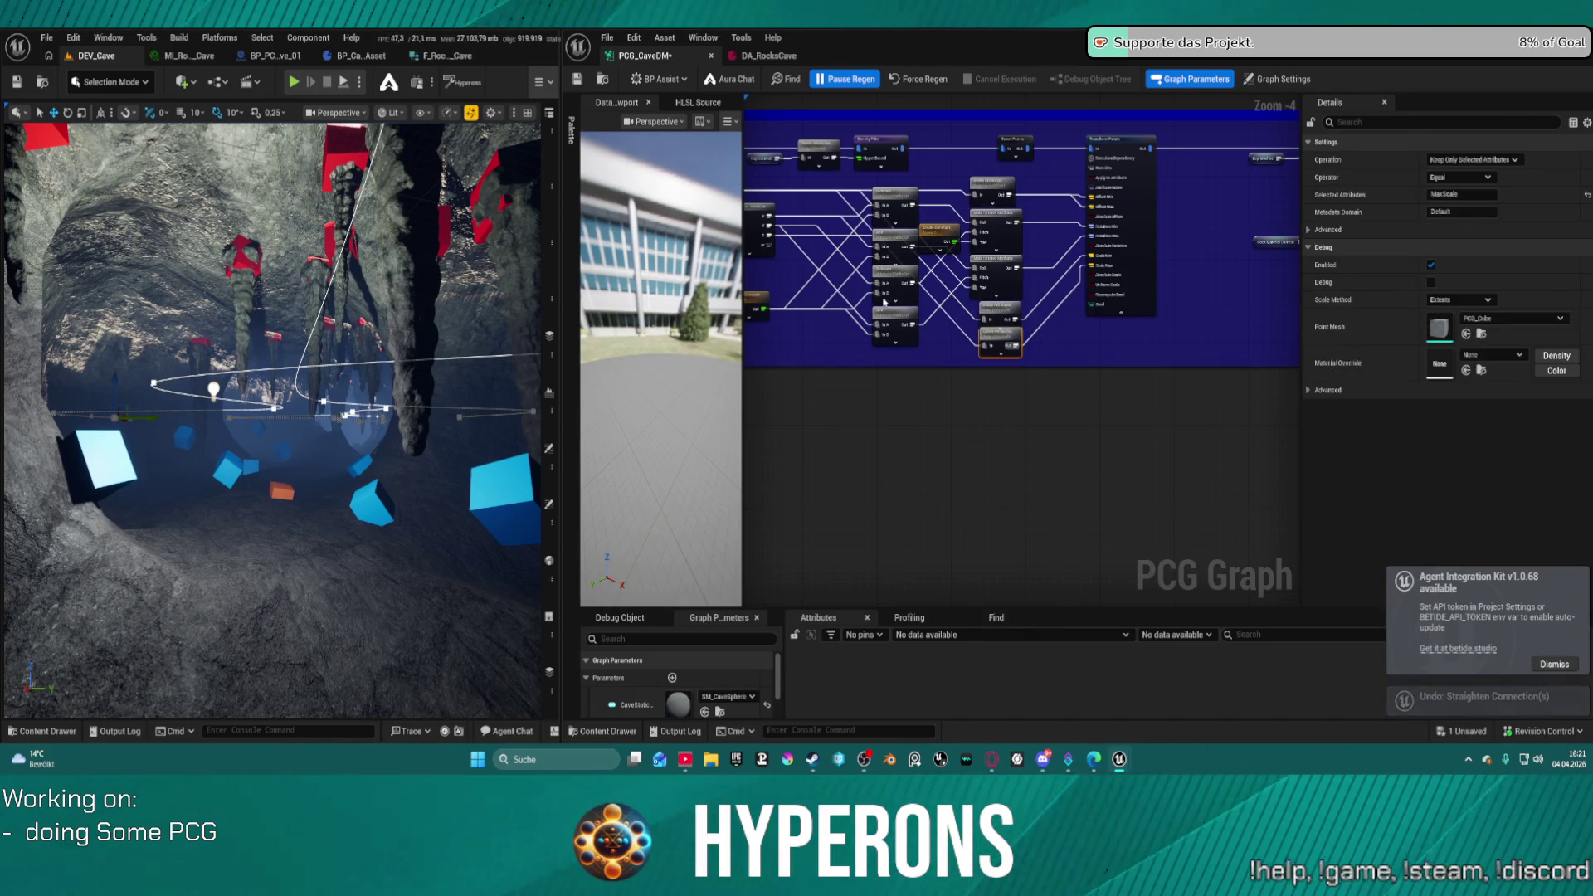
pyautogui.moveTo(852, 174)
pyautogui.mouseDown()
pyautogui.moveTo(1280, 207)
pyautogui.moveTo(1277, 192)
pyautogui.mouseUp()
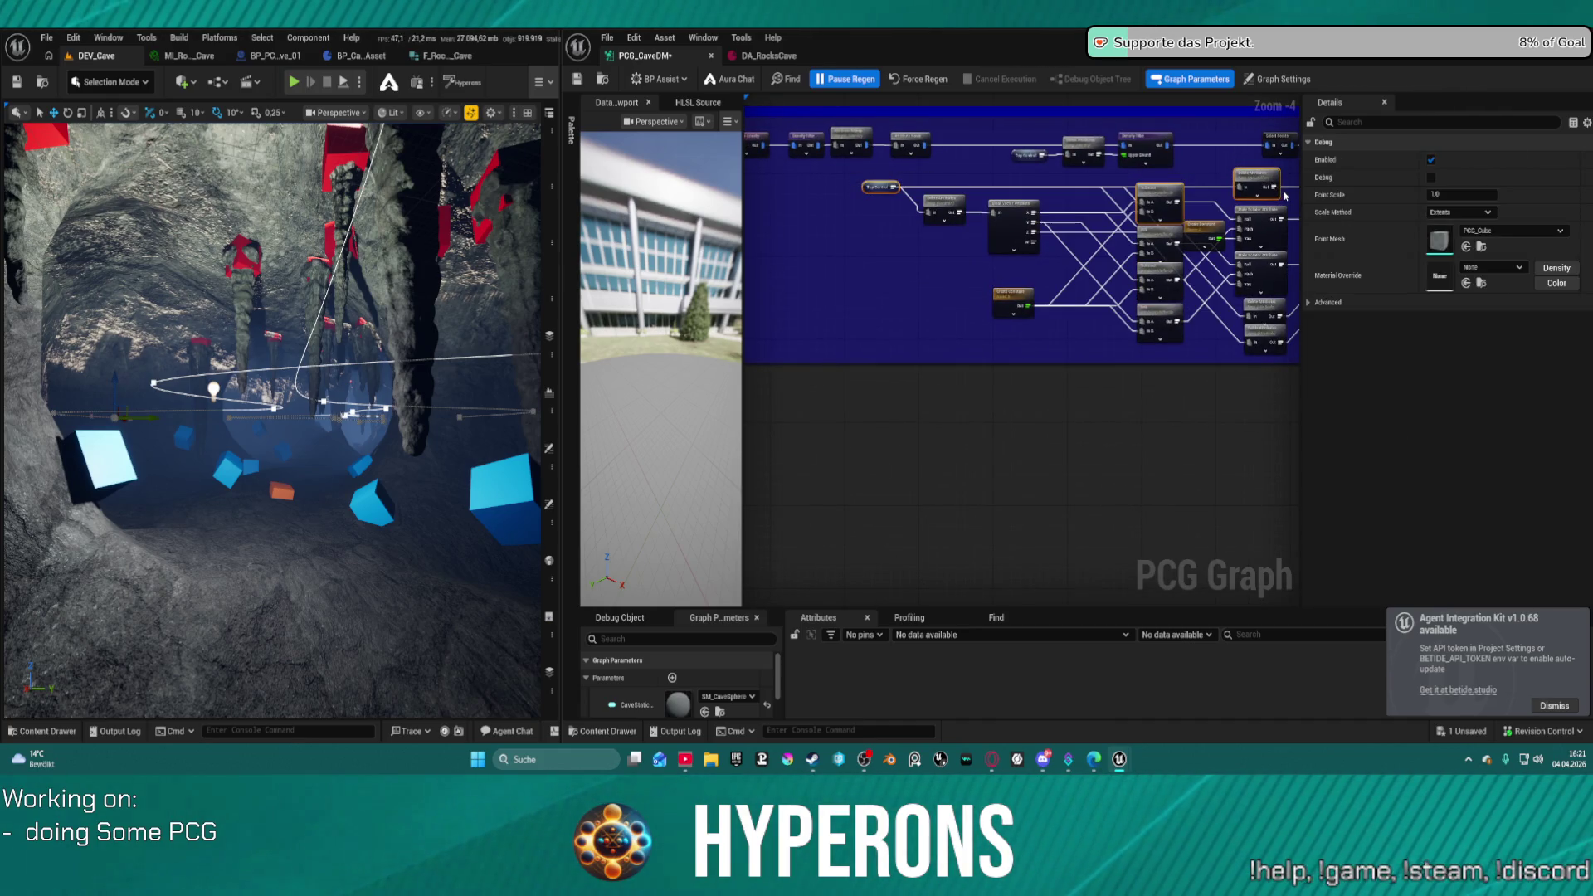
pyautogui.click(1057, 213)
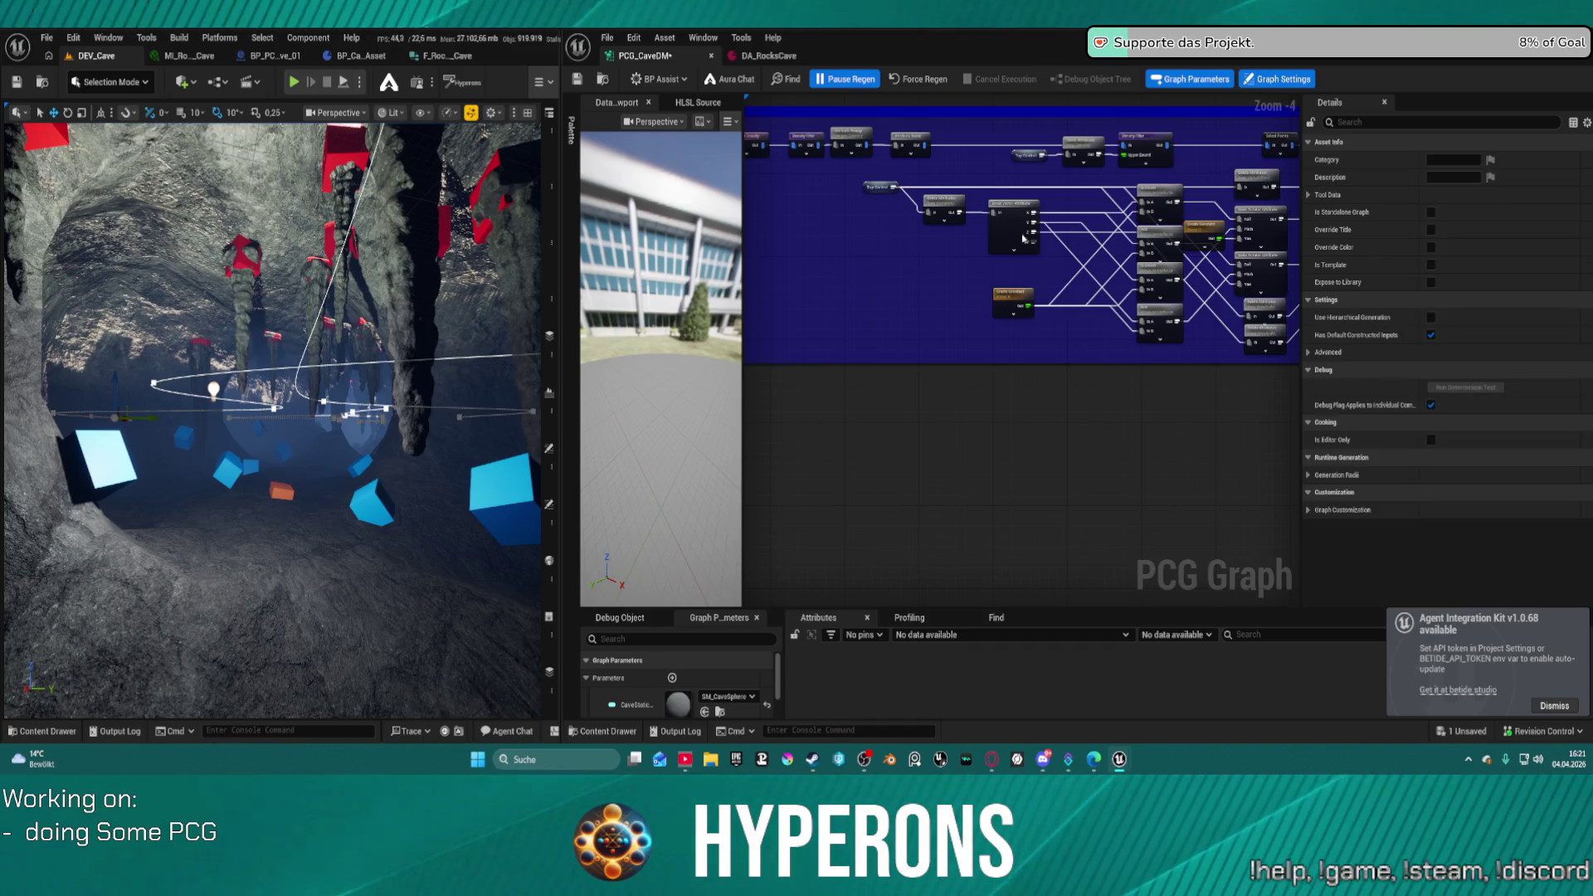
pyautogui.click(991, 245)
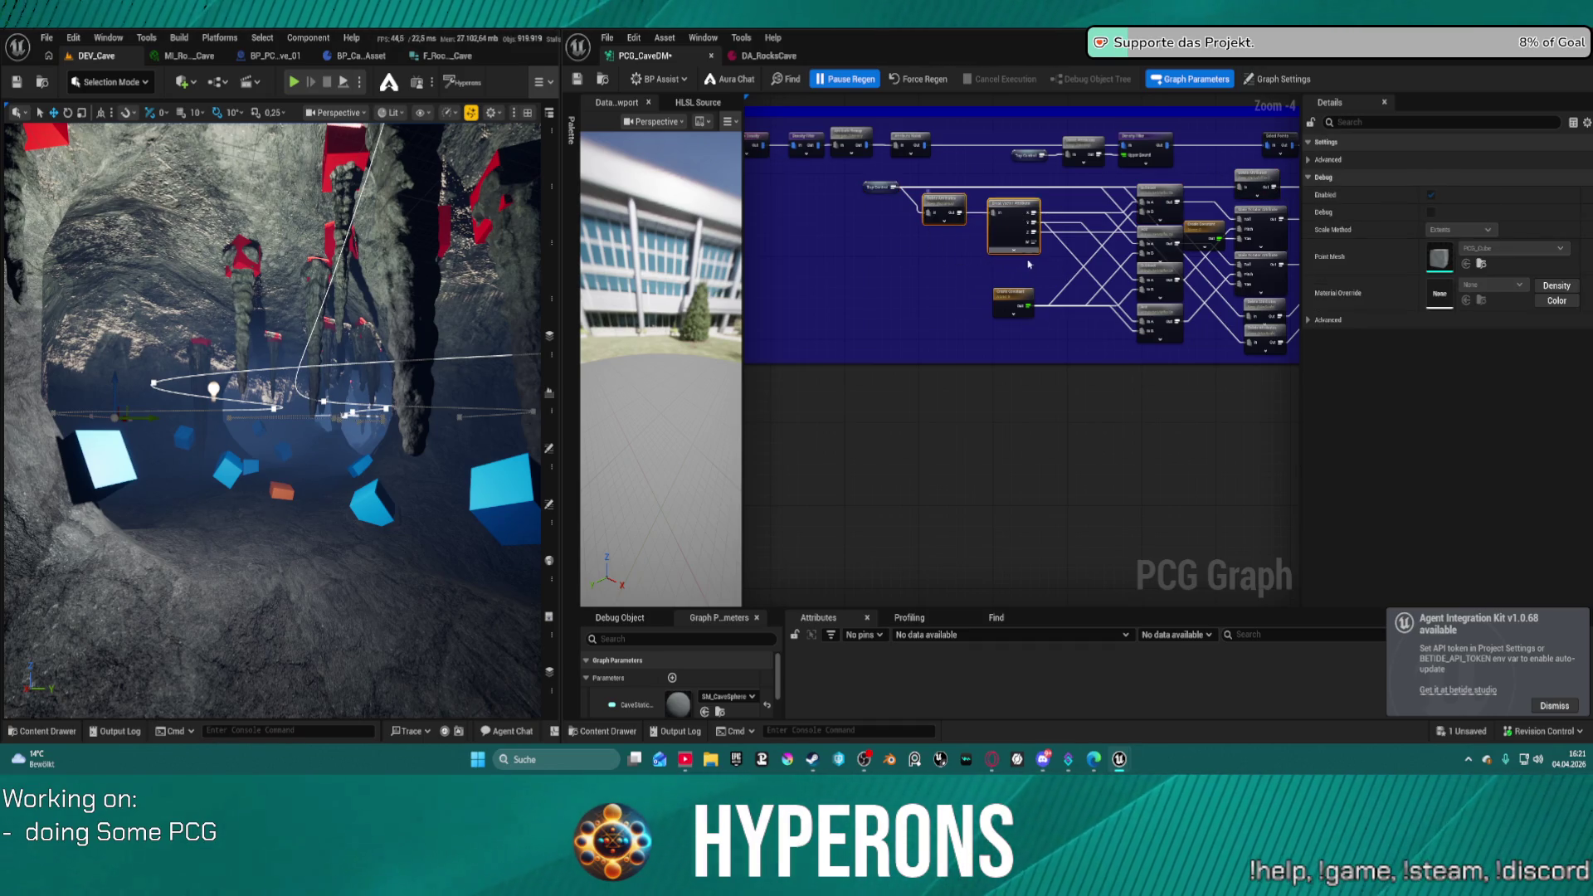
pyautogui.click(931, 306)
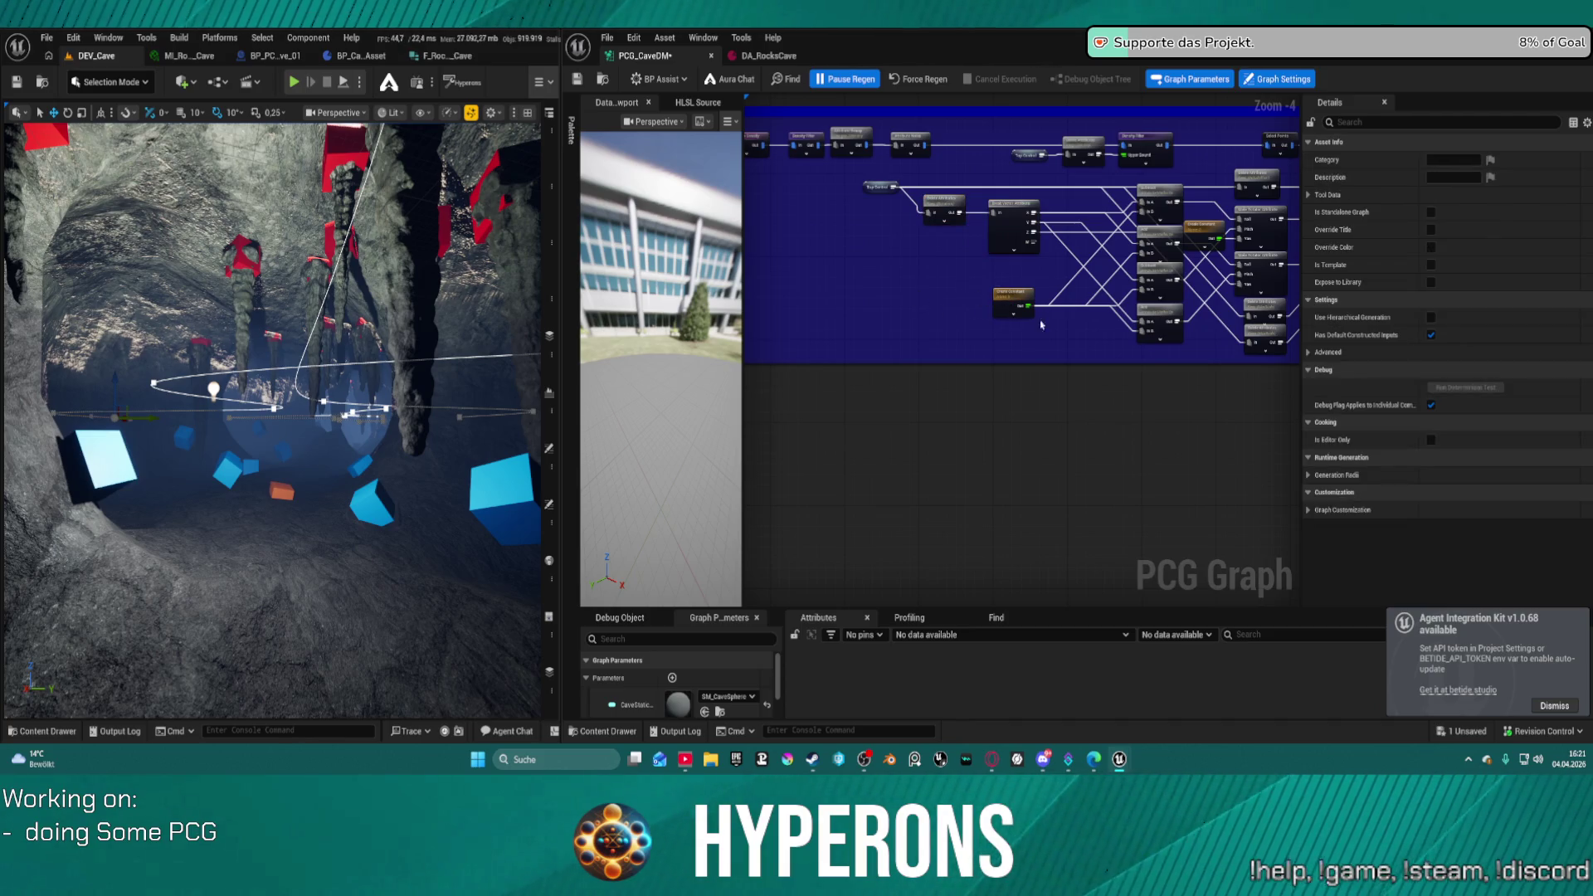
pyautogui.moveTo(1171, 359)
pyautogui.mouseDown()
pyautogui.moveTo(996, 324)
pyautogui.moveTo(987, 286)
pyautogui.moveTo(991, 312)
pyautogui.mouseUp()
pyautogui.click(981, 278)
# - Inspect the Bounds Modifier in the Bottom group and bring the Top group into view
pyautogui.moveTo(1101, 268)
pyautogui.mouseDown()
pyautogui.moveTo(1007, 295)
pyautogui.moveTo(1042, 324)
pyautogui.moveTo(914, 440)
pyautogui.moveTo(798, 488)
pyautogui.mouseUp()
pyautogui.moveTo(1294, 348)
pyautogui.mouseDown()
pyautogui.moveTo(878, 335)
pyautogui.moveTo(747, 348)
pyautogui.mouseUp()
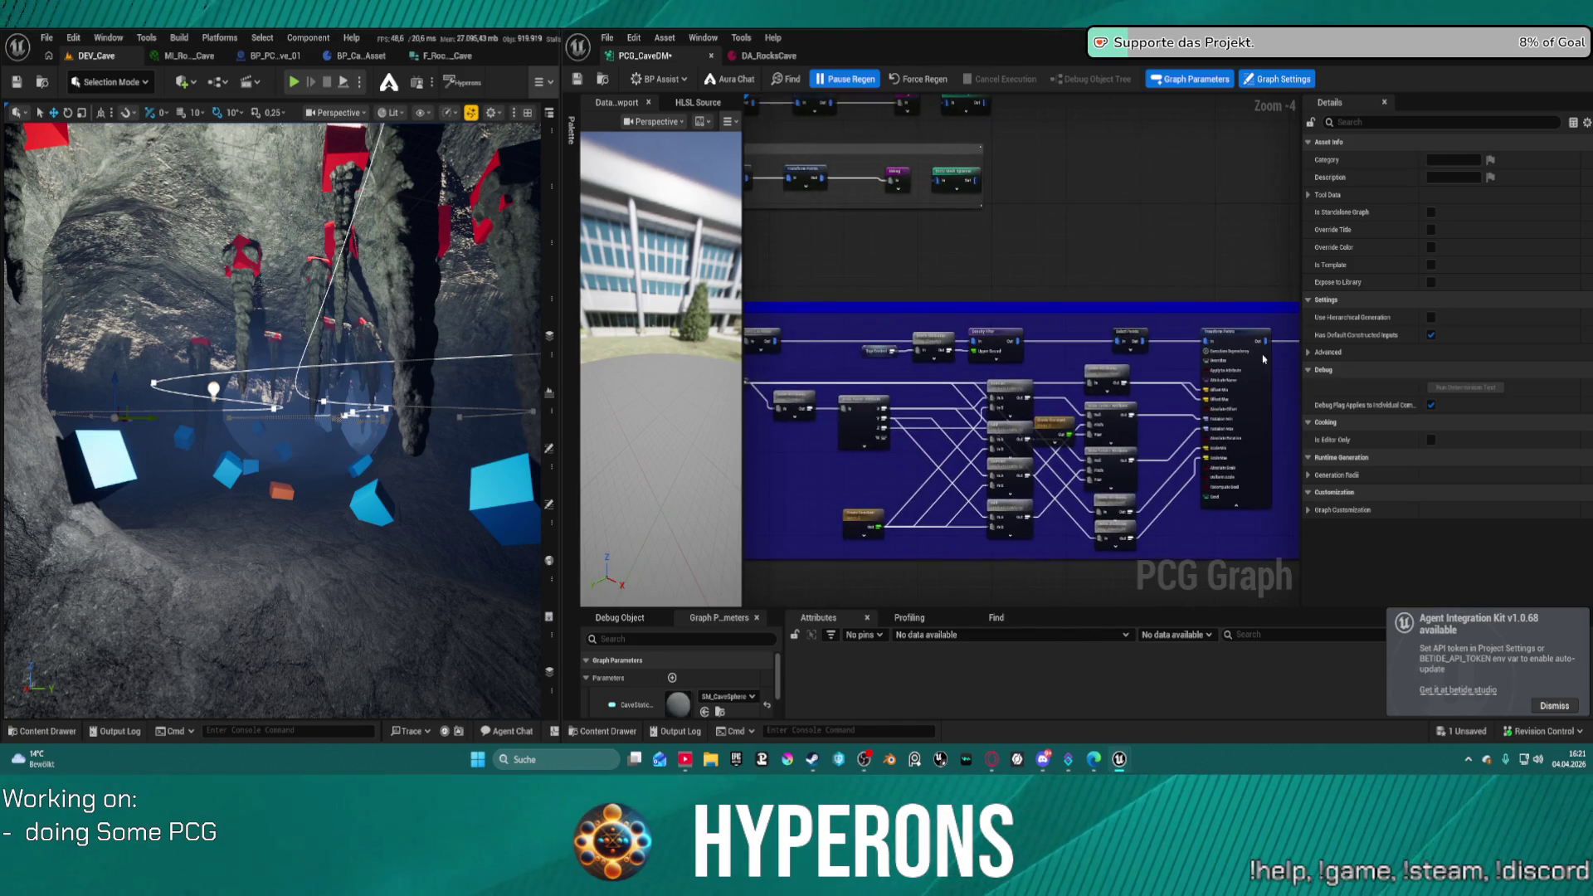
pyautogui.click(1228, 344)
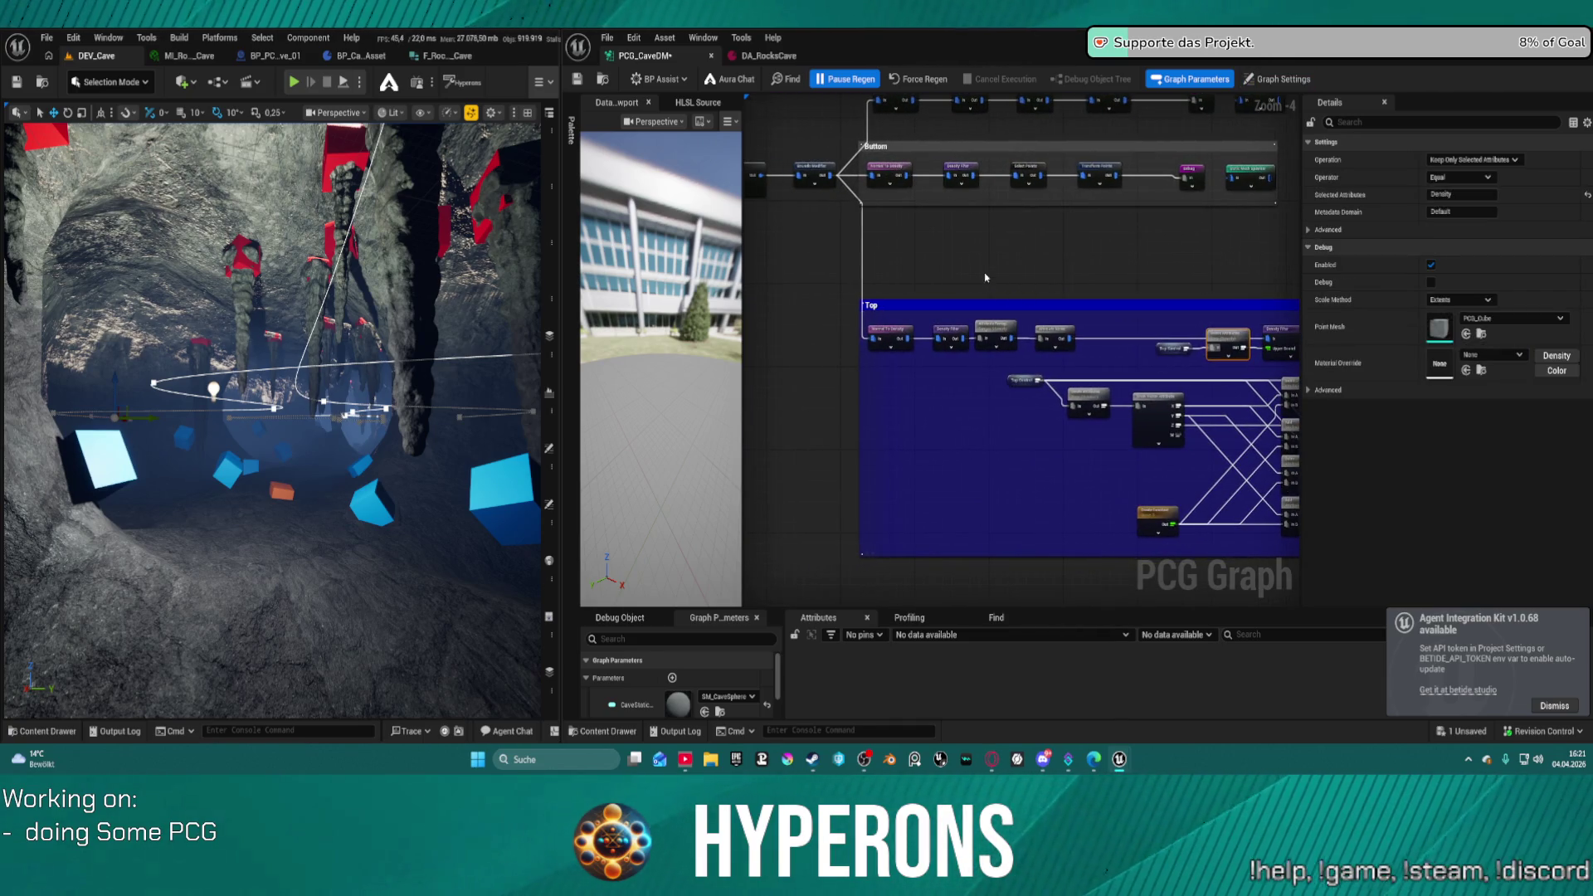
pyautogui.moveTo(986, 277); pyautogui.dragTo(1090, 317)
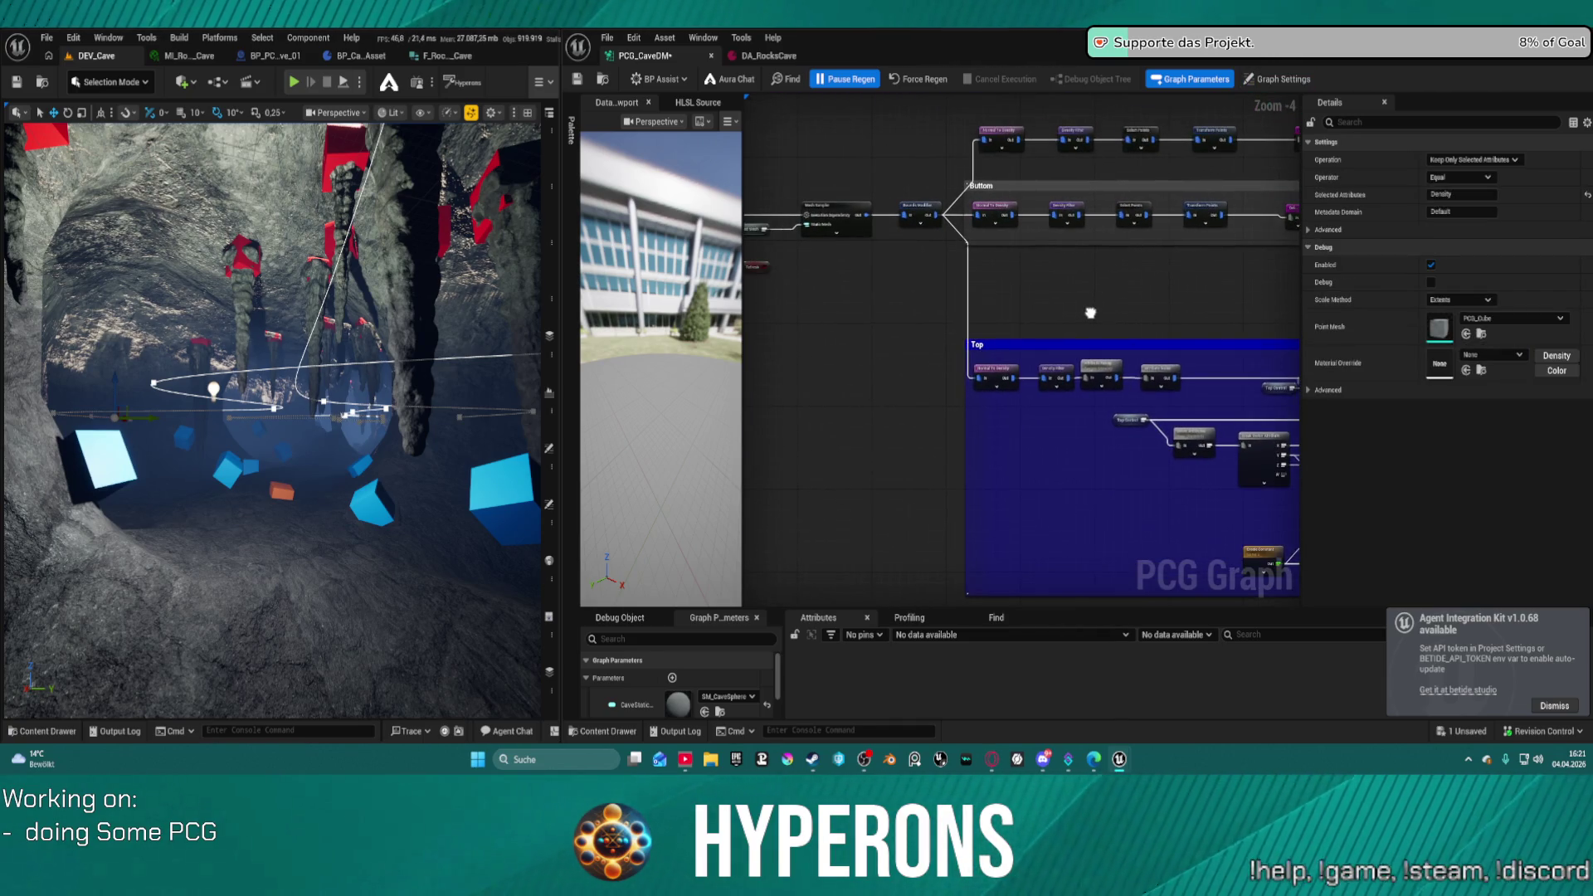
pyautogui.click(927, 207)
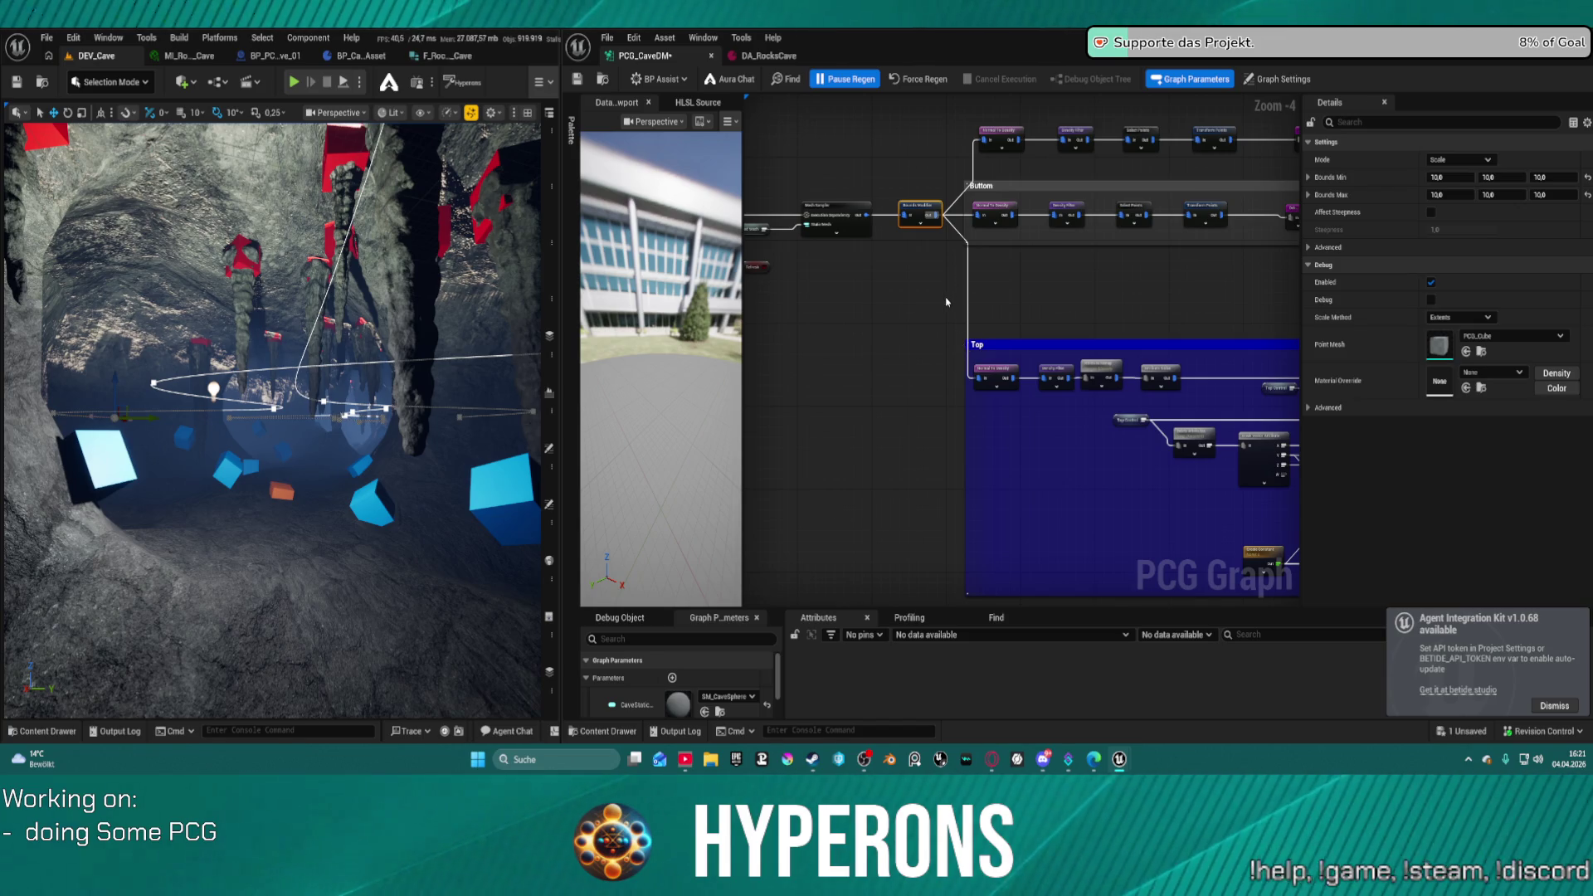
pyautogui.click(1051, 400)
pyautogui.moveTo(1215, 382); pyautogui.dragTo(1041, 434)
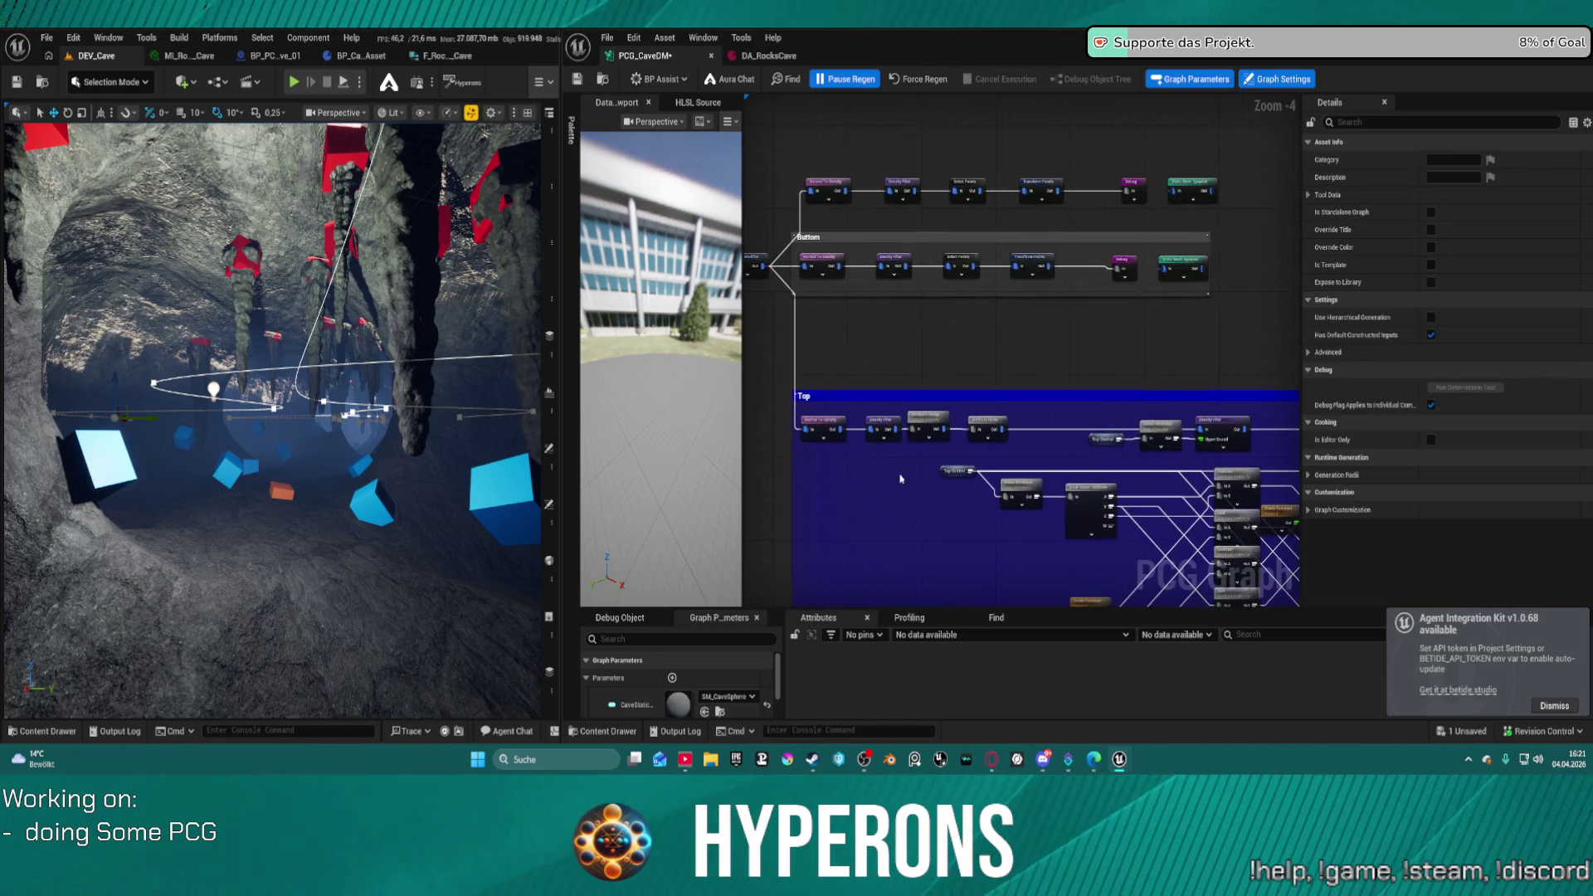
# - Select the nodes inside the blue Top box and drag them right, freeing space at its left
pyautogui.scroll(2, 1041, 434)
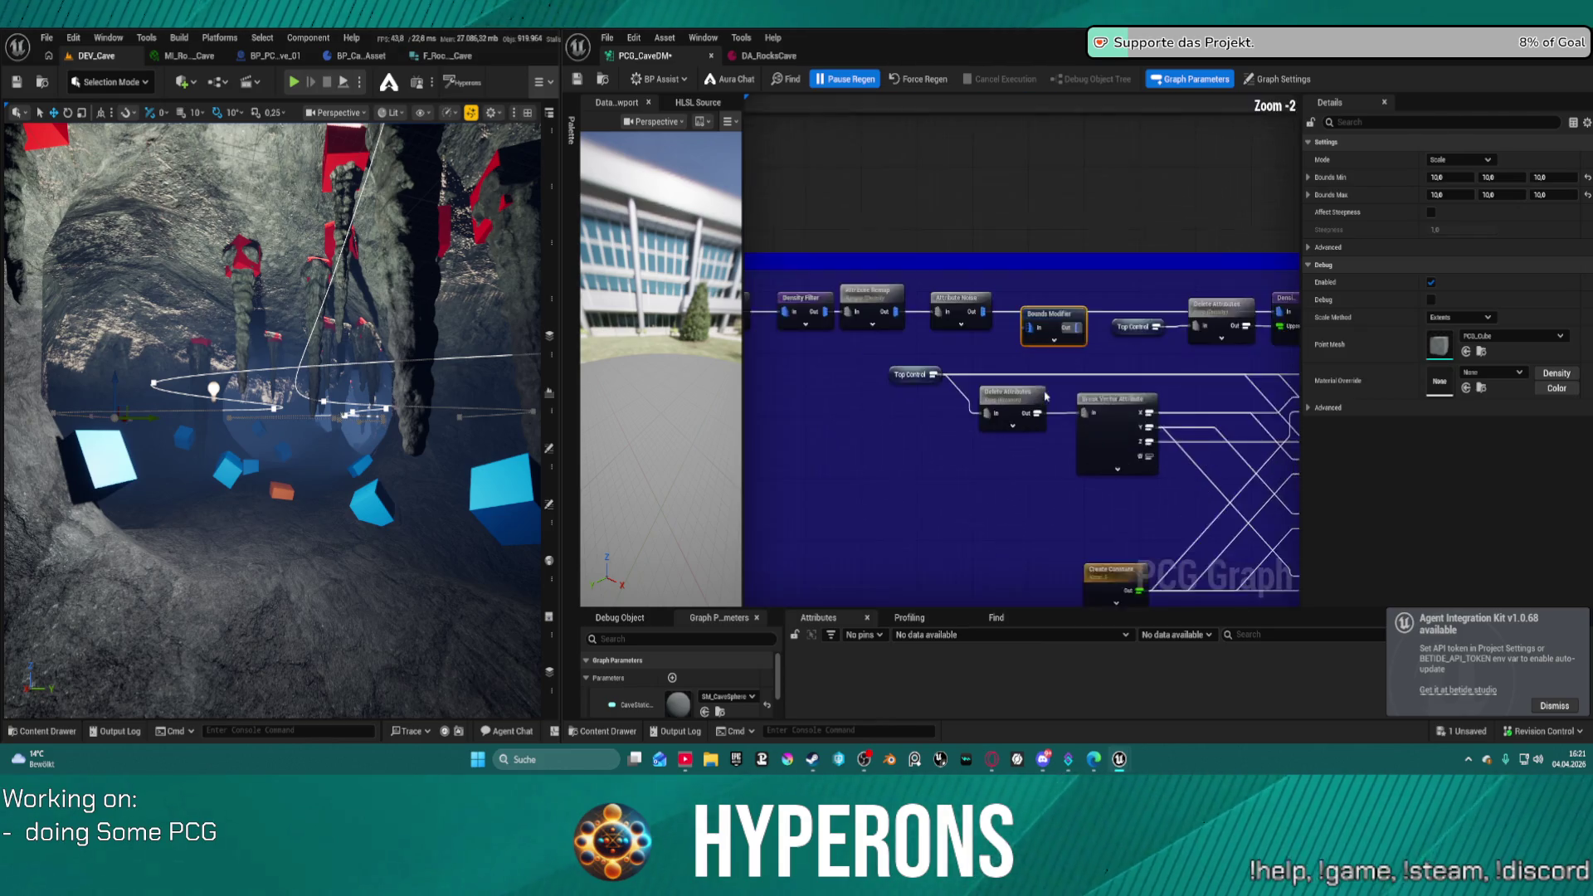
pyautogui.click(856, 336)
pyautogui.scroll(-4, 856, 341)
pyautogui.moveTo(816, 326)
pyautogui.mouseDown()
pyautogui.moveTo(1095, 434)
pyautogui.moveTo(1067, 420)
pyautogui.moveTo(1127, 349)
pyautogui.moveTo(965, 313)
pyautogui.moveTo(1185, 323)
pyautogui.mouseUp()
pyautogui.scroll(-3, 1129, 353)
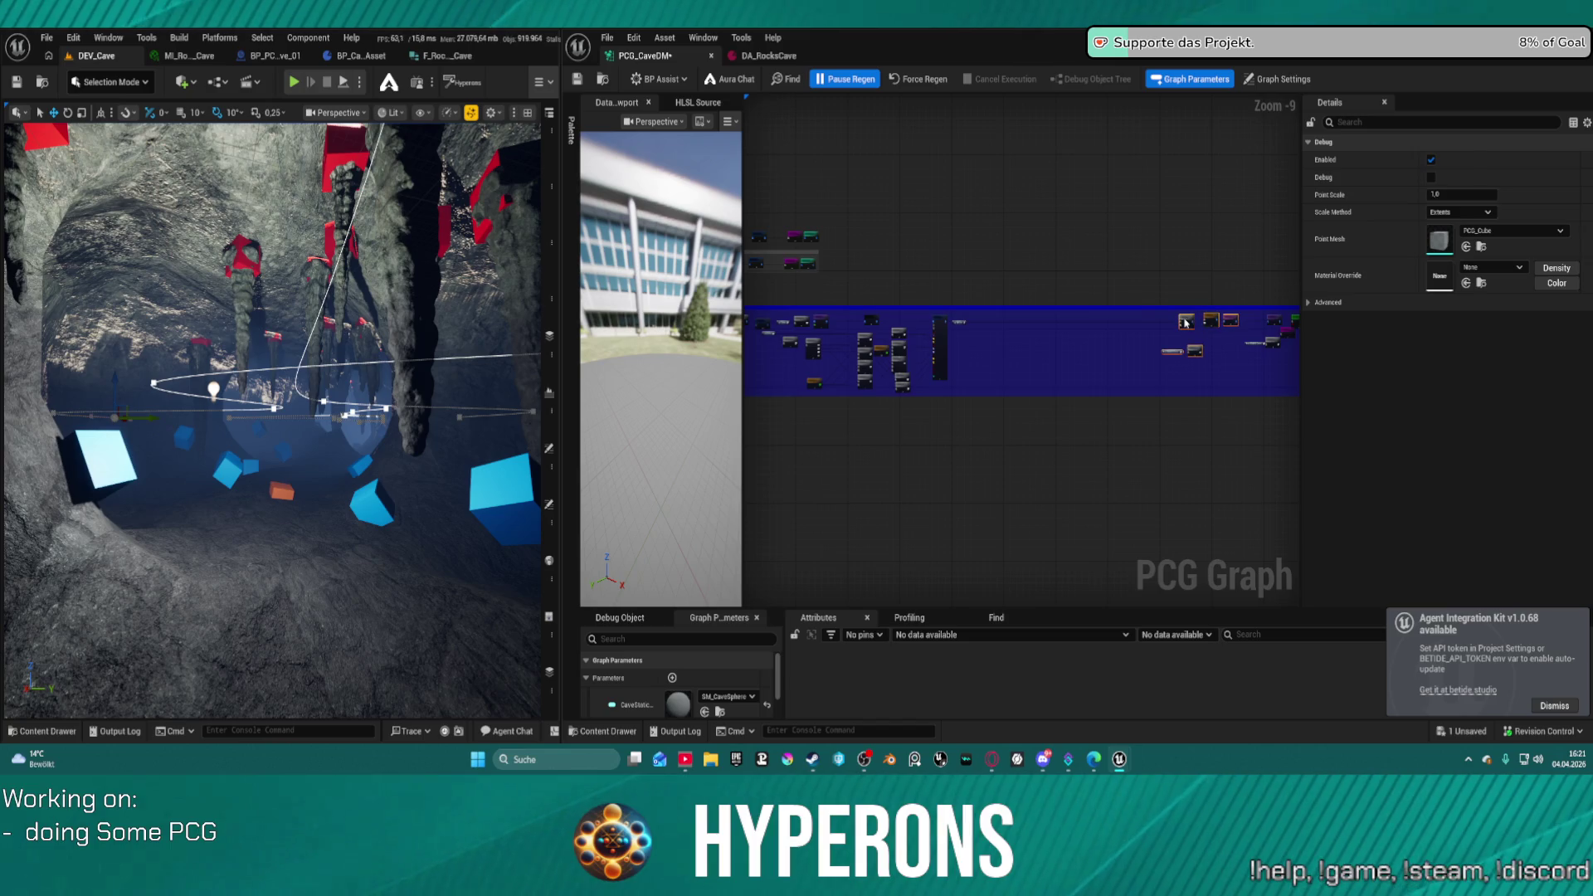
pyautogui.moveTo(1006, 386)
pyautogui.mouseDown()
pyautogui.moveTo(879, 371)
pyautogui.moveTo(784, 331)
pyautogui.moveTo(801, 325)
pyautogui.mouseUp()
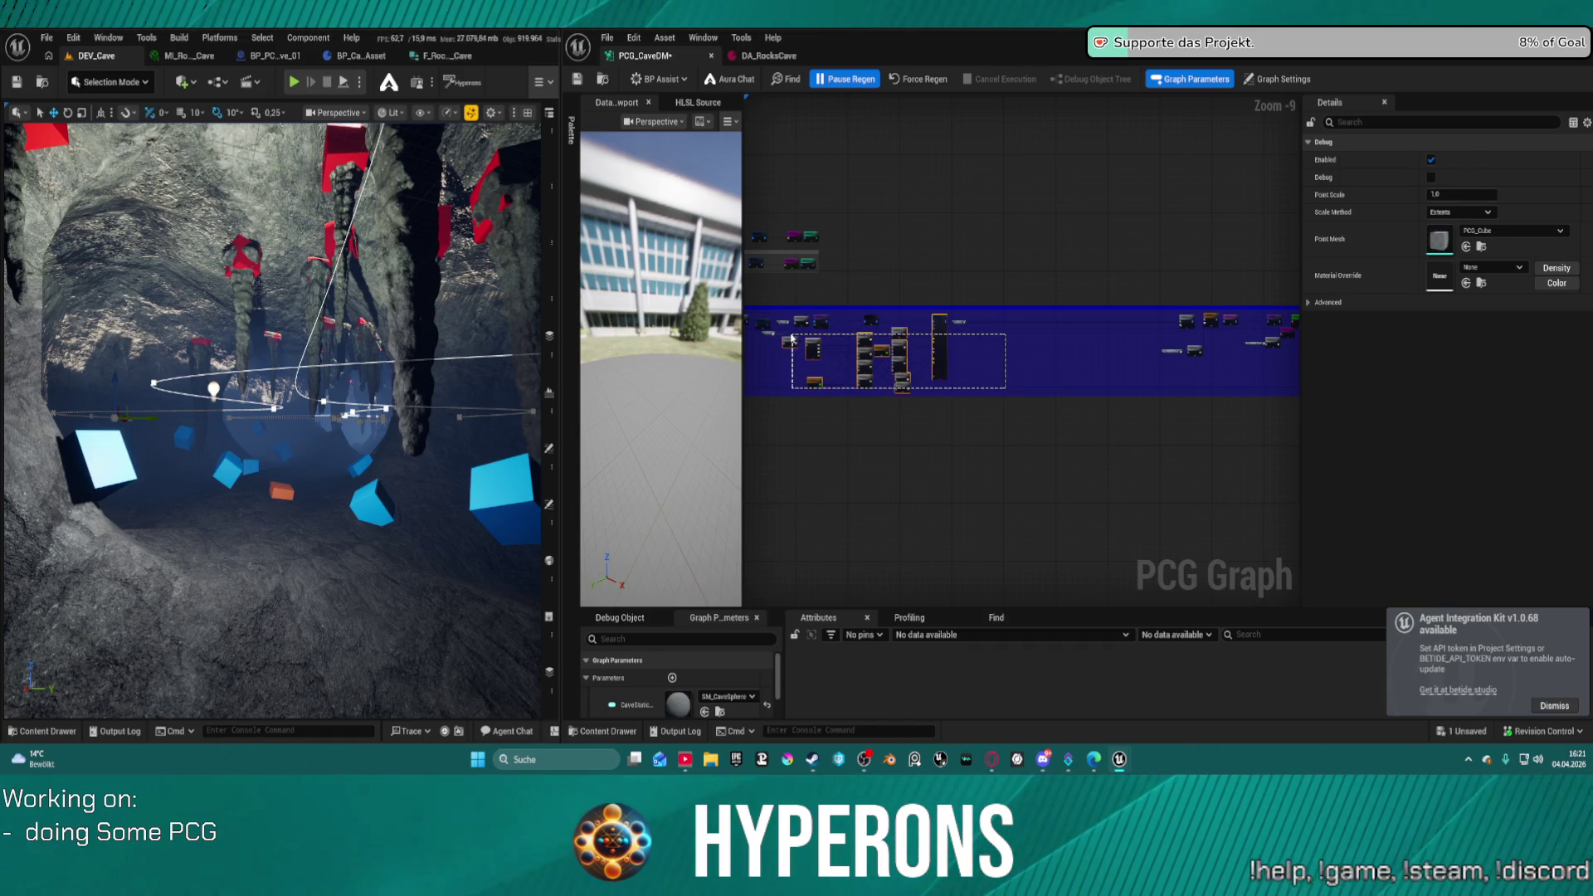
pyautogui.moveTo(954, 326); pyautogui.dragTo(1145, 328)
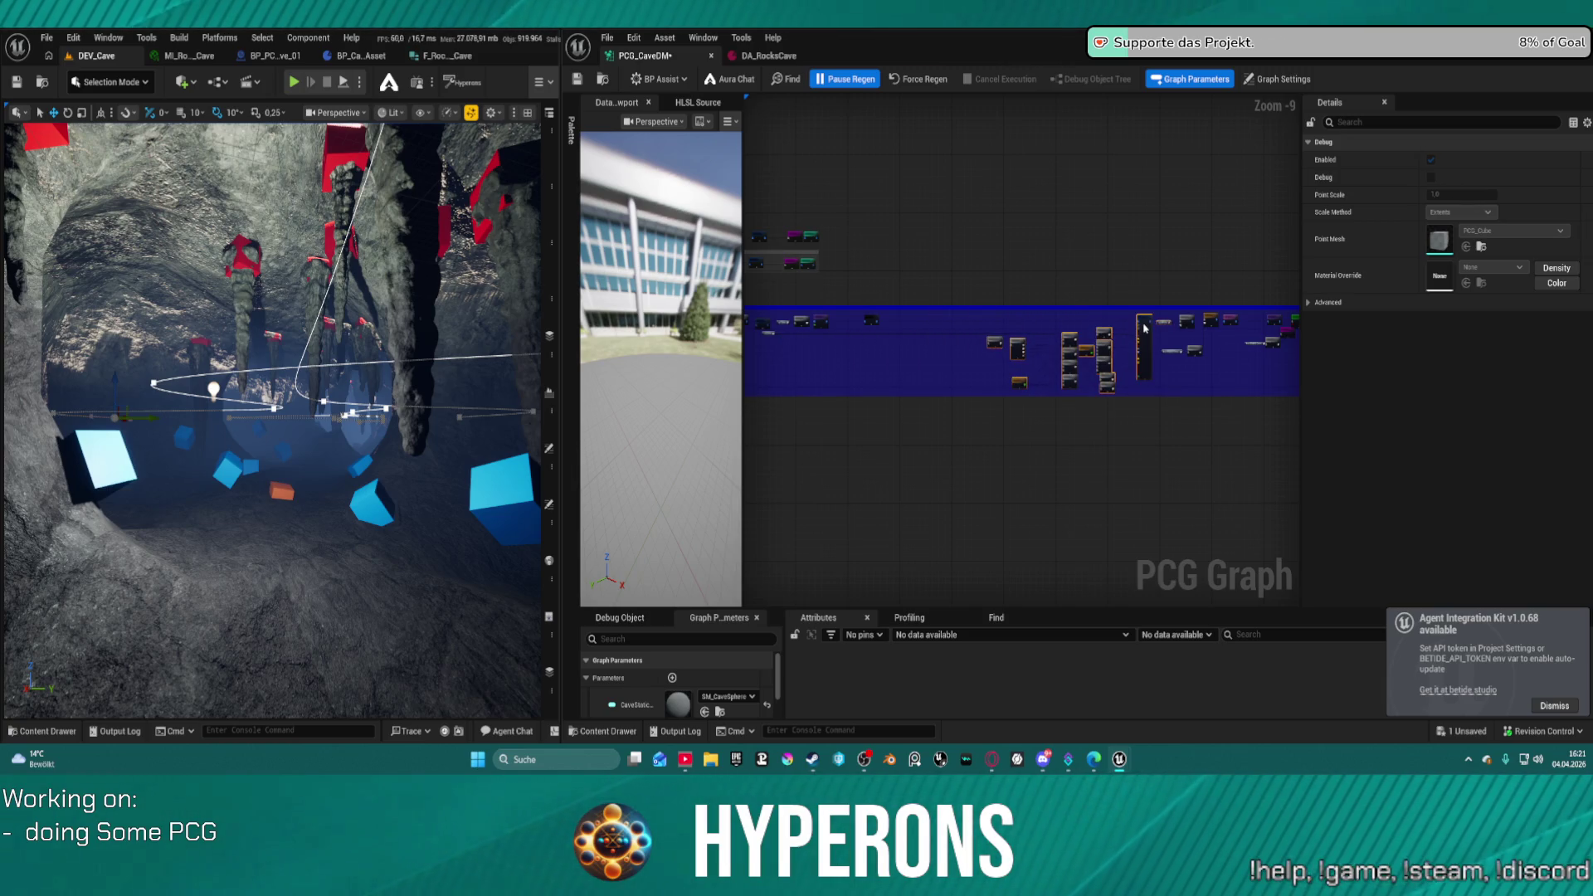
pyautogui.click(983, 347)
pyautogui.scroll(8, 983, 347)
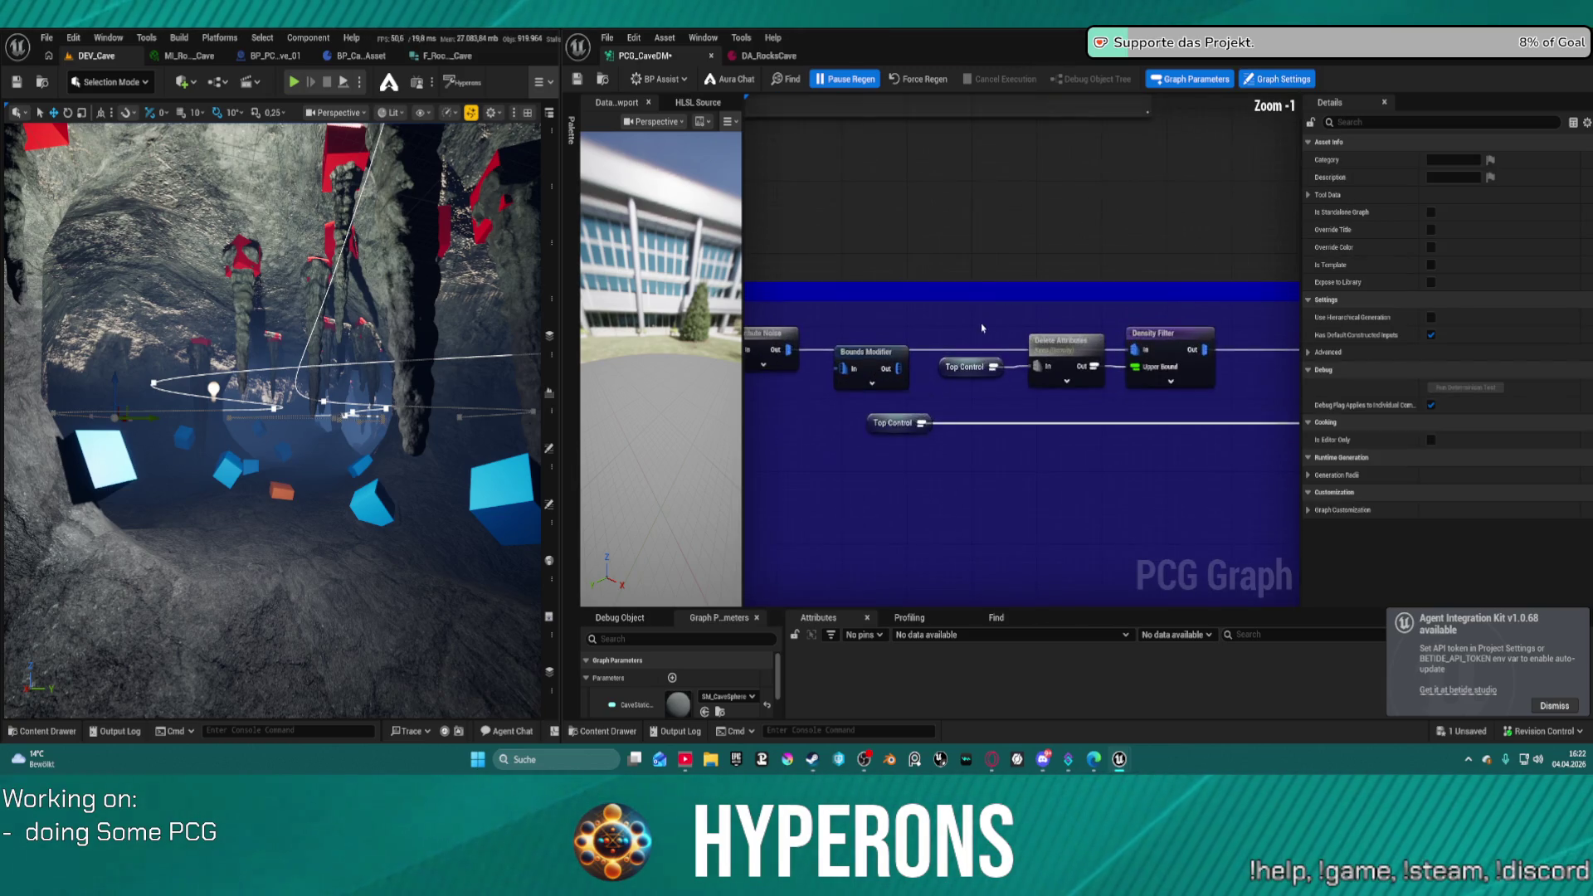
# - Line up the Bounds Modifier beside Attribute Noise and expose its override pins
pyautogui.click(869, 375)
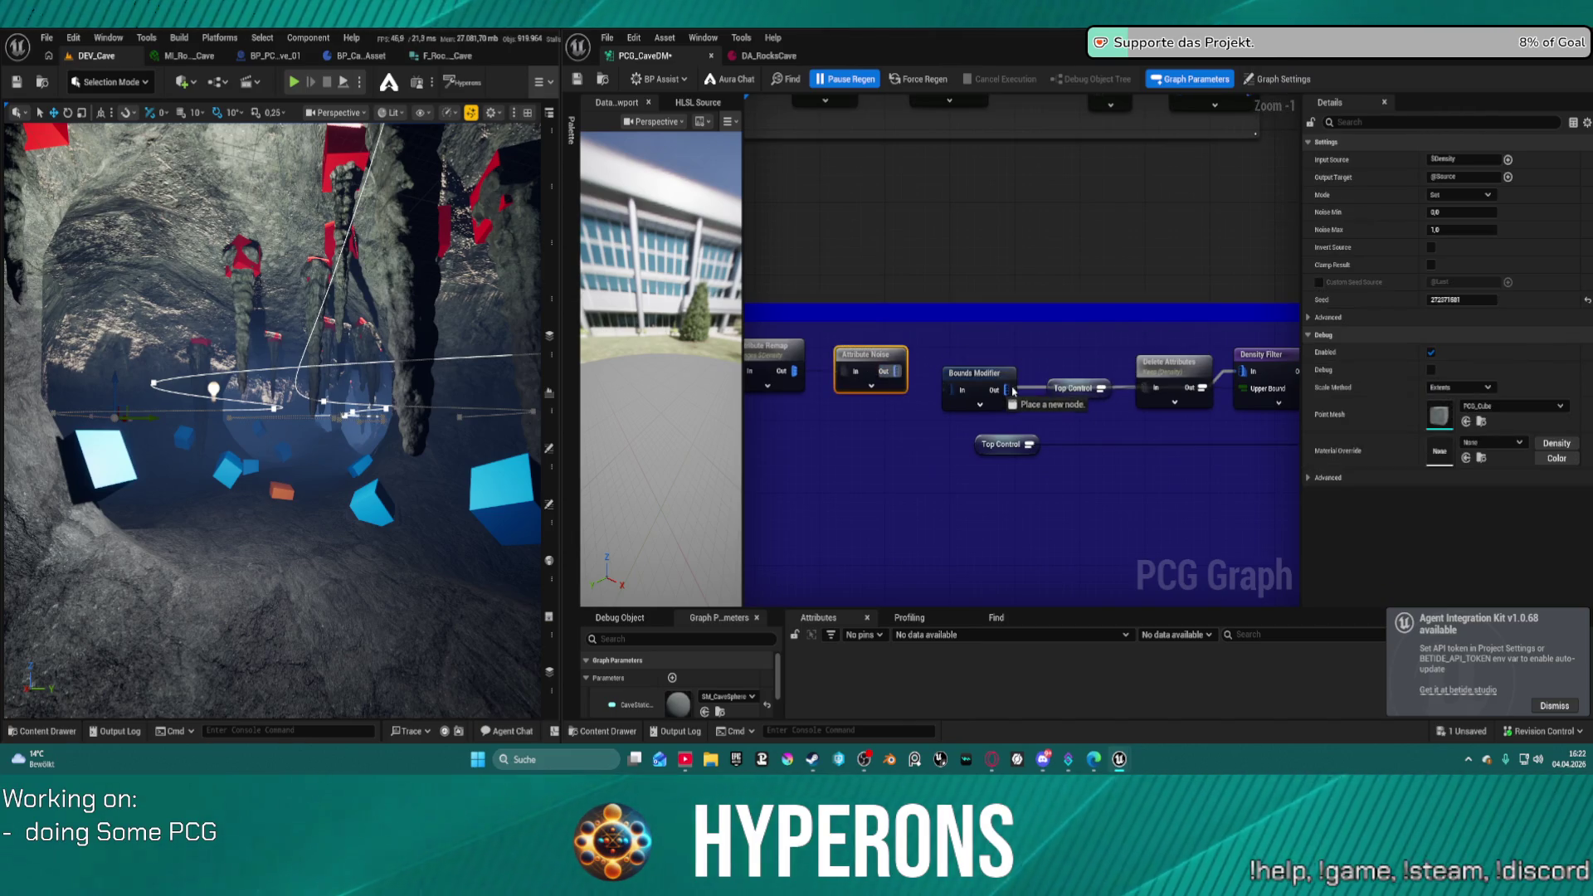
pyautogui.moveTo(979, 410); pyautogui.dragTo(982, 393)
pyautogui.click(982, 392)
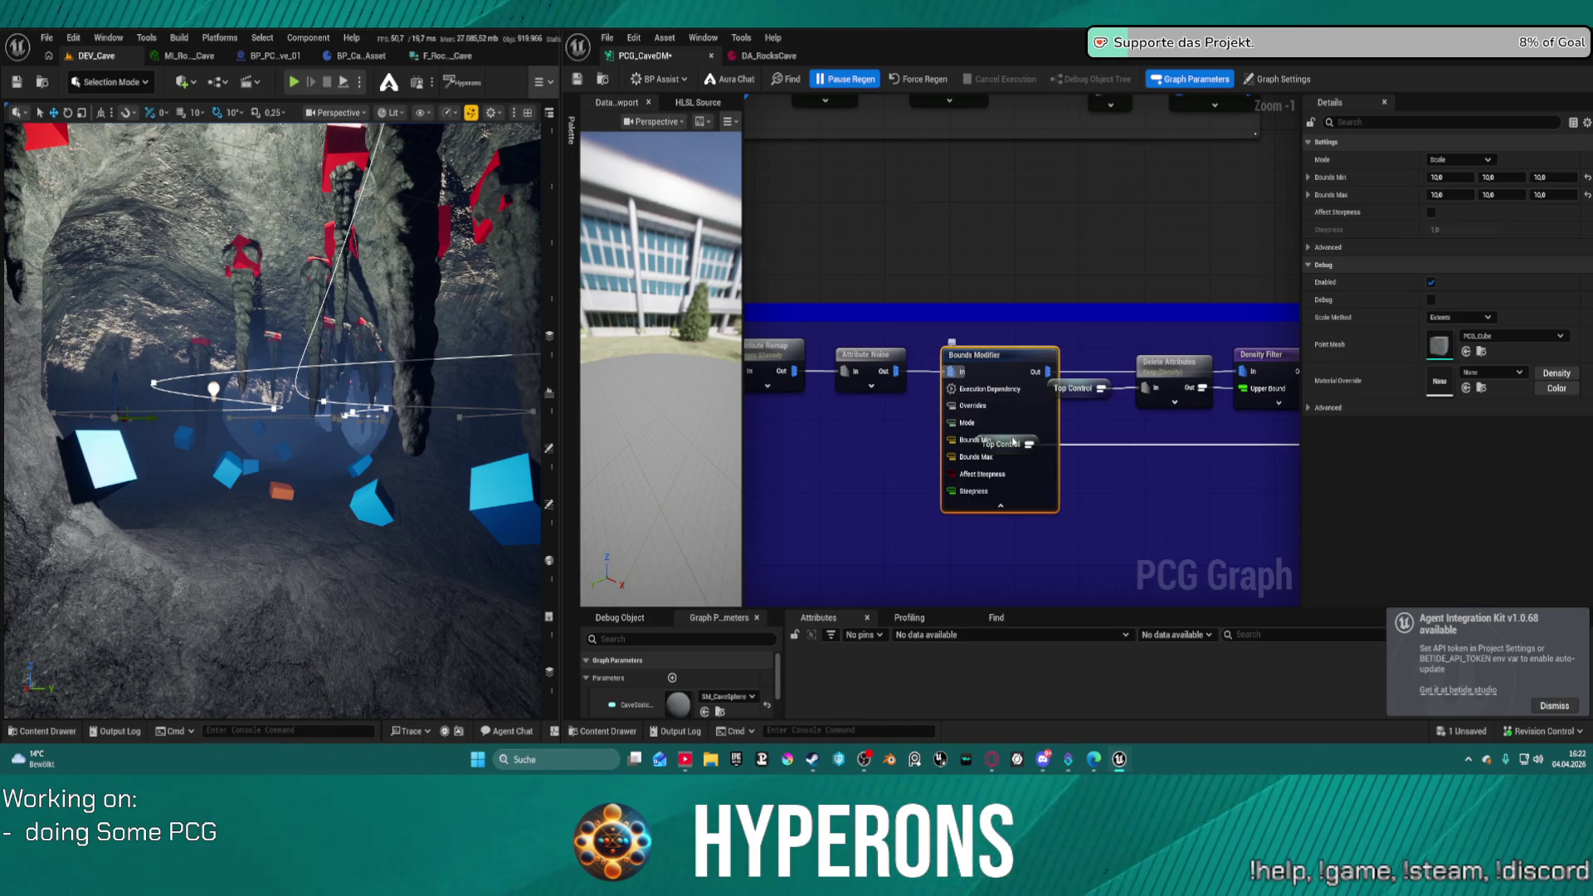
pyautogui.moveTo(1021, 443); pyautogui.dragTo(986, 369)
pyautogui.click(1026, 442)
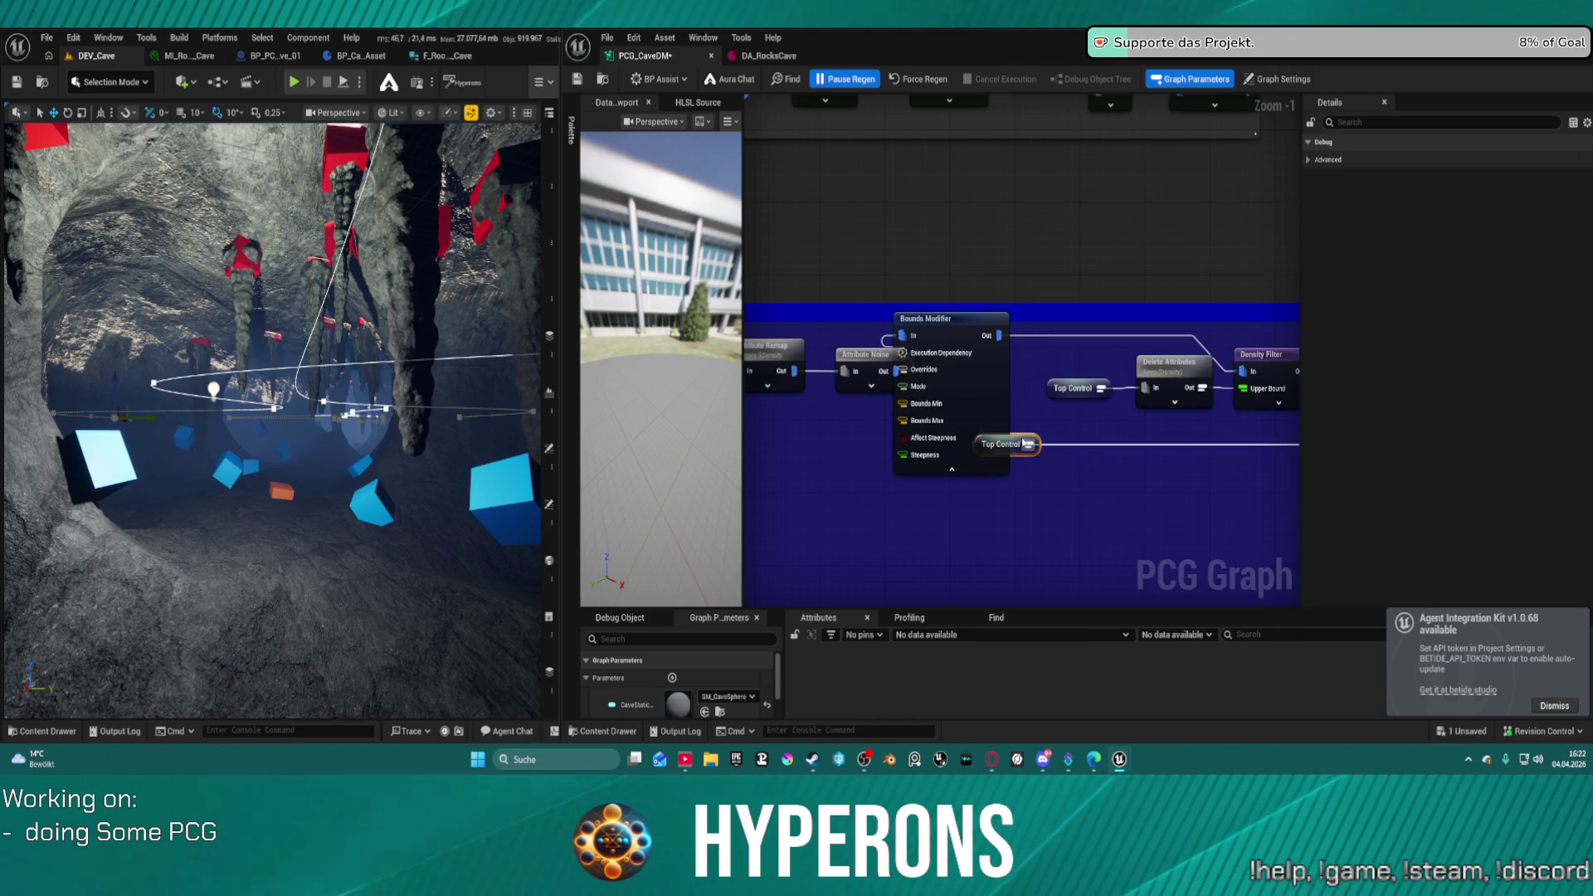
pyautogui.moveTo(1026, 442)
pyautogui.mouseDown()
pyautogui.moveTo(1424, 441)
pyautogui.moveTo(795, 479)
pyautogui.moveTo(1285, 409)
pyautogui.moveTo(1234, 354)
pyautogui.moveTo(1416, 336)
pyautogui.mouseUp()
# - Paste a Top Control and Delete Attributes pair and set it to keep BoundsMin
pyautogui.click(871, 465)
pyautogui.hotkey('ctrl', 'v')
pyautogui.scroll(1, 929, 413)
pyautogui.click(928, 413)
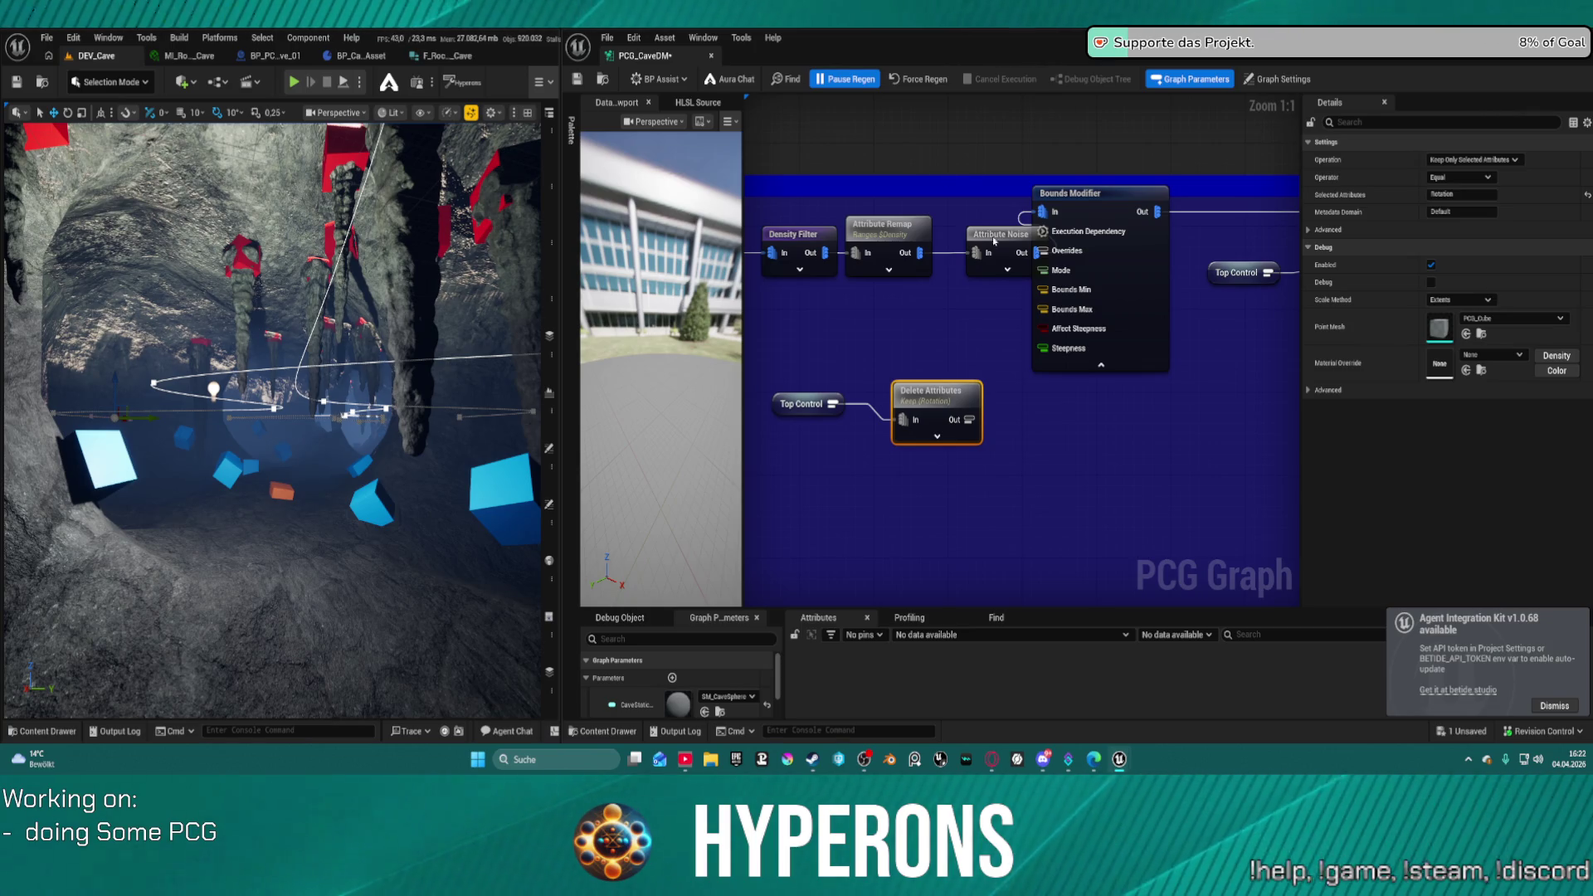
pyautogui.click(1452, 194)
pyautogui.write('BoundsMin')
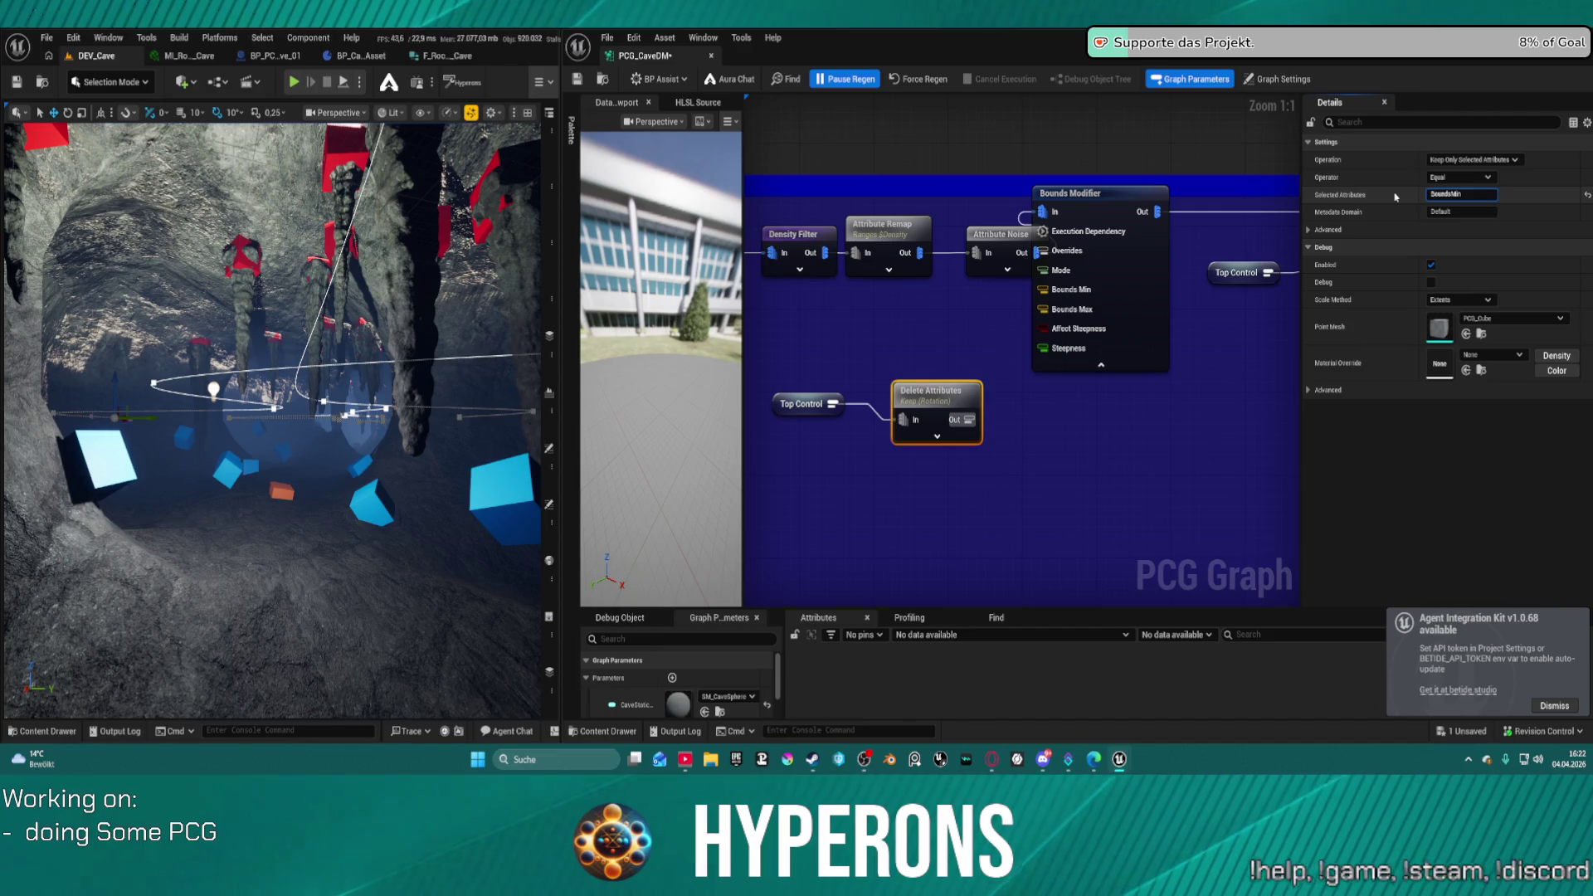
pyautogui.press('Return')
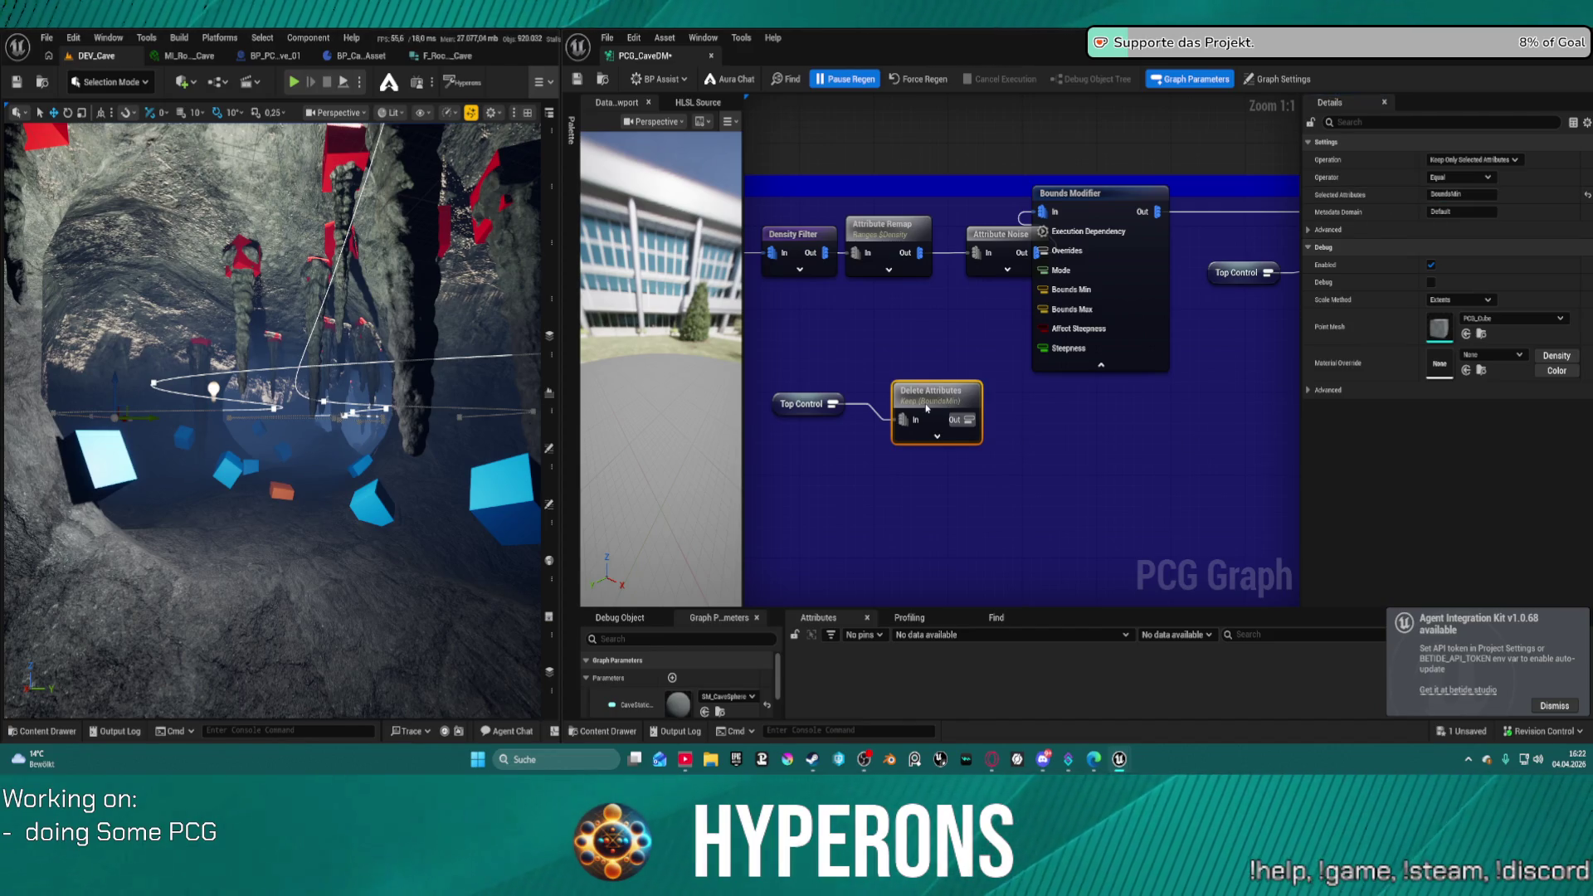
# - Duplicate the Delete Attributes node, feed it from Top Control, and set it to BoundsMax
pyautogui.hotkey('ctrl', 'd')
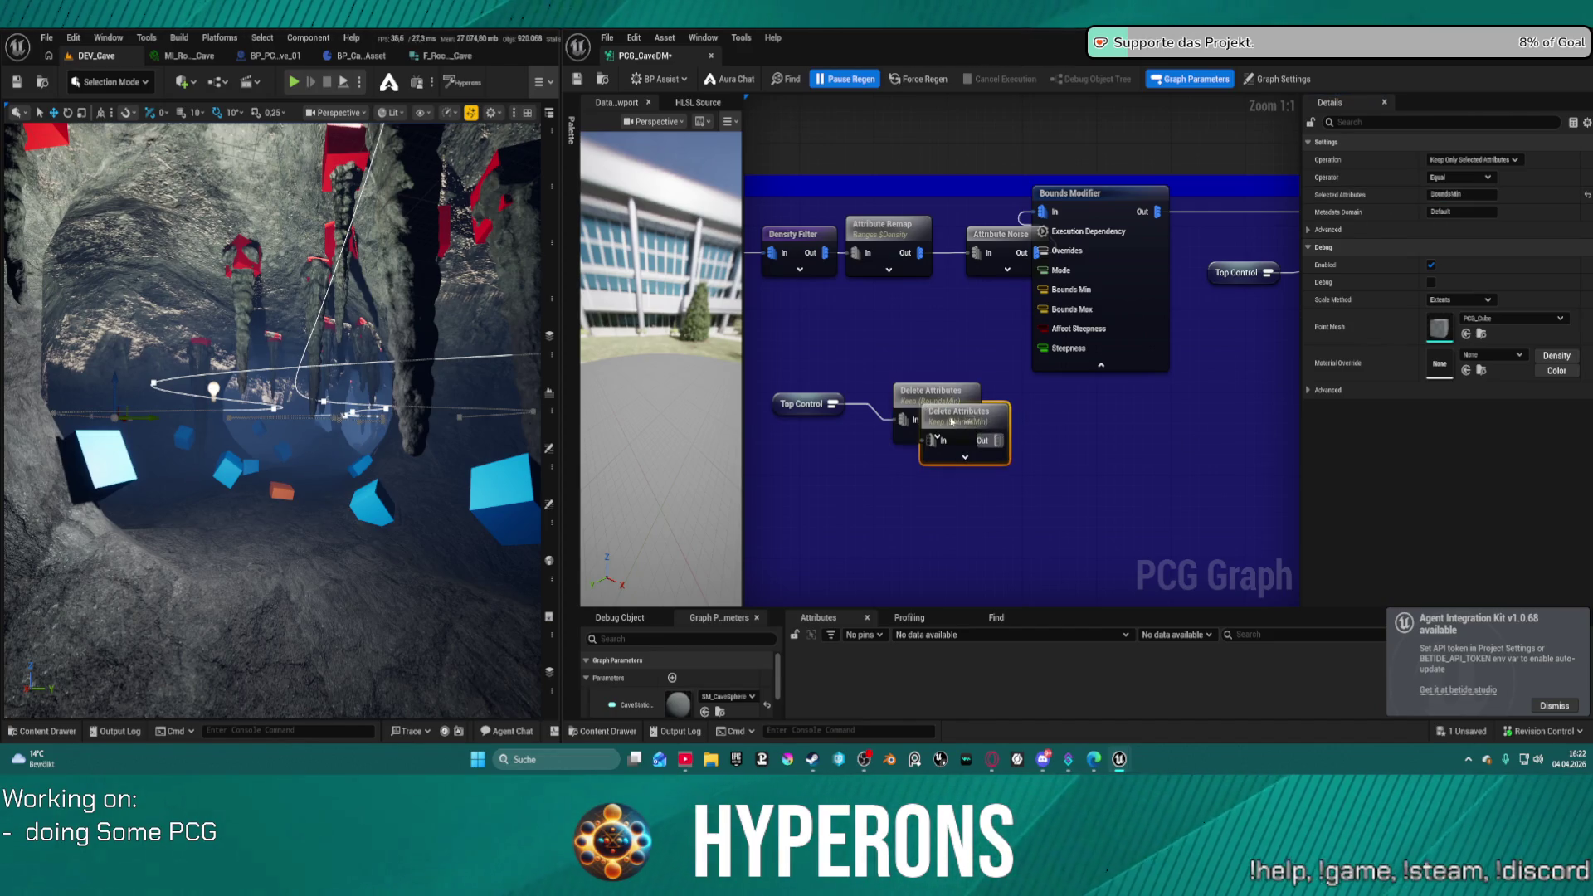
pyautogui.moveTo(1000, 425); pyautogui.dragTo(973, 456)
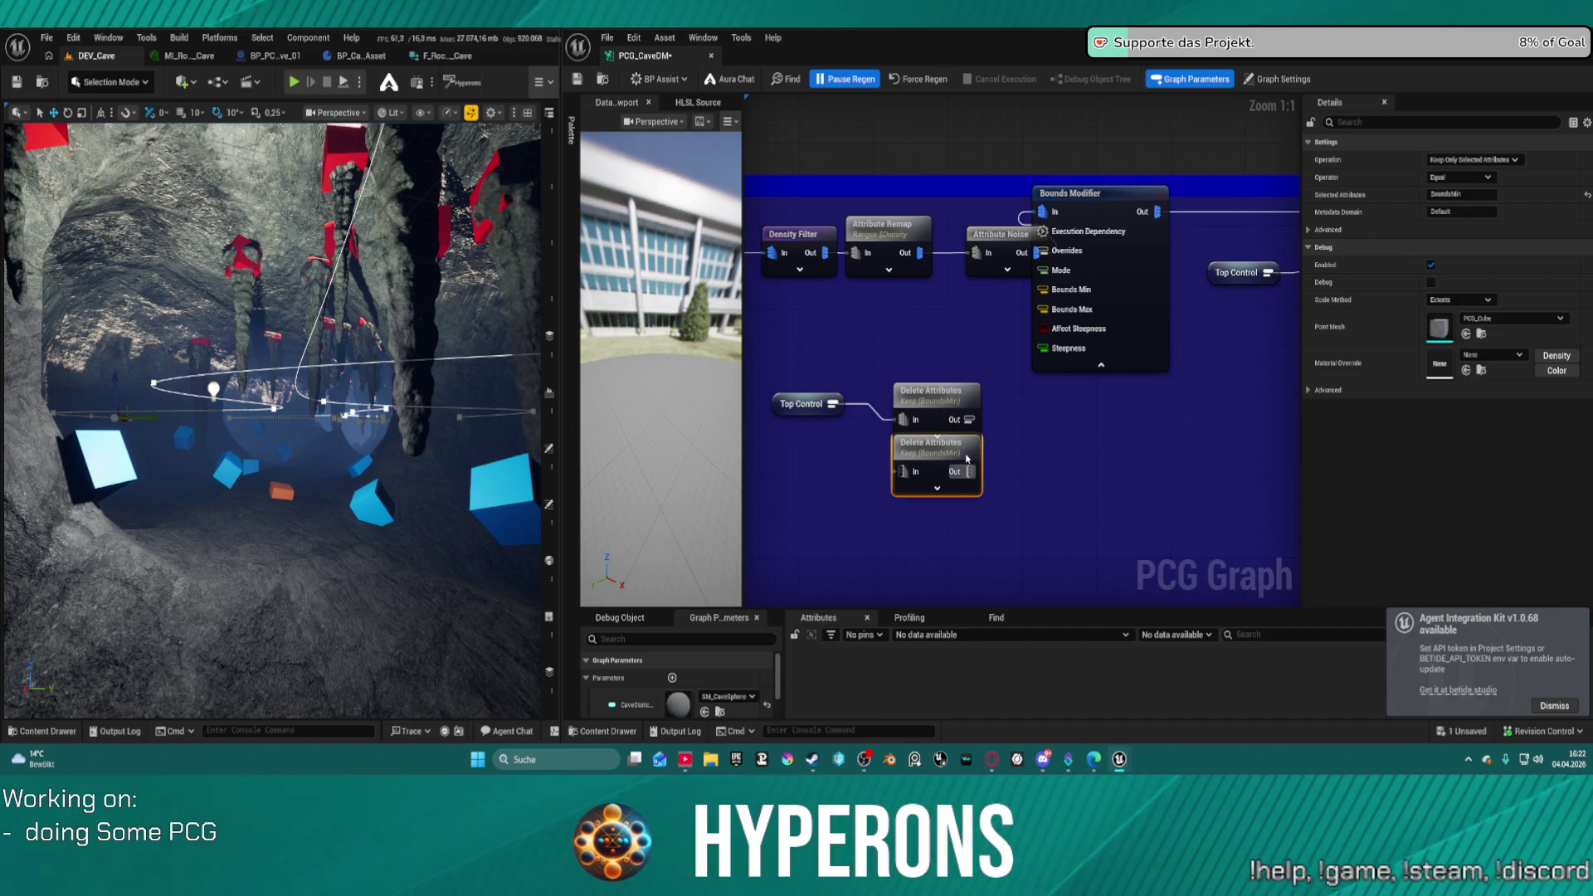
pyautogui.click(838, 410)
pyautogui.moveTo(840, 415); pyautogui.dragTo(903, 471)
pyautogui.click(933, 448)
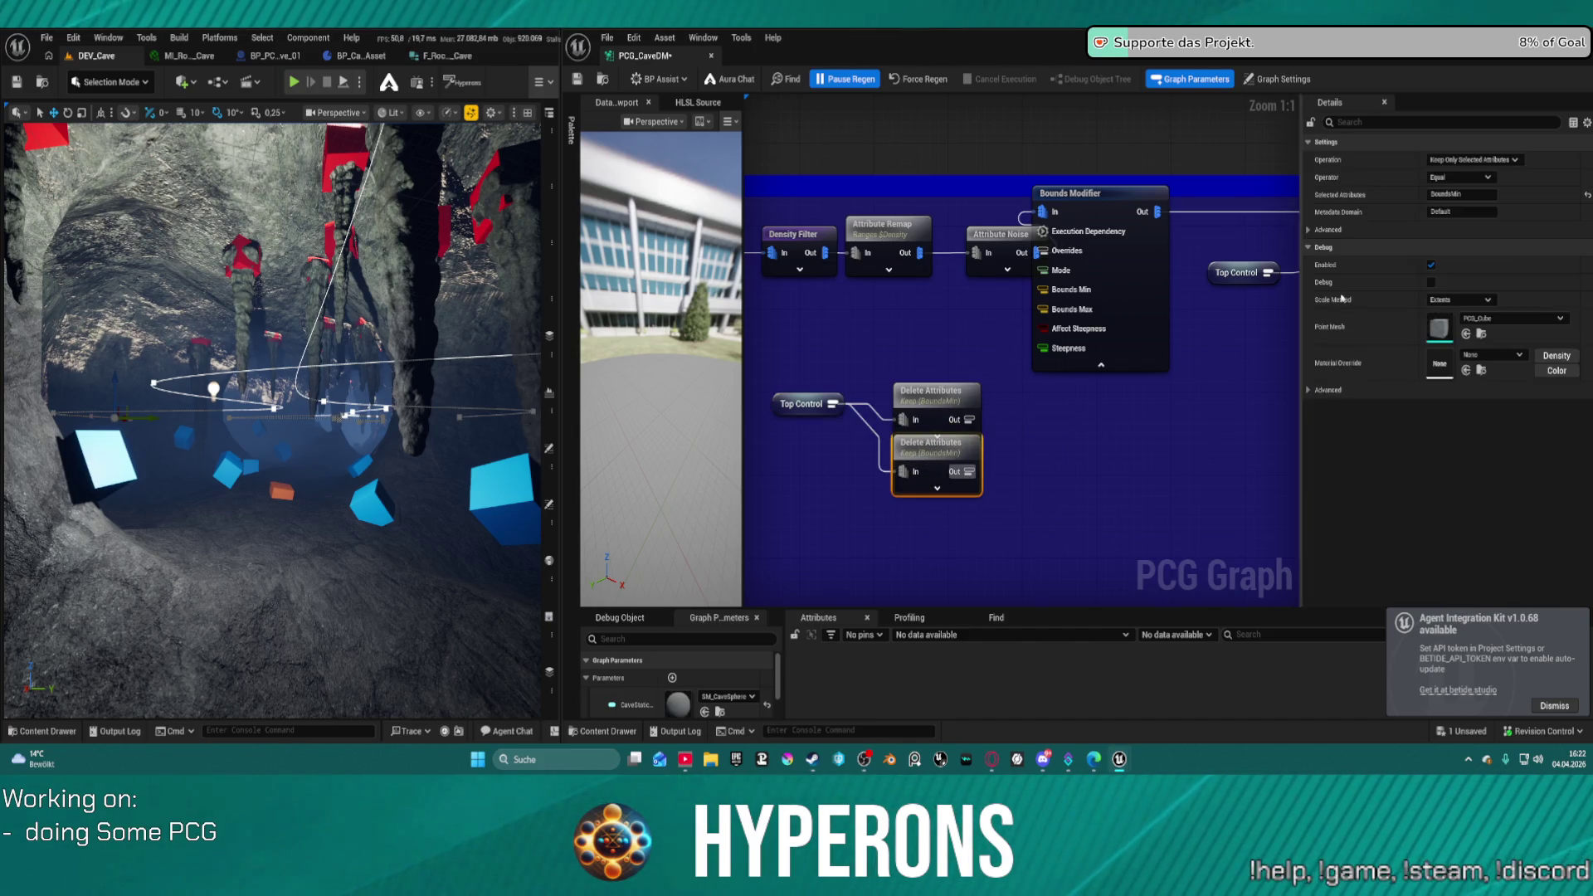
pyautogui.click(1469, 196)
pyautogui.write('ax')
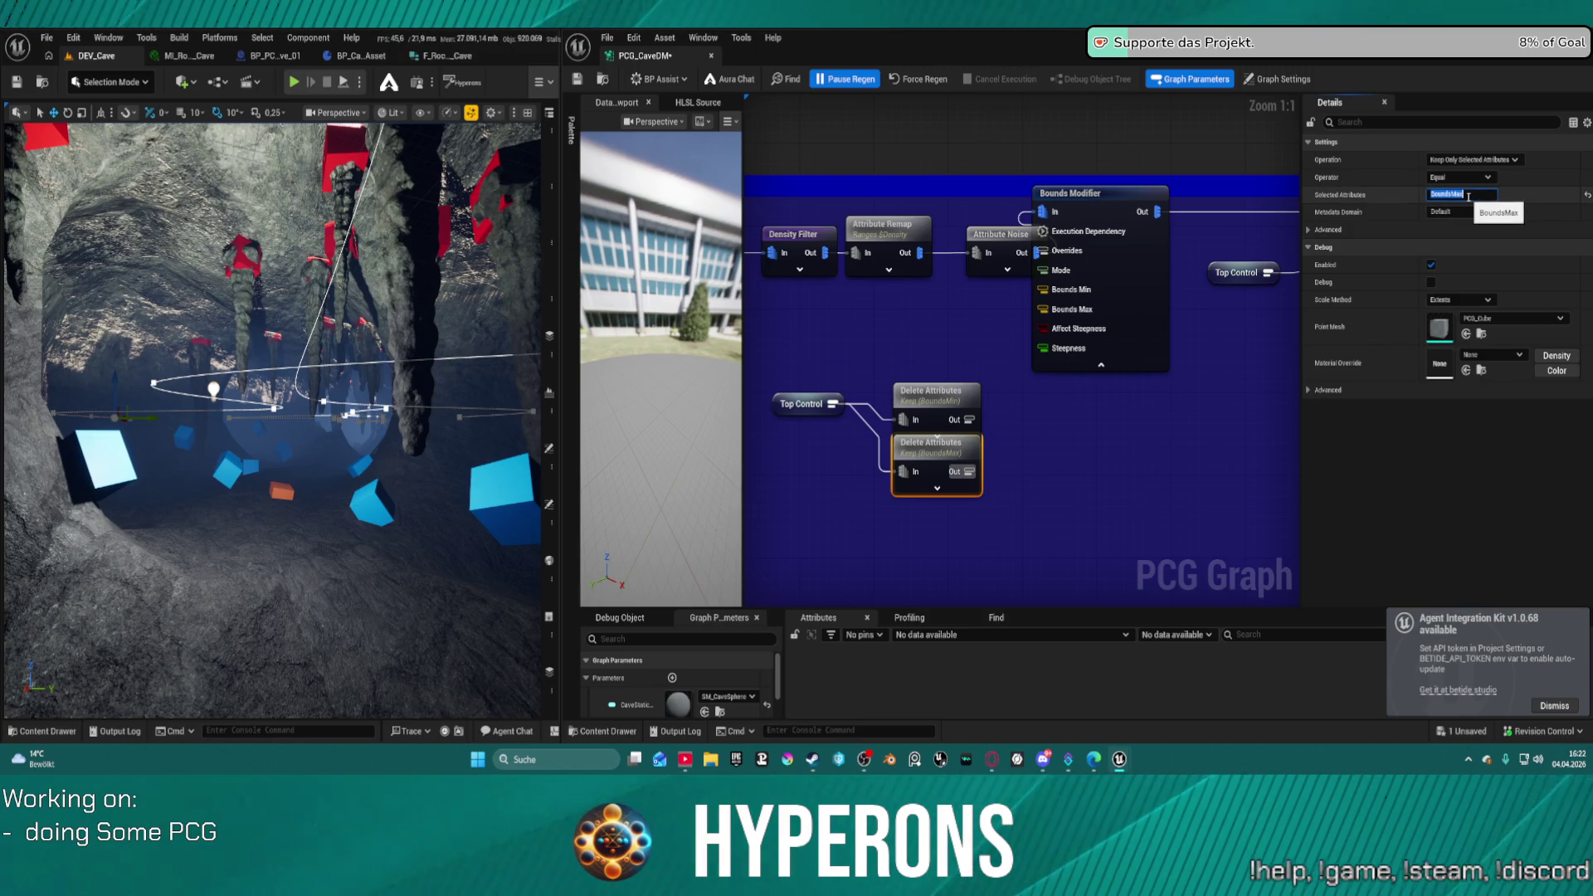
pyautogui.press('Return')
# - Wire the Delete Attributes outputs into the Bounds Modifier's Bounds Min and Bounds Max and tidy the layout
pyautogui.click(933, 396)
pyautogui.moveTo(968, 419)
pyautogui.mouseDown()
pyautogui.moveTo(1042, 290)
pyautogui.moveTo(970, 469)
pyautogui.mouseUp()
pyautogui.click(934, 396)
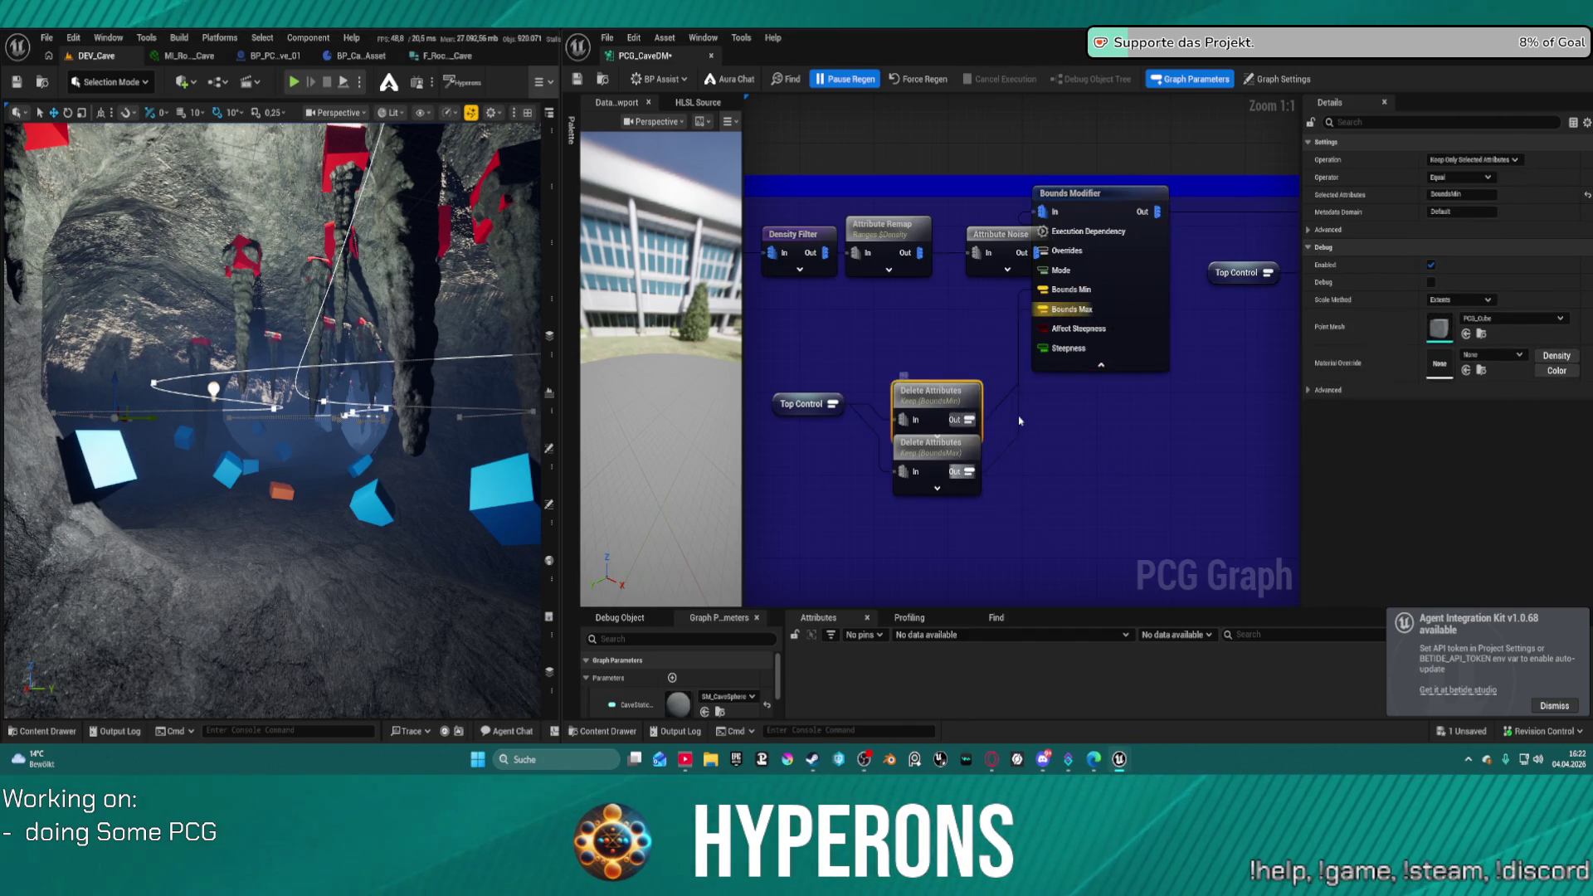
pyautogui.scroll(-1, 1010, 416)
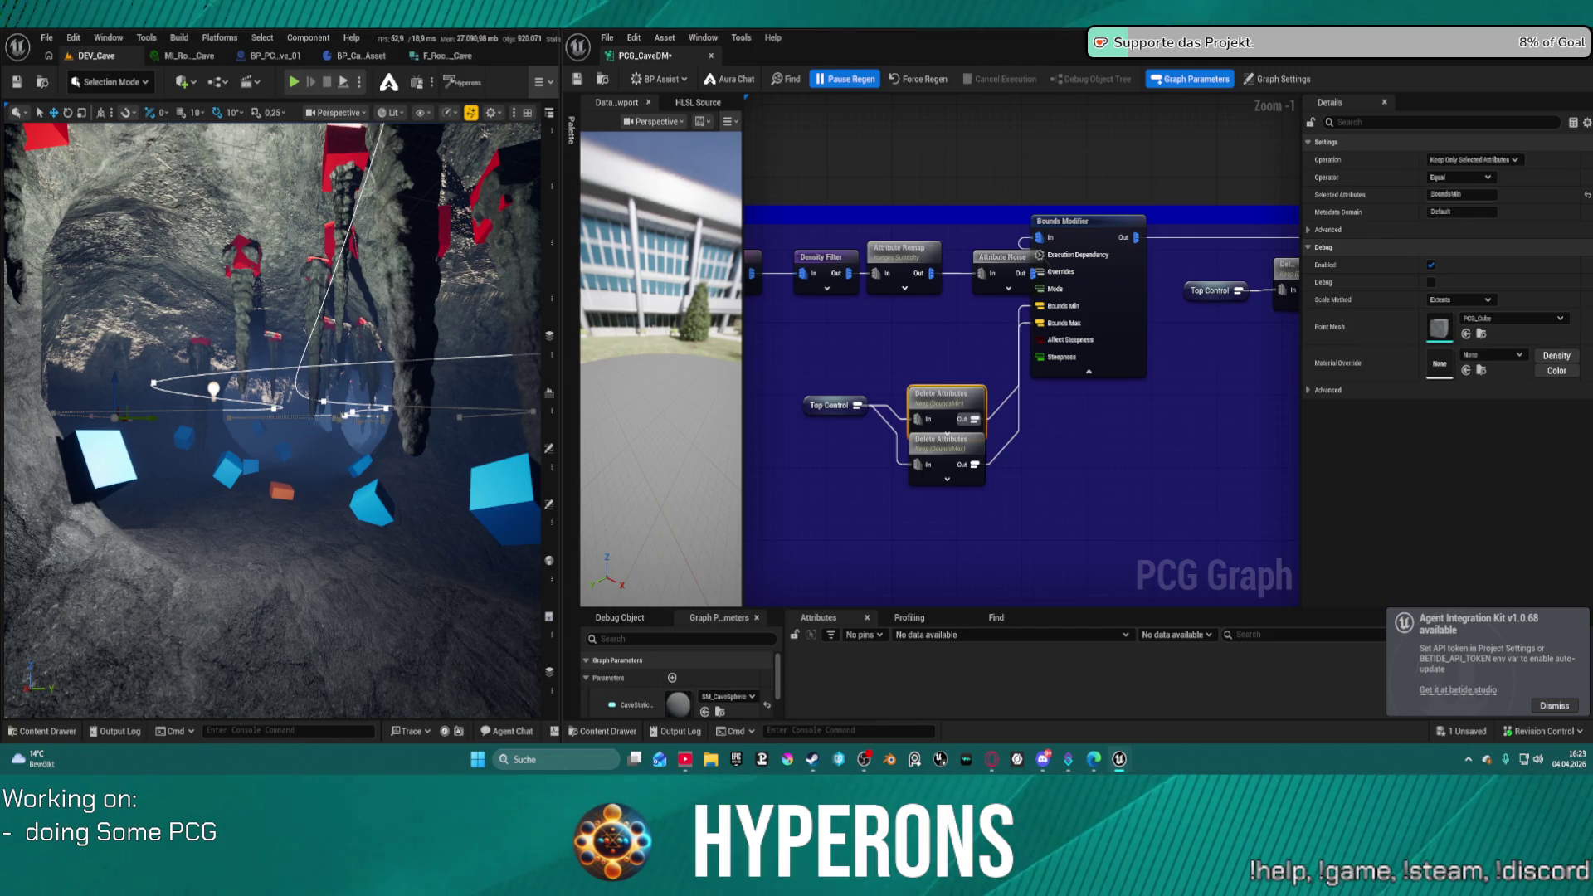
pyautogui.moveTo(1148, 316); pyautogui.dragTo(1149, 332)
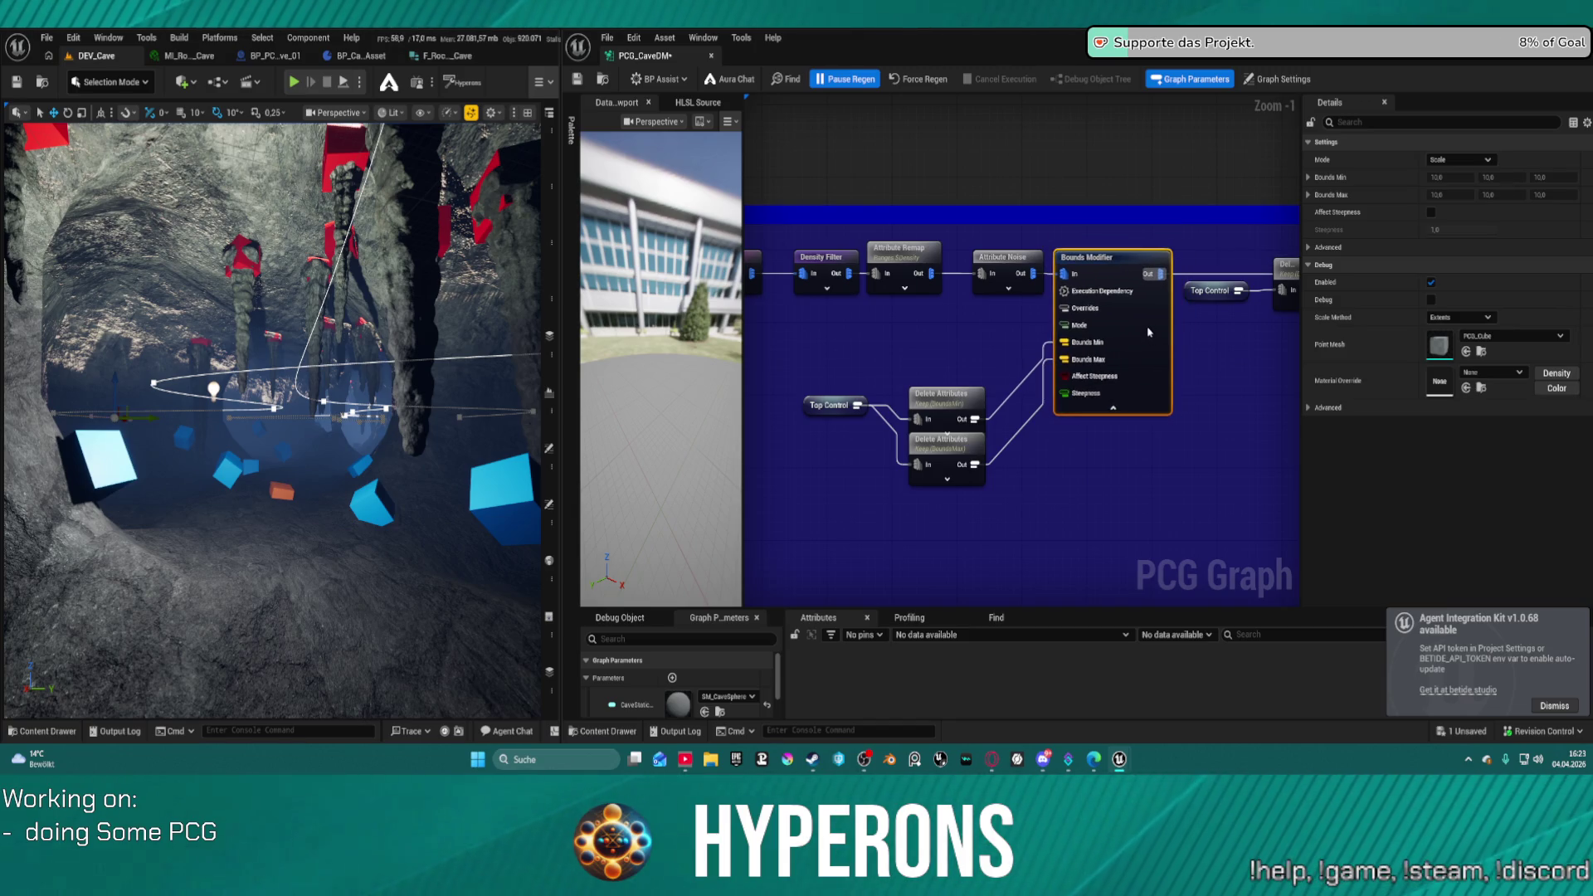
pyautogui.moveTo(792, 365)
pyautogui.mouseDown()
pyautogui.moveTo(923, 451)
pyautogui.moveTo(931, 406)
pyautogui.mouseUp()
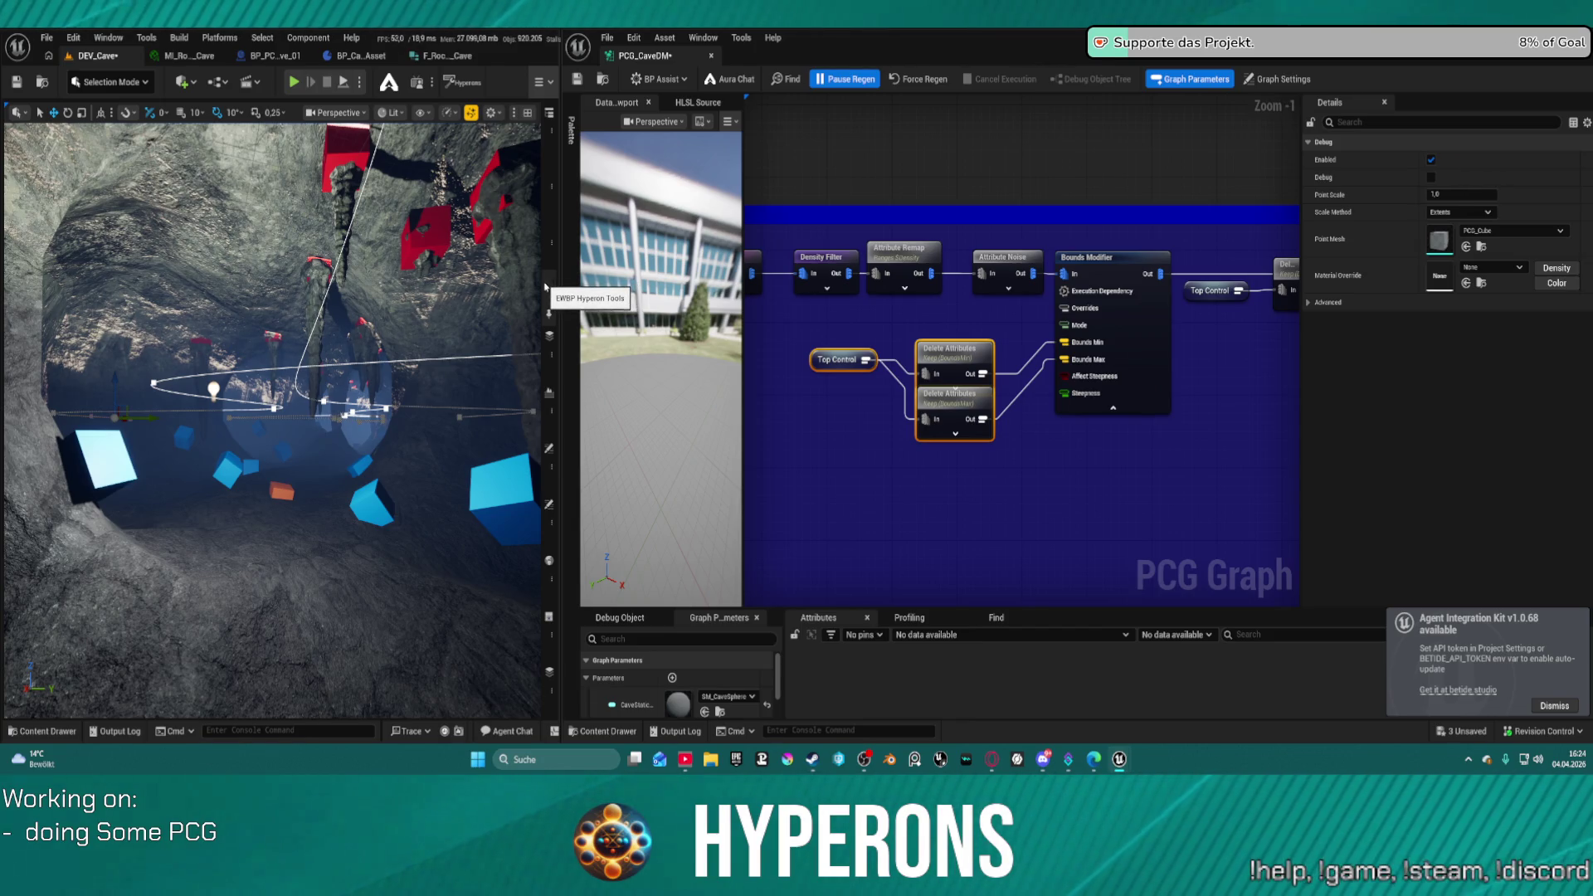
# - Zoom out and pan the graph to show both the Bottom and Top groups
pyautogui.scroll(-4, 811, 179)
pyautogui.moveTo(811, 179); pyautogui.dragTo(1083, 156)
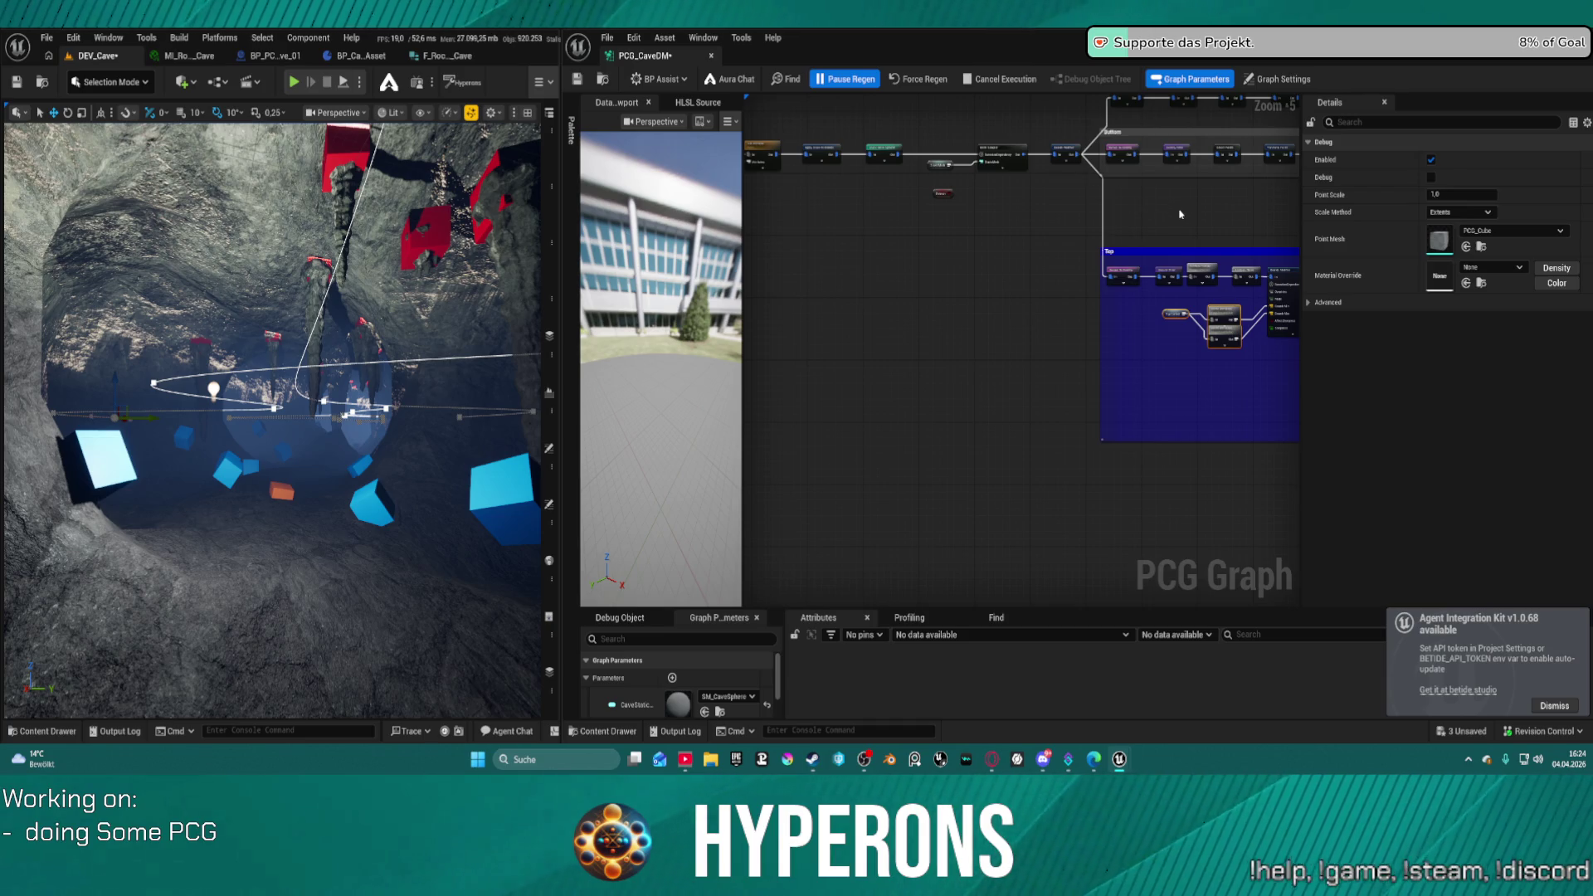
# - Save the graph and inspect the Bounds Modifier and Normal To Density settings
pyautogui.scroll(5, 1179, 214)
pyautogui.rightClick(1075, 267)
pyautogui.hotkey('ctrl', 's')
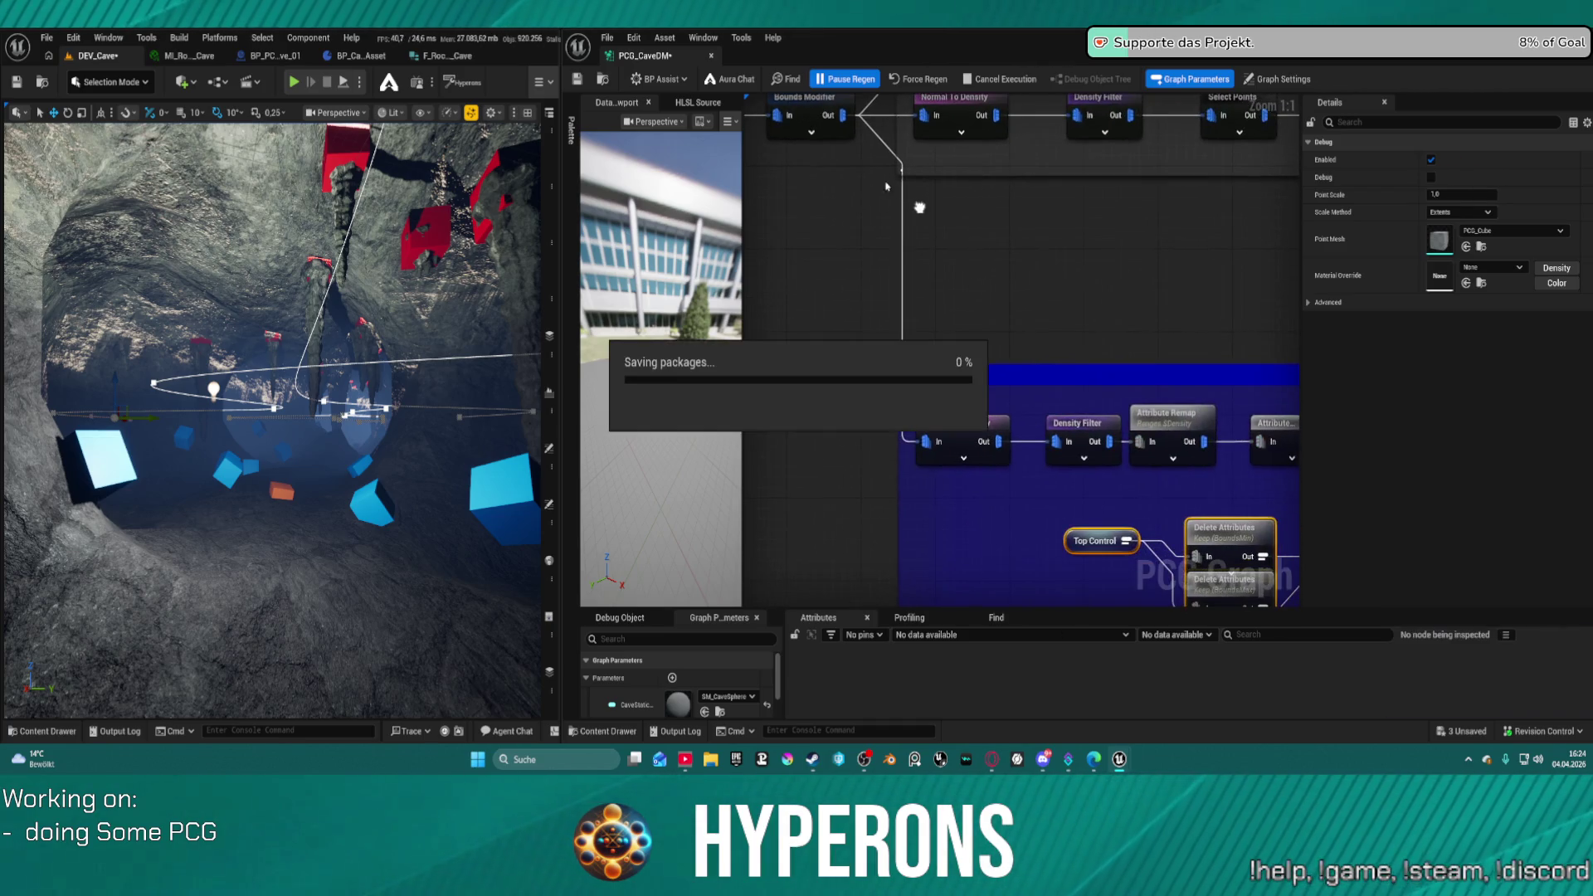
pyautogui.click(900, 245)
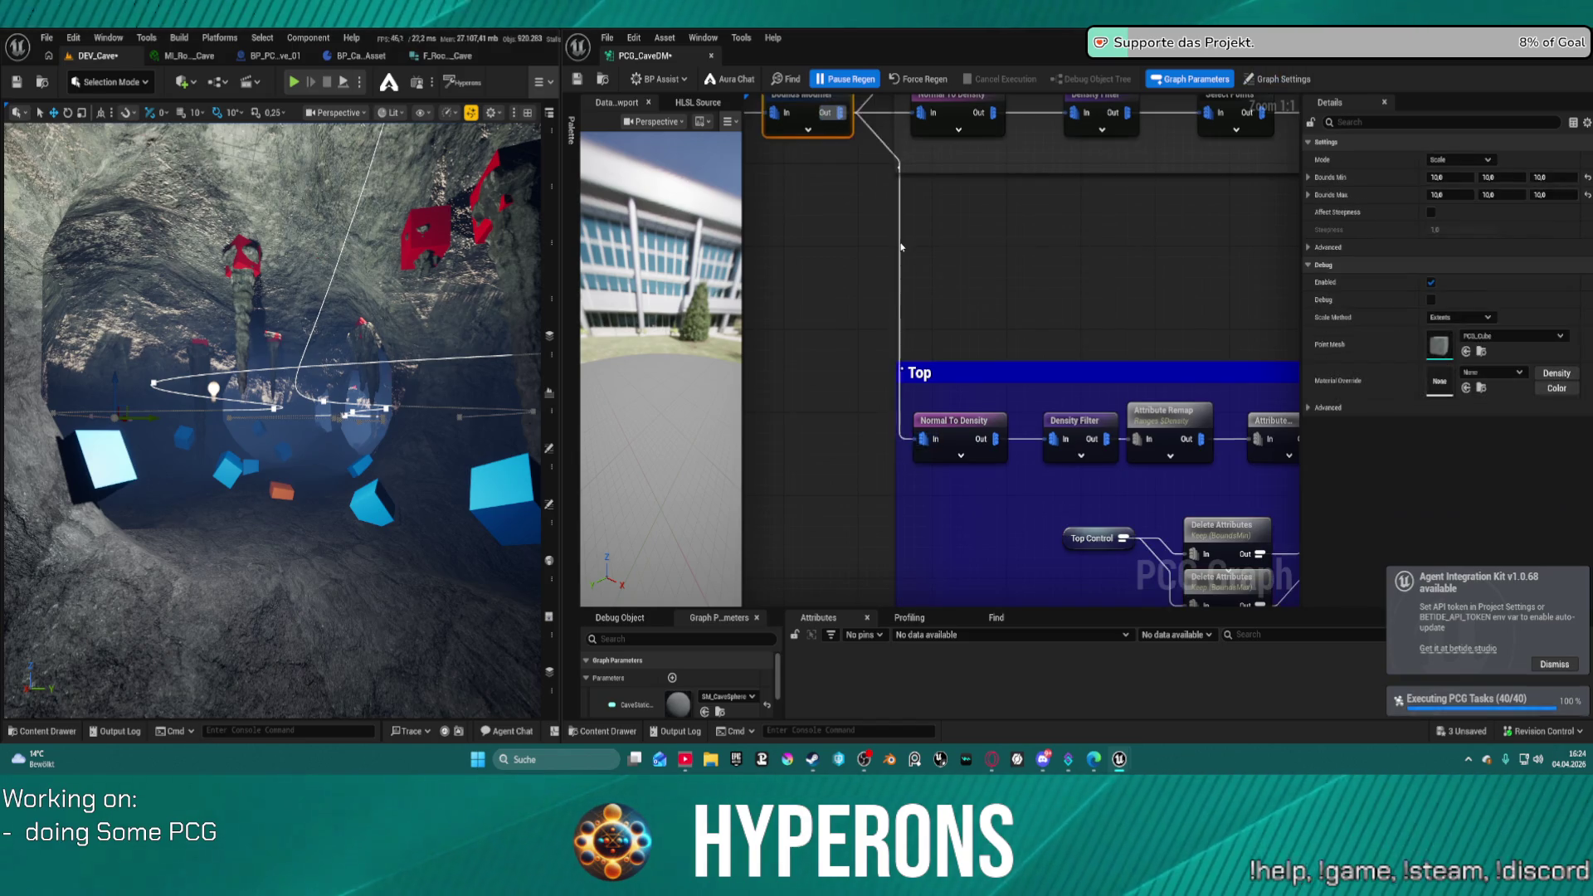
pyautogui.moveTo(924, 439)
pyautogui.mouseDown()
pyautogui.moveTo(682, 158)
pyautogui.moveTo(779, 122)
pyautogui.moveTo(746, 108)
pyautogui.mouseUp()
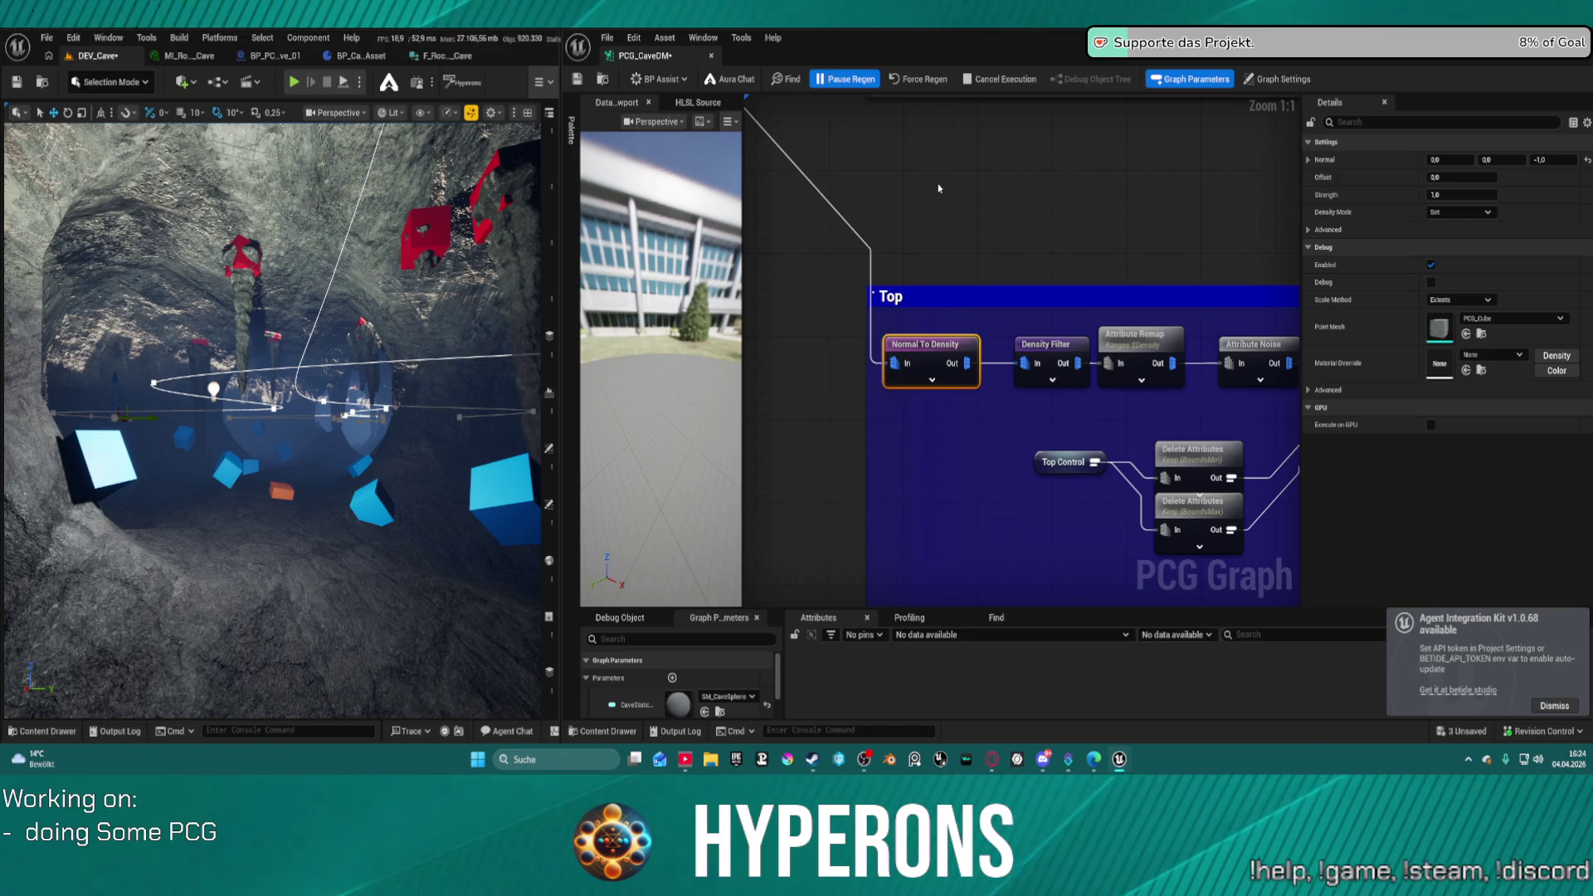
# - Save again to regenerate the cave, then pan to the Bounds Modifier
pyautogui.rightClick(891, 216)
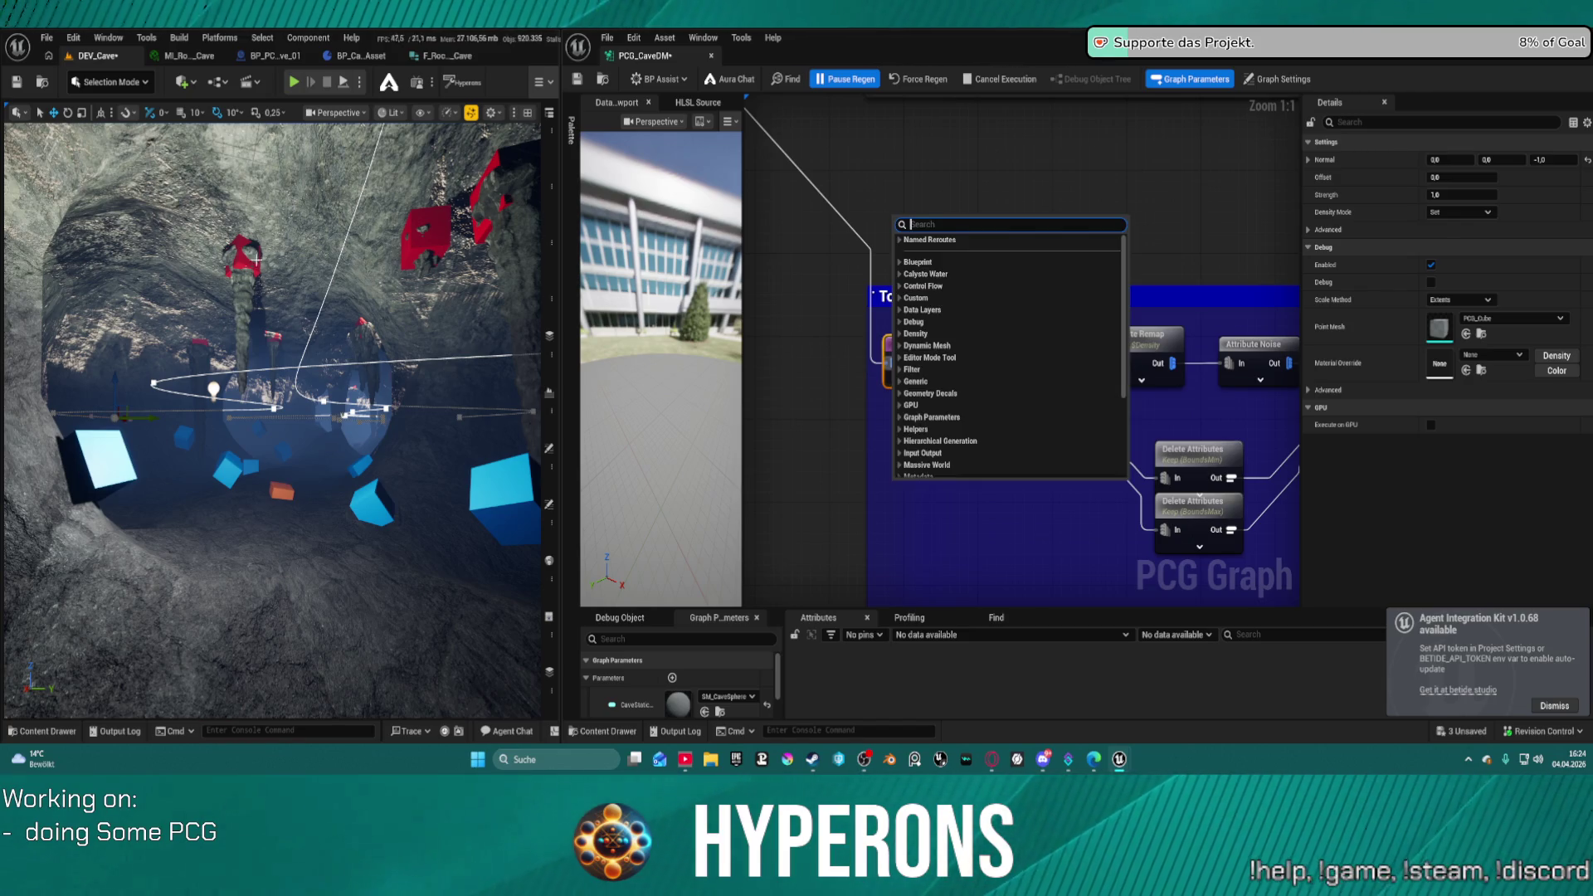
pyautogui.press('Escape')
pyautogui.click(1028, 172)
pyautogui.hotkey('ctrl', 's')
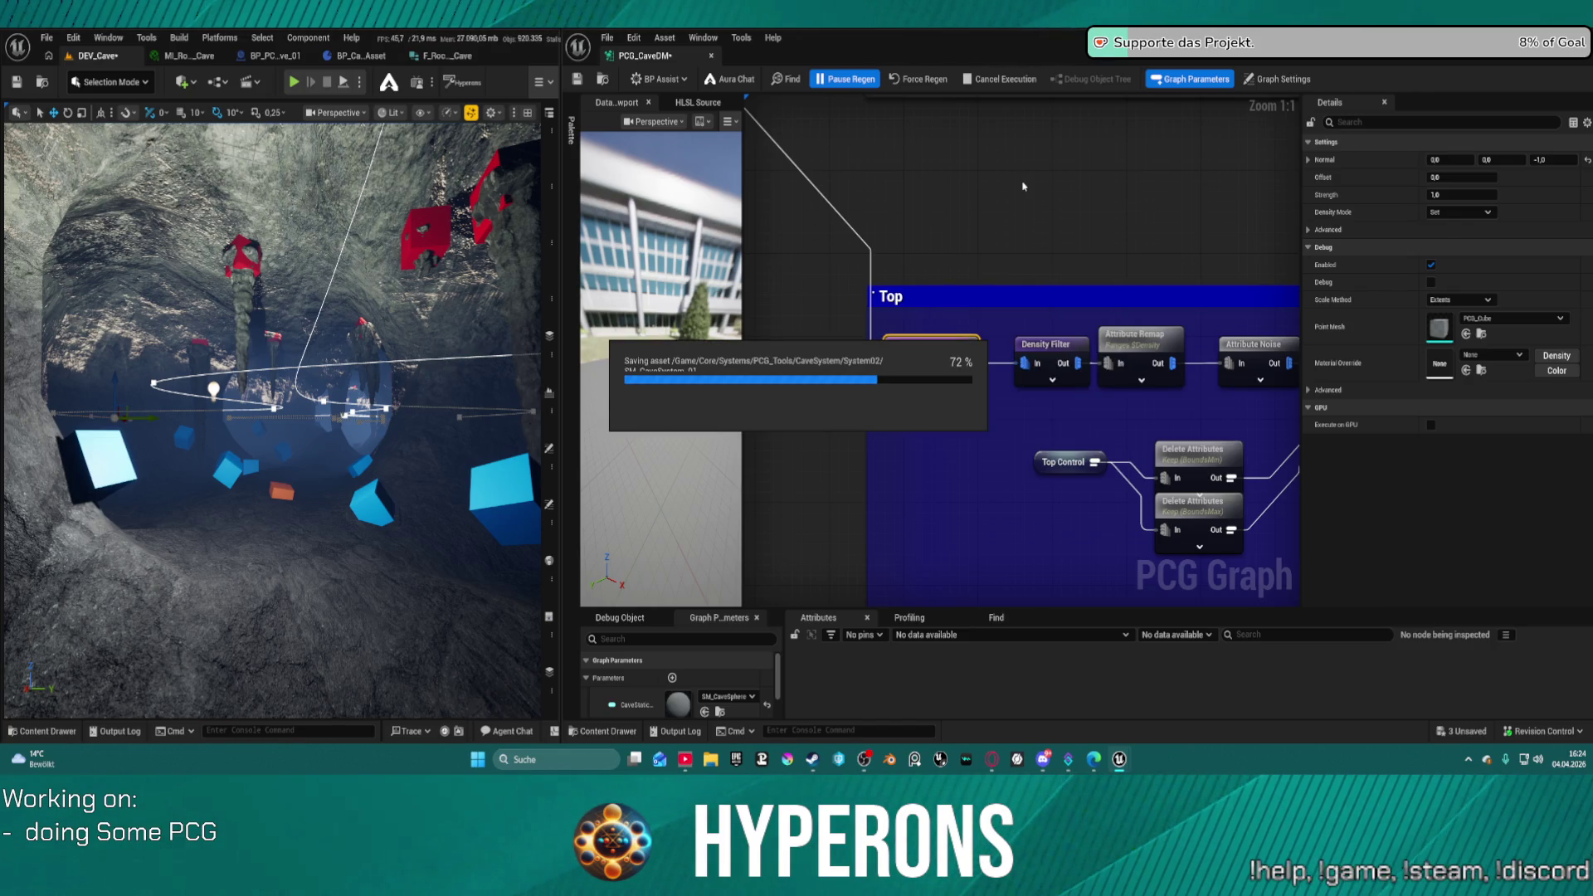
pyautogui.moveTo(1117, 164)
pyautogui.mouseDown()
pyautogui.moveTo(796, 232)
pyautogui.moveTo(802, 141)
pyautogui.moveTo(789, 157)
pyautogui.moveTo(810, 132)
pyautogui.moveTo(853, 127)
pyautogui.mouseUp()
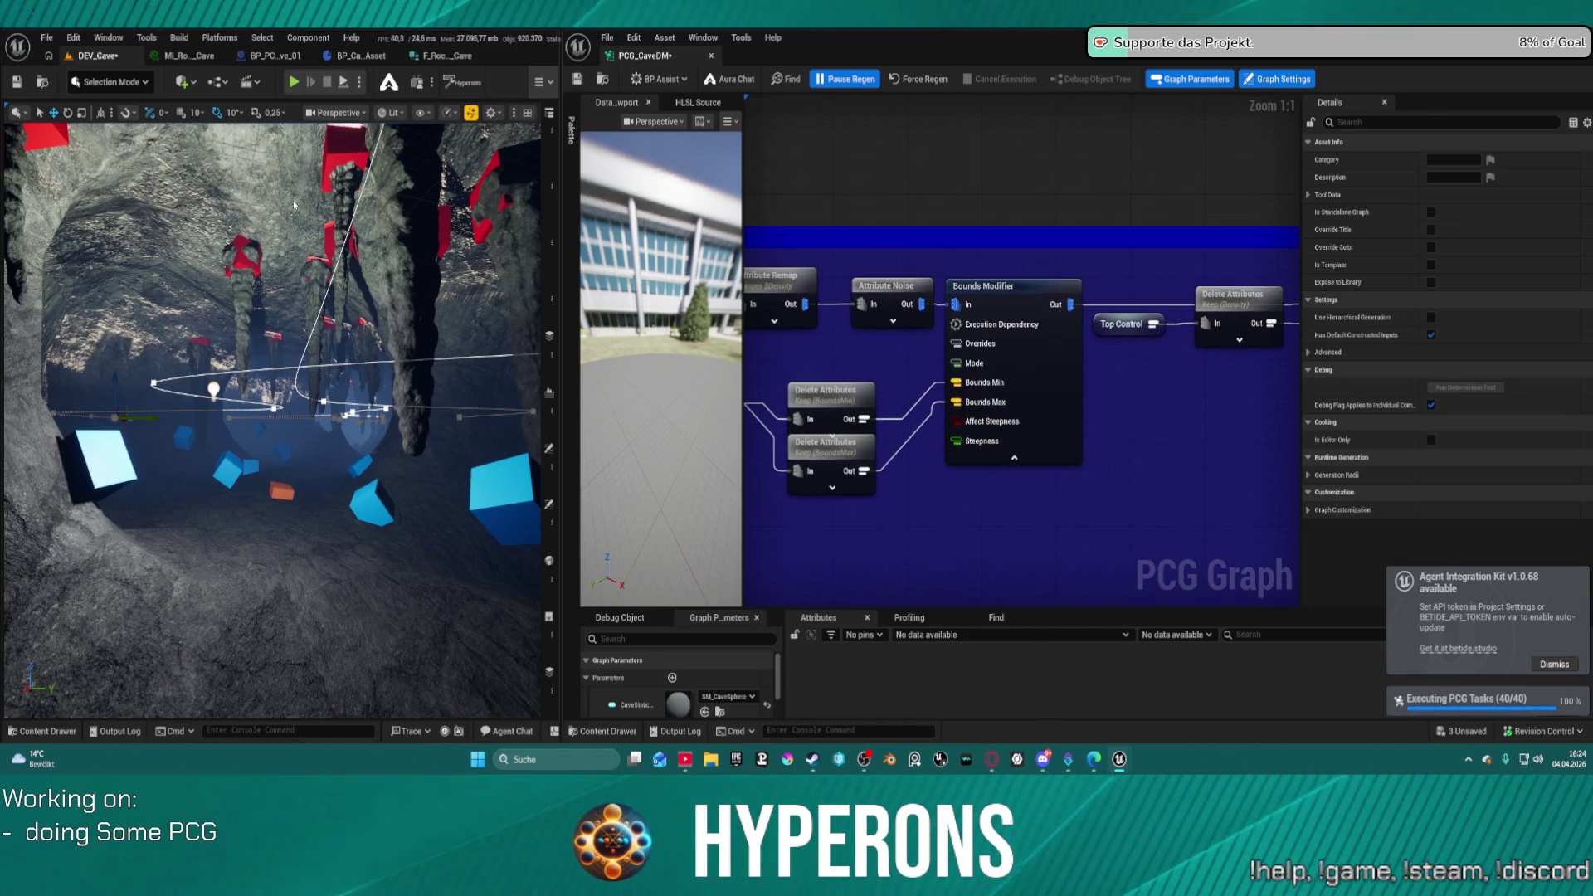
pyautogui.moveTo(51, 152)
pyautogui.mouseDown()
pyautogui.moveTo(42, 132)
pyautogui.moveTo(61, 146)
pyautogui.mouseUp()
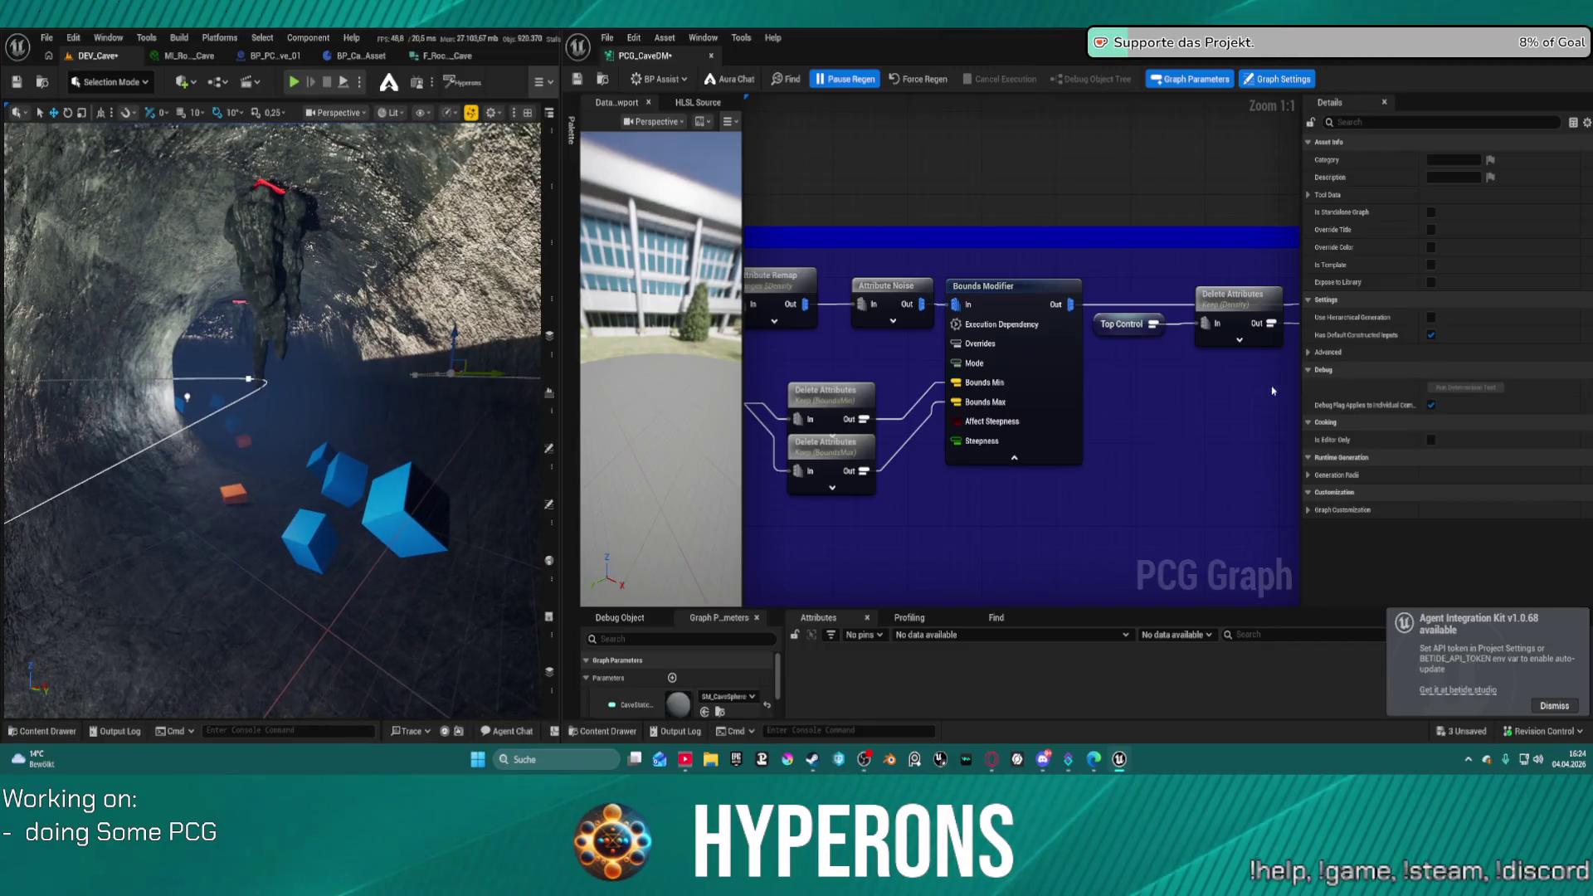
pyautogui.moveTo(1257, 386); pyautogui.dragTo(785, 395)
pyautogui.moveTo(992, 431); pyautogui.dragTo(1373, 394)
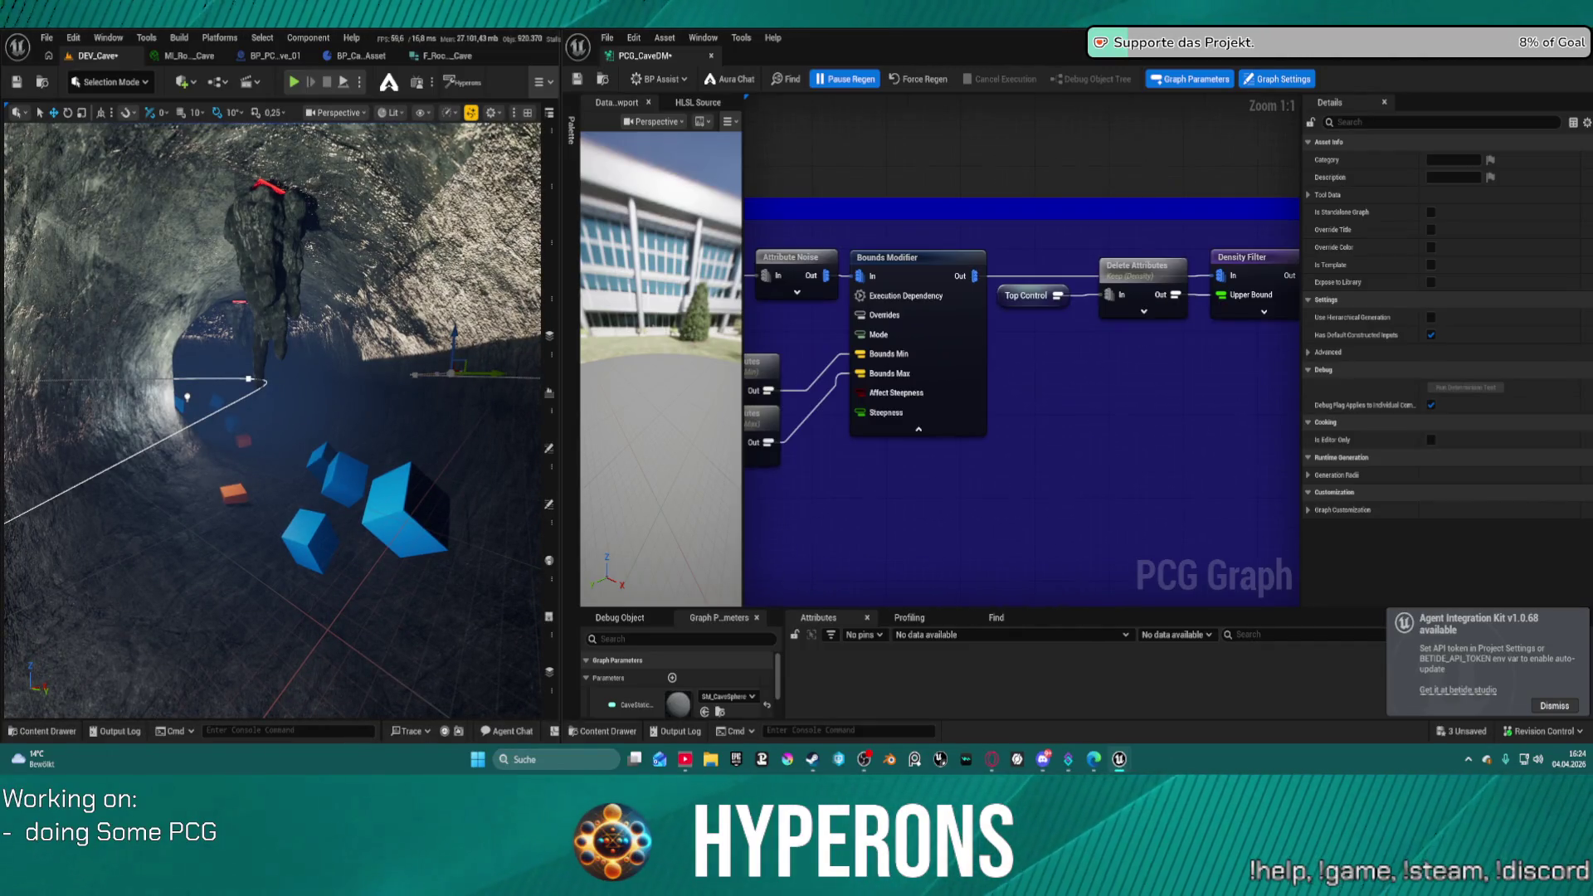
pyautogui.moveTo(1067, 239); pyautogui.dragTo(1162, 208)
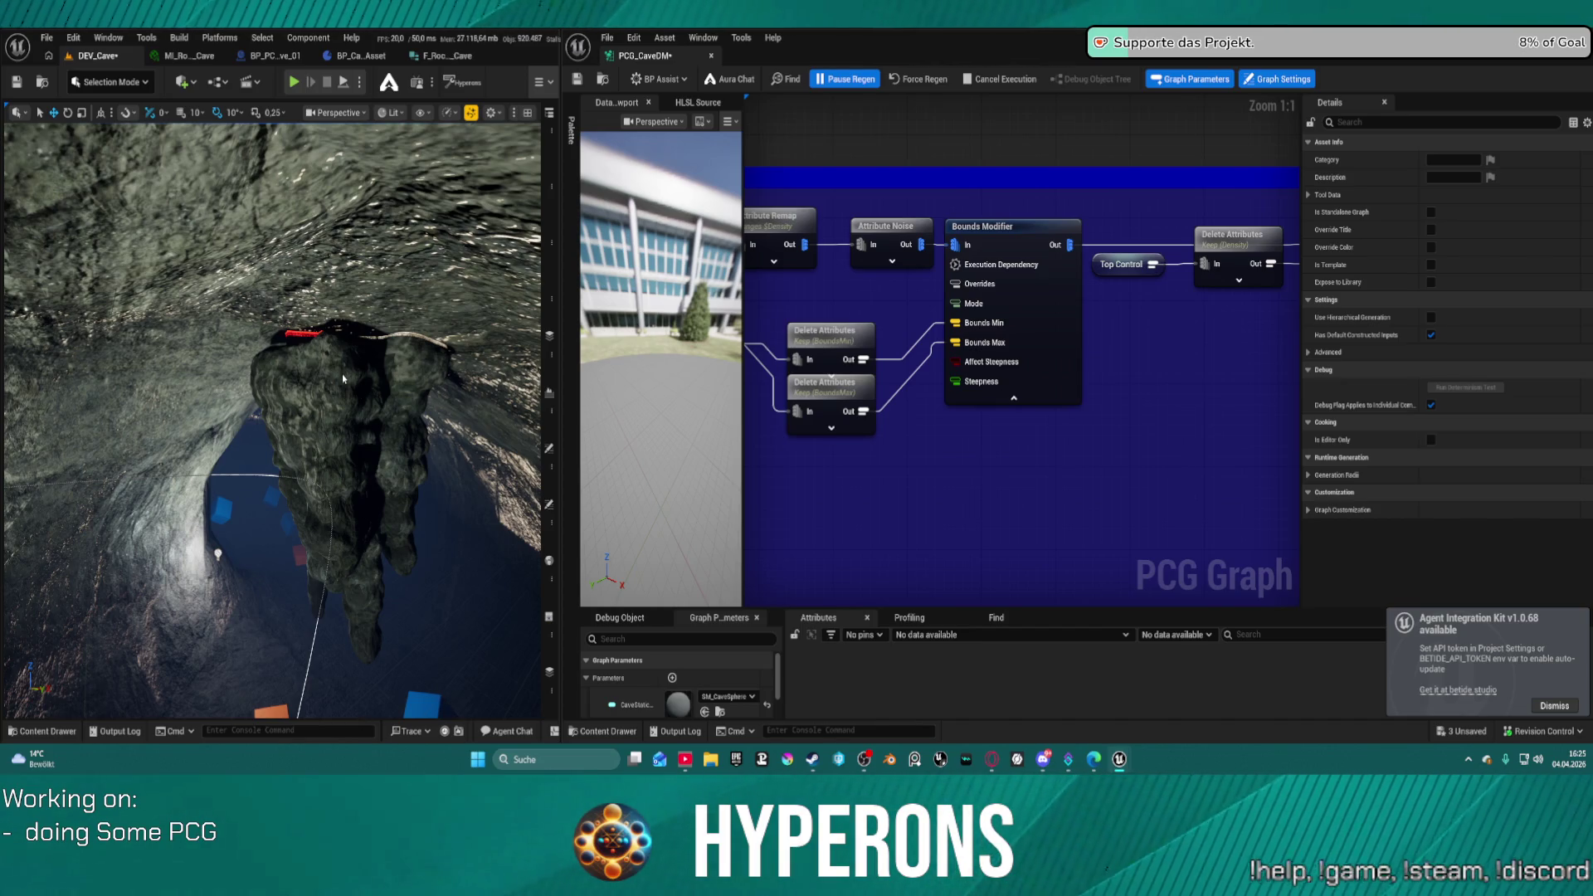
# - Fly the camera to the rock formation and select the cave mesh actor
pyautogui.moveTo(326, 371); pyautogui.dragTo(325, 371)
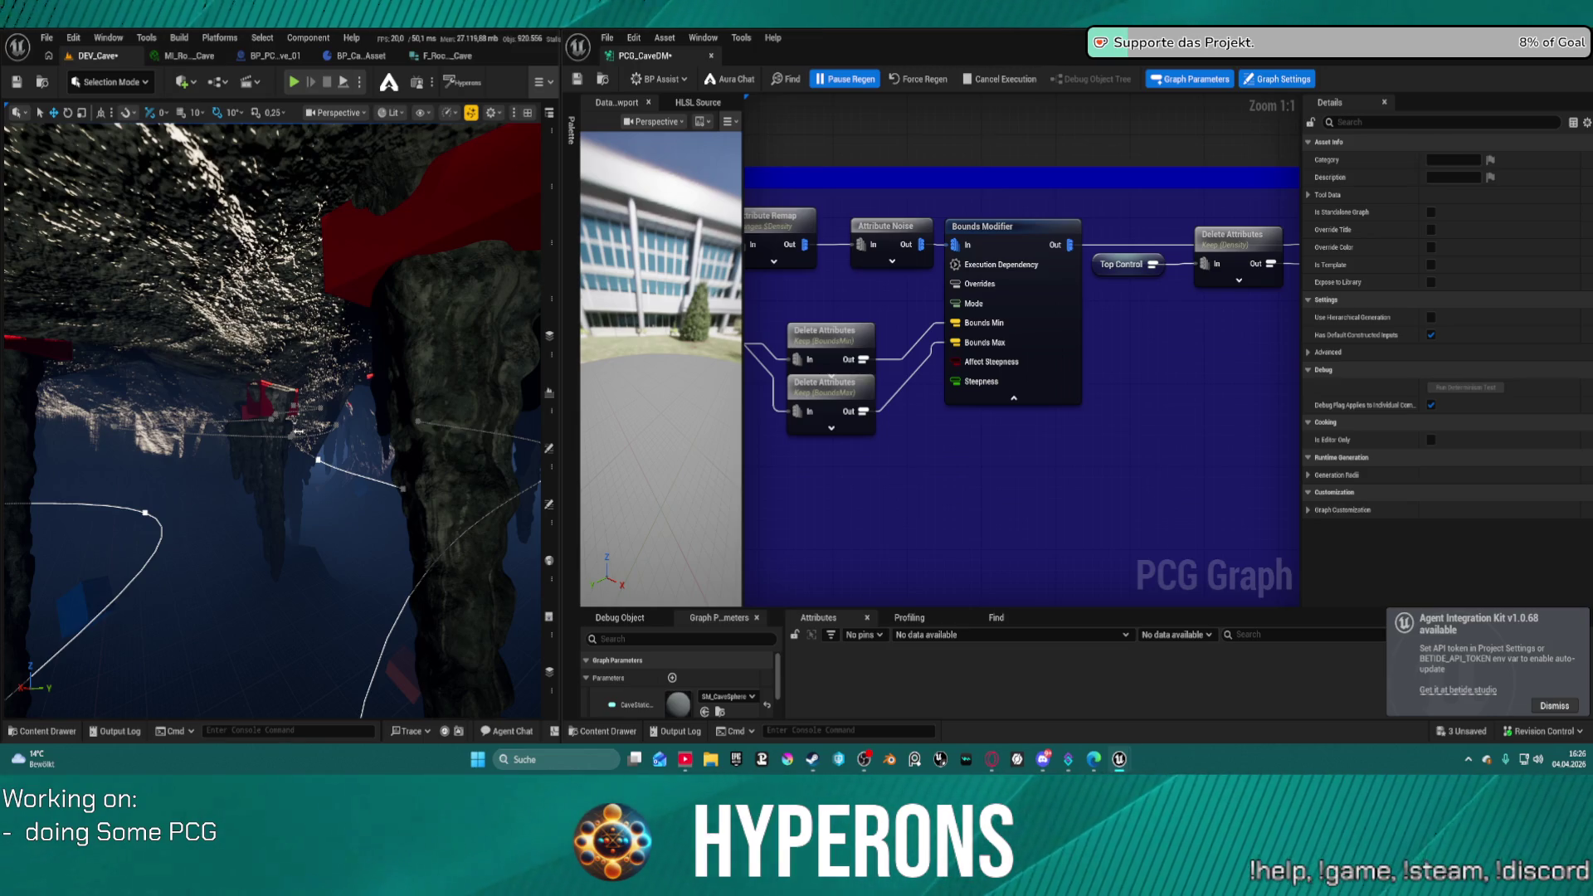
pyautogui.click(299, 433)
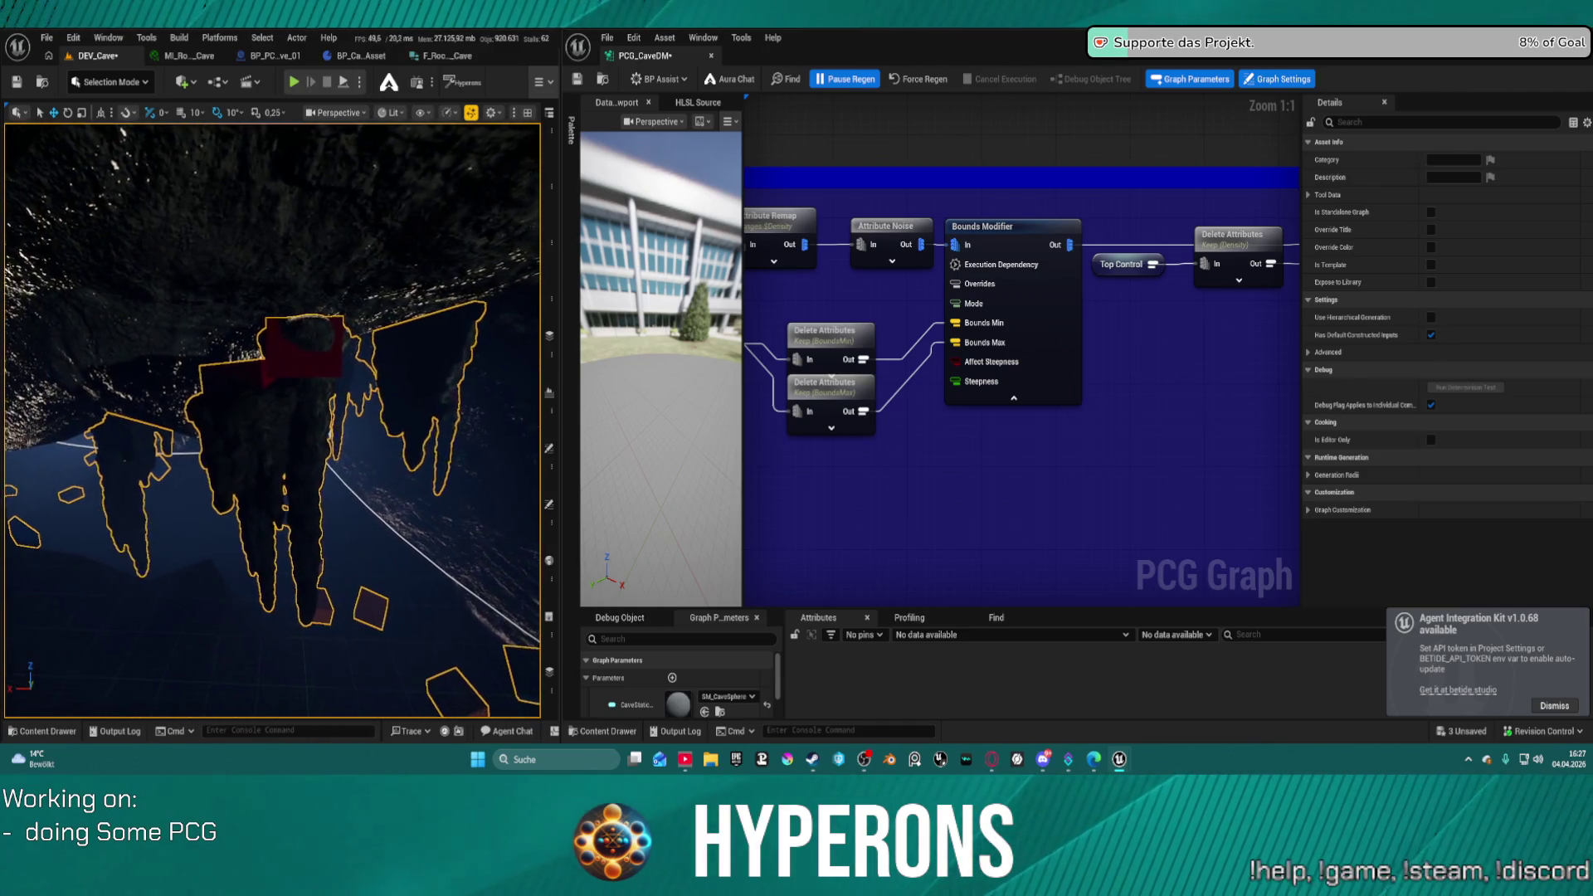
# - Set Cull Points Outside Actor Bounds' Bounds Expansion to 10.0, save, and enable its debug display
pyautogui.scroll(-3, 926, 351)
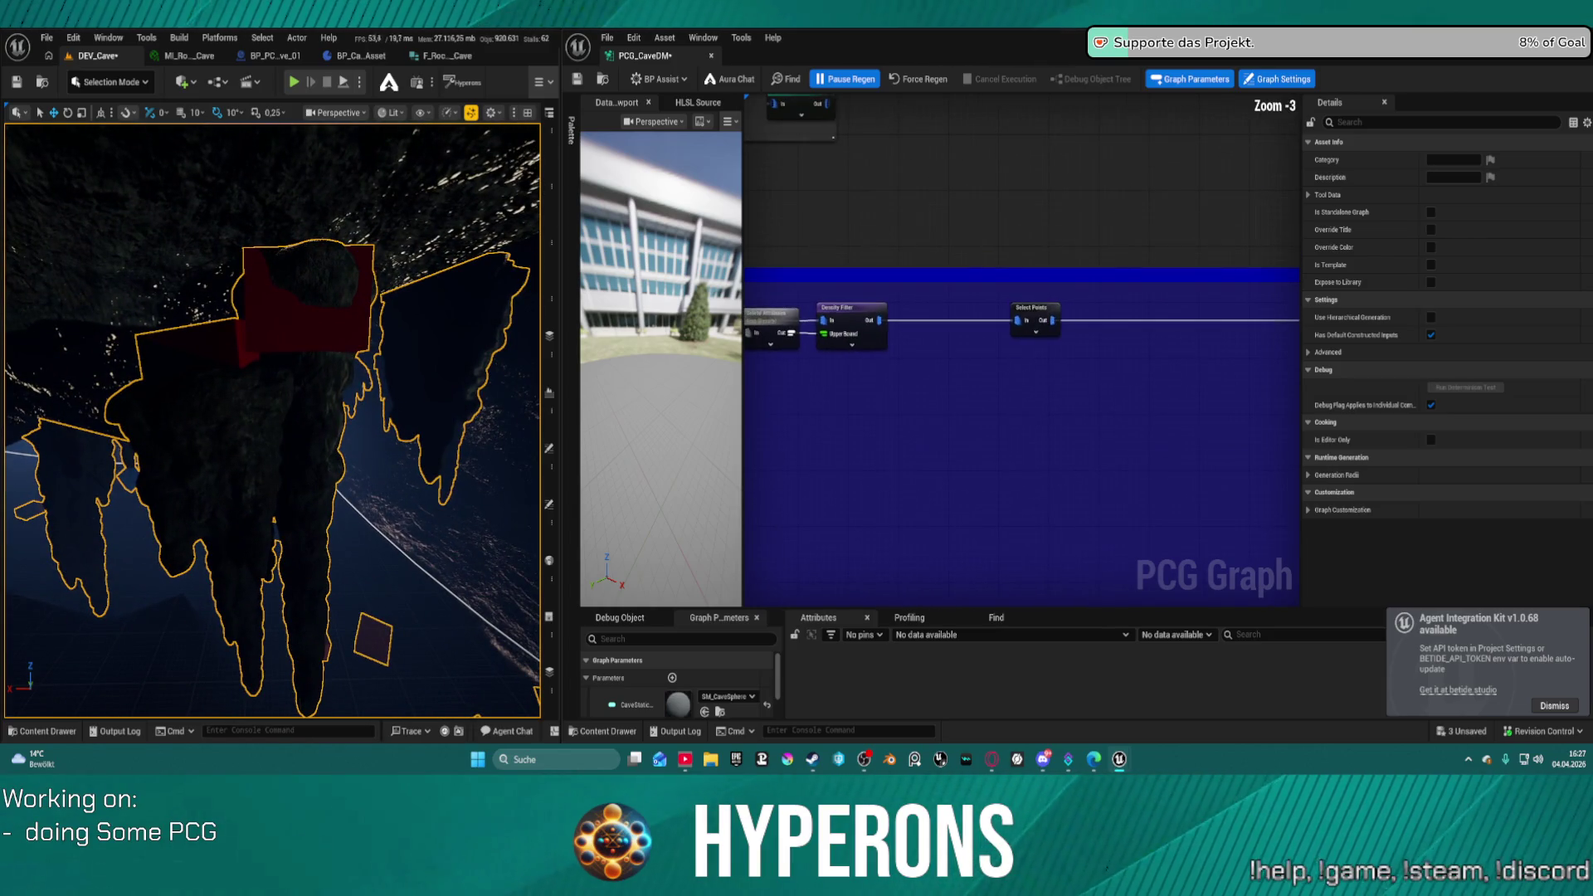
pyautogui.moveTo(1218, 406); pyautogui.dragTo(886, 381)
pyautogui.moveTo(967, 307); pyautogui.dragTo(926, 307)
pyautogui.click(847, 321)
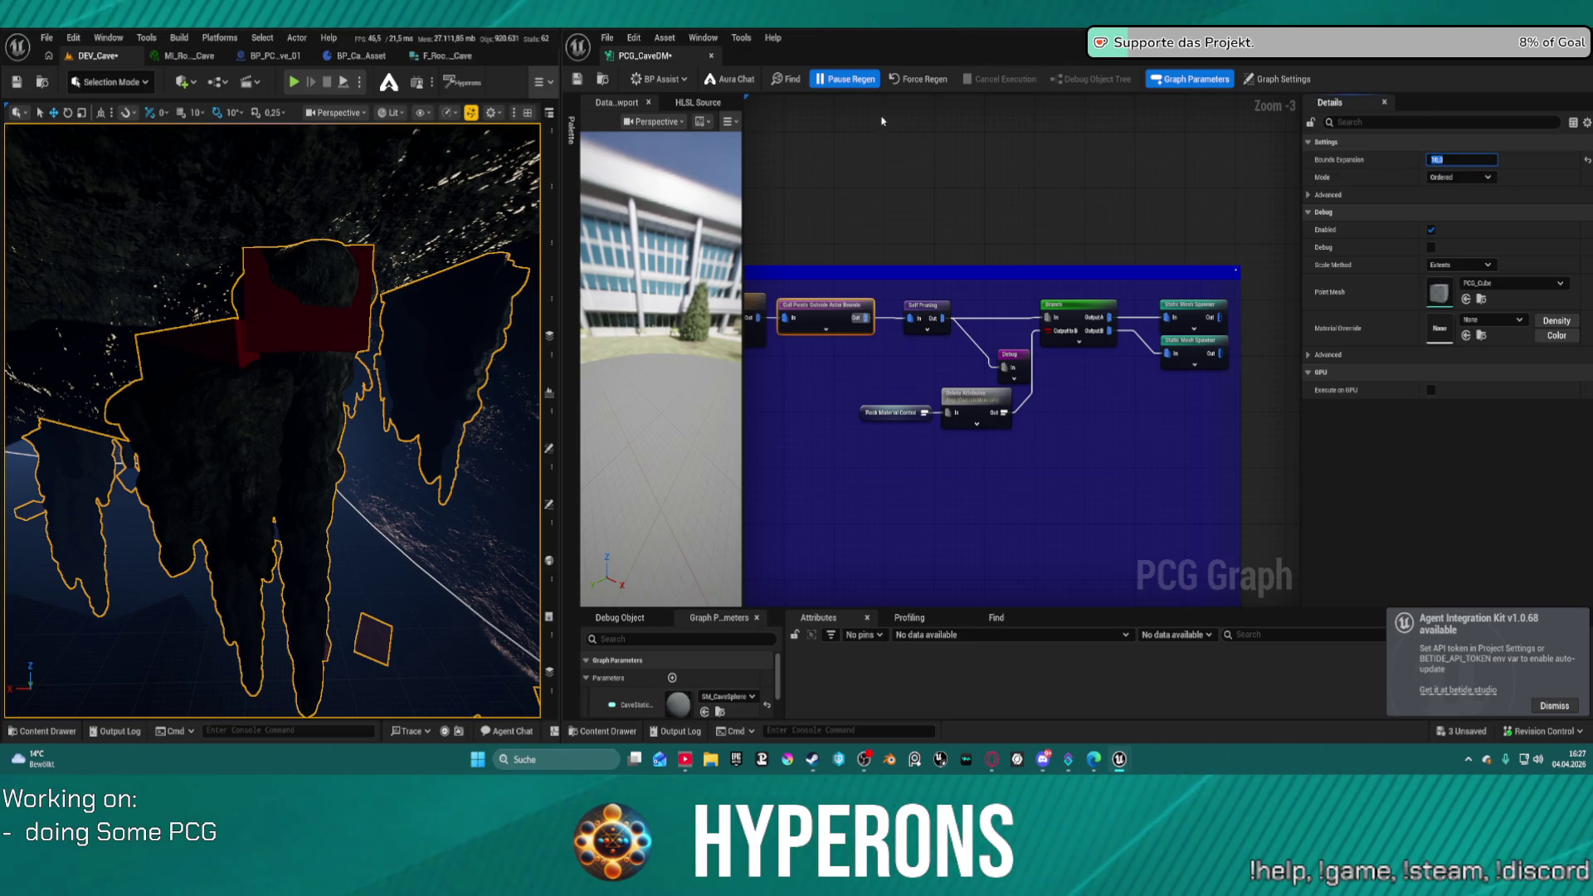
pyautogui.click(918, 78)
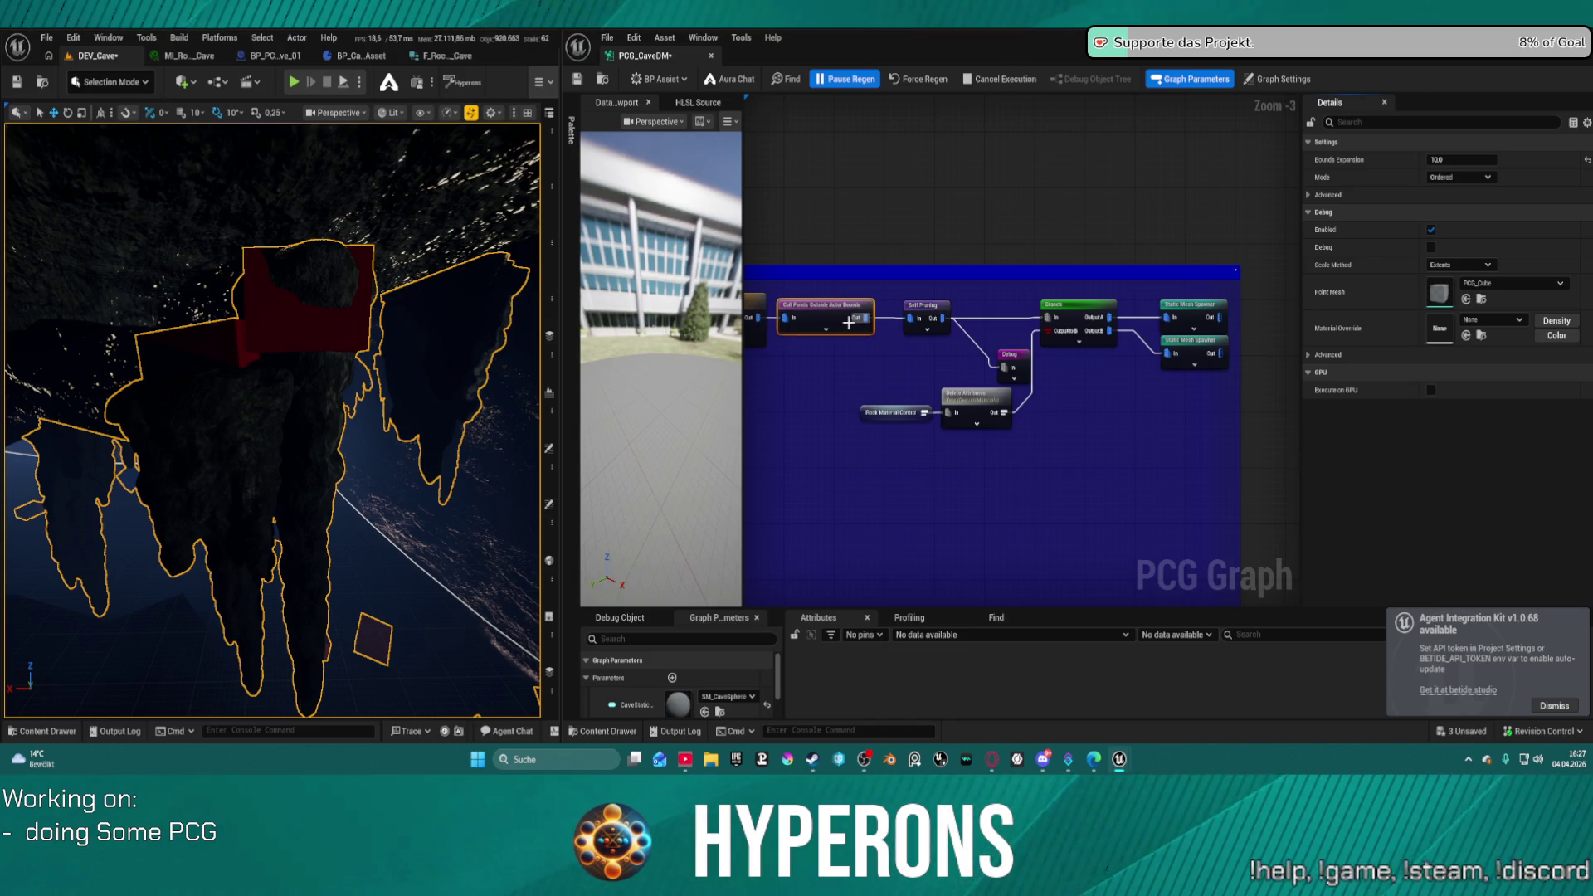
pyautogui.hotkey('ctrl', 's')
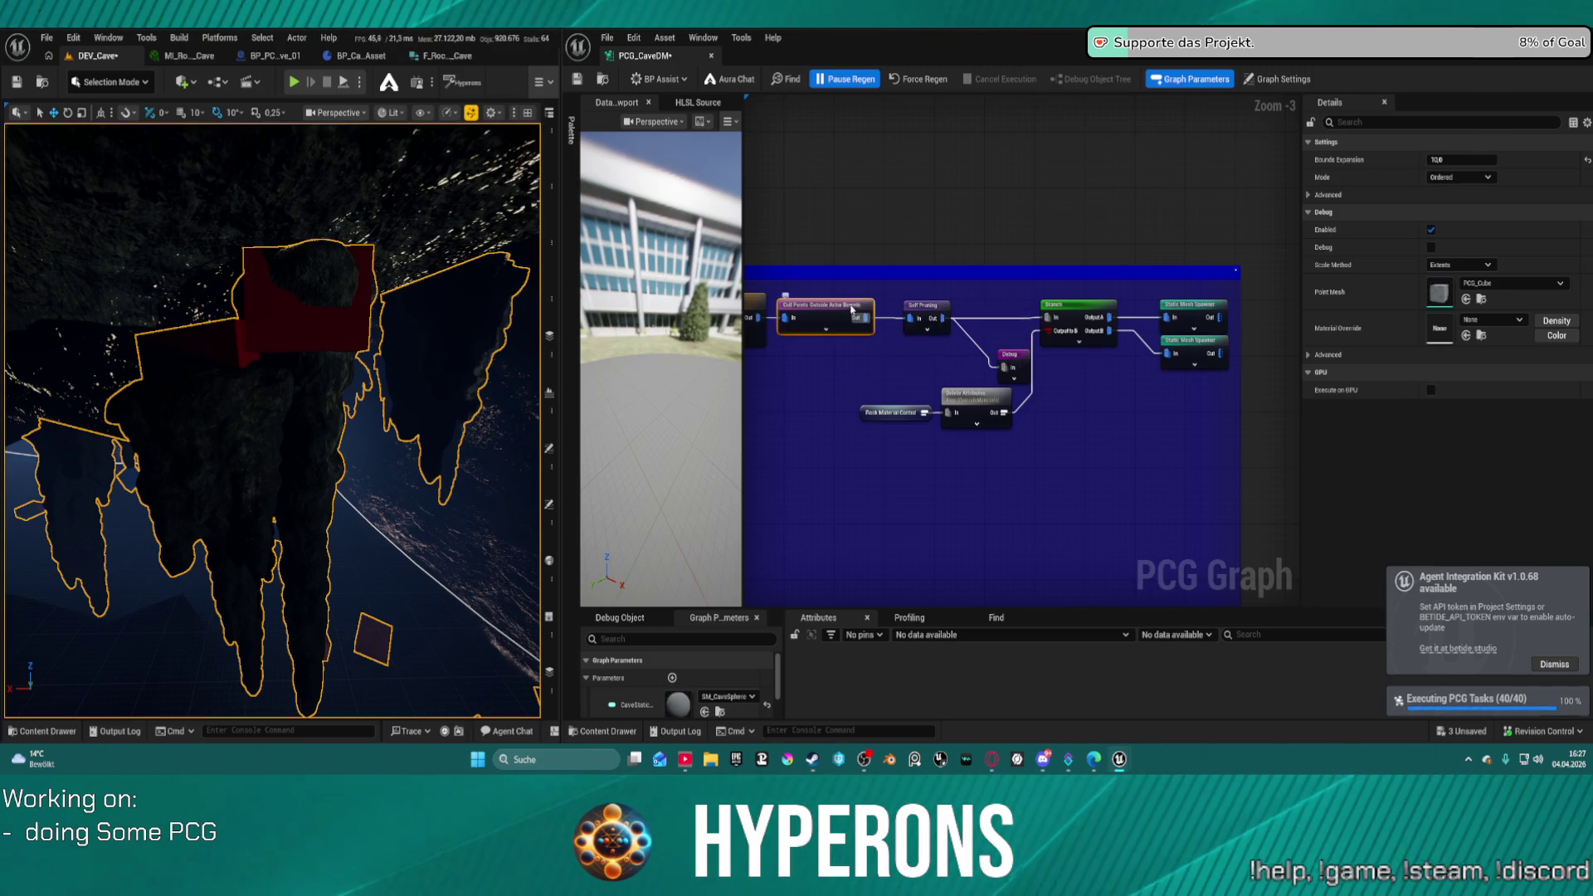
pyautogui.press('d')
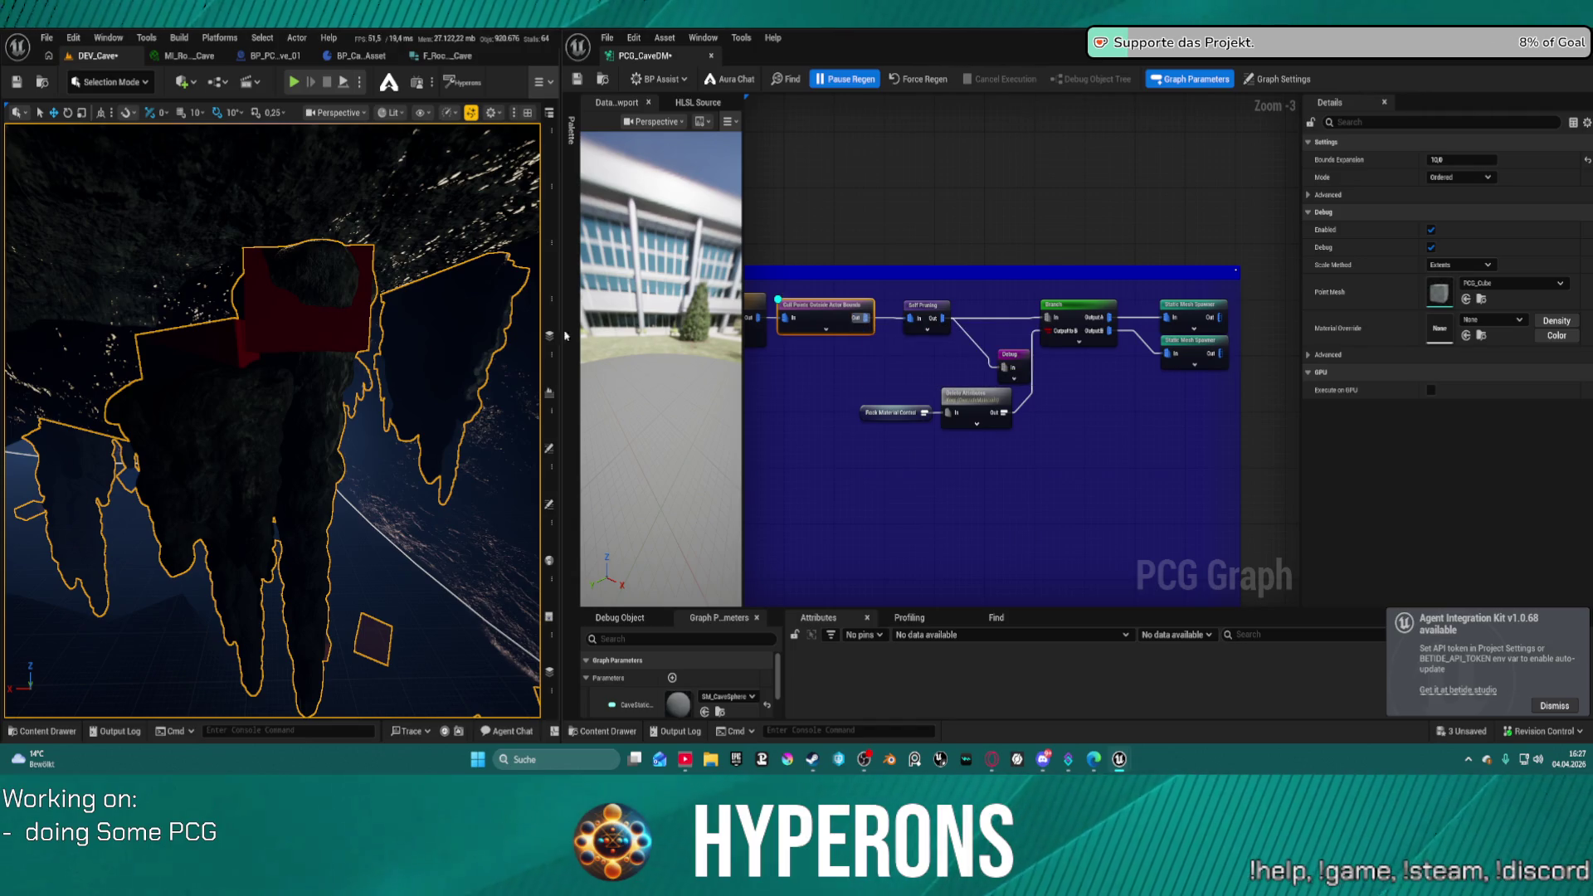
# - Resume automatic regeneration, save, and set the culling node's debug Scale Method to Absolute
pyautogui.click(845, 79)
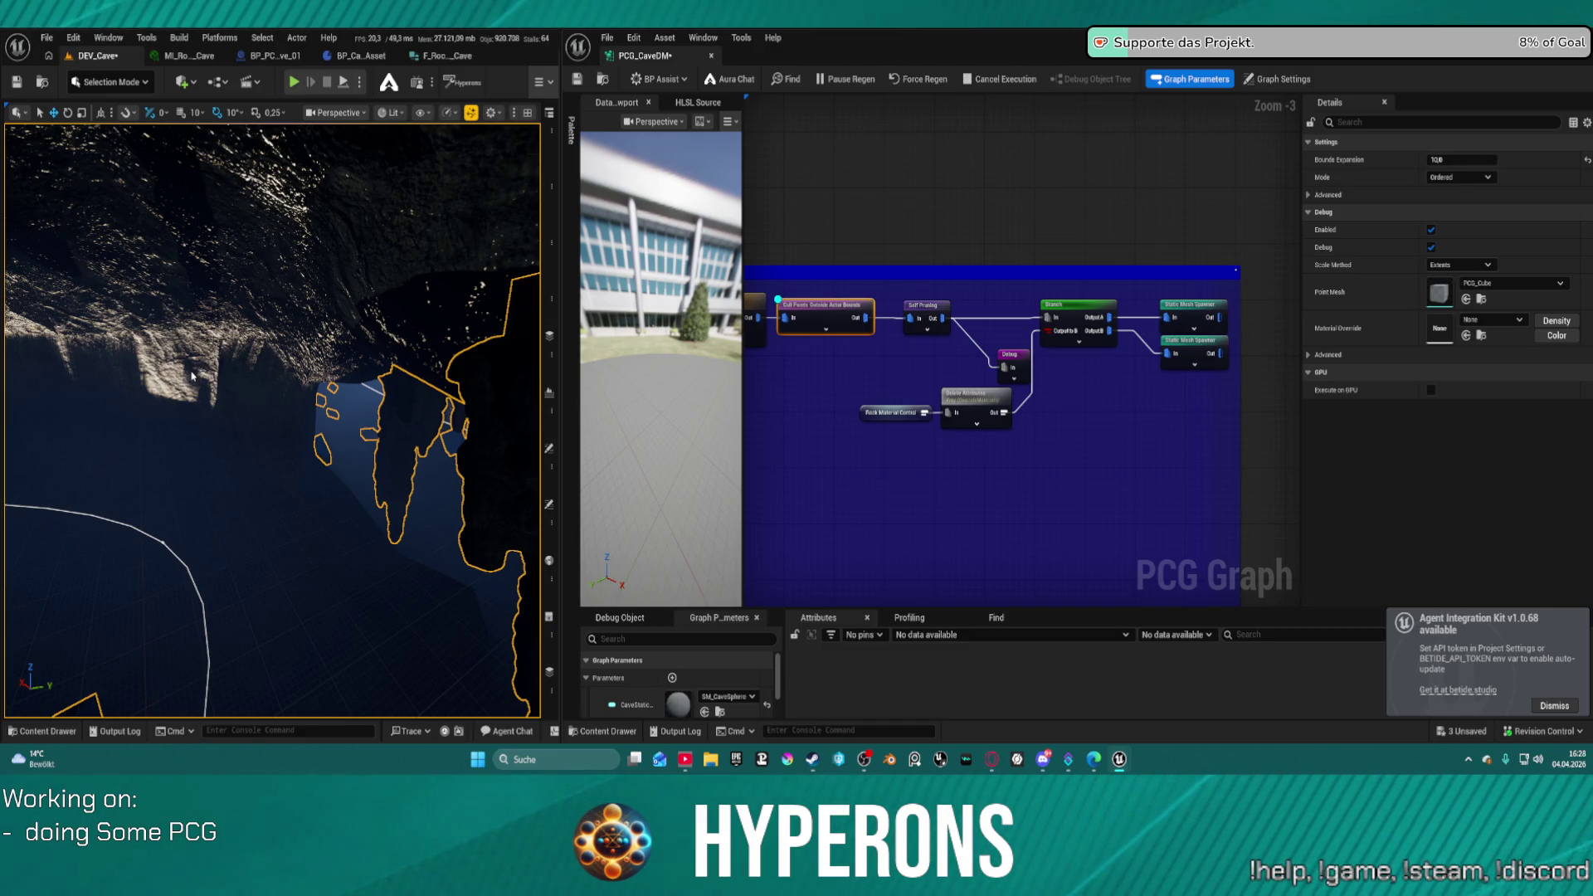
pyautogui.hotkey('ctrl', 's')
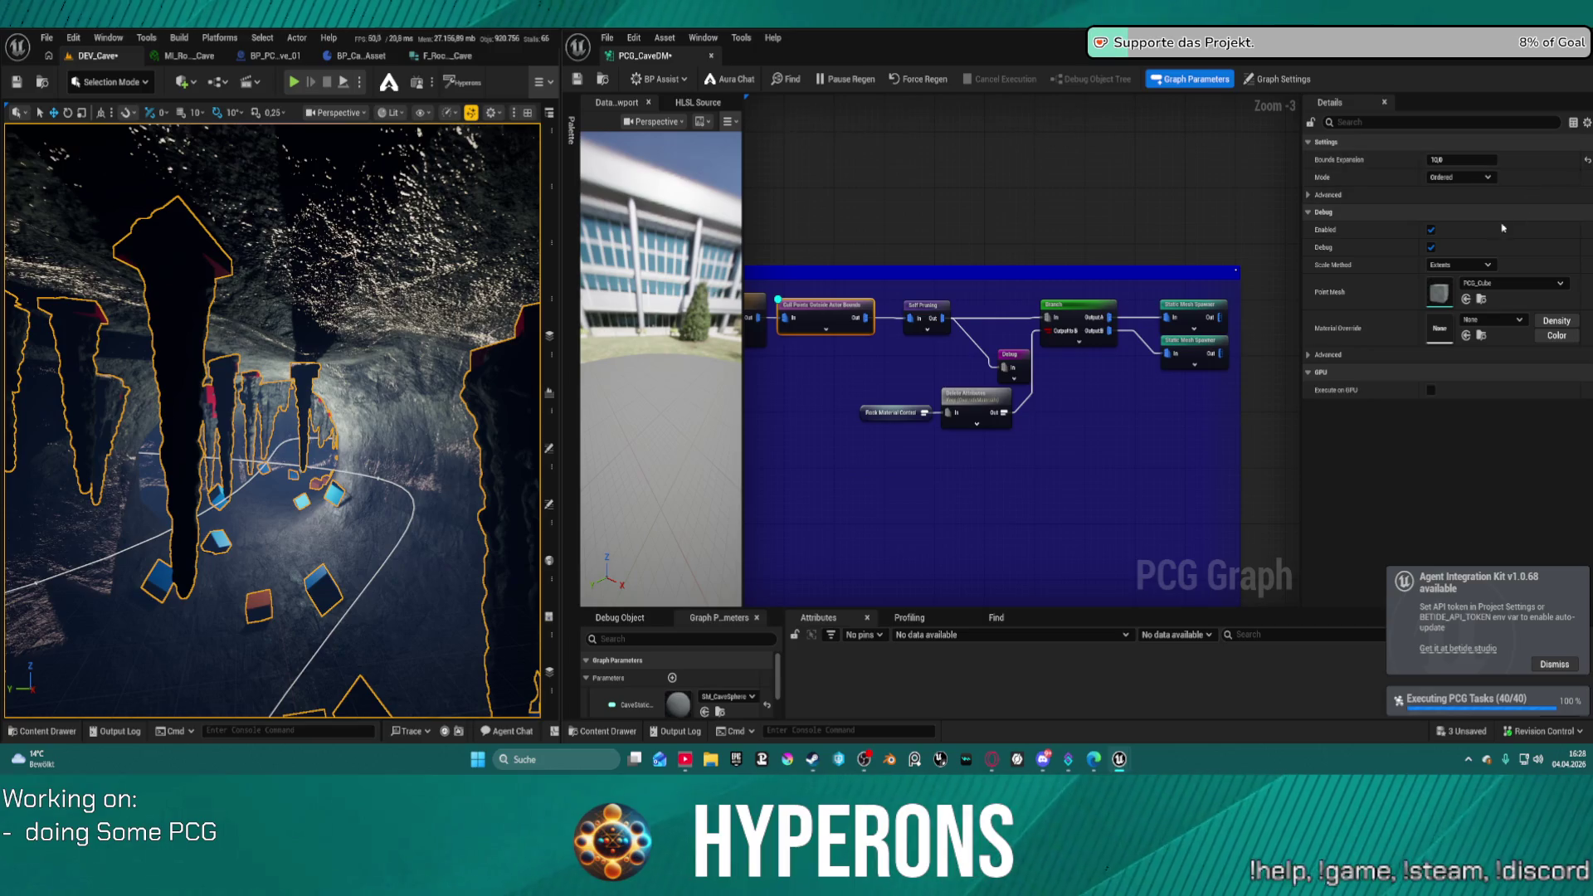
pyautogui.click(1444, 264)
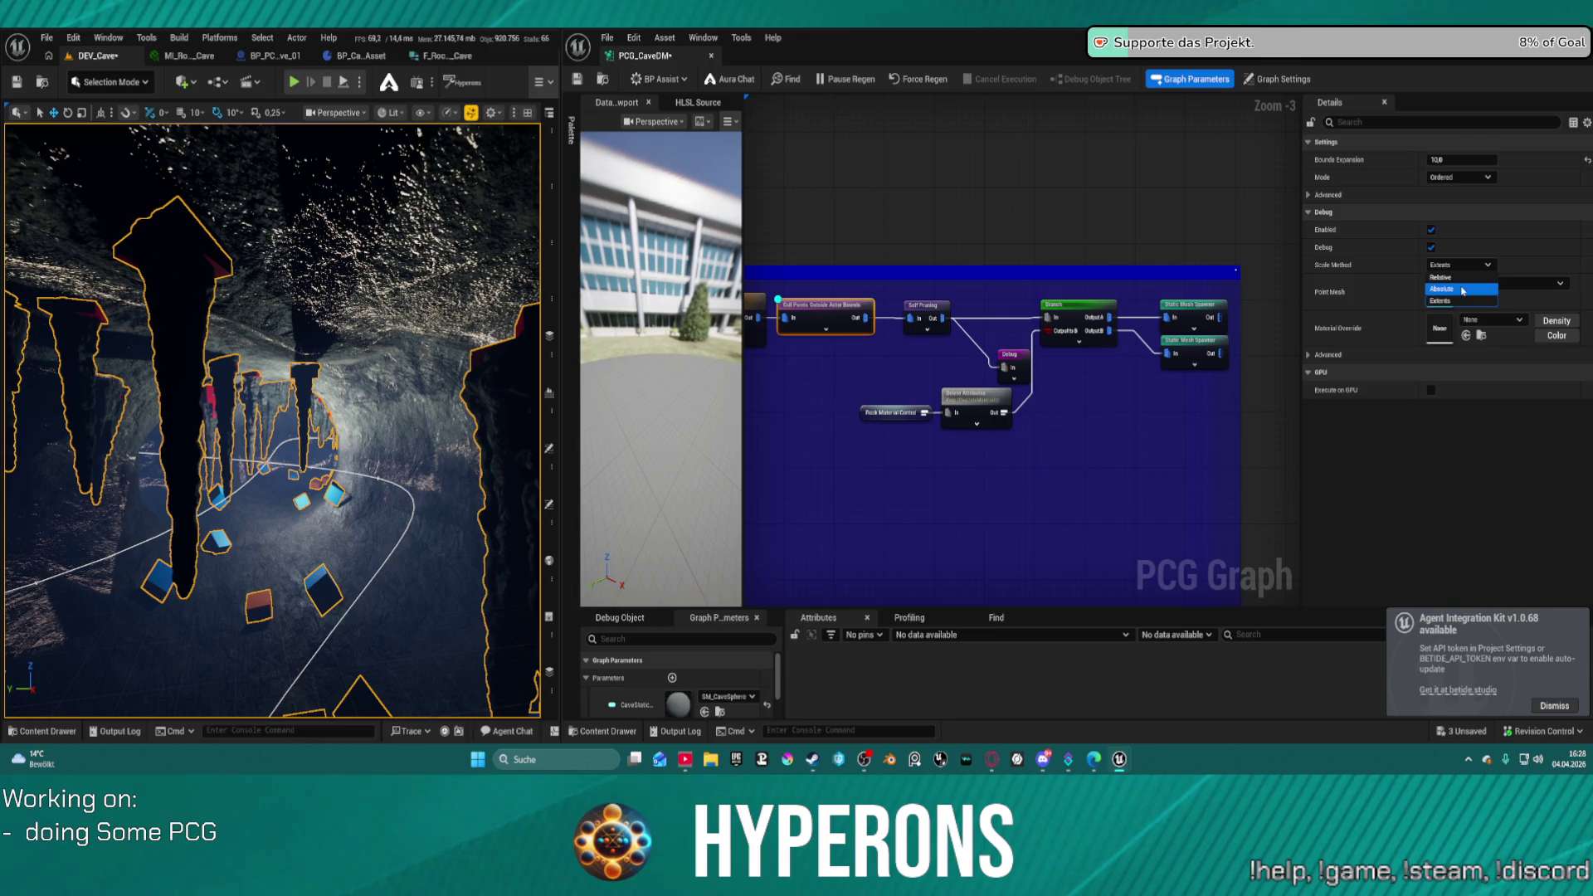
pyautogui.click(1463, 290)
pyautogui.click(1035, 212)
# - Pan the graph and viewport to inspect the stalactites, then select the Self Pruning node
pyautogui.moveTo(1036, 212)
pyautogui.mouseDown()
pyautogui.moveTo(1244, 185)
pyautogui.moveTo(1294, 207)
pyautogui.moveTo(1261, 249)
pyautogui.moveTo(1146, 285)
pyautogui.moveTo(913, 177)
pyautogui.moveTo(959, 178)
pyautogui.moveTo(1127, 263)
pyautogui.moveTo(830, 207)
pyautogui.moveTo(498, 257)
pyautogui.moveTo(904, 235)
pyautogui.moveTo(1010, 287)
pyautogui.mouseUp()
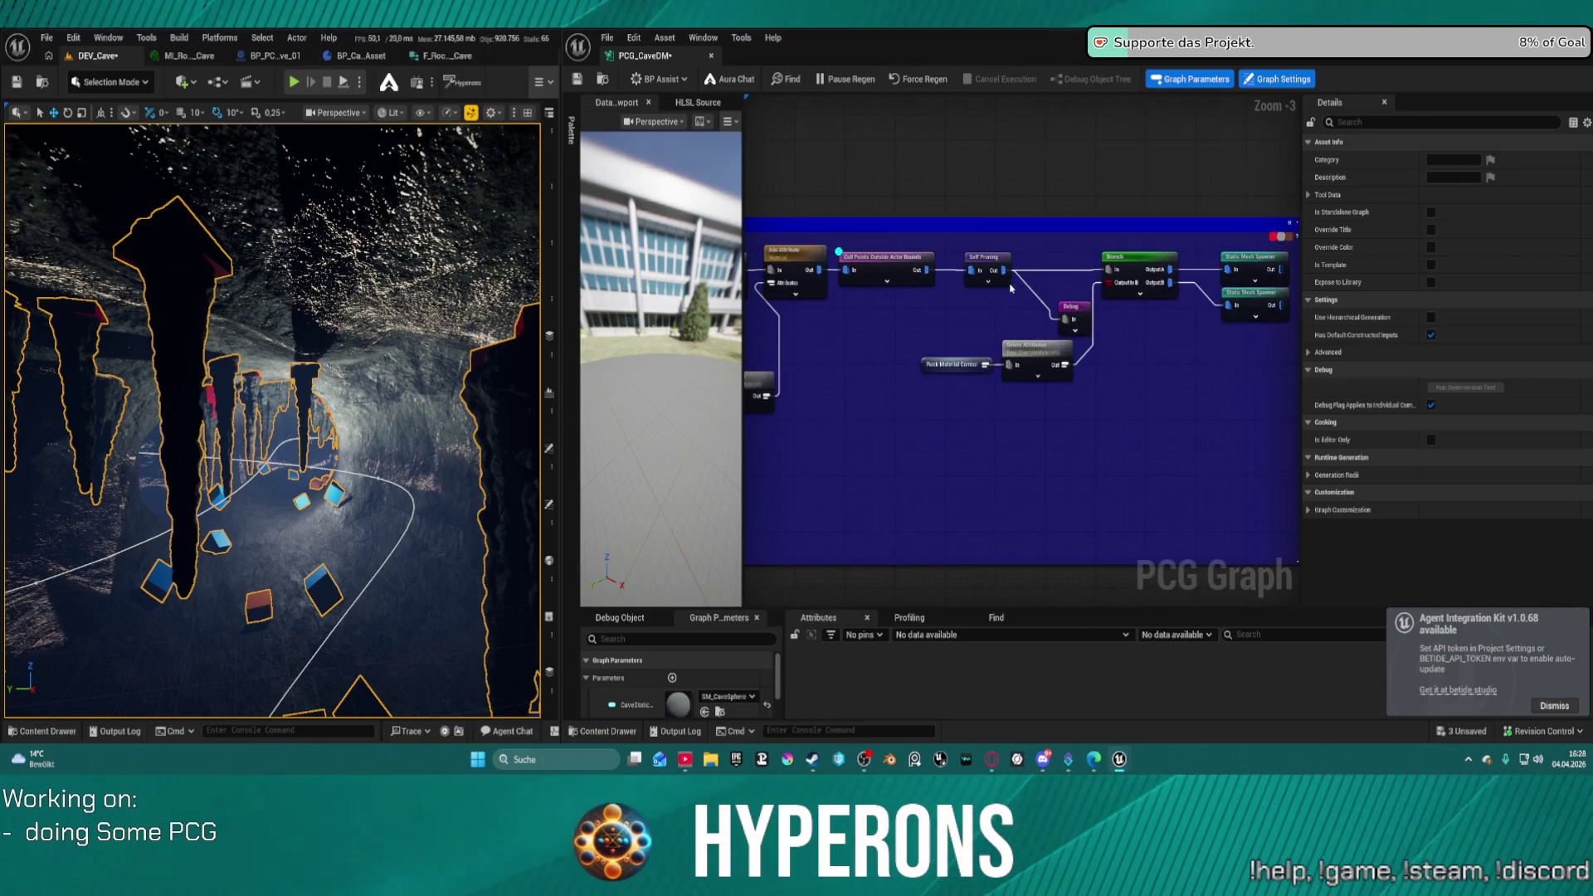
pyautogui.moveTo(977, 260)
pyautogui.mouseDown()
pyautogui.moveTo(1037, 208)
pyautogui.moveTo(1145, 166)
pyautogui.moveTo(1242, 224)
pyautogui.mouseUp()
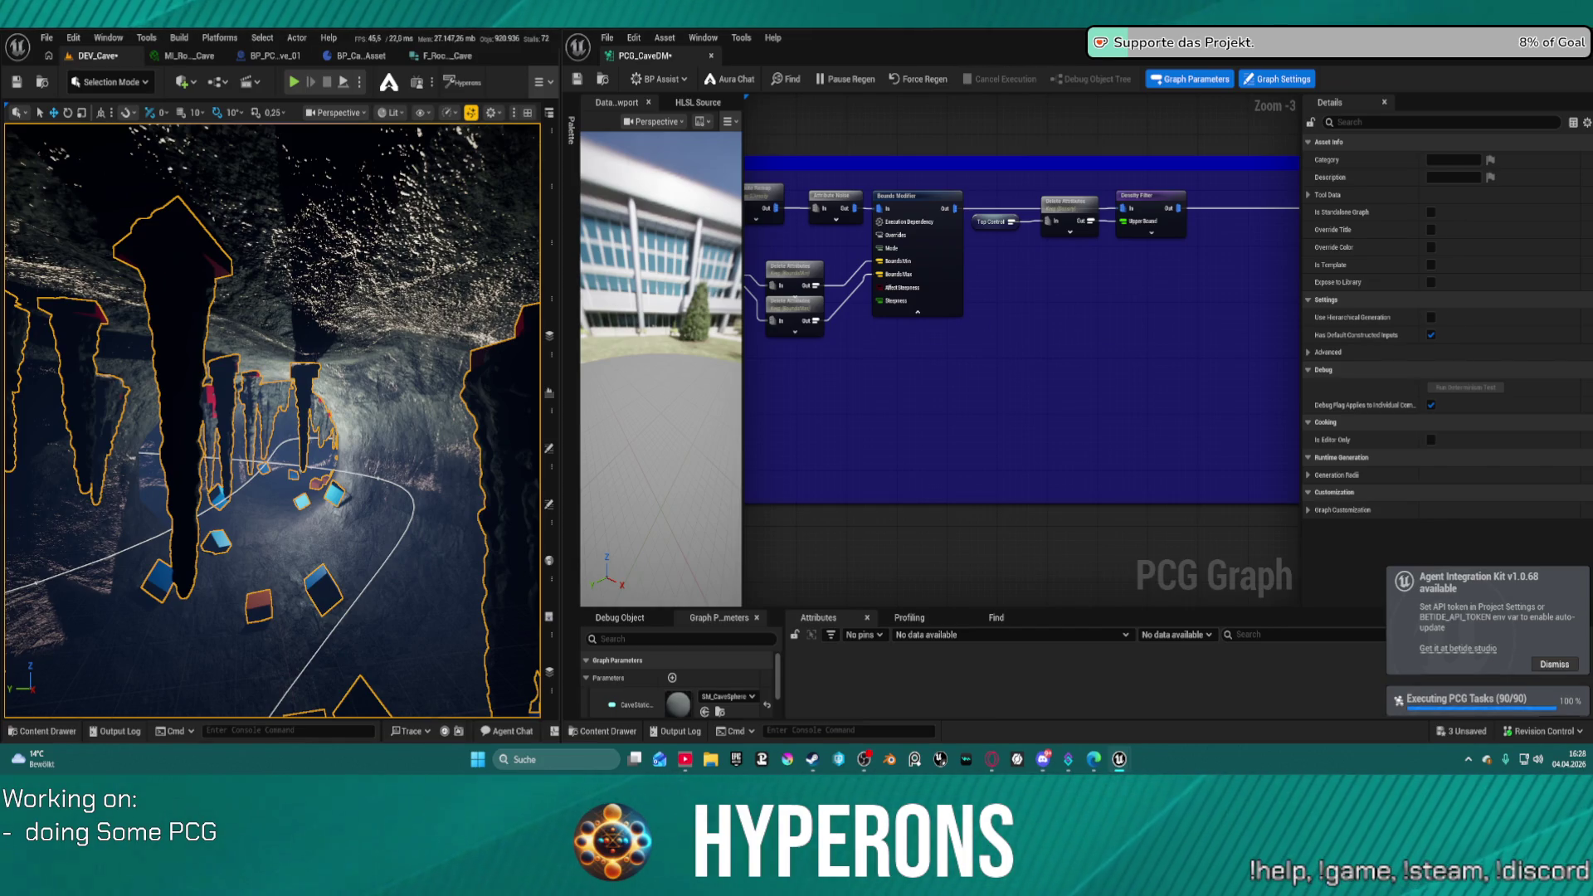
pyautogui.moveTo(429, 260)
pyautogui.mouseDown()
pyautogui.moveTo(284, 488)
pyautogui.moveTo(320, 523)
pyautogui.mouseUp()
pyautogui.moveTo(1079, 332); pyautogui.dragTo(830, 415)
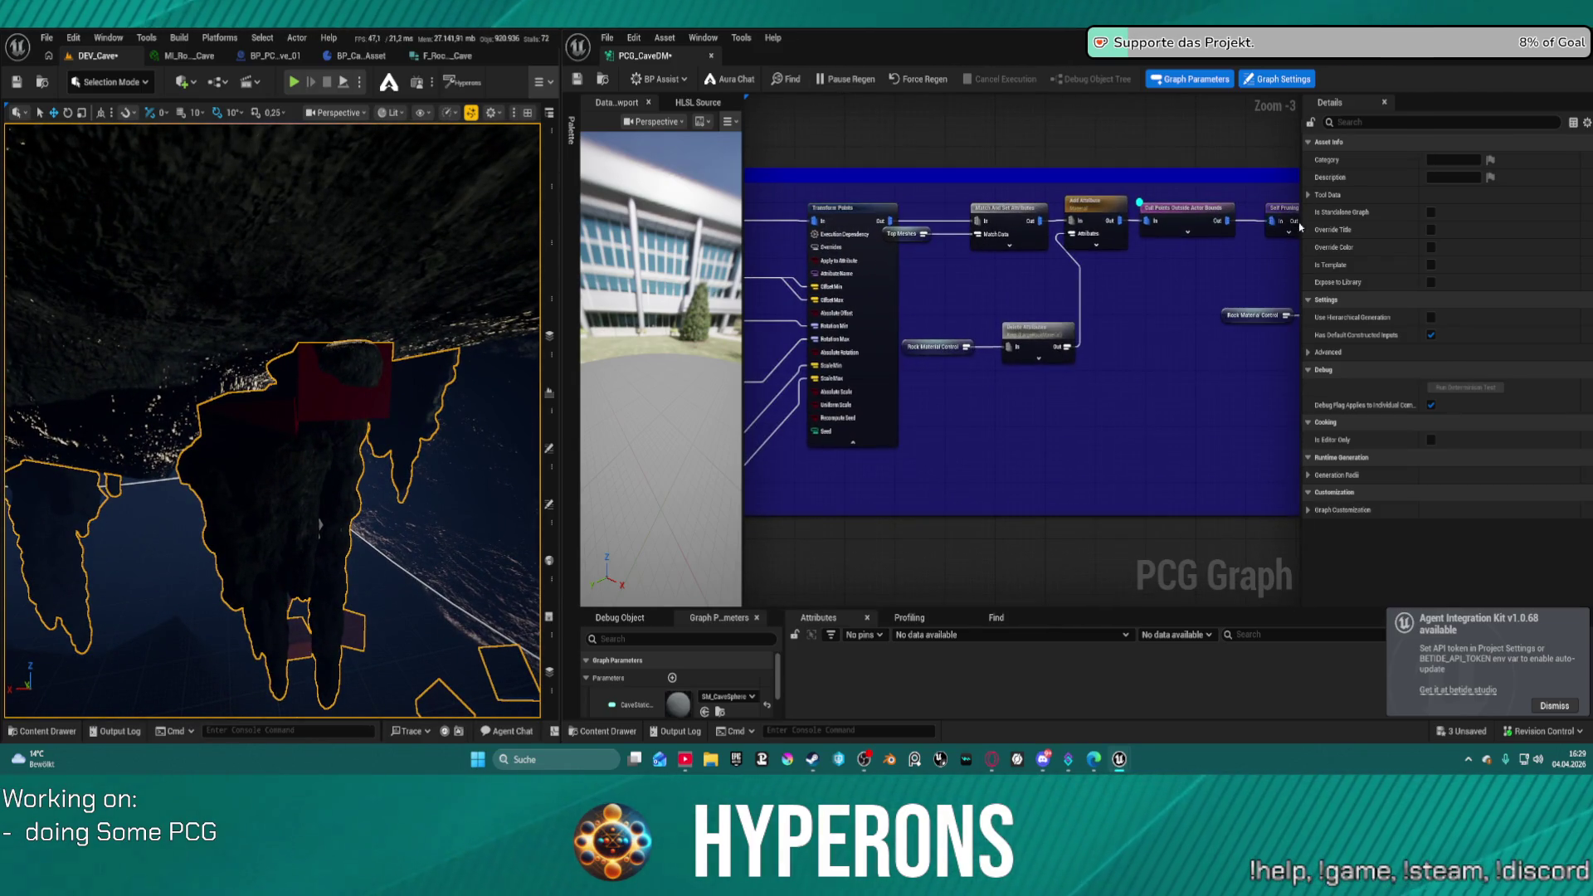
pyautogui.click(1054, 223)
# - Switch Self Pruning's Pruning Type to All Equal, save, then change it to Remove Duplicates
pyautogui.click(1460, 160)
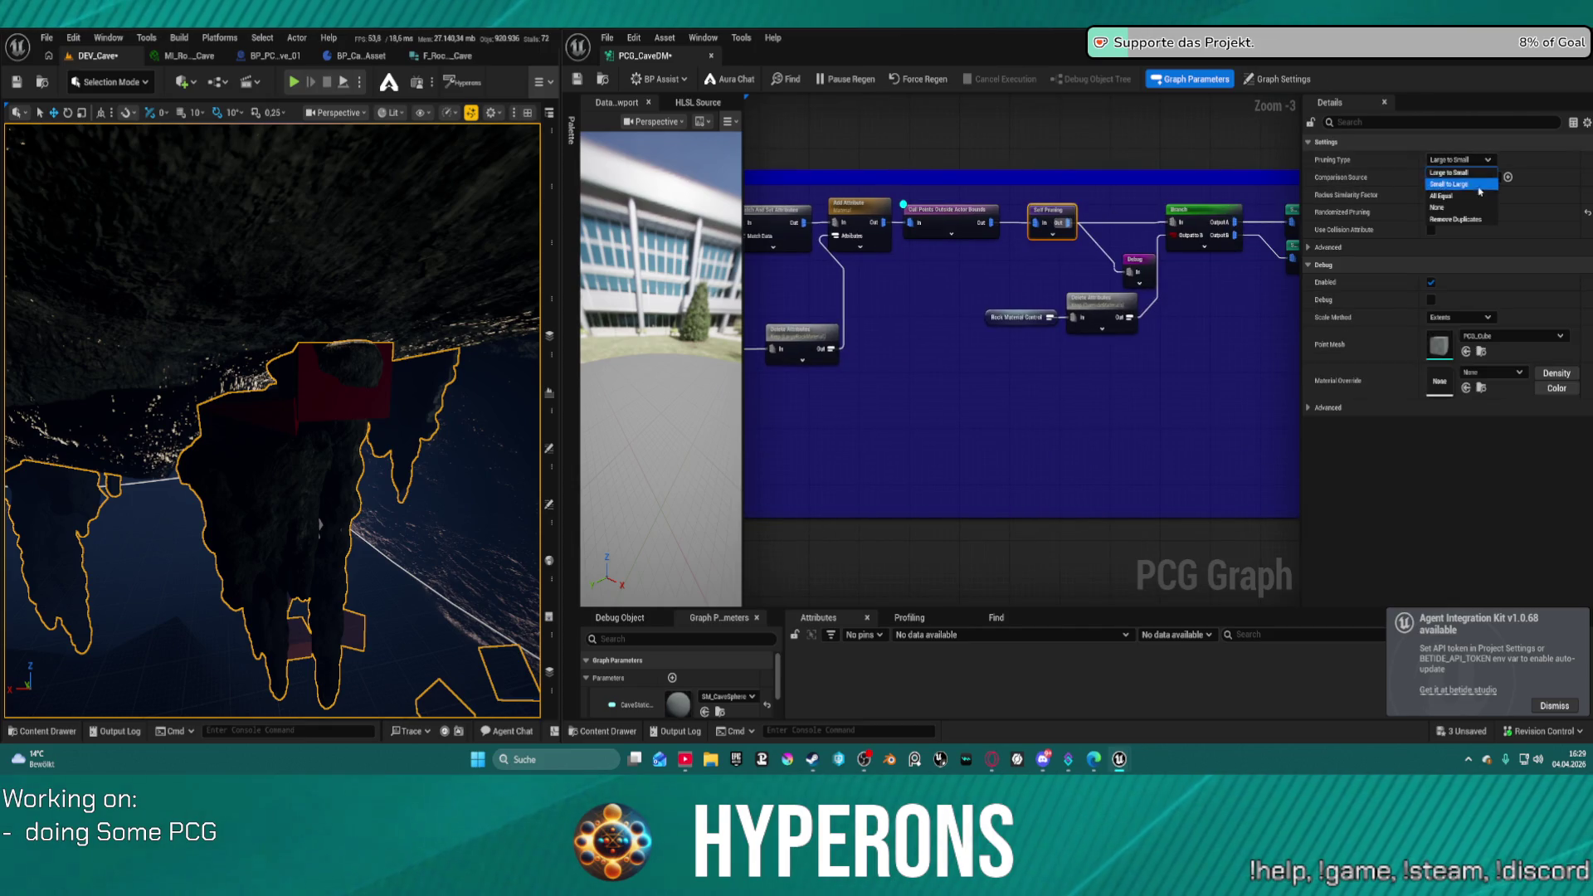
pyautogui.click(1479, 196)
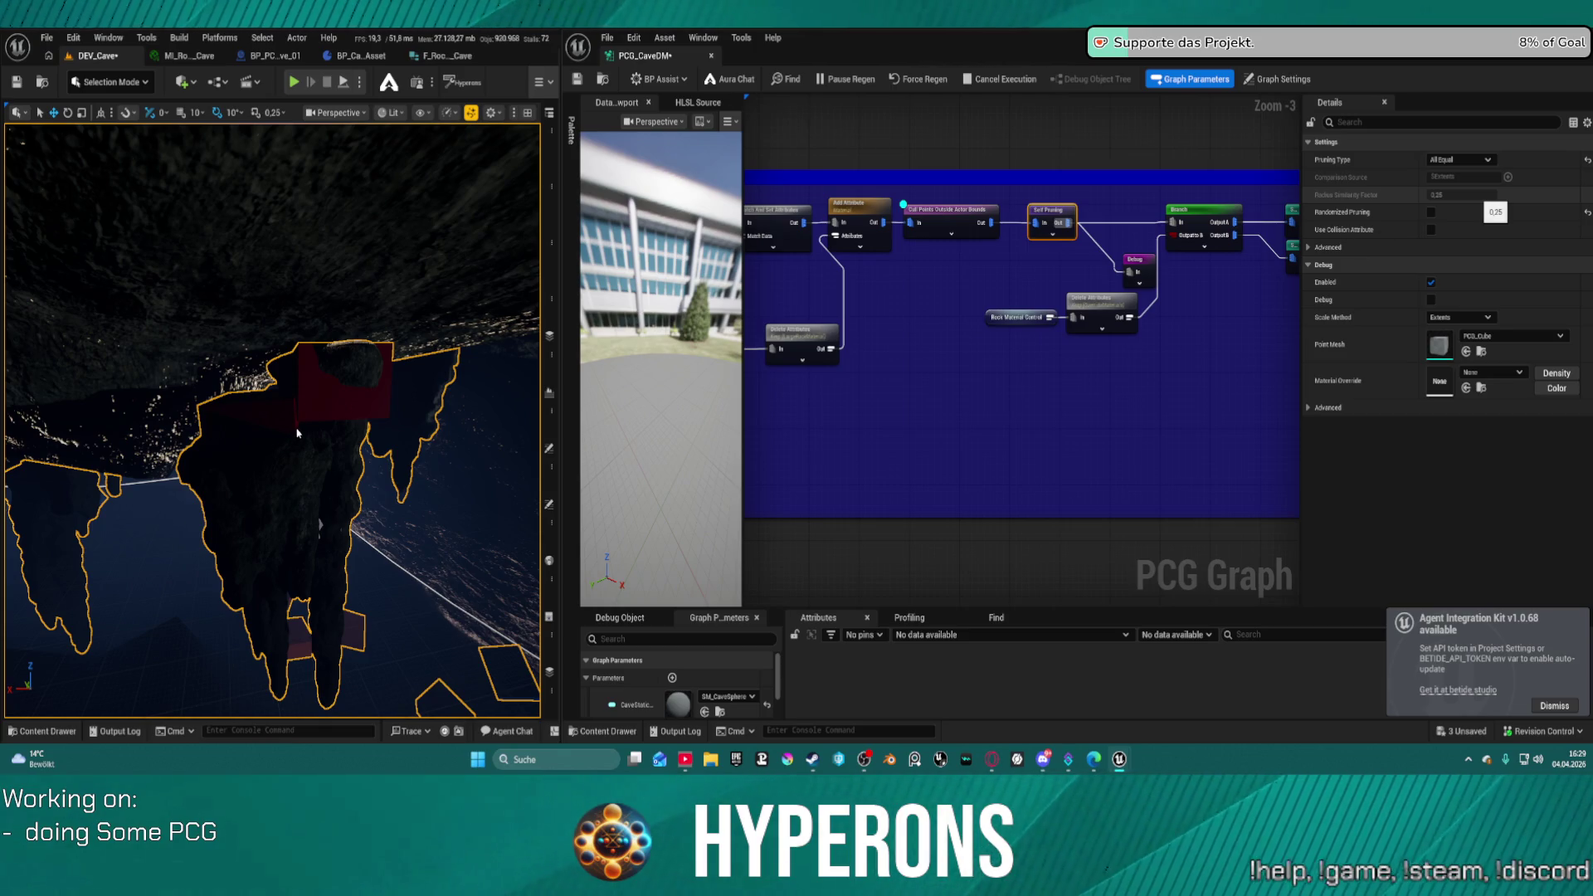
pyautogui.hotkey('ctrl', 's')
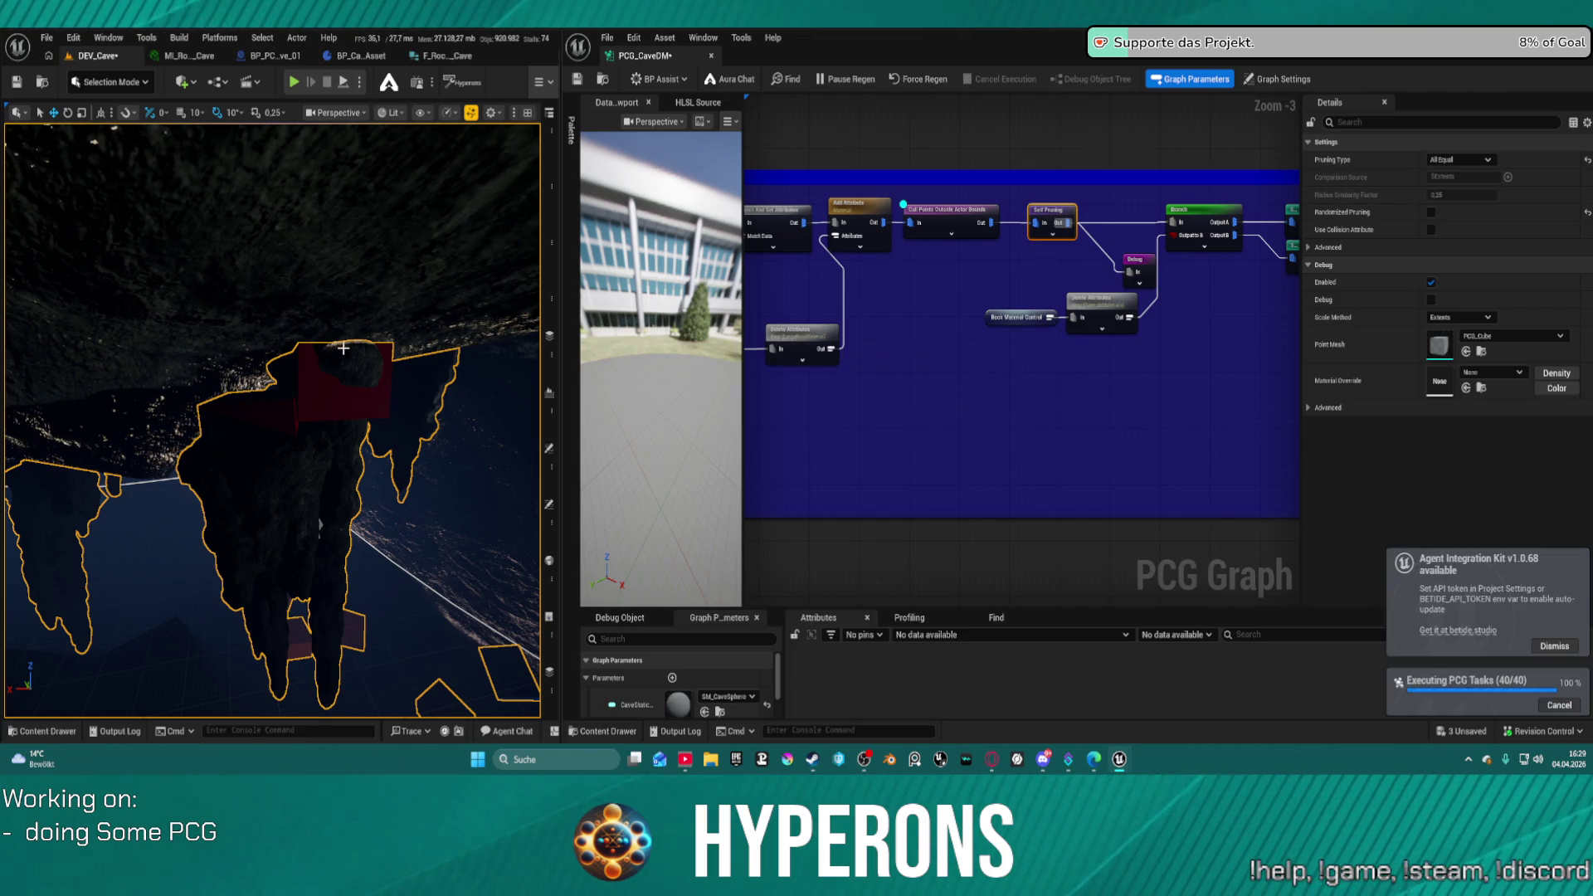
pyautogui.click(1468, 161)
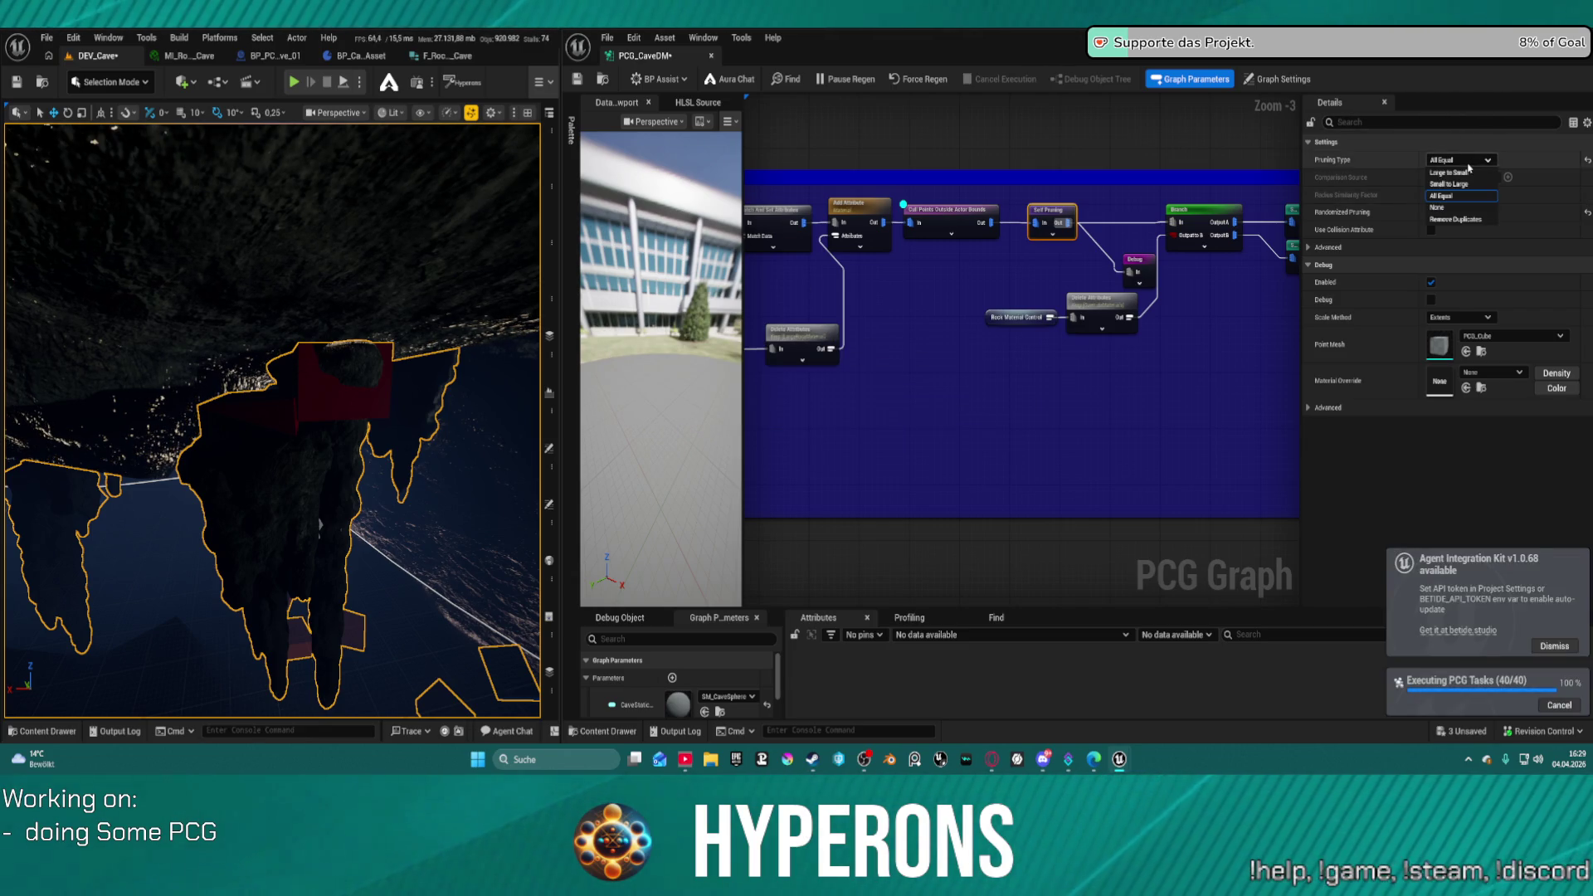
pyautogui.click(1467, 159)
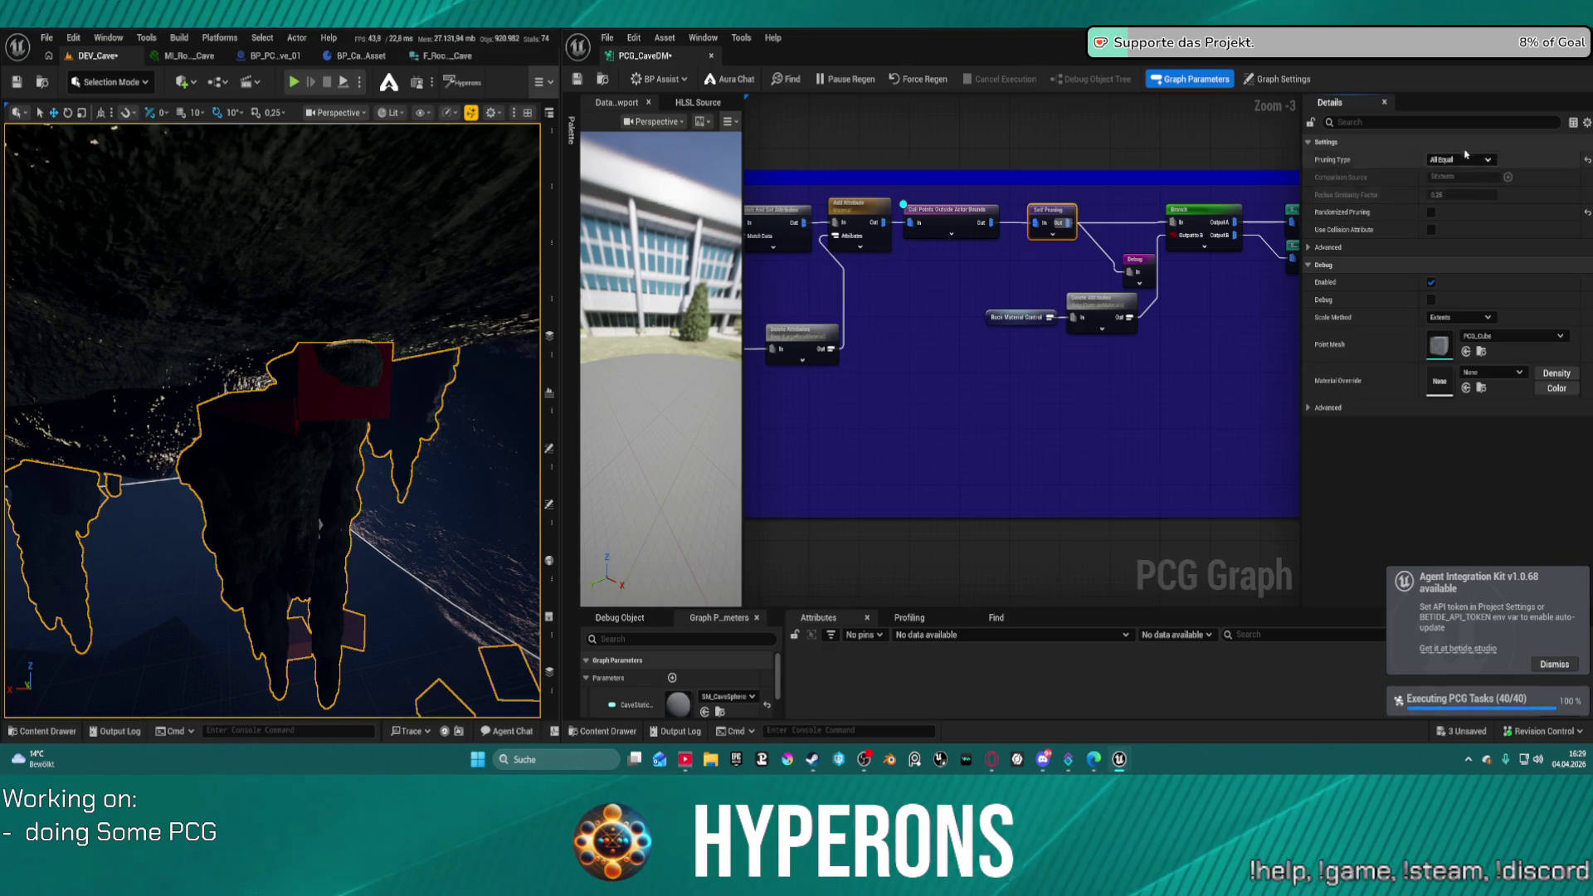
pyautogui.click(1466, 158)
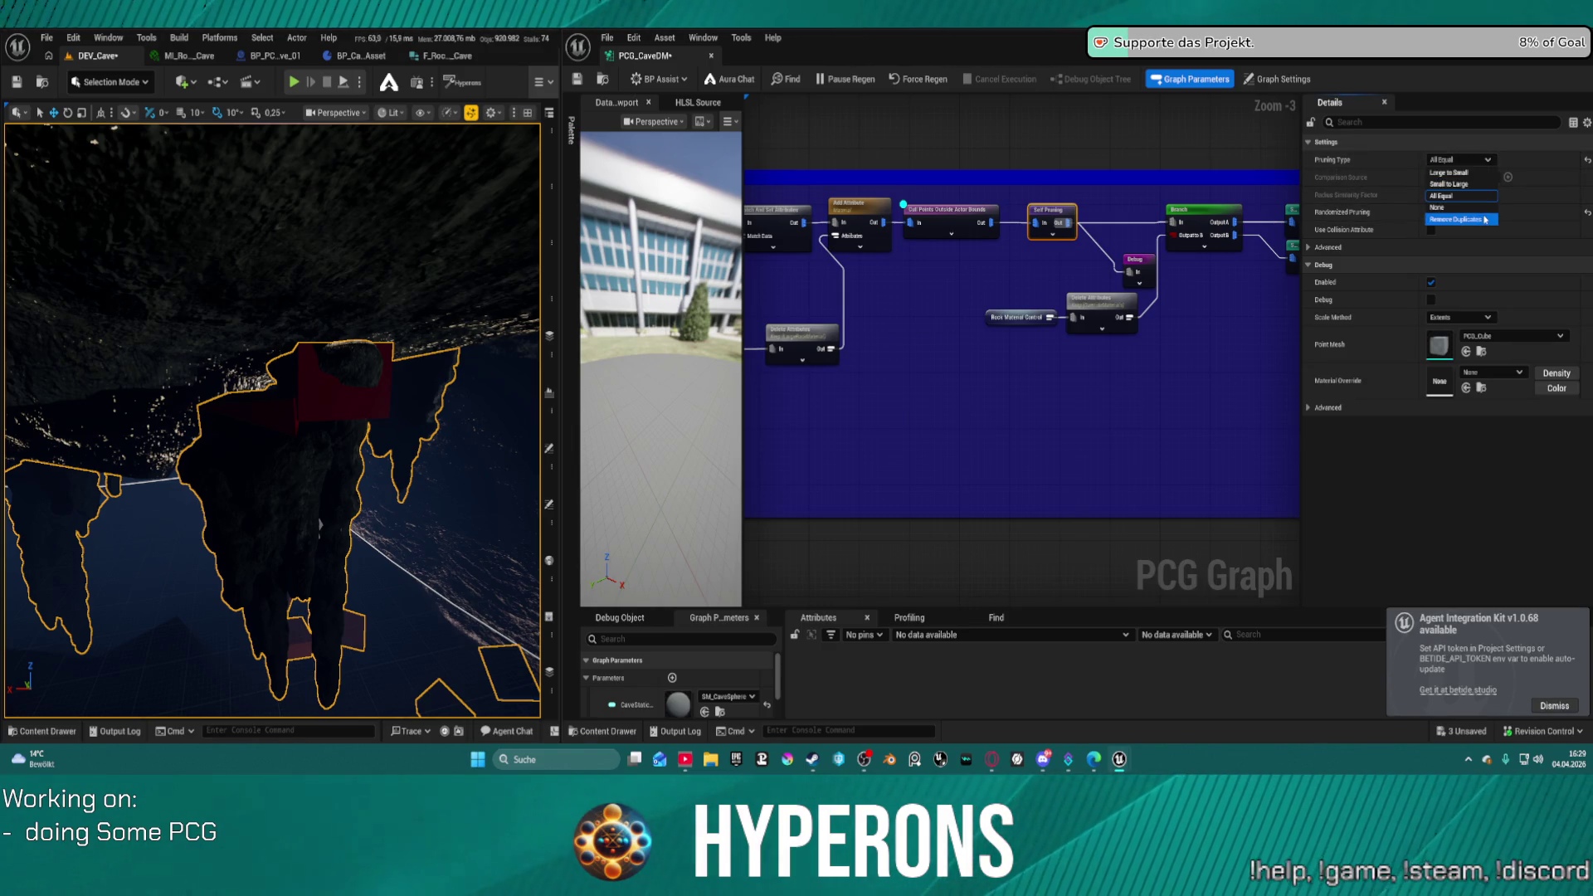
pyautogui.click(1480, 220)
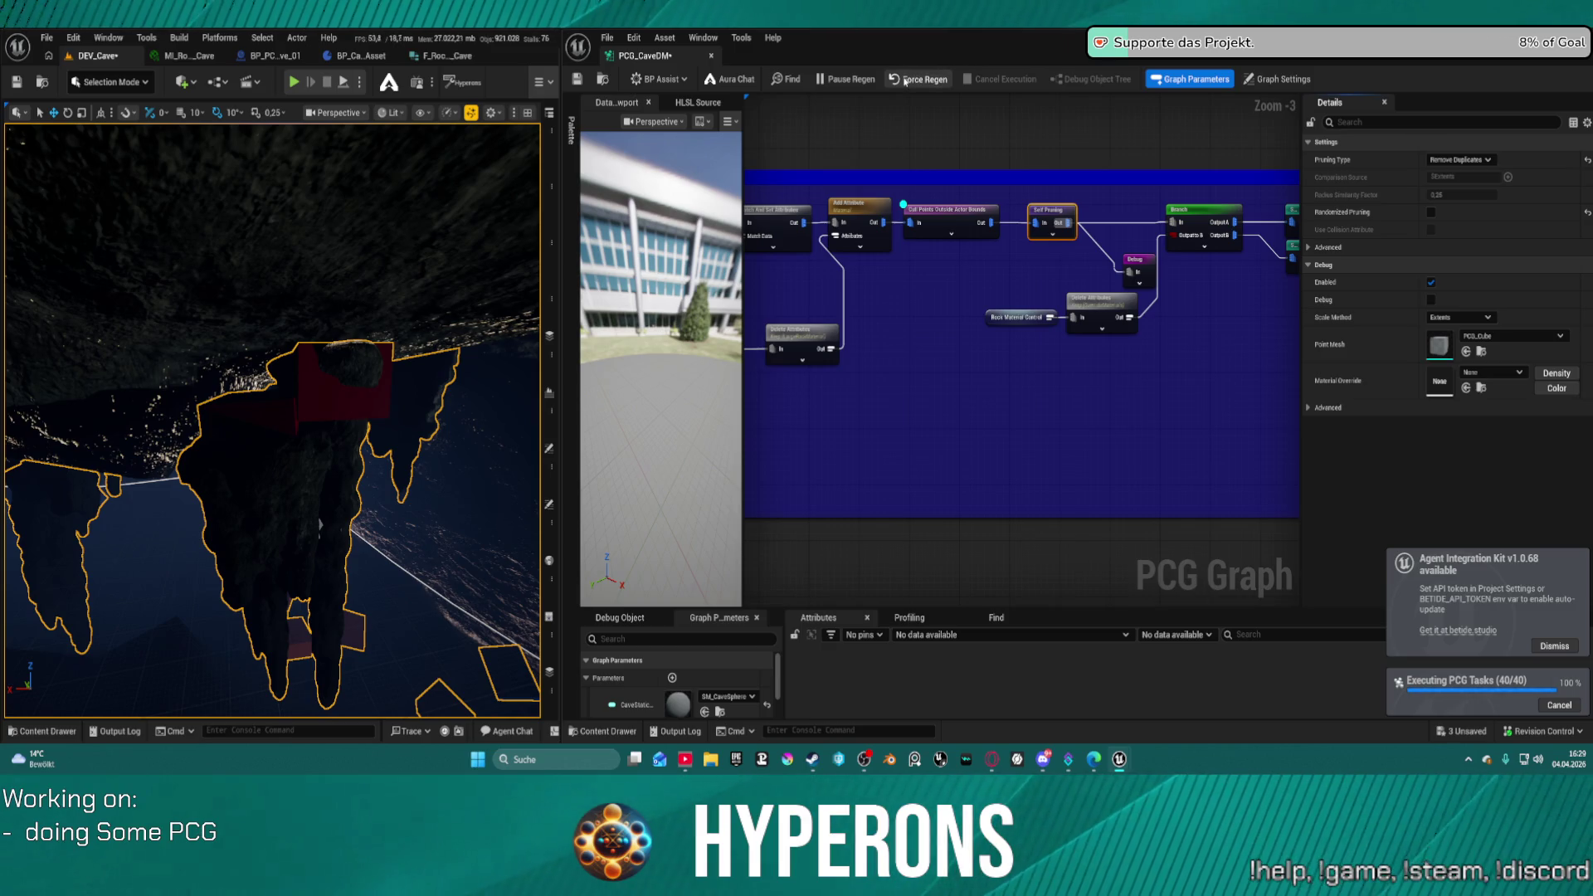
# - Force-regenerate the cave graph and look over other parts of it
pyautogui.click(904, 79)
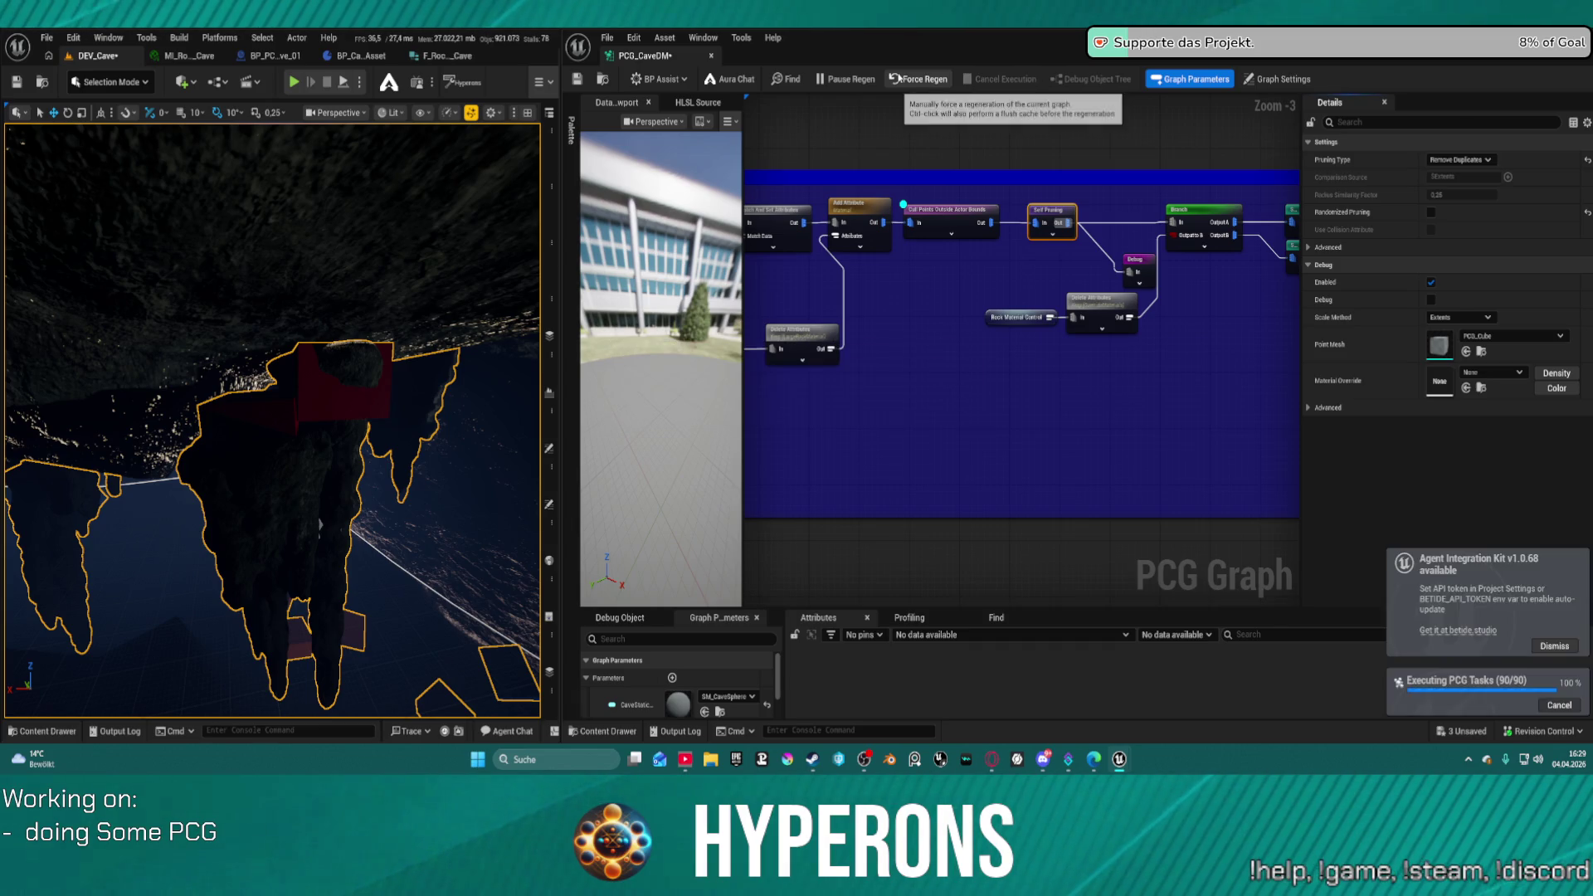
pyautogui.moveTo(1012, 299); pyautogui.dragTo(1086, 379)
pyautogui.scroll(-2, 1087, 379)
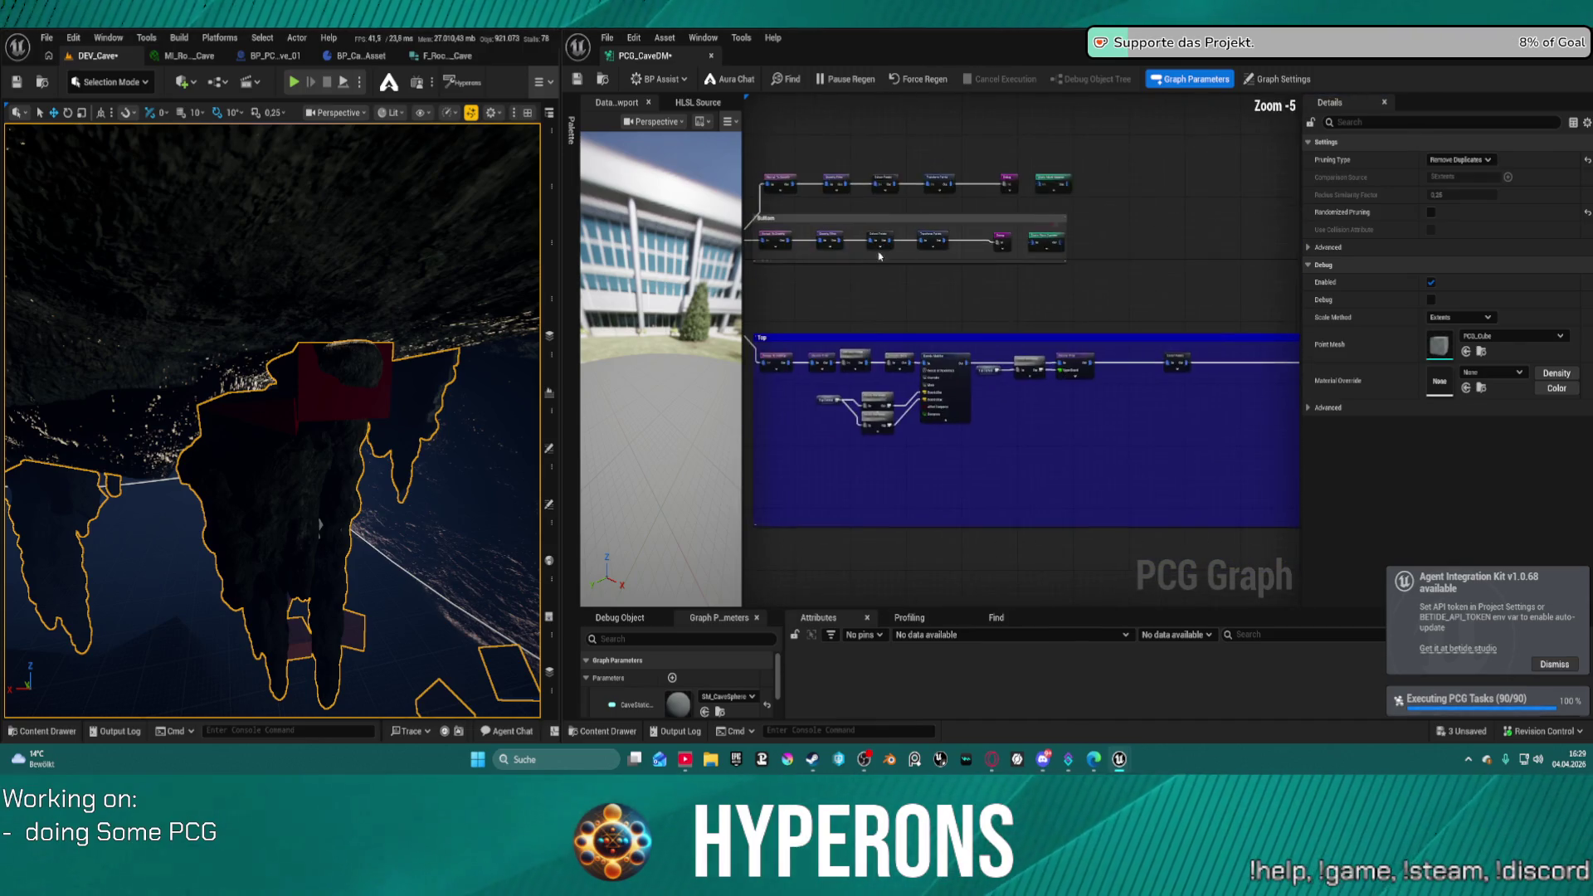
pyautogui.scroll(6, 956, 320)
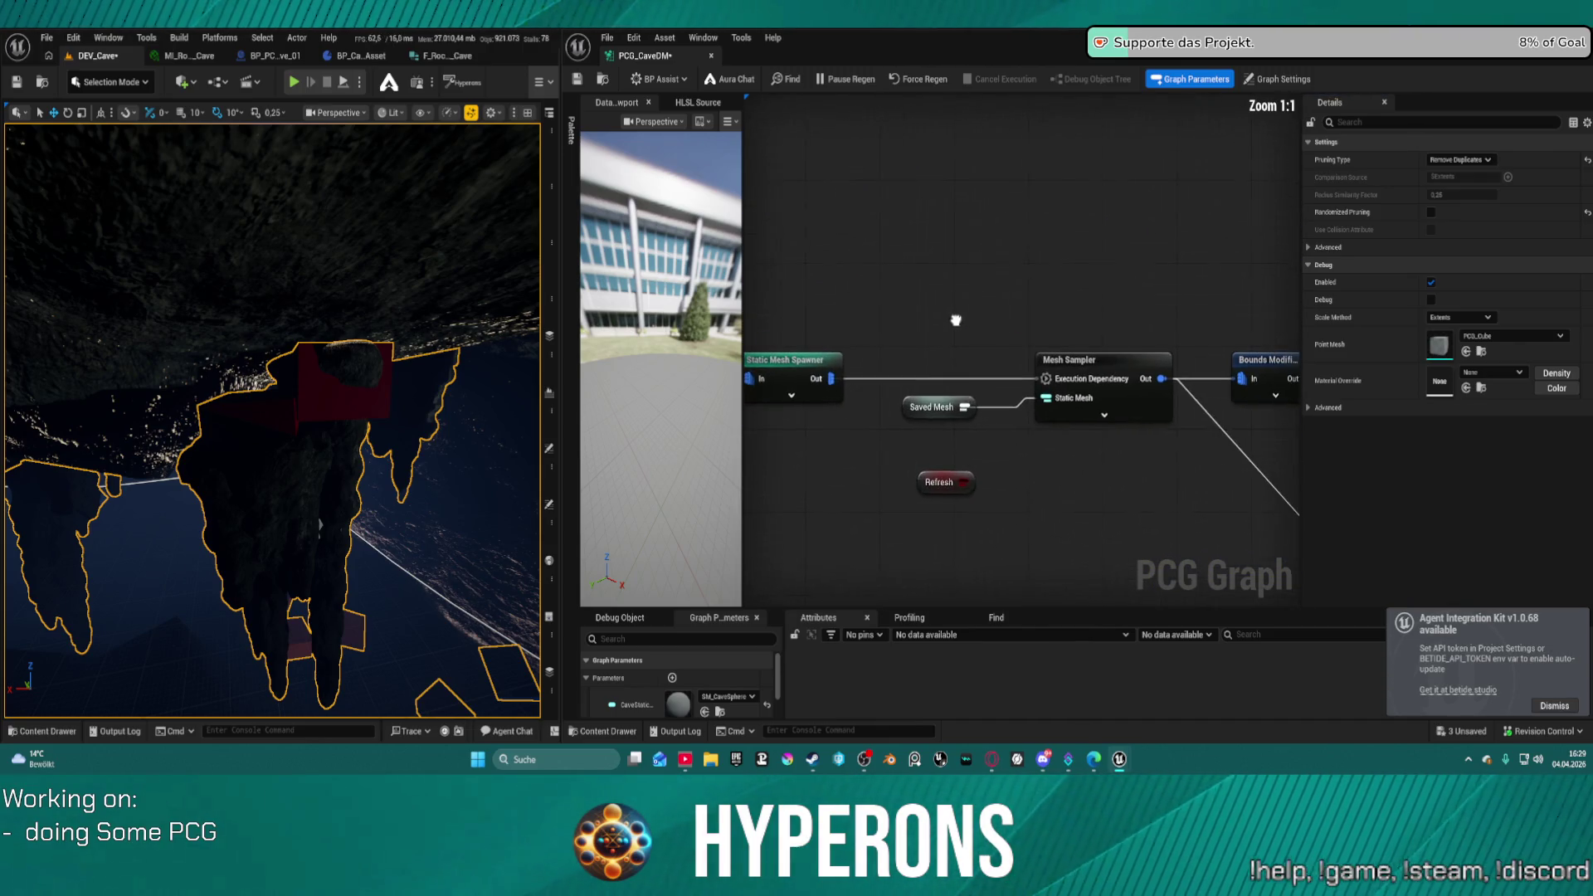
# - Regenerate and save with the Static Mesh Spawner selected, then wire Mesh Sampler's execution dependency to it
pyautogui.click(933, 382)
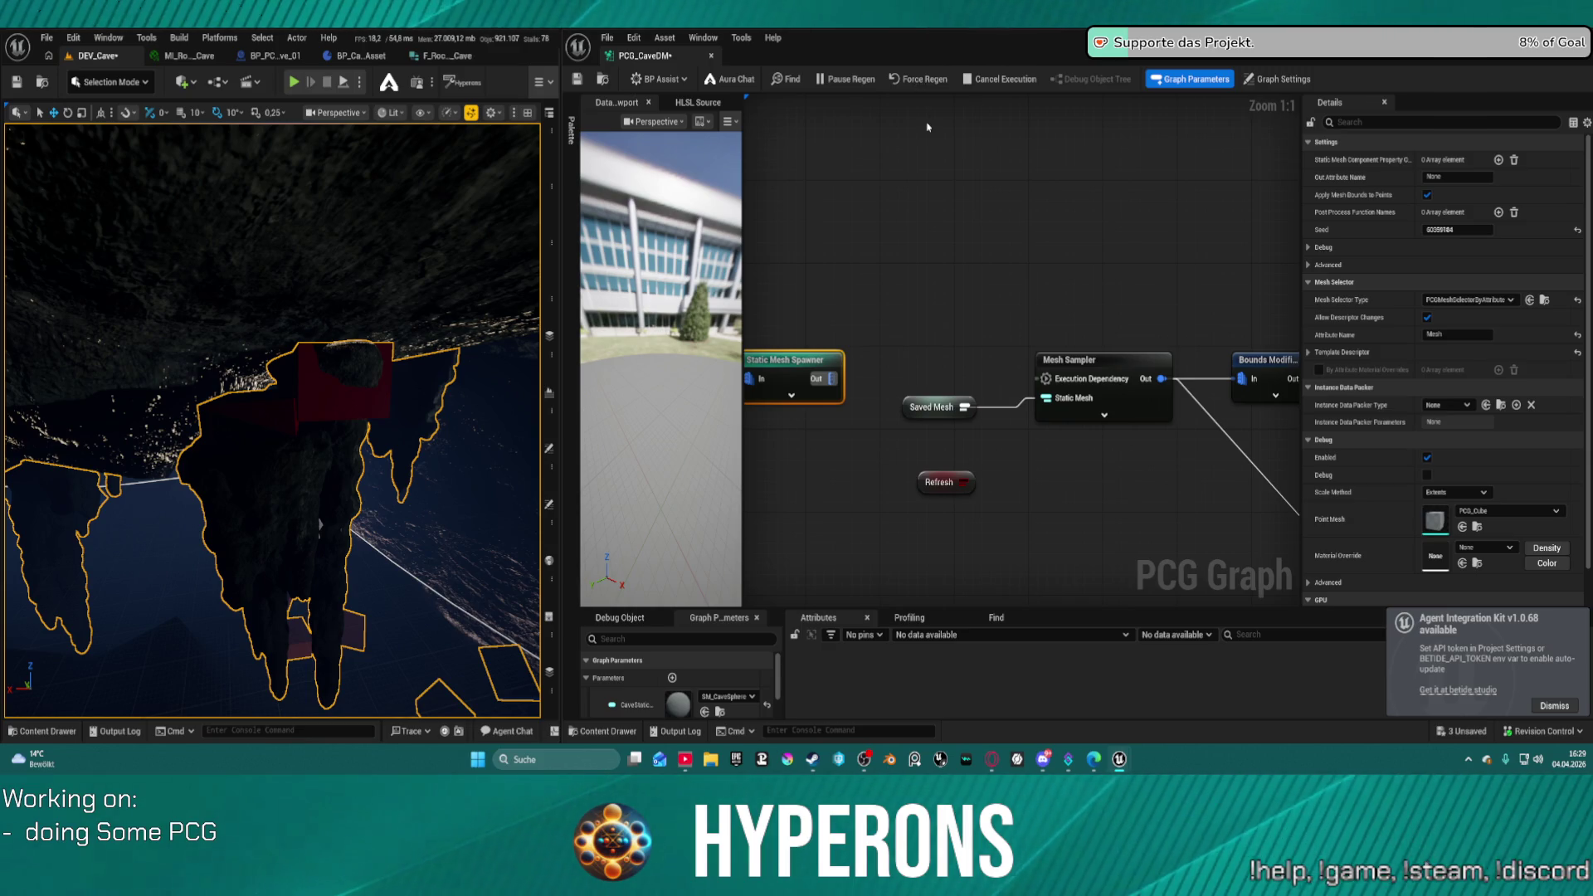
pyautogui.click(922, 80)
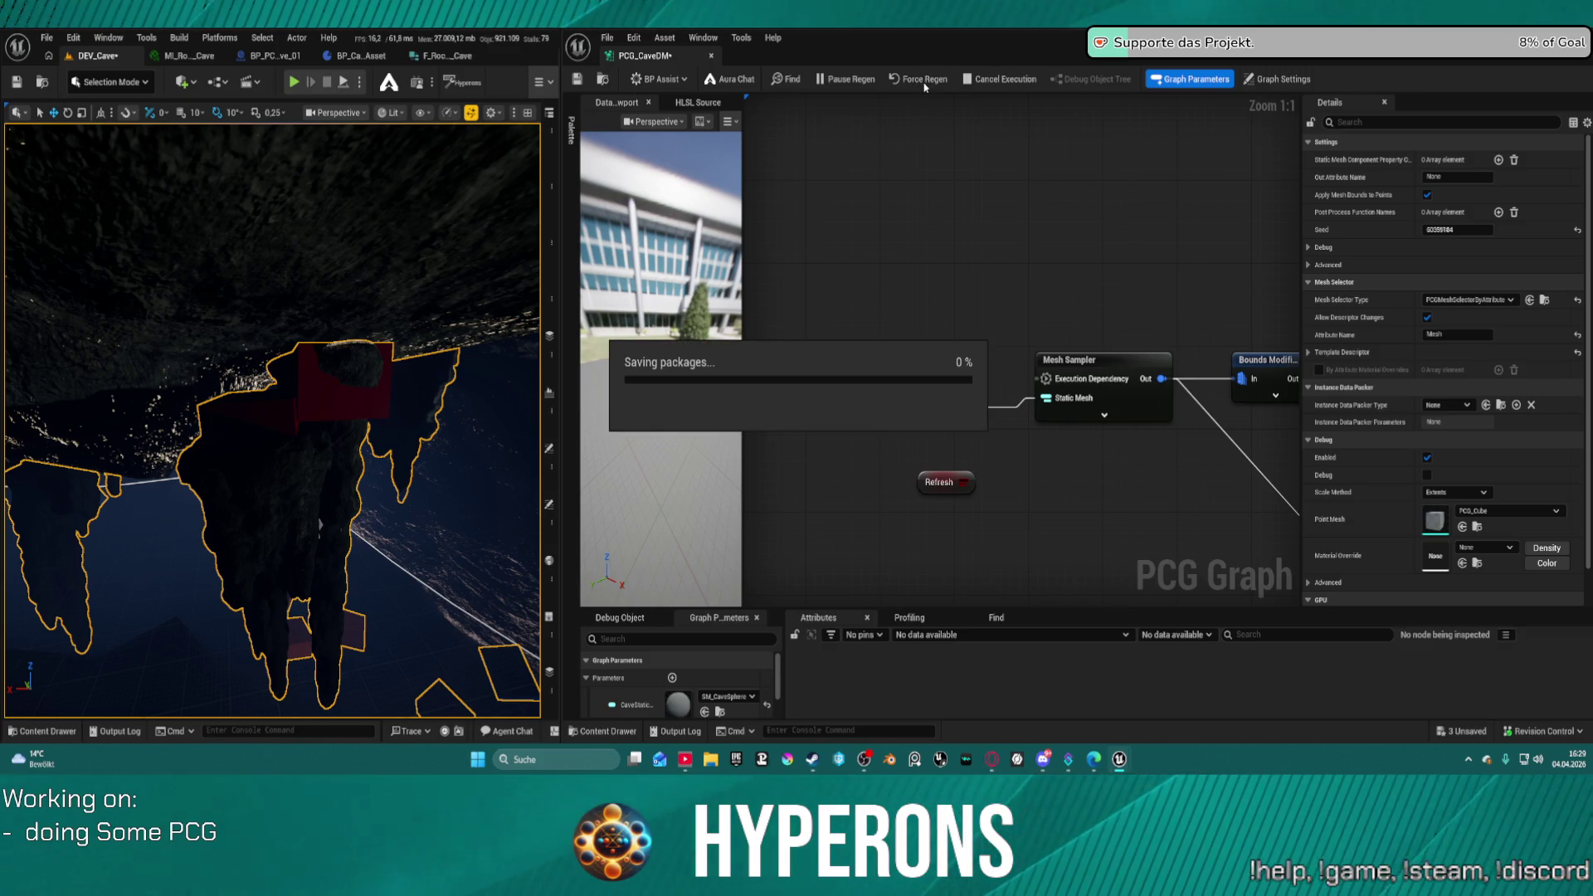
pyautogui.click(577, 80)
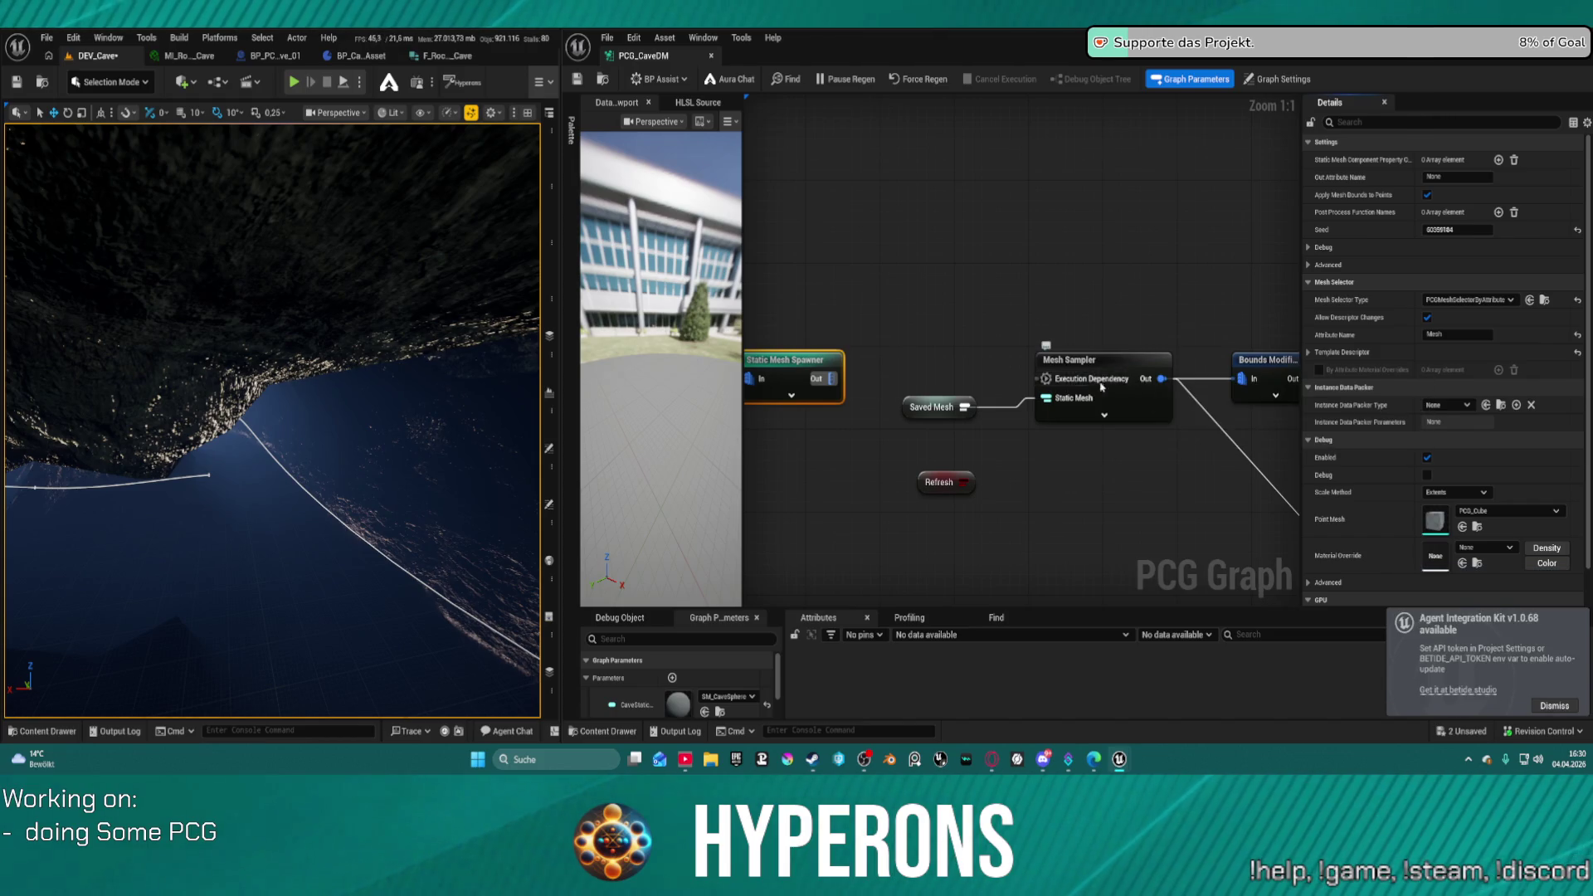
pyautogui.moveTo(1044, 378); pyautogui.dragTo(832, 387)
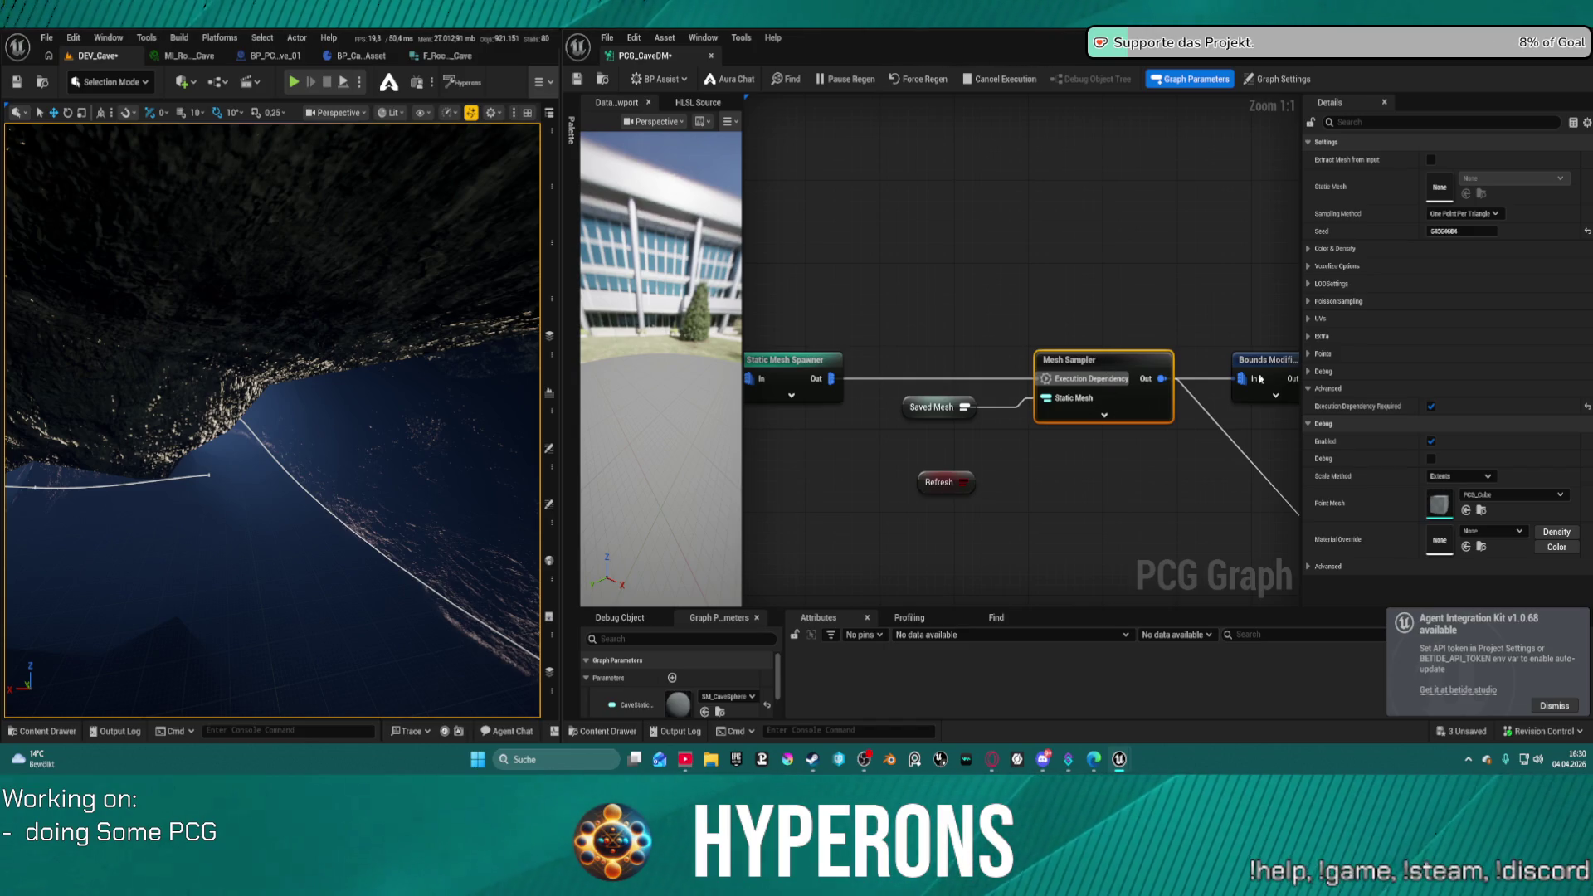
# - Mark Mesh Sampler's Execution Dependency as required and fly through the regenerated cave
pyautogui.click(1430, 408)
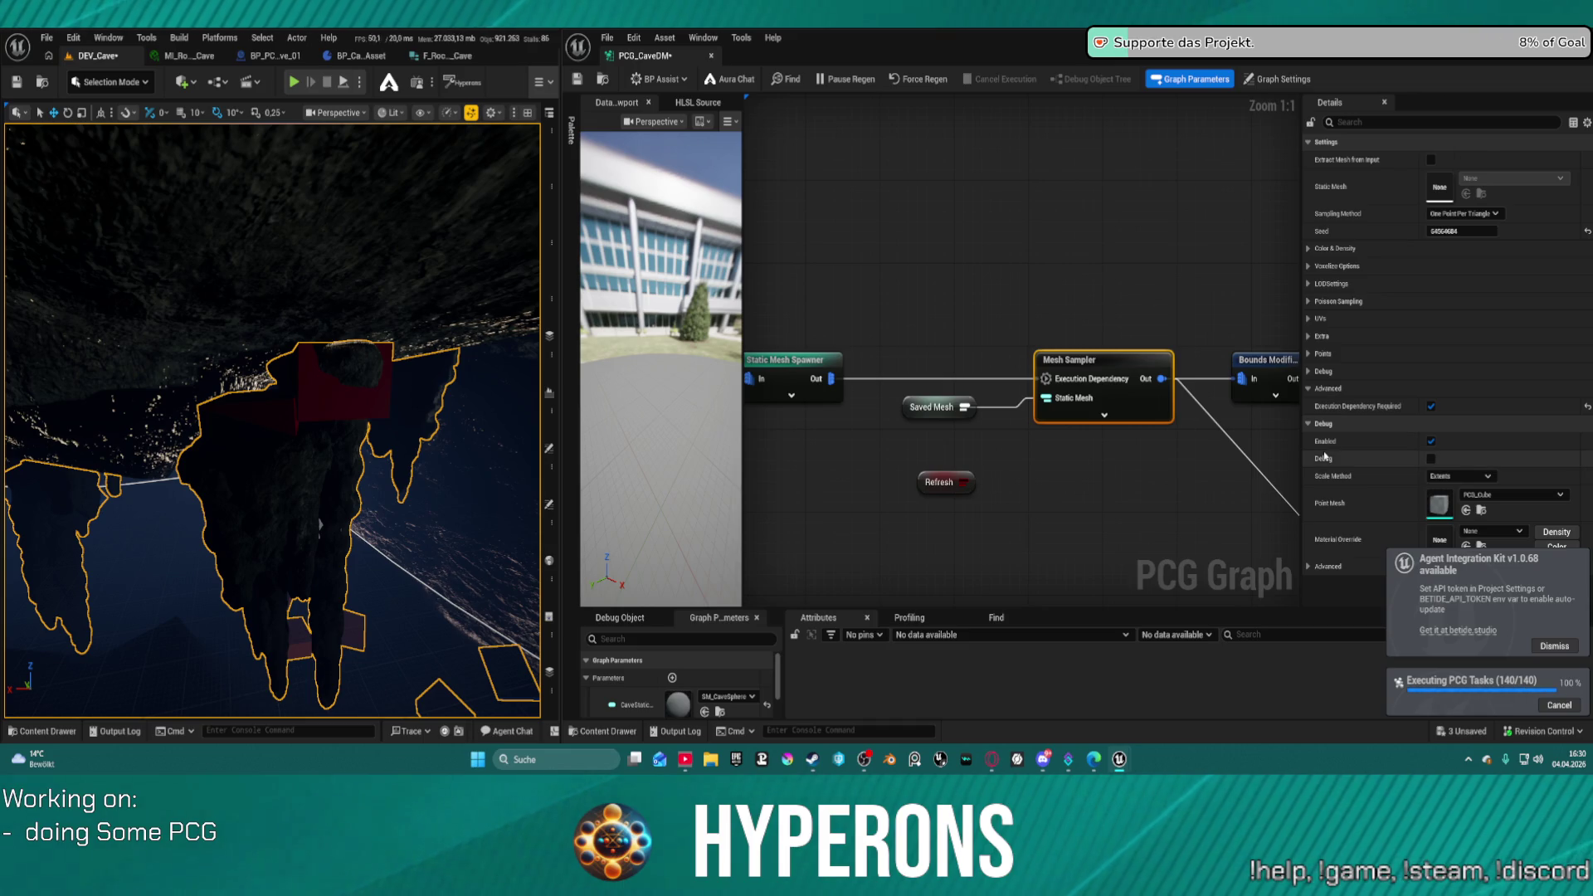
pyautogui.moveTo(1137, 286)
pyautogui.mouseDown()
pyautogui.moveTo(957, 300)
pyautogui.moveTo(1010, 329)
pyautogui.mouseUp()
pyautogui.moveTo(249, 451)
pyautogui.mouseDown()
pyautogui.moveTo(274, 431)
pyautogui.moveTo(273, 298)
pyautogui.mouseUp()
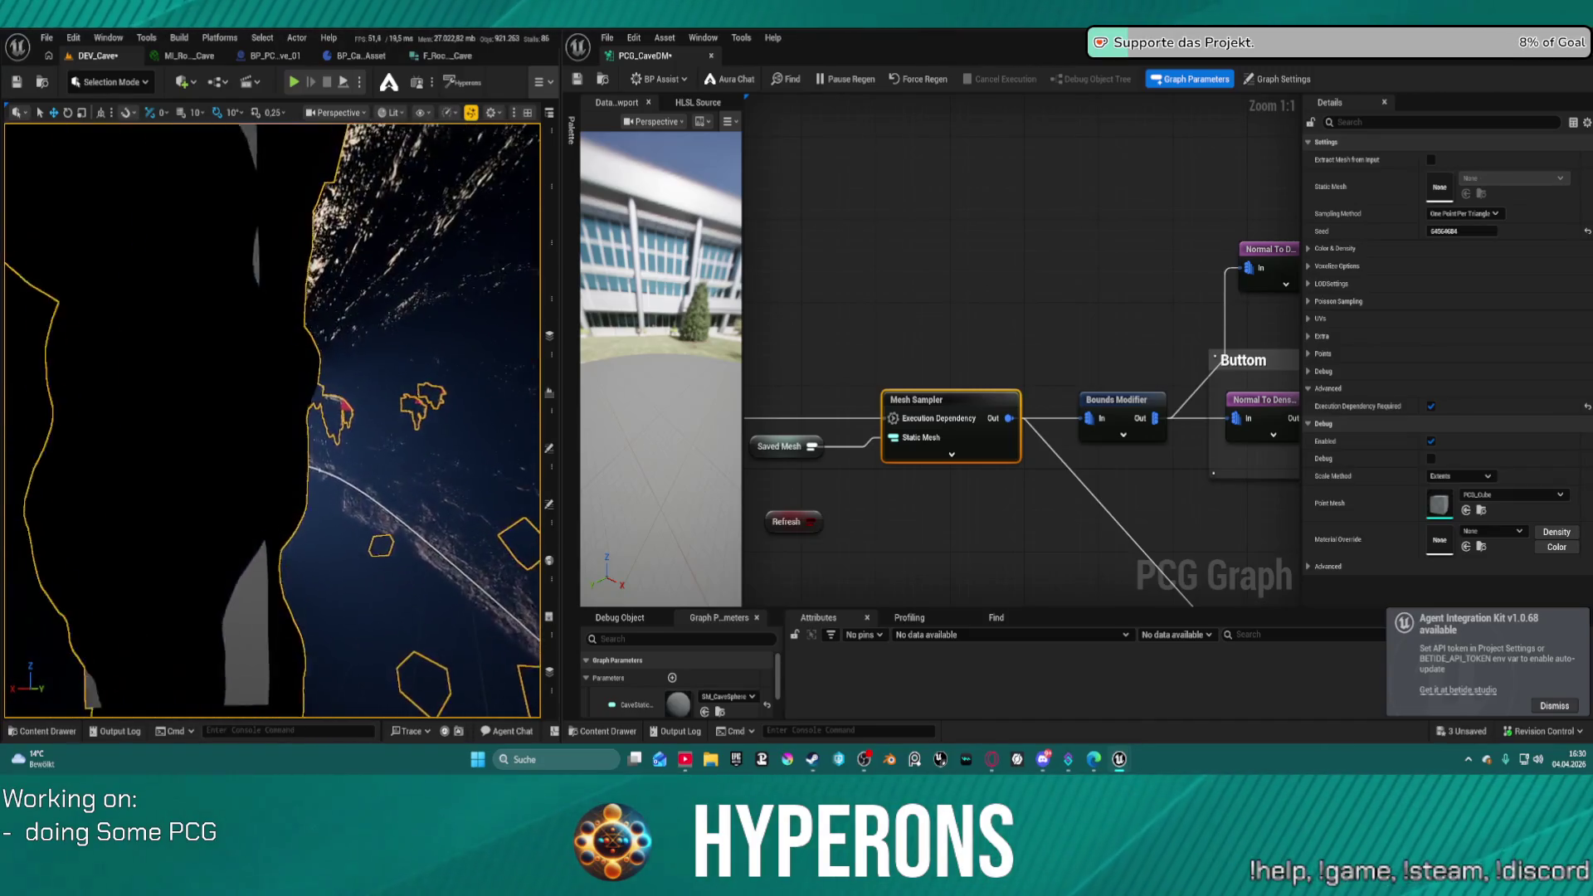
pyautogui.moveTo(274, 419); pyautogui.dragTo(274, 369)
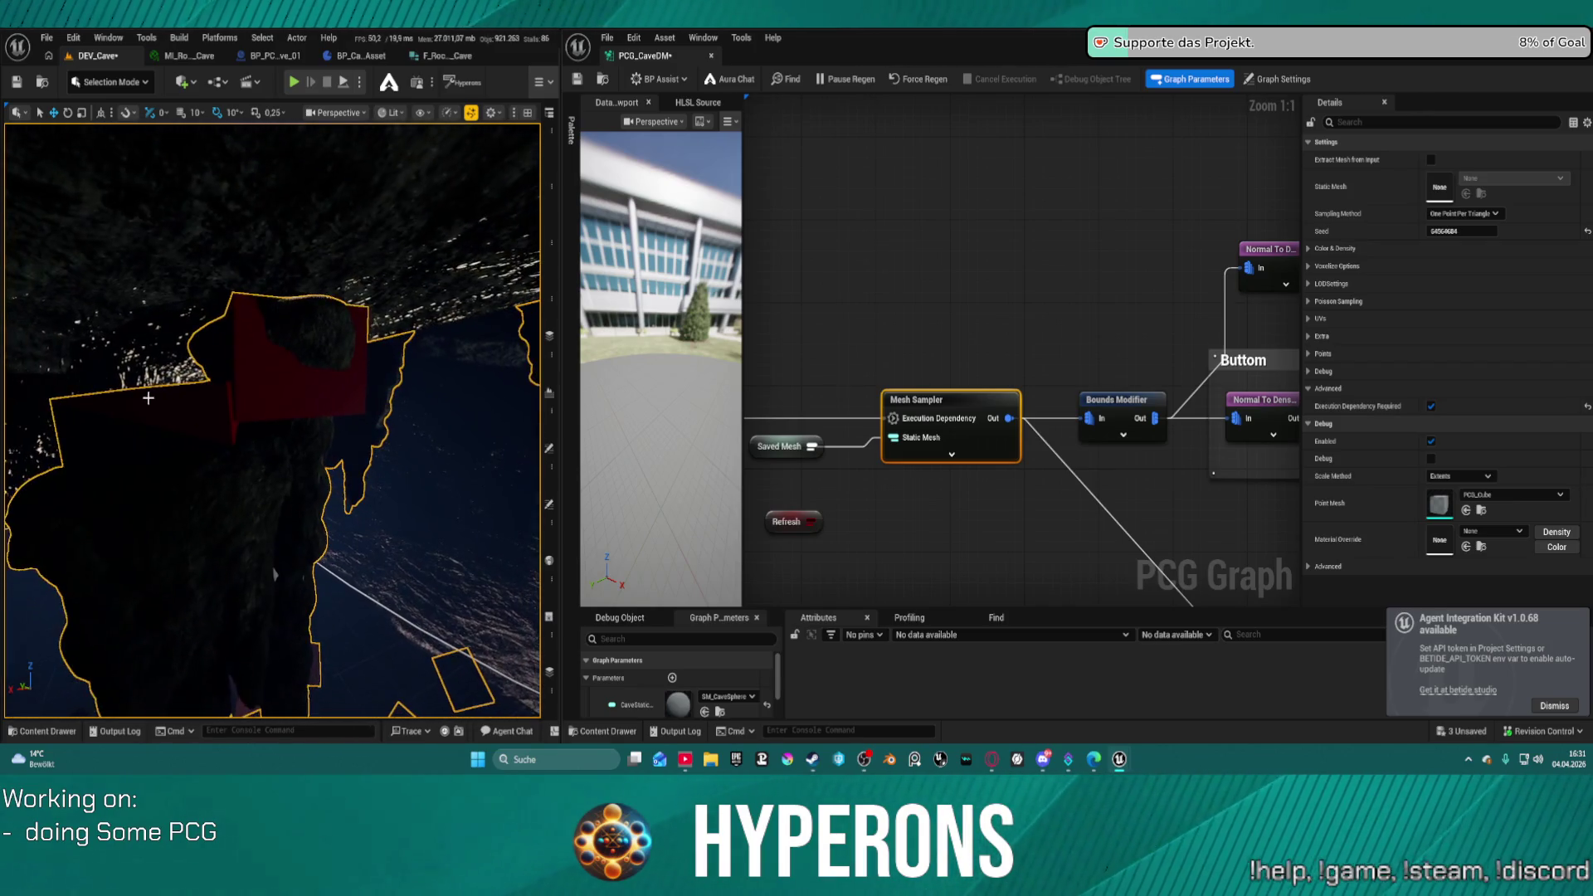
pyautogui.scroll(-5, 975, 372)
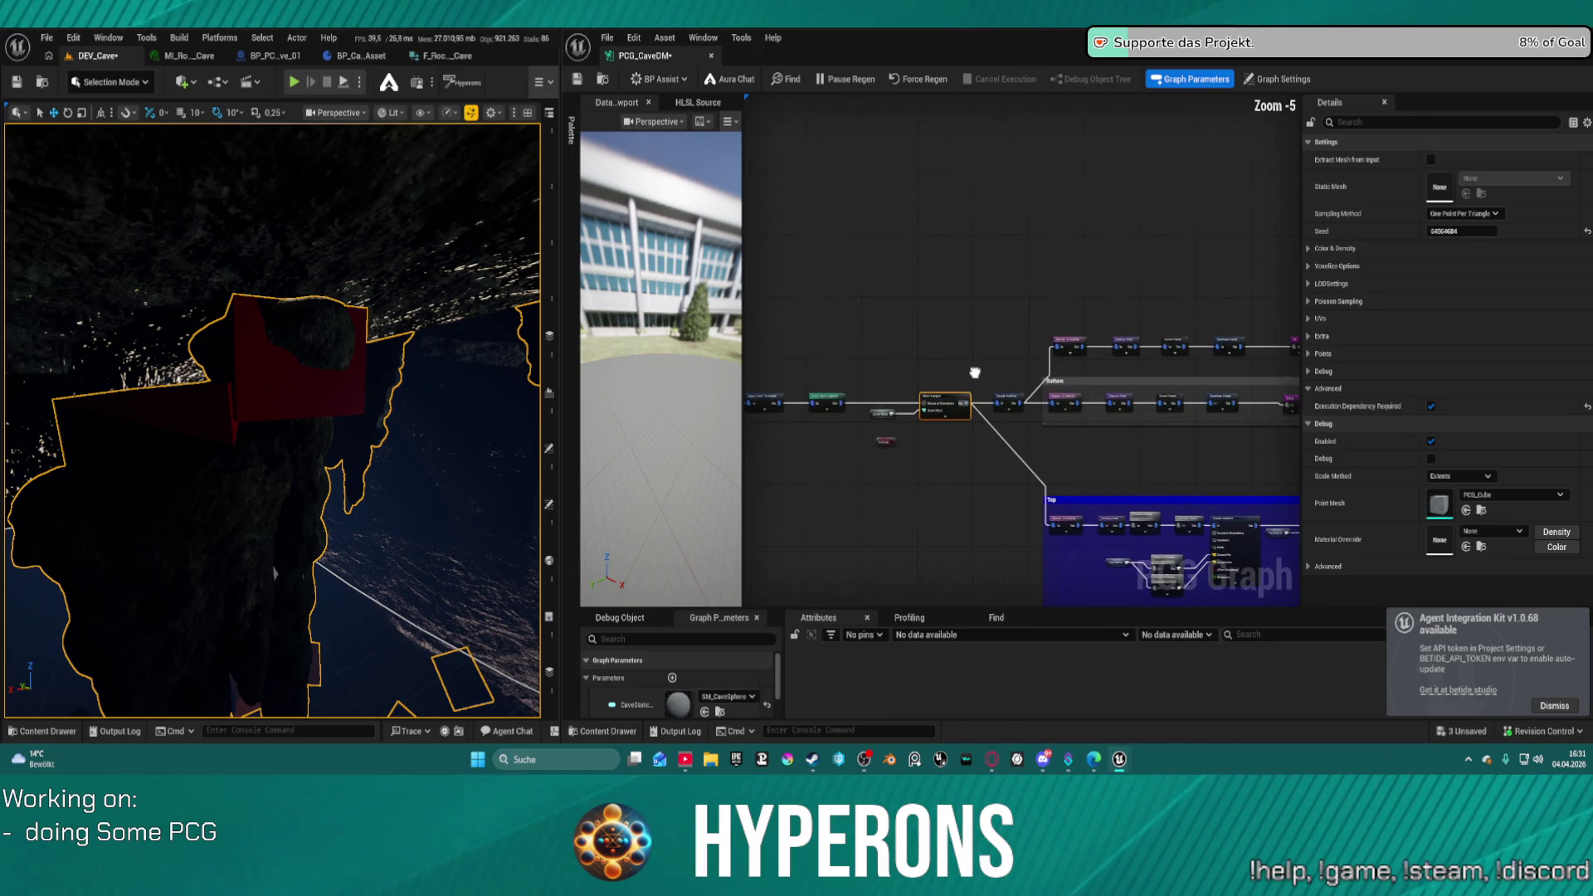
pyautogui.moveTo(974, 372)
pyautogui.mouseDown()
pyautogui.moveTo(978, 346)
pyautogui.moveTo(804, 315)
pyautogui.mouseUp()
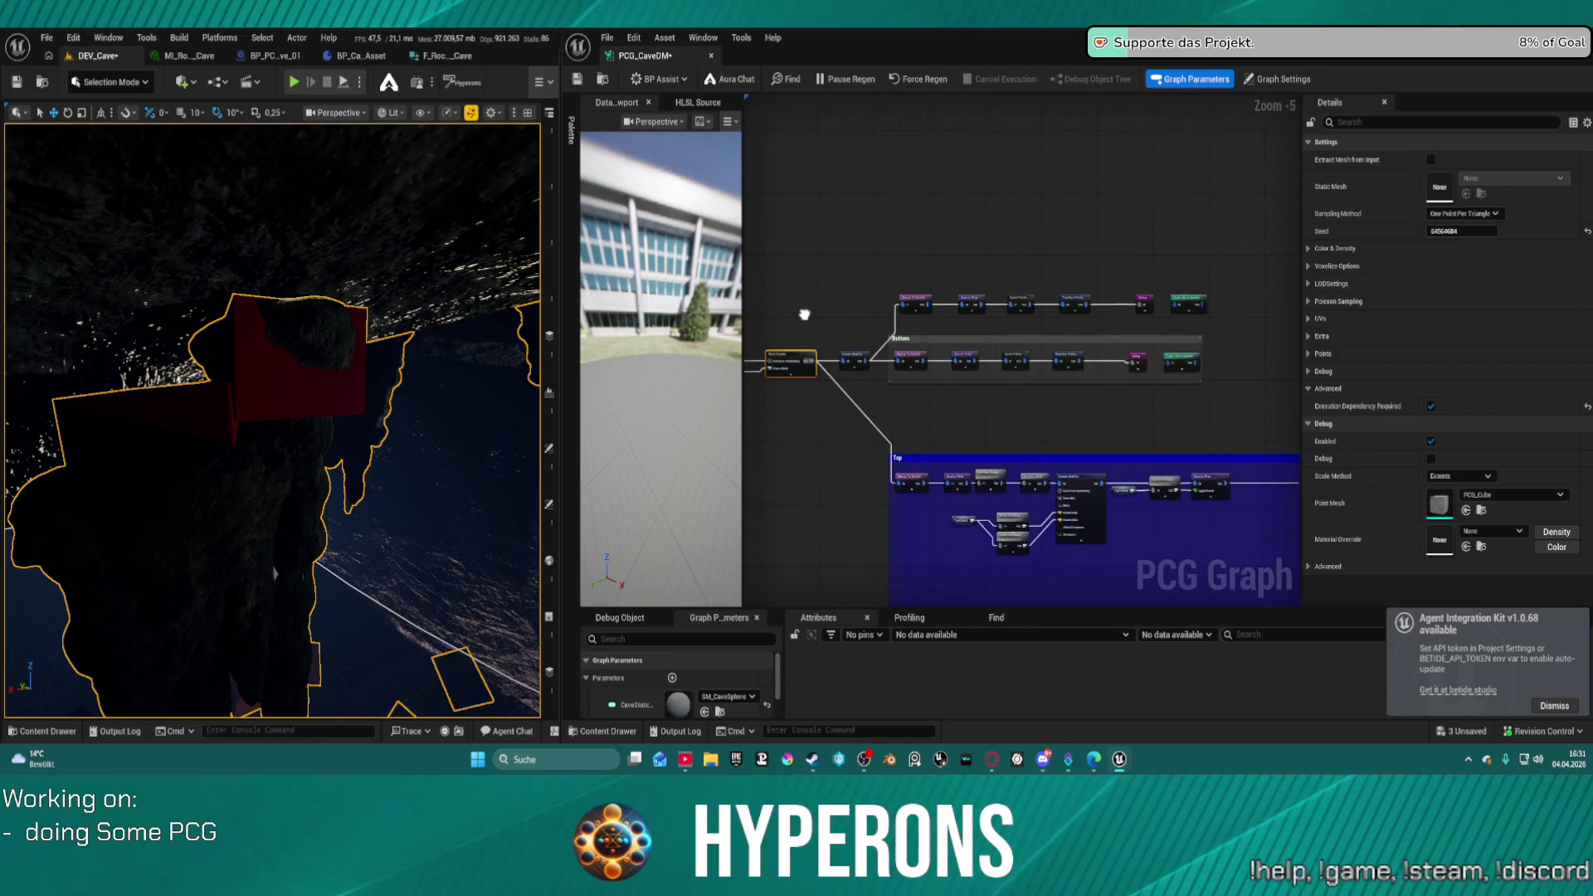
pyautogui.scroll(5, 804, 315)
pyautogui.scroll(-2, 1181, 380)
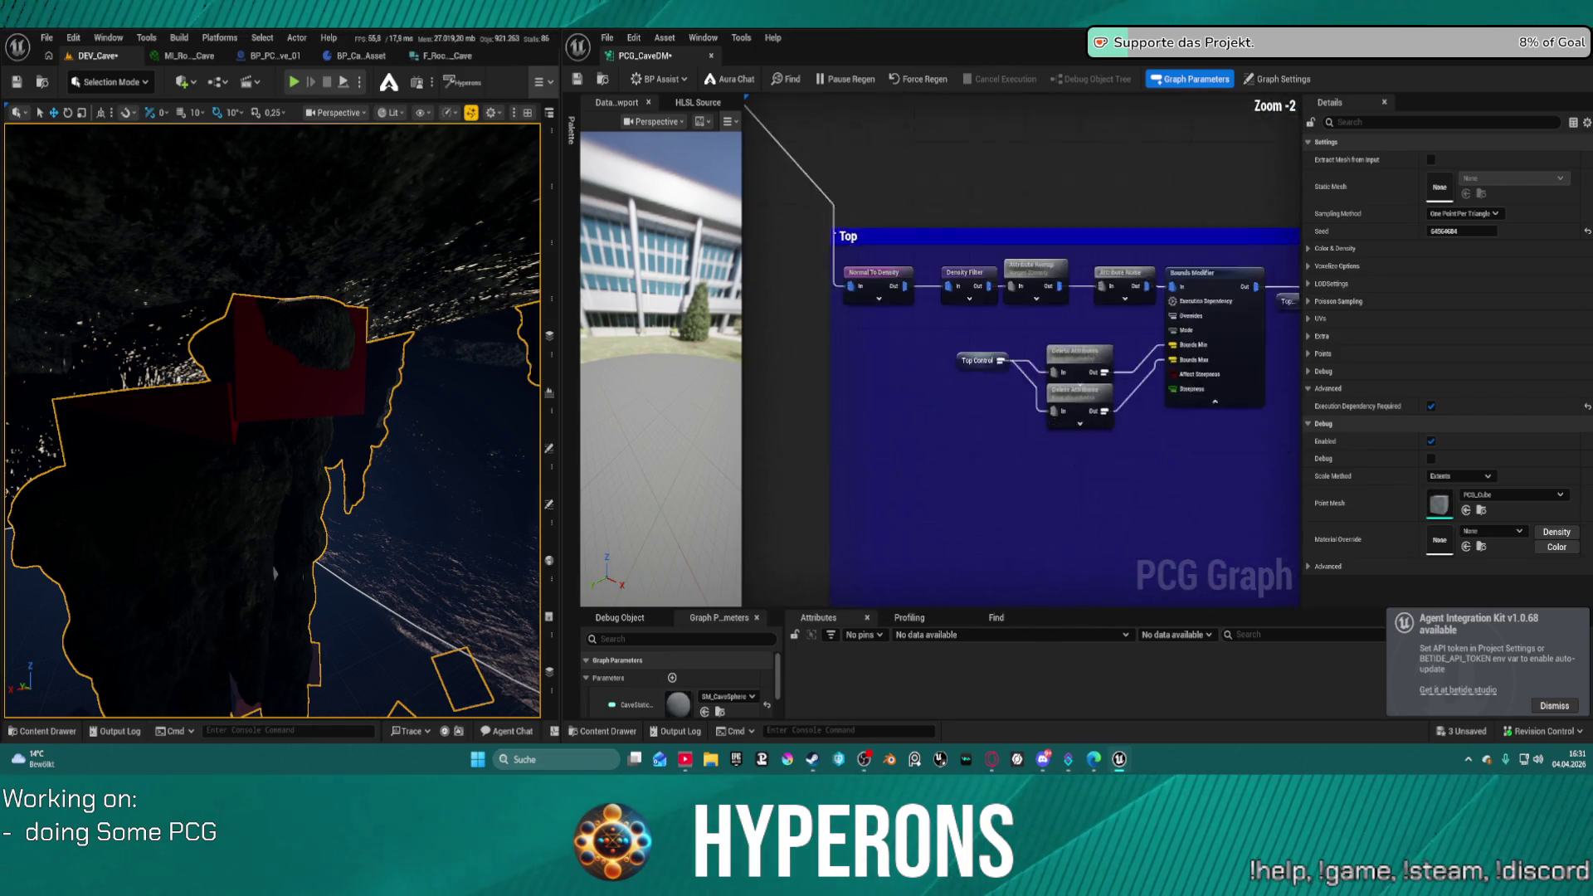
pyautogui.scroll(-1, 1021, 415)
pyautogui.moveTo(1203, 348)
pyautogui.mouseDown()
pyautogui.moveTo(1178, 274)
pyautogui.moveTo(1079, 203)
pyautogui.moveTo(726, 229)
pyautogui.mouseUp()
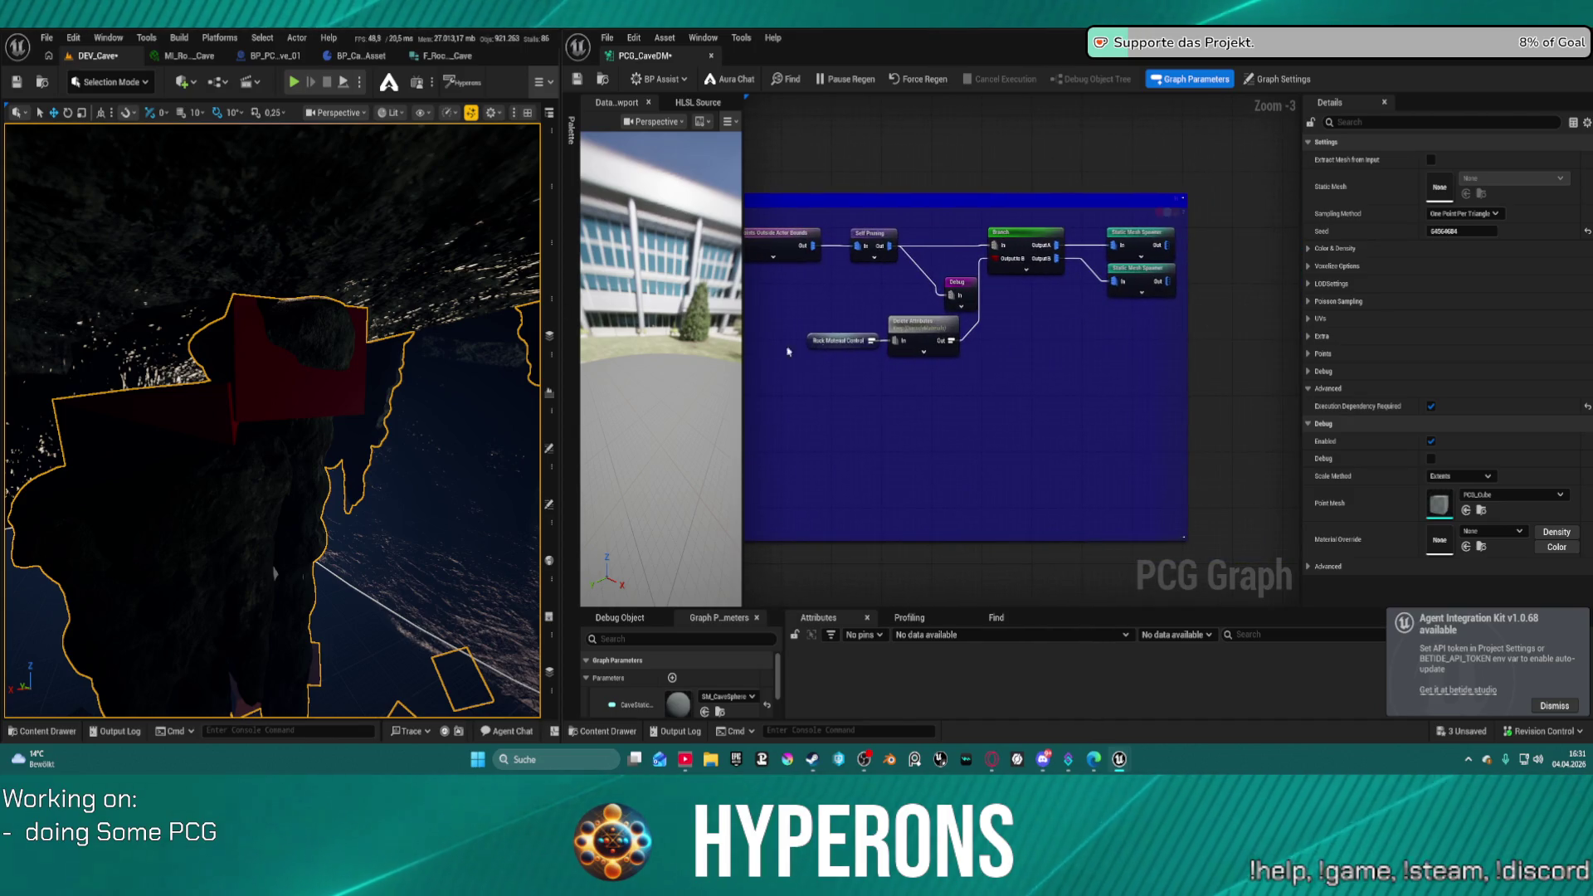
pyautogui.click(961, 292)
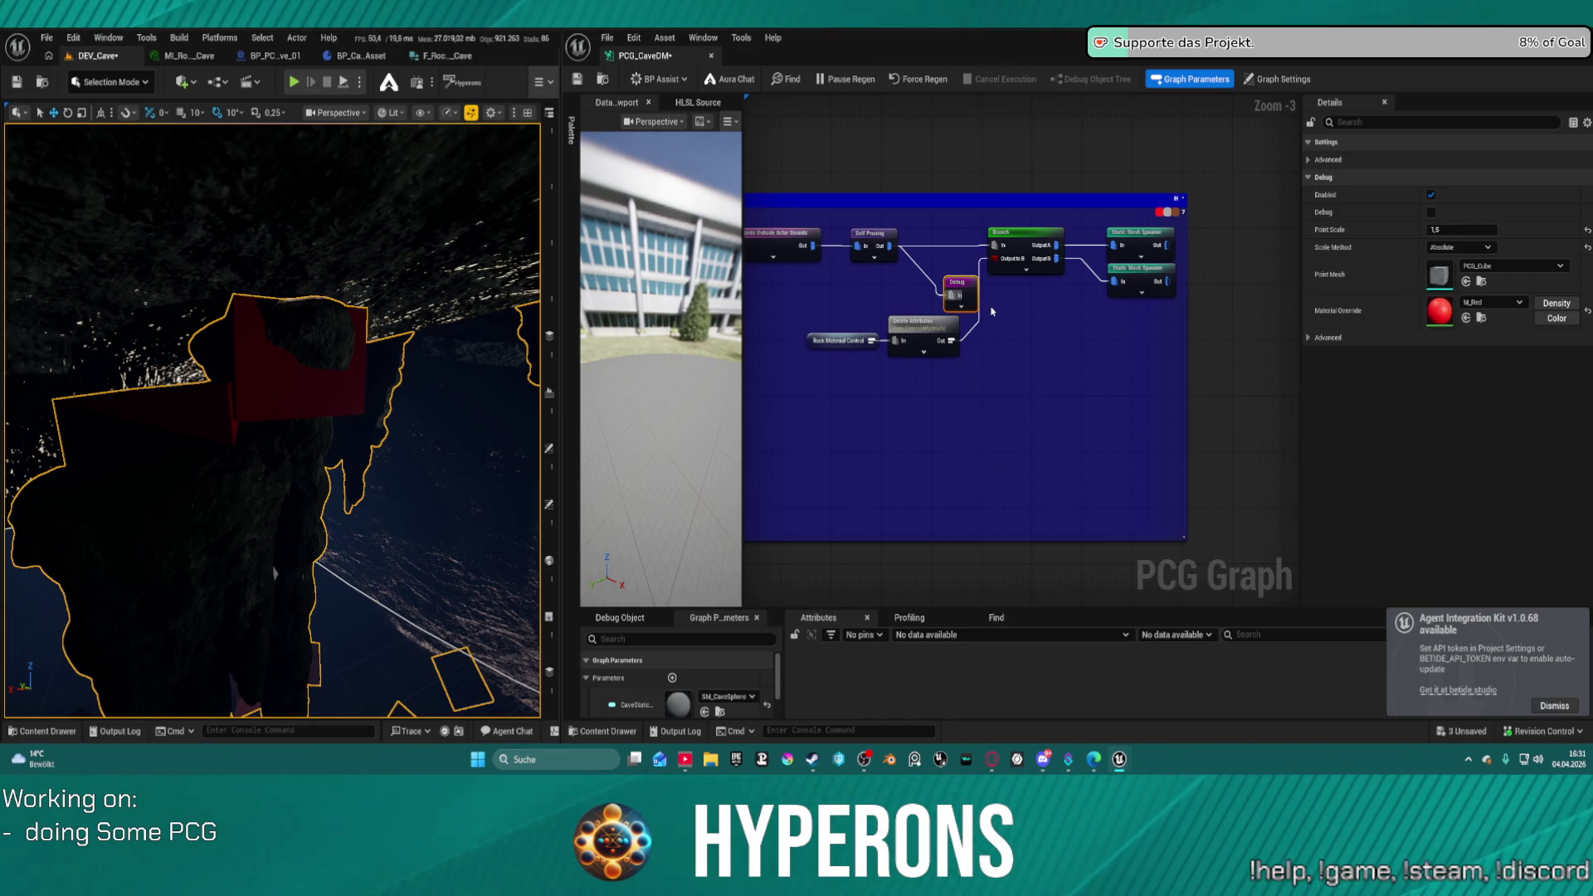
pyautogui.moveTo(755, 280); pyautogui.dragTo(1311, 271)
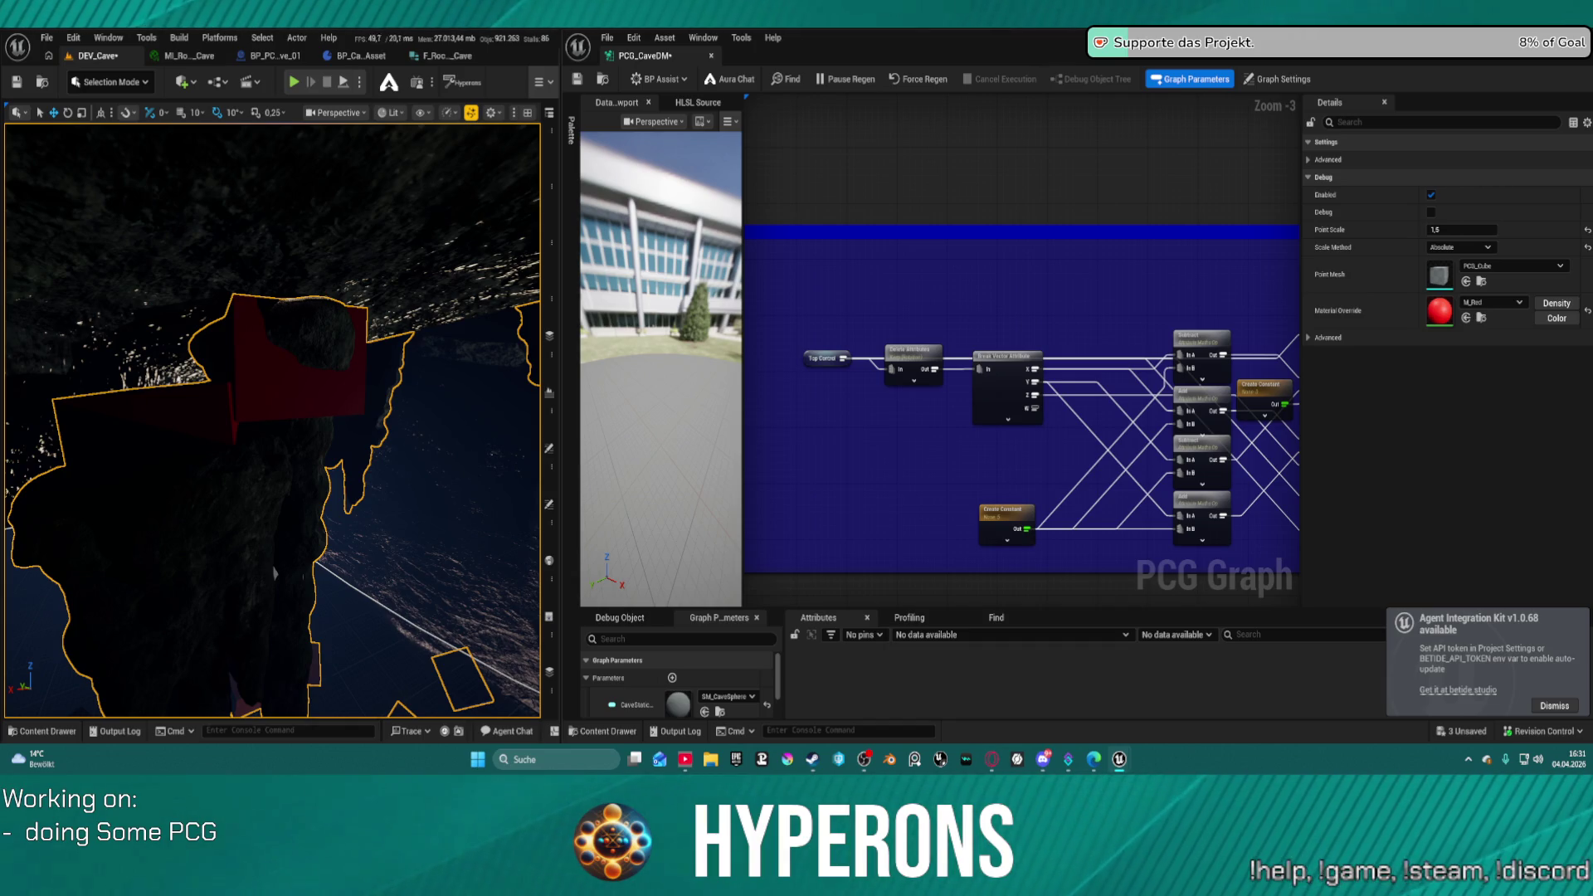
pyautogui.moveTo(1227, 216)
pyautogui.mouseDown()
pyautogui.moveTo(882, 260)
pyautogui.moveTo(995, 282)
pyautogui.moveTo(1118, 341)
pyautogui.mouseUp()
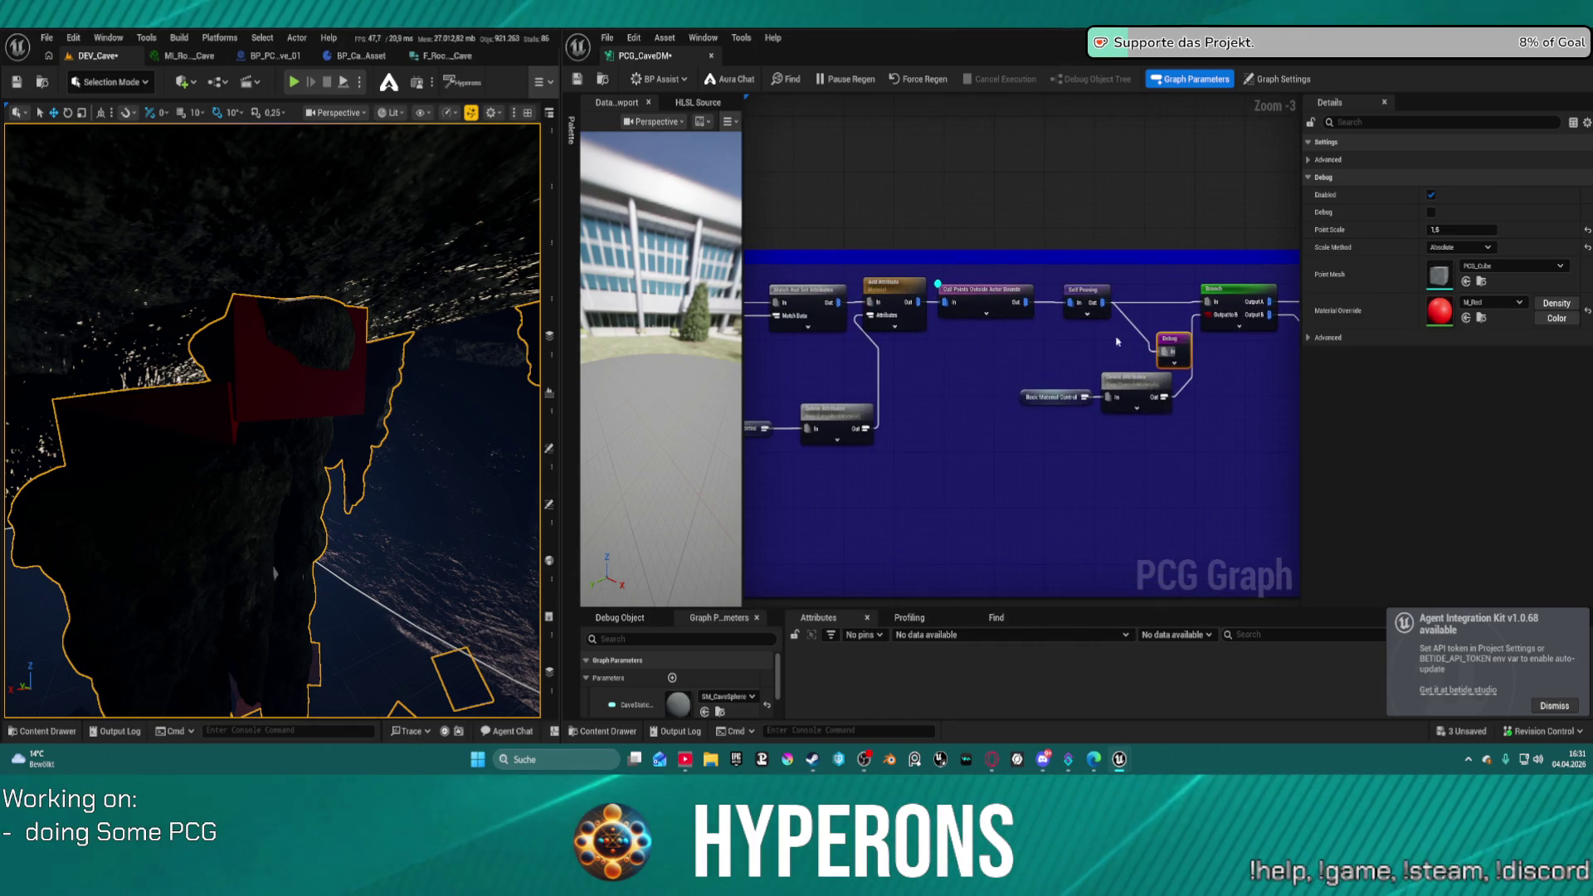
# - Disable the Debug node and reset Cull Points Outside Actor Bounds' Bounds Expansion to 0.0
pyautogui.rightClick(1177, 337)
pyautogui.click(1207, 352)
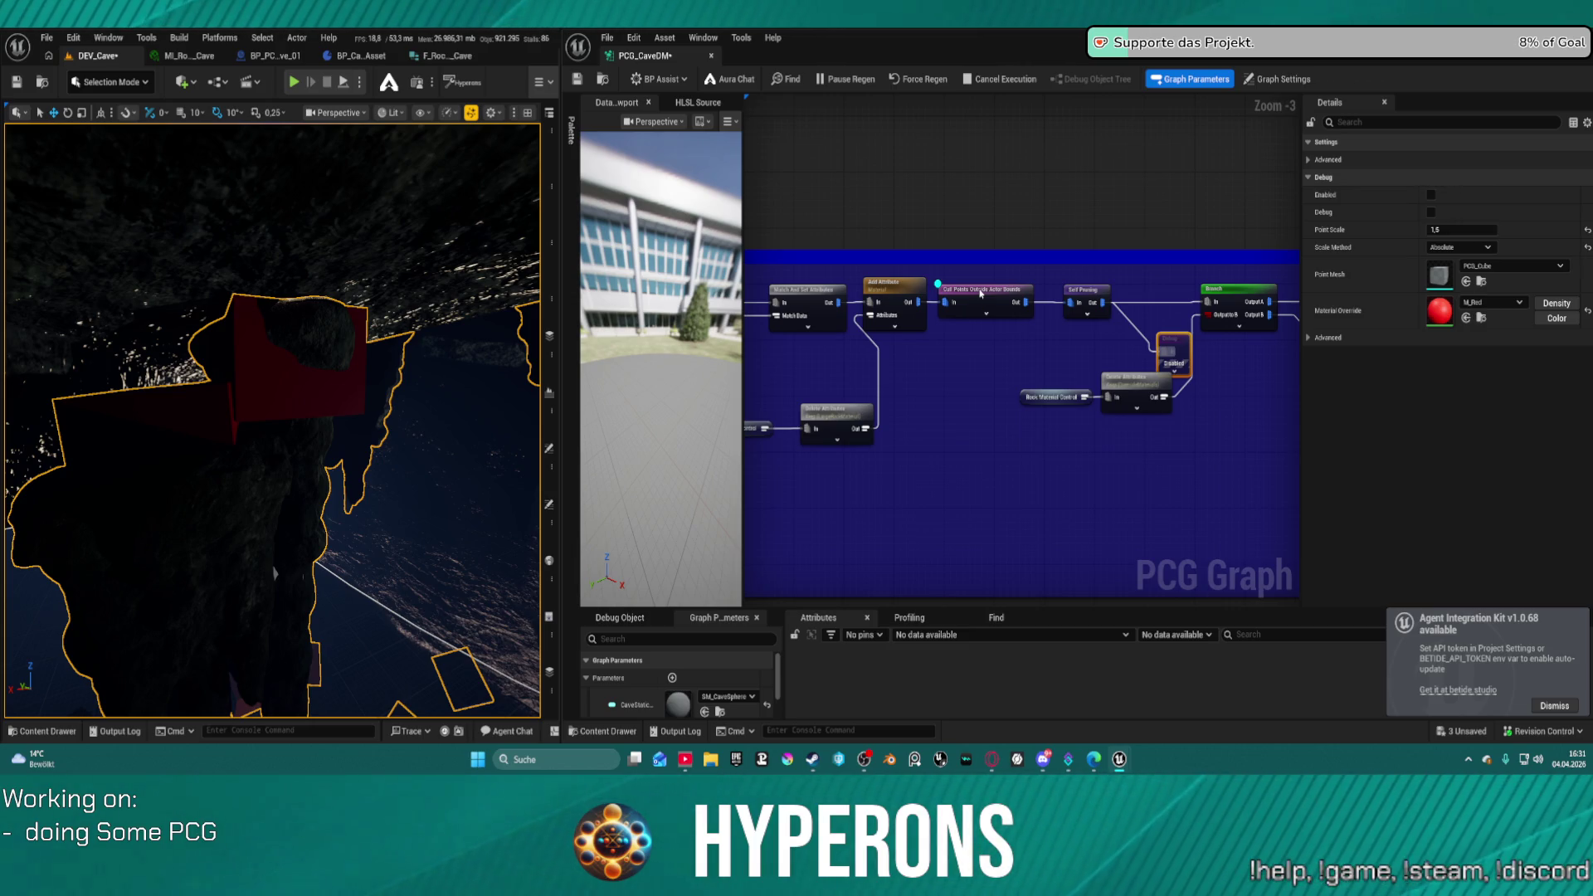
pyautogui.click(982, 293)
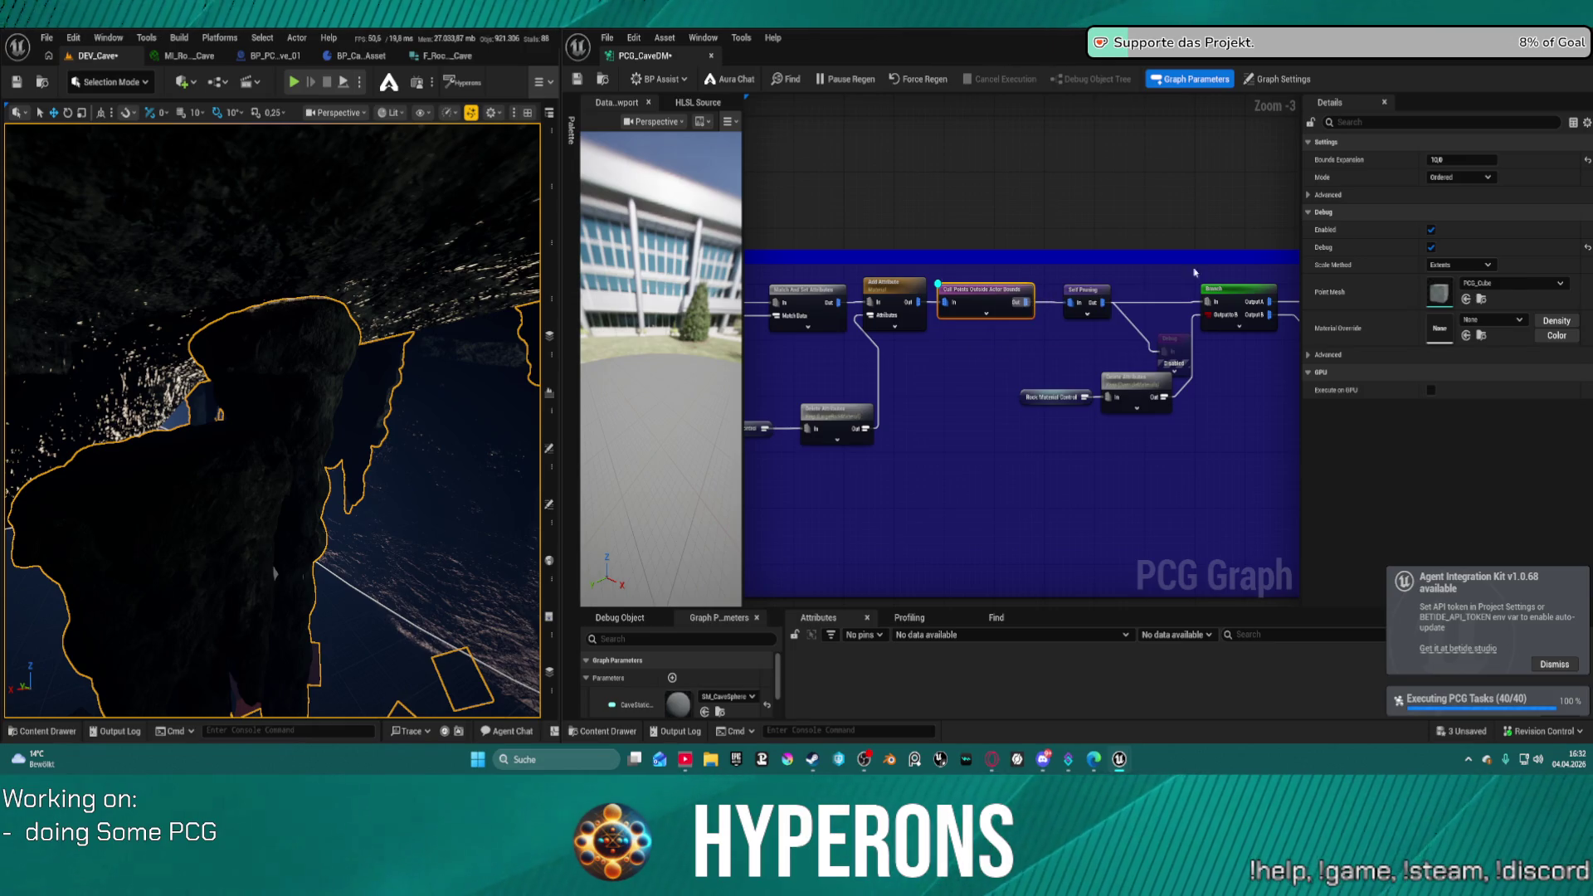
pyautogui.click(1586, 155)
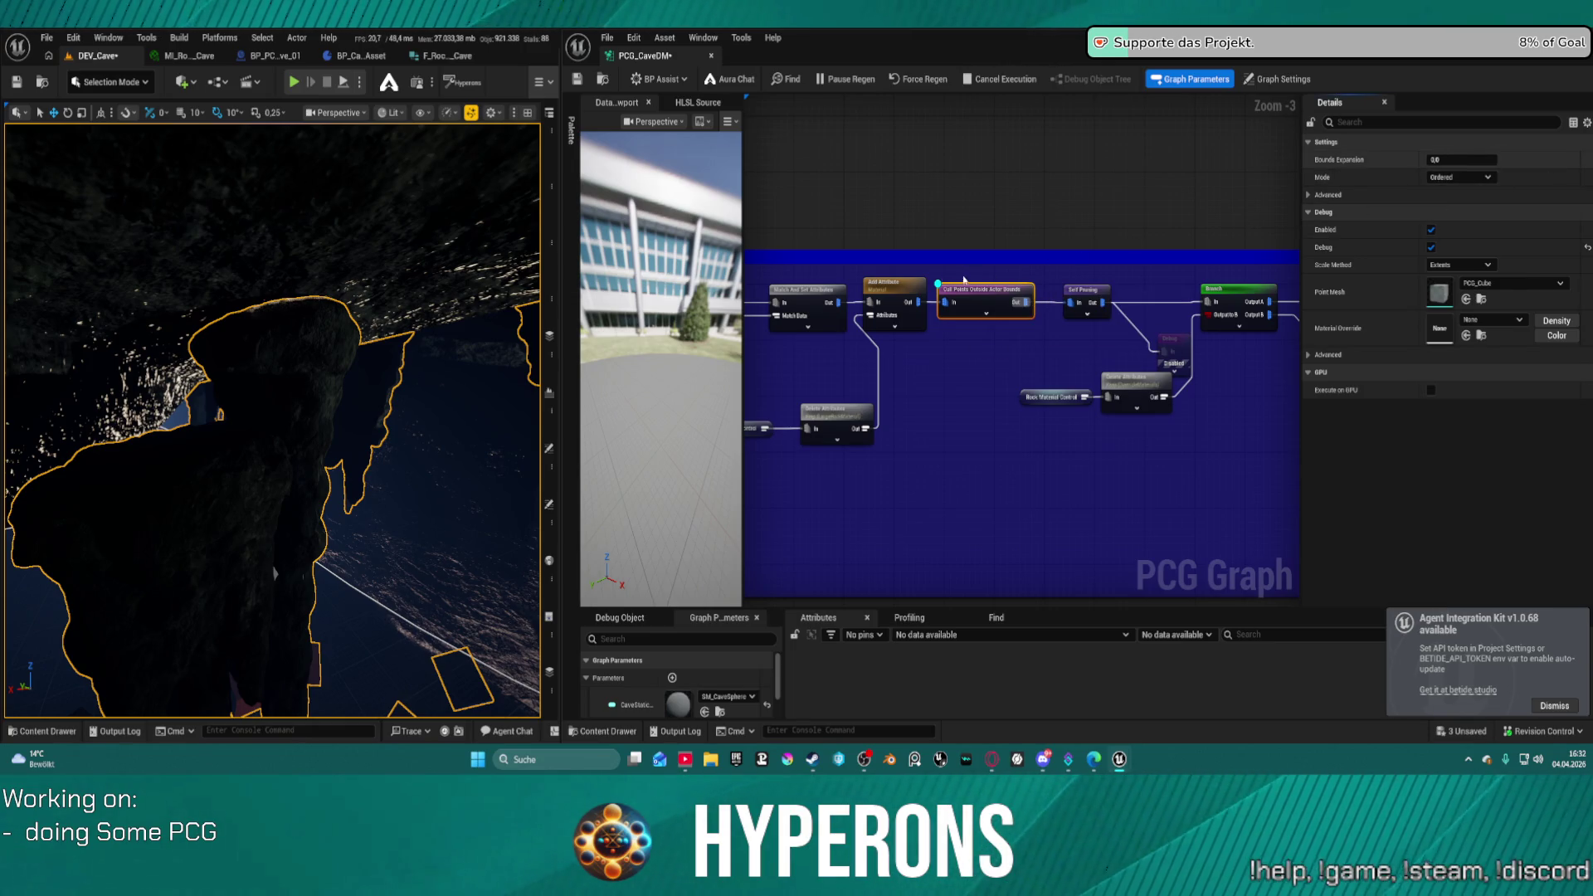
# - Select Self Pruning and Transform Points and pan upstream to inspect the preceding nodes
pyautogui.click(1081, 286)
pyautogui.moveTo(965, 274); pyautogui.dragTo(1219, 285)
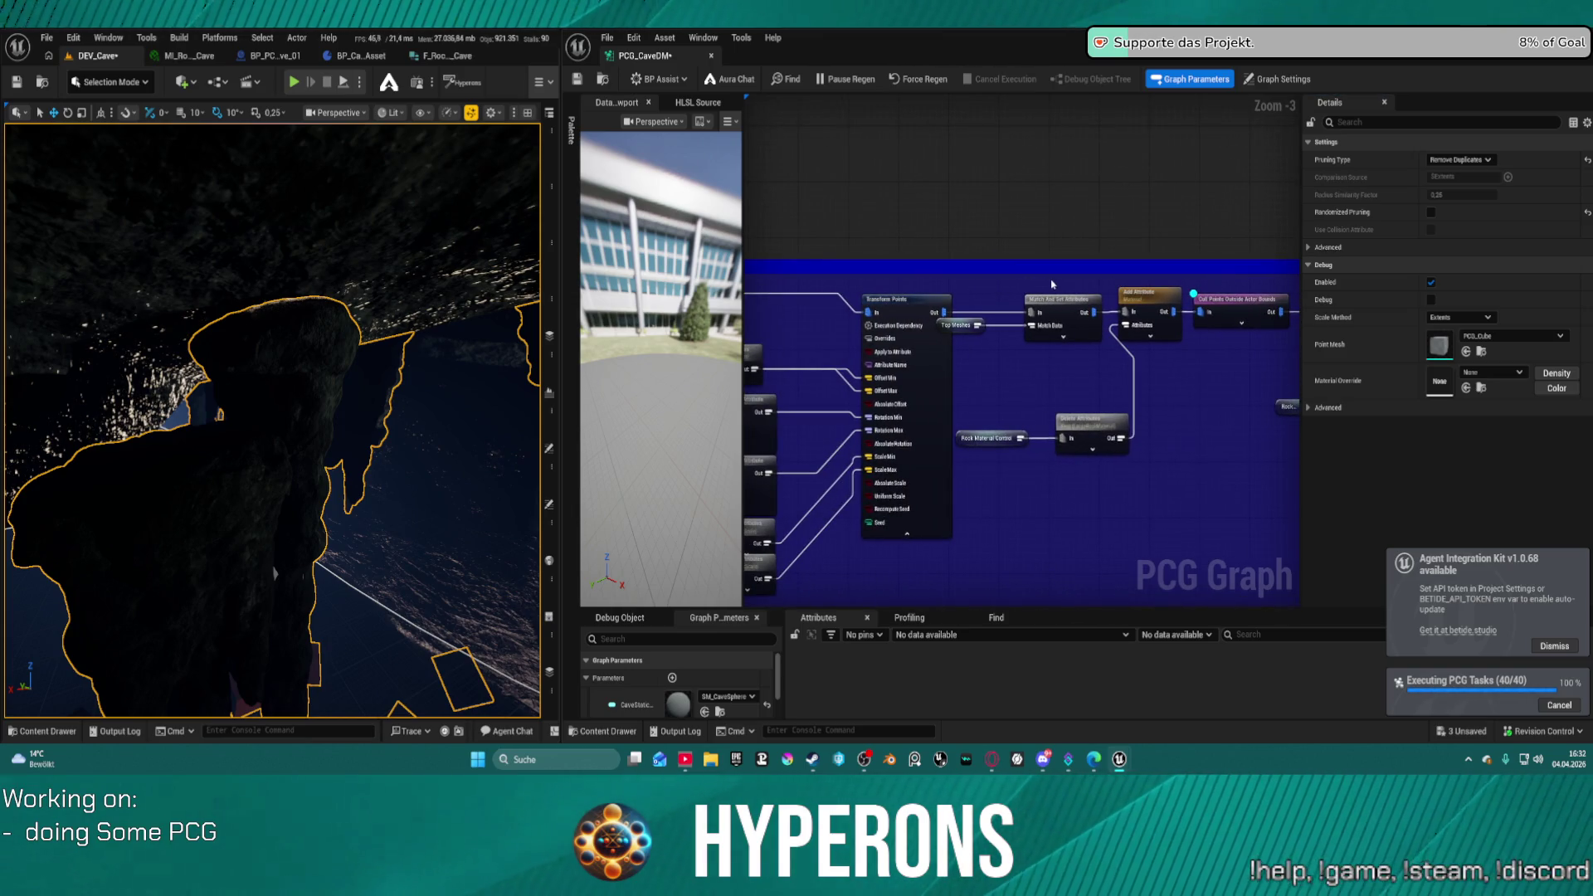
pyautogui.click(899, 308)
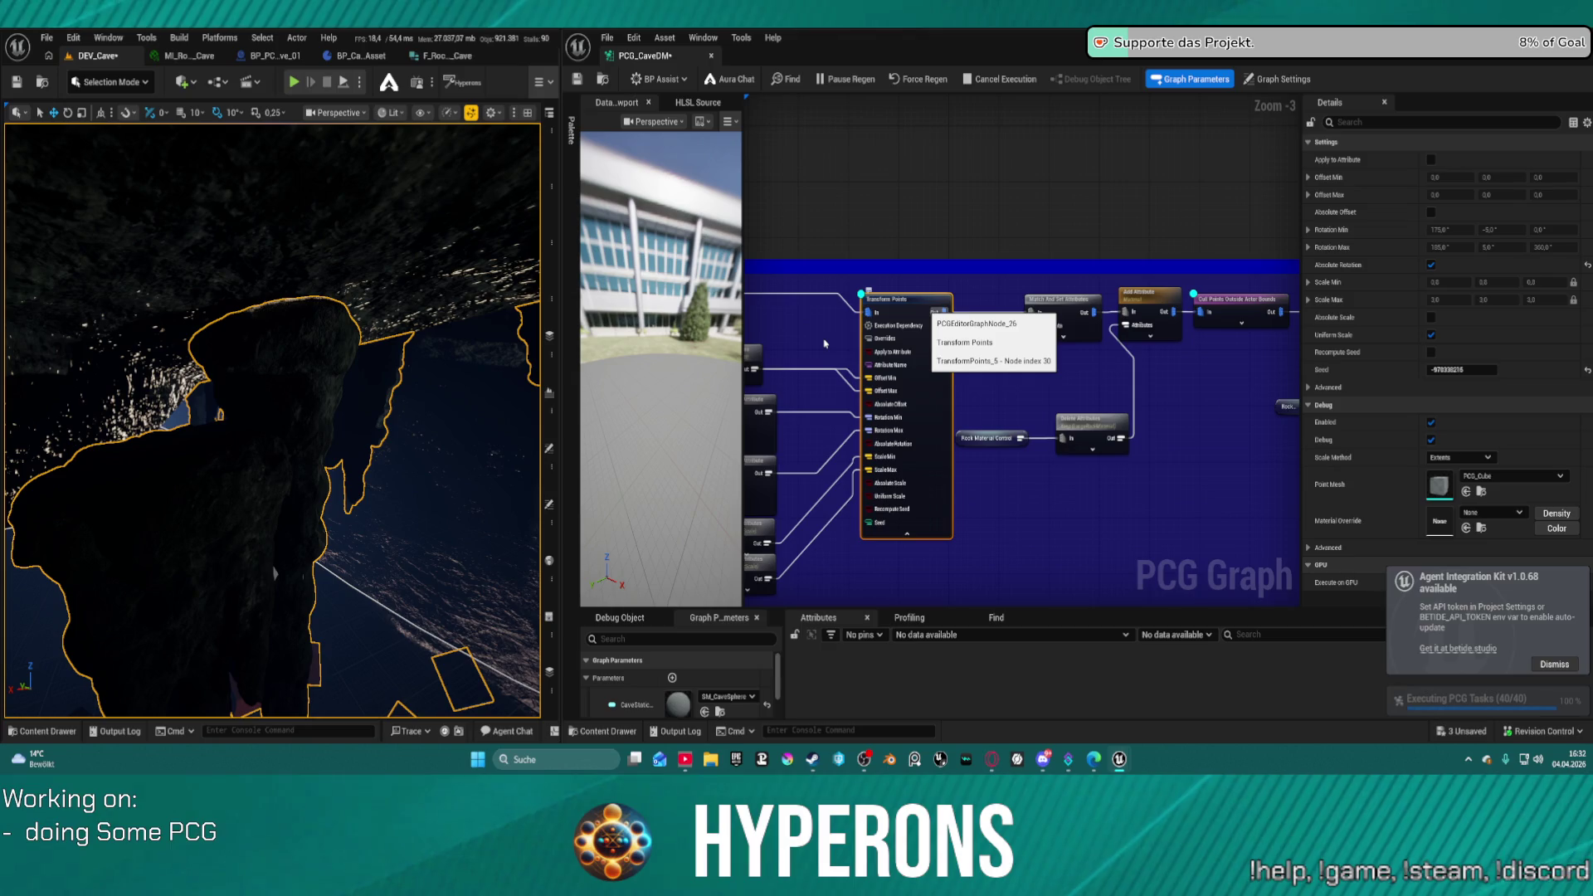
pyautogui.rightClick(867, 306)
pyautogui.moveTo(867, 324)
pyautogui.mouseDown()
pyautogui.moveTo(1284, 306)
pyautogui.moveTo(1149, 239)
pyautogui.moveTo(1245, 235)
pyautogui.mouseUp()
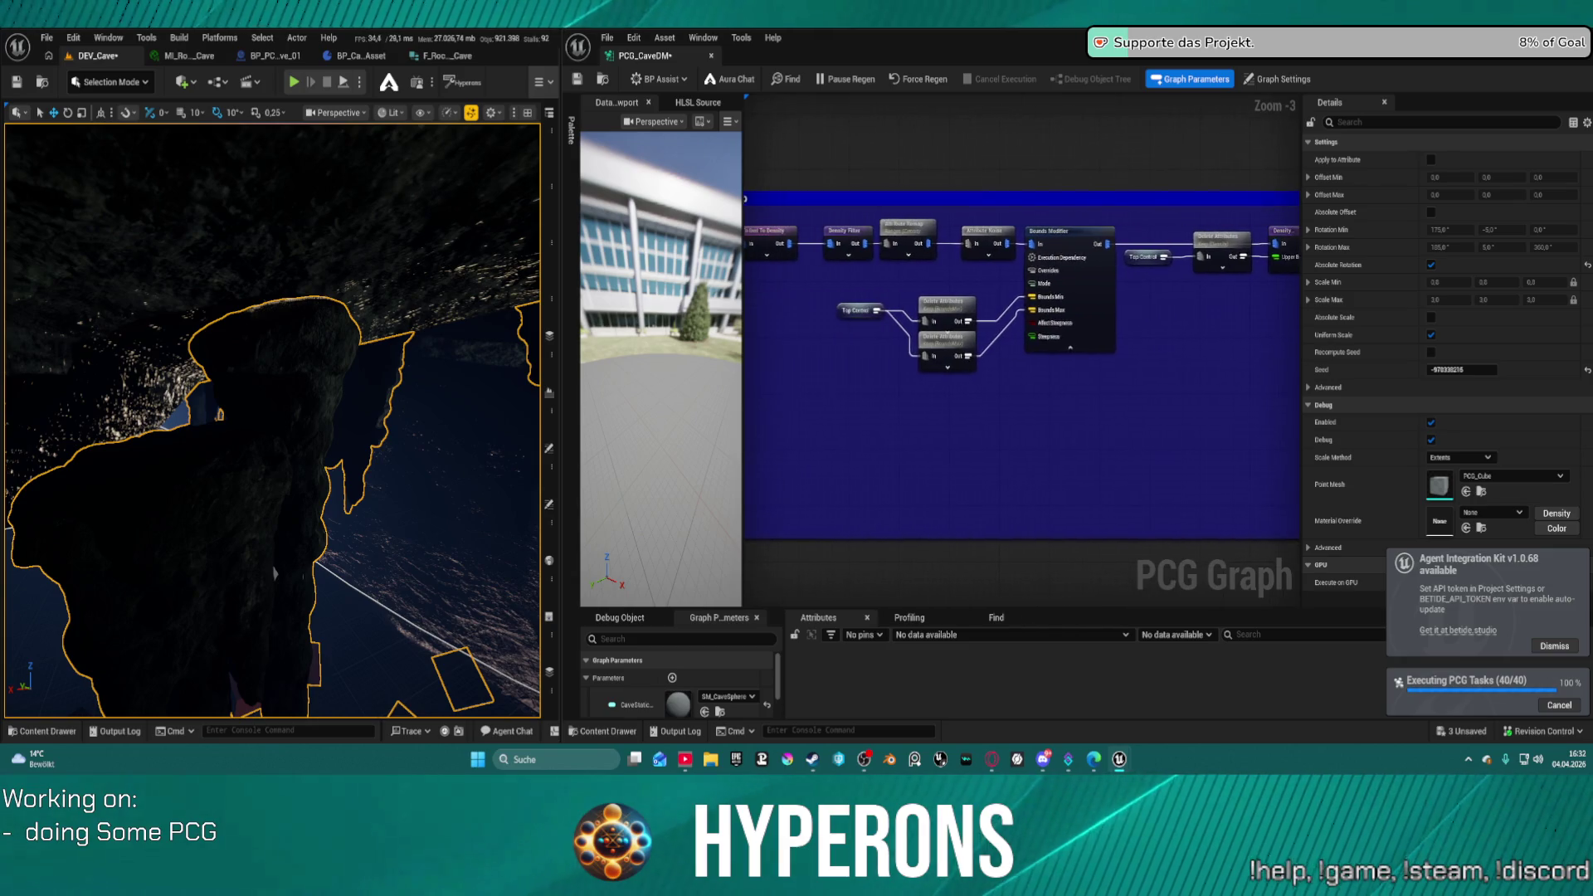
# - Check the Bounds Modifier node, then fly the camera down among the cave's tall grey pillars
pyautogui.click(1071, 246)
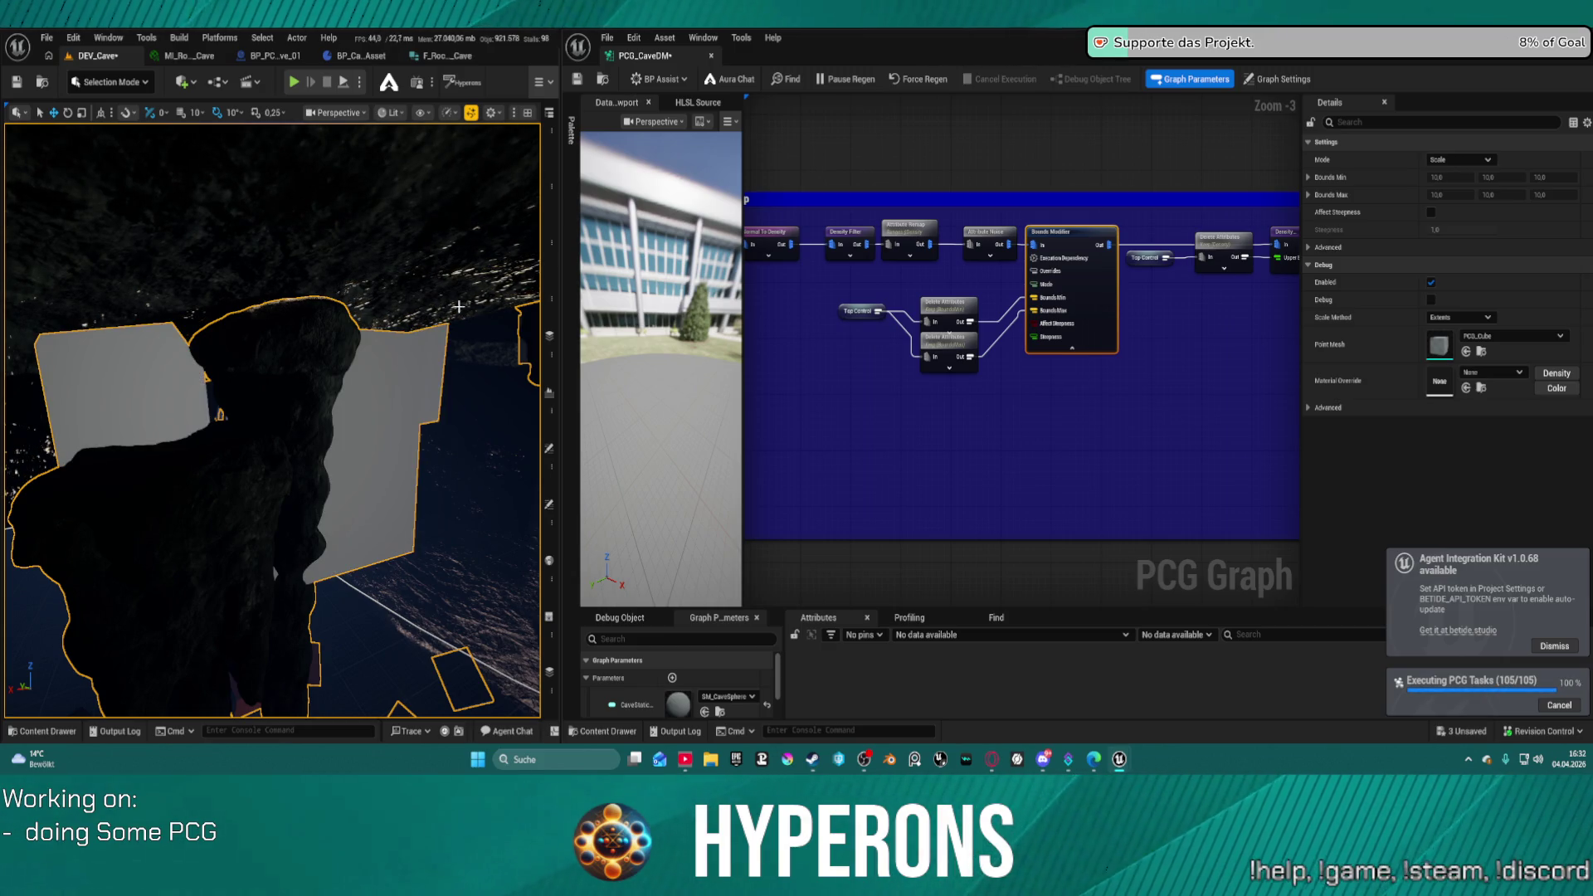
pyautogui.moveTo(423, 313)
pyautogui.mouseDown()
pyautogui.moveTo(365, 299)
pyautogui.moveTo(443, 405)
pyautogui.mouseUp()
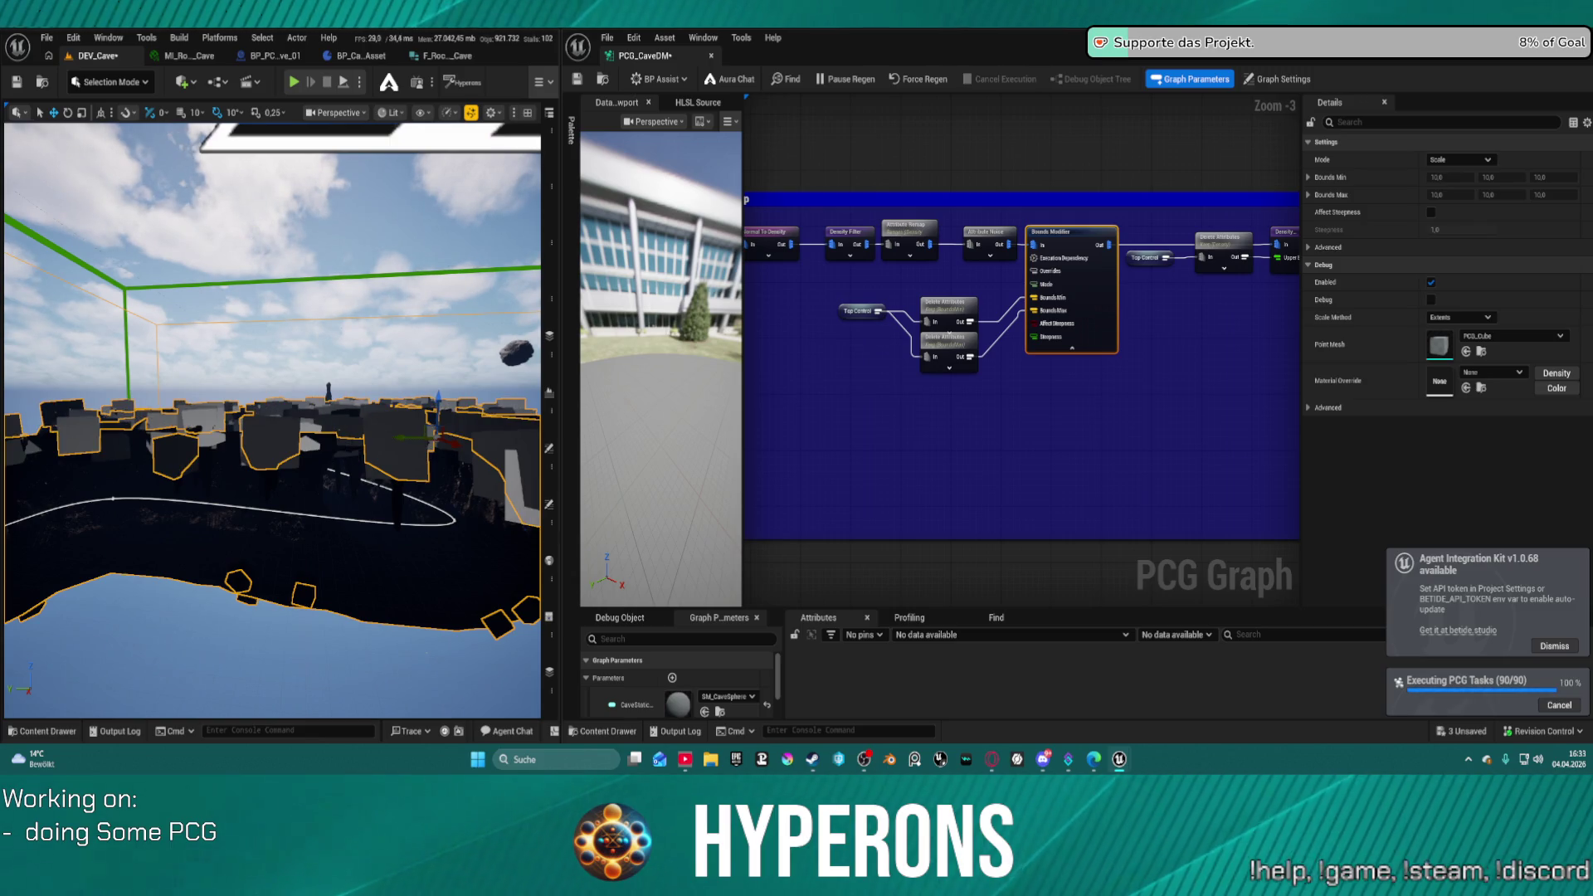
pyautogui.moveTo(272, 415); pyautogui.dragTo(272, 714)
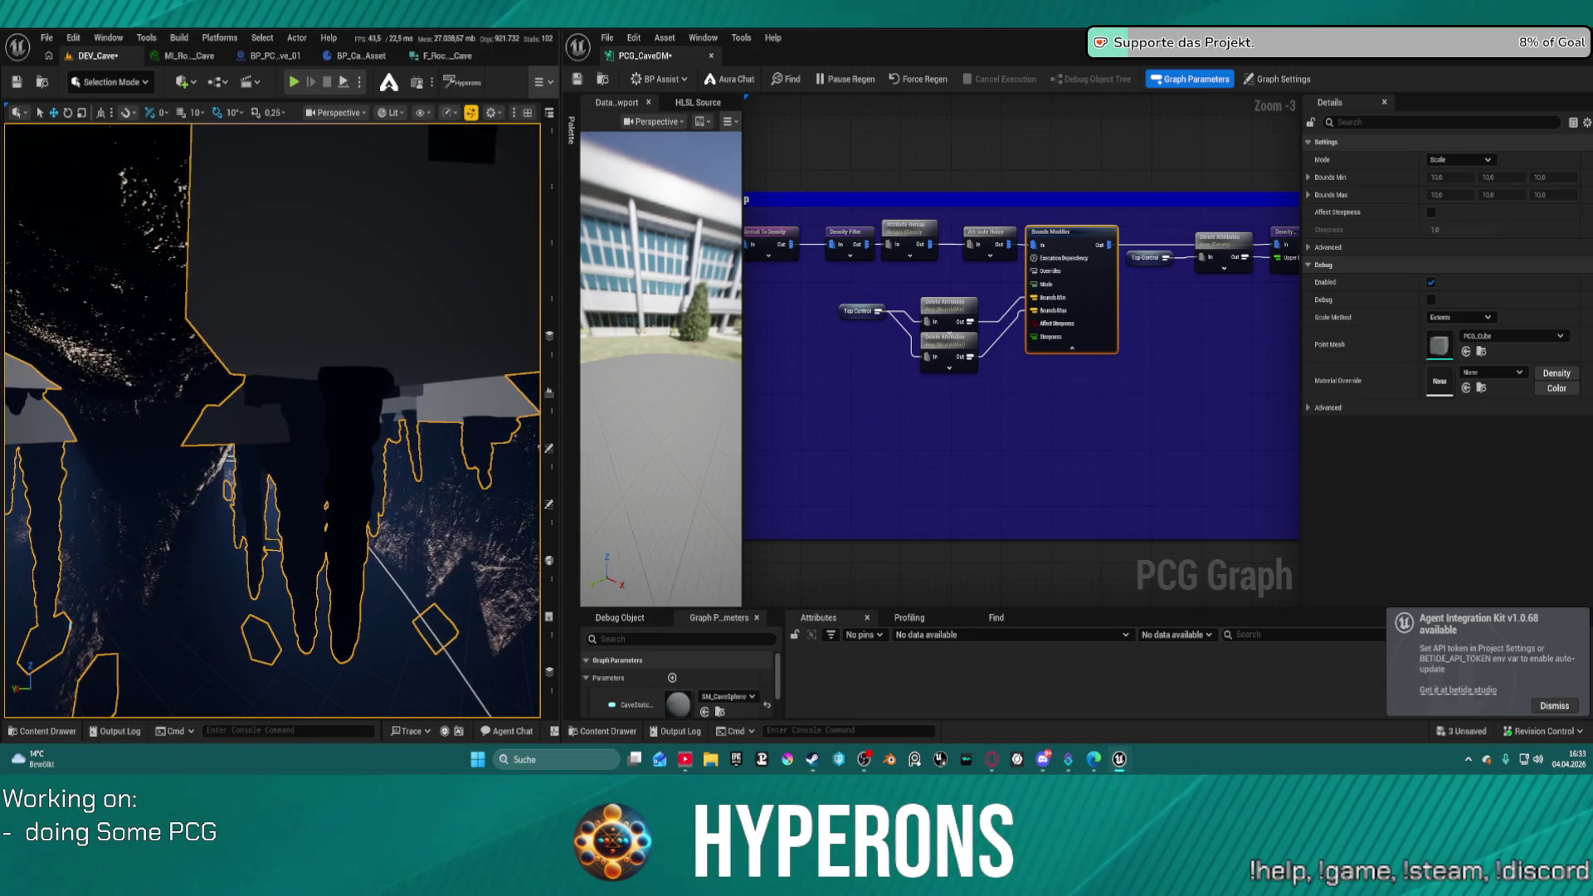
# - Turn off debug output on the Cull Points Outside Actor Bounds node
pyautogui.moveTo(1170, 221); pyautogui.dragTo(854, 226)
pyautogui.moveTo(995, 214)
pyautogui.mouseDown()
pyautogui.moveTo(884, 193)
pyautogui.moveTo(904, 220)
pyautogui.moveTo(869, 230)
pyautogui.mouseUp()
pyautogui.click(869, 230)
pyautogui.press('d')
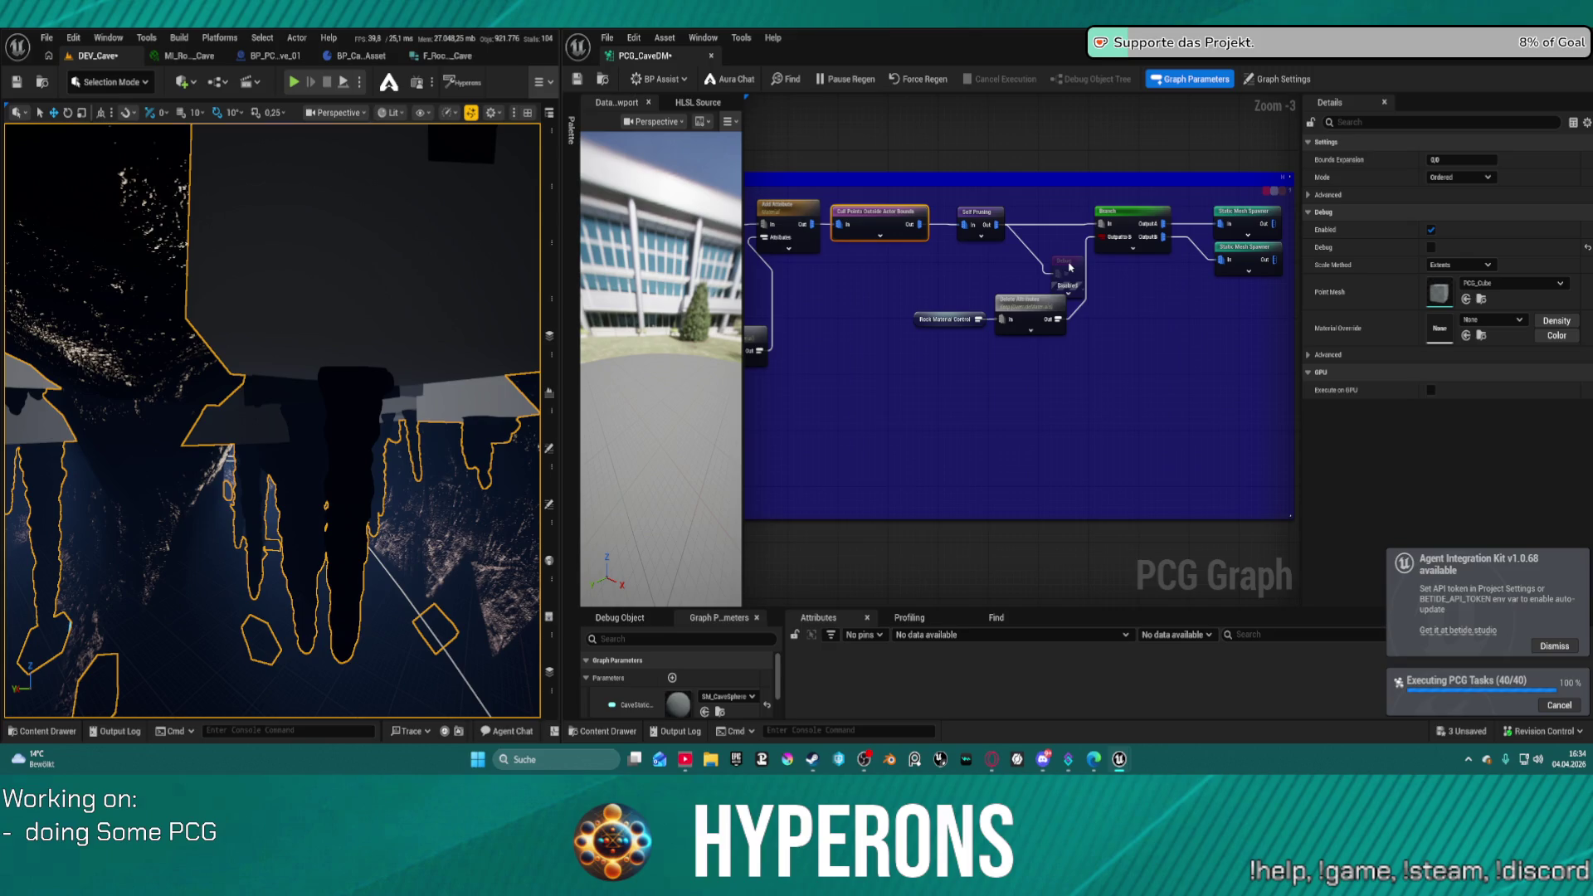
# - Reset the red-material Debug node's Point Scale to 1.0 and Scale Method to Extents
pyautogui.click(1068, 266)
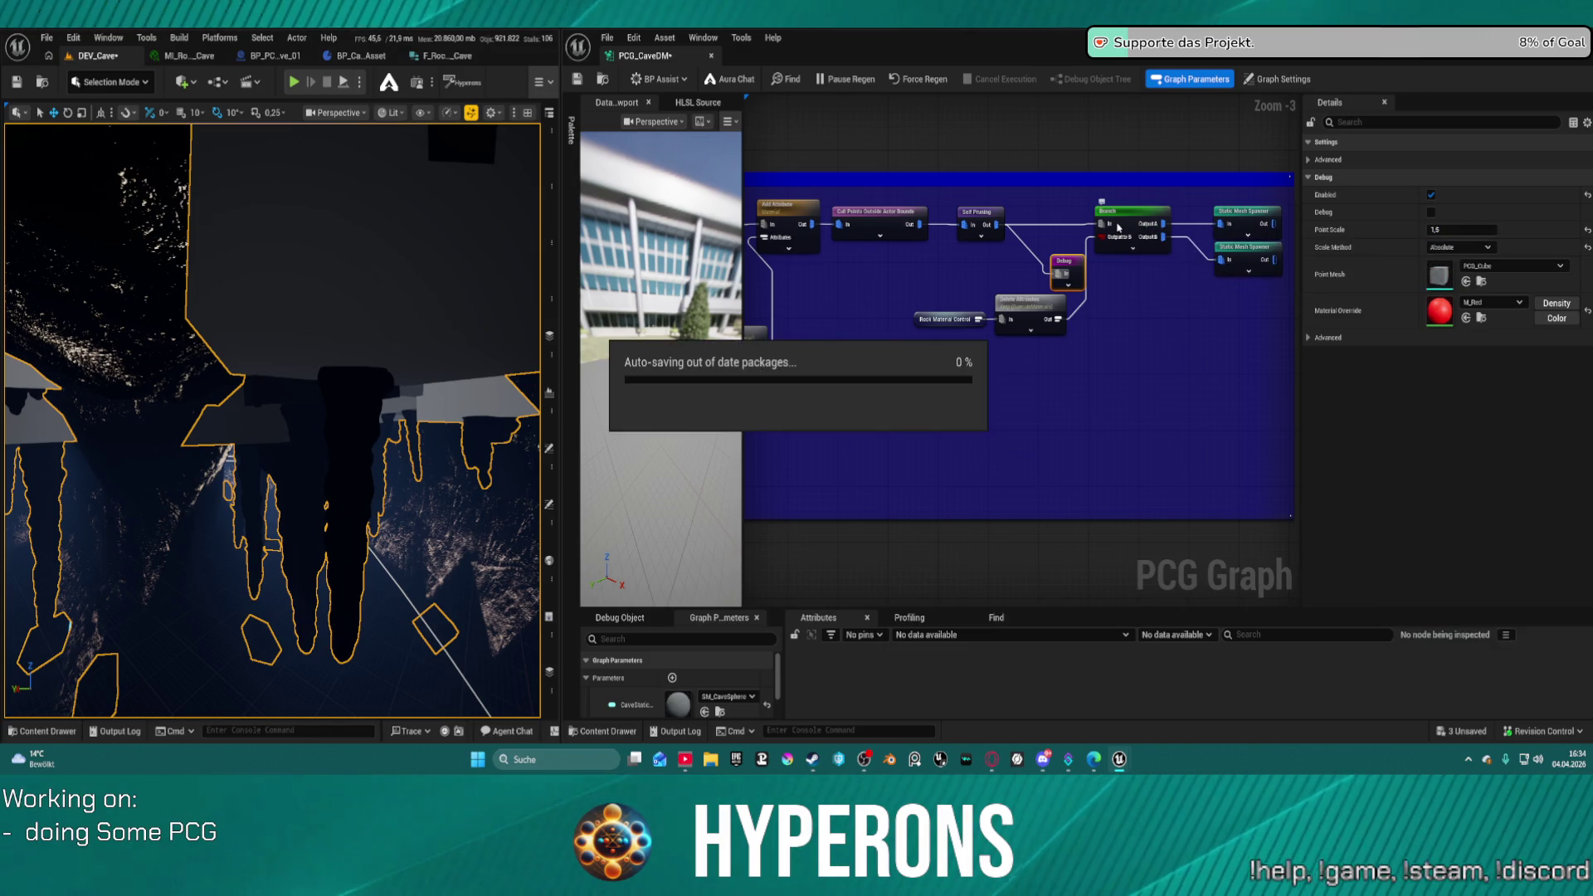
pyautogui.click(1585, 232)
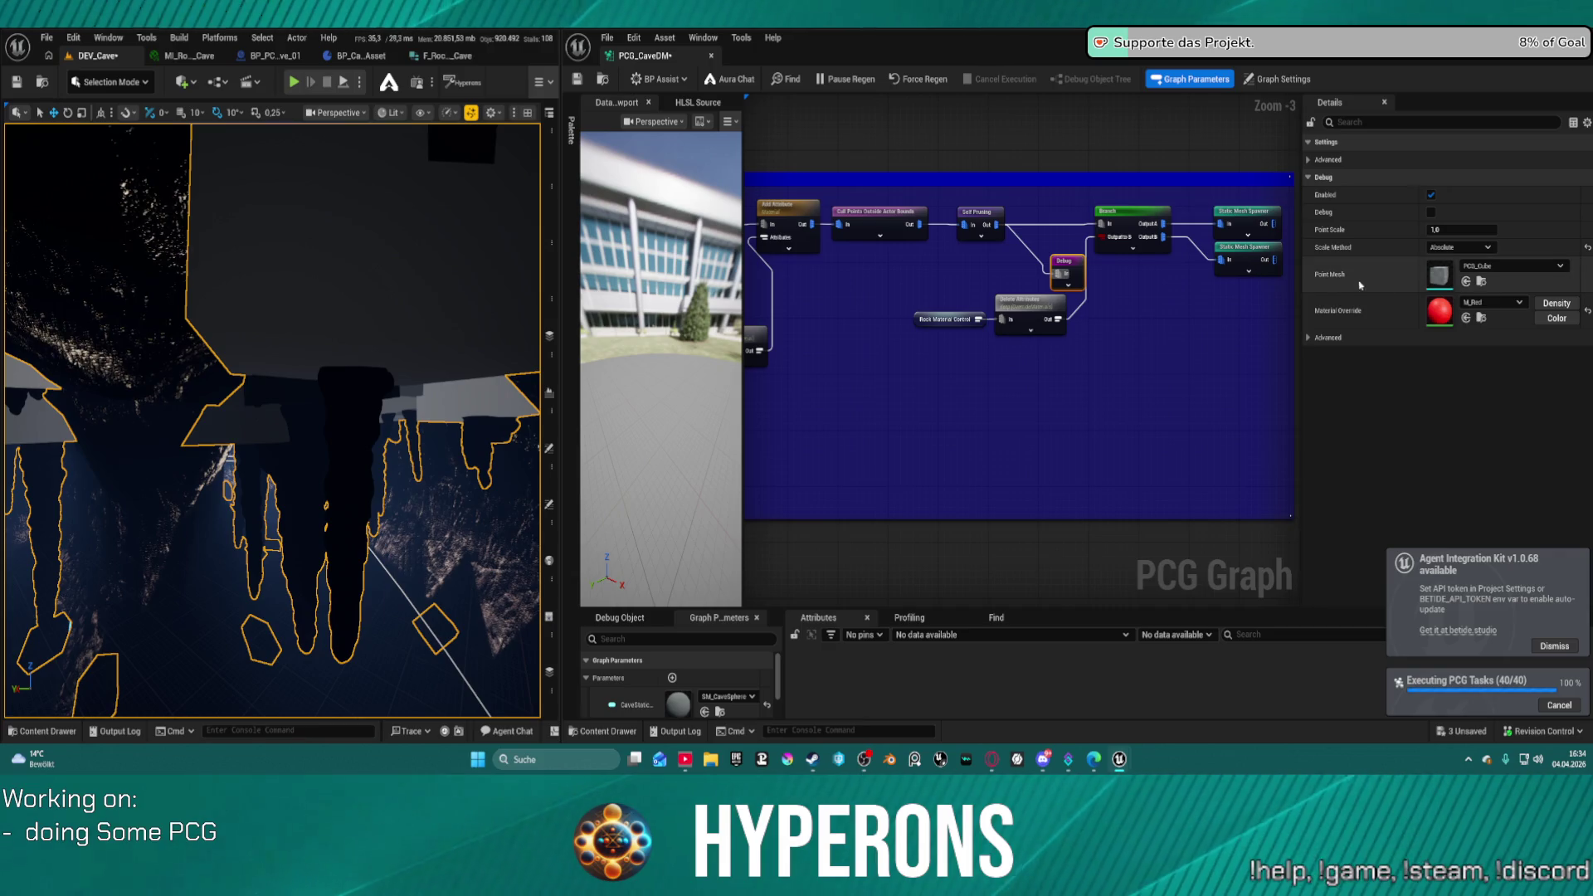
pyautogui.click(1586, 247)
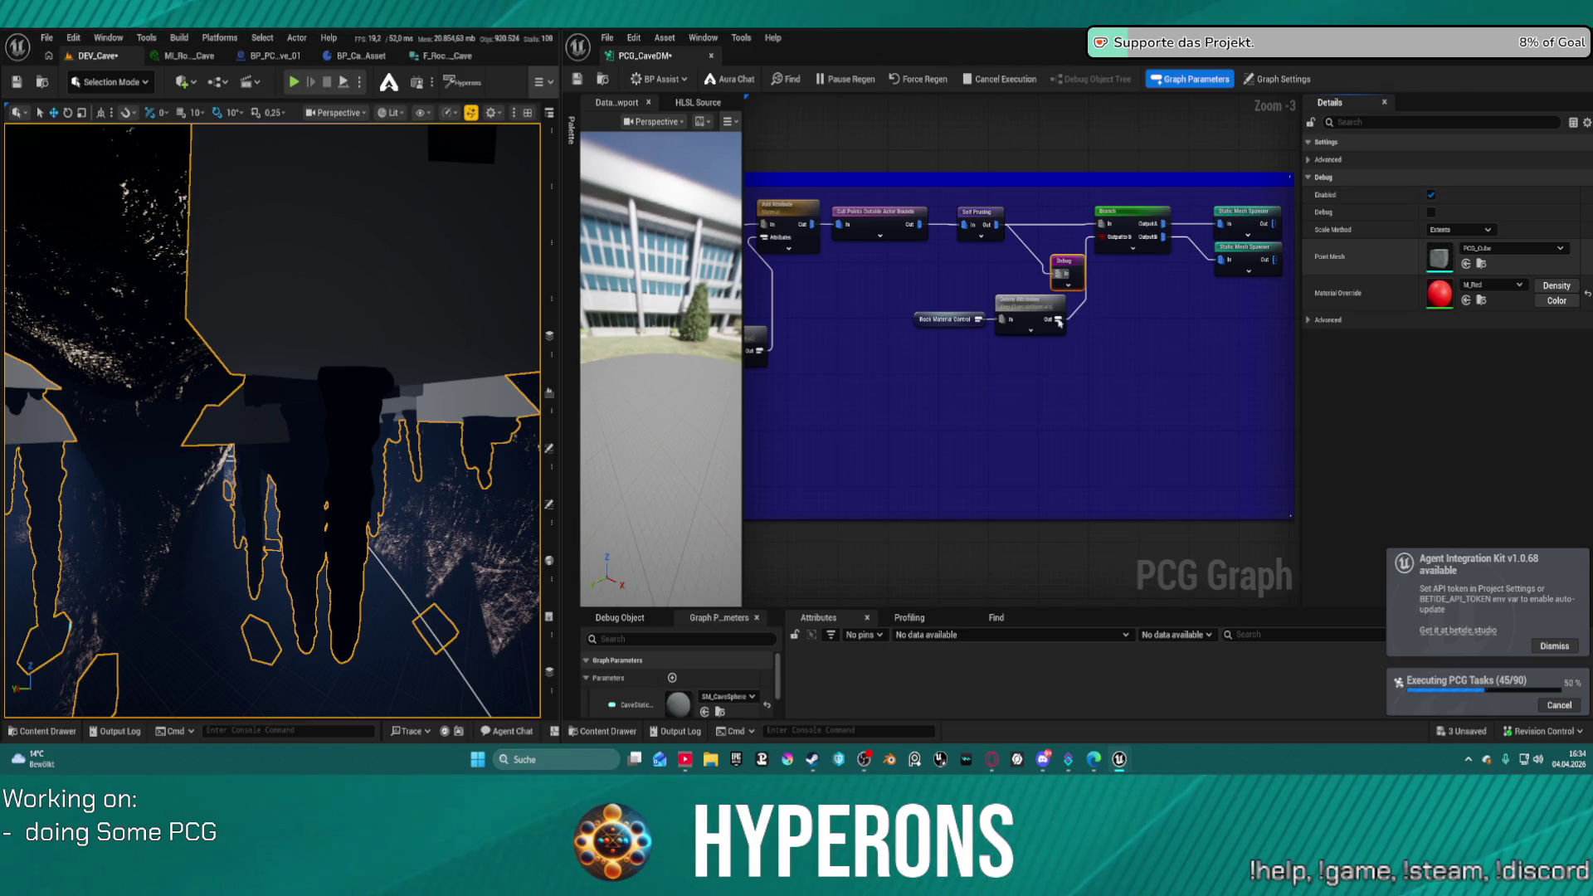
# - Review the Transform Points node's rotation and scale settings, then show the level Outliner
pyautogui.rightClick(1089, 383)
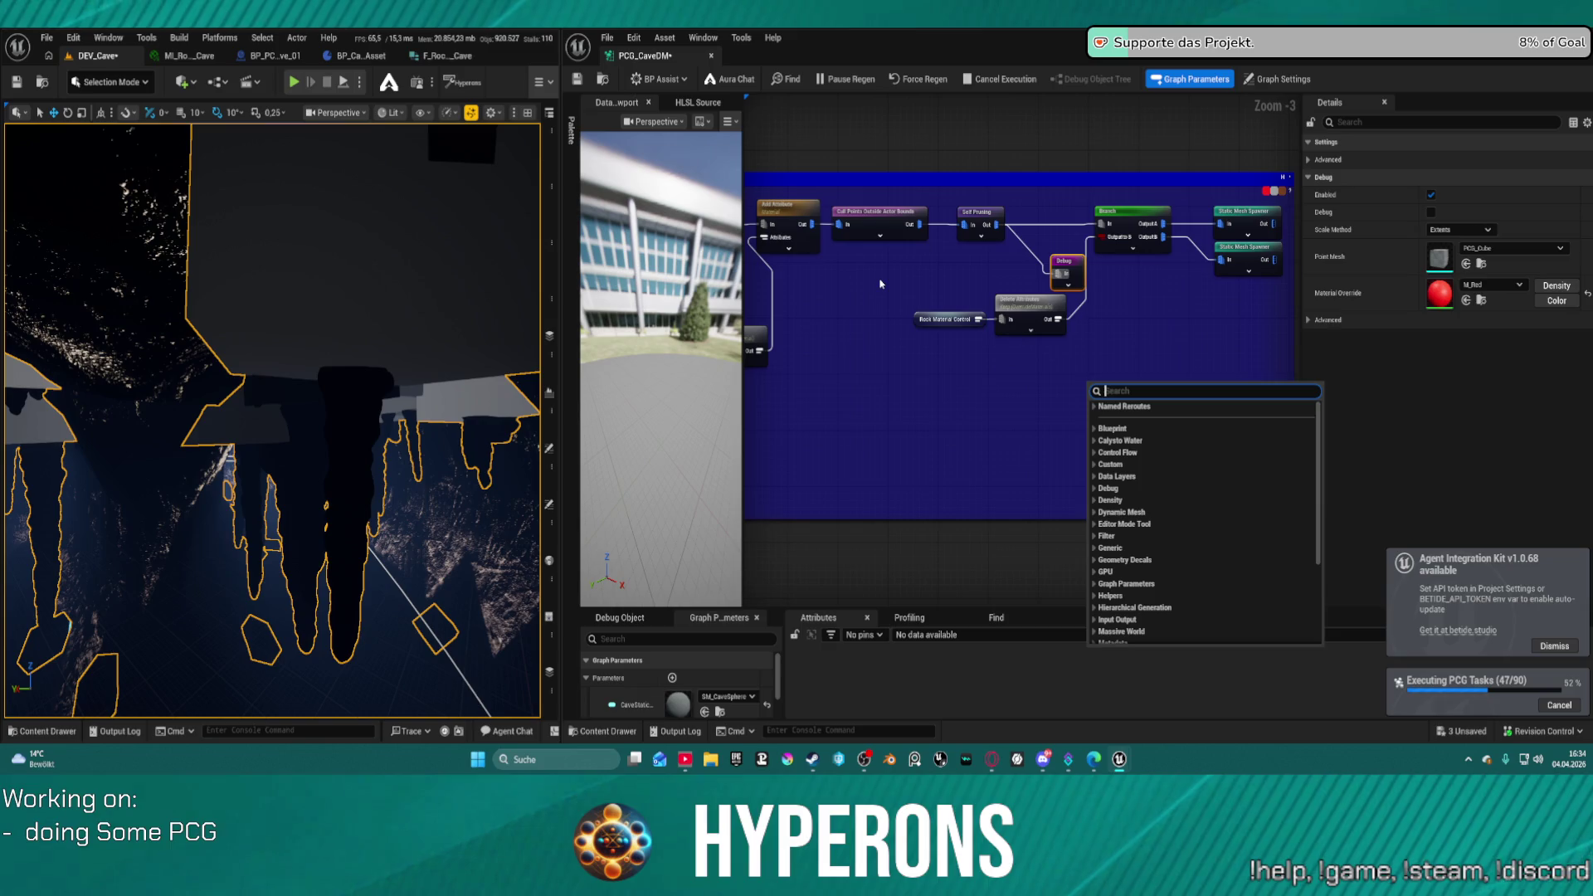
pyautogui.moveTo(872, 273); pyautogui.dragTo(1182, 207)
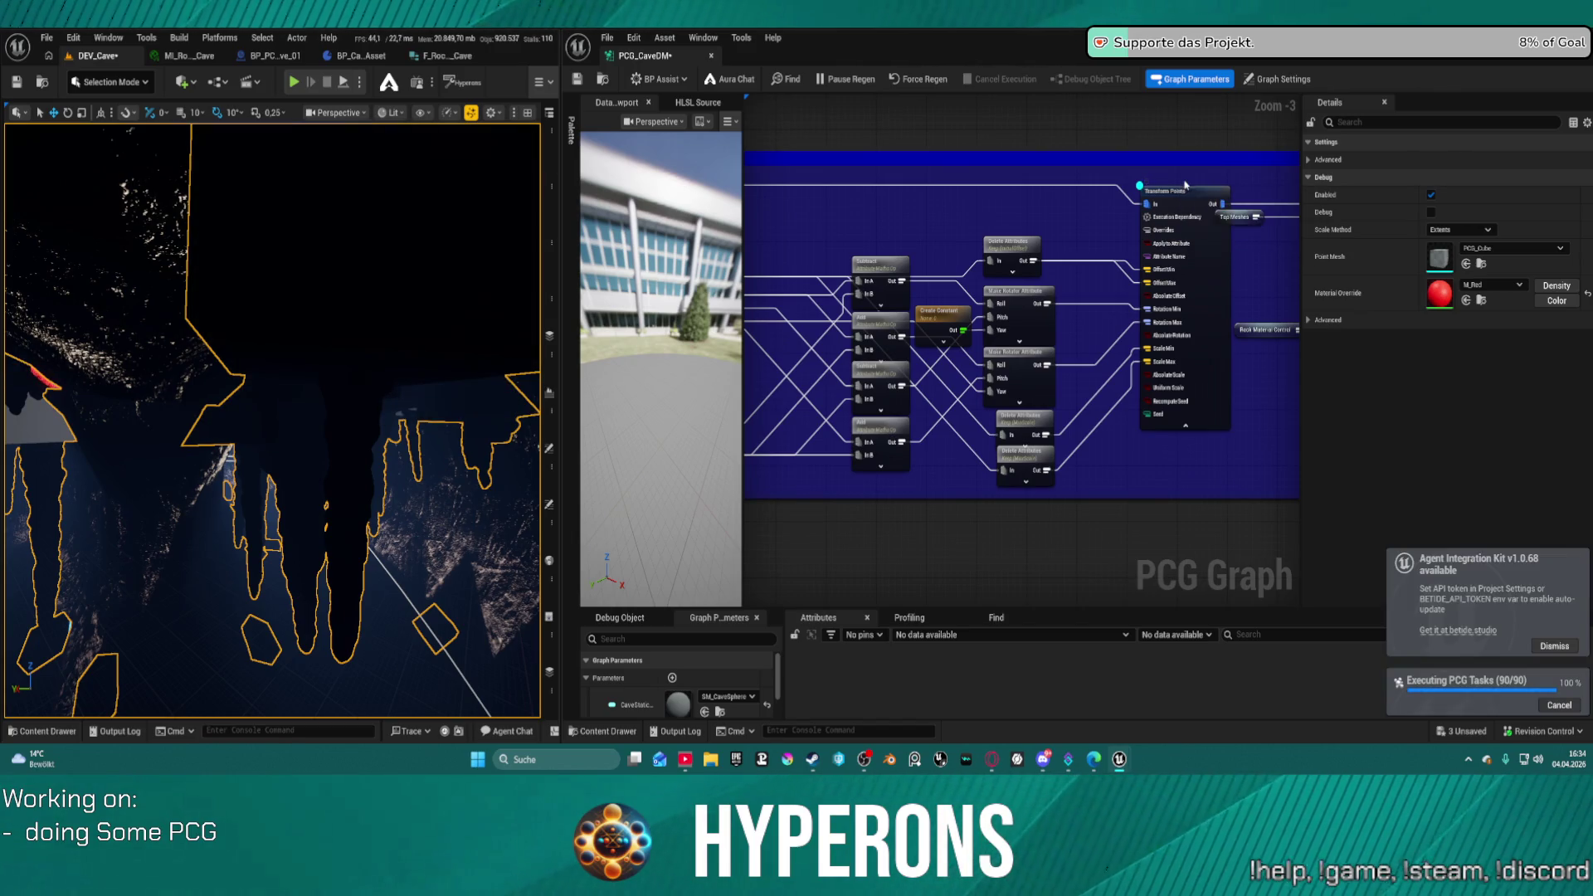
pyautogui.click(1185, 187)
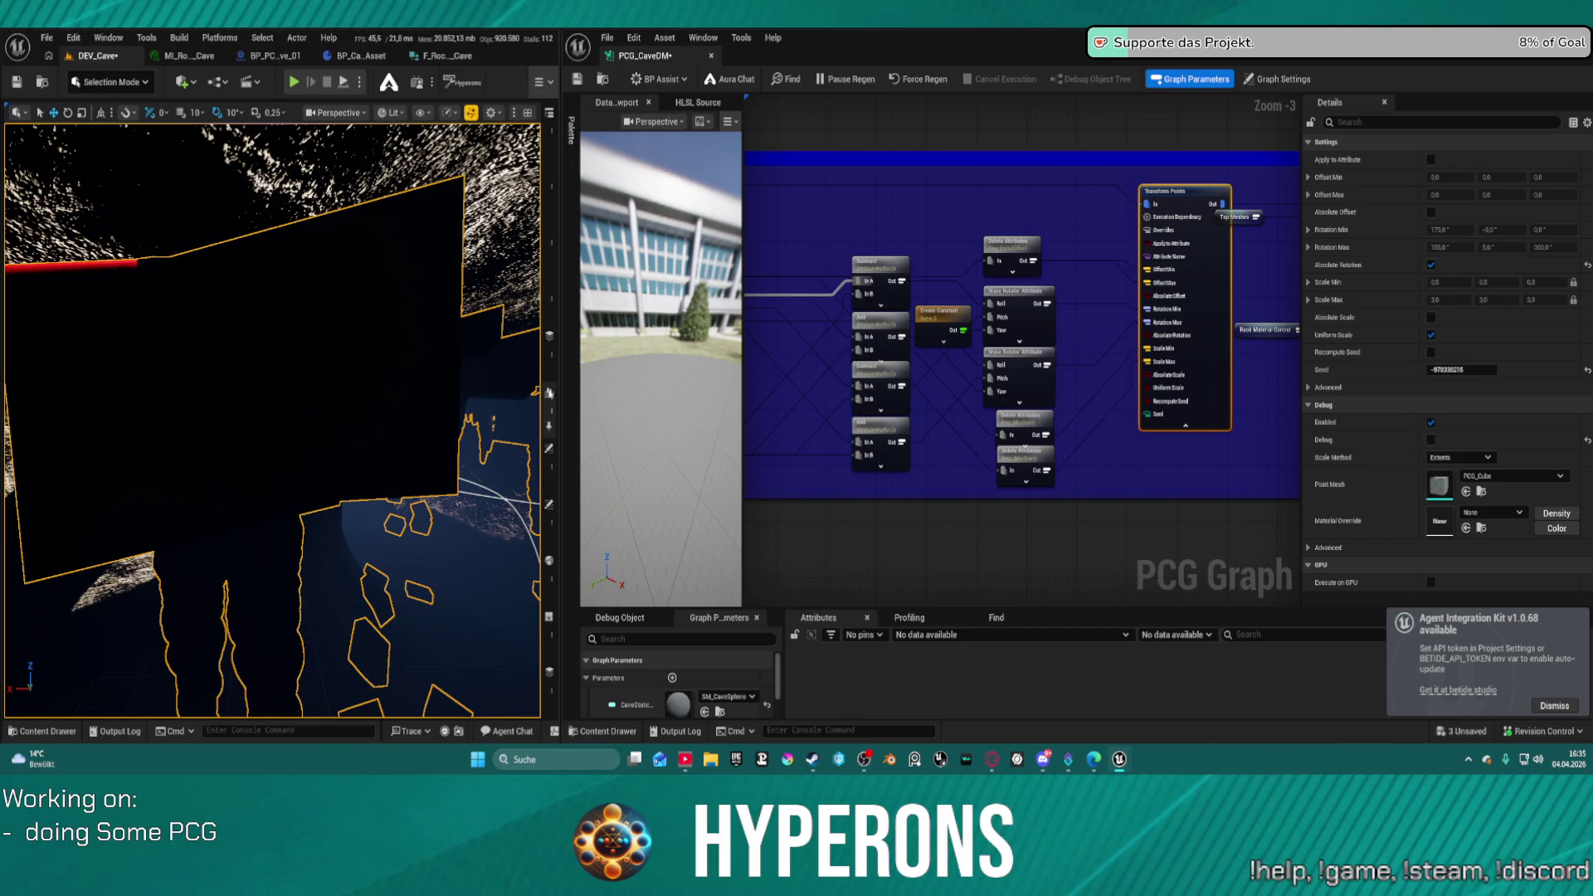
pyautogui.click(549, 112)
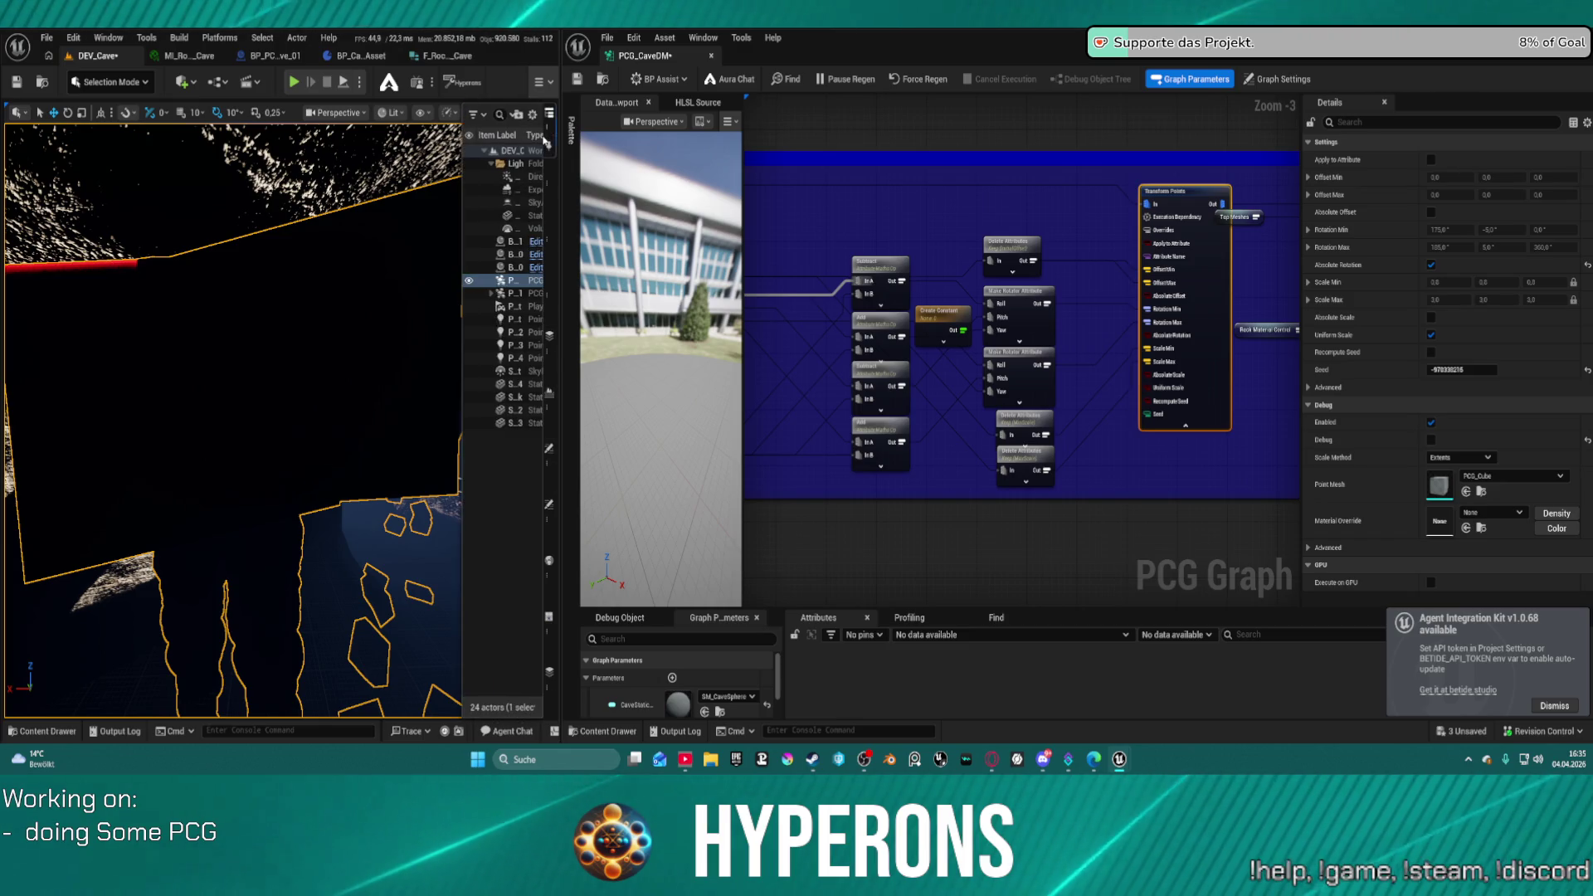
# - Focus on the DirectionalLight and review the SkyAtmosphere actor's properties
pyautogui.doubleClick(514, 176)
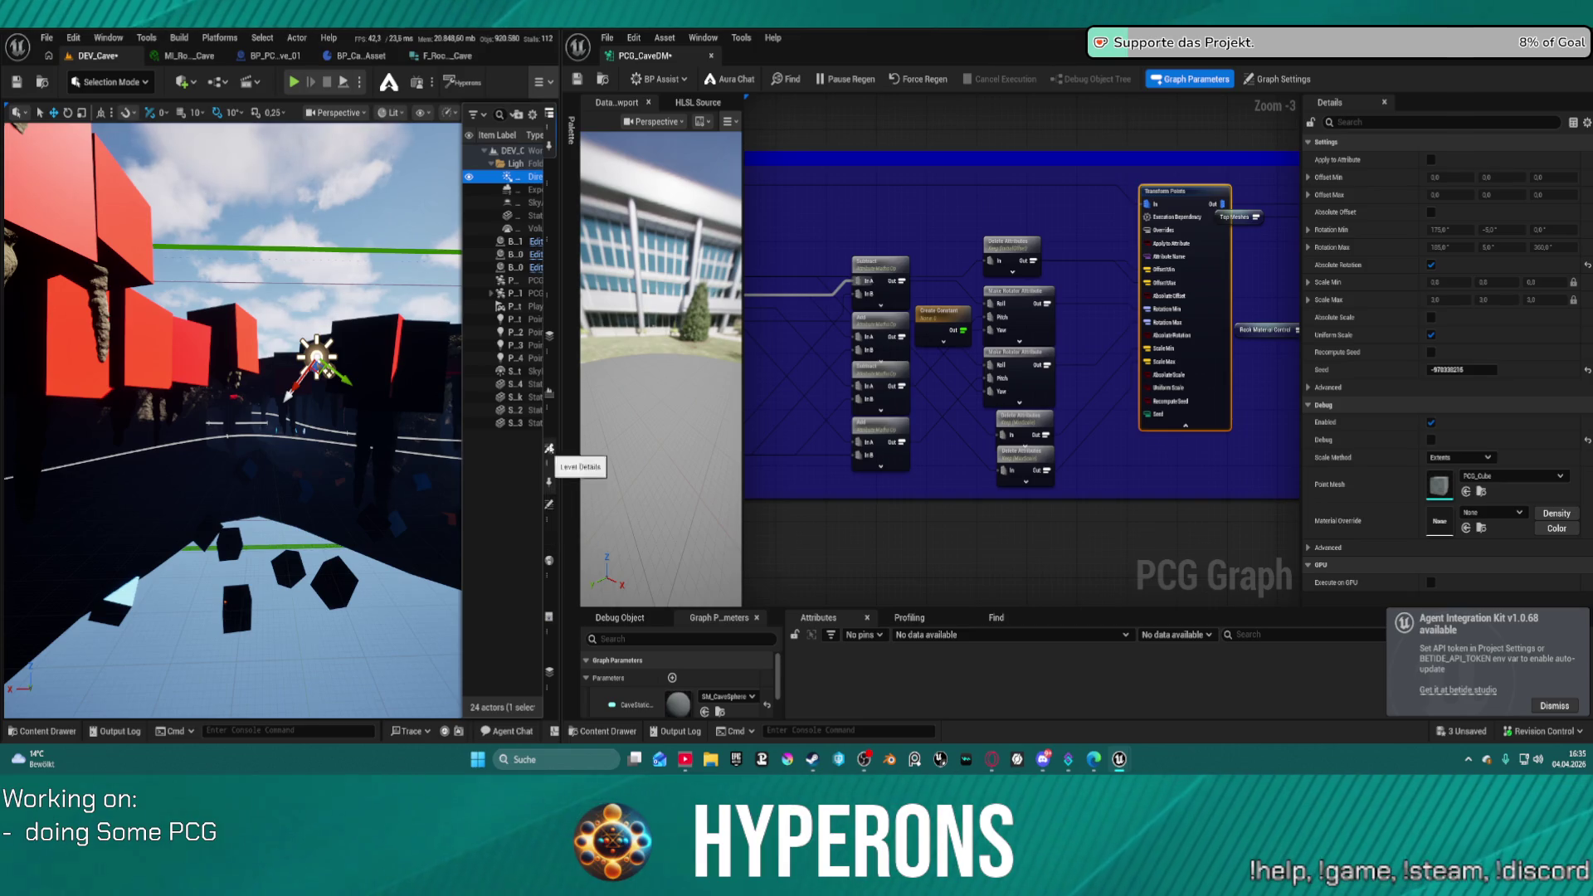
pyautogui.click(531, 202)
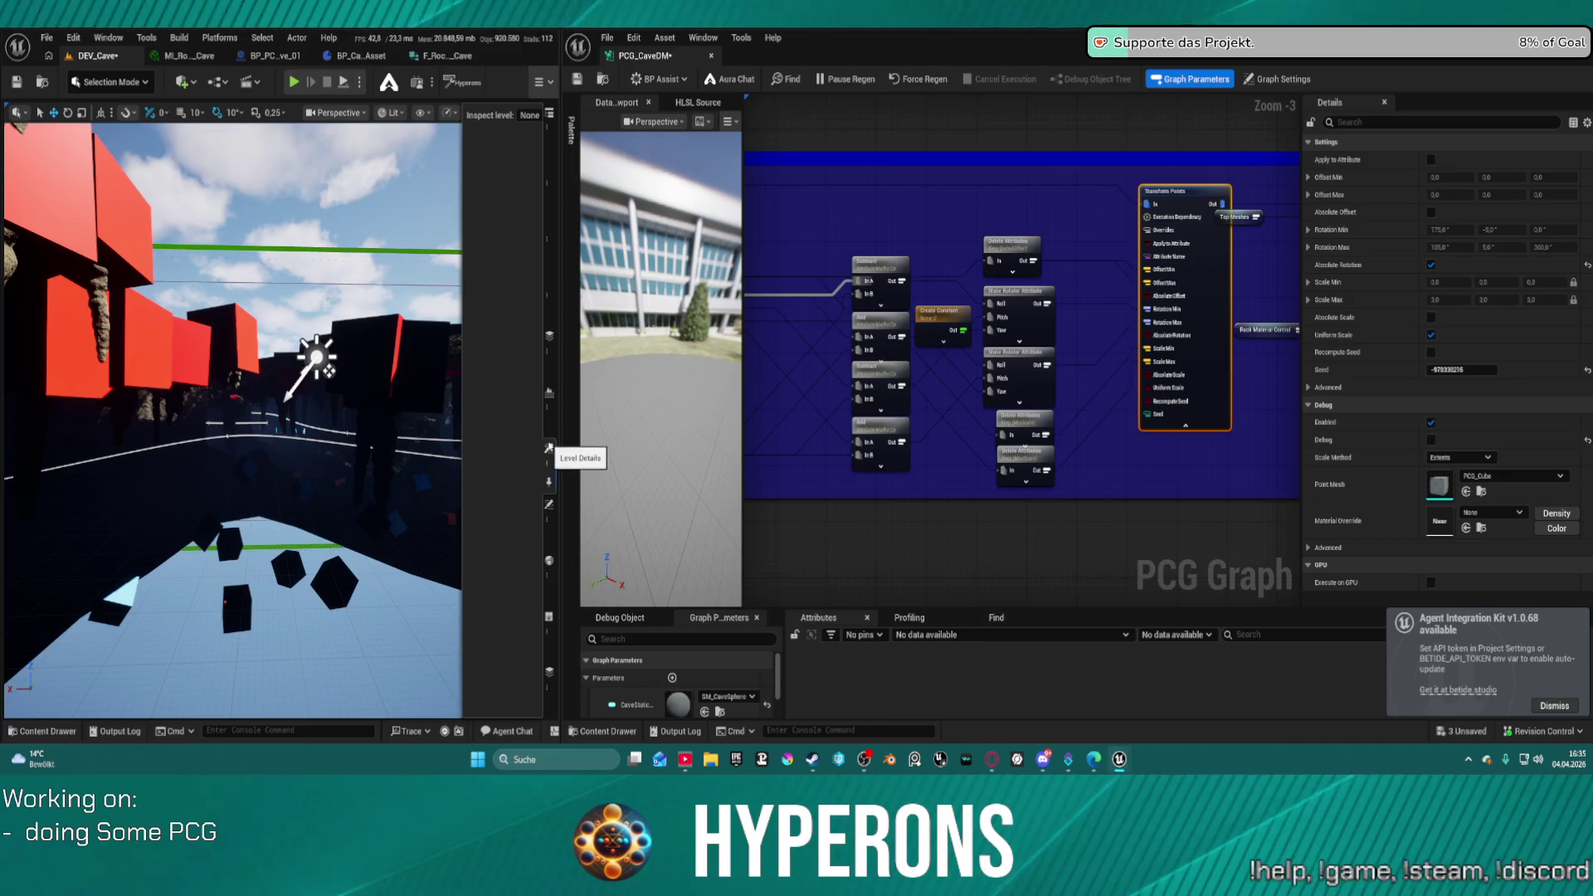
pyautogui.click(549, 503)
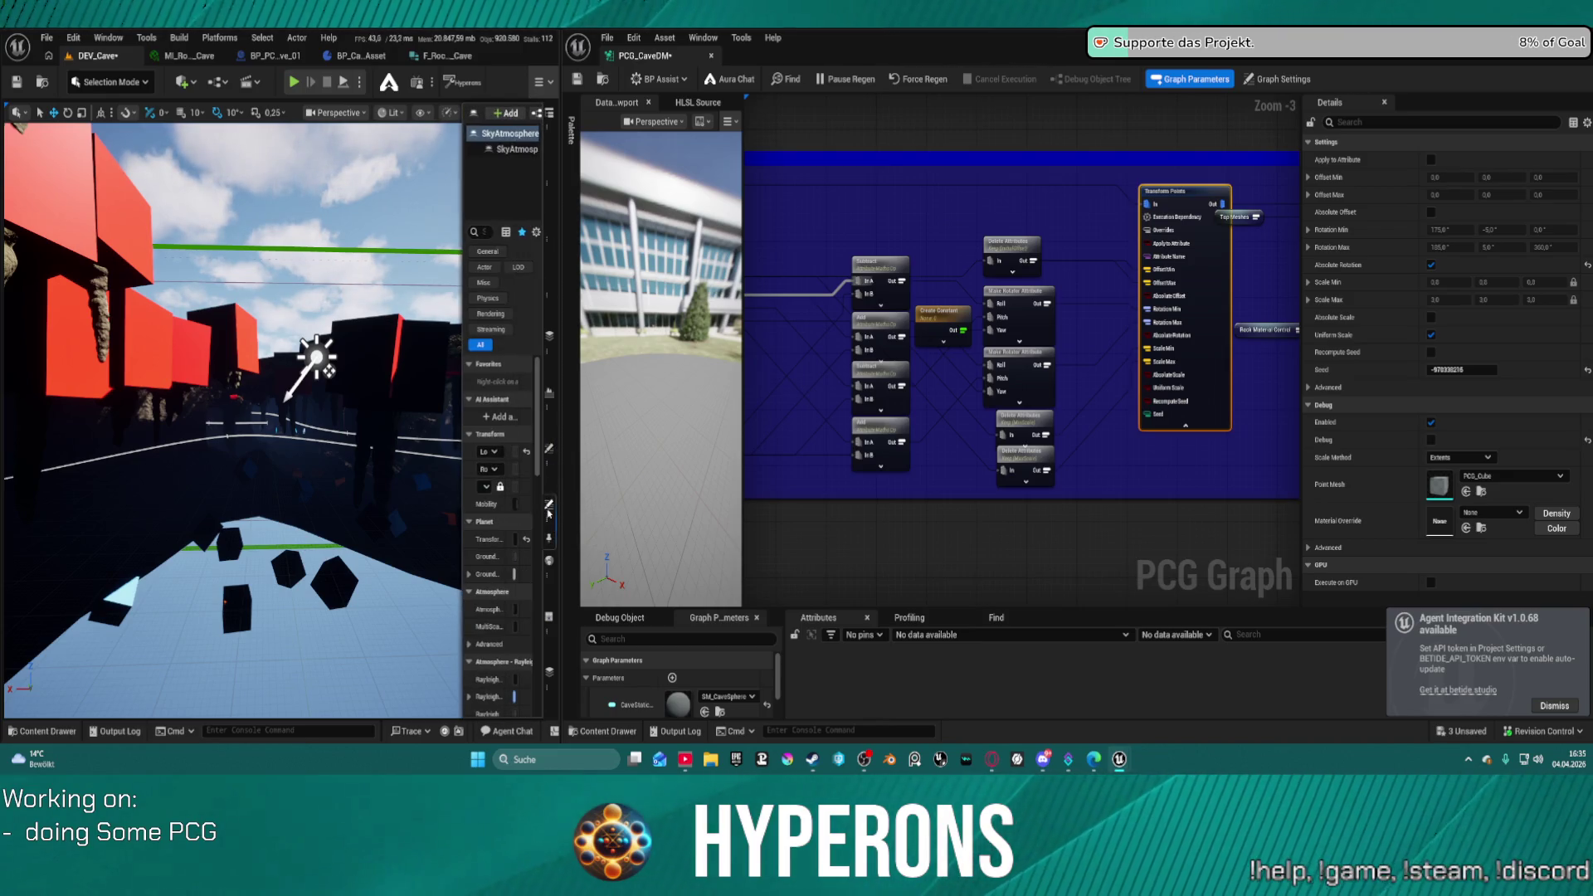
pyautogui.moveTo(462, 426)
pyautogui.mouseDown()
pyautogui.moveTo(278, 434)
pyautogui.moveTo(334, 441)
pyautogui.mouseUp()
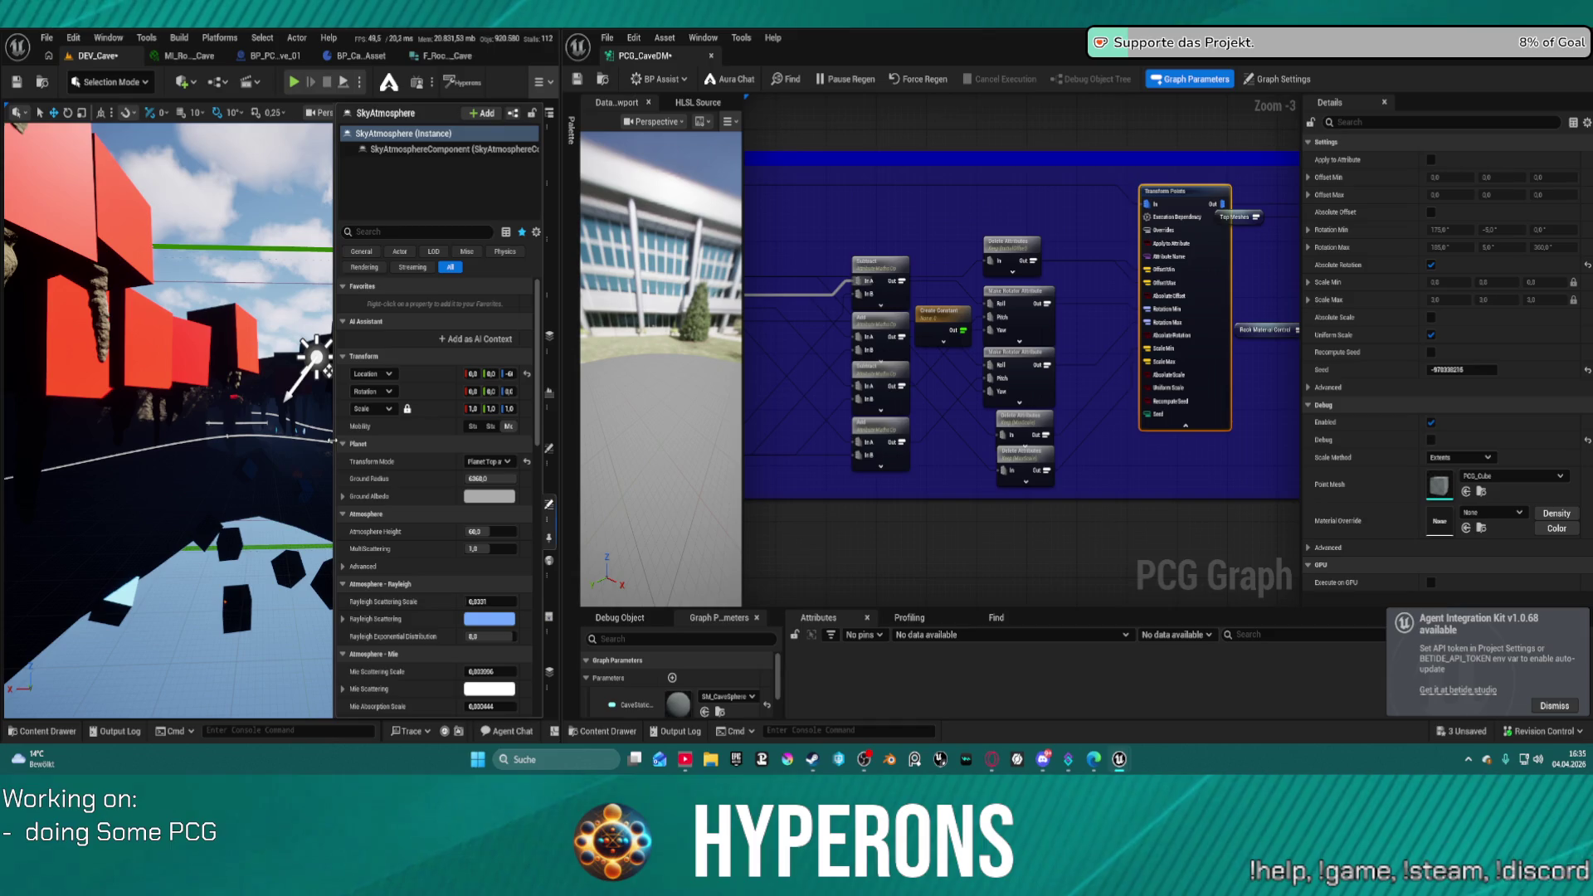
pyautogui.click(546, 120)
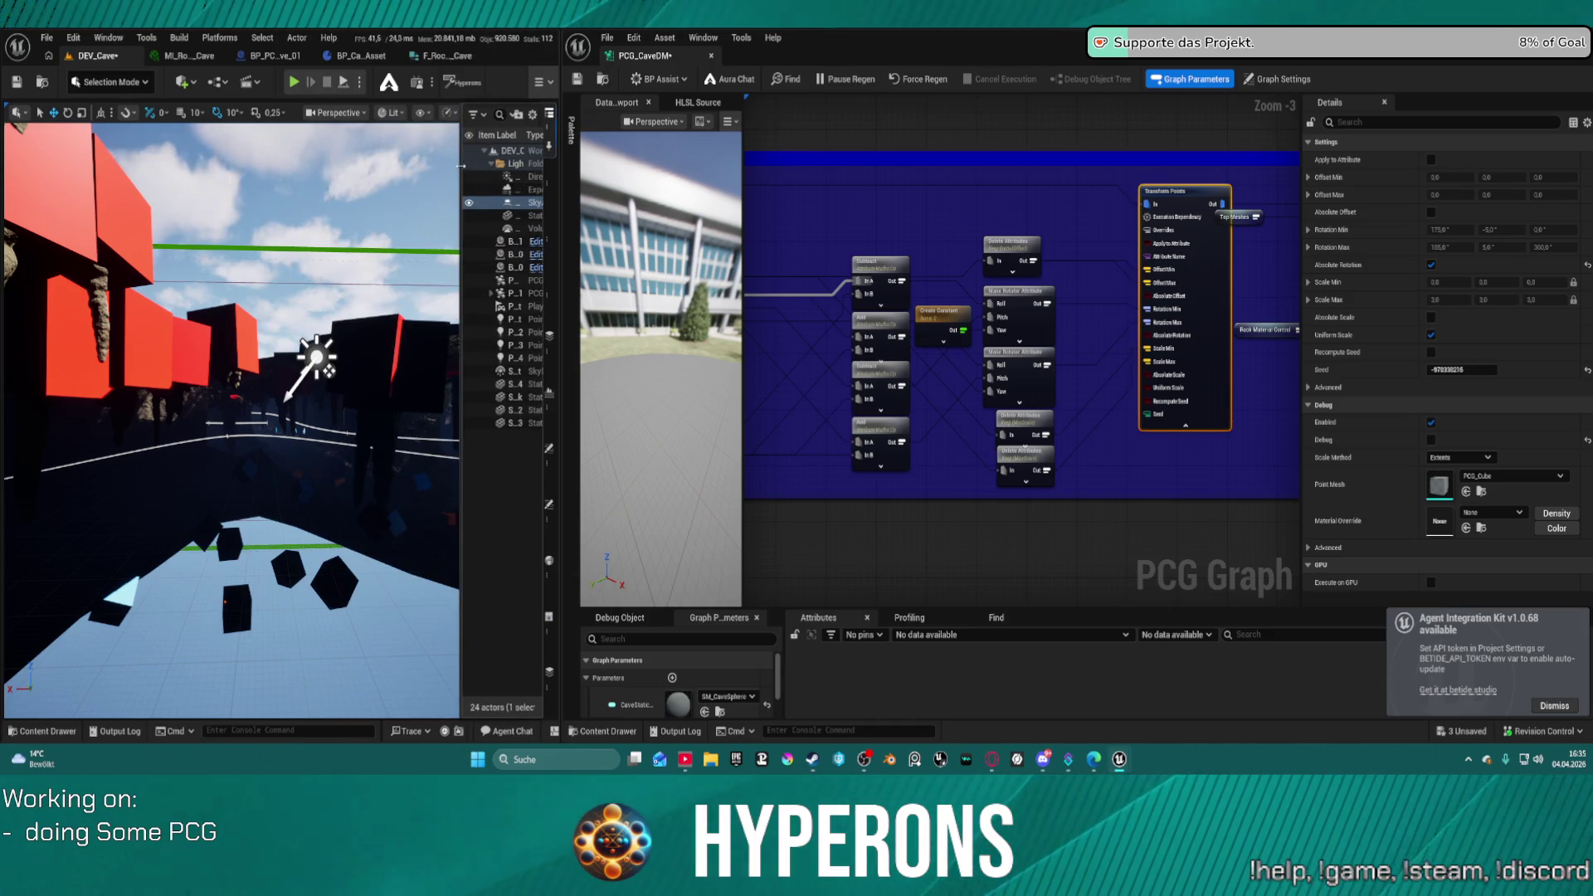
pyautogui.moveTo(462, 176); pyautogui.dragTo(365, 178)
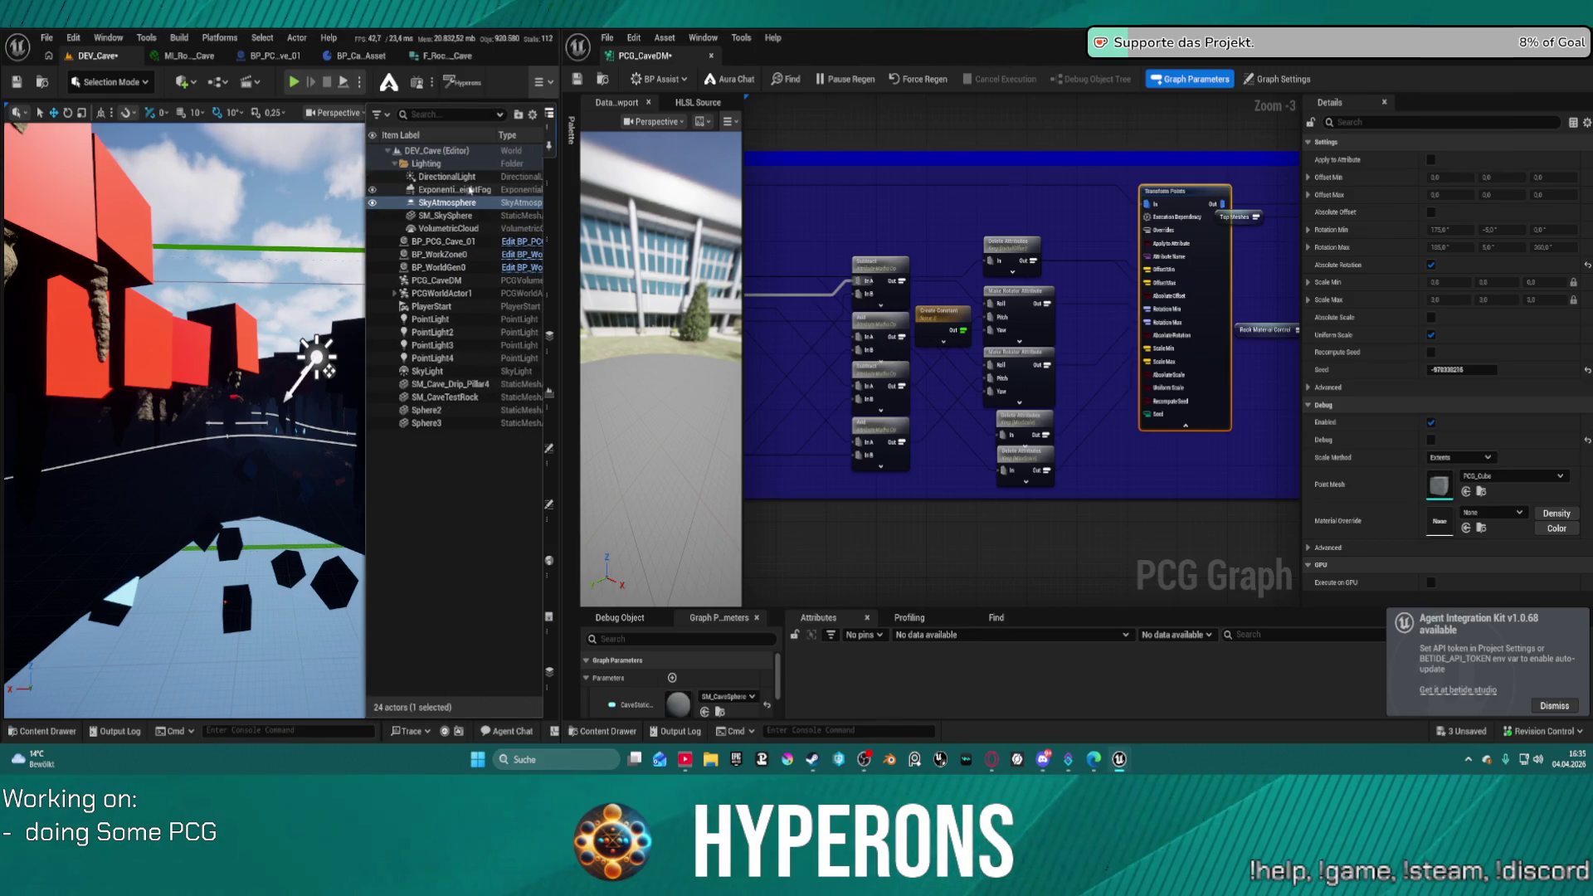
# - Review the SkyLight actor's properties, then close them to return to the cave view
pyautogui.click(458, 371)
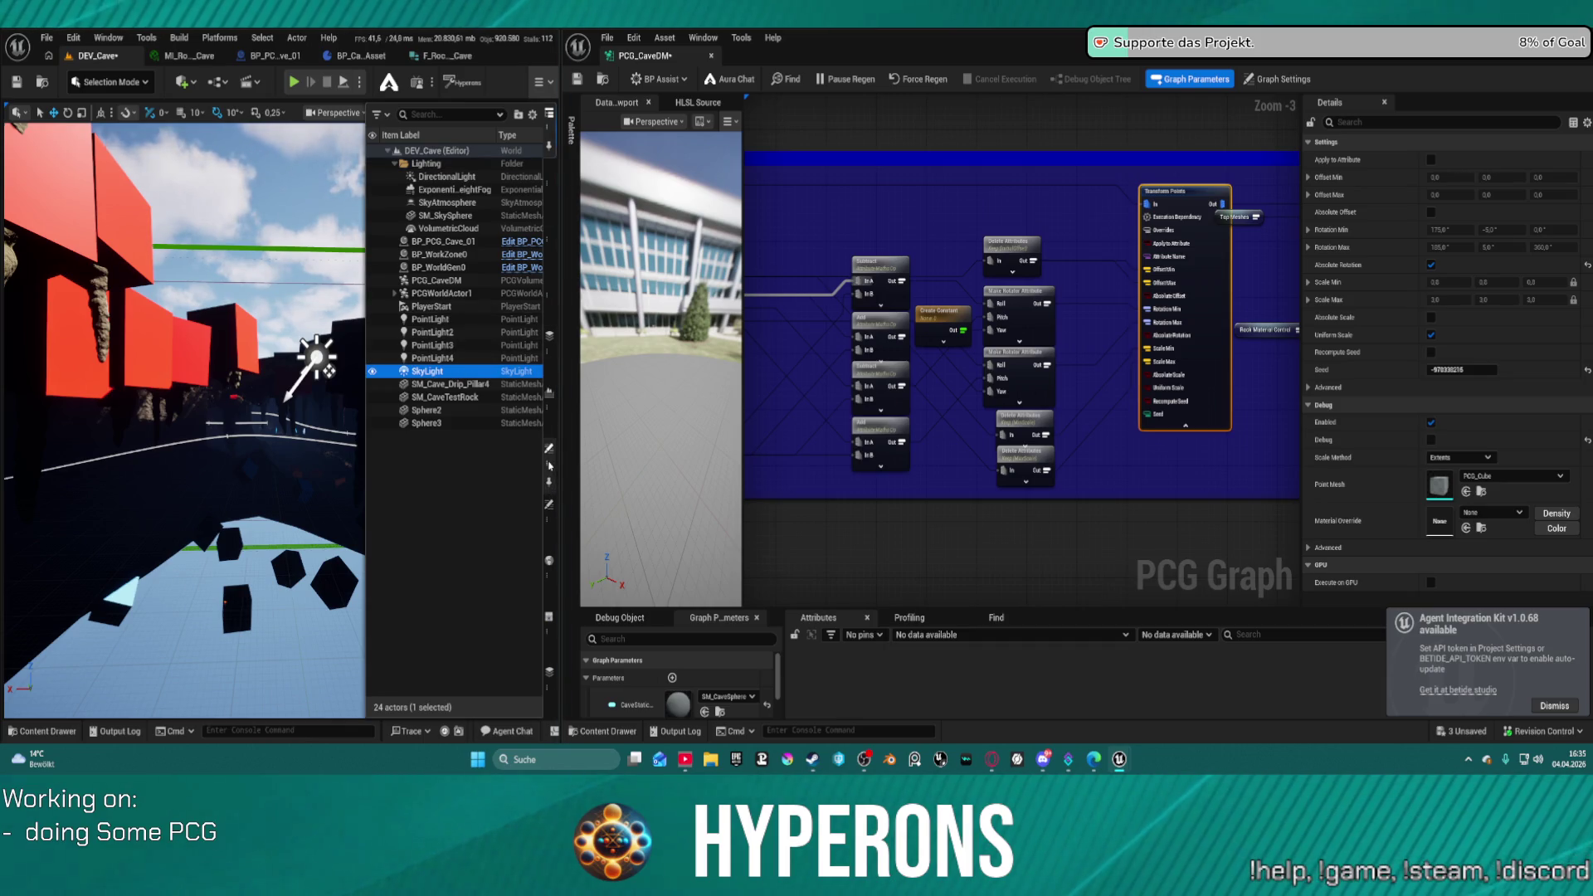
pyautogui.click(548, 448)
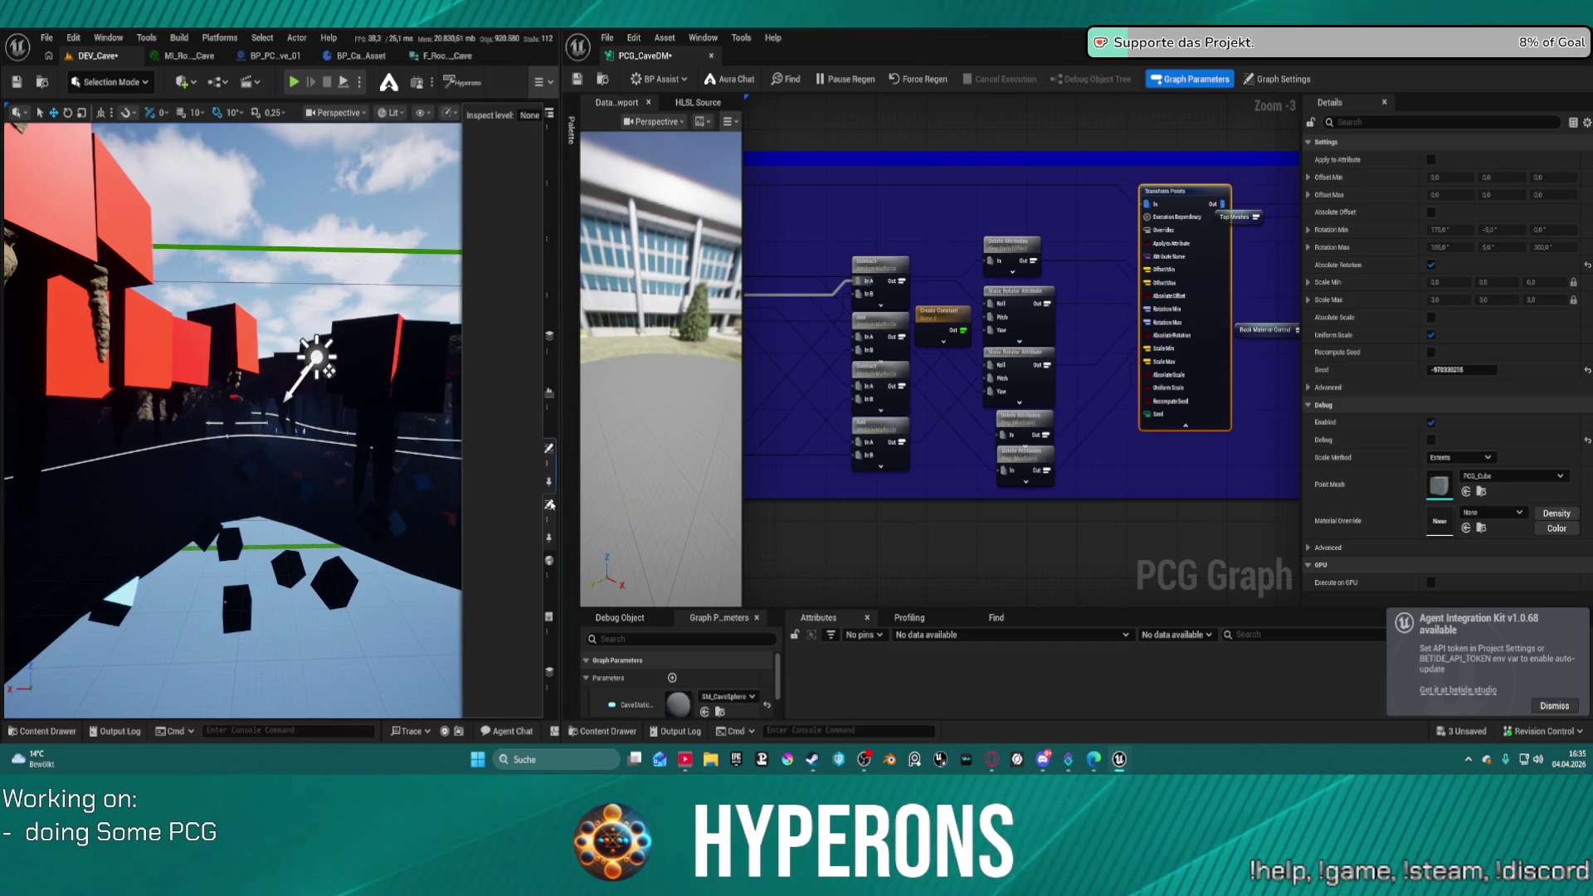
pyautogui.click(549, 504)
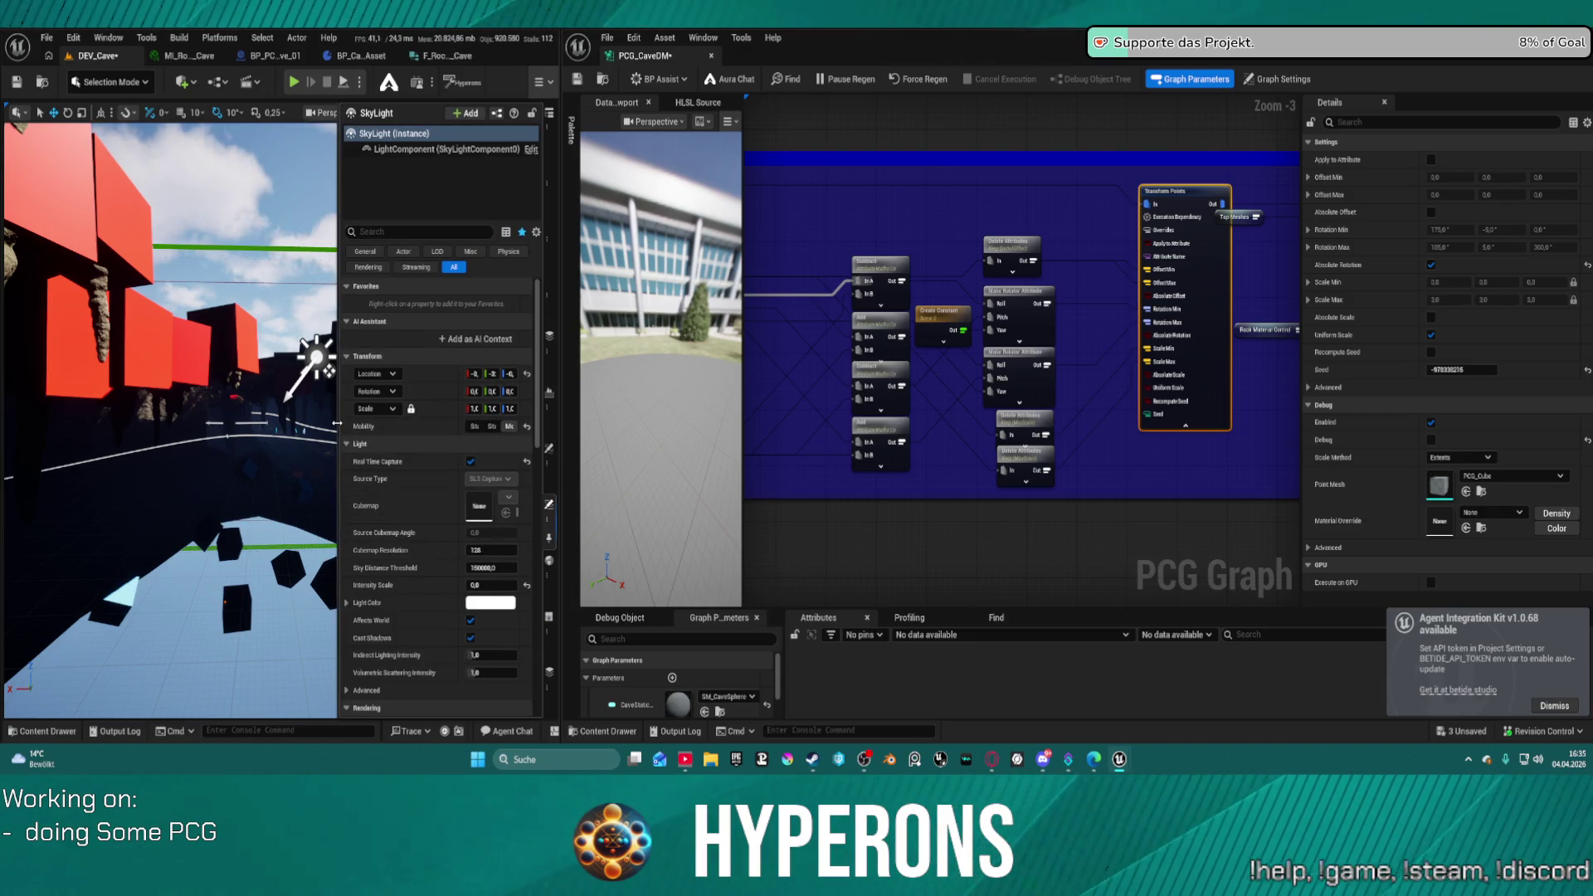
pyautogui.moveTo(338, 415); pyautogui.dragTo(229, 399)
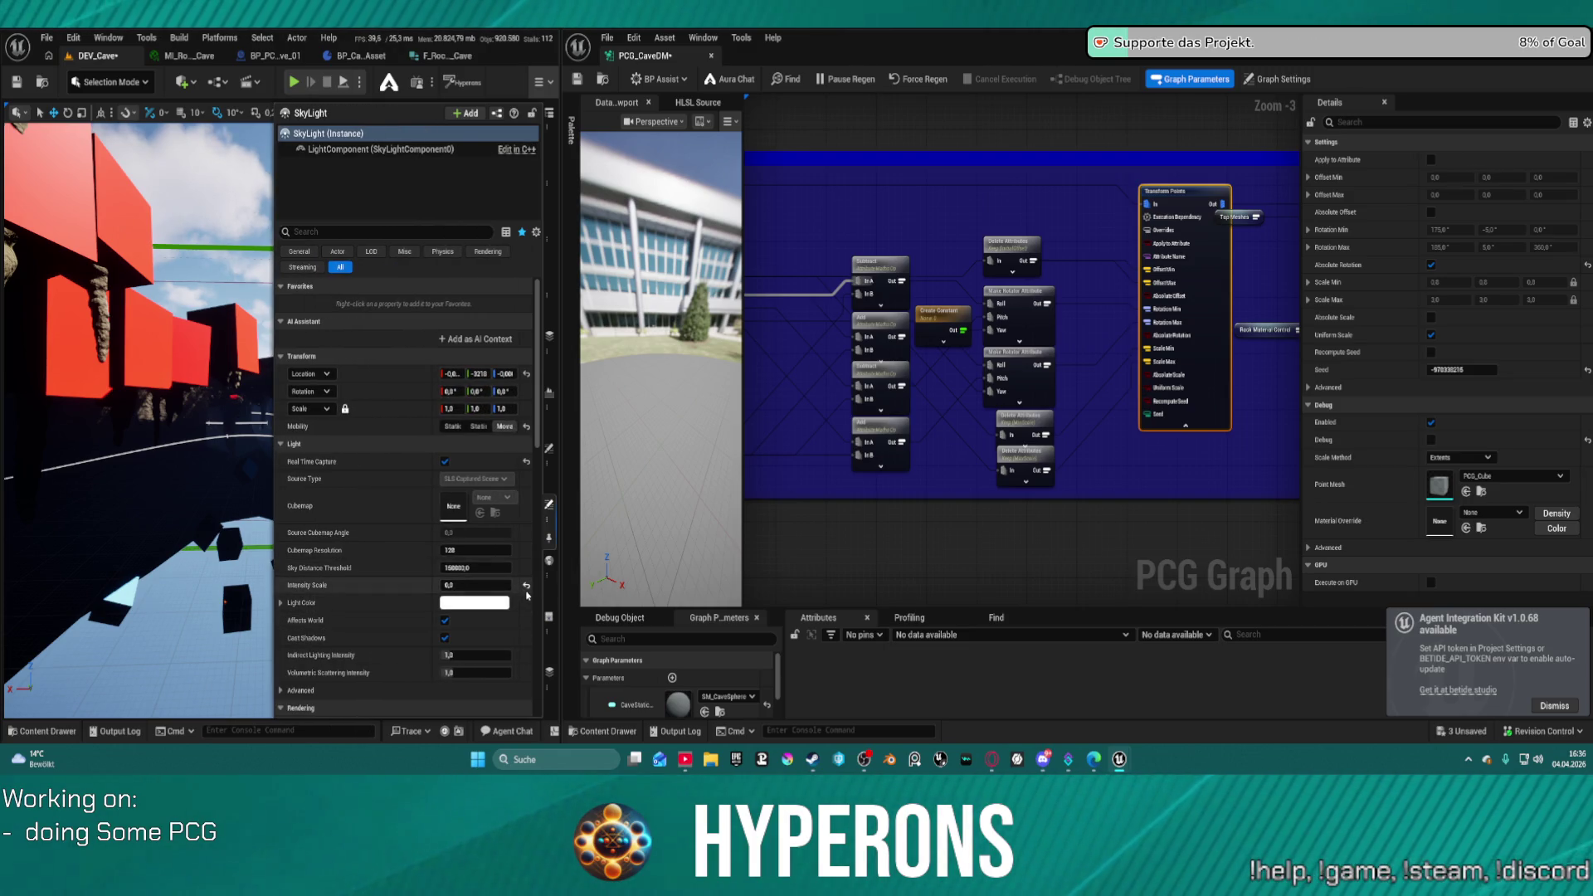
pyautogui.rightClick(208, 415)
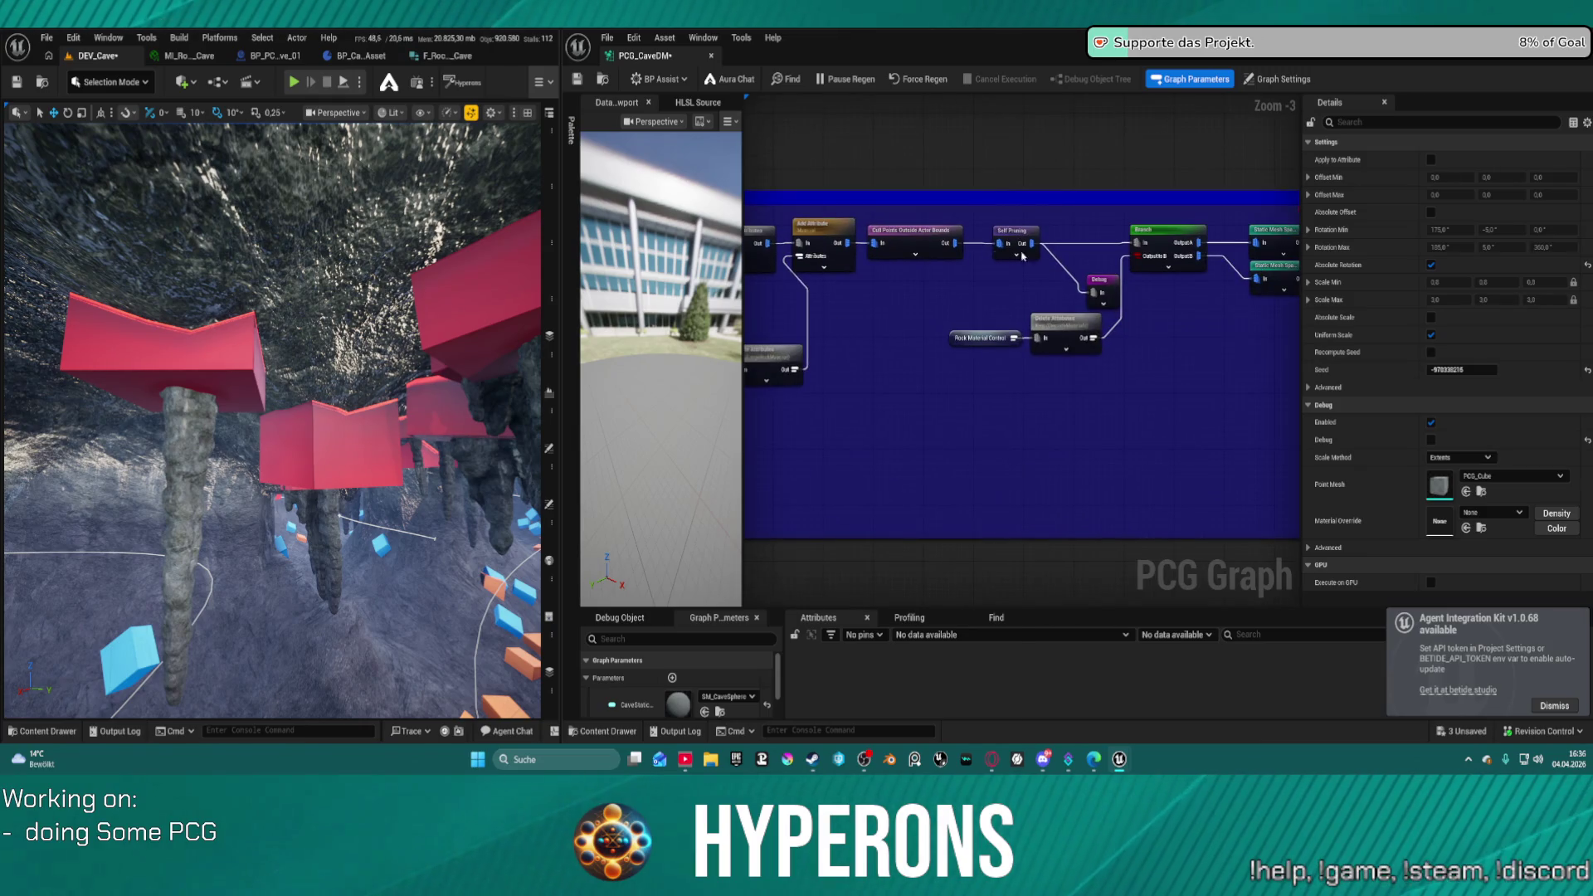
# - Set the Self Pruning node's Pruning Type to All Equal and save to regenerate
pyautogui.click(1020, 235)
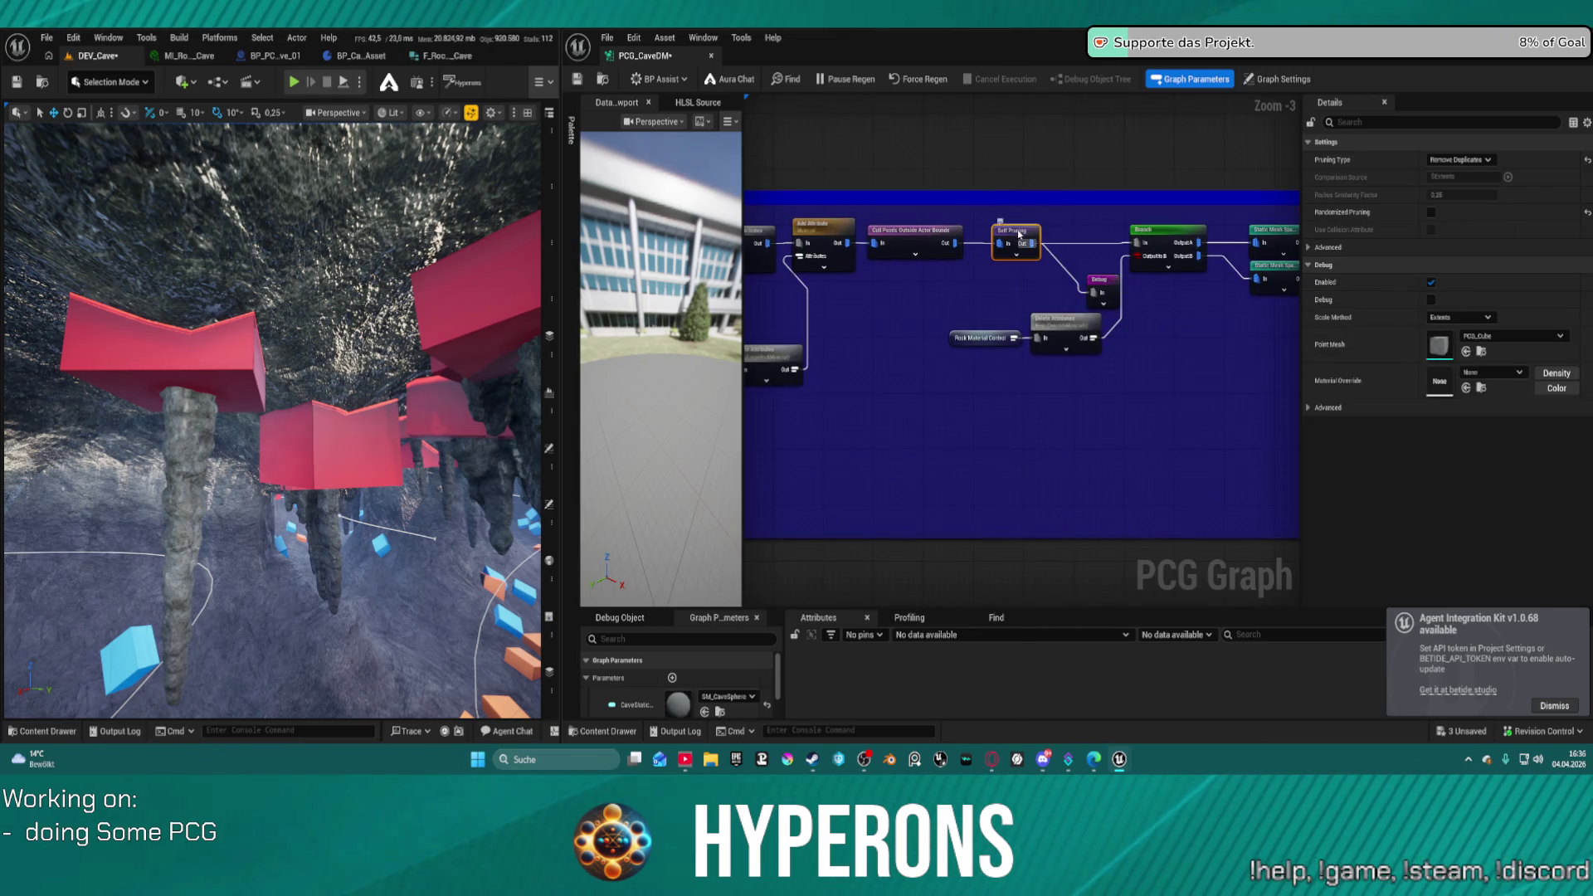
pyautogui.click(1460, 159)
pyautogui.click(1461, 197)
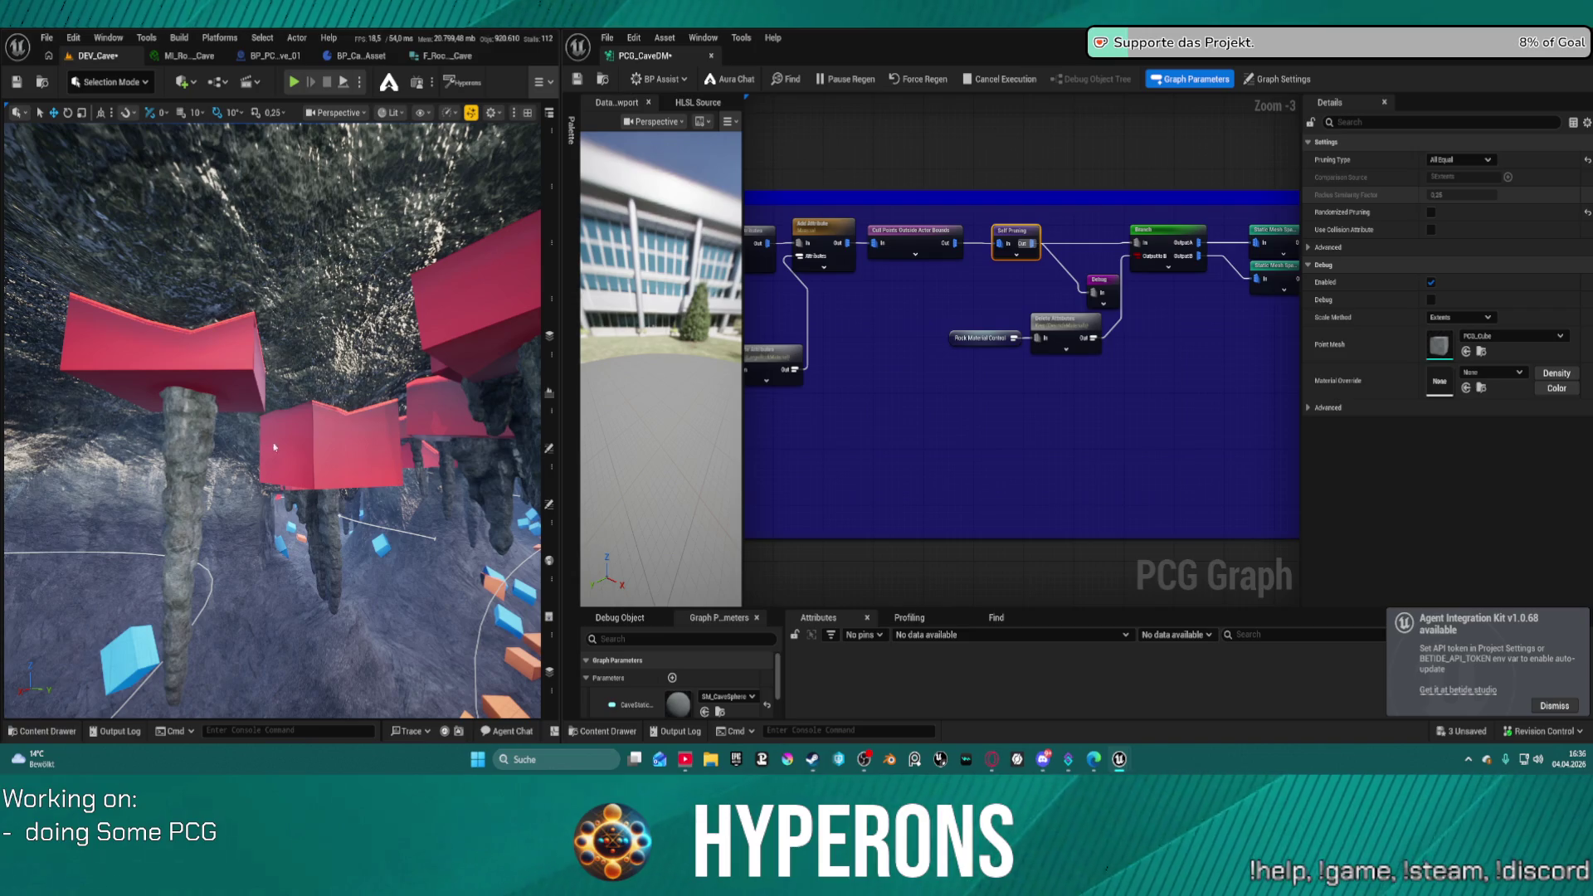
pyautogui.hotkey('ctrl', 's')
# - Fly among the stalactites to check the cubes, then pan the graph to the spawner nodes
pyautogui.moveTo(316, 484); pyautogui.dragTo(367, 434)
pyautogui.moveTo(407, 329); pyautogui.dragTo(408, 329)
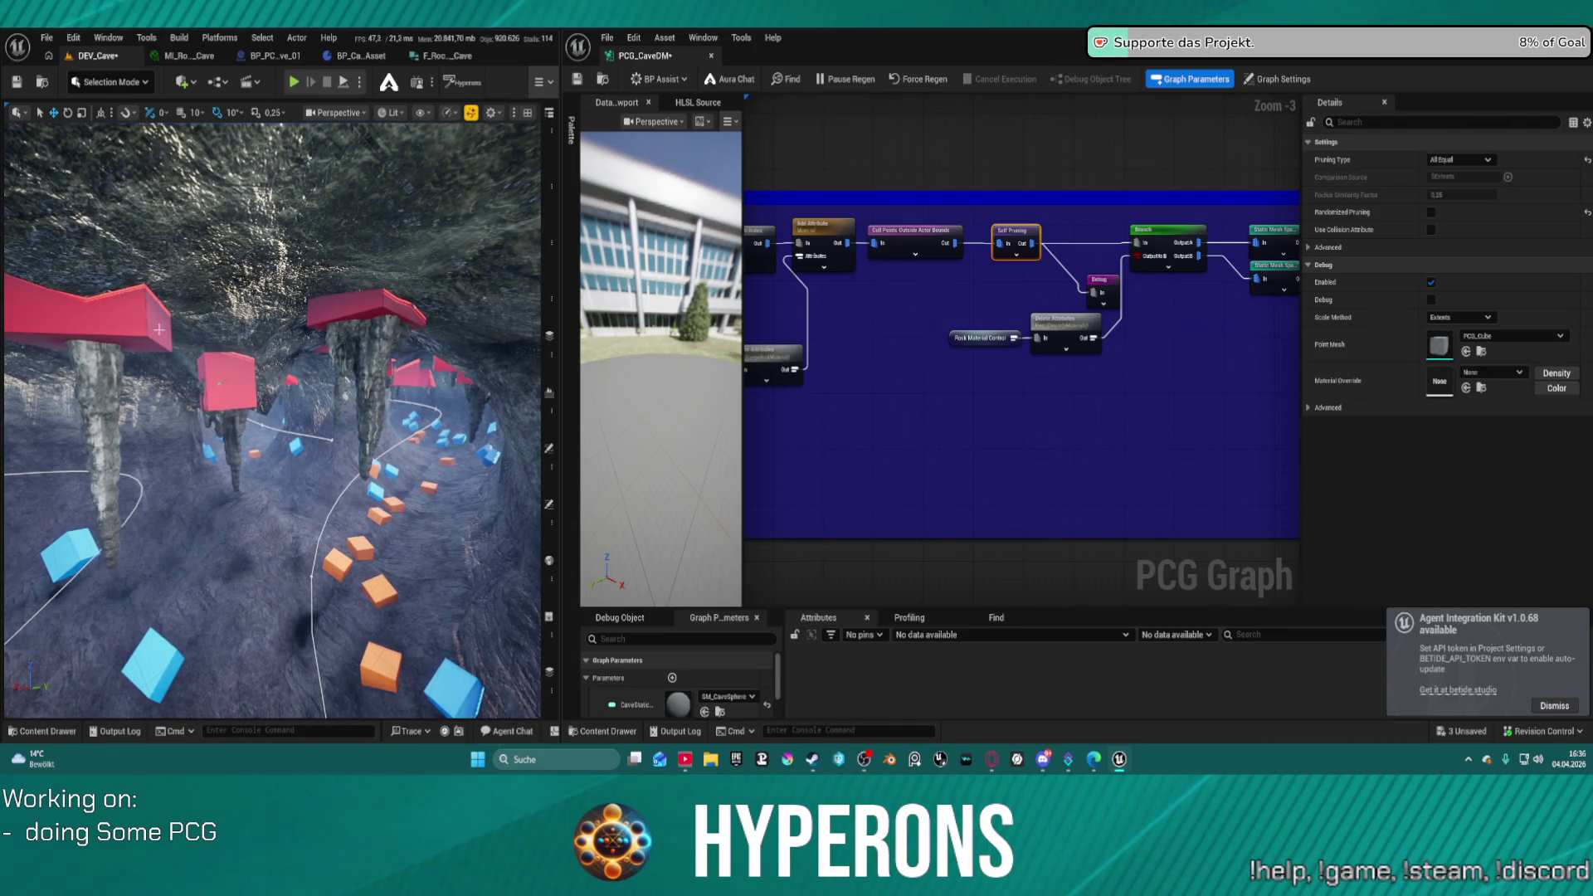
pyautogui.moveTo(159, 330); pyautogui.dragTo(158, 329)
pyautogui.moveTo(742, 415)
pyautogui.mouseDown()
pyautogui.moveTo(1050, 374)
pyautogui.moveTo(889, 419)
pyautogui.moveTo(966, 306)
pyautogui.moveTo(1138, 378)
pyautogui.moveTo(1283, 409)
pyautogui.moveTo(1221, 320)
pyautogui.mouseUp()
pyautogui.moveTo(966, 305); pyautogui.dragTo(1020, 314)
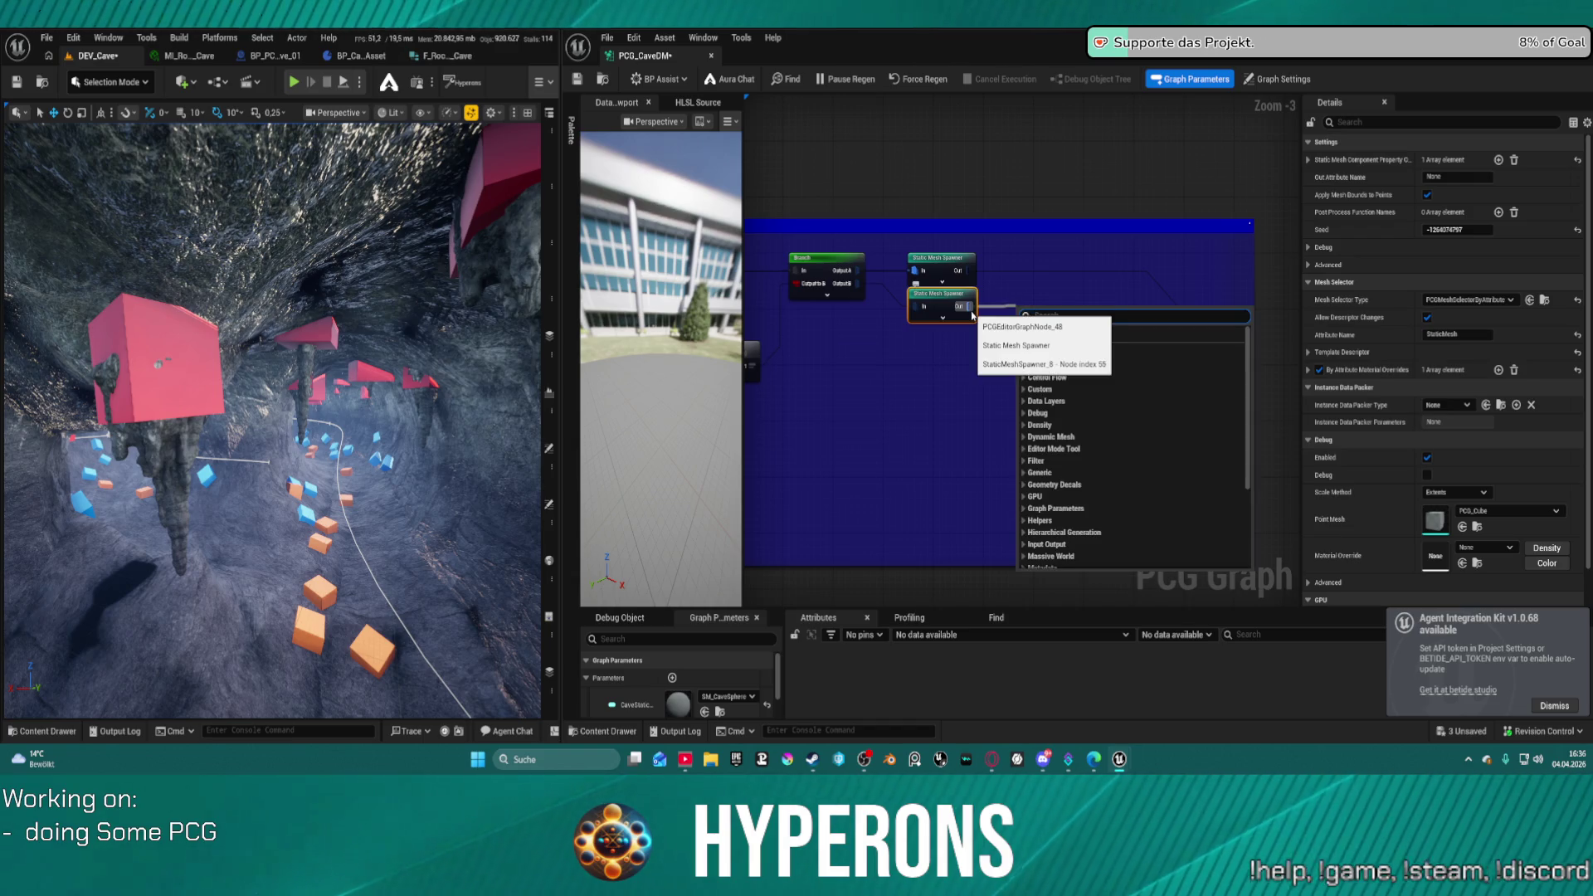
# - Add a Bounds From Mesh node after the second Static Mesh Spawner via 'boun' search and save
pyautogui.write('set bo')
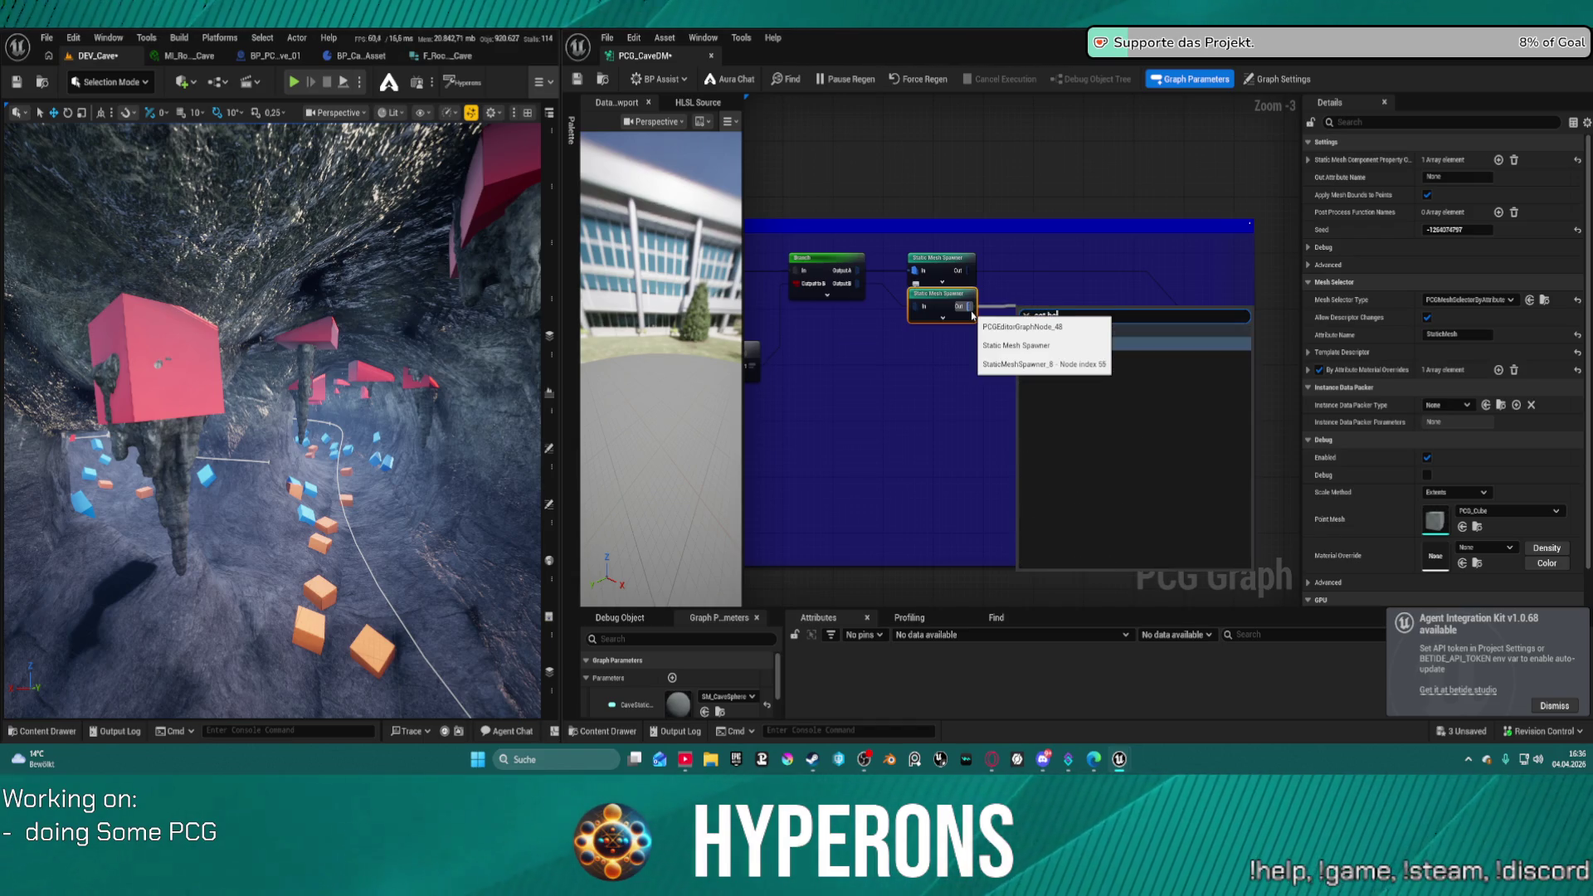
pyautogui.click(1027, 291)
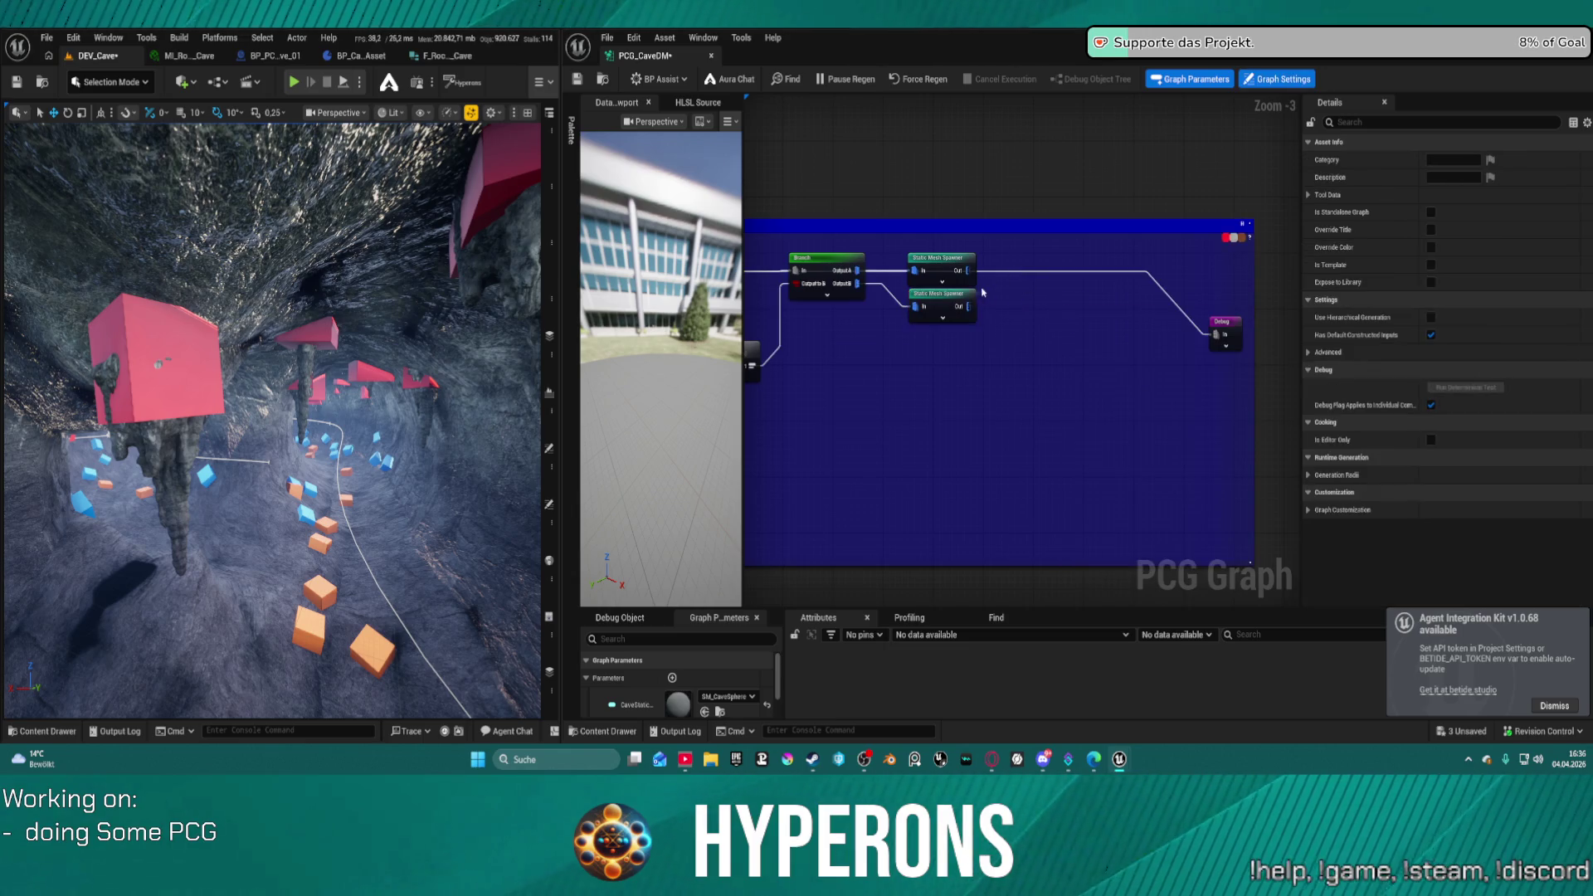
pyautogui.moveTo(970, 305); pyautogui.dragTo(1013, 306)
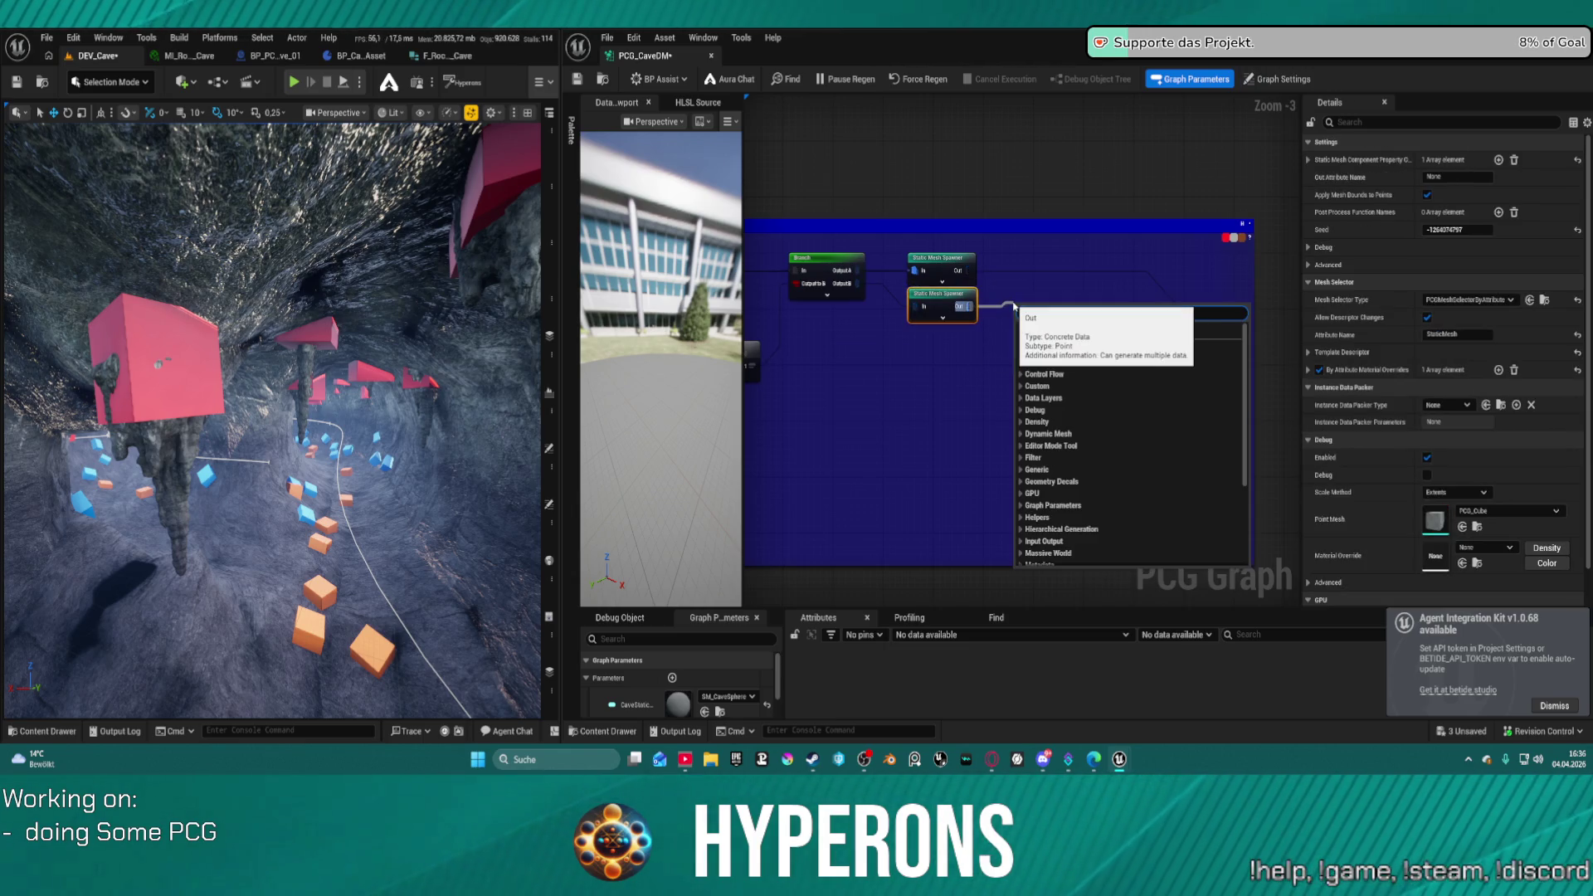
pyautogui.write('boun')
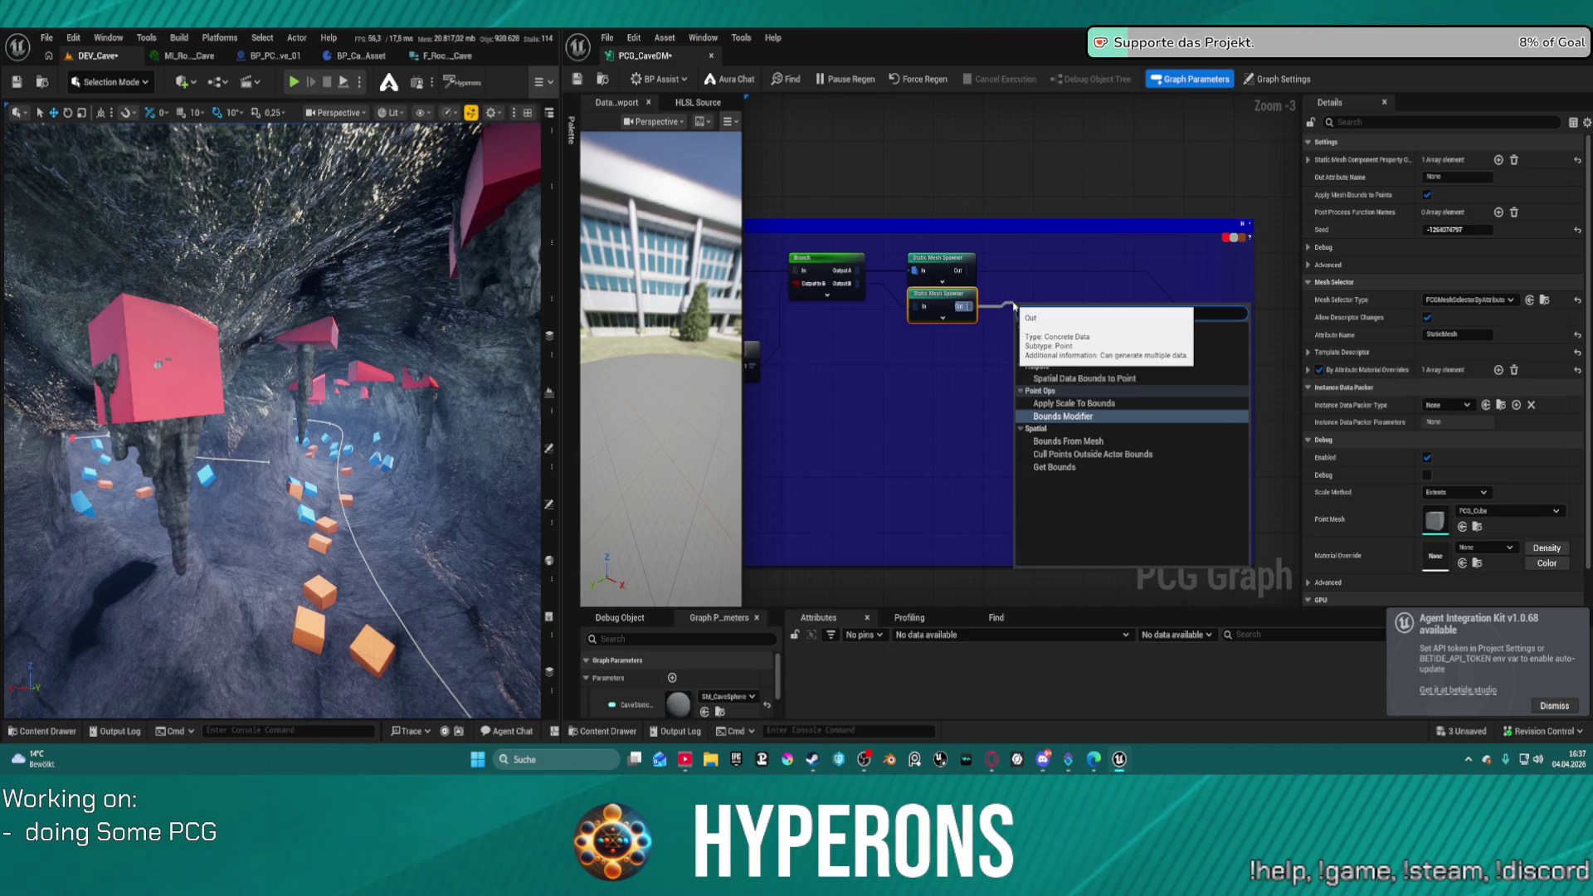
pyautogui.click(1068, 442)
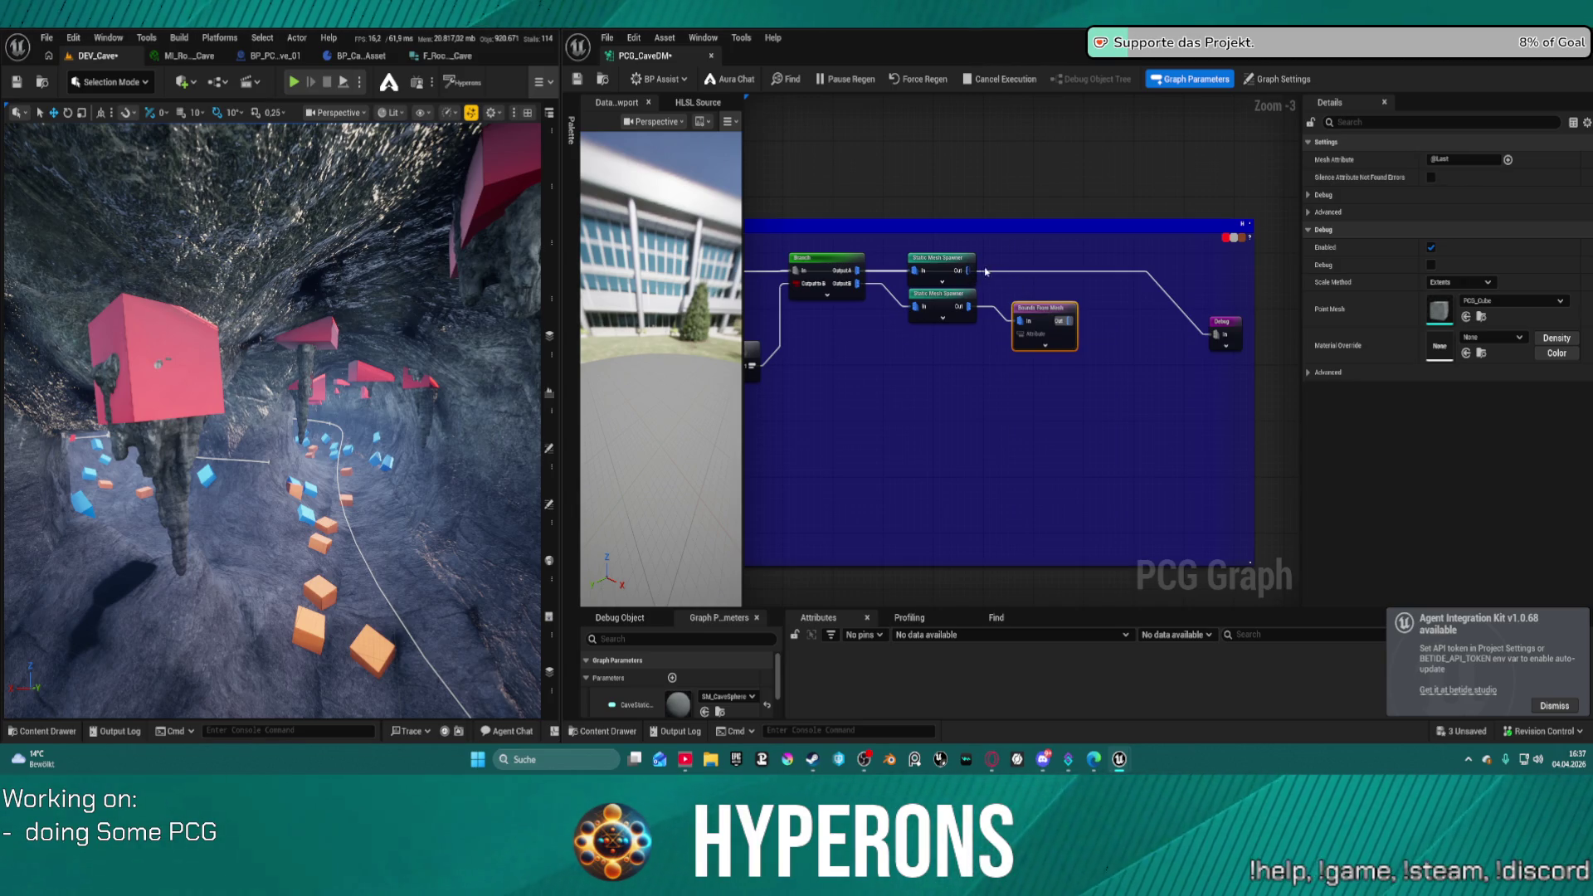
pyautogui.hotkey('ctrl', 's')
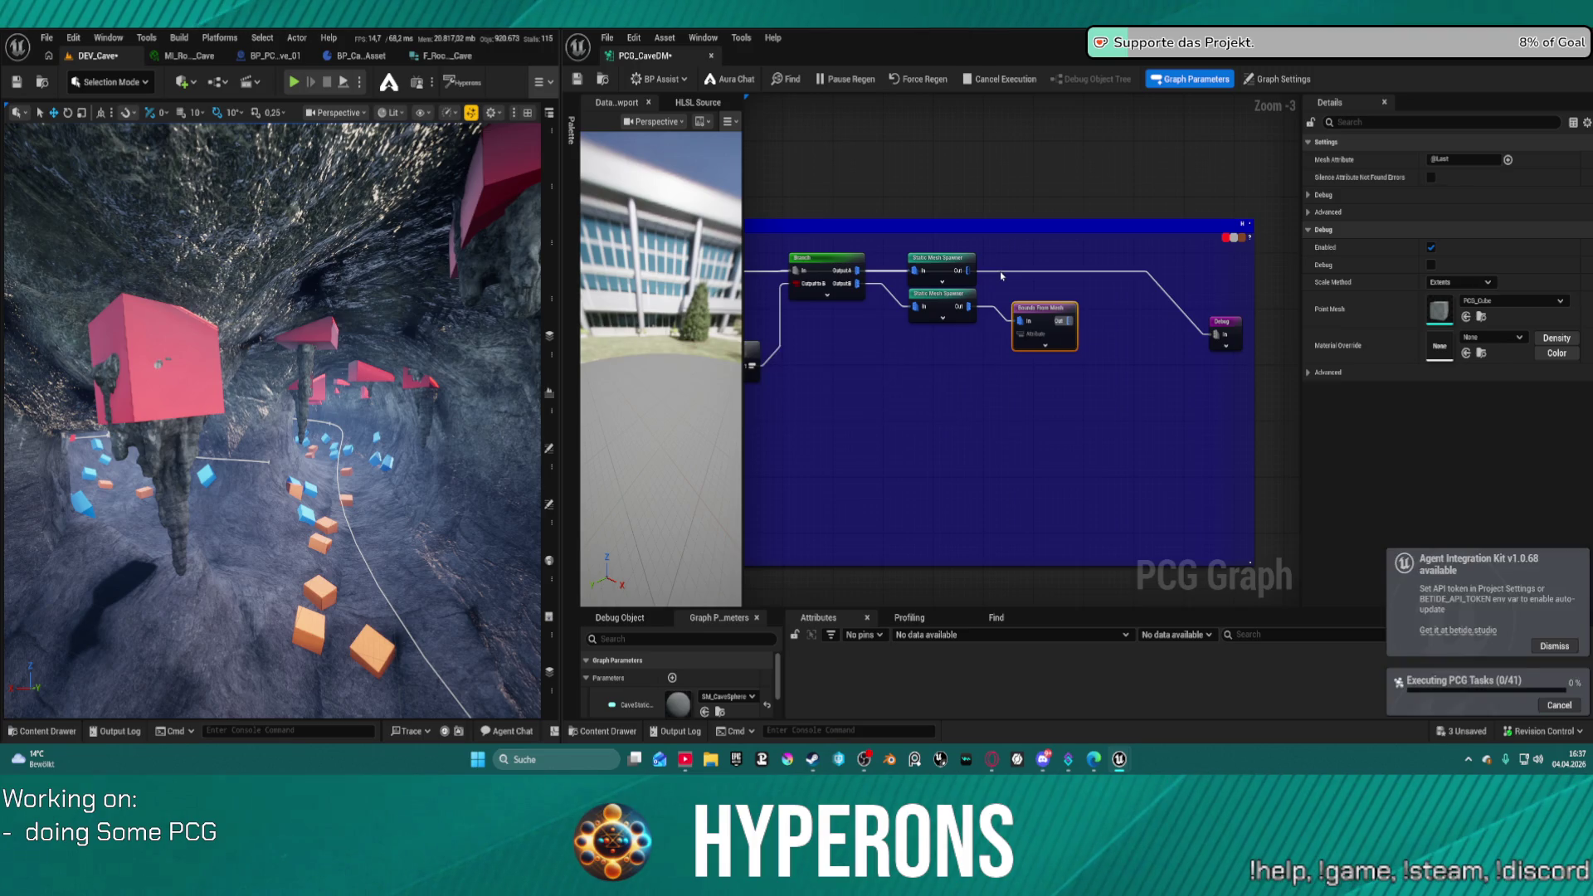
pyautogui.click(941, 261)
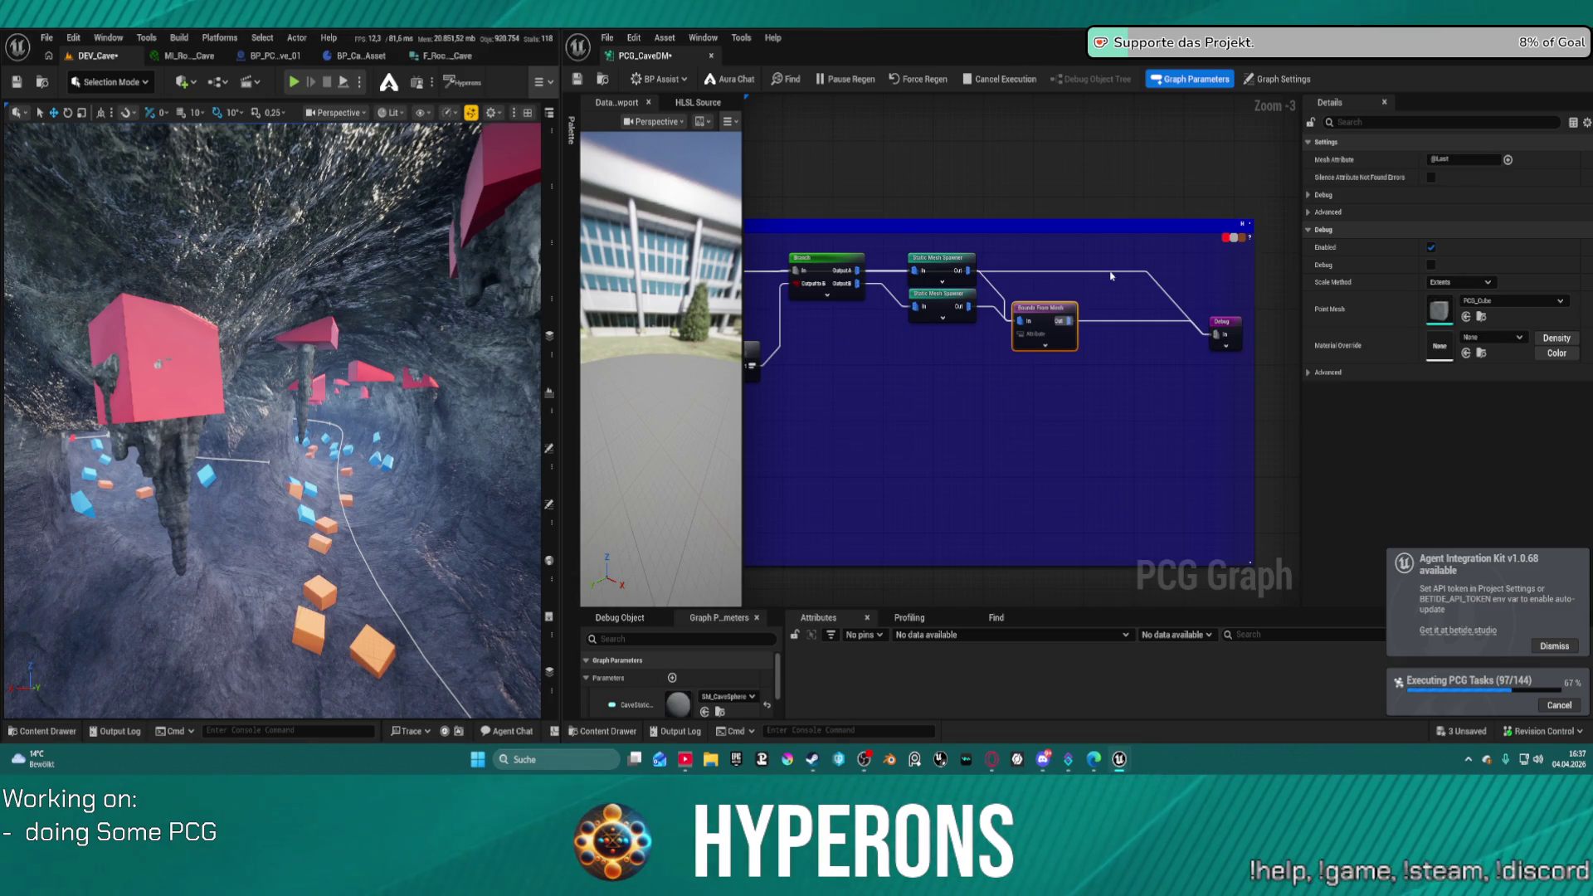
pyautogui.click(1112, 277)
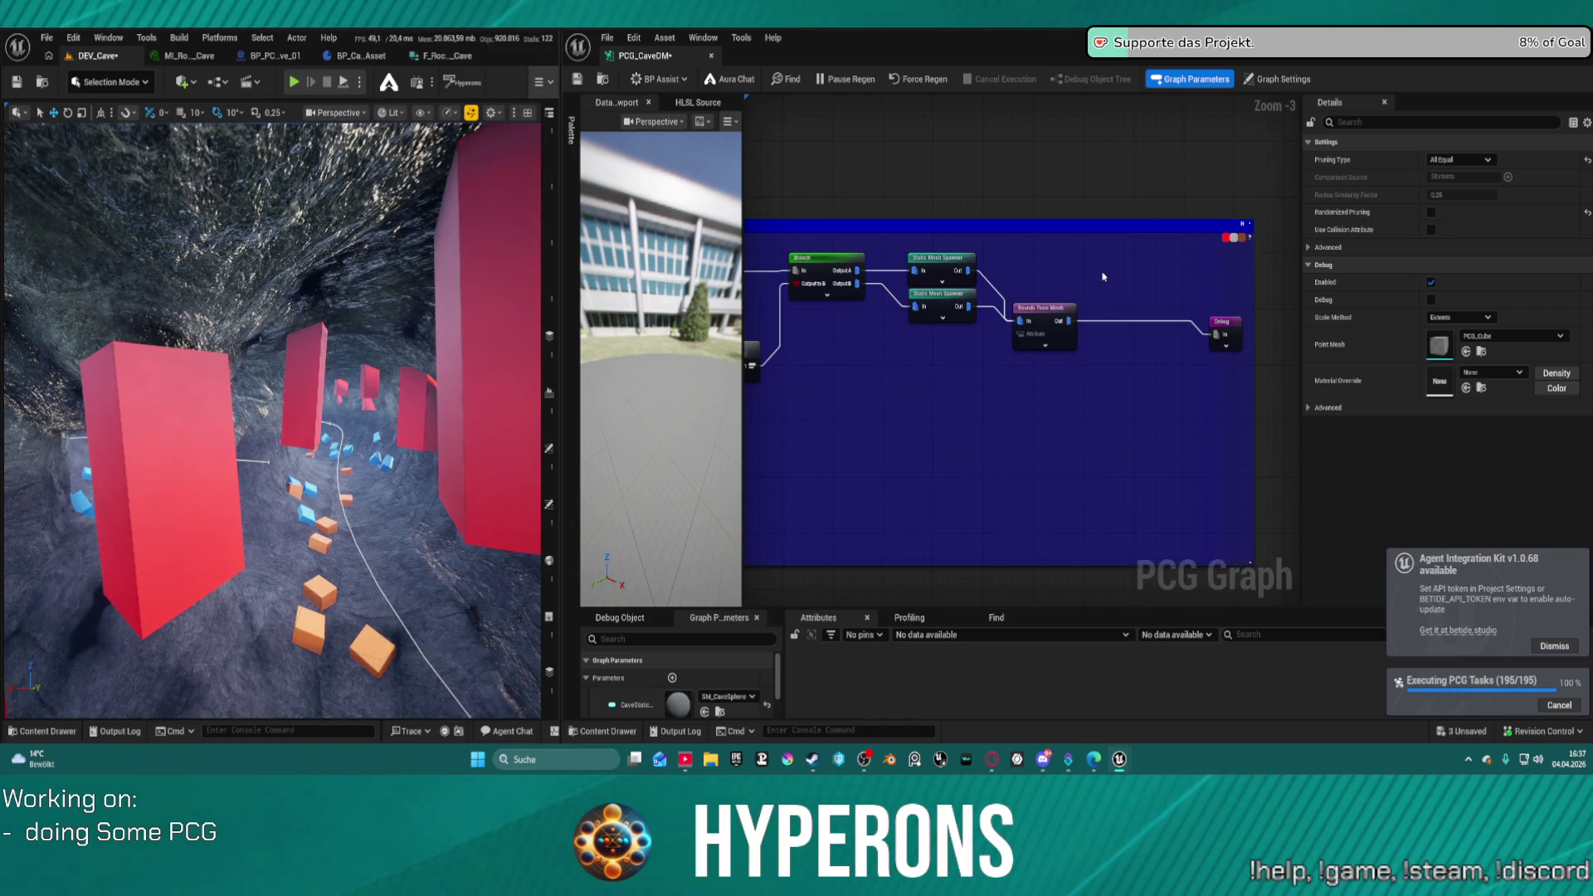
# - Fly outside the cave to view the PCG bounds, then back in to a red pillar
pyautogui.moveTo(498, 407)
pyautogui.mouseDown()
pyautogui.moveTo(473, 498)
pyautogui.moveTo(452, 456)
pyautogui.mouseUp()
pyautogui.moveTo(925, 329)
pyautogui.mouseDown()
pyautogui.moveTo(1294, 316)
pyautogui.moveTo(1343, 299)
pyautogui.mouseUp()
pyautogui.moveTo(457, 491); pyautogui.dragTo(498, 466)
# - Disable the Debug node with the M_Red material, save, and fly into the cave tunnel
pyautogui.moveTo(1203, 316); pyautogui.dragTo(879, 332)
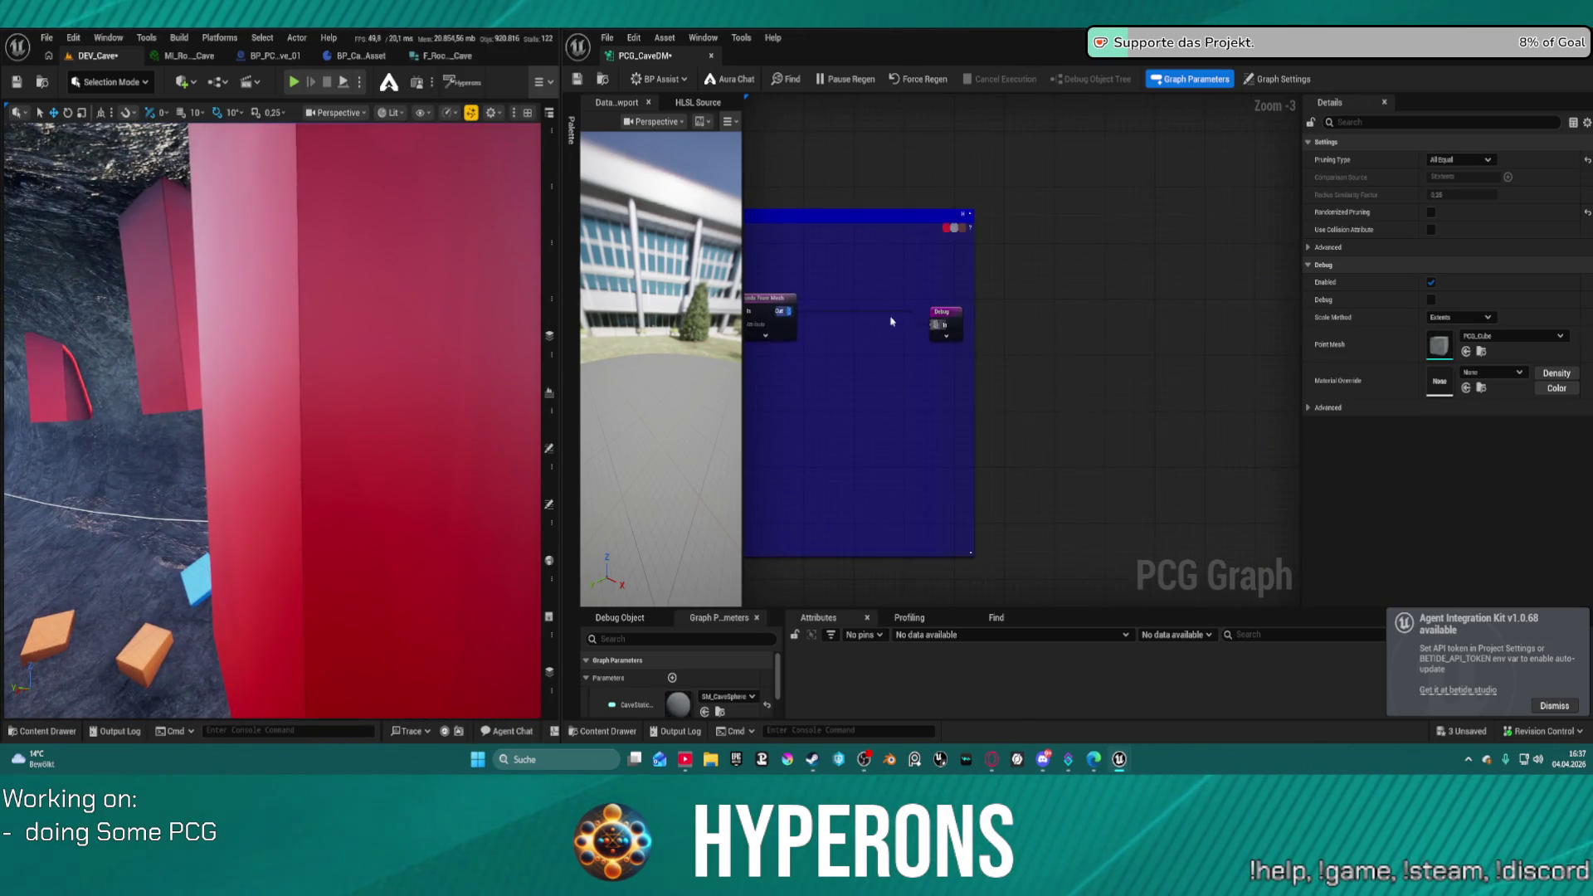
pyautogui.click(937, 314)
pyautogui.press('e')
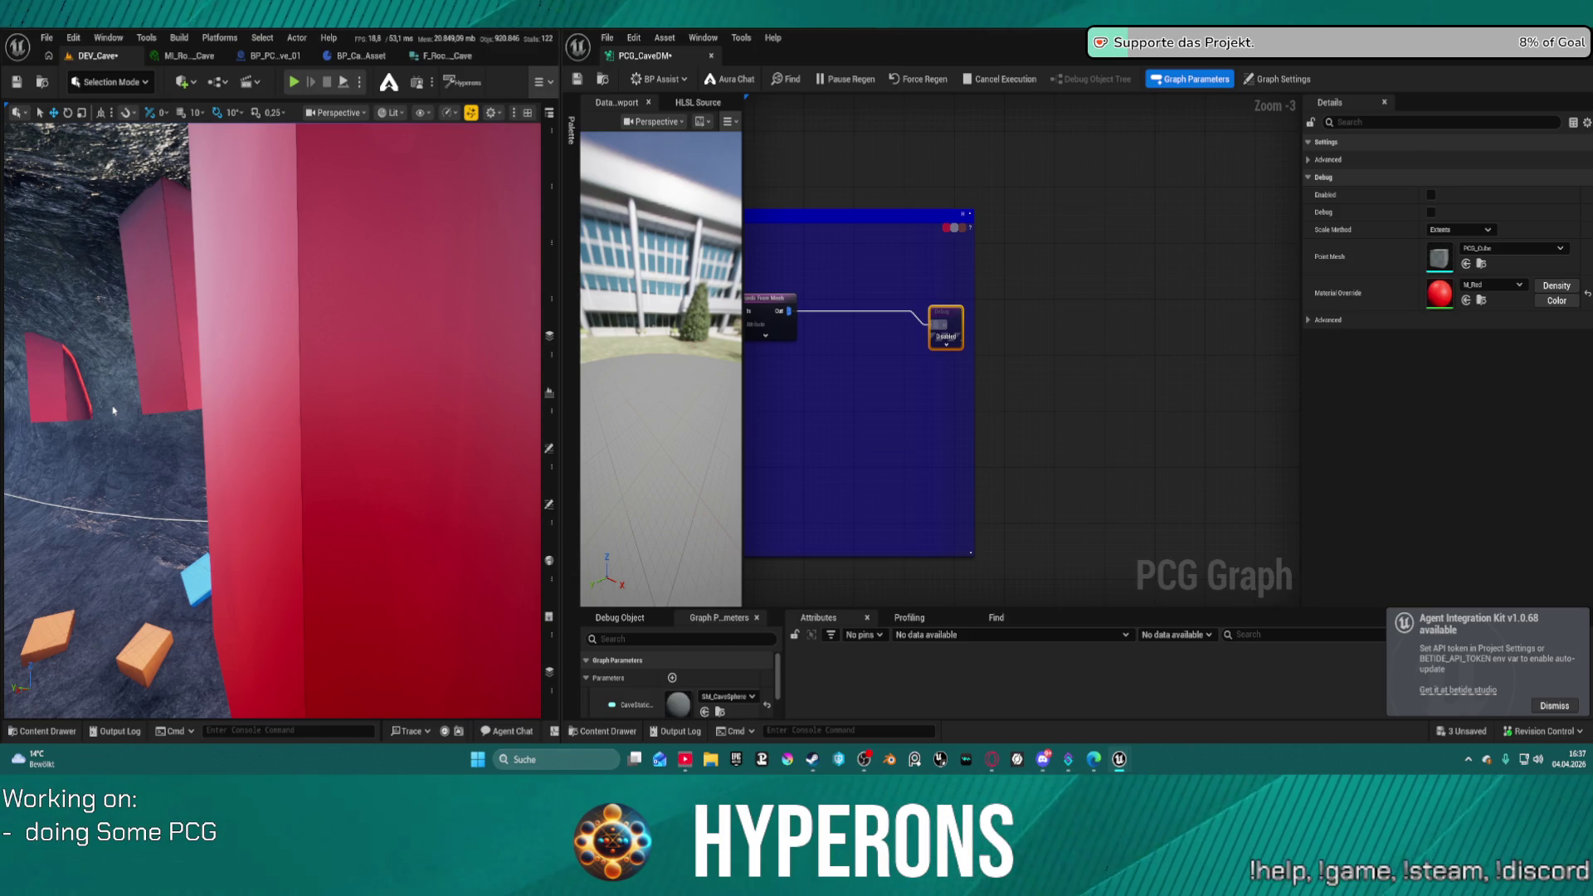
pyautogui.rightClick(952, 396)
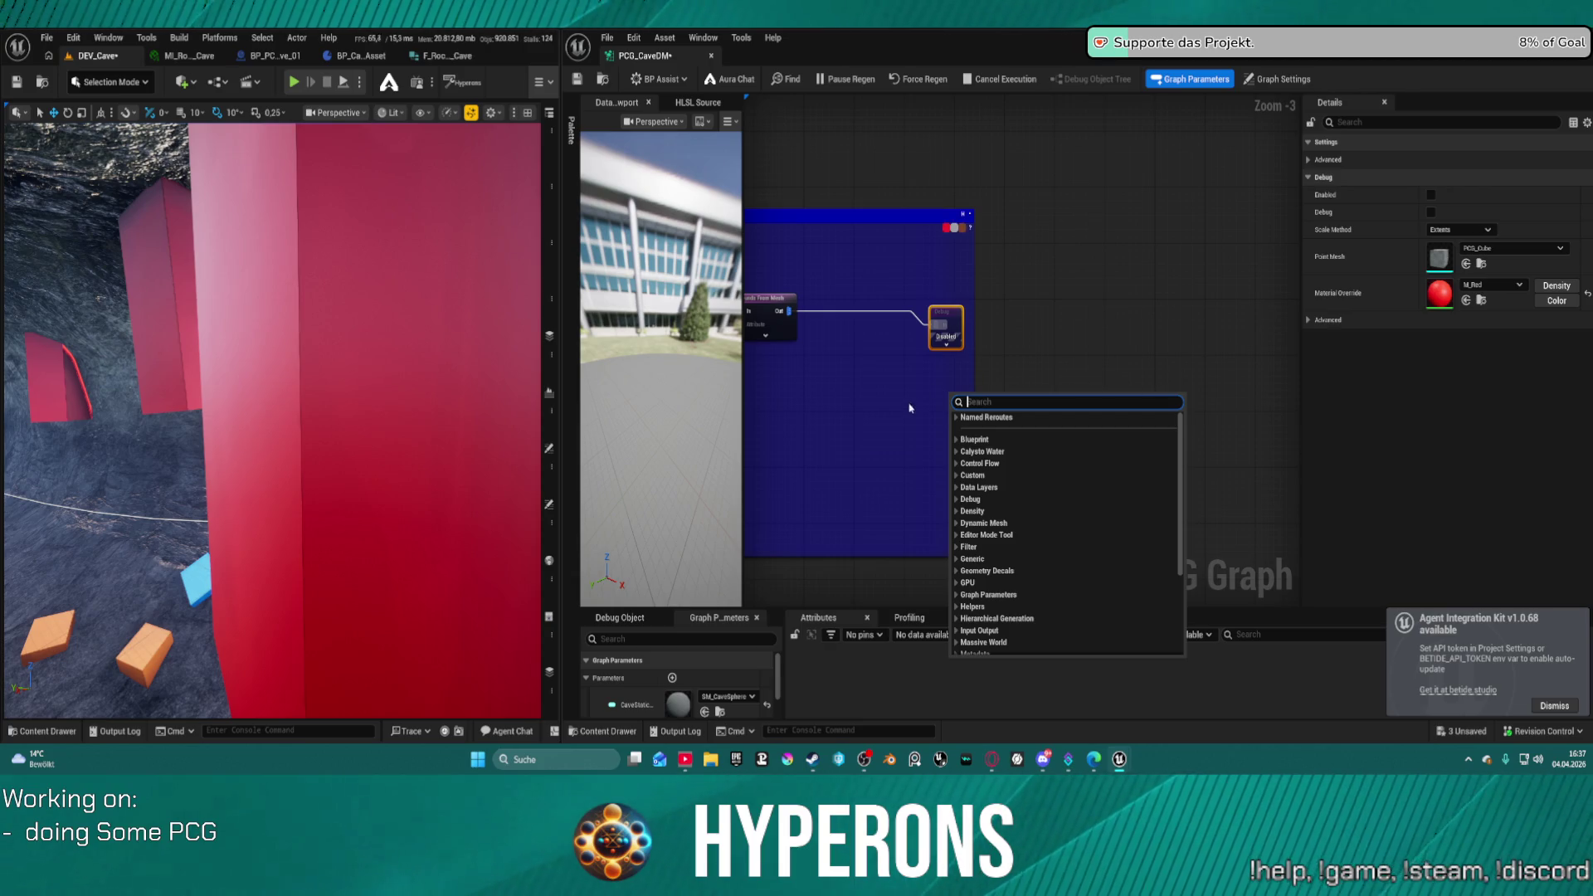
pyautogui.hotkey('ctrl', 's')
pyautogui.moveTo(225, 449); pyautogui.dragTo(225, 450)
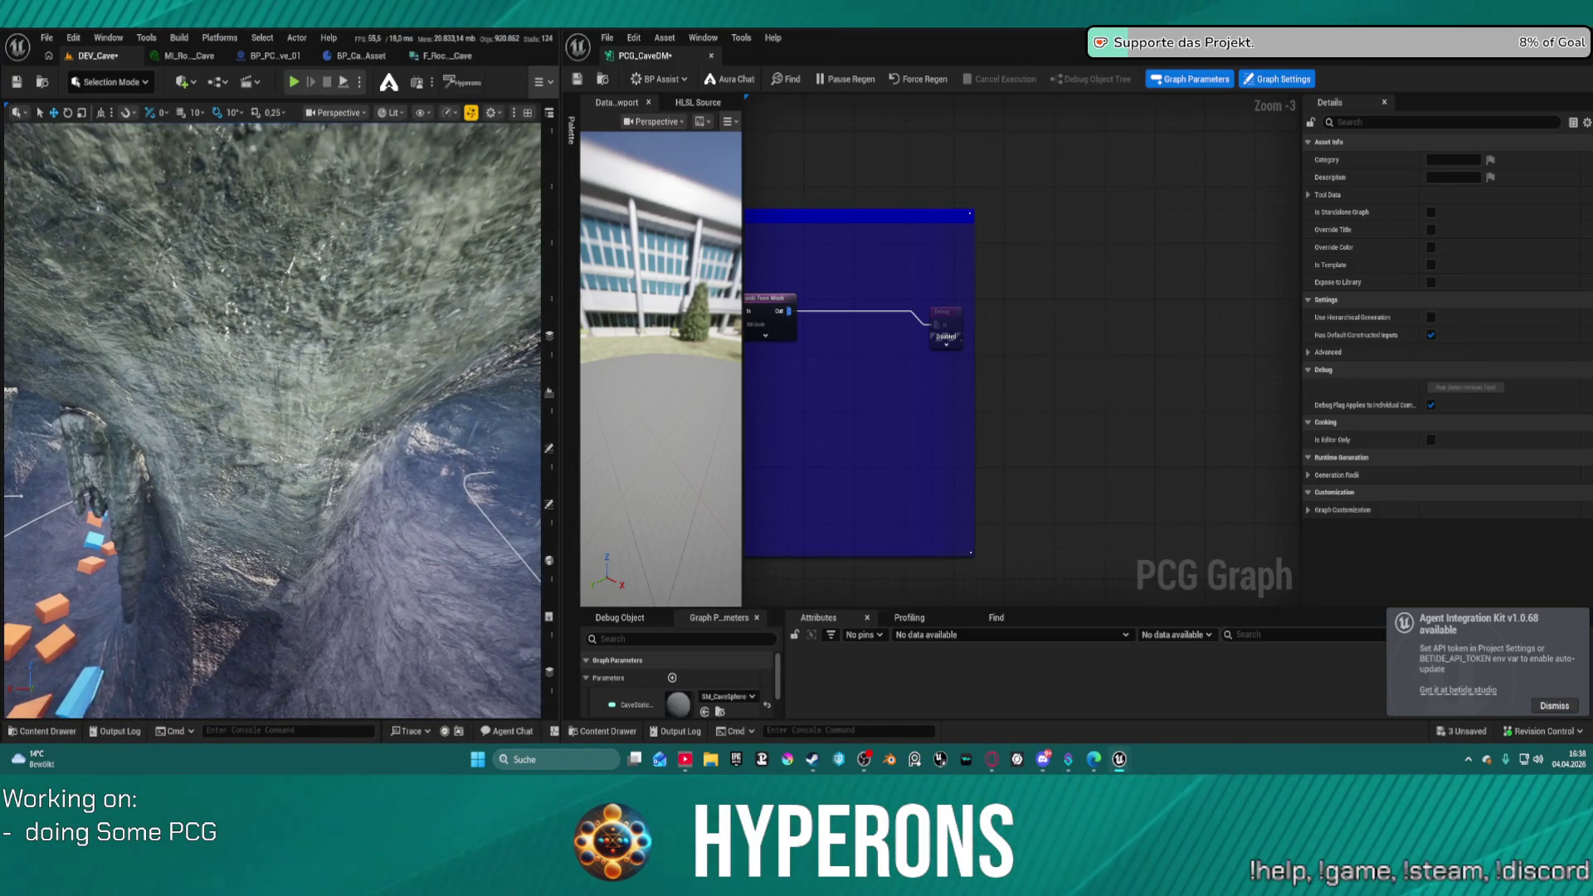
pyautogui.moveTo(225, 450); pyautogui.dragTo(225, 449)
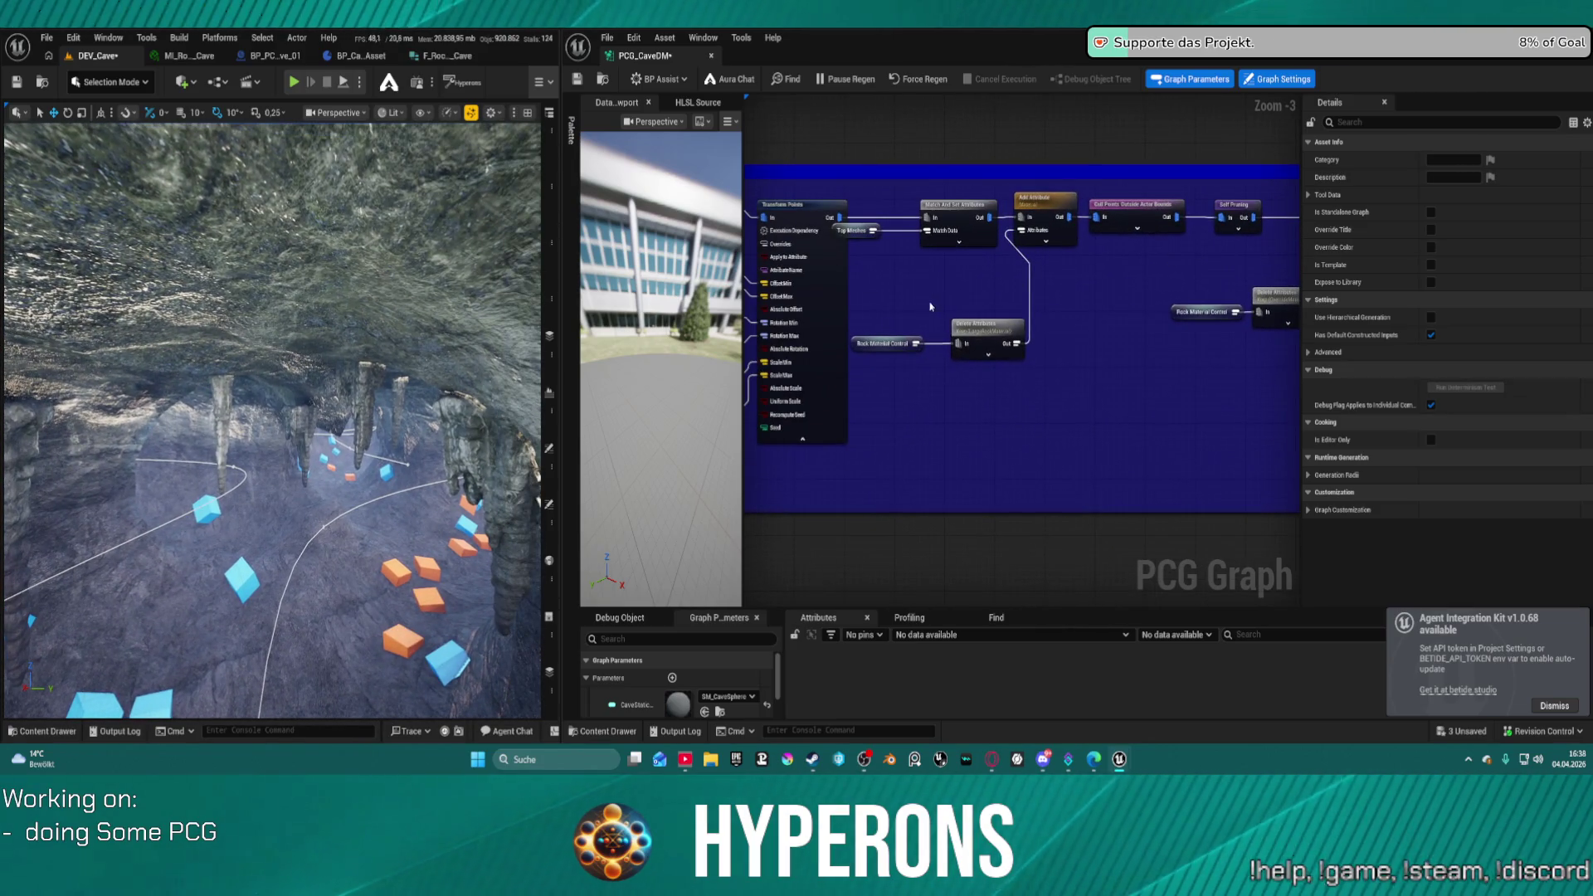
# - Jump to the graph's Top section and show the DebugMaterials folder with M_Blue through M_Violet
pyautogui.doubleClick(851, 235)
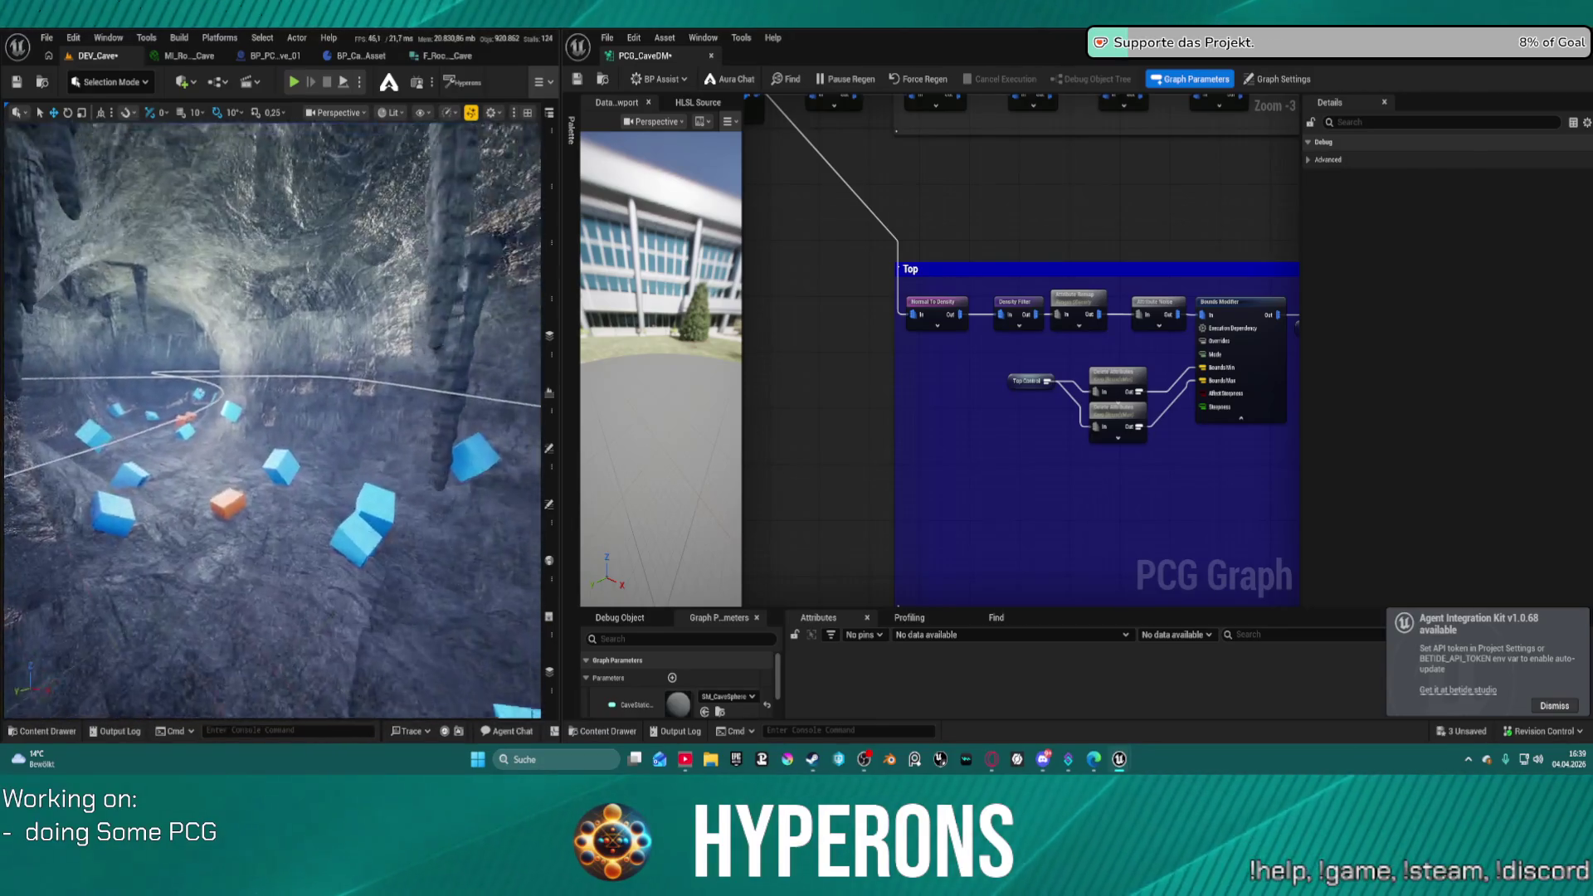
pyautogui.moveTo(1120, 463)
pyautogui.mouseDown()
pyautogui.moveTo(1334, 448)
pyautogui.moveTo(1309, 448)
pyautogui.mouseUp()
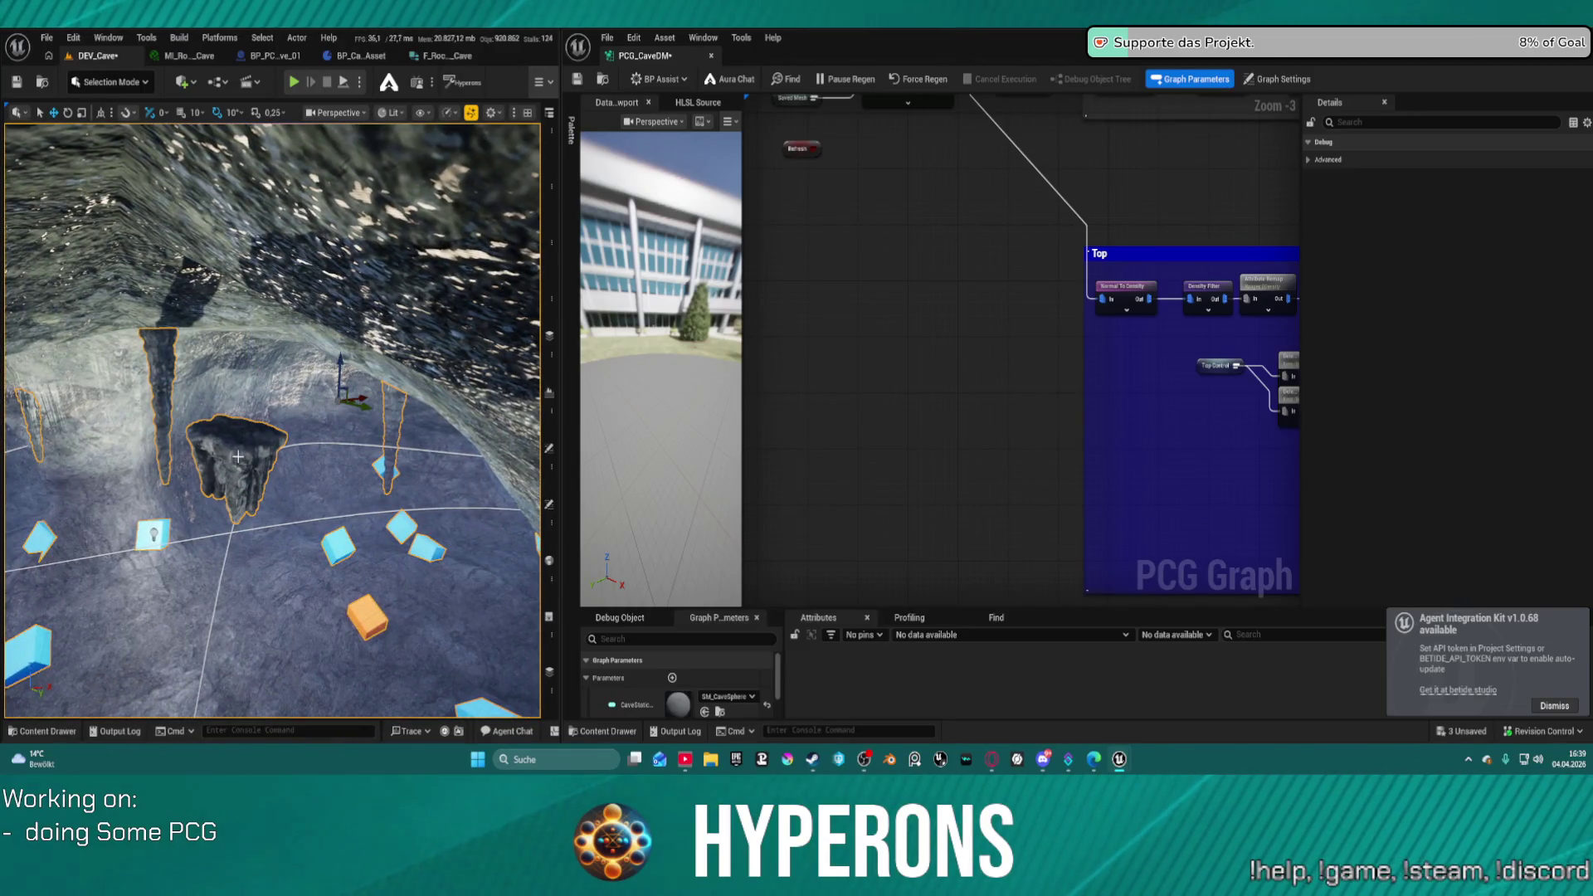
pyautogui.hotkey('ctrl', 'space')
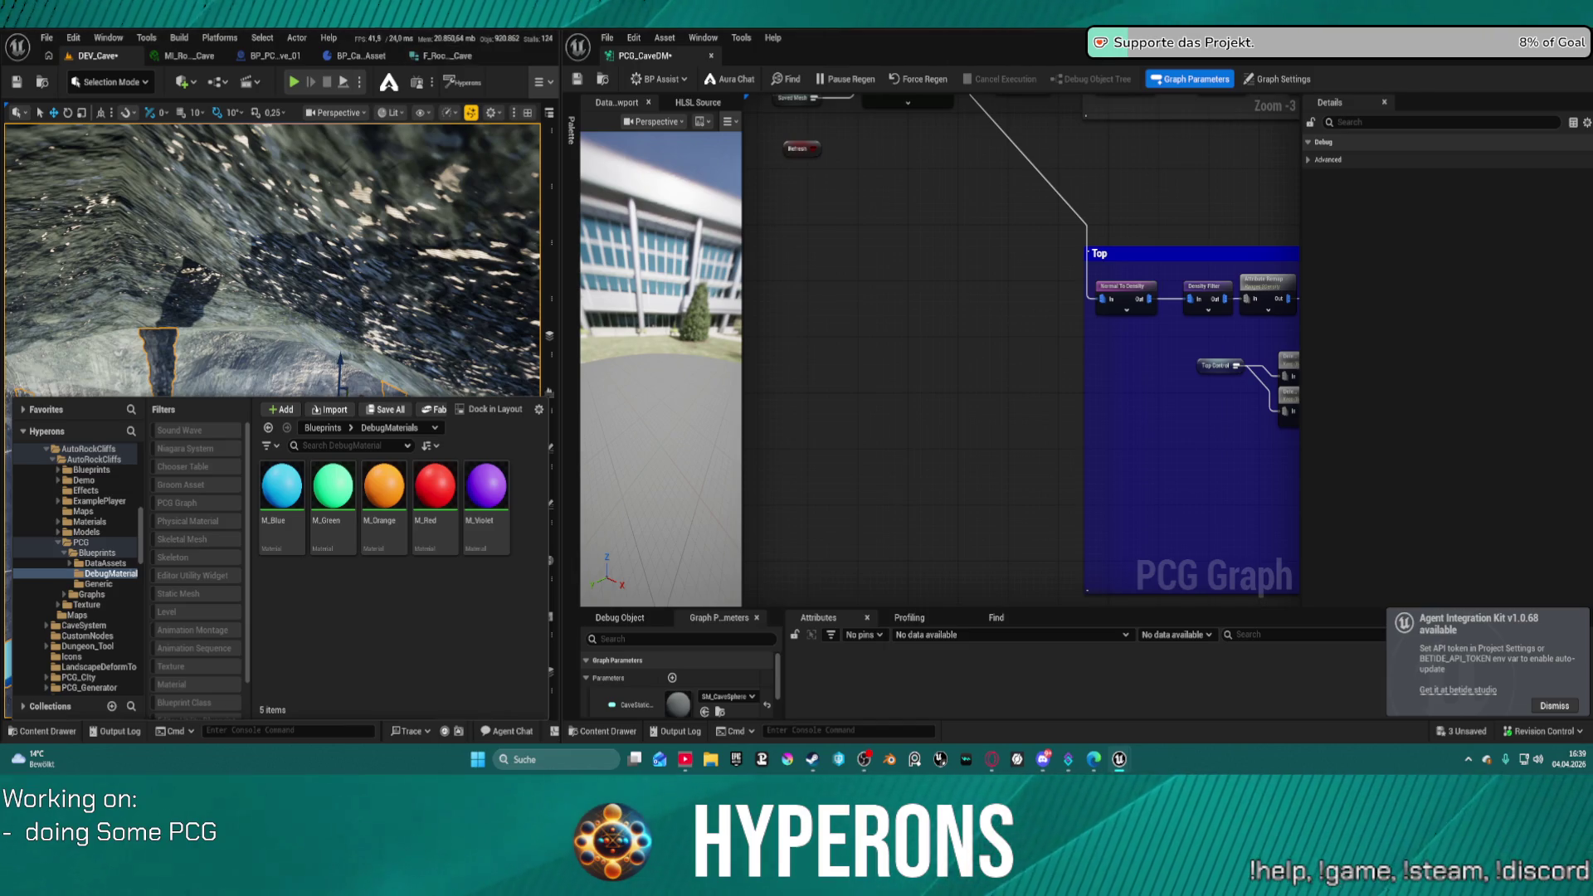
# - Close the DebugMaterials drawer, fly to the stalactite rock and frame the floating rock with F
pyautogui.hotkey('ctrl', 'space')
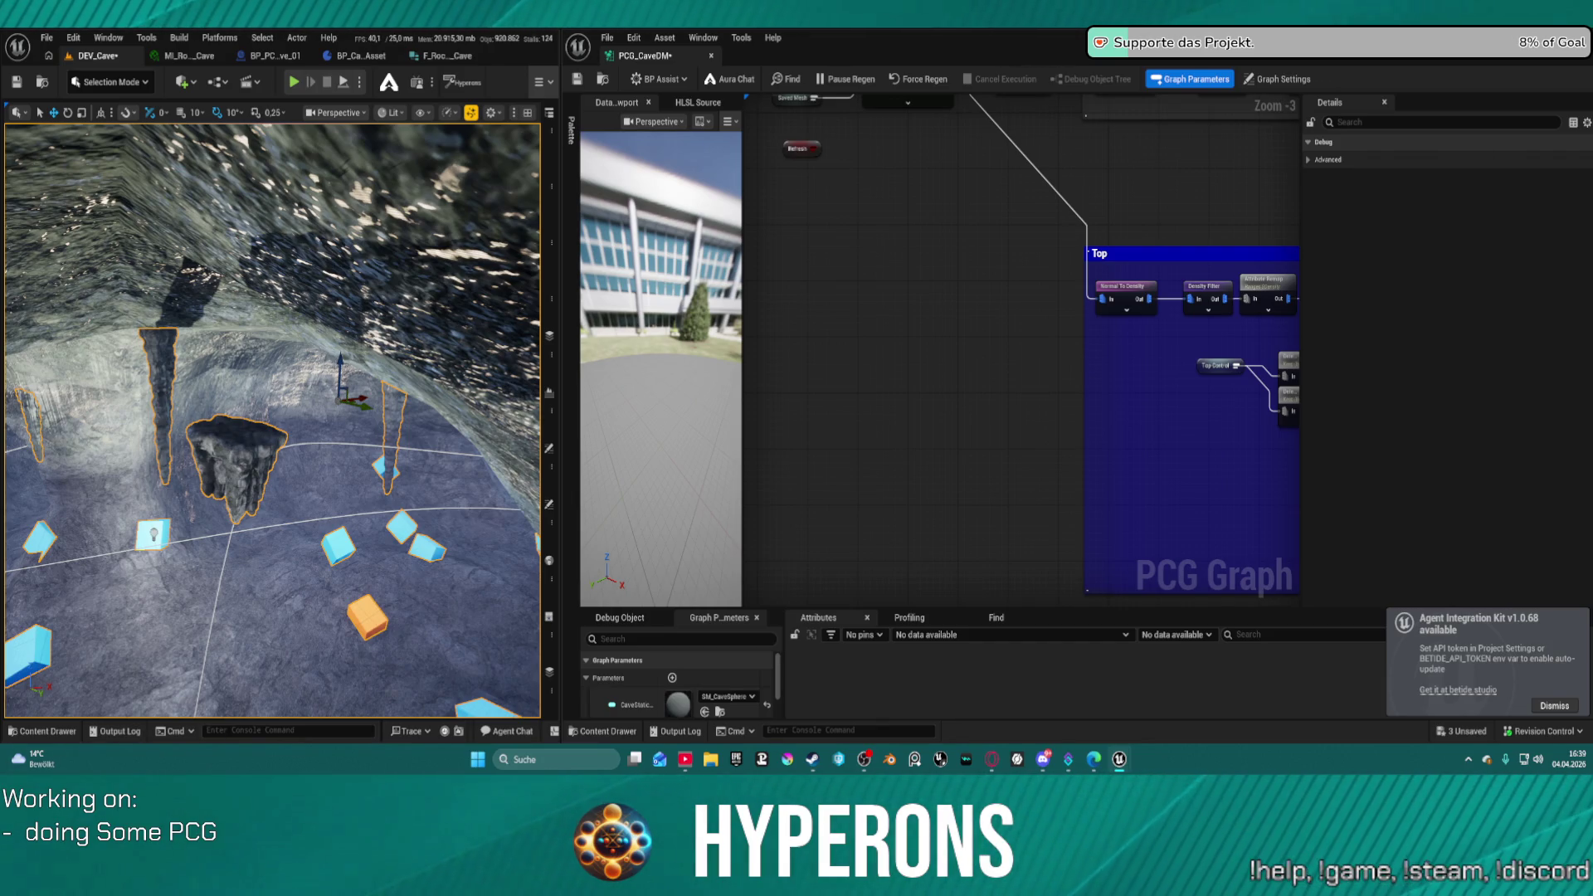
pyautogui.moveTo(232, 507); pyautogui.dragTo(323, 524)
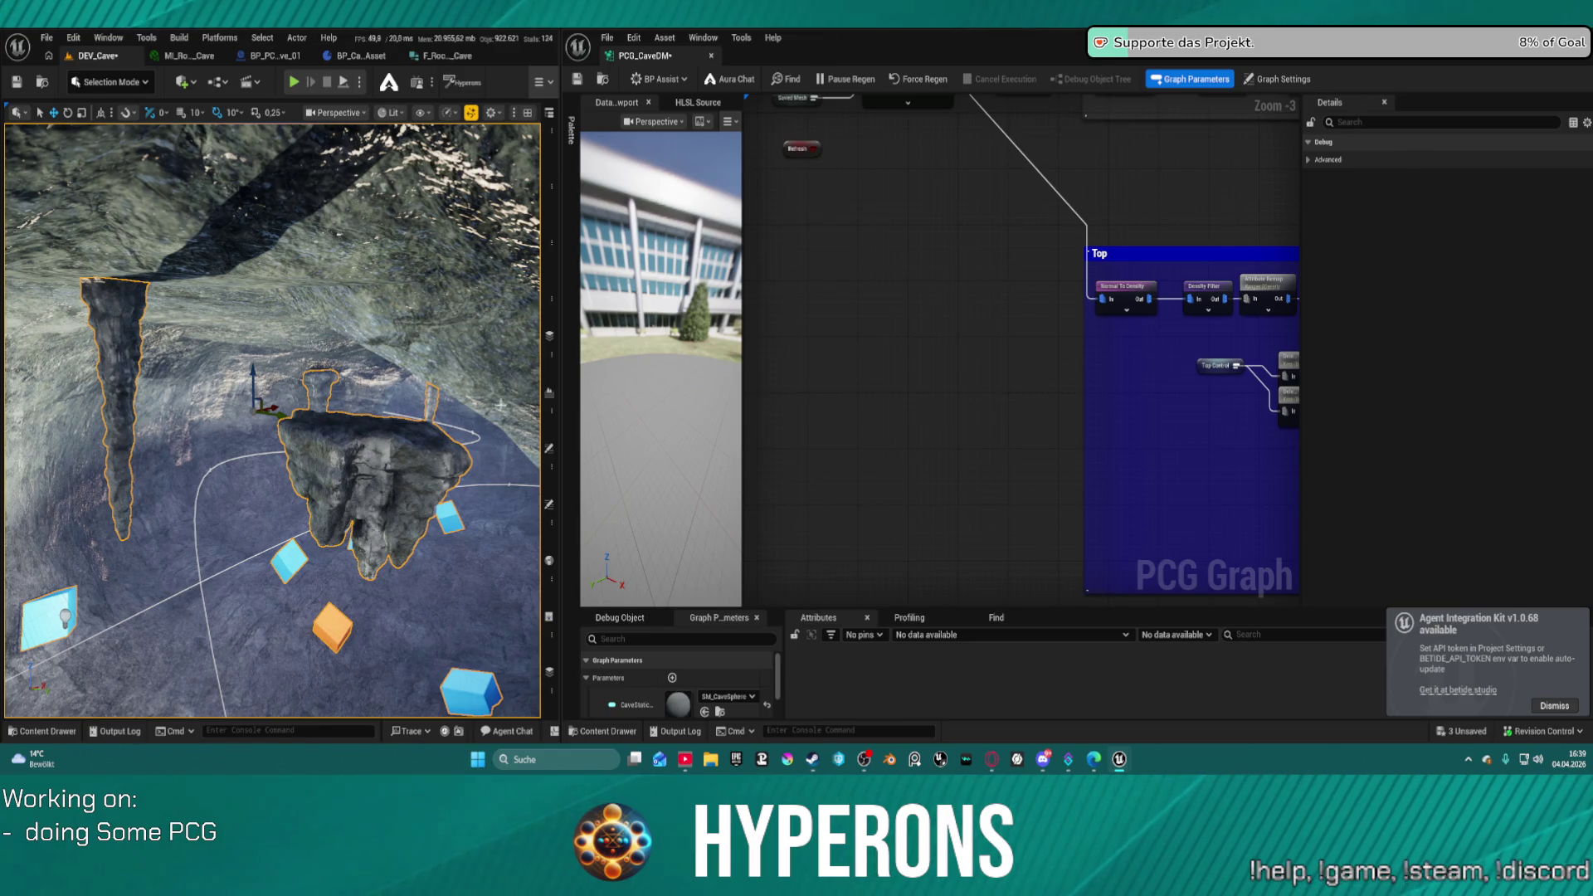
pyautogui.moveTo(408, 582); pyautogui.dragTo(421, 558)
pyautogui.hotkey('ctrl', 'space')
pyautogui.hotkey('ctrl', 'space')
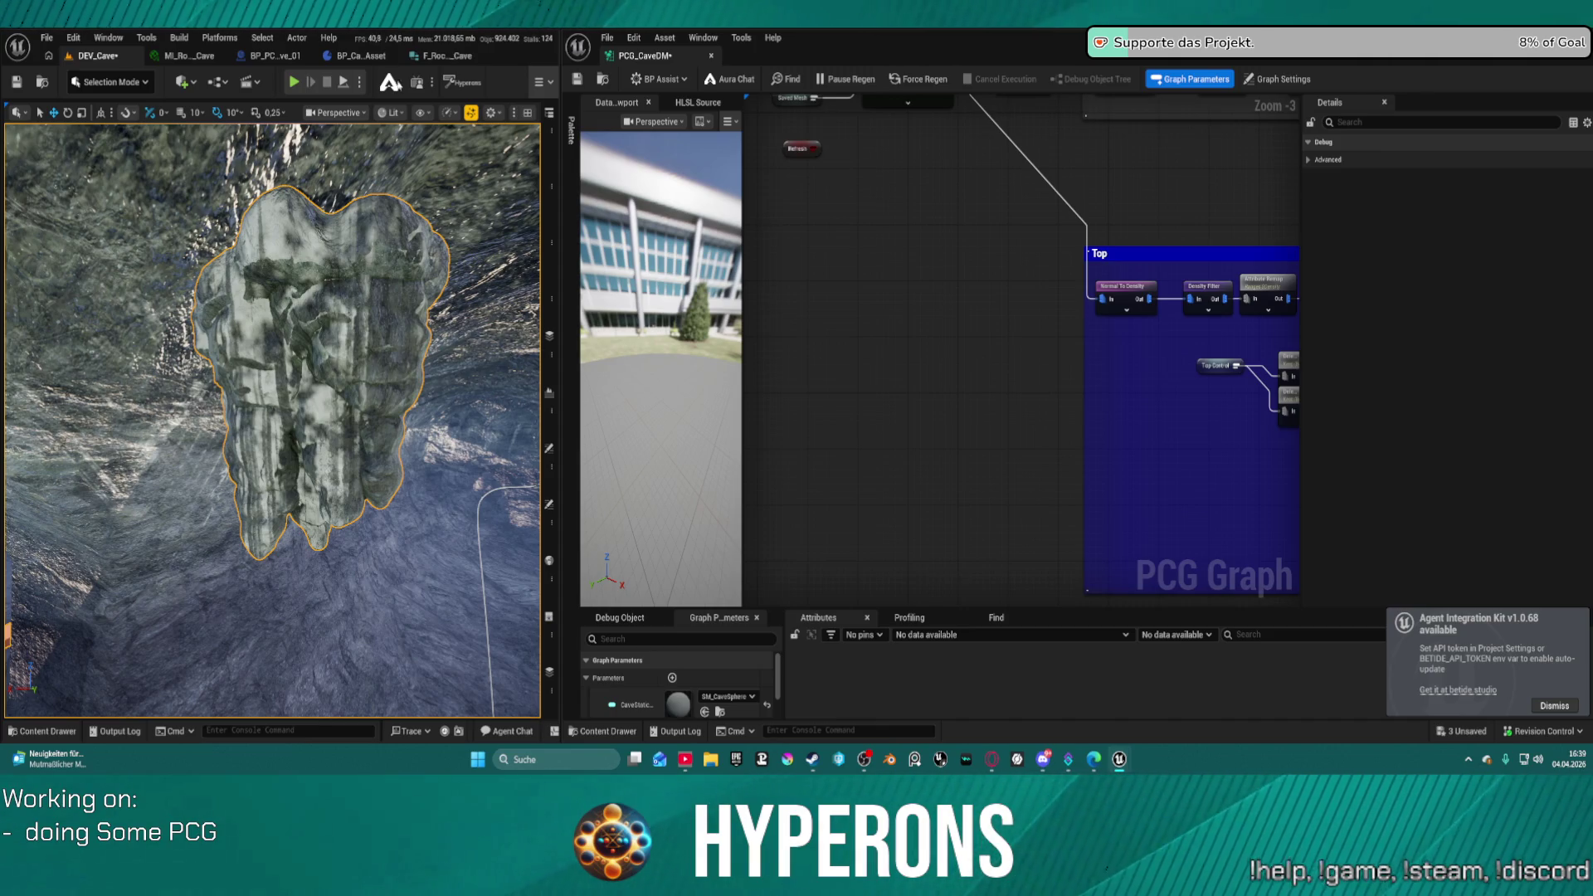
pyautogui.scroll(-10, 274, 415)
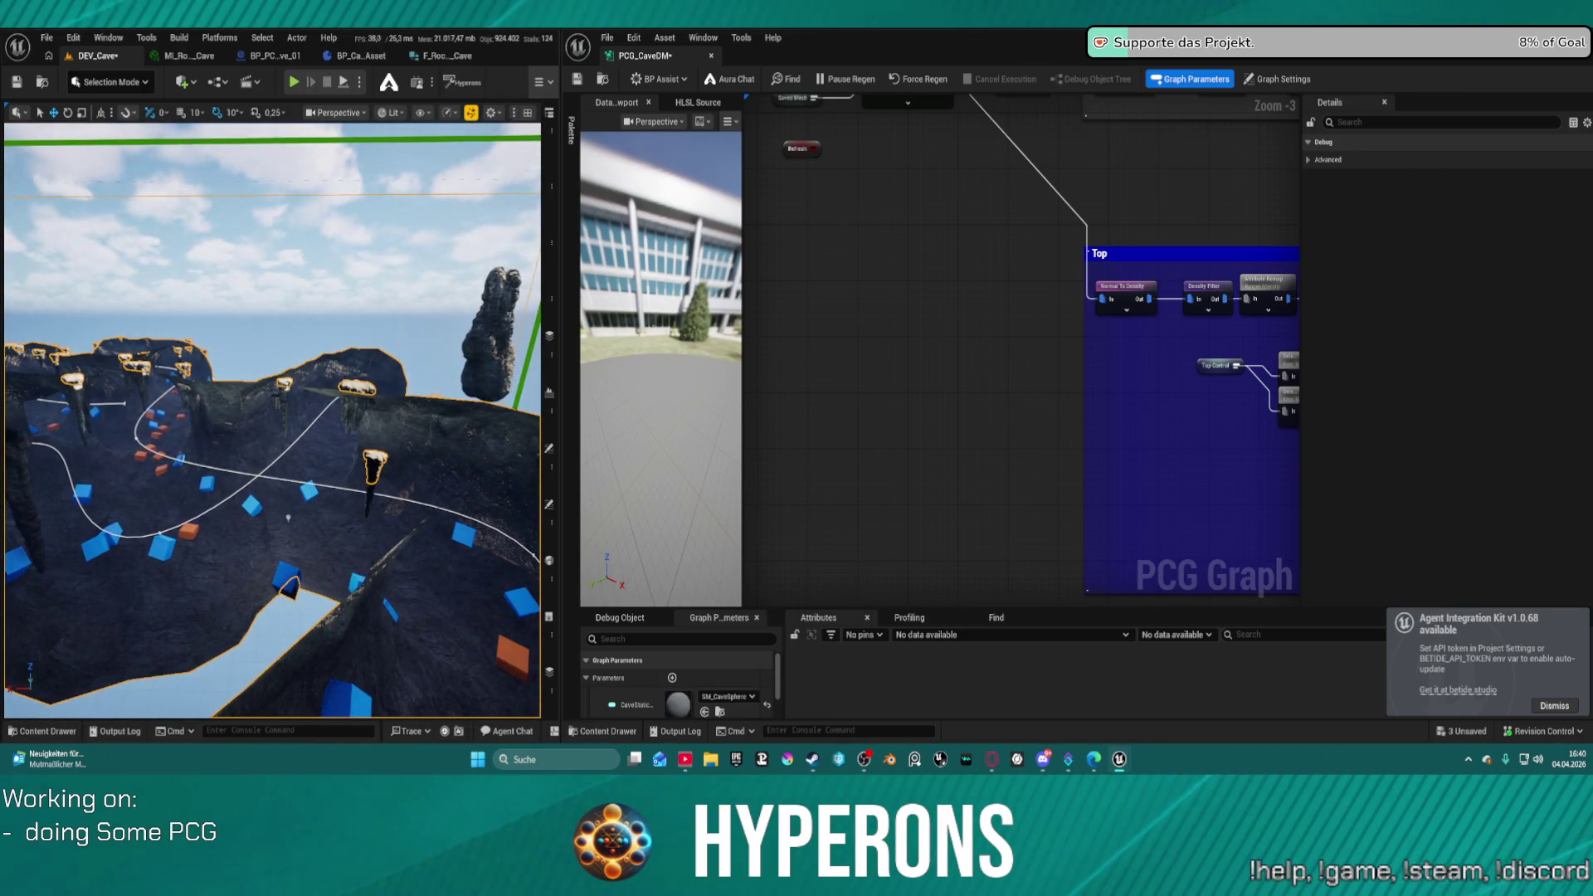
pyautogui.scroll(-3, 274, 415)
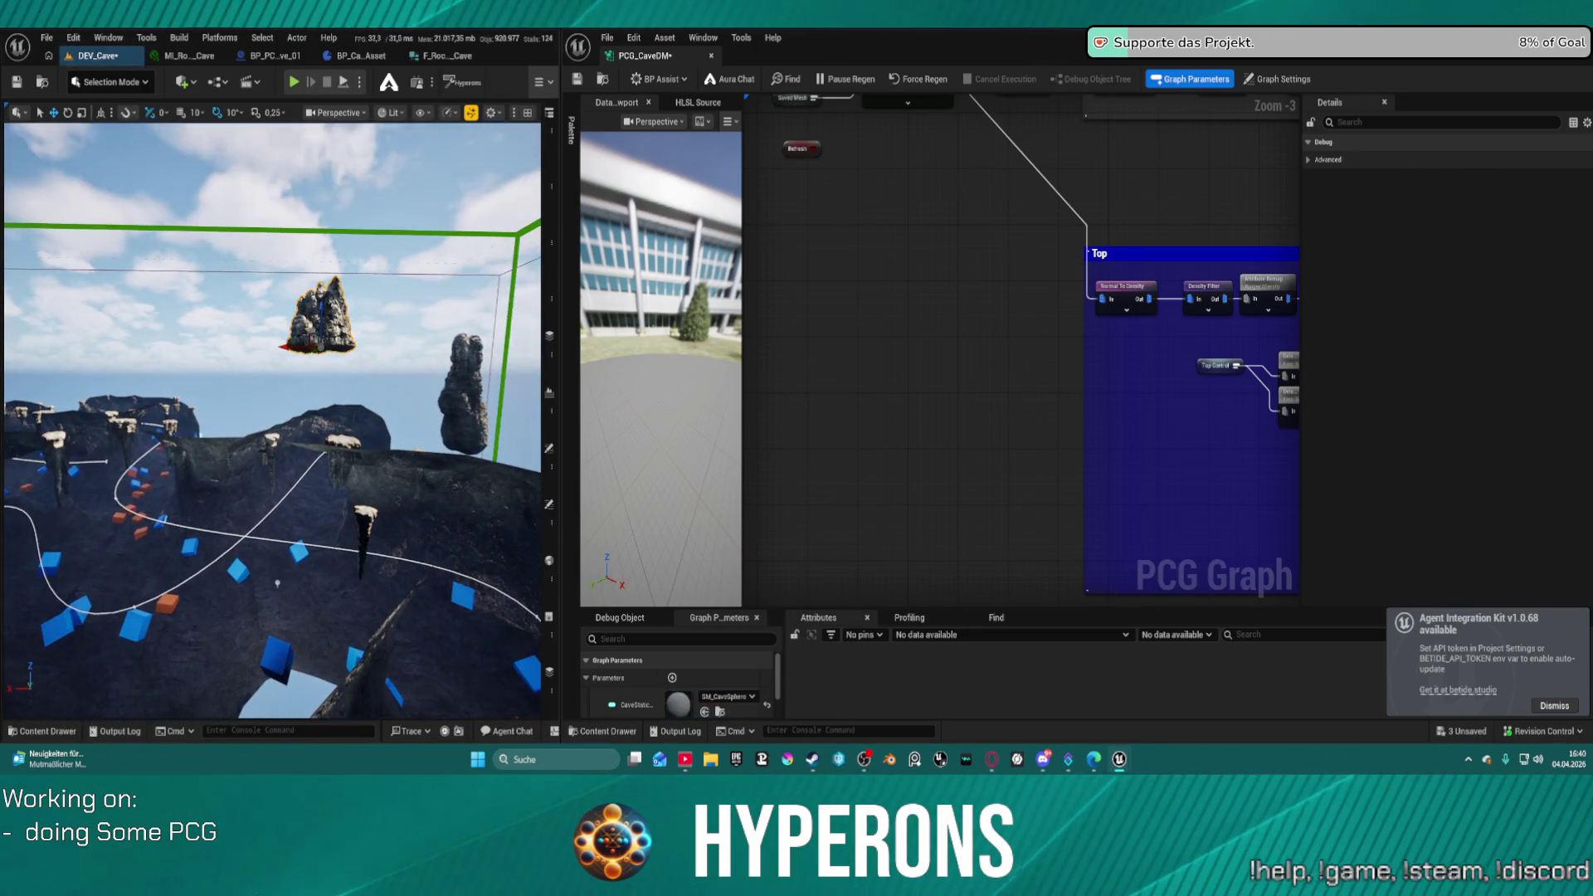
pyautogui.press('f')
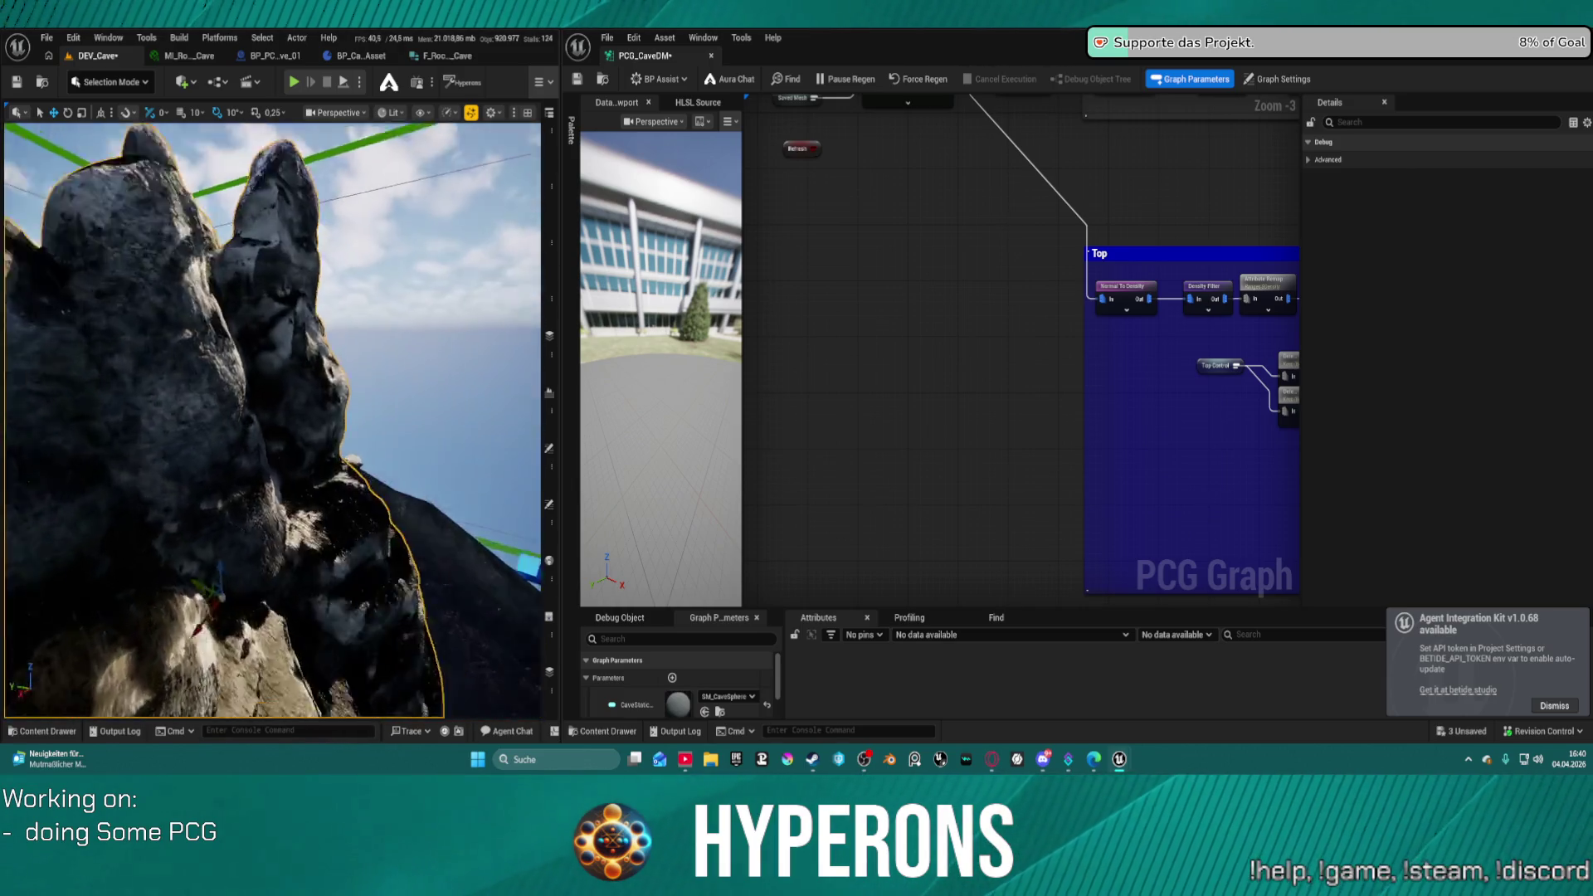
pyautogui.scroll(-5, 274, 415)
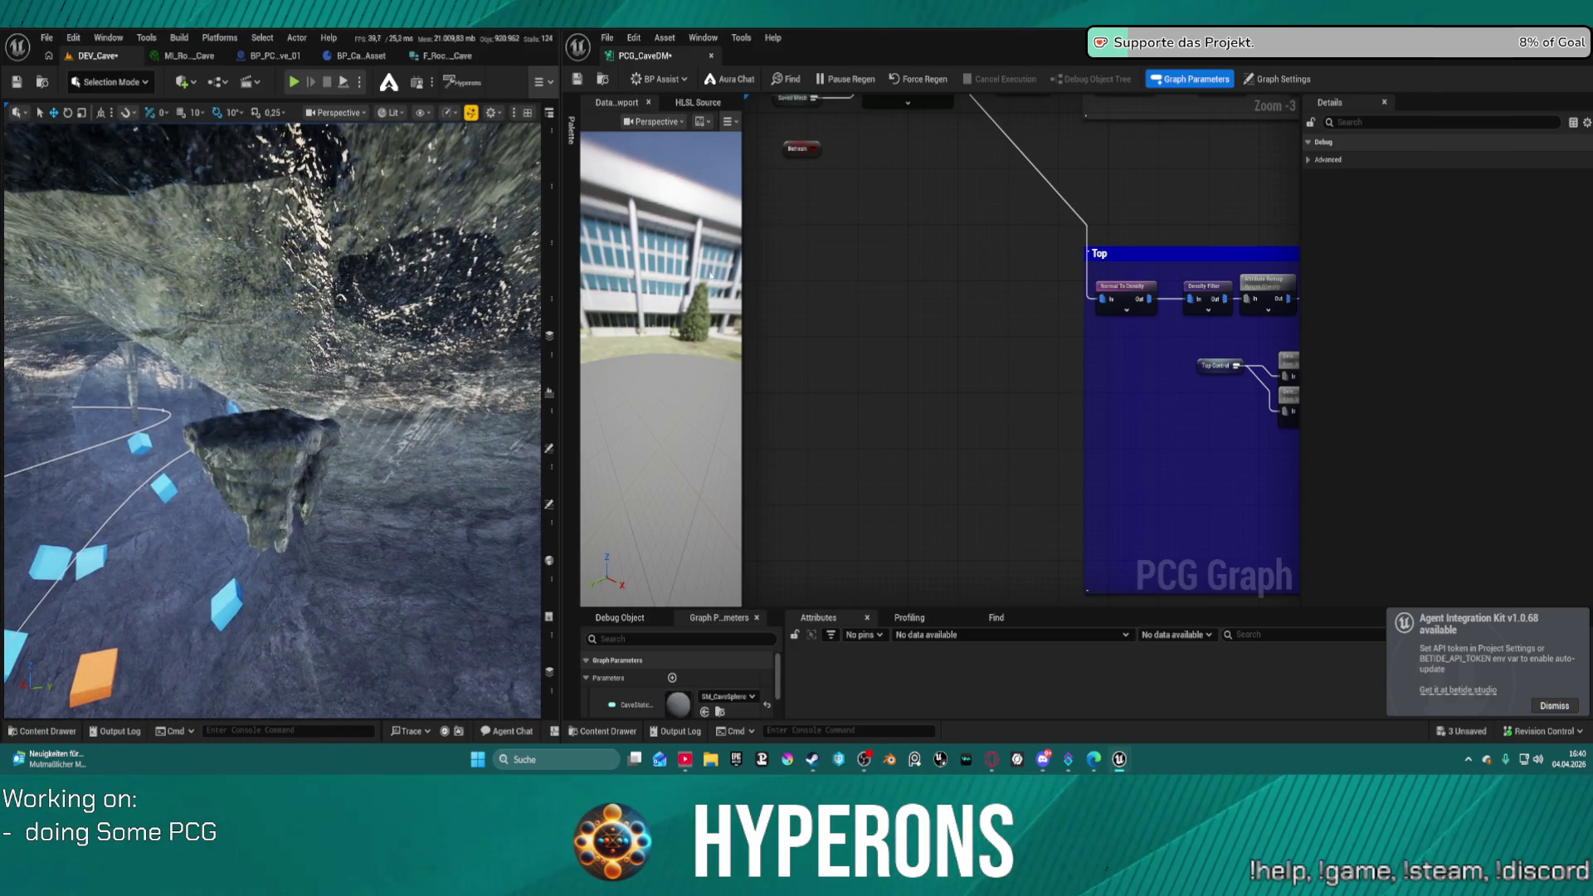
pyautogui.scroll(-2, 1032, 234)
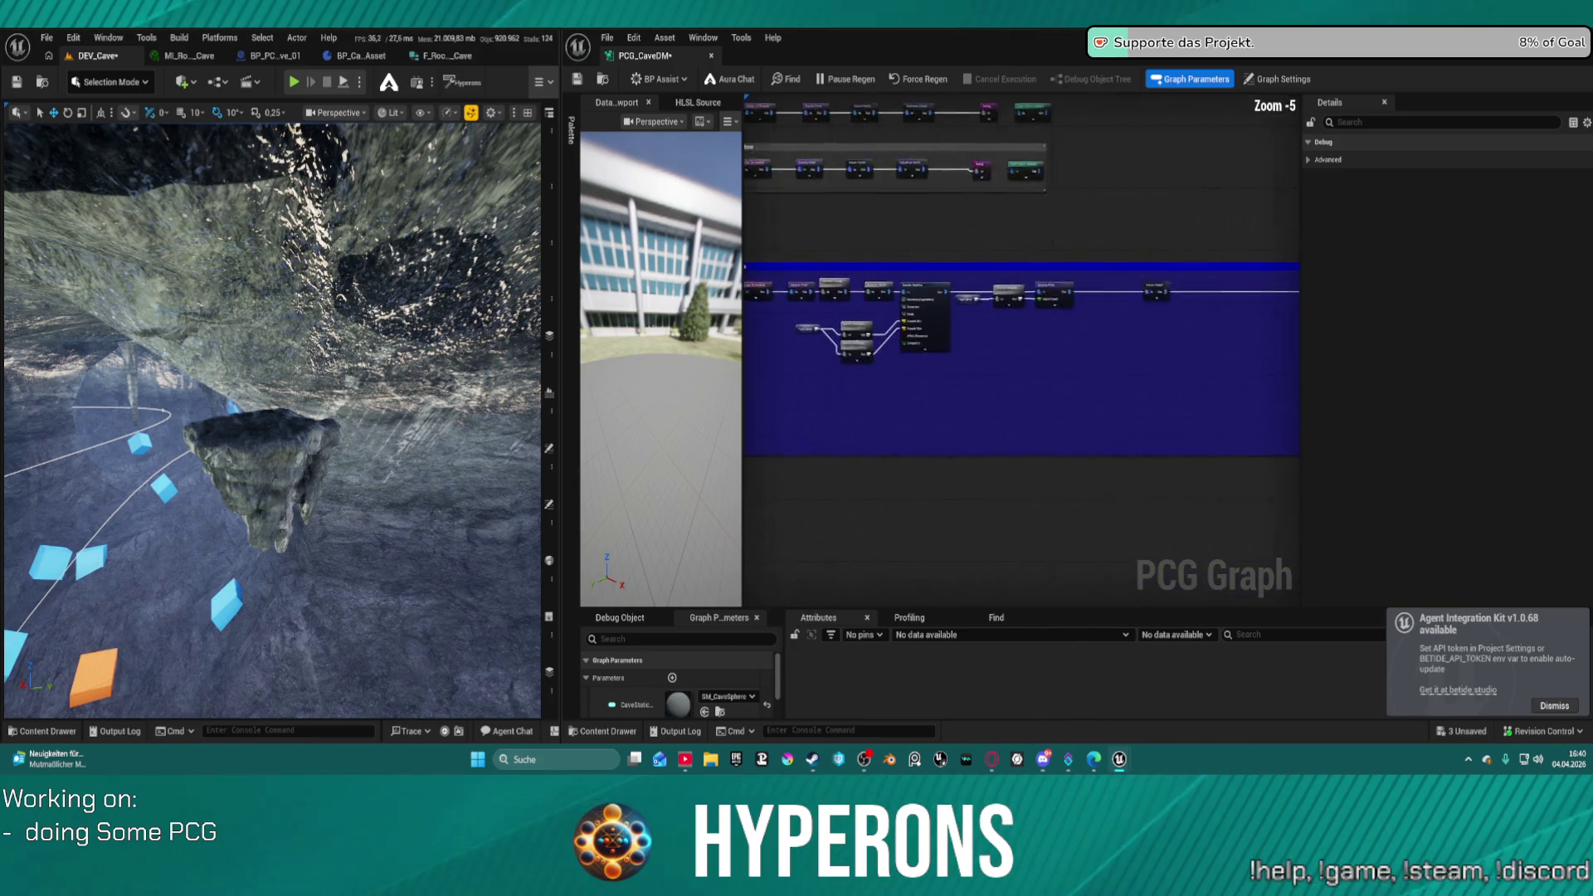
# - Check the existing Debug node's settings and bring the comment box nodes into view
pyautogui.scroll(3, 1037, 275)
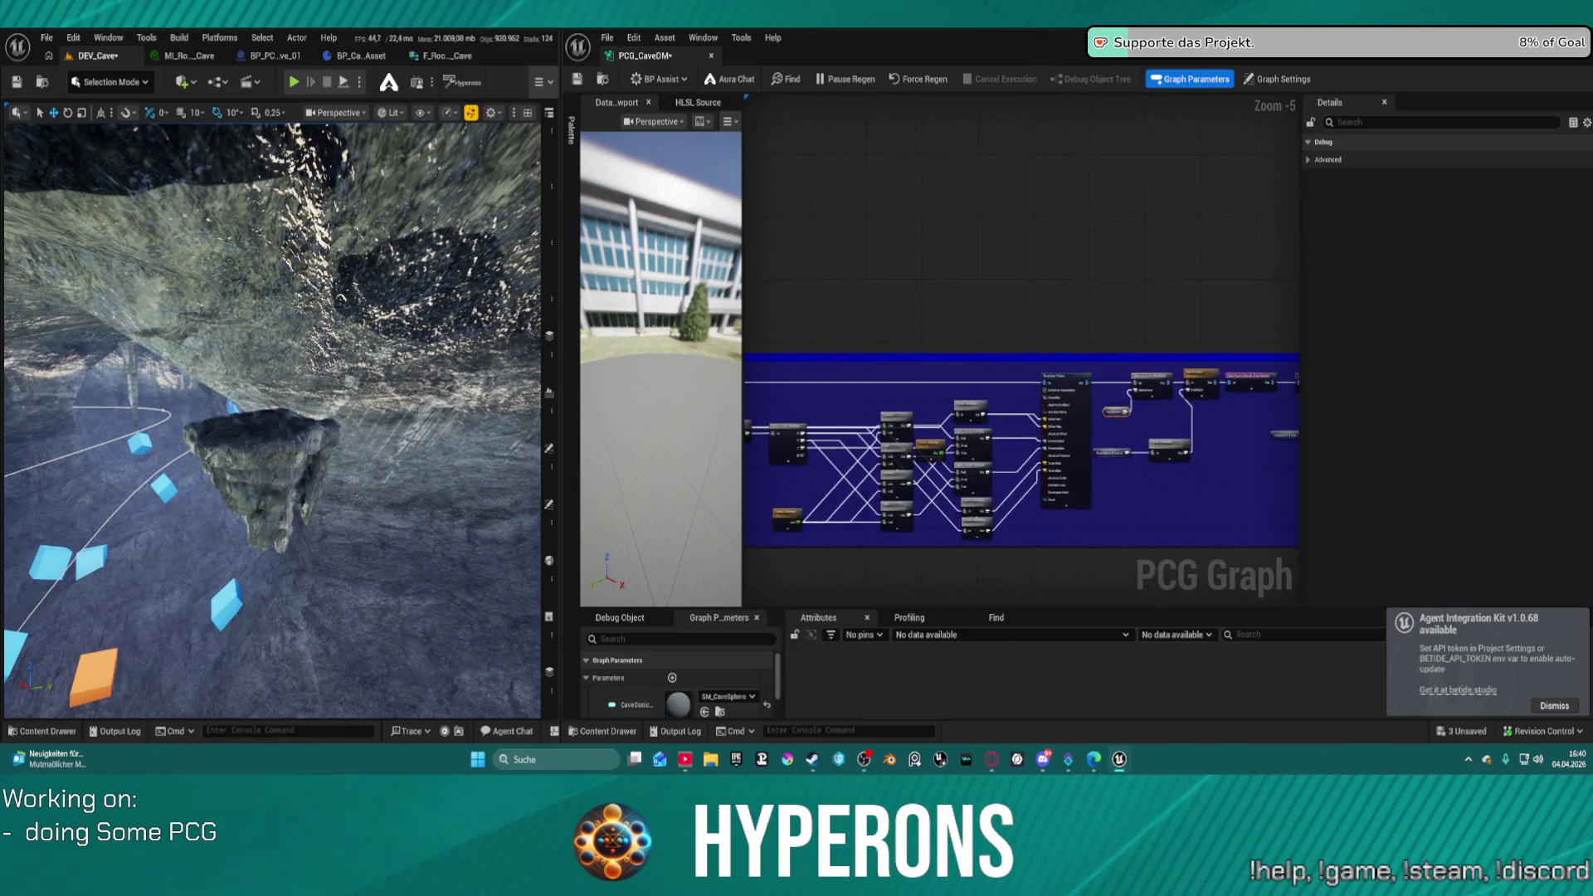
pyautogui.scroll(-3, 1037, 275)
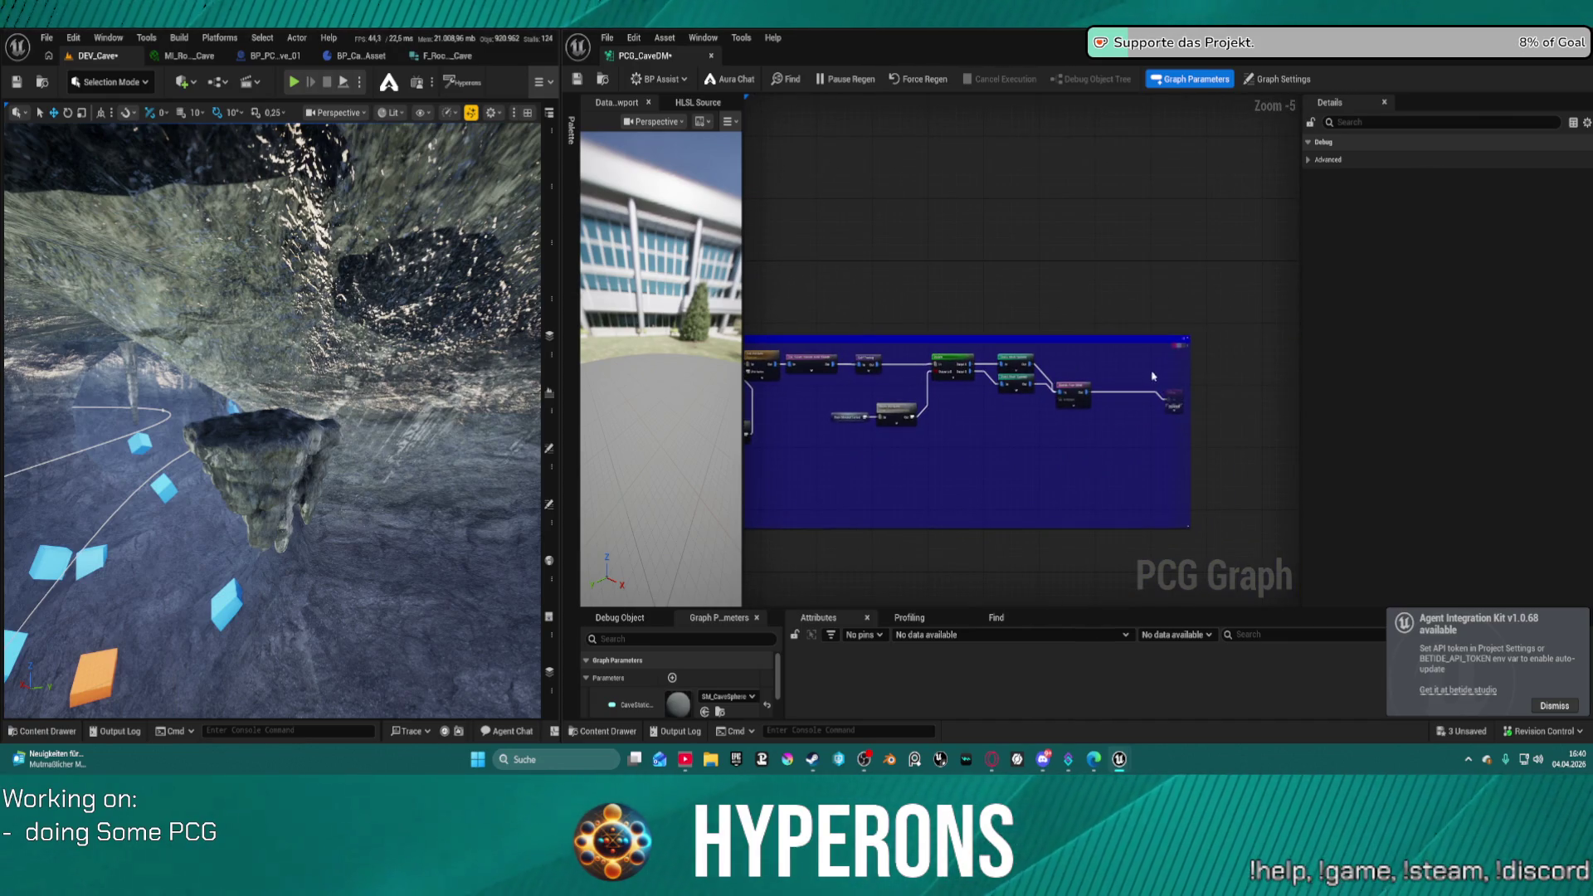
pyautogui.click(1173, 405)
pyautogui.scroll(3, 896, 407)
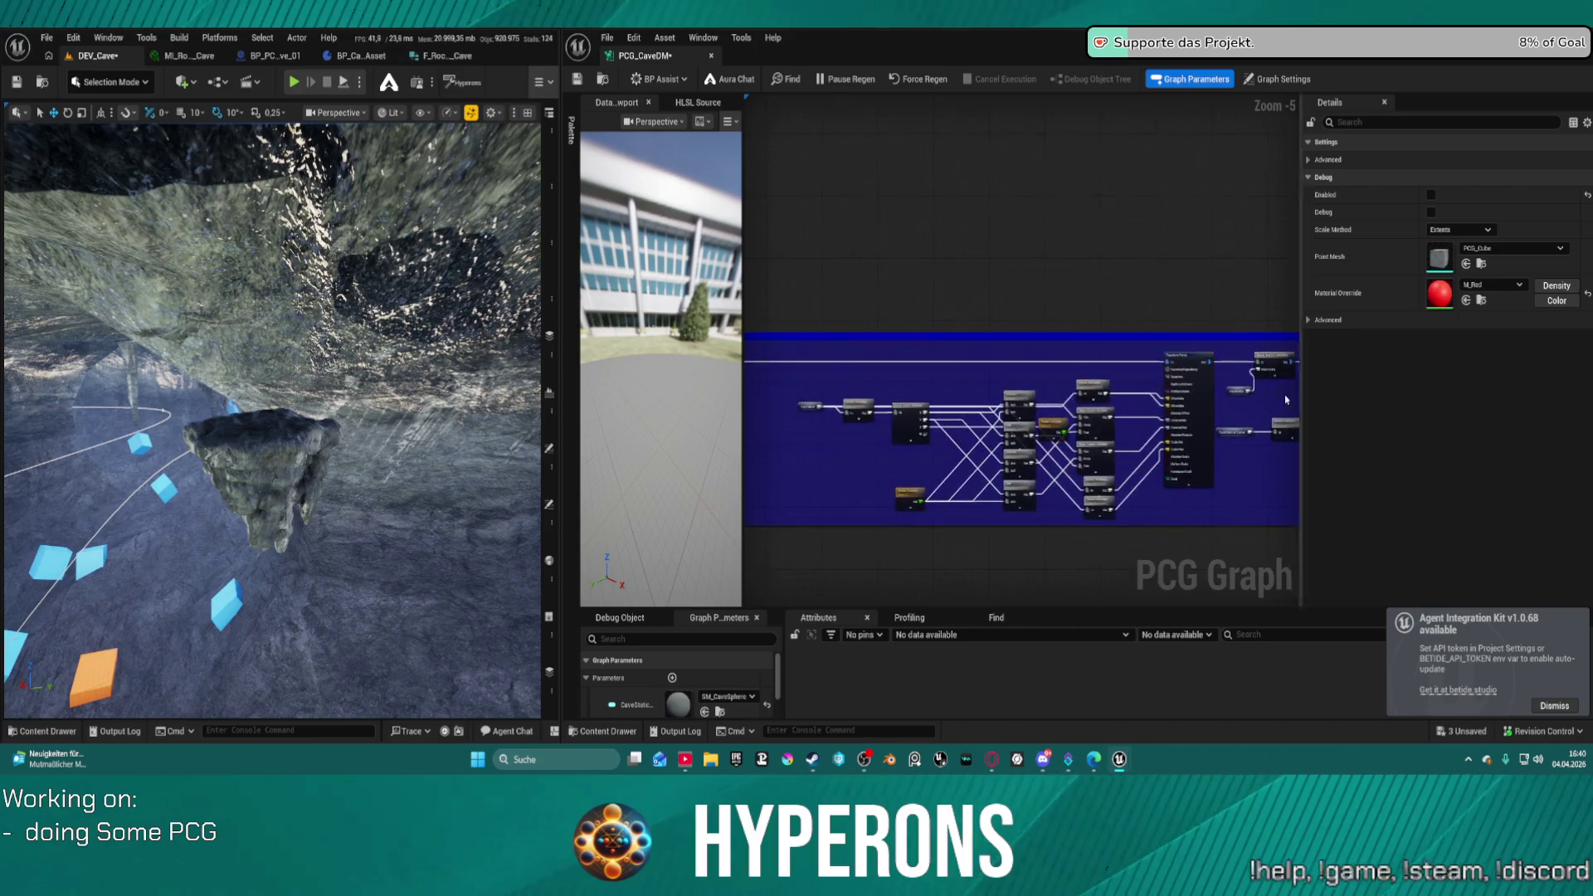
pyautogui.moveTo(874, 353); pyautogui.dragTo(715, 355)
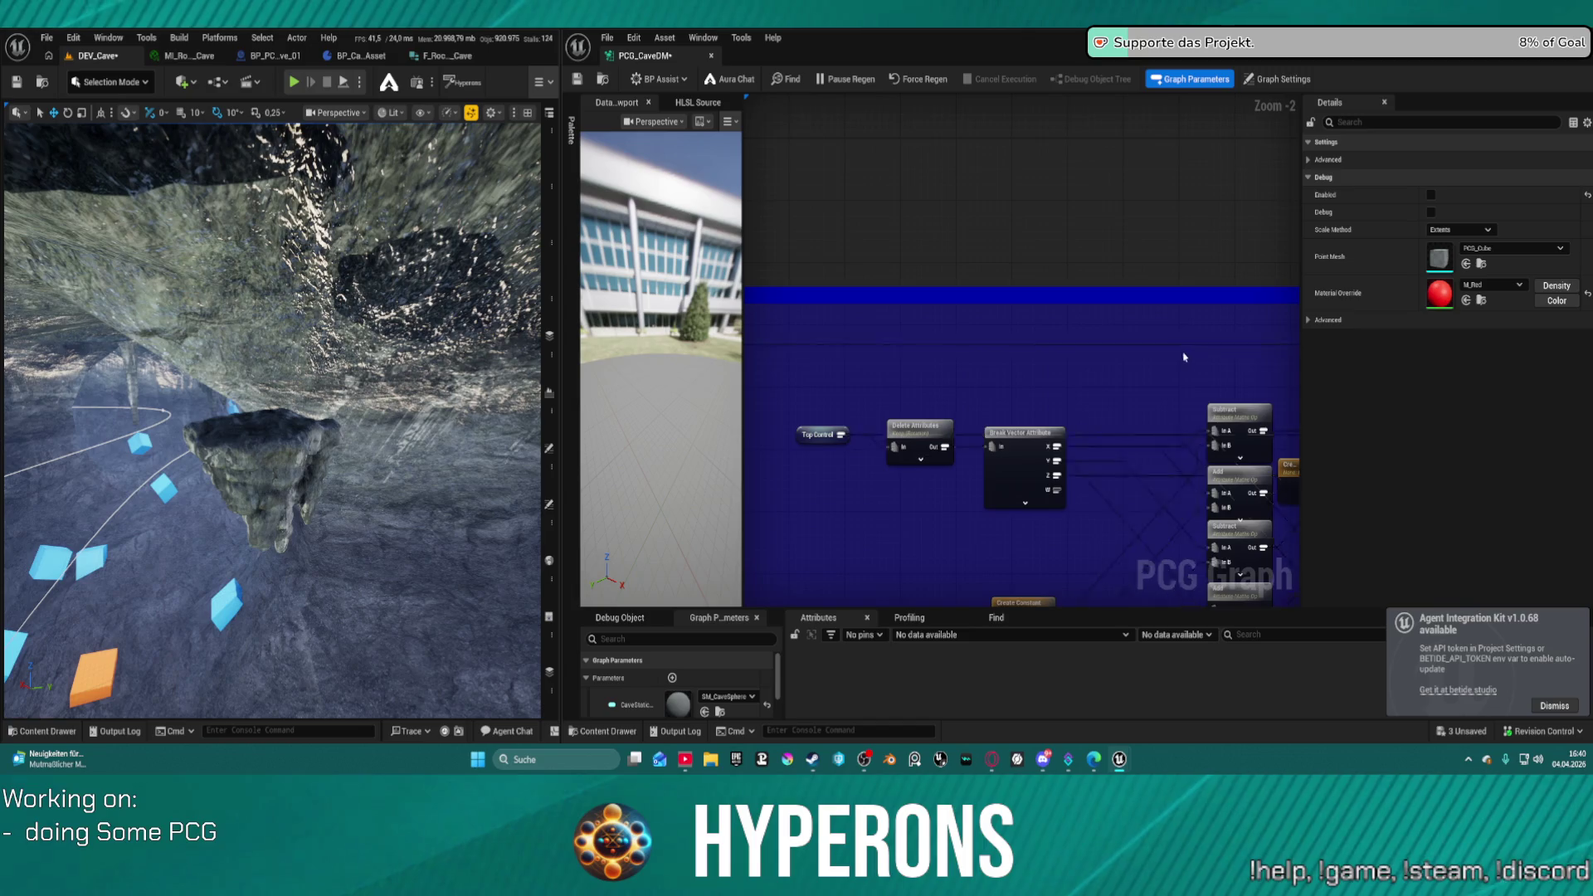
pyautogui.scroll(2, 958, 318)
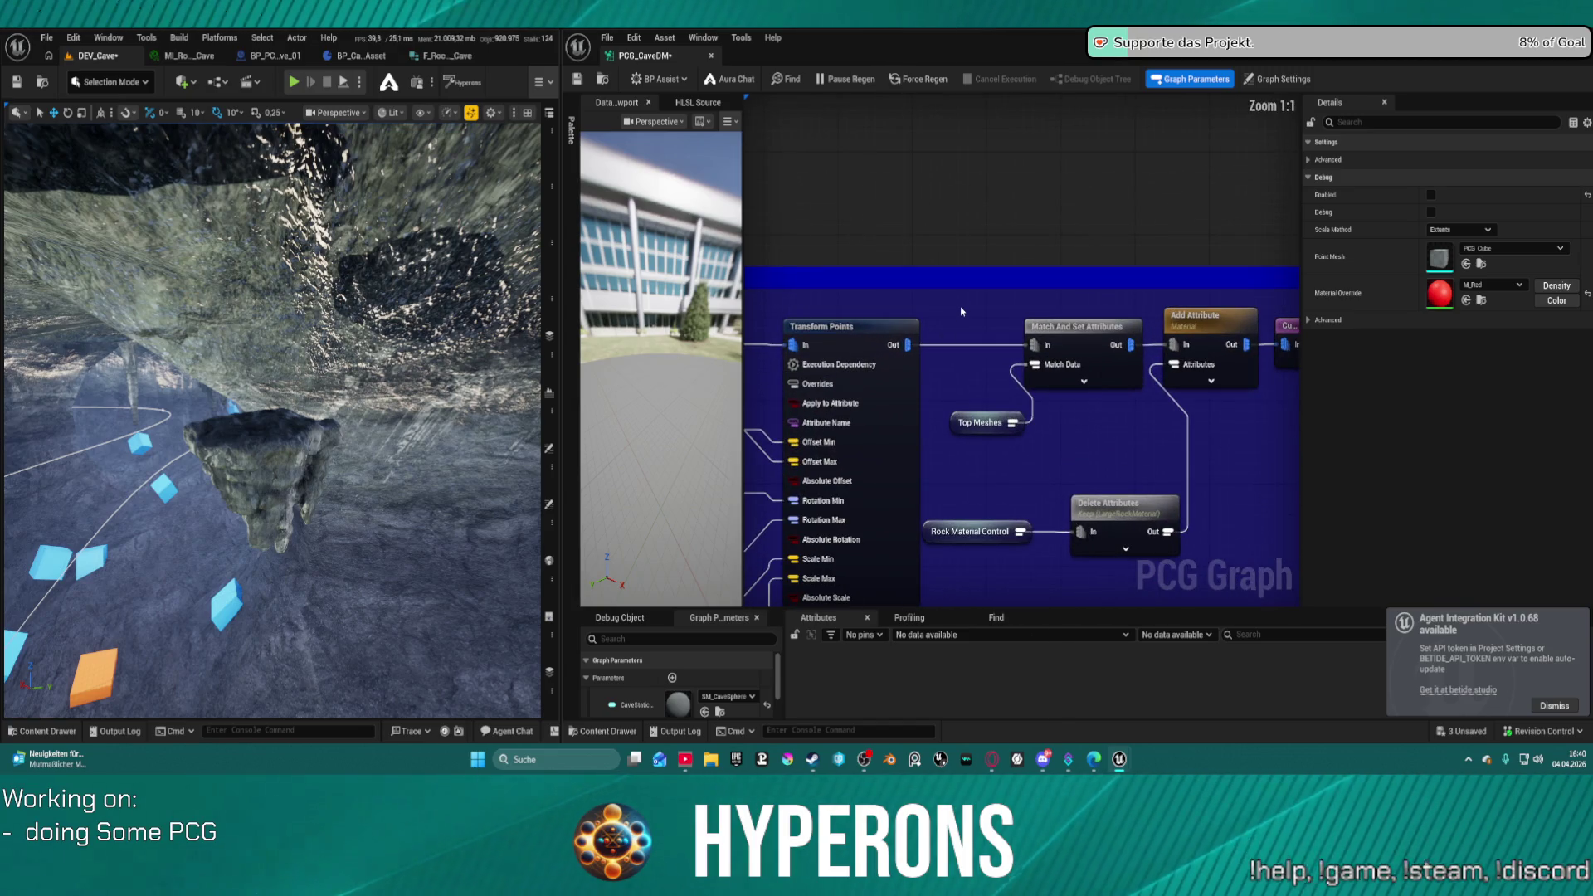
# - Paste a copy of the Debug node above the comment box, enable it, and save
pyautogui.hotkey('ctrl', 'v')
pyautogui.moveTo(980, 309); pyautogui.dragTo(980, 249)
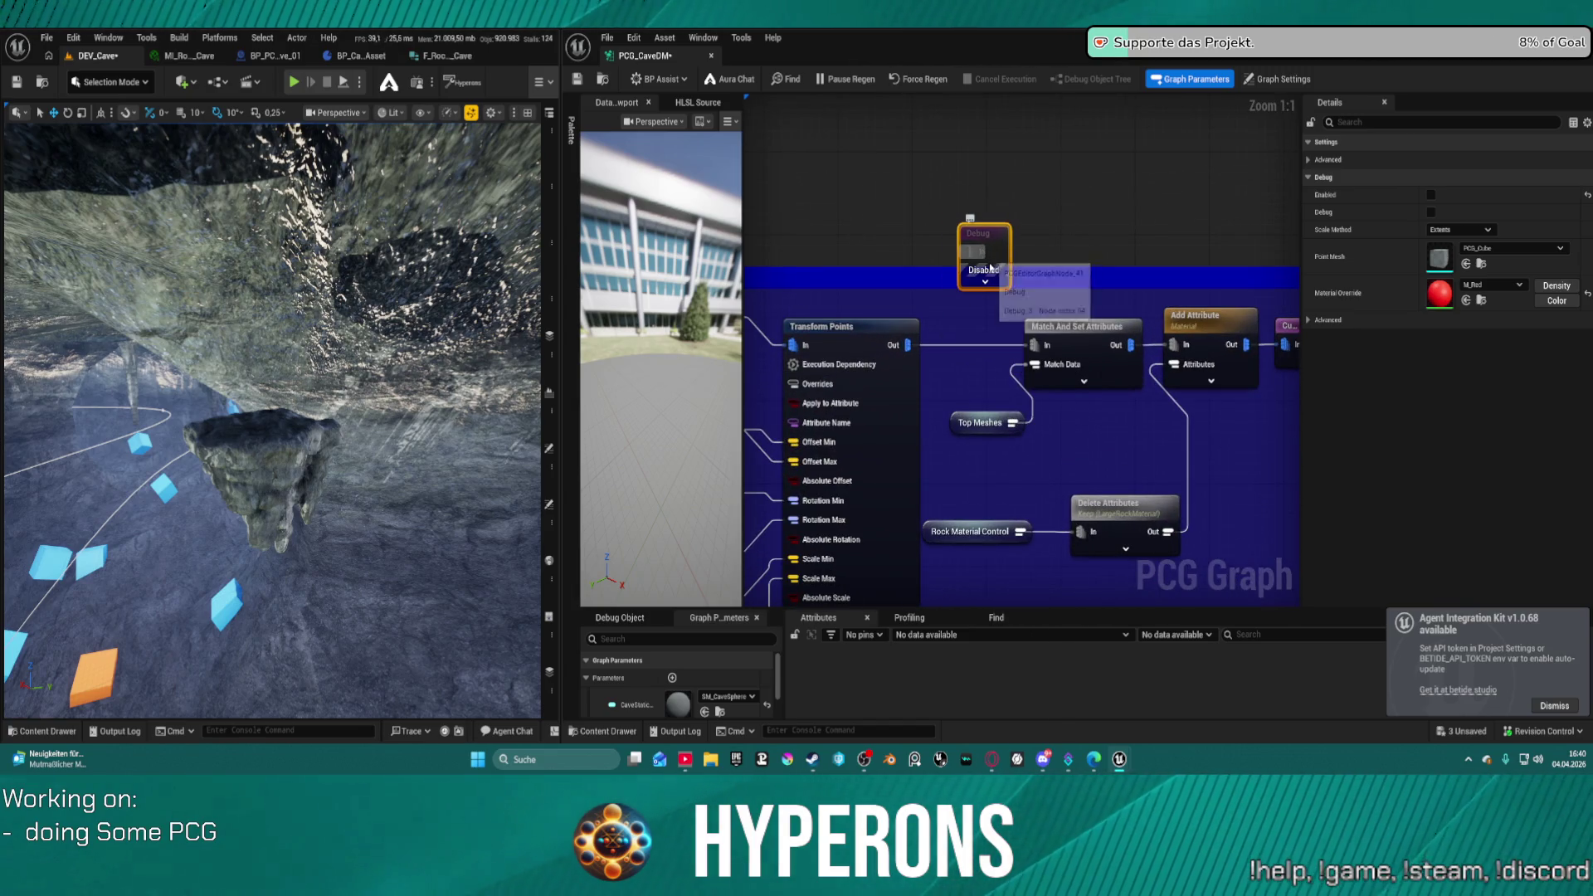
pyautogui.press('e')
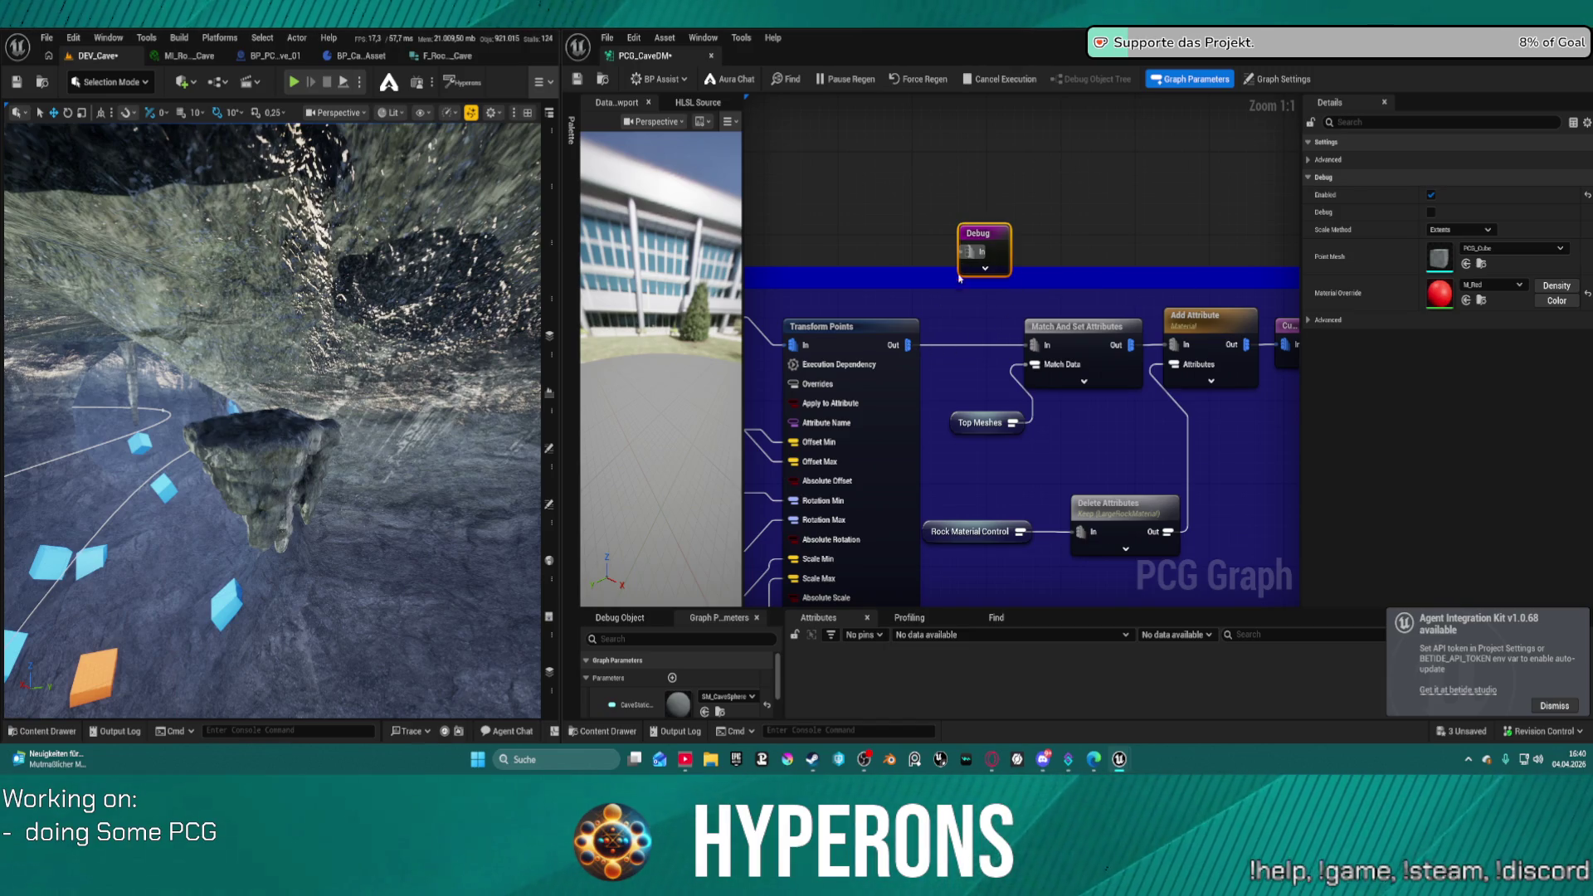
pyautogui.rightClick(967, 323)
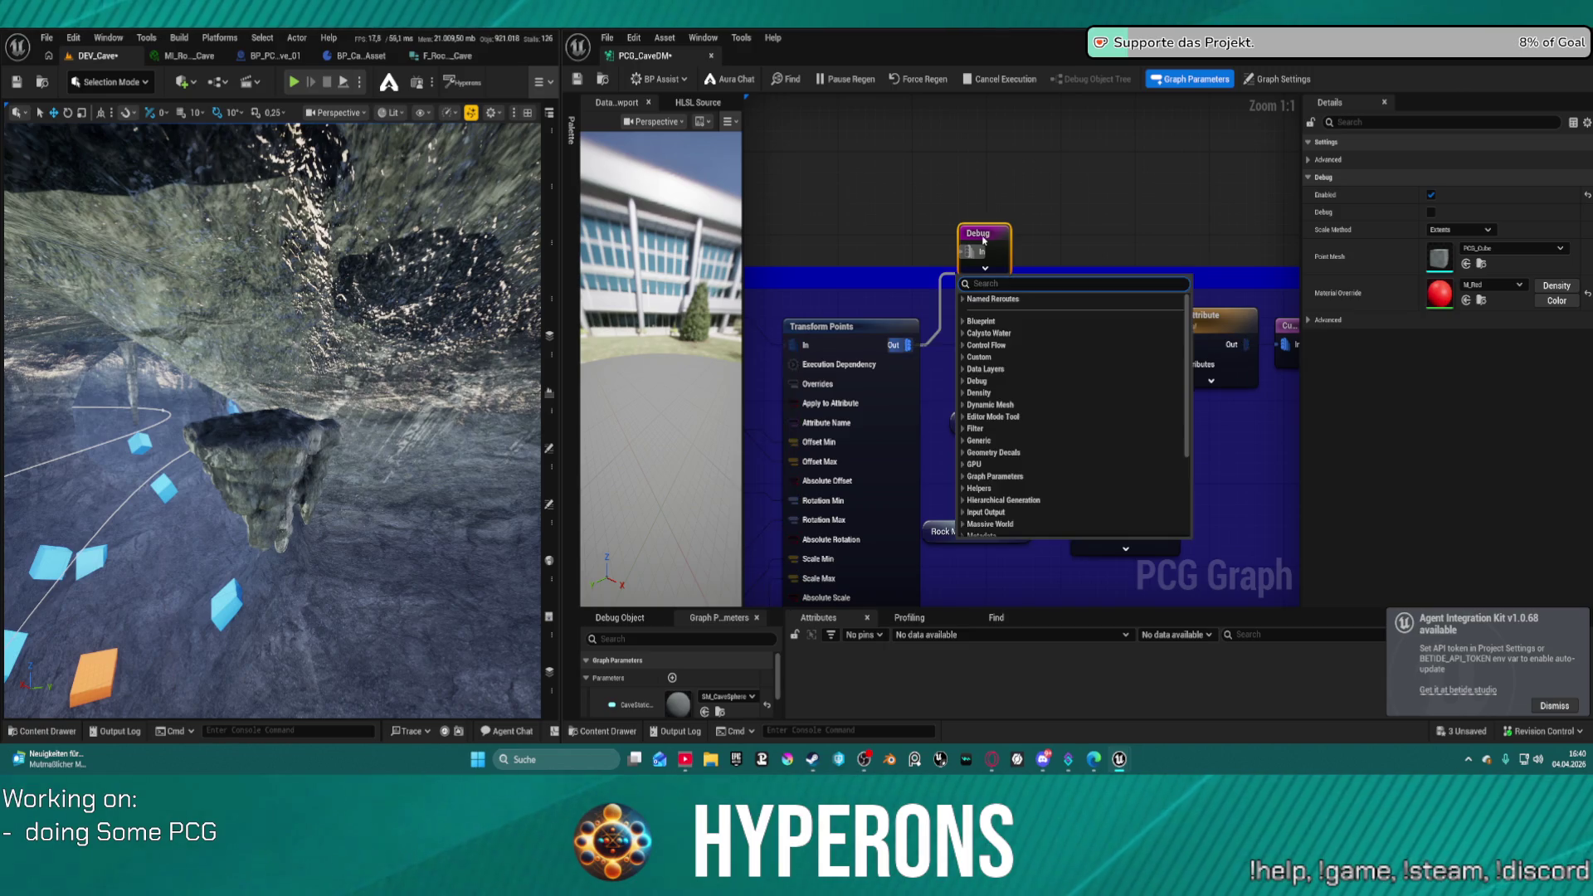
pyautogui.hotkey('ctrl', 's')
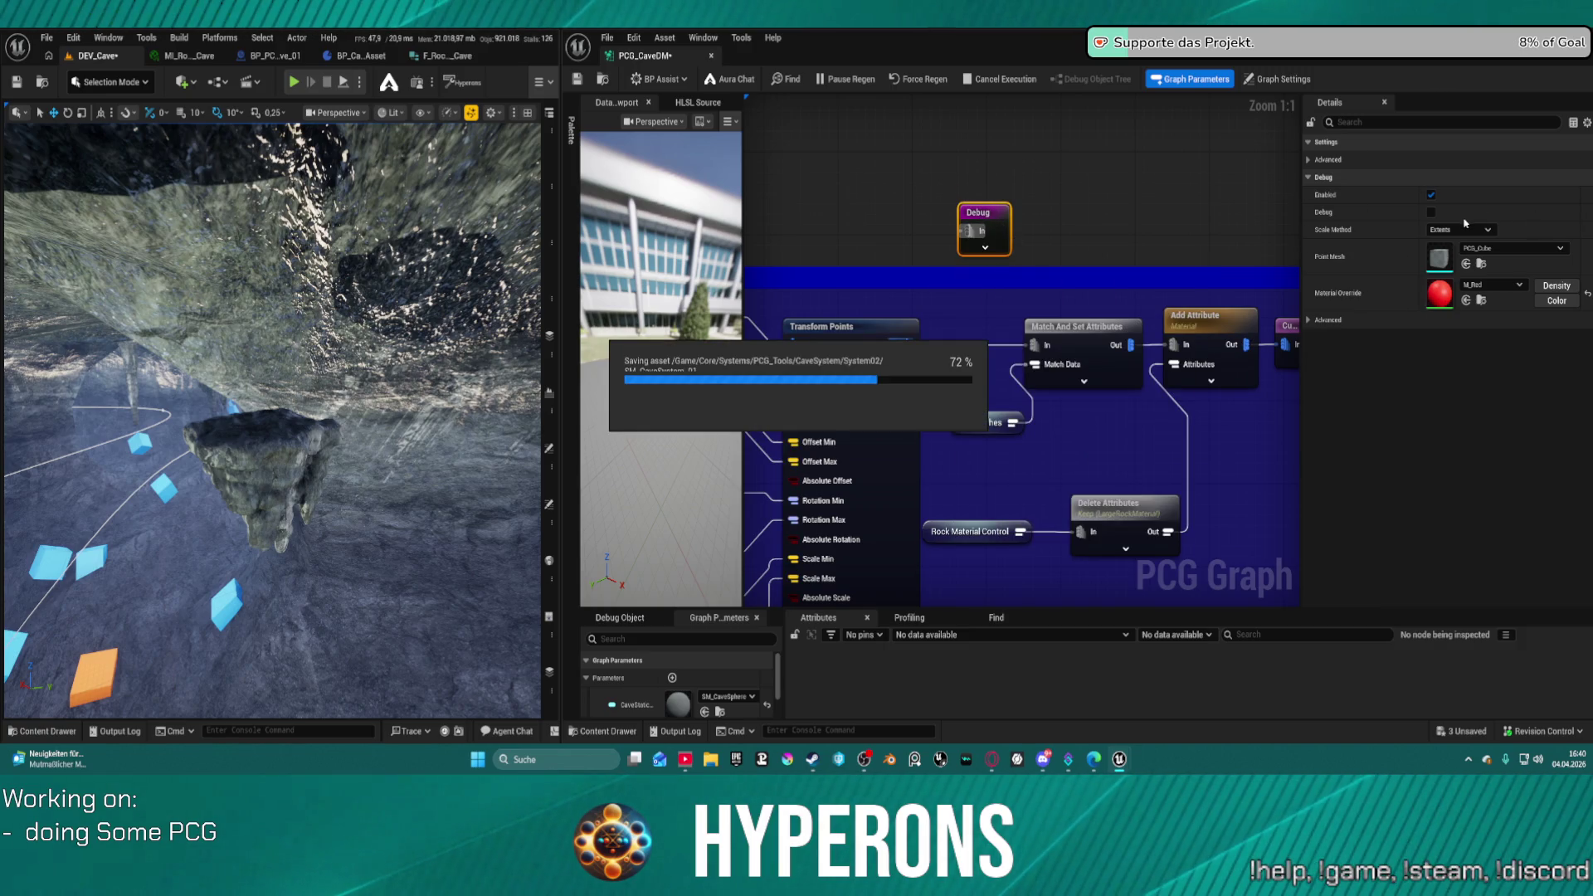
# - Set the new Debug node's Scale Method to Absolute, feed it from Transform Points, and save
pyautogui.click(1460, 230)
pyautogui.click(1452, 255)
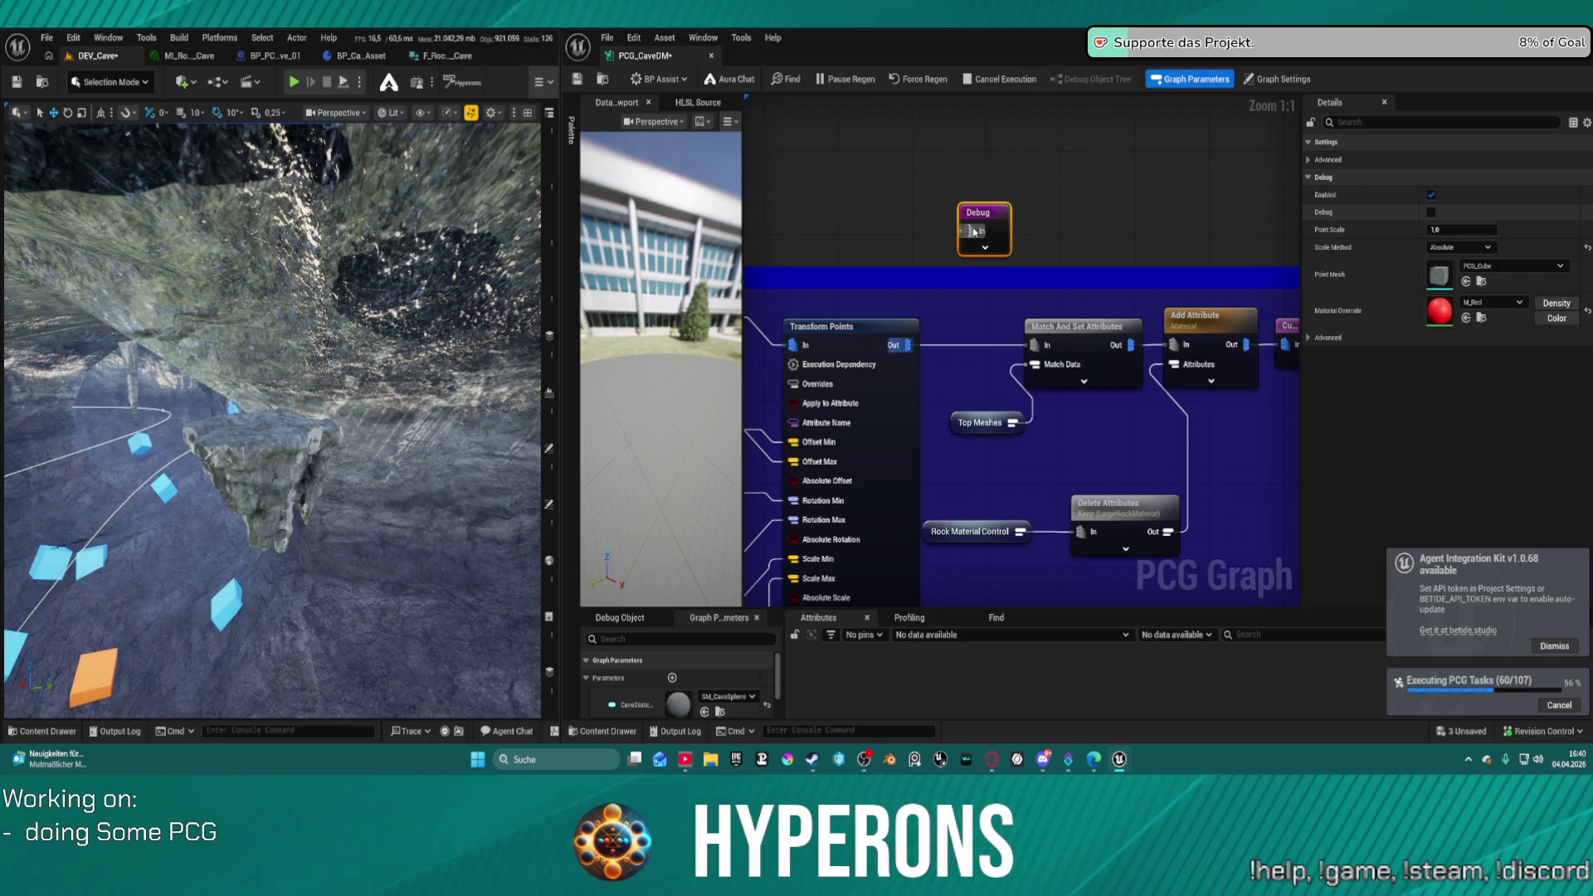
pyautogui.moveTo(975, 232); pyautogui.dragTo(933, 303)
pyautogui.moveTo(975, 232)
pyautogui.mouseDown()
pyautogui.moveTo(938, 340)
pyautogui.moveTo(921, 358)
pyautogui.moveTo(909, 346)
pyautogui.mouseUp()
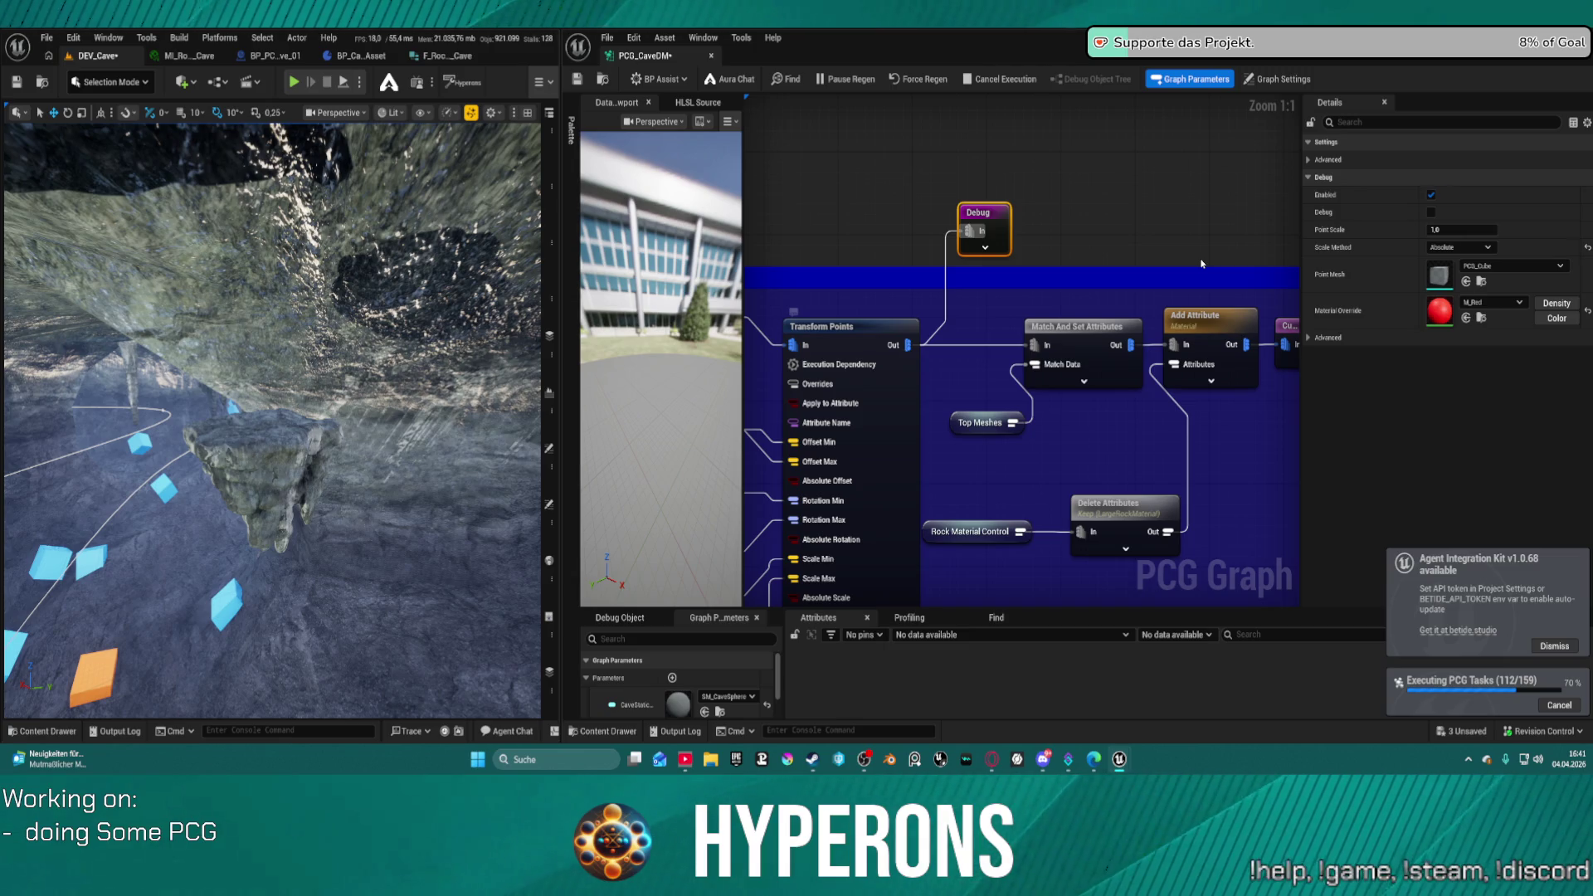
pyautogui.hotkey('ctrl', 's')
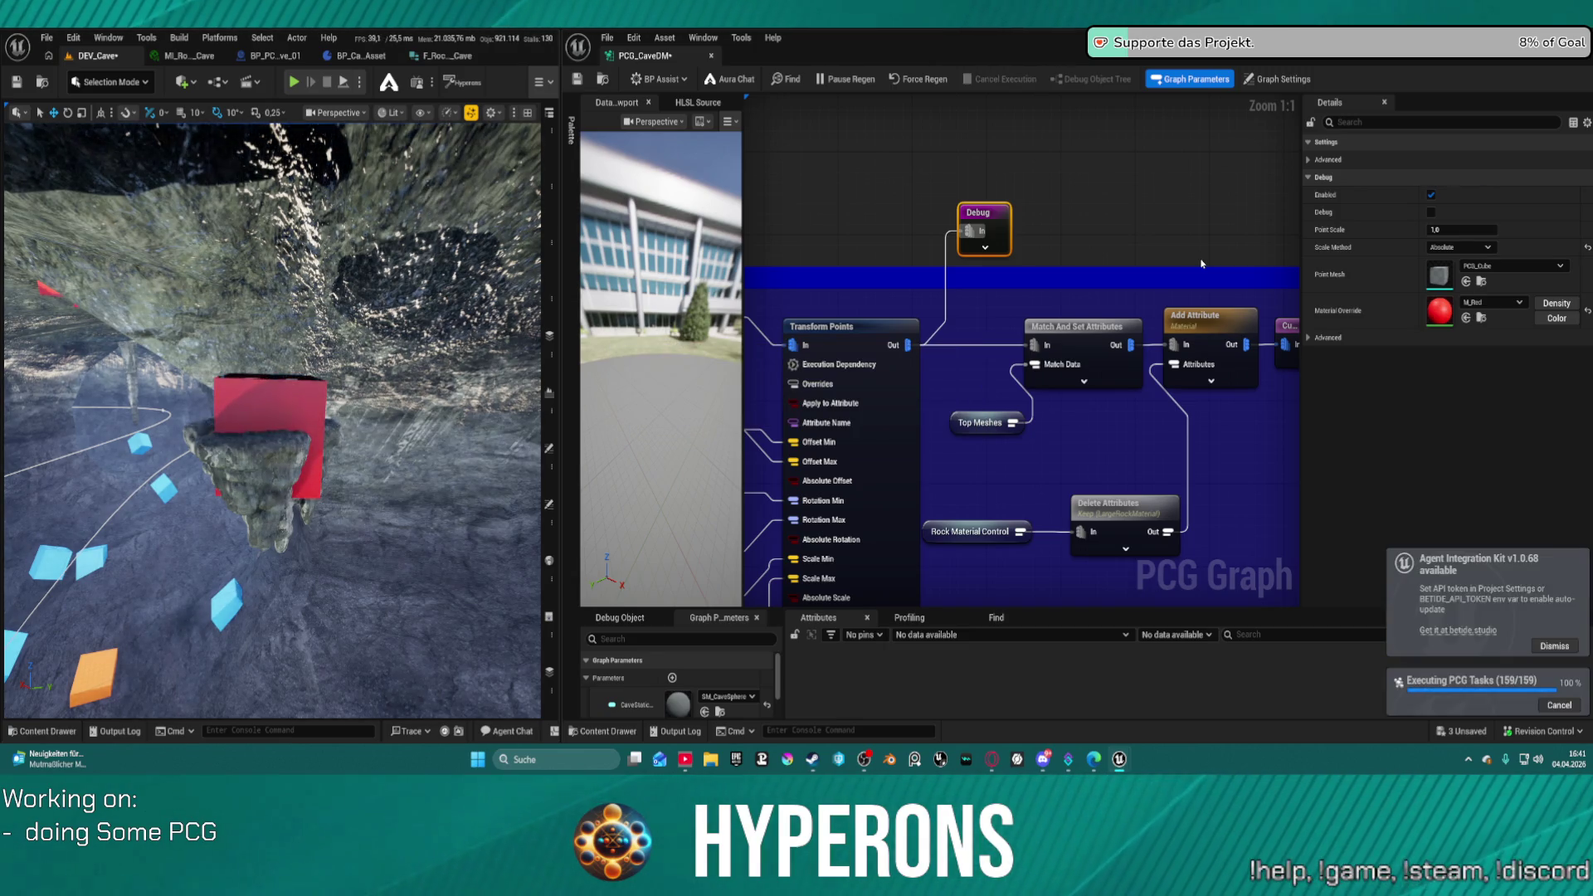